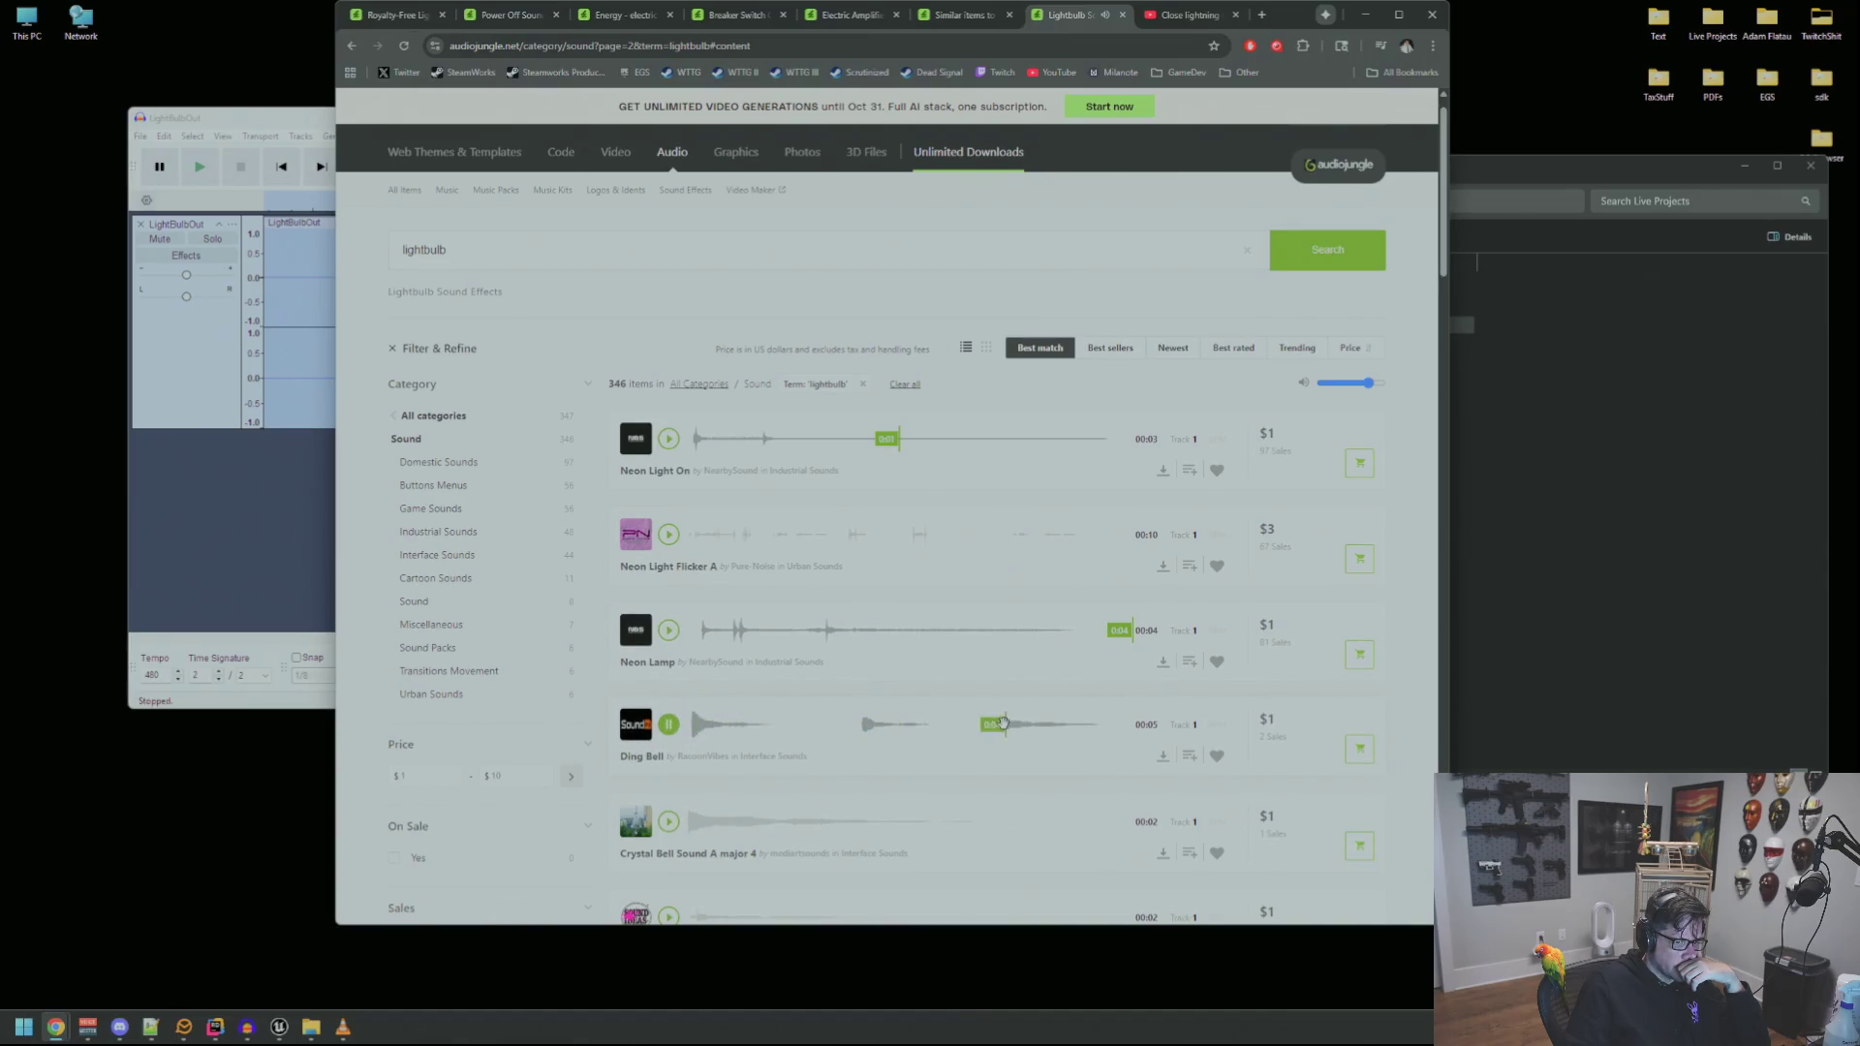
Preview the Neon Light Flicker sound on page two, then go to page 3 of the lightbulb results
scroll(773, 812, down, 3)
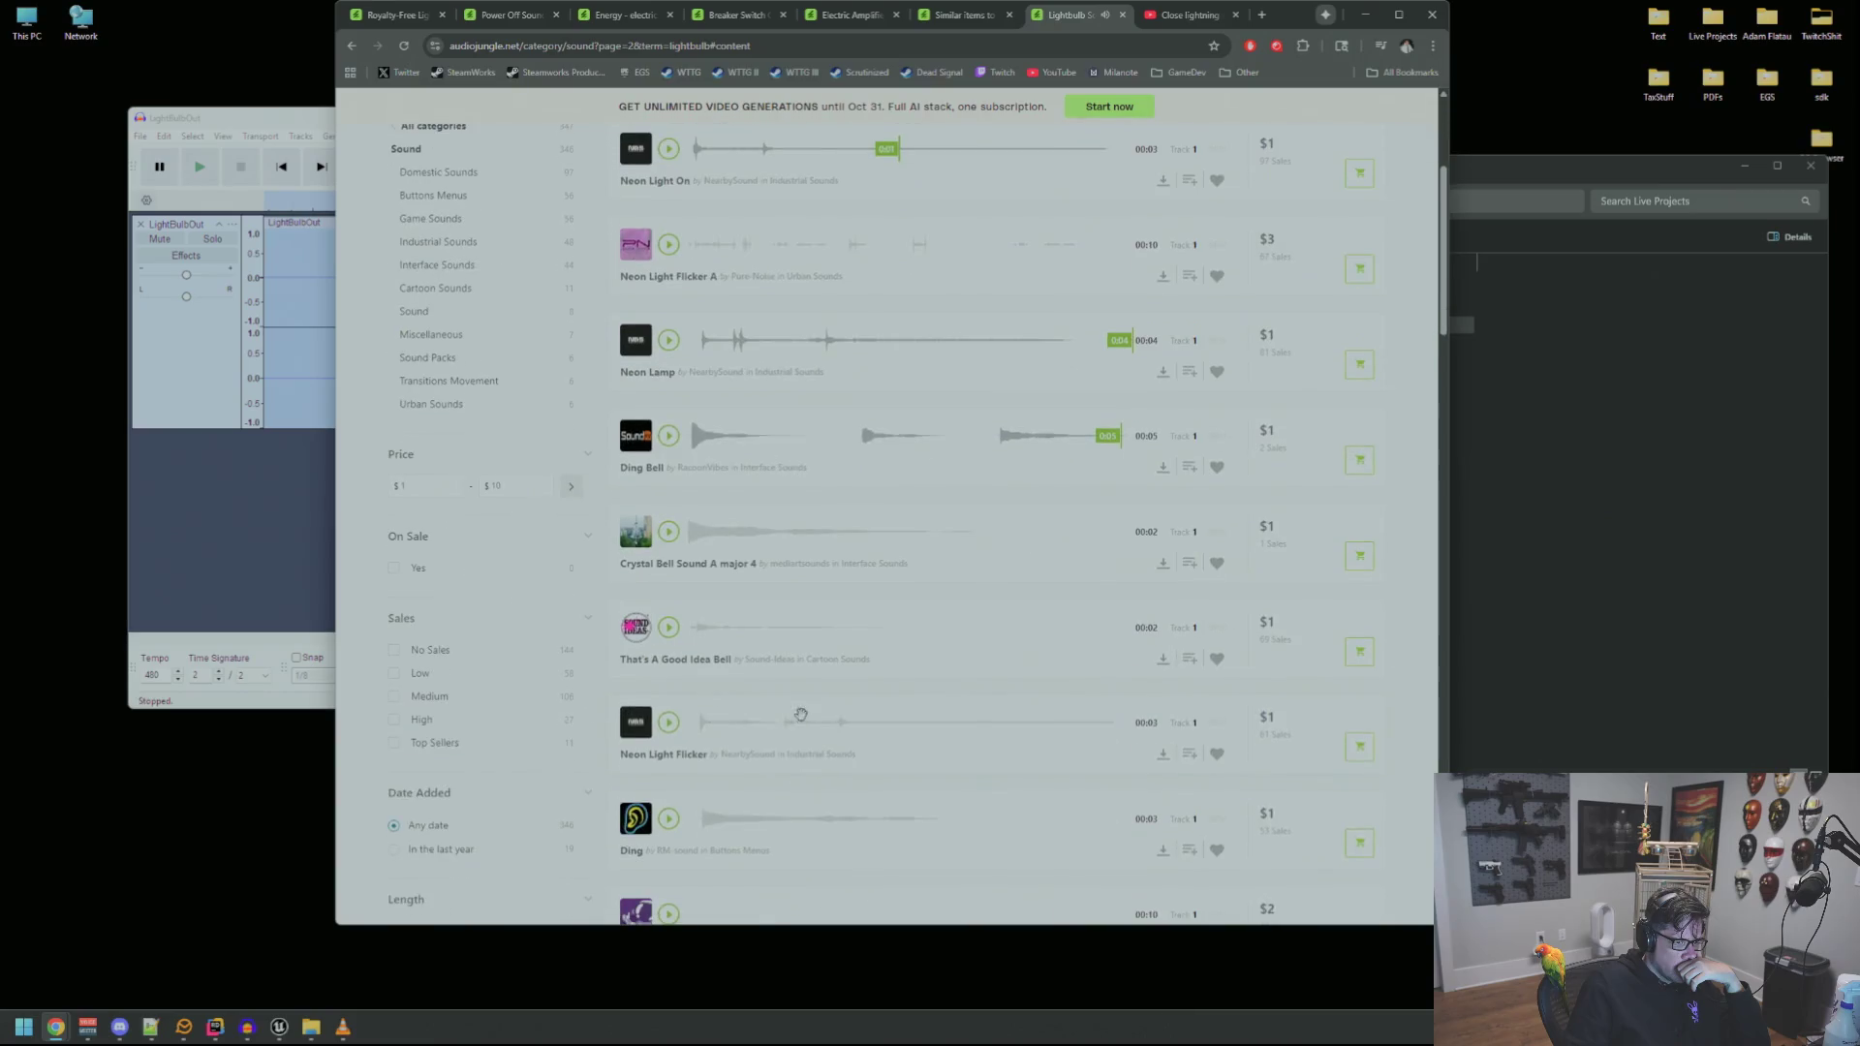
click(668, 723)
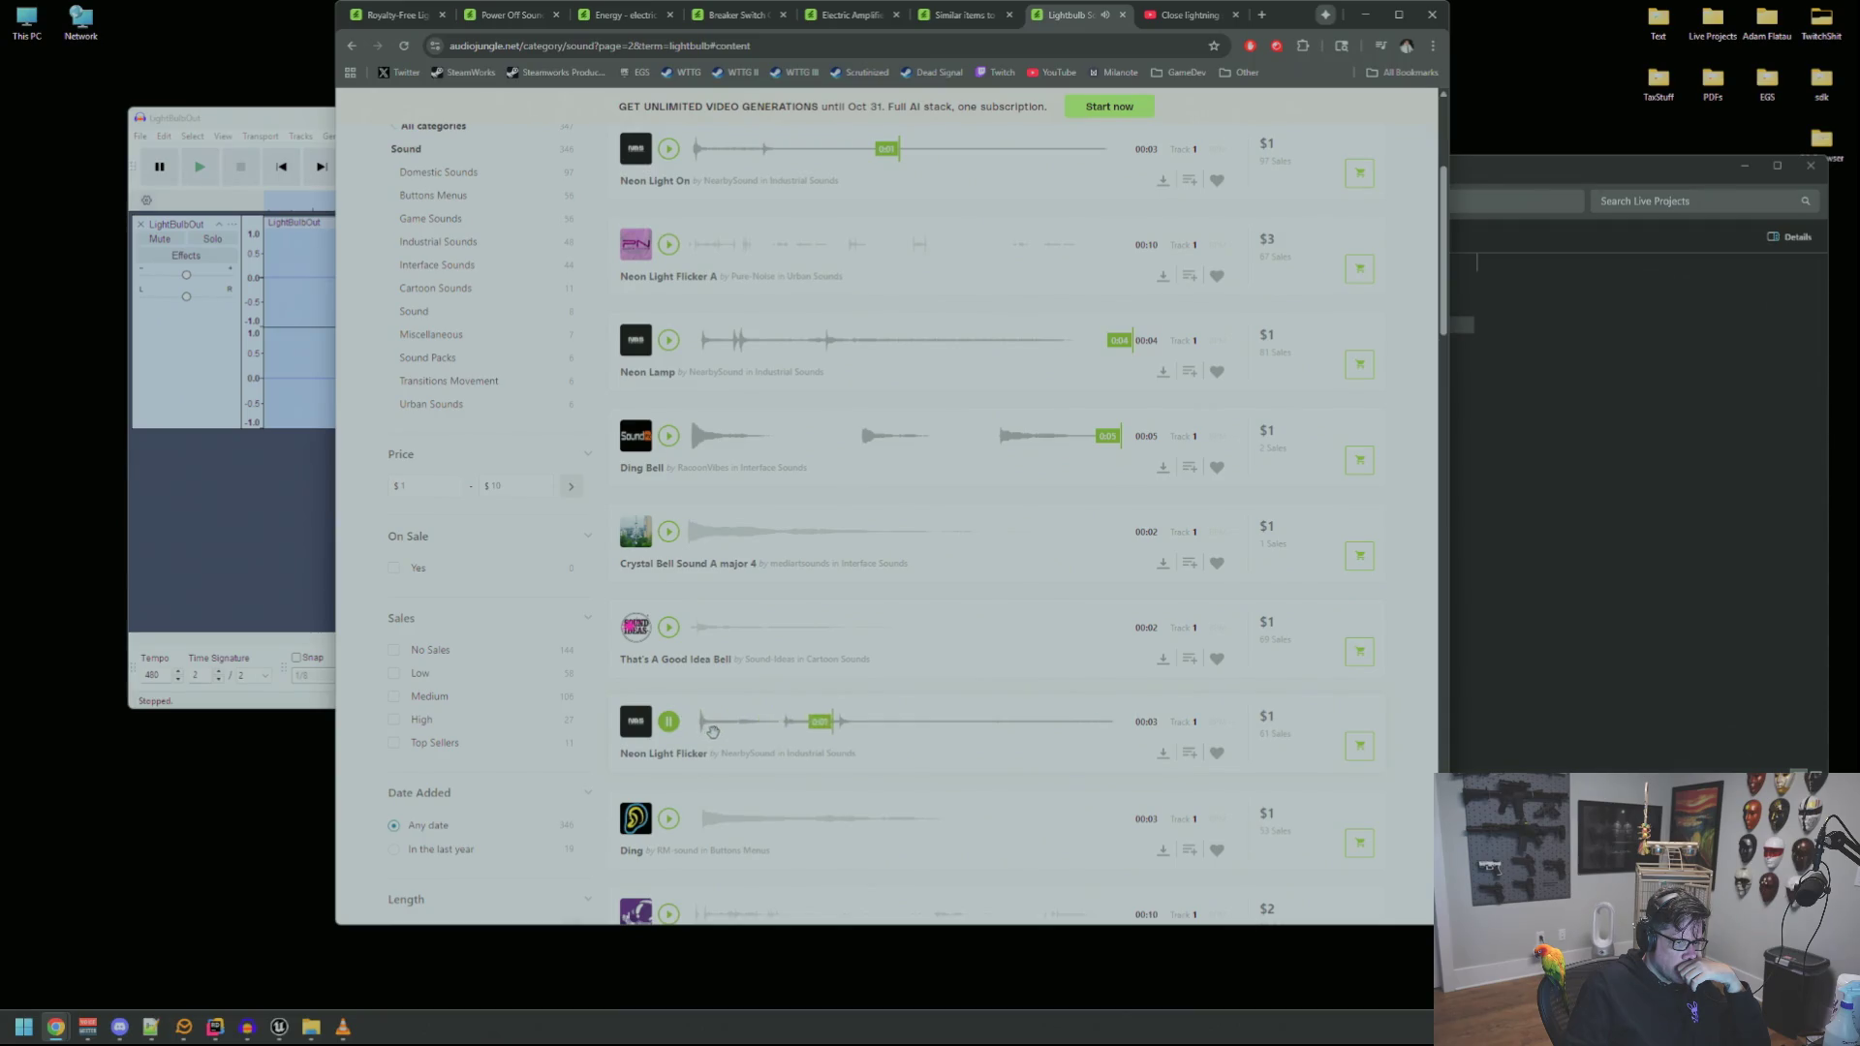
scroll(694, 728, down, 4)
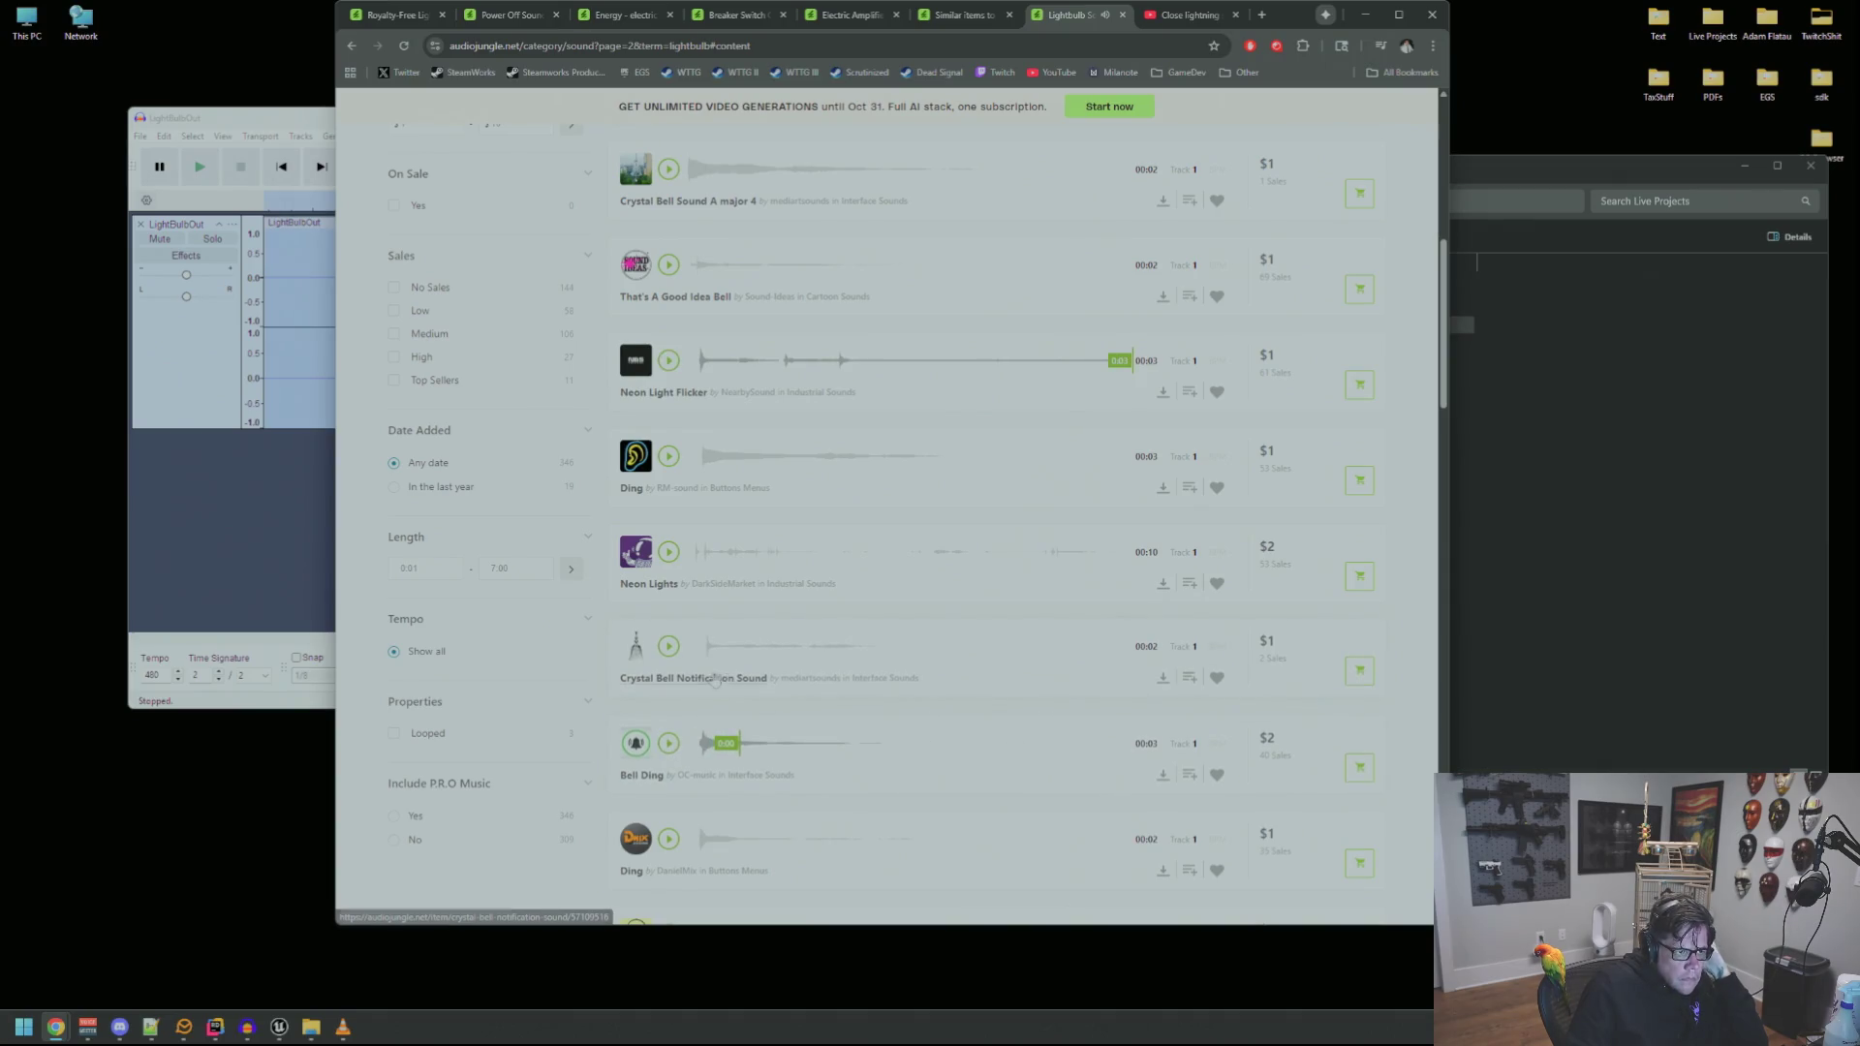
scroll(717, 678, down, 5)
scroll(746, 639, down, 7)
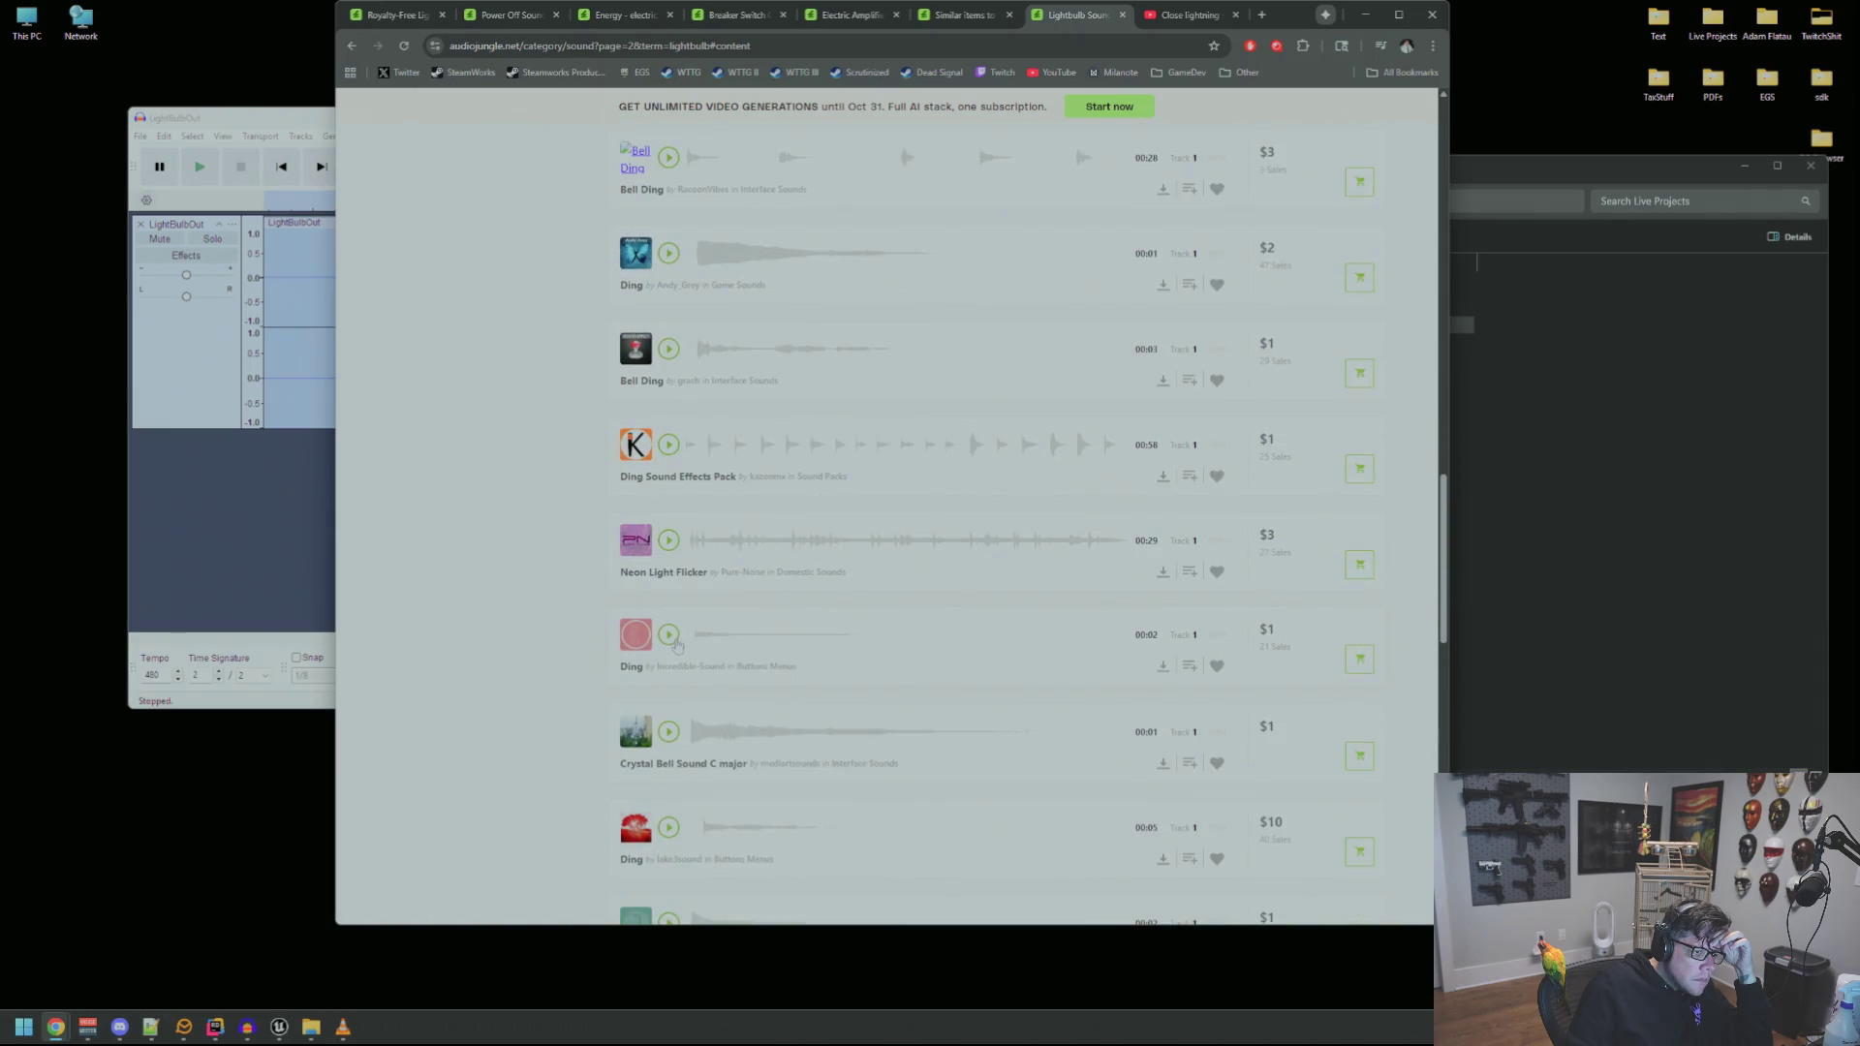
scroll(716, 639, down, 8)
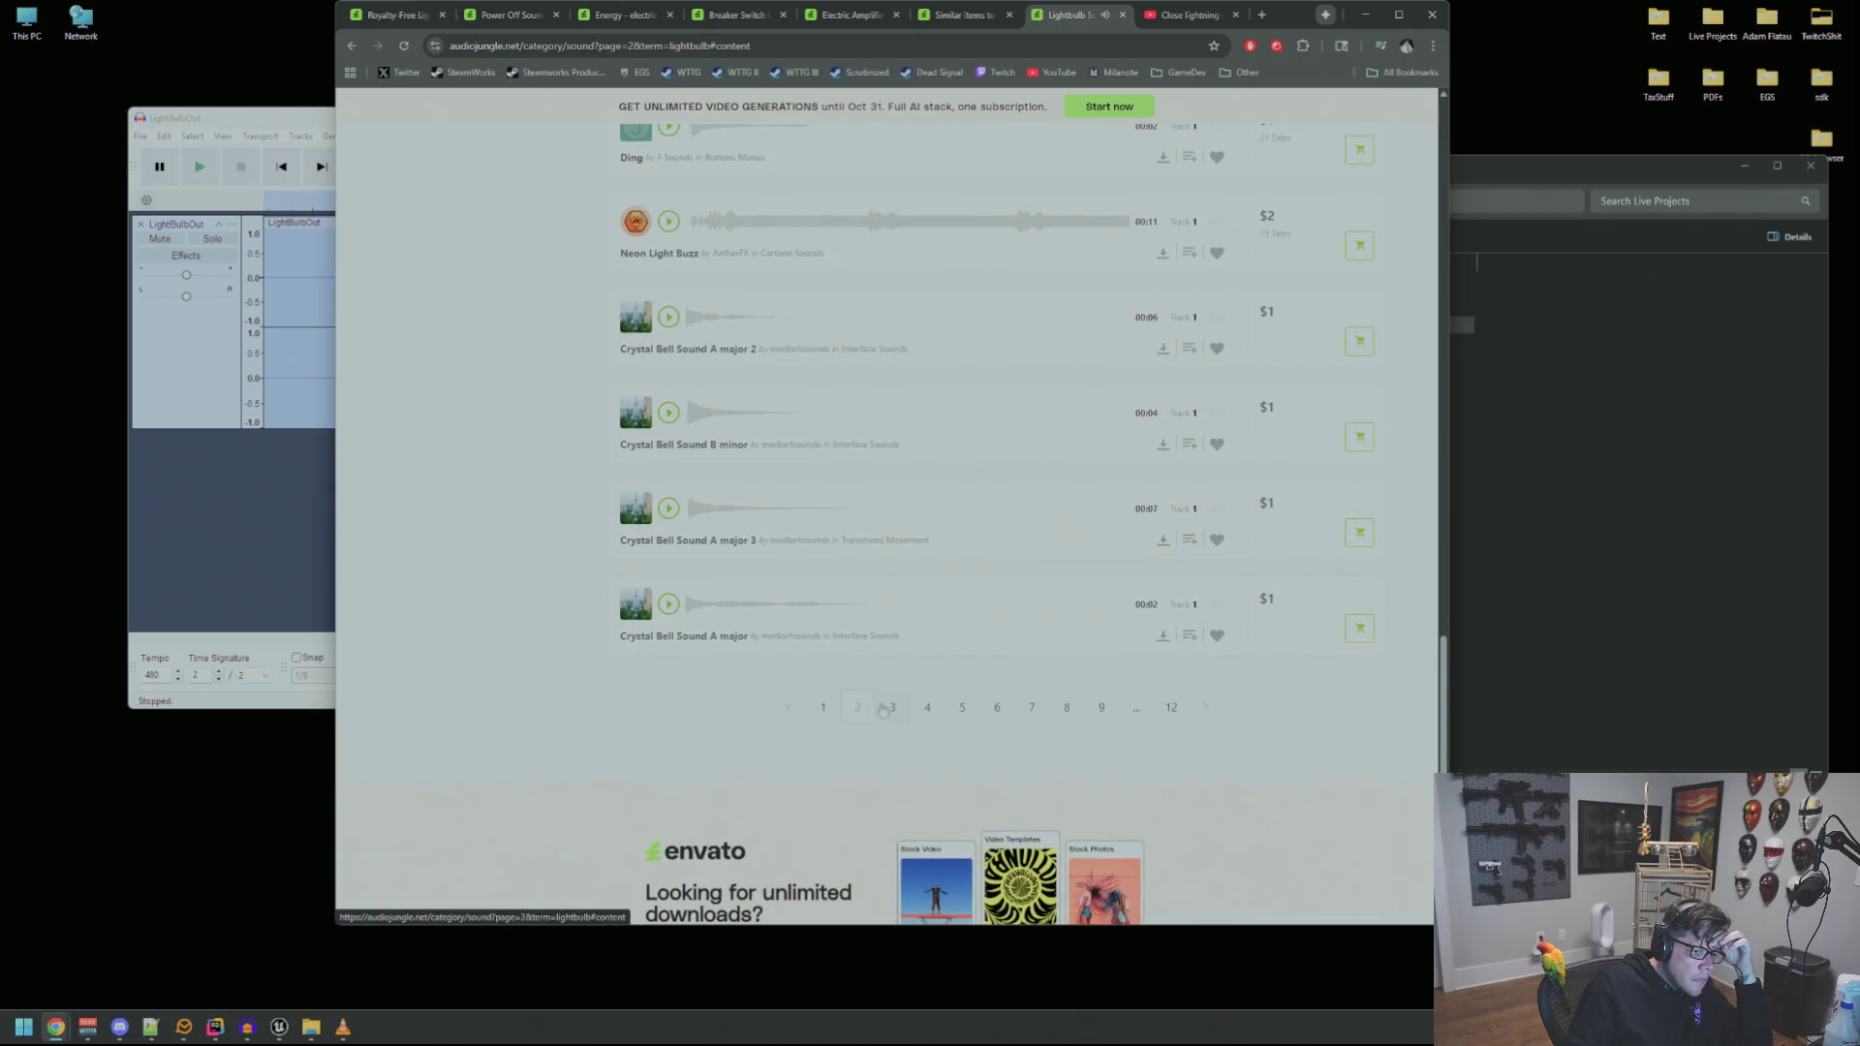
click(892, 707)
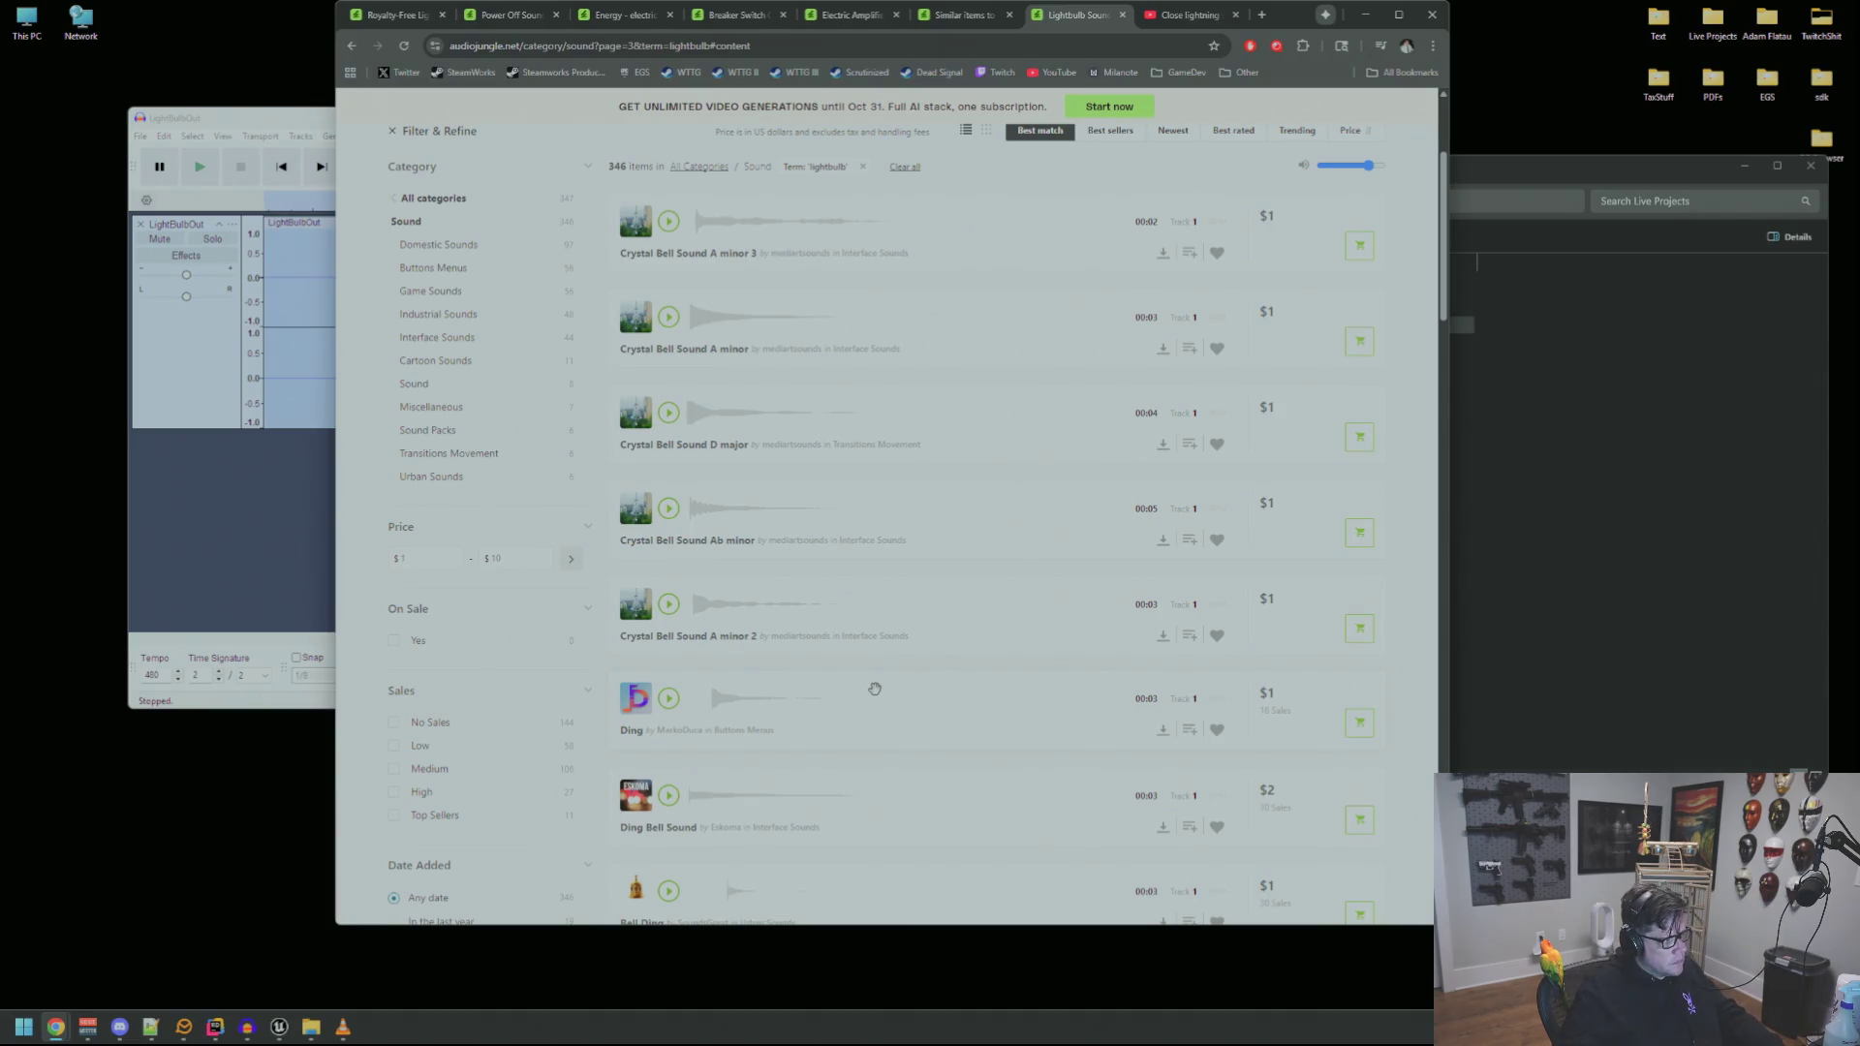
Preview the Crystal Bell A minor 3, Crystal Bell A minor, Ding, Bell Ding and Bell Ping sounds
scroll(861, 632, up, 2)
scroll(861, 633, up, 2)
click(668, 474)
click(668, 567)
scroll(698, 564, down, 2)
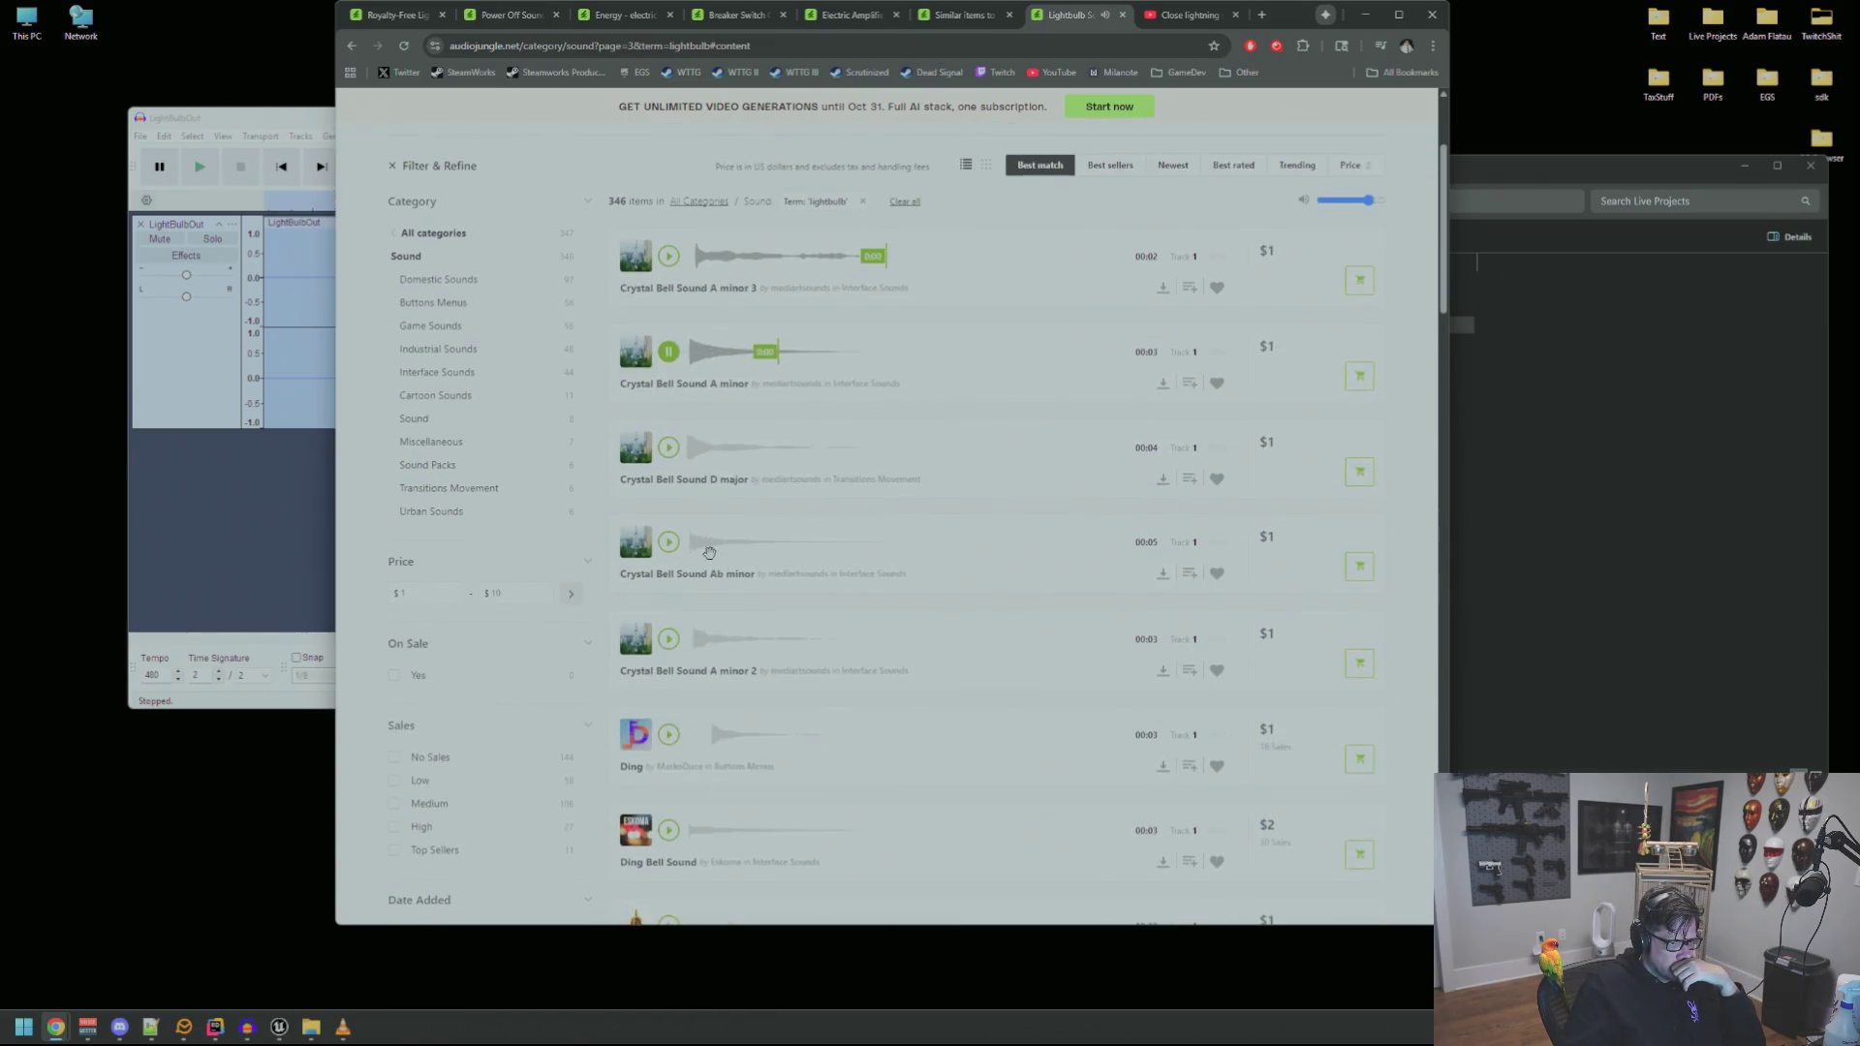
click(669, 733)
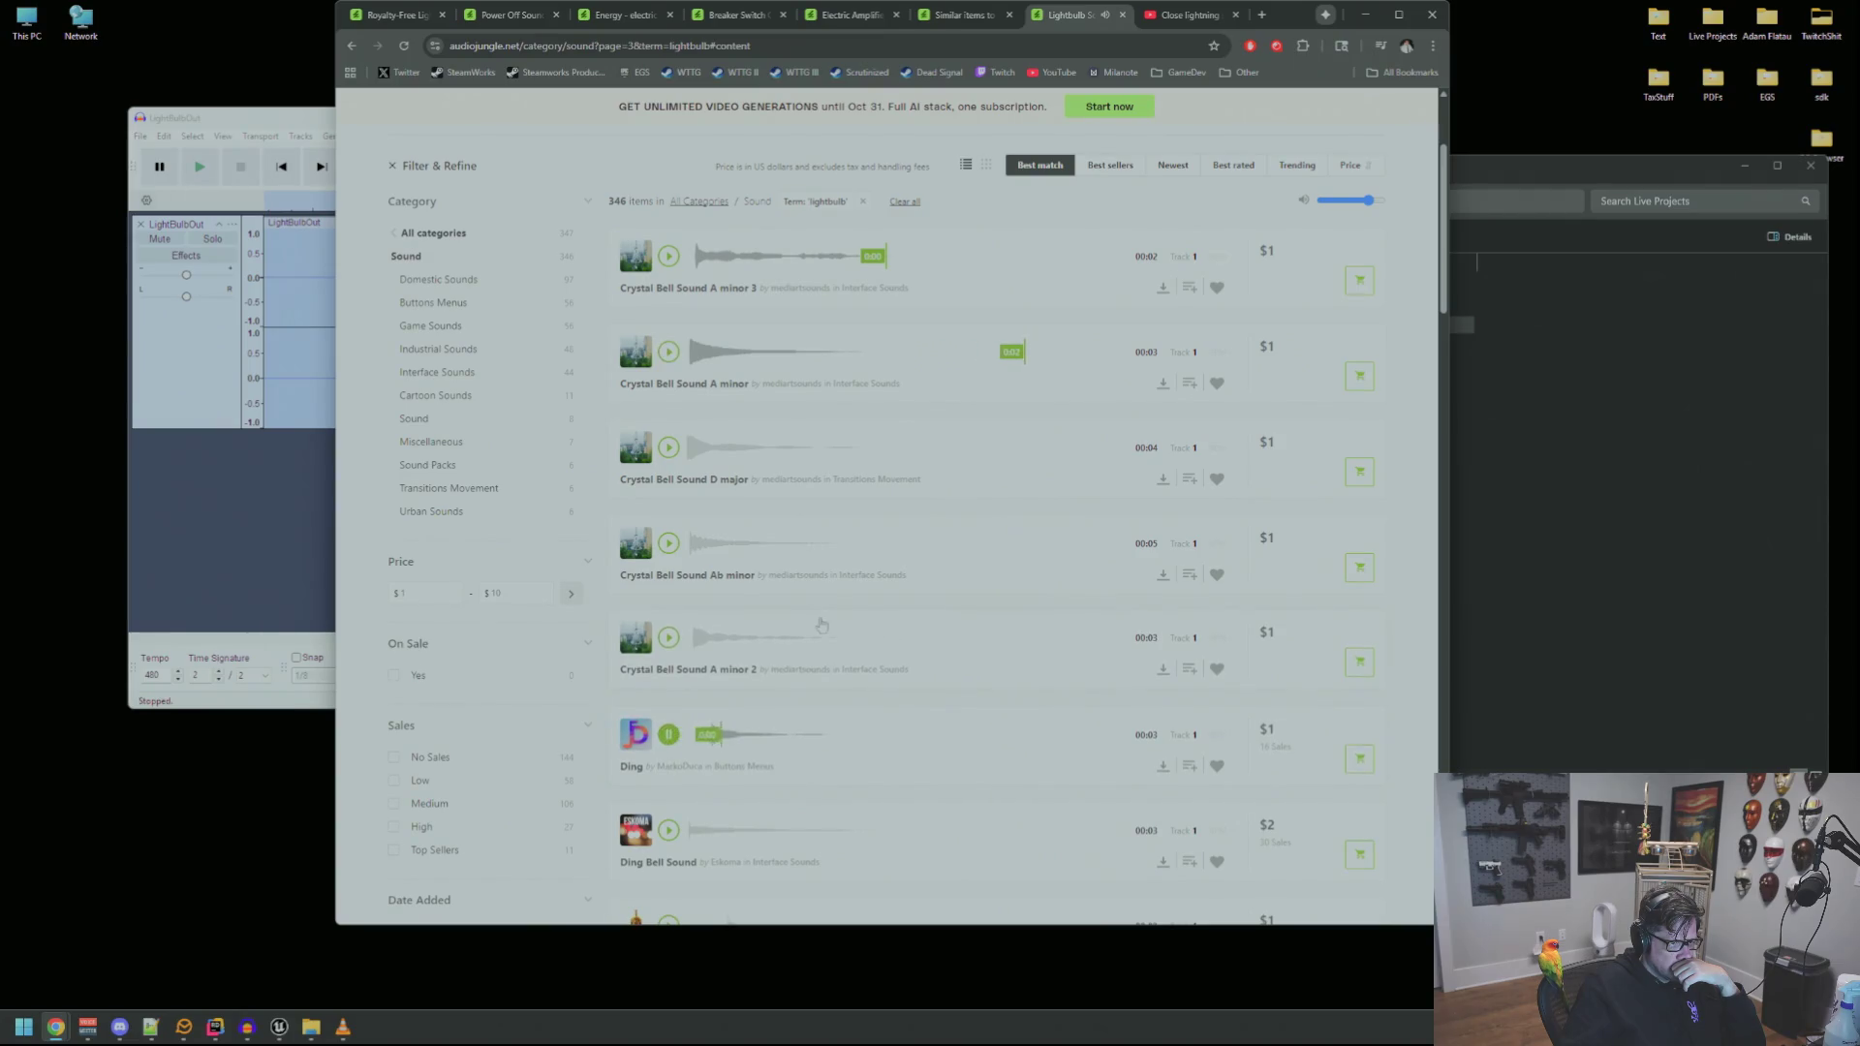
scroll(694, 607, down, 2)
scroll(678, 620, down, 2)
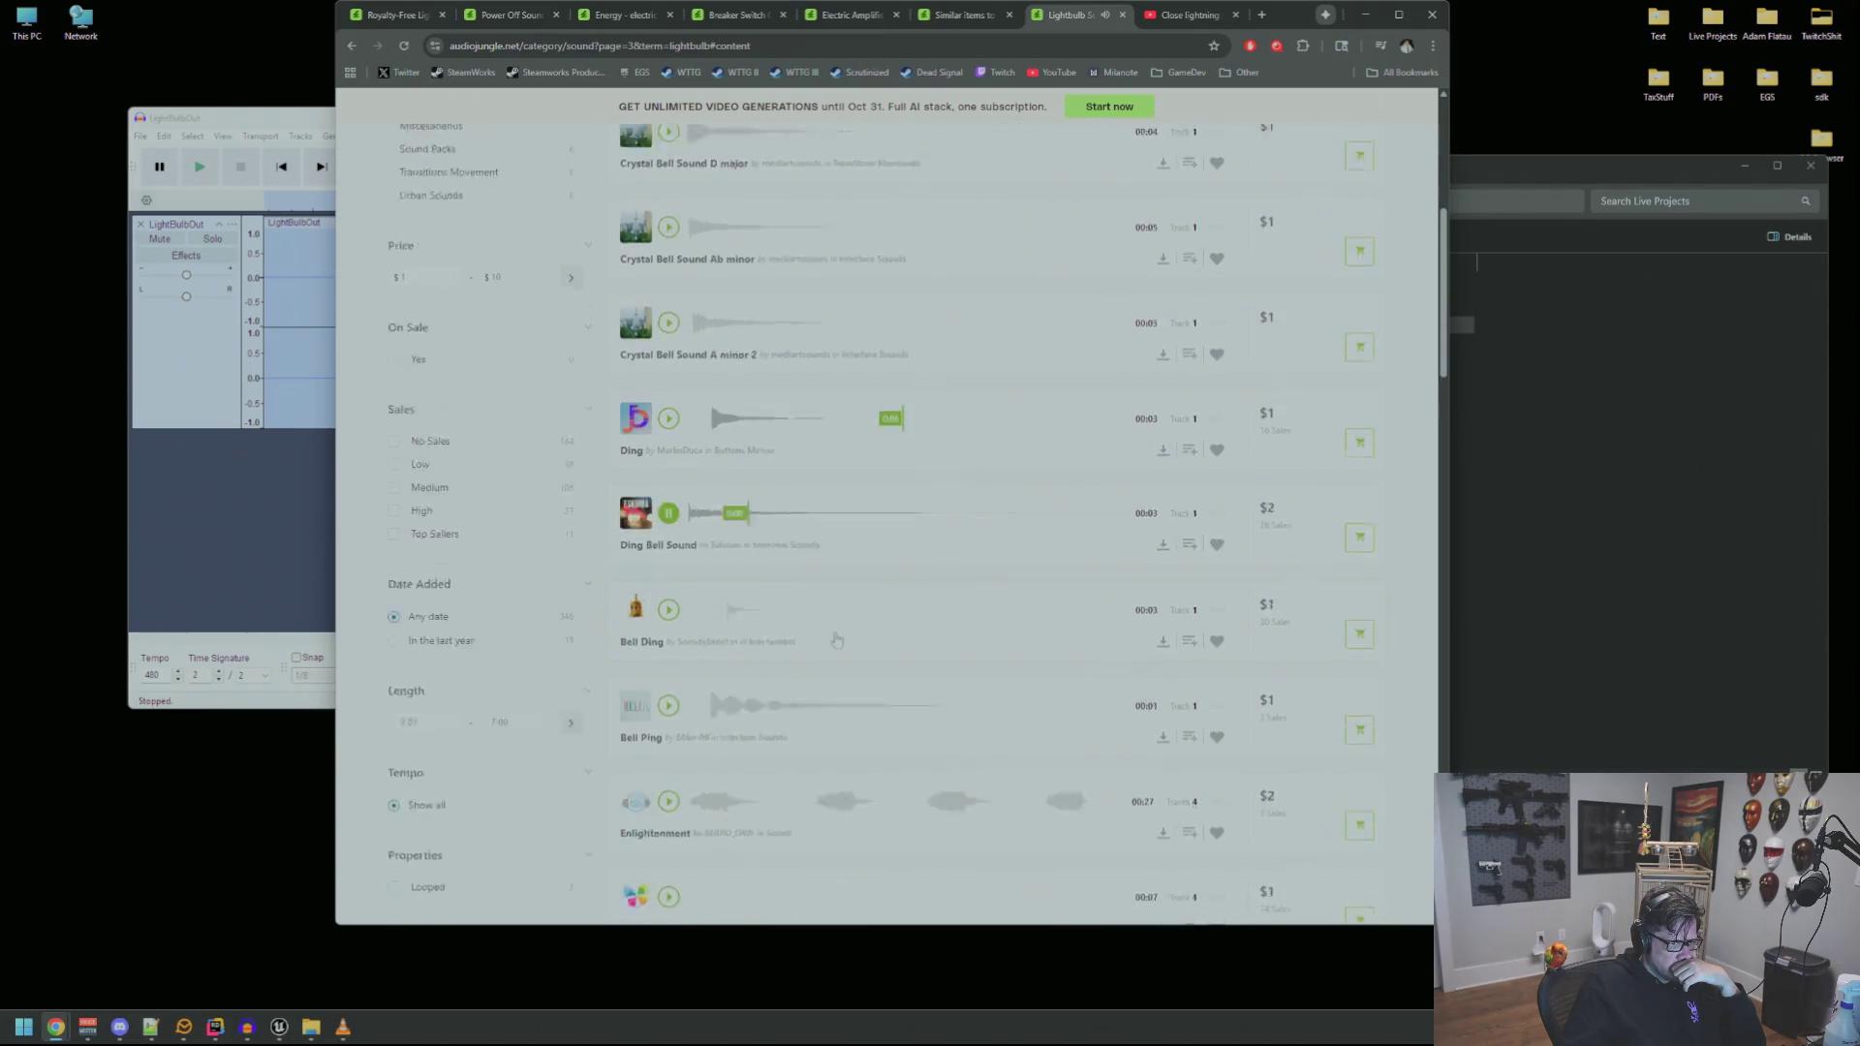
click(668, 490)
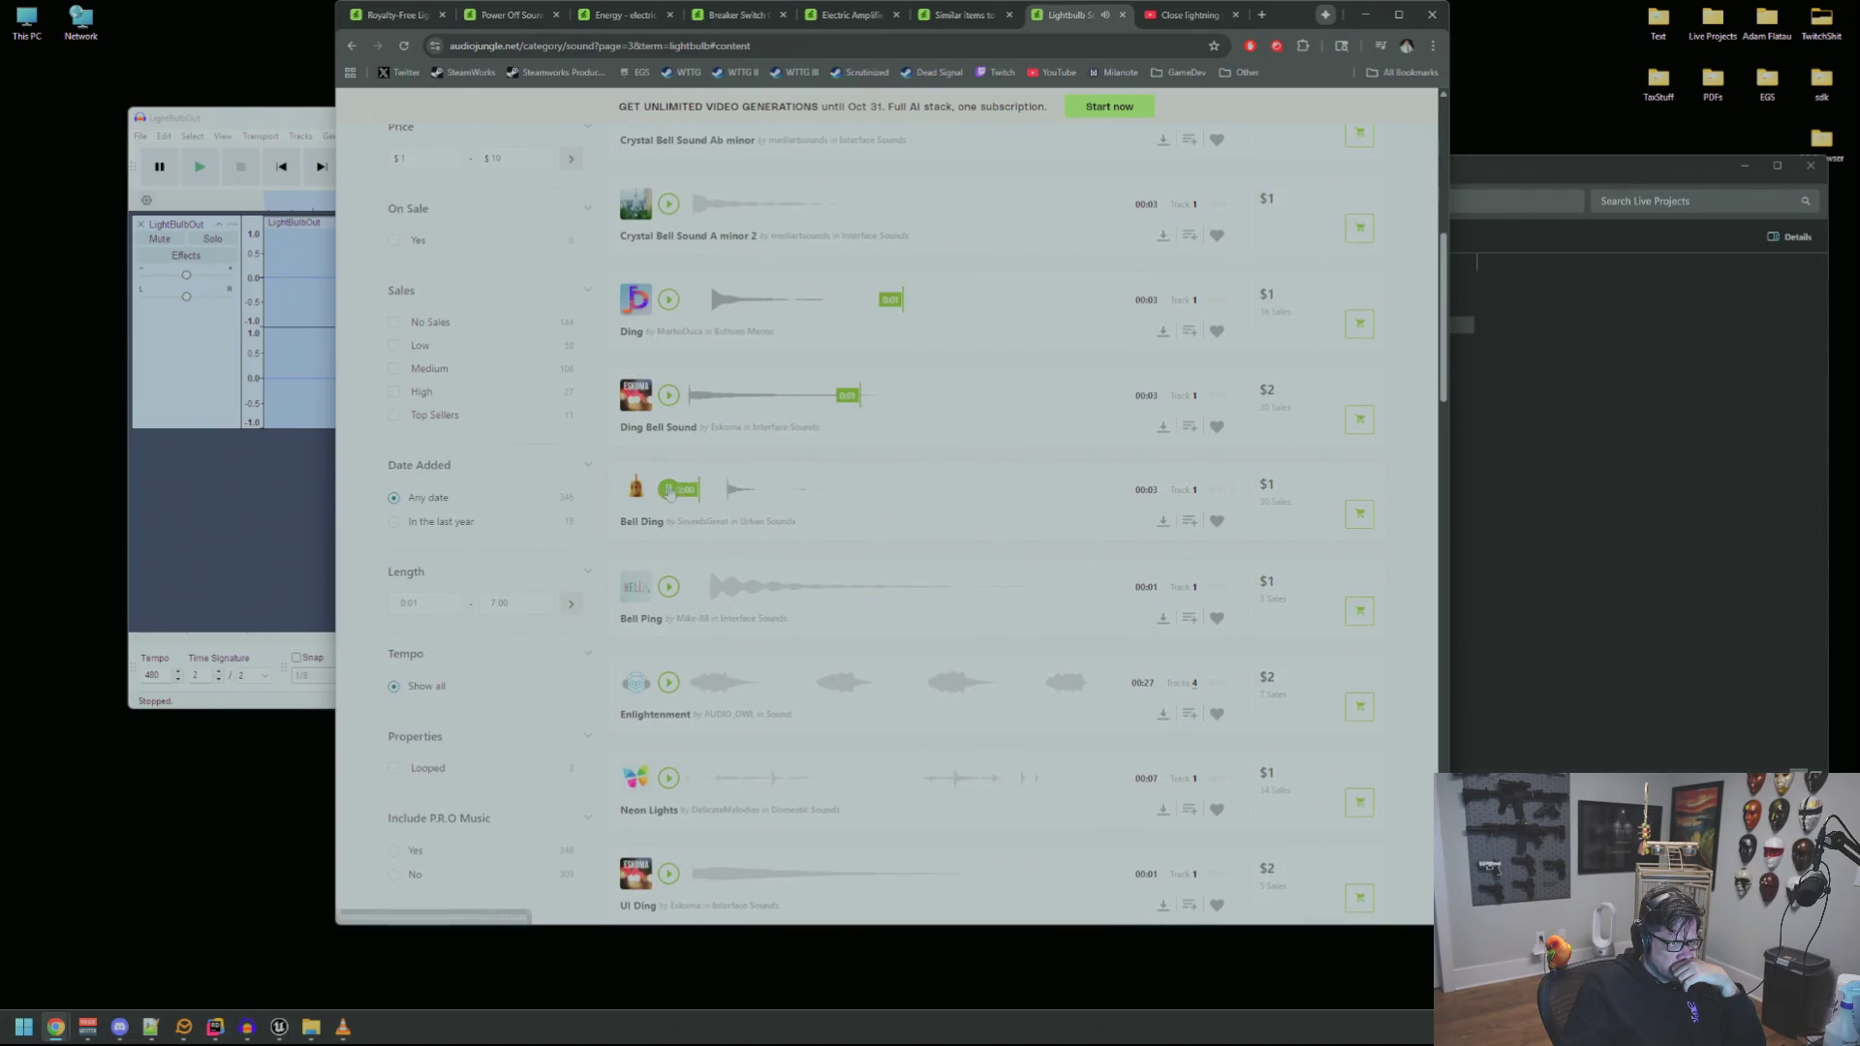
click(670, 586)
Preview Neon Lights and another Bell Ding, then return to page 1 of the results
scroll(669, 591, down, 2)
click(675, 632)
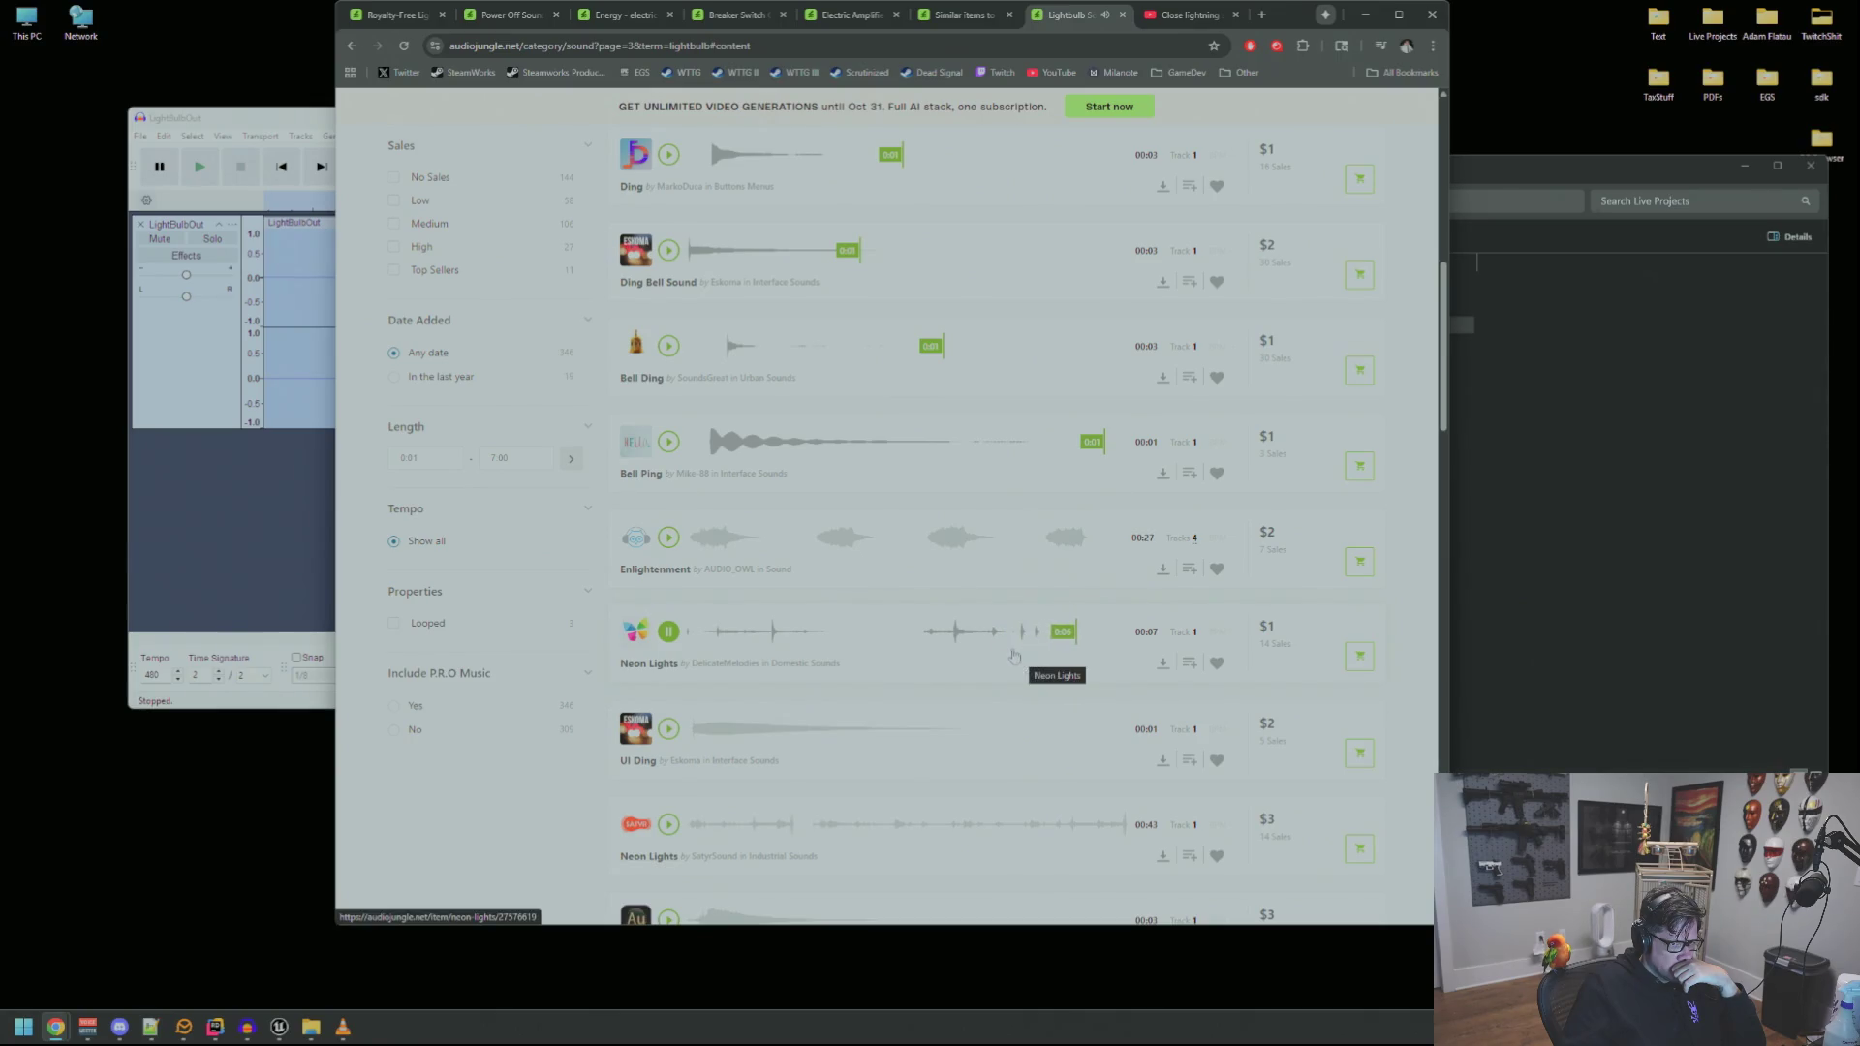
click(932, 641)
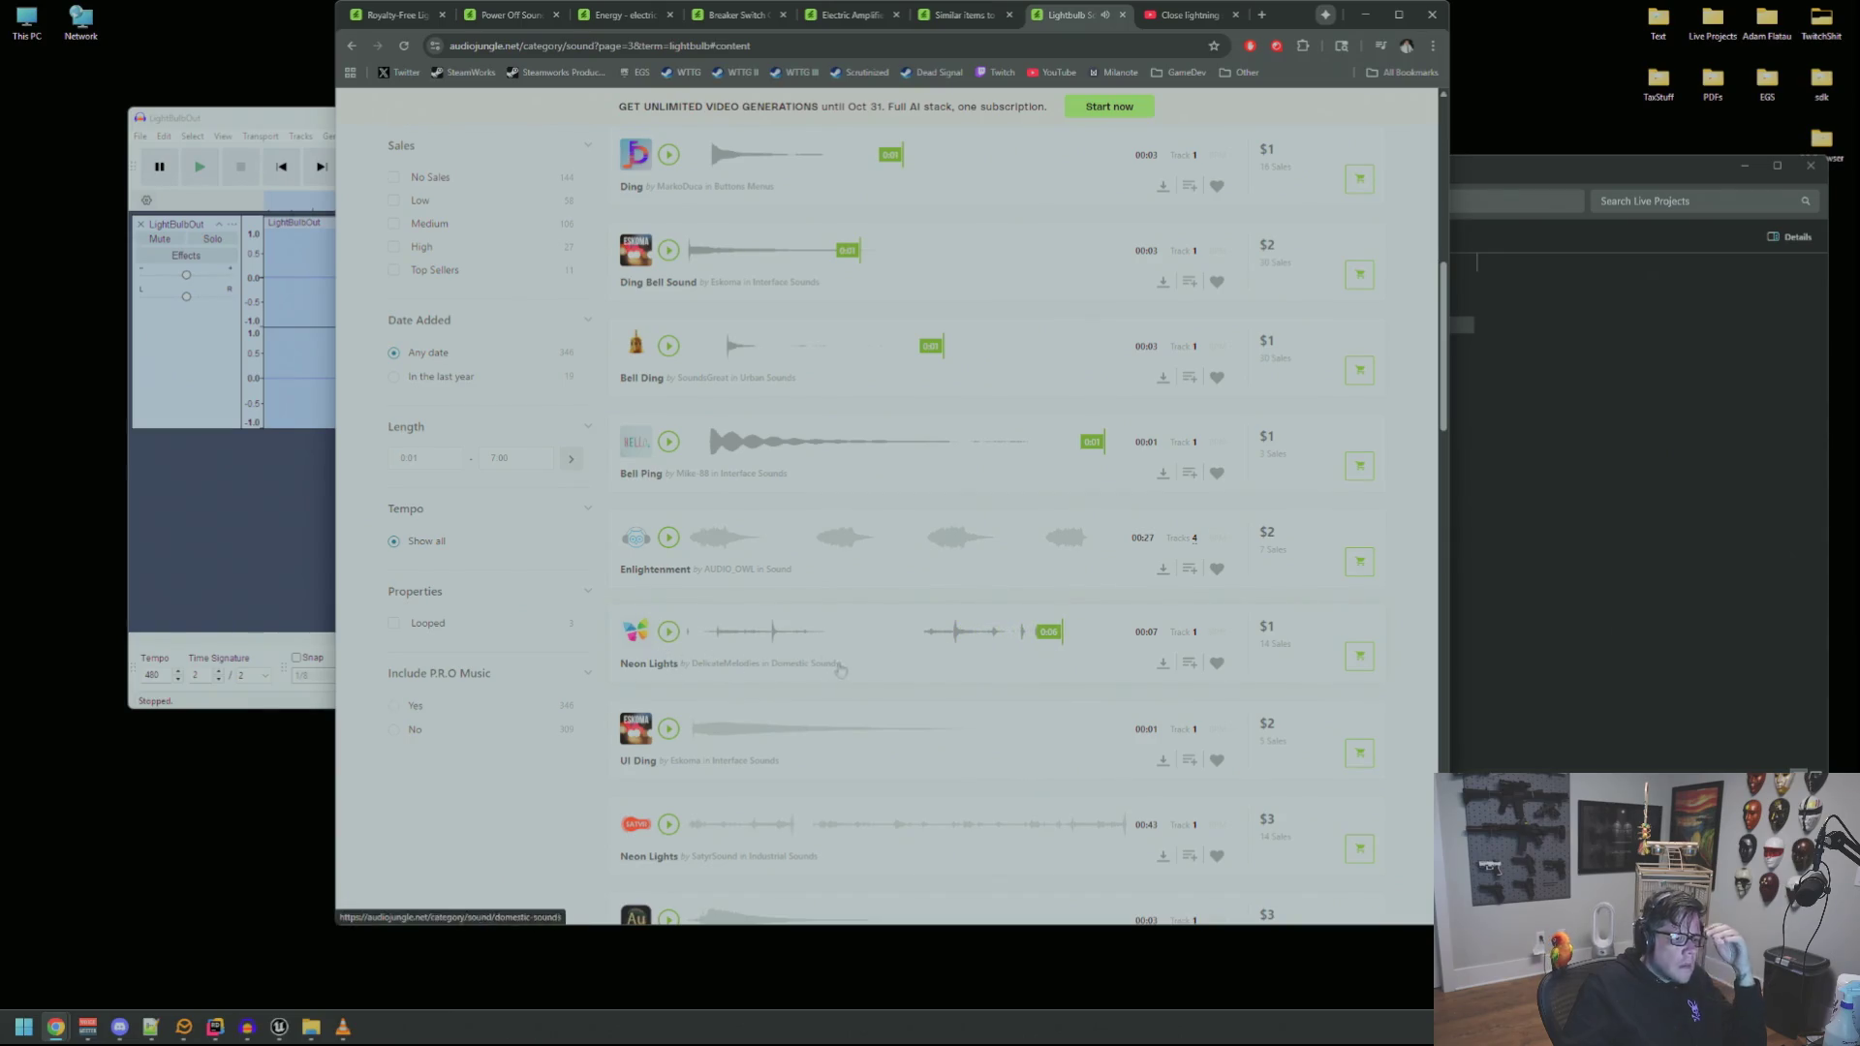
scroll(786, 640, down, 2)
scroll(785, 639, down, 1)
click(669, 631)
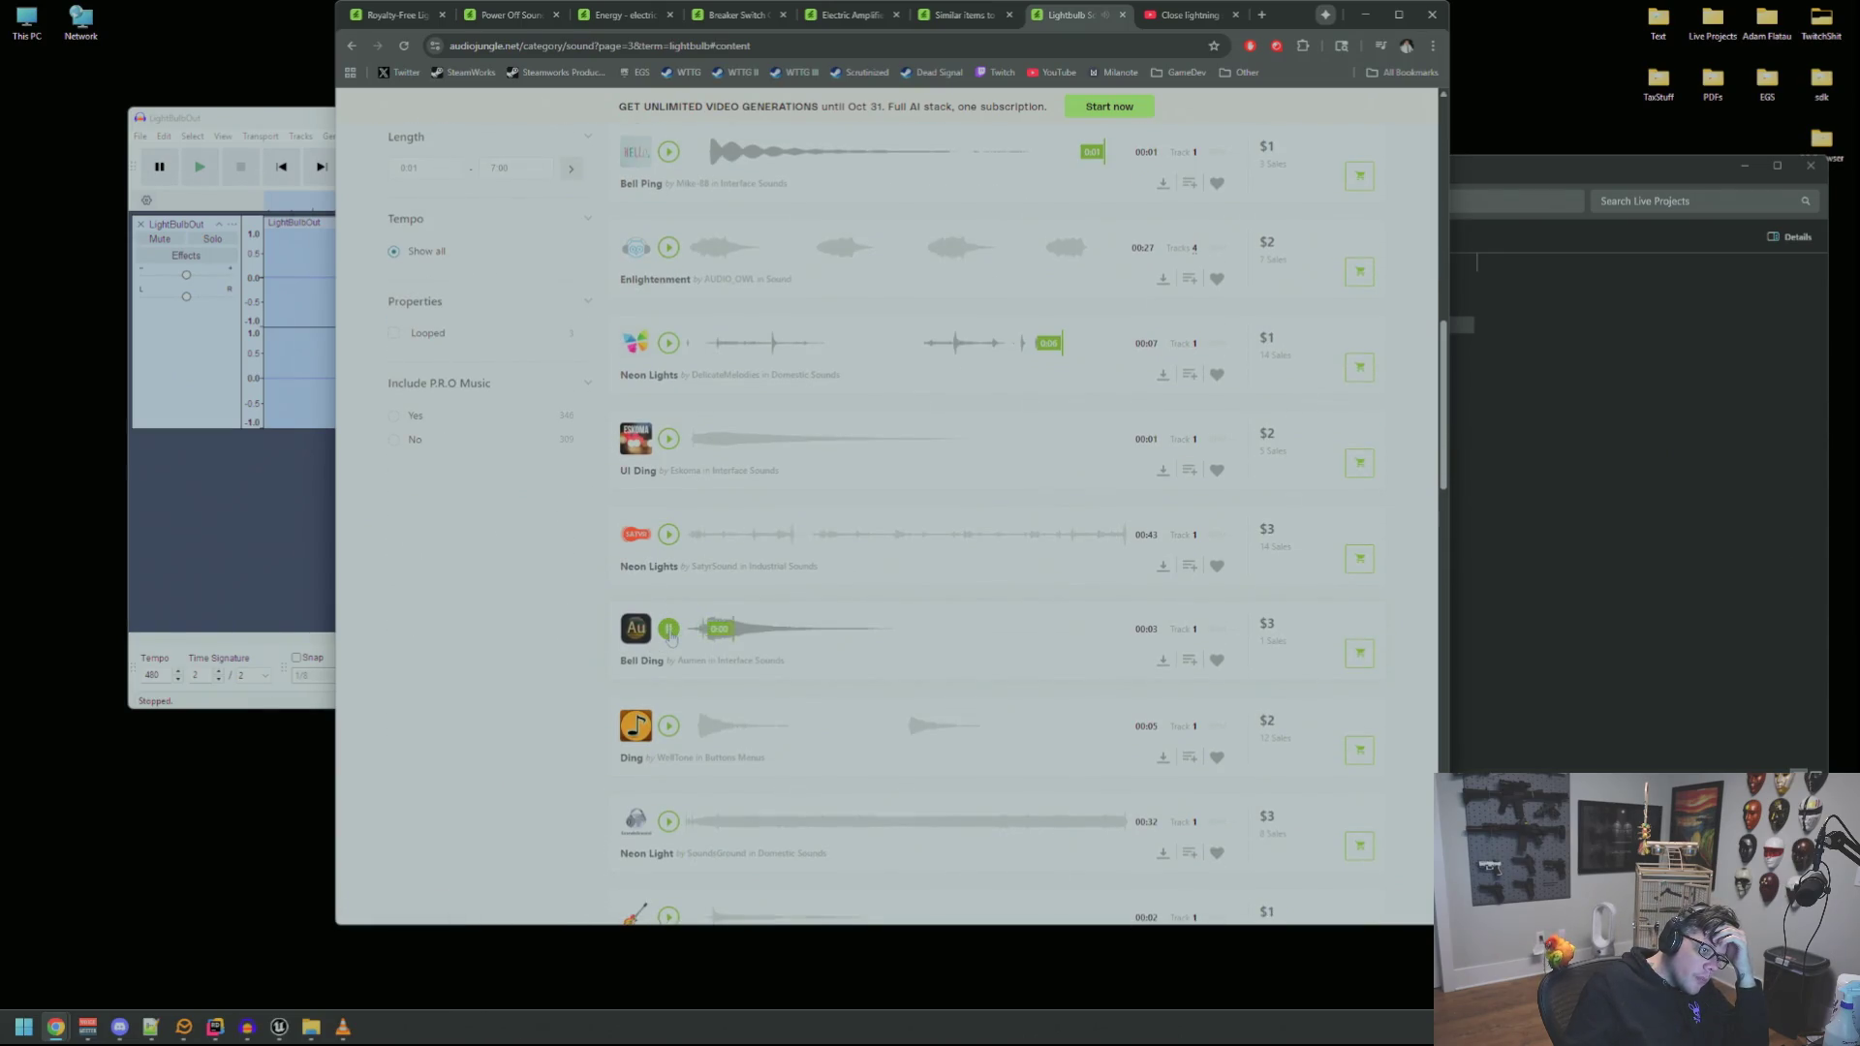
scroll(670, 635, down, 3)
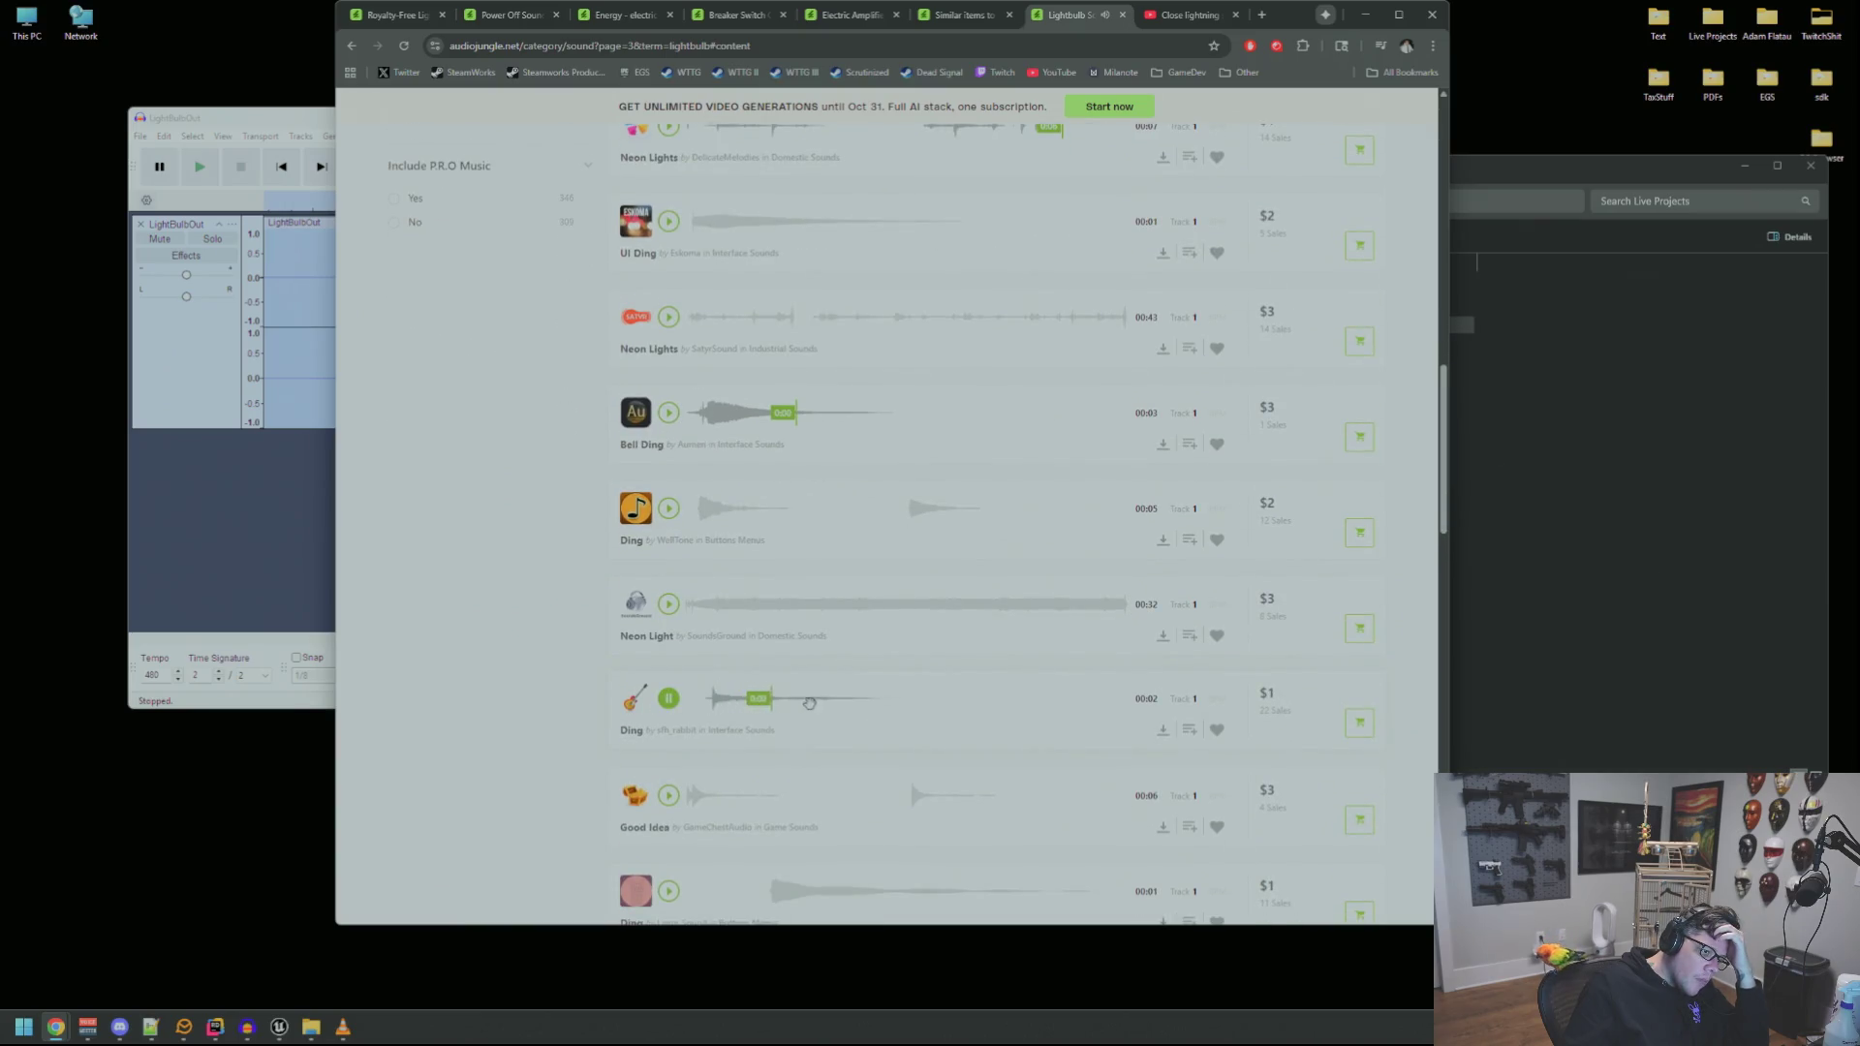
scroll(805, 704, down, 3)
scroll(812, 645, down, 5)
scroll(695, 519, down, 4)
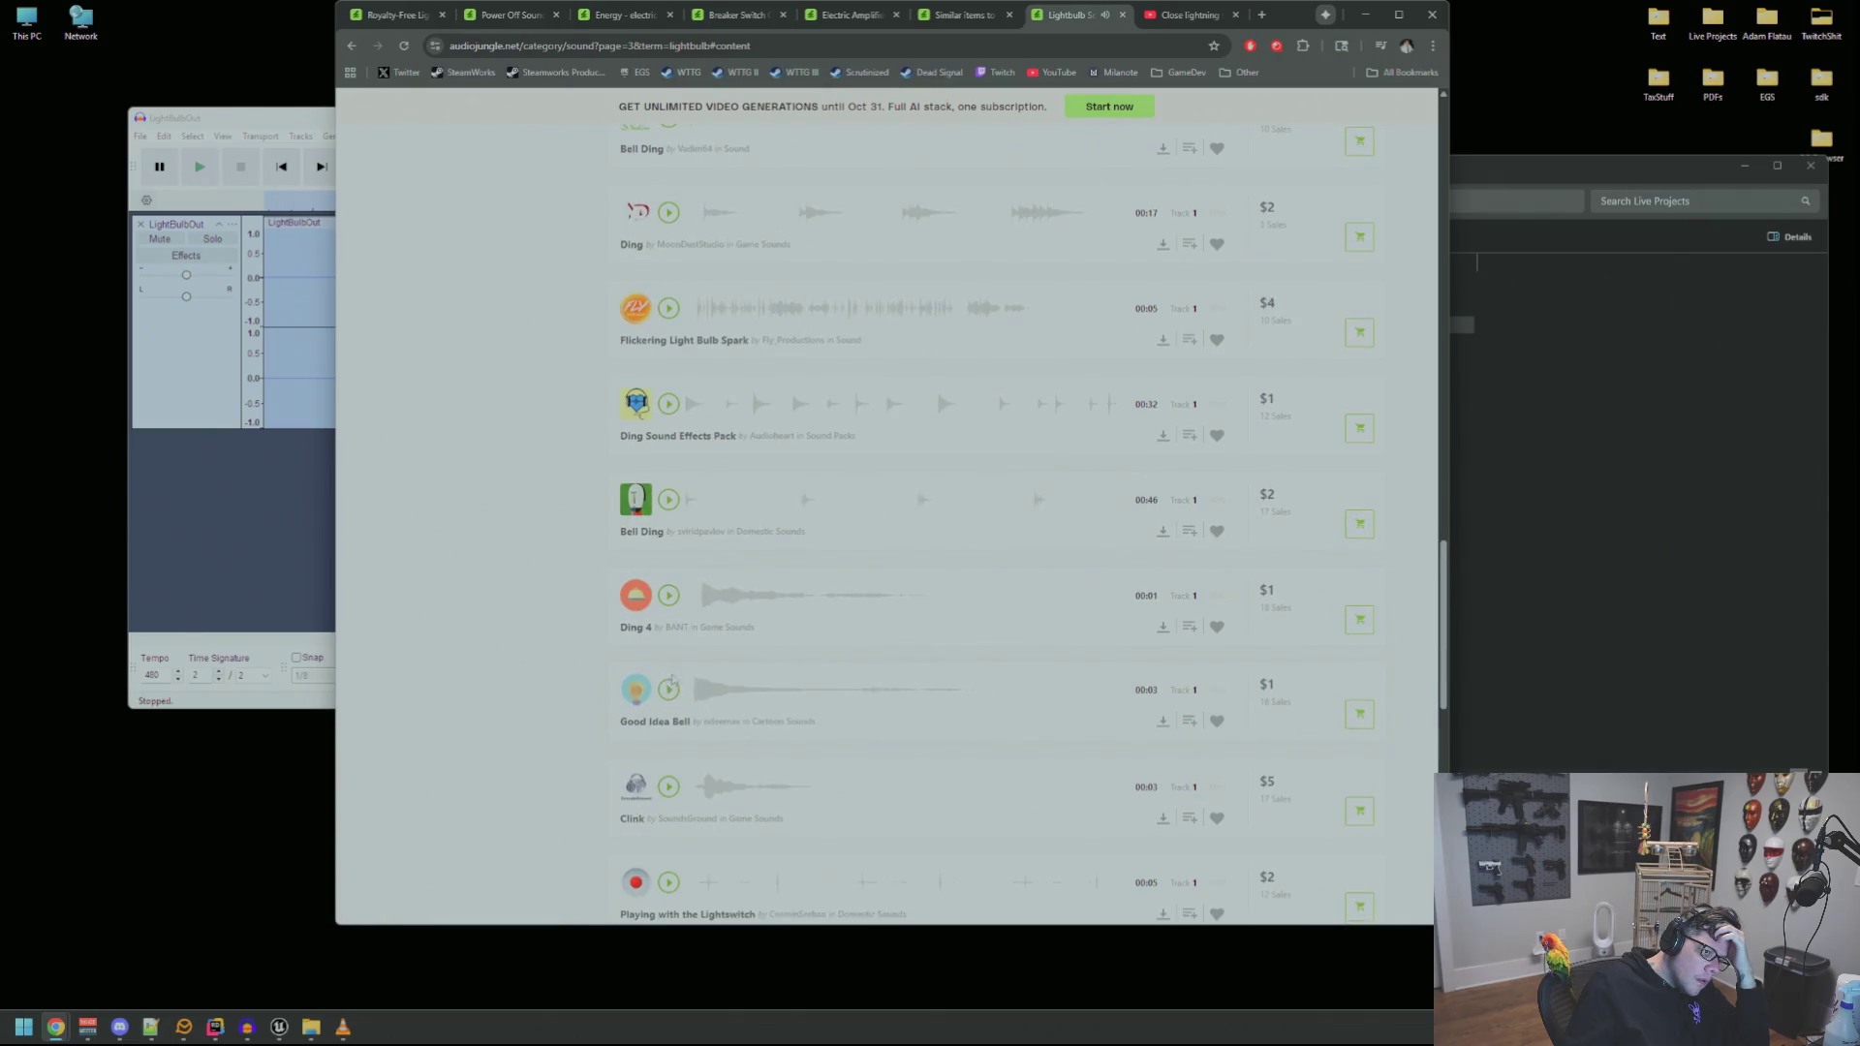
scroll(803, 659, down, 5)
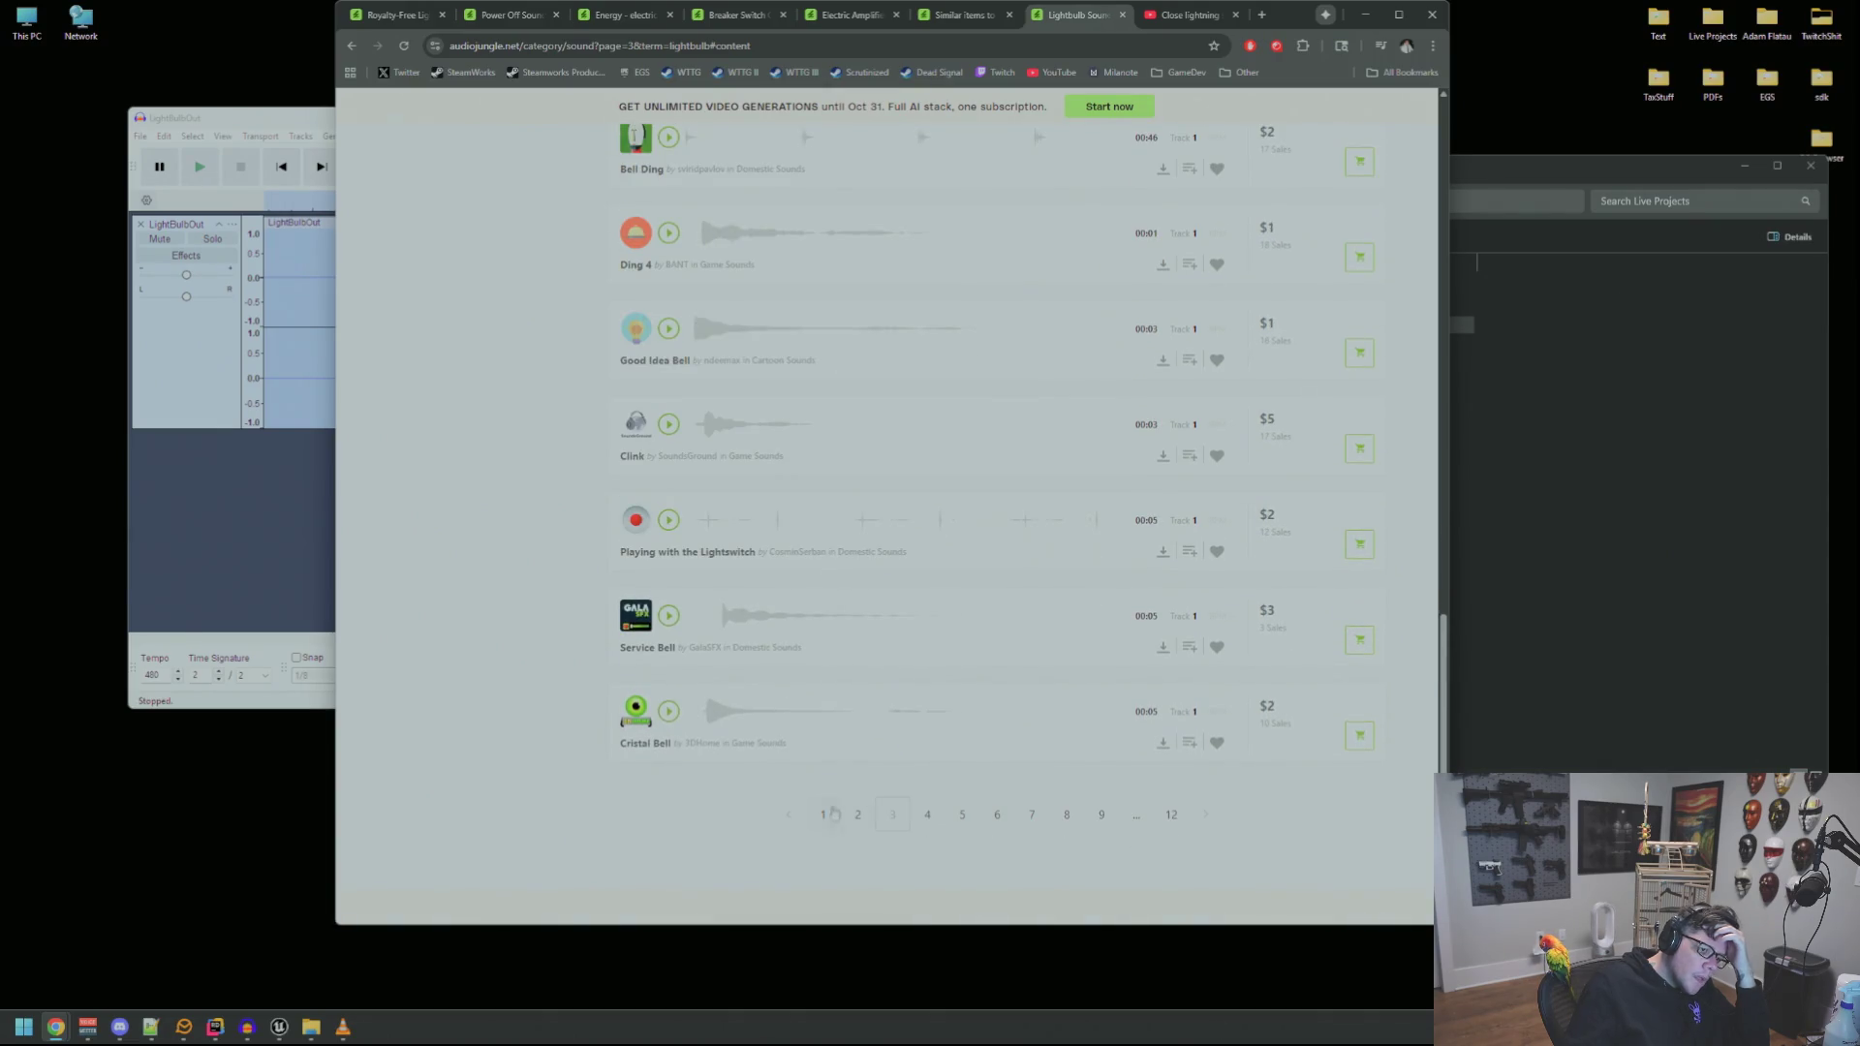
click(819, 822)
scroll(678, 581, up, 2)
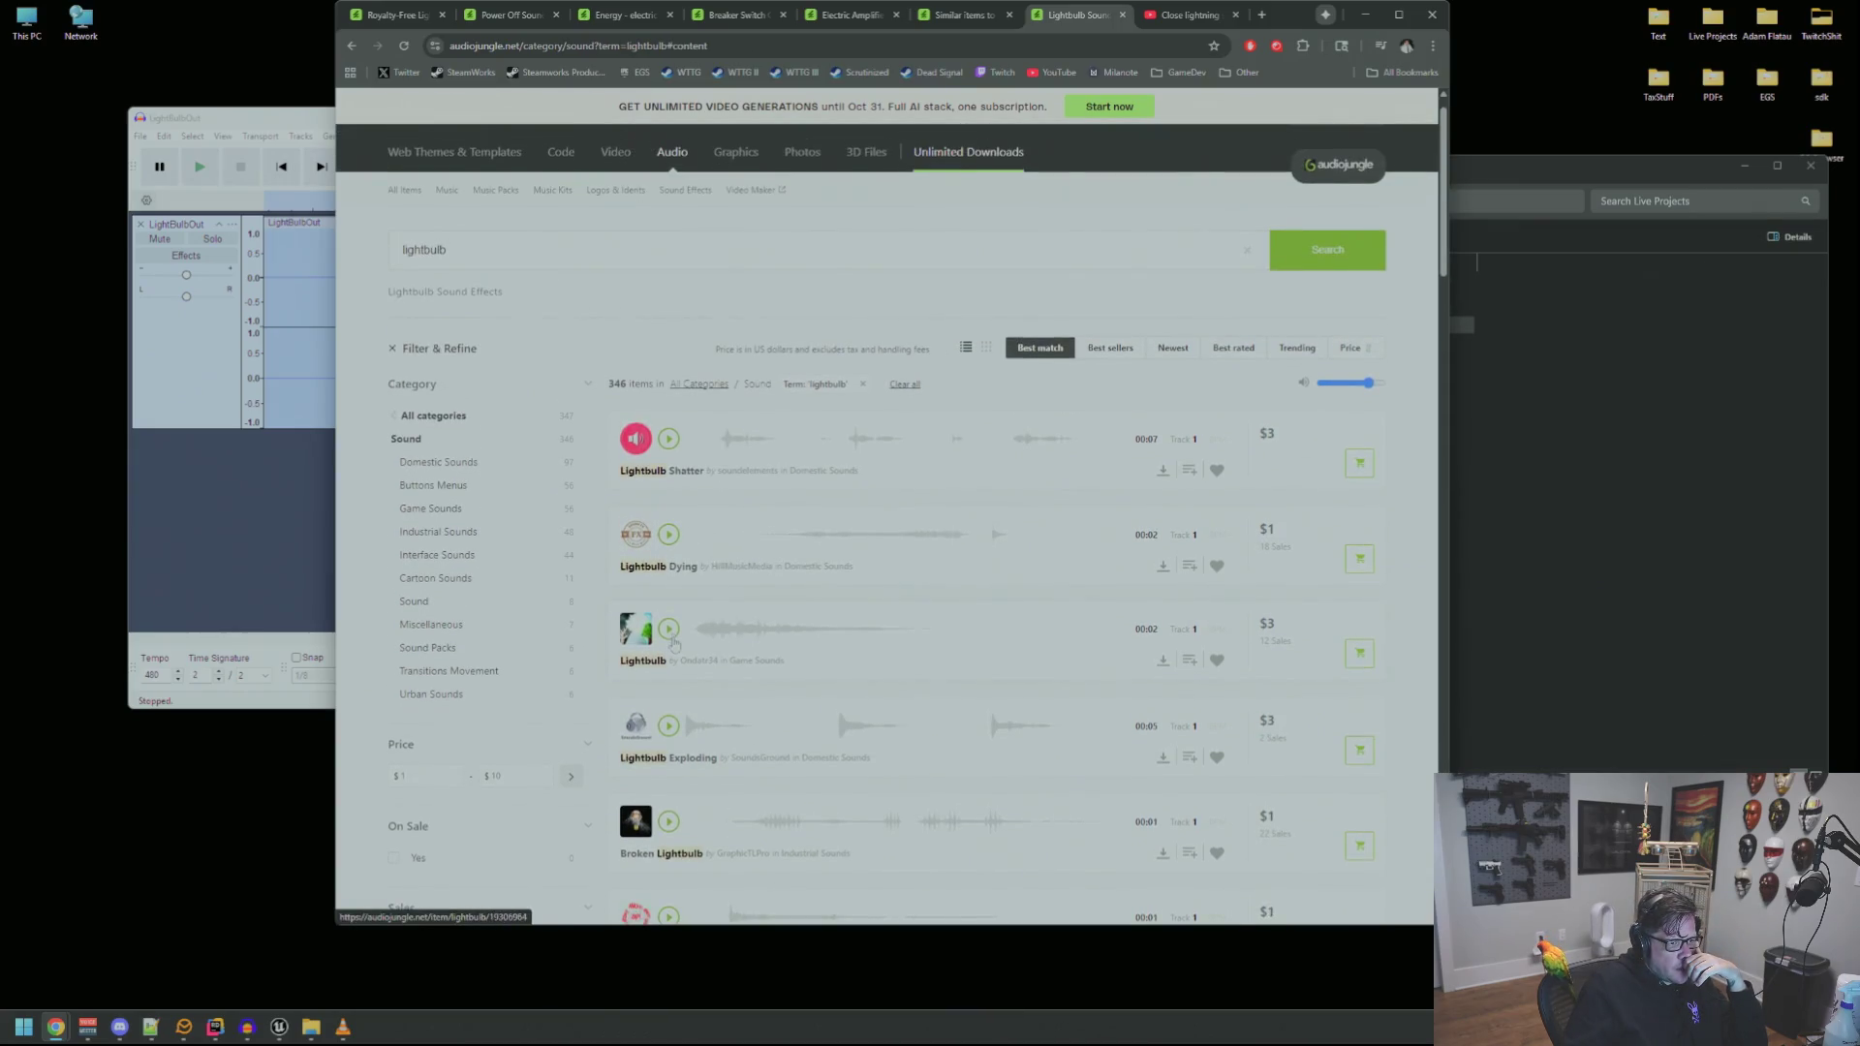
Preview Lightbulb Dying and add it to the cart with the SFX Single Use licence
click(670, 628)
click(966, 530)
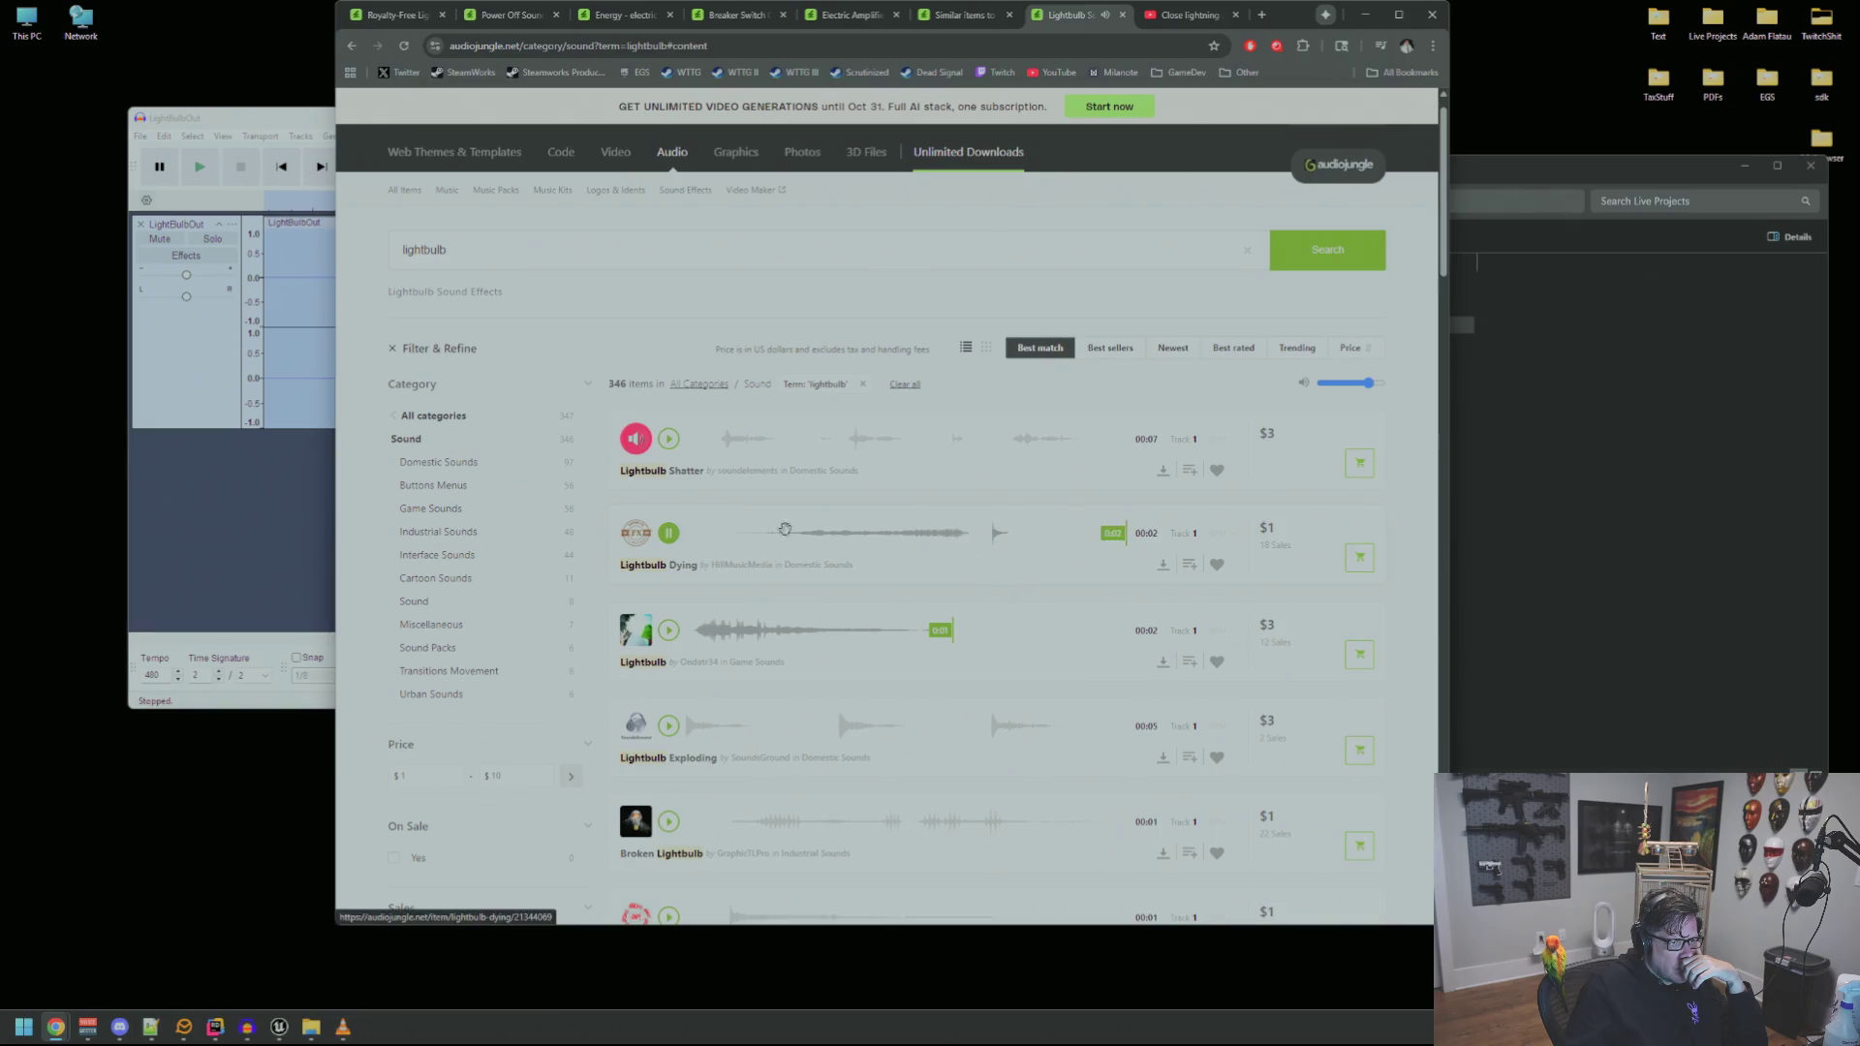
click(1357, 560)
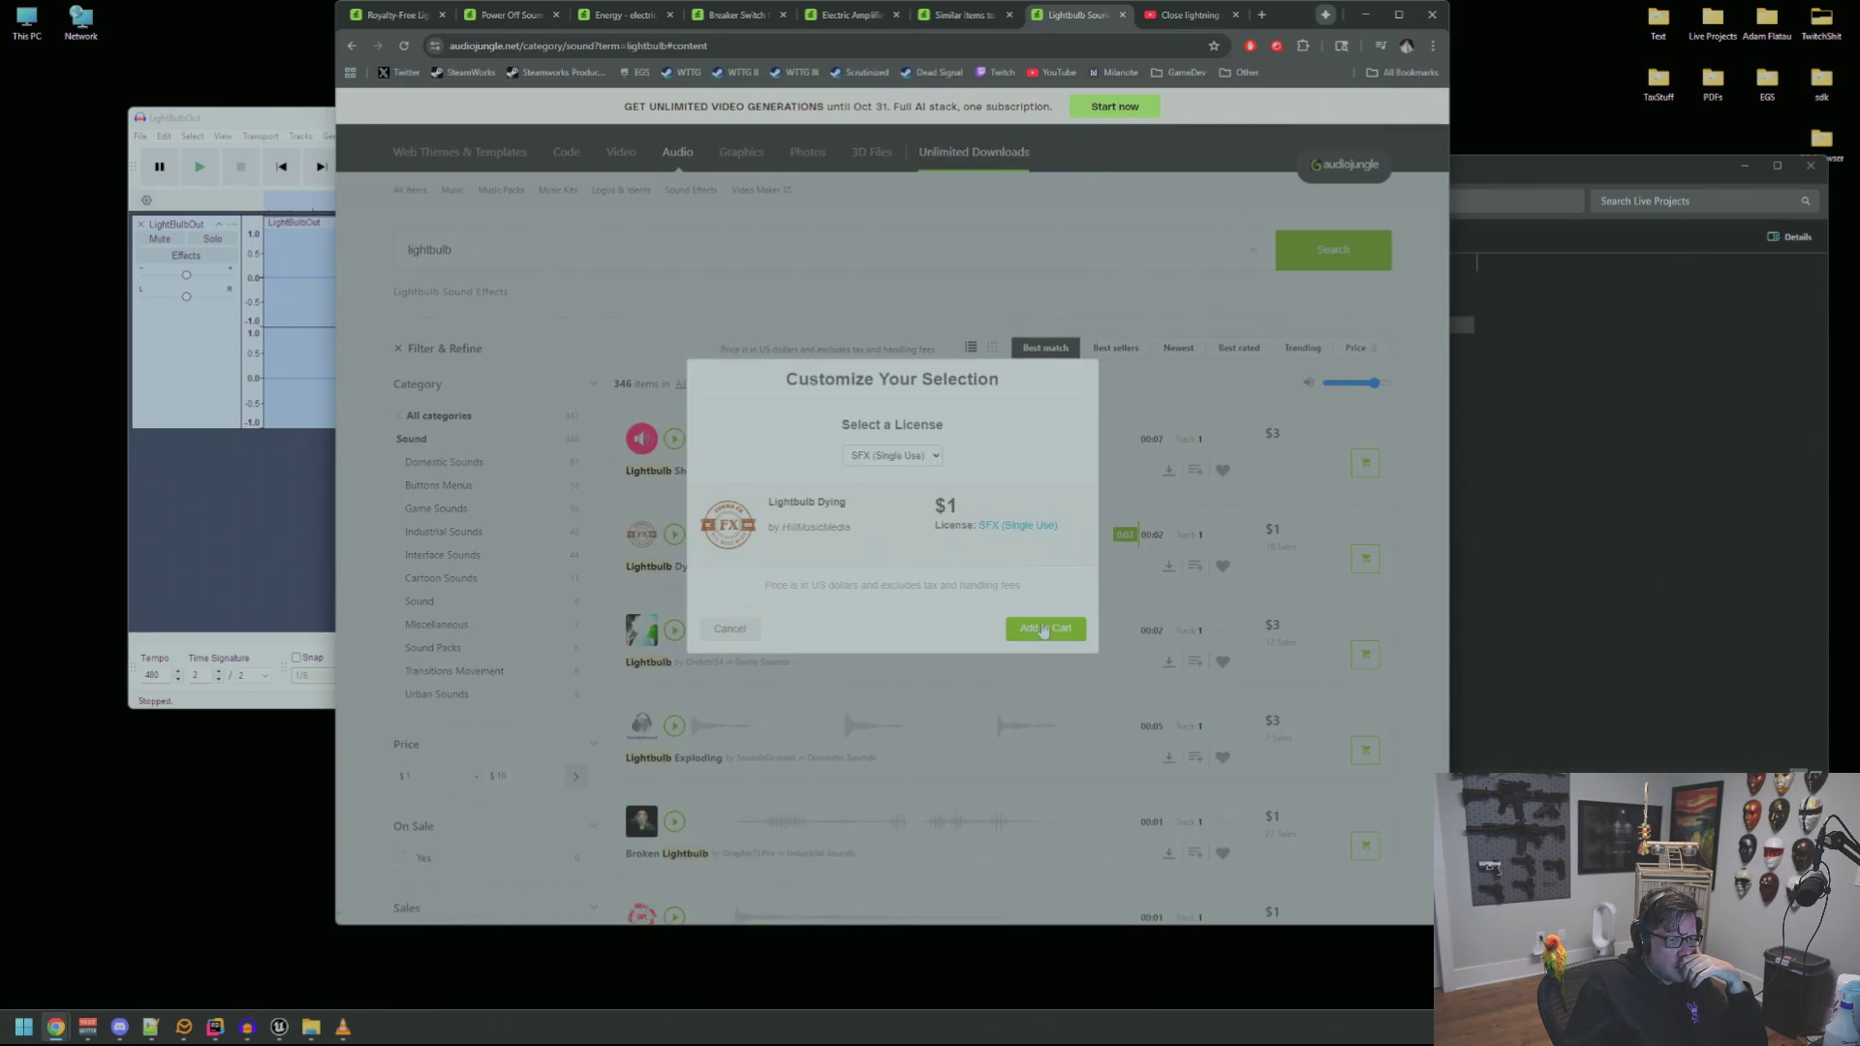
click(1043, 630)
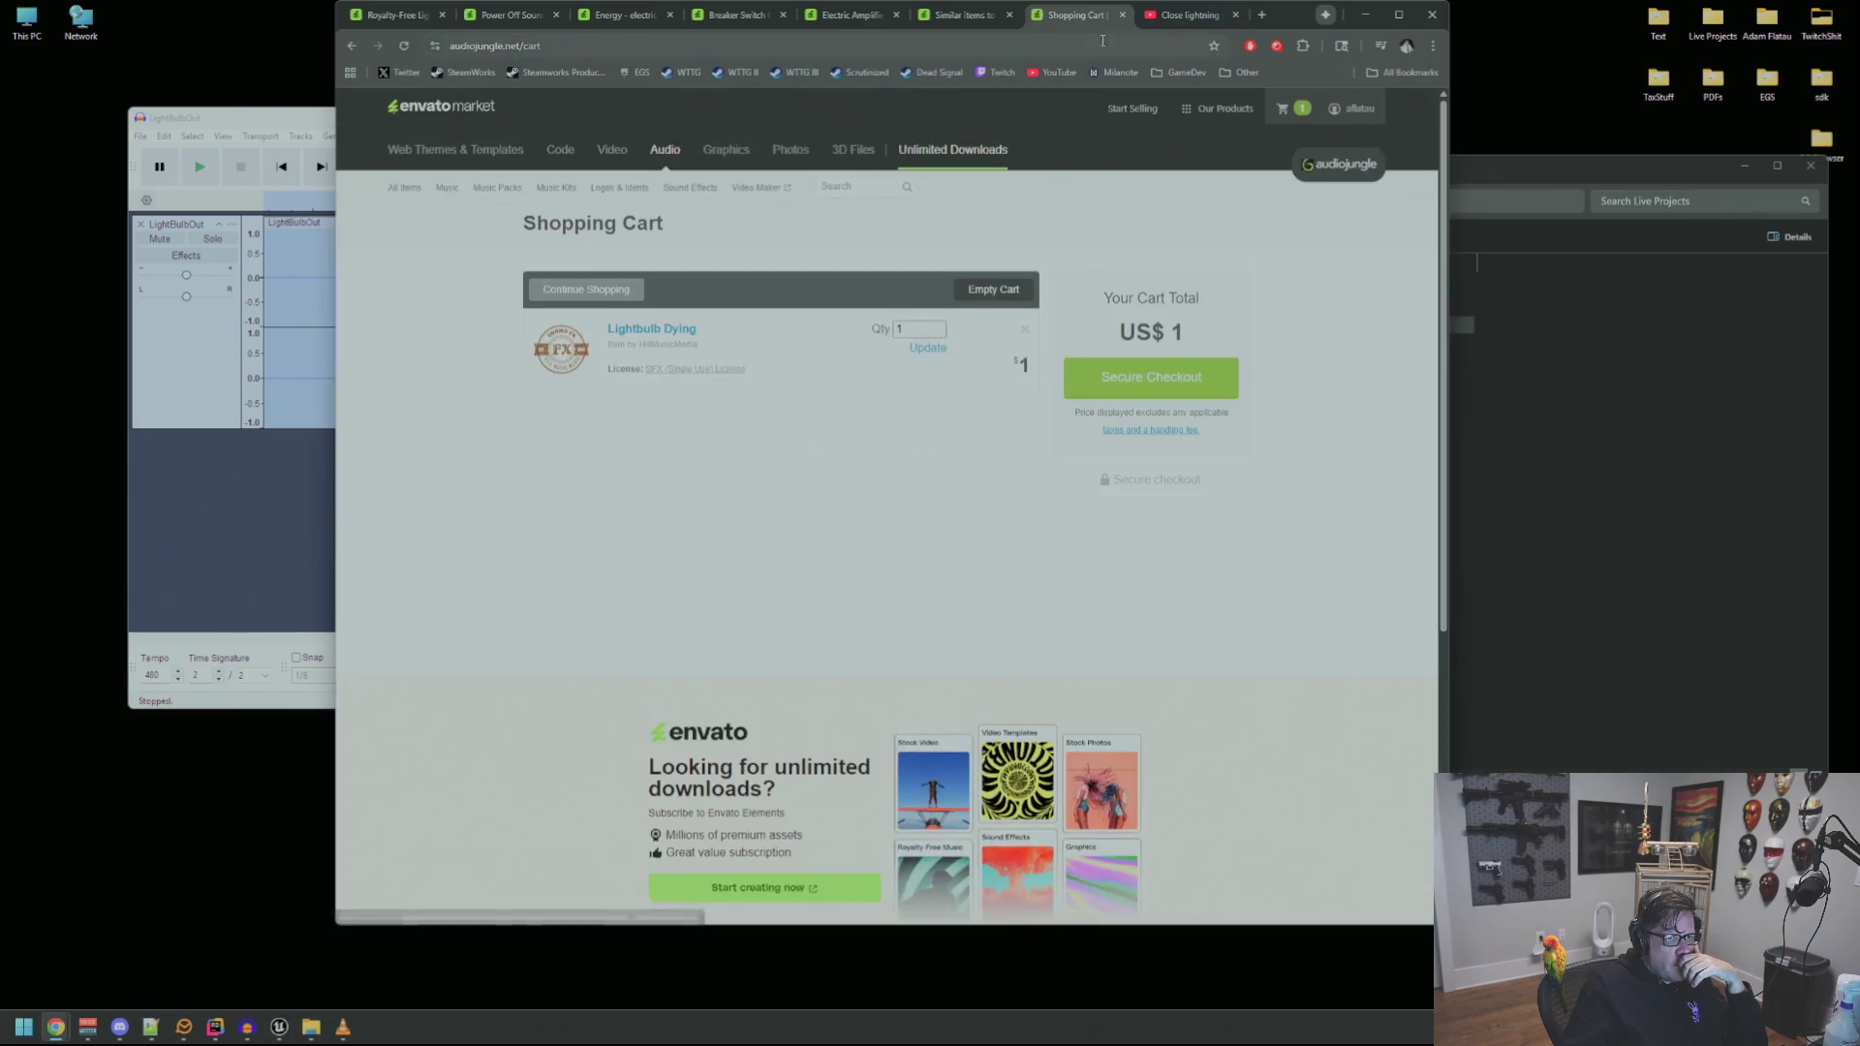
mouse_move(1075, 15)
mouse_down()
mouse_move(1395, 160)
mouse_move(1613, 147)
mouse_move(1405, 184)
mouse_move(1211, 58)
mouse_move(1478, 128)
mouse_up()
click(877, 160)
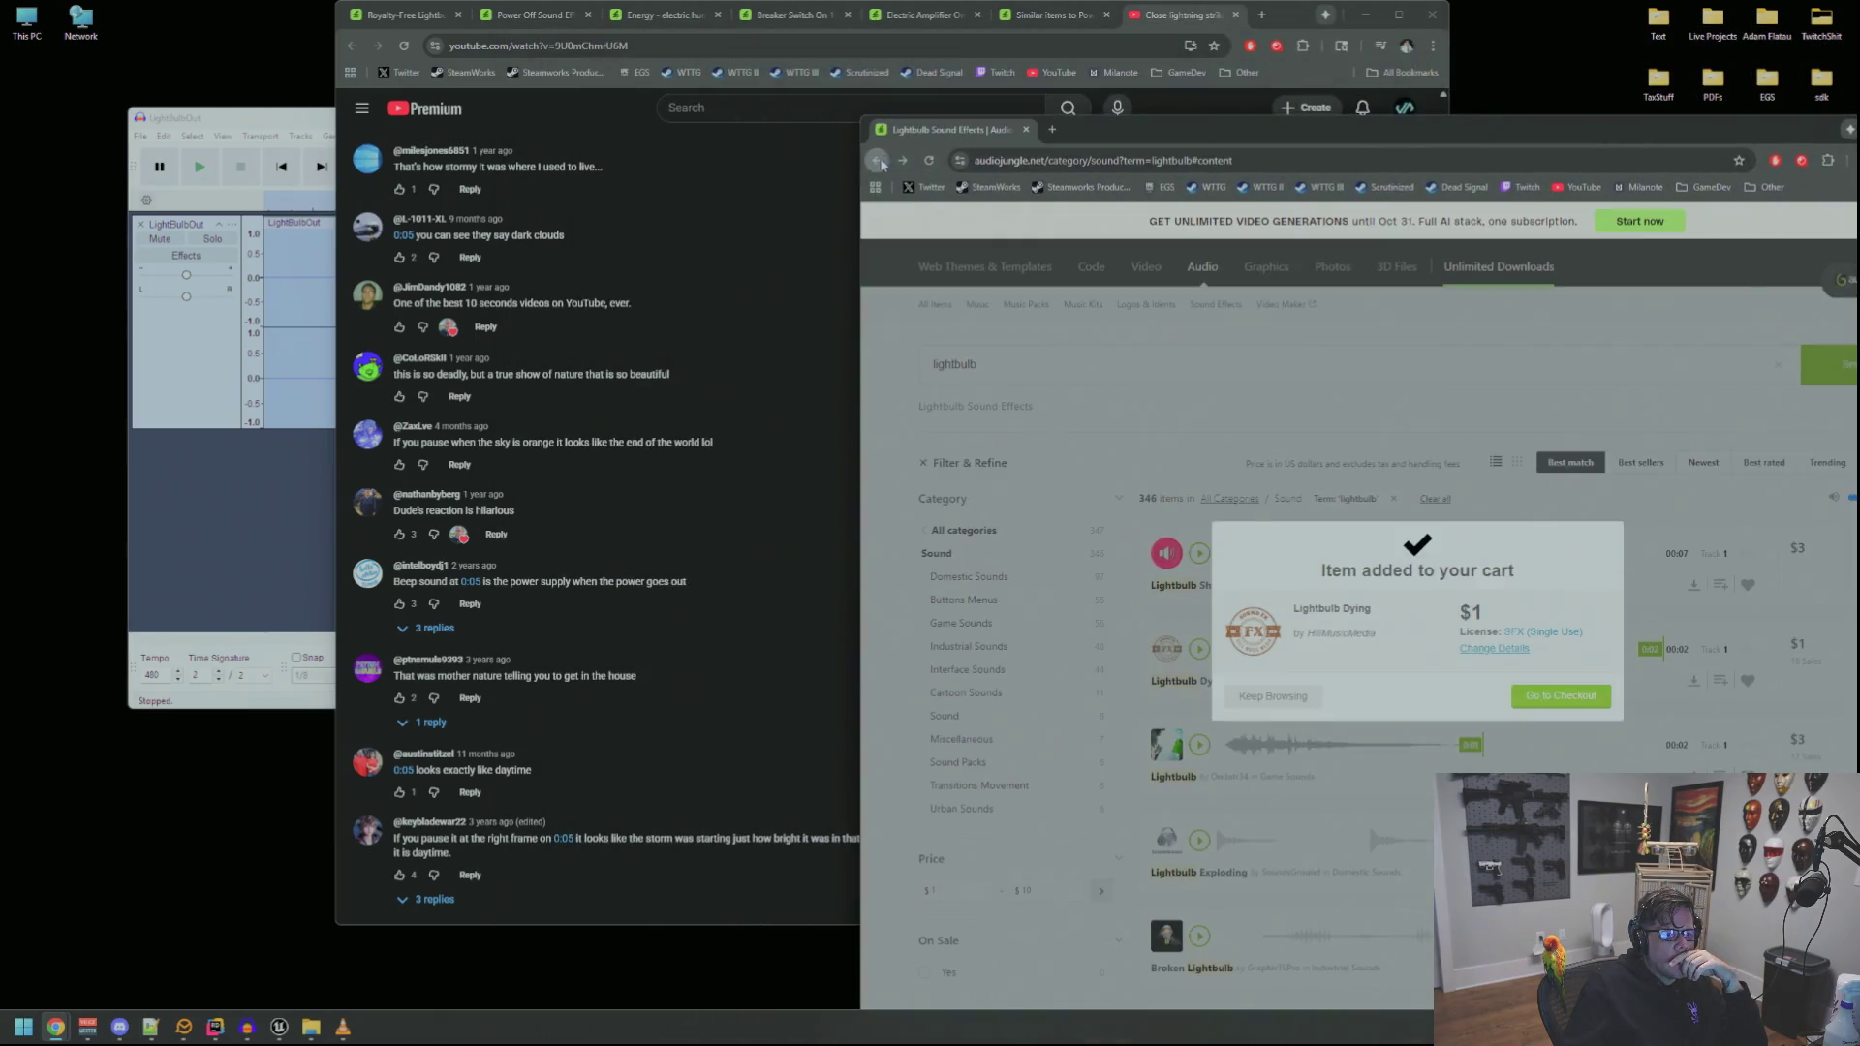
Merge the AudioJungle window back into the main browser and return to page-1 lightbulb results
click(877, 160)
drag(964, 133, 1191, 14)
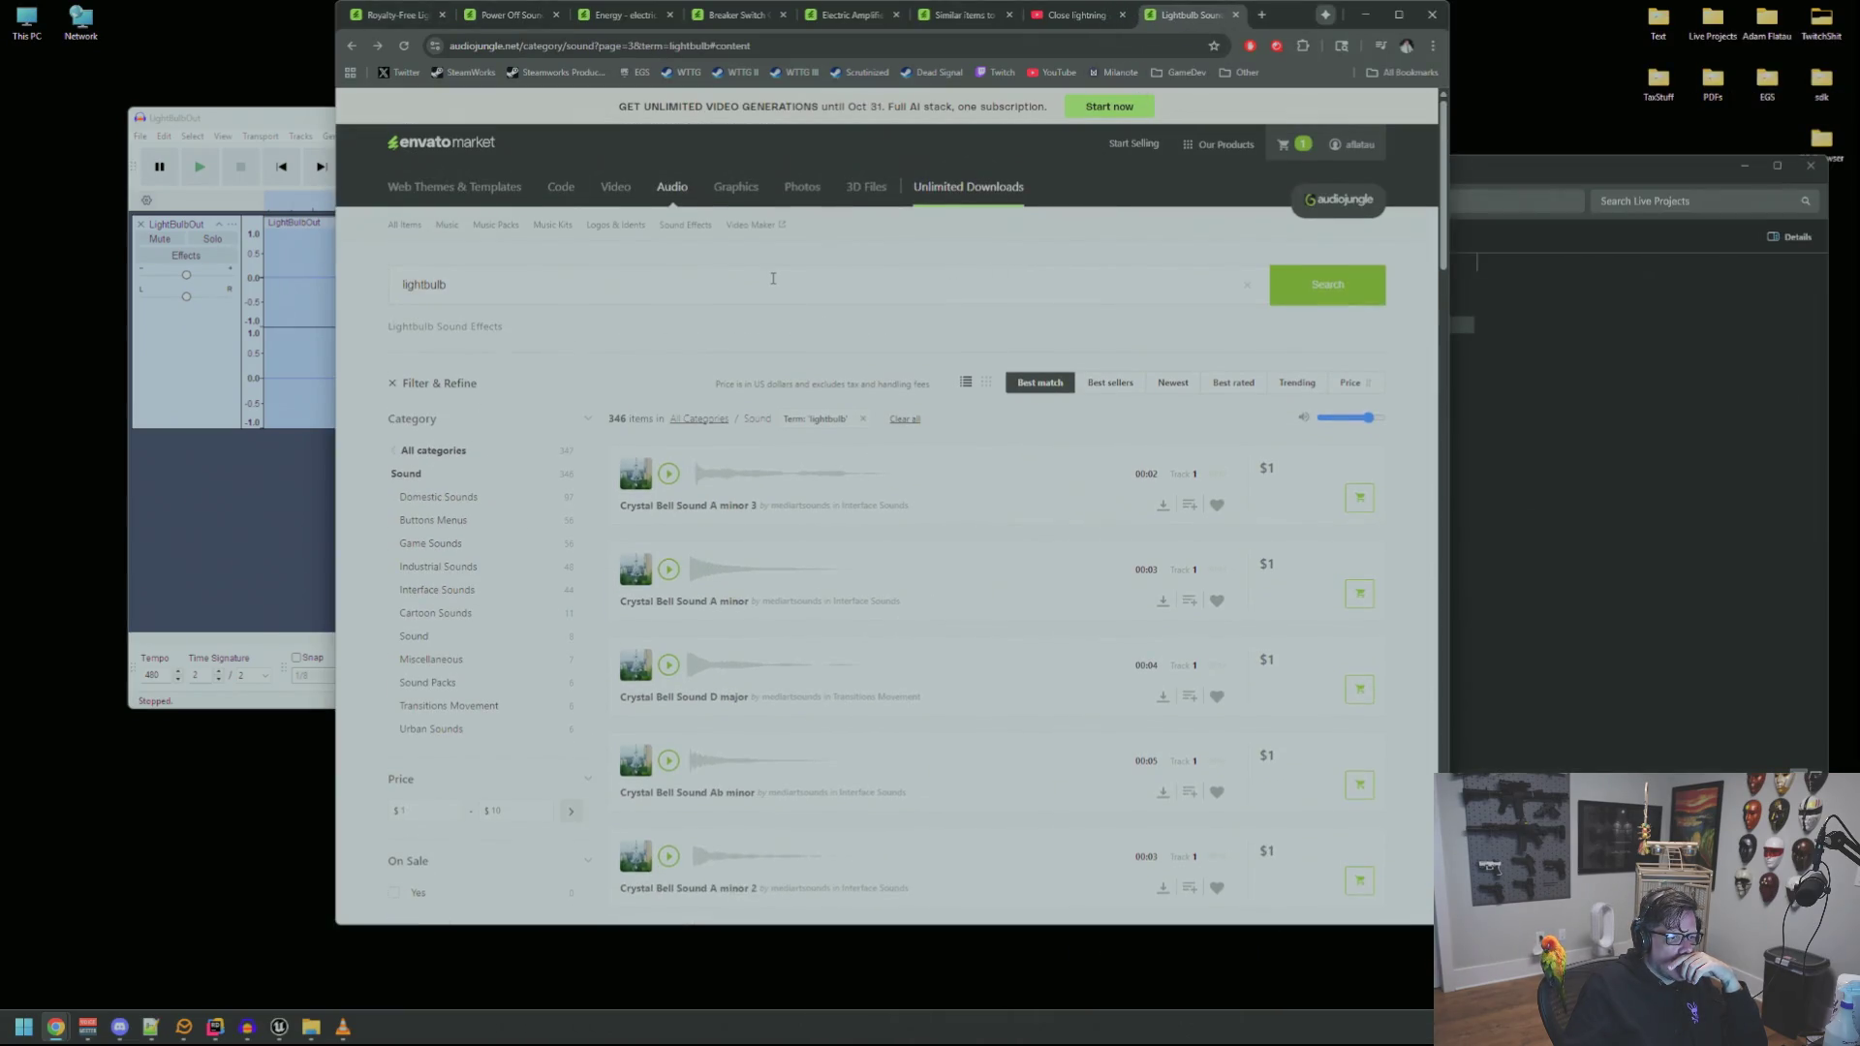
scroll(795, 291, down, 1)
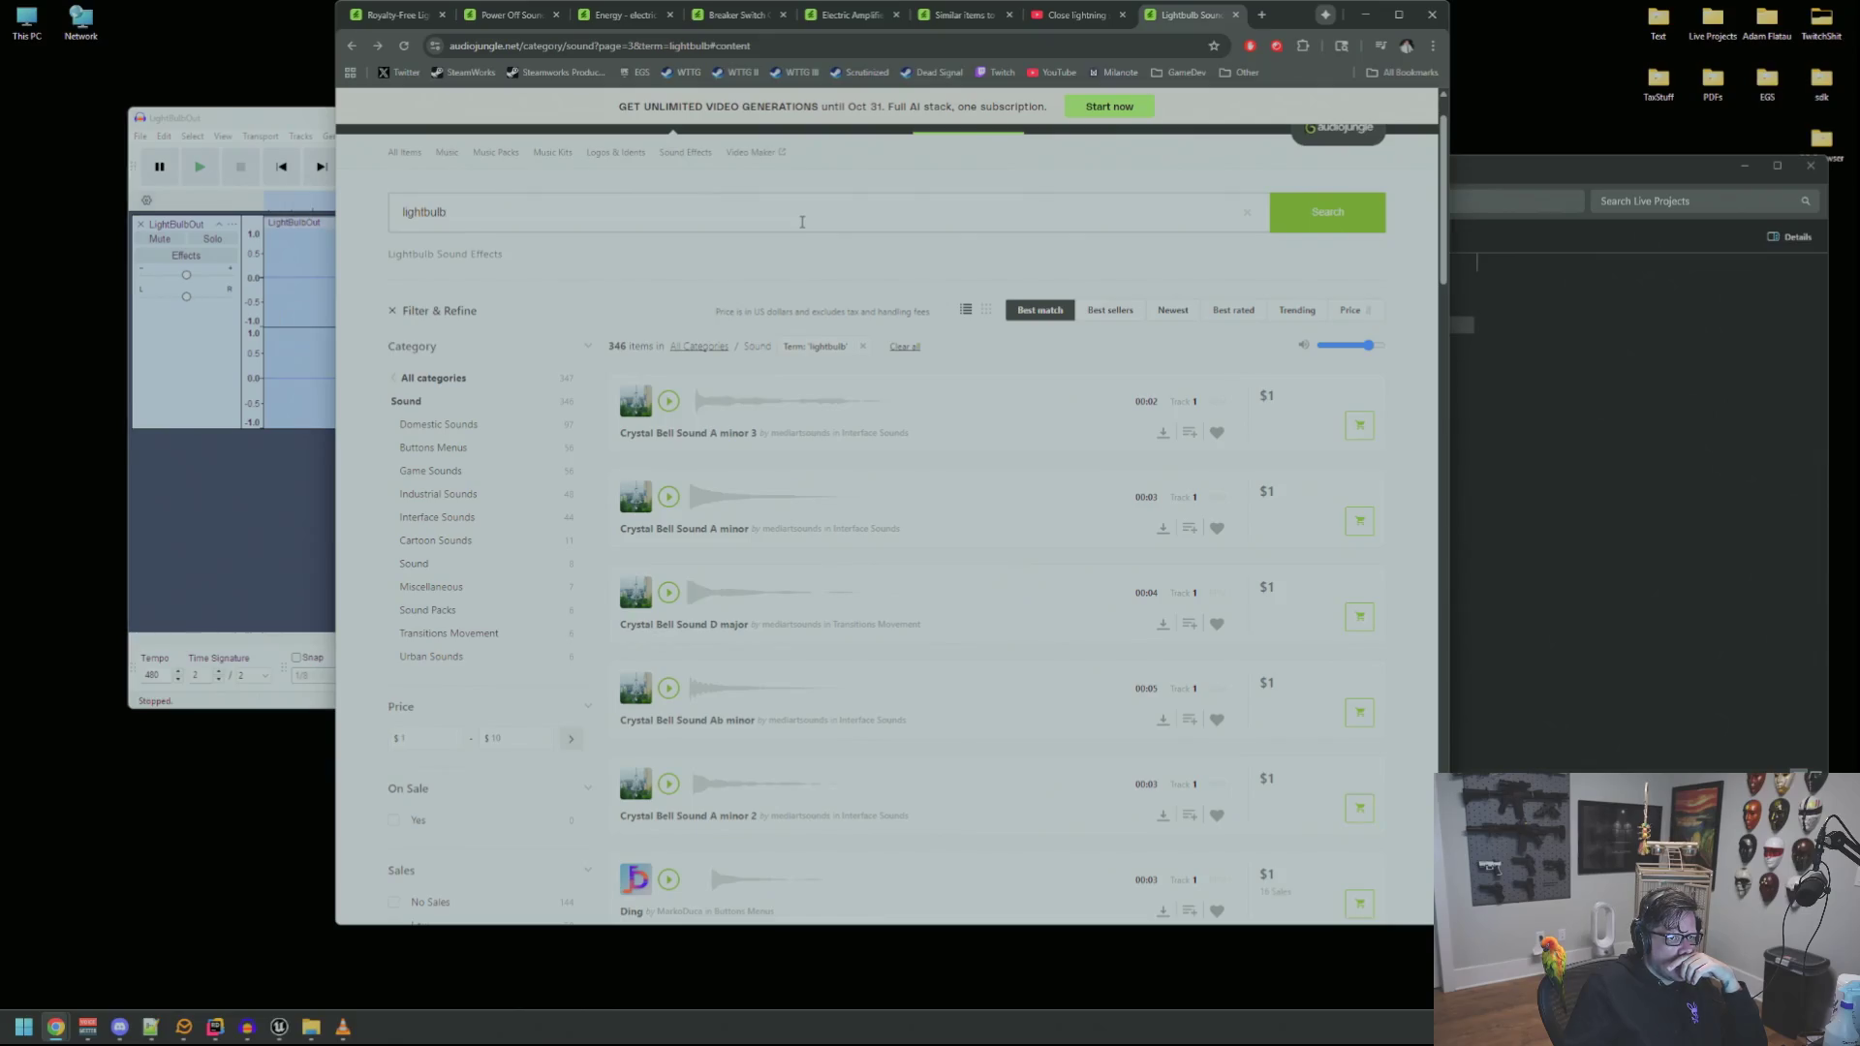
key(alt+Left)
scroll(775, 284, down, 3)
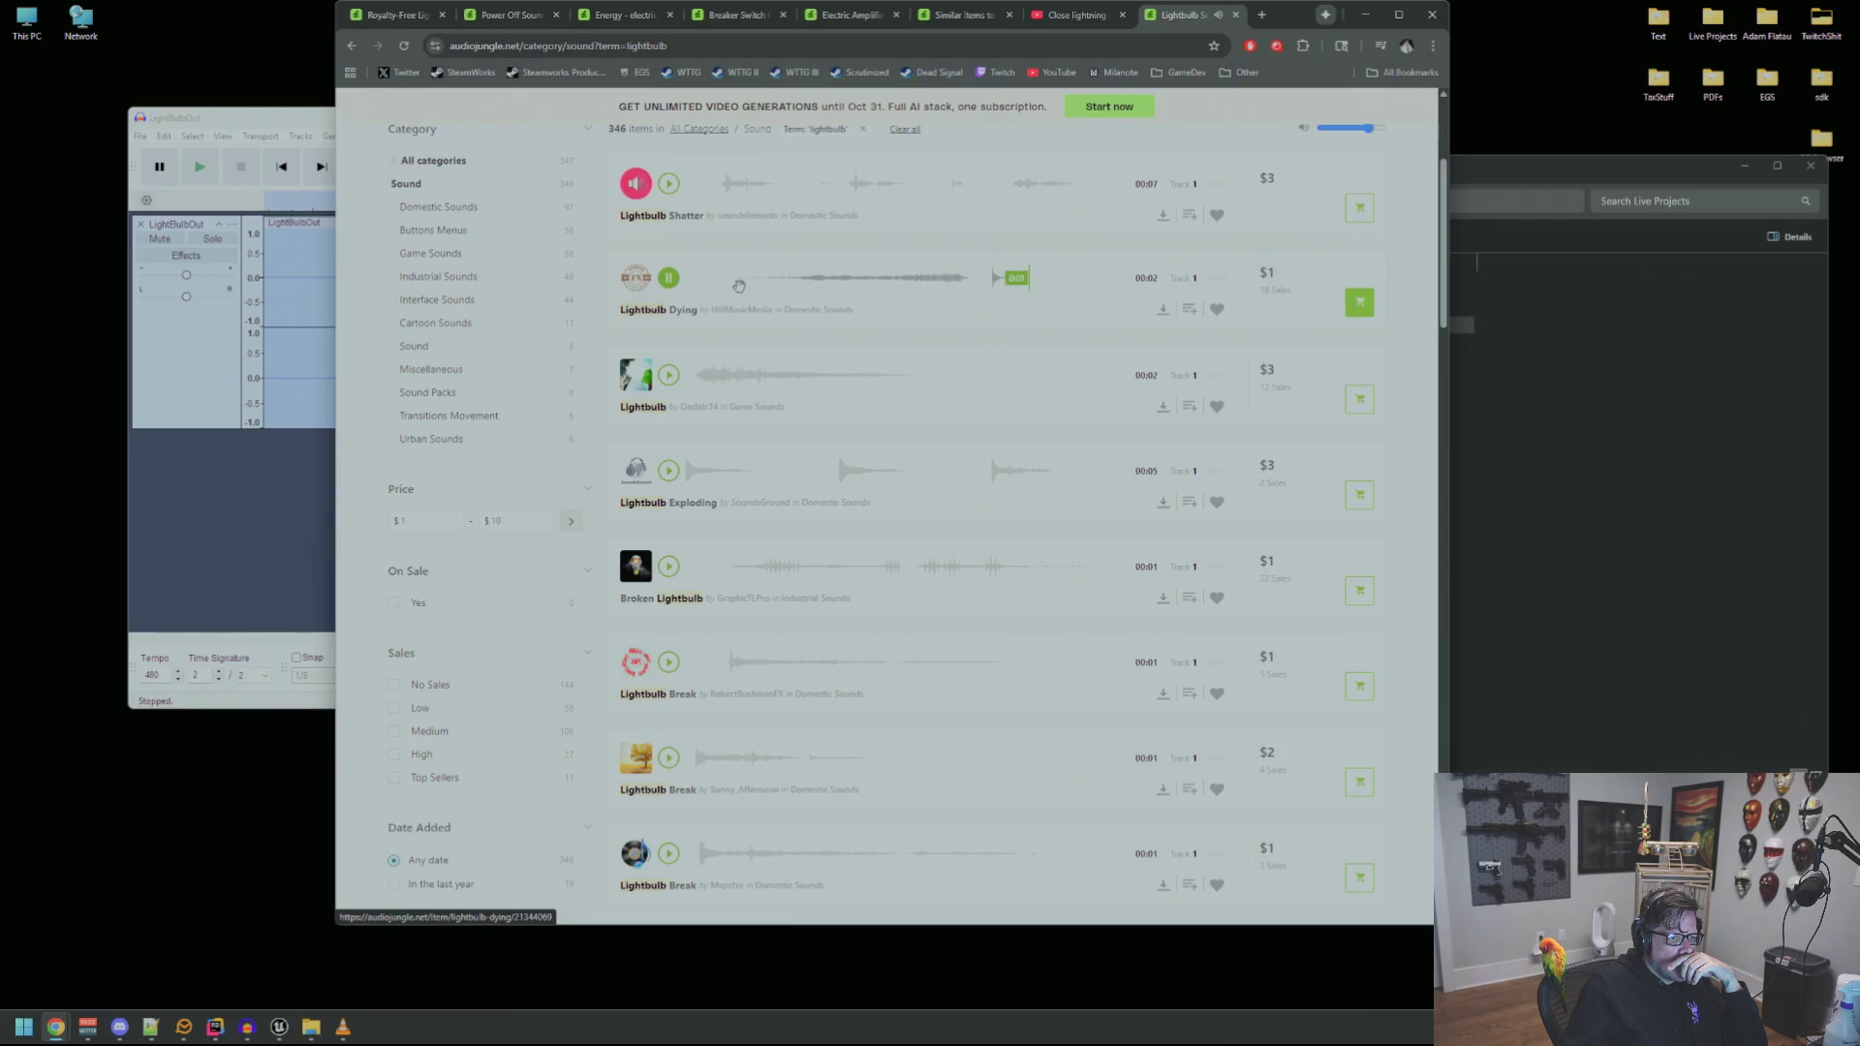
scroll(743, 288, up, 3)
Open the shopping cart in a new tab and move it into a separate window
mouse_move(1352, 144)
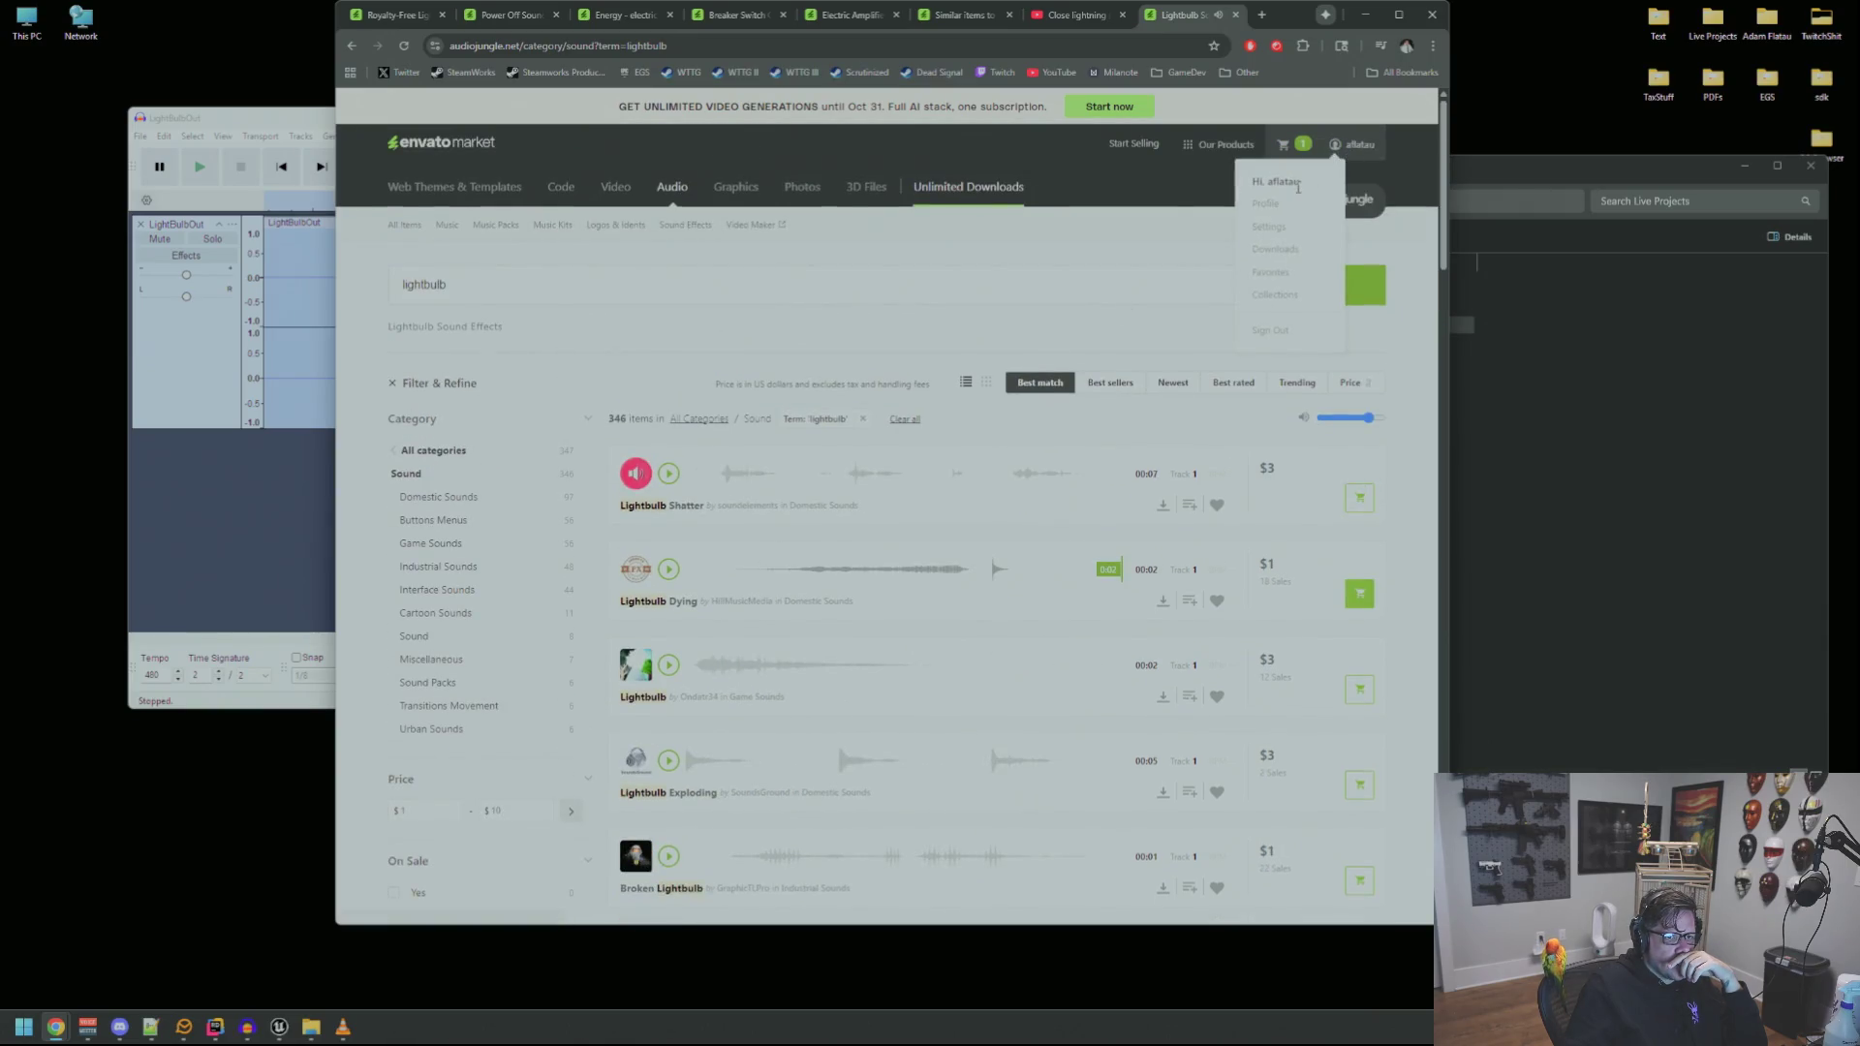
click(1299, 147)
key(alt+Left)
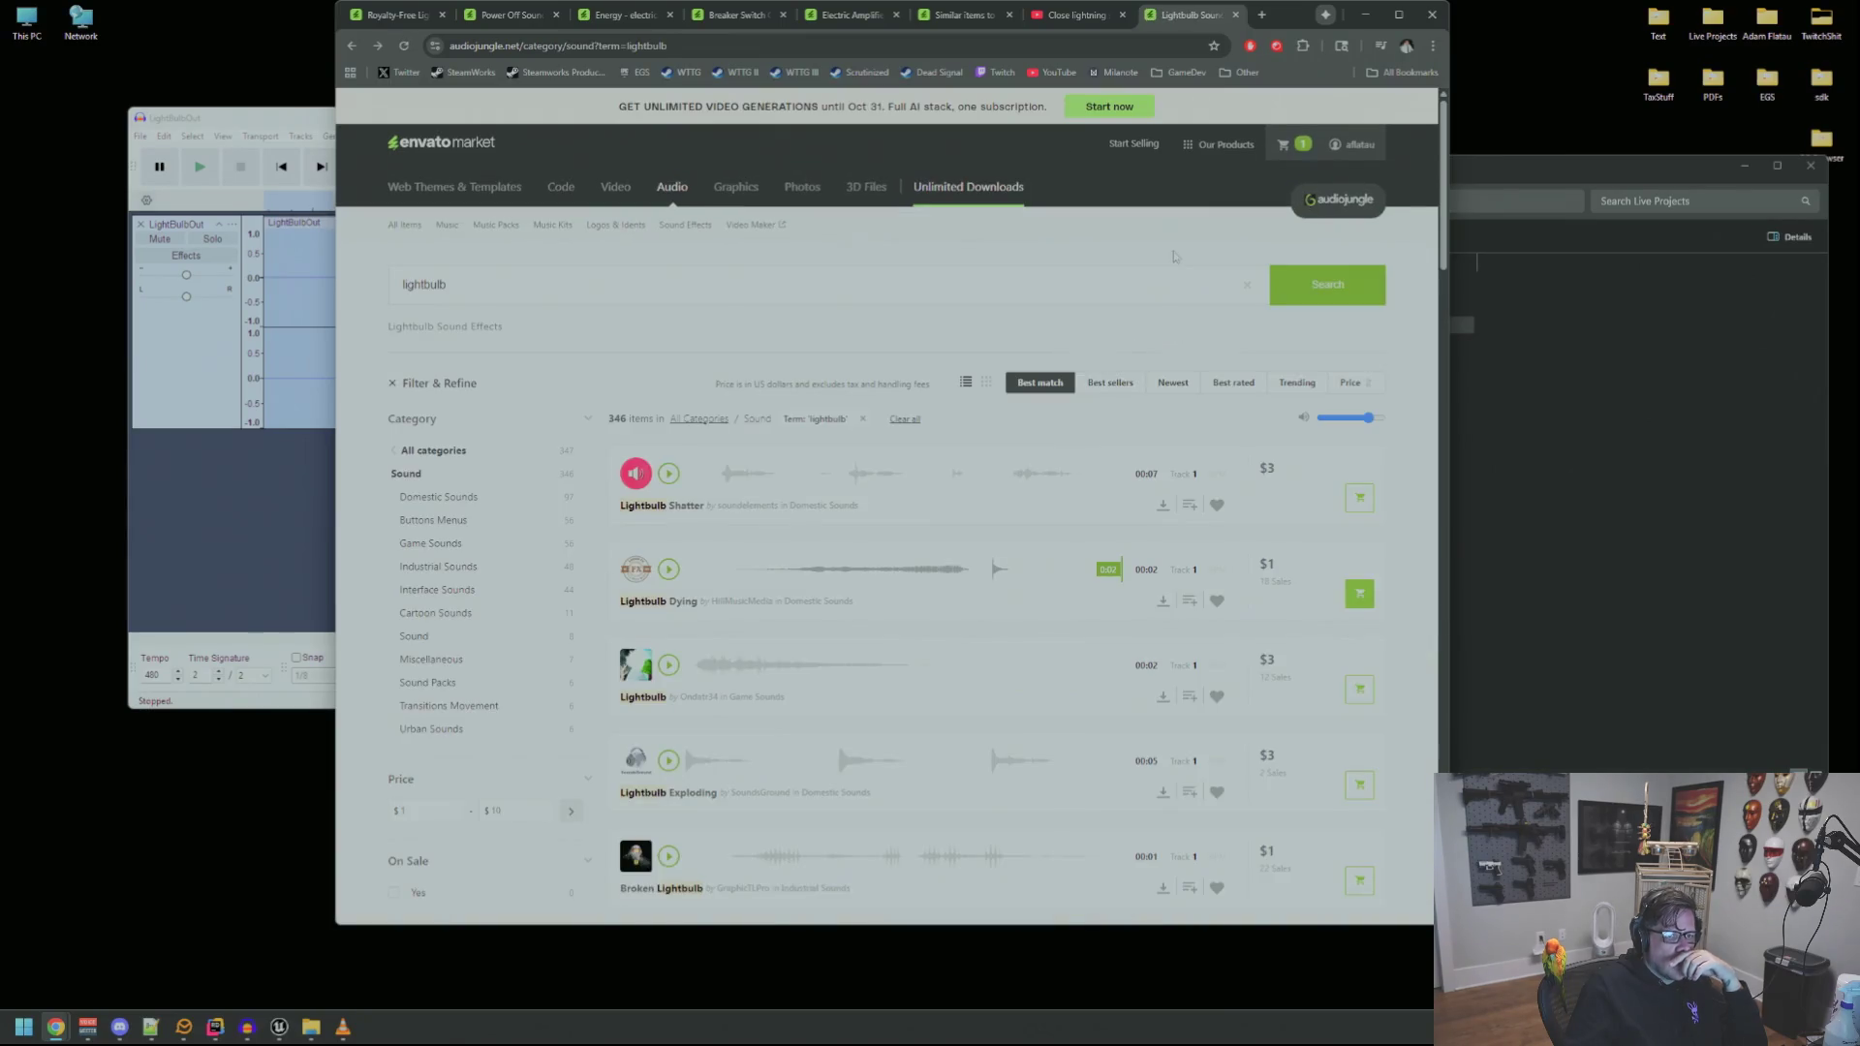
middle_click(1284, 145)
click(1216, 15)
mouse_move(1216, 14)
mouse_down()
mouse_move(1725, 144)
mouse_move(1859, 145)
mouse_up()
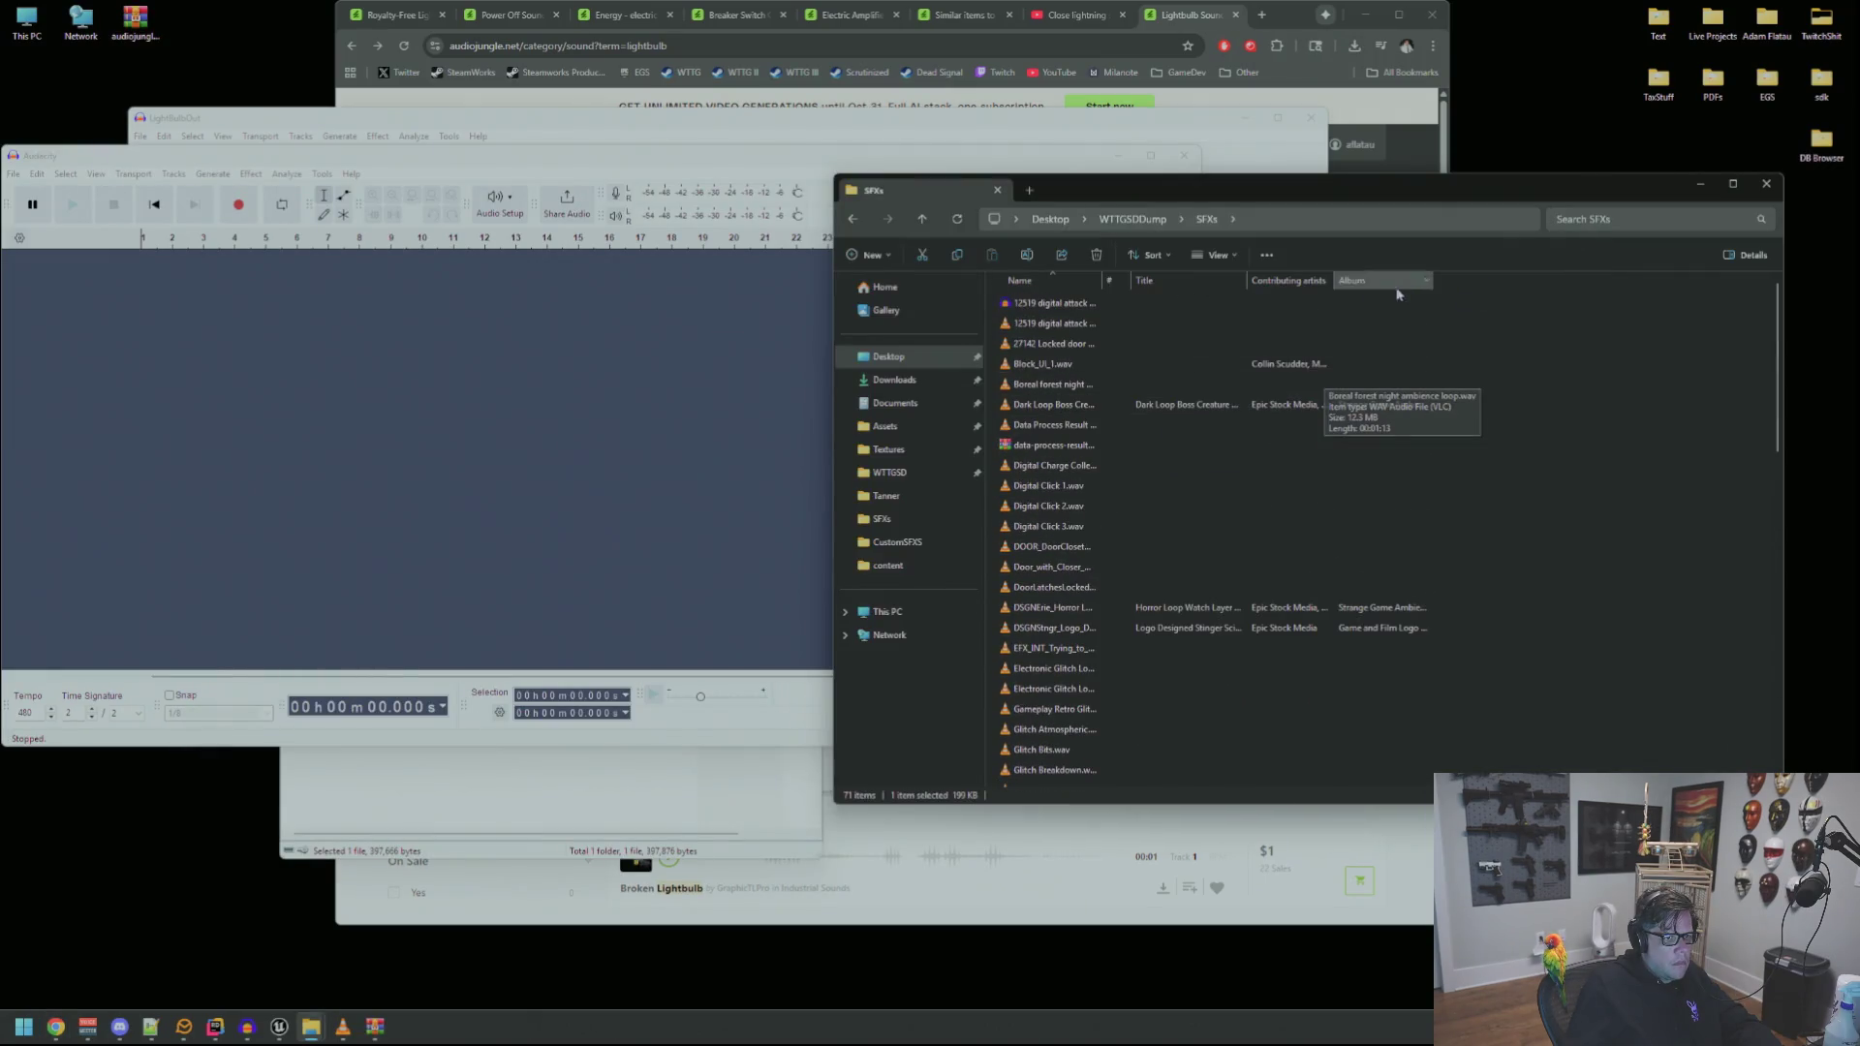
Add Date modified and Date created columns to the SFXs folder and sort newest first
scroll(1240, 446, down, 15)
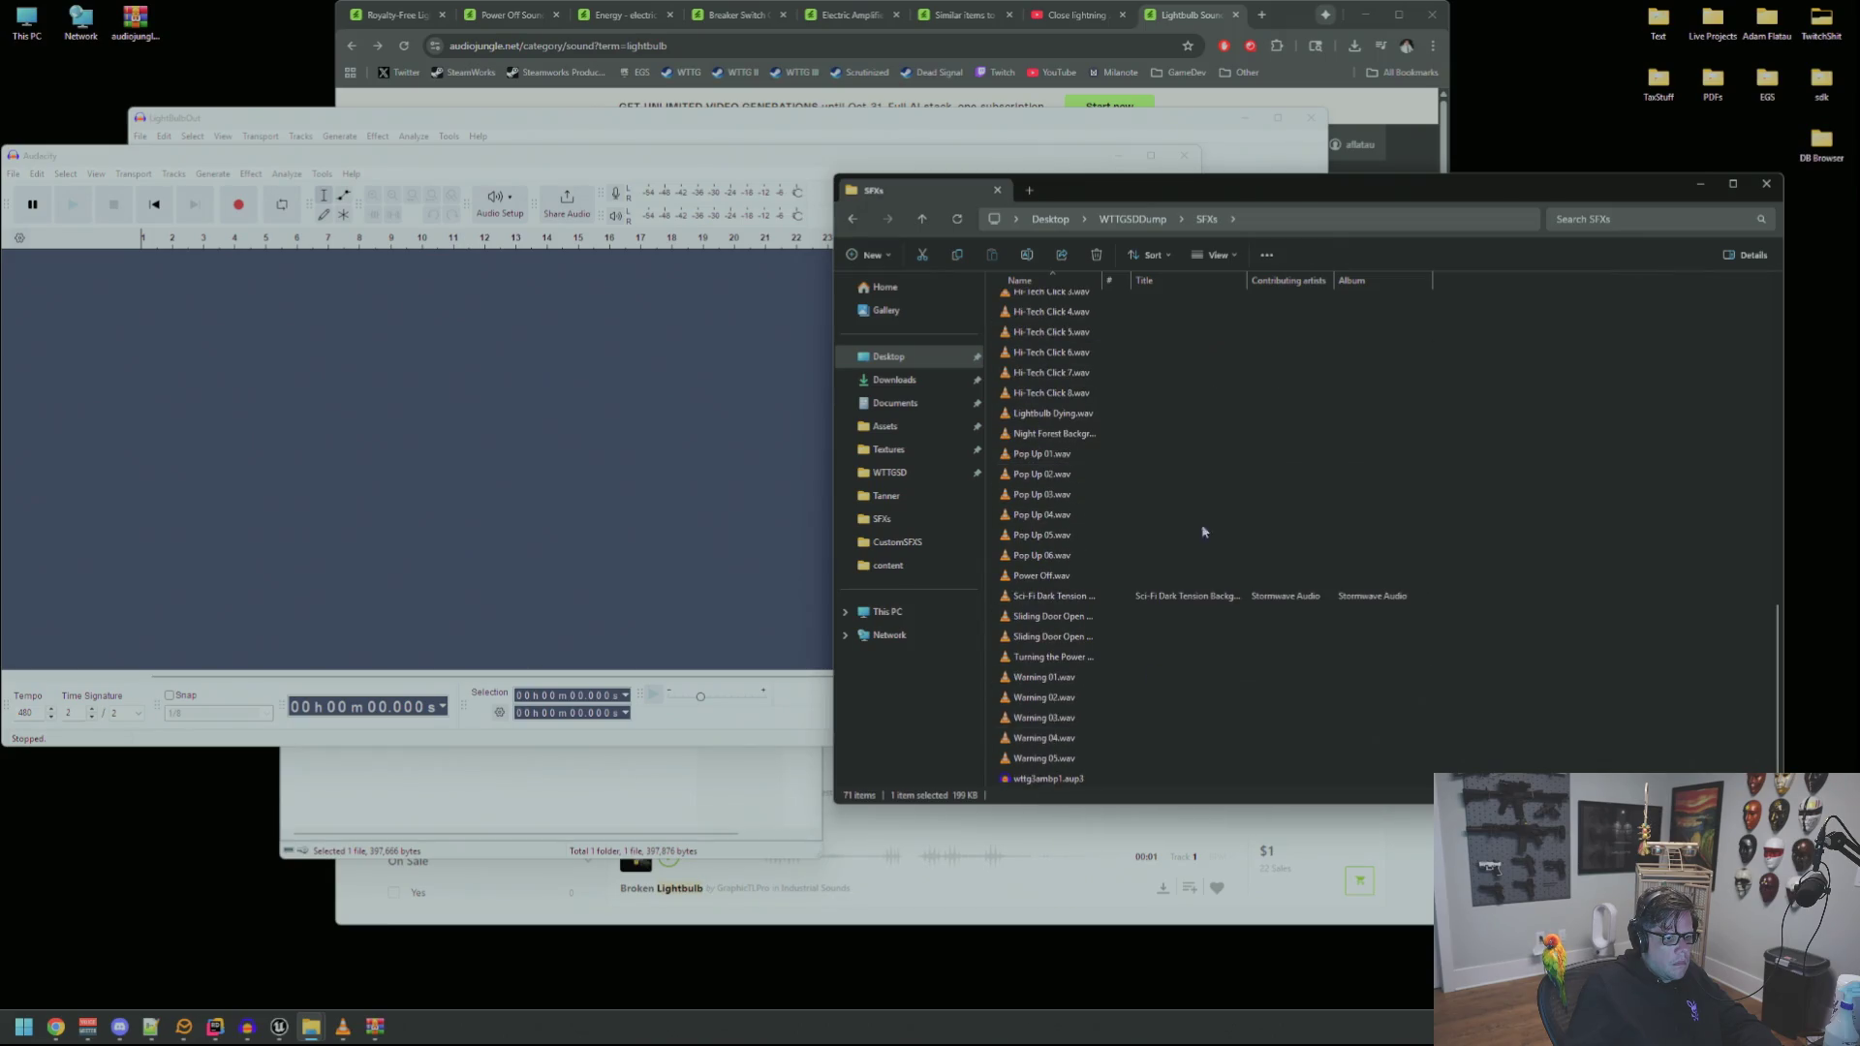
scroll(1200, 540, up, 15)
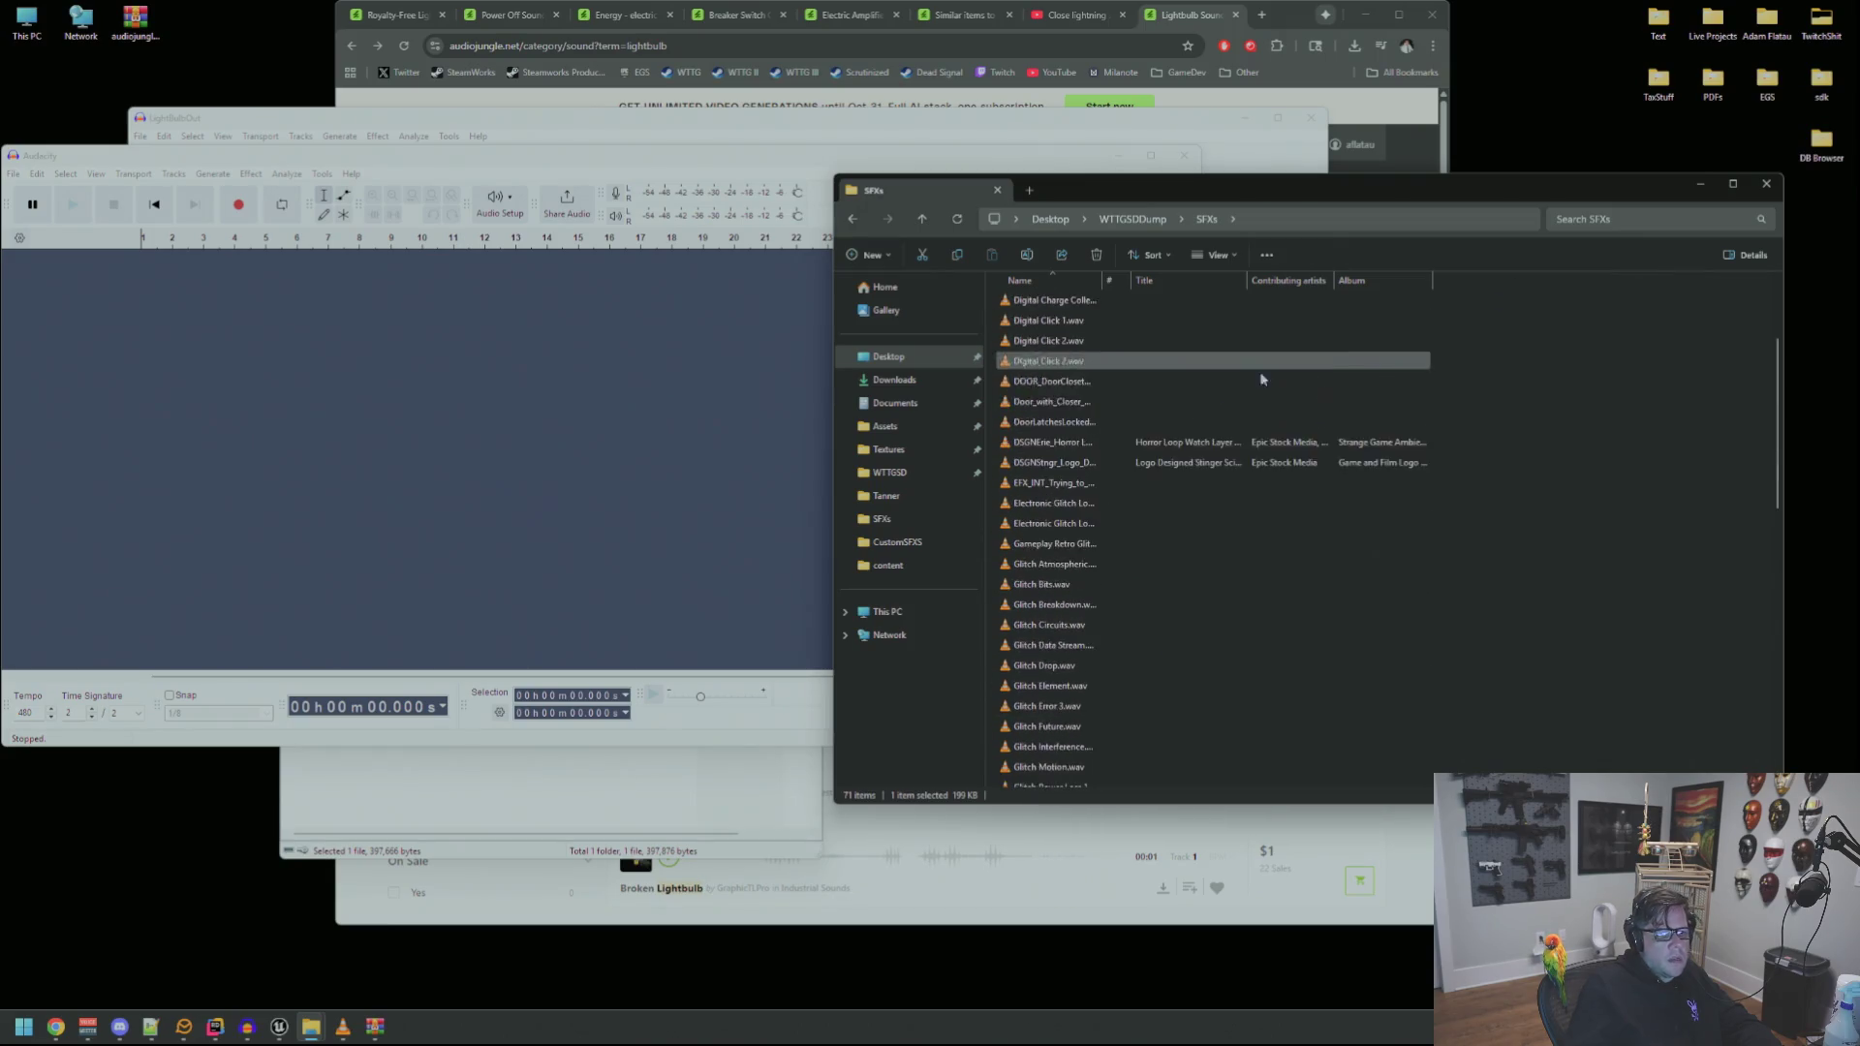
right_click(1499, 283)
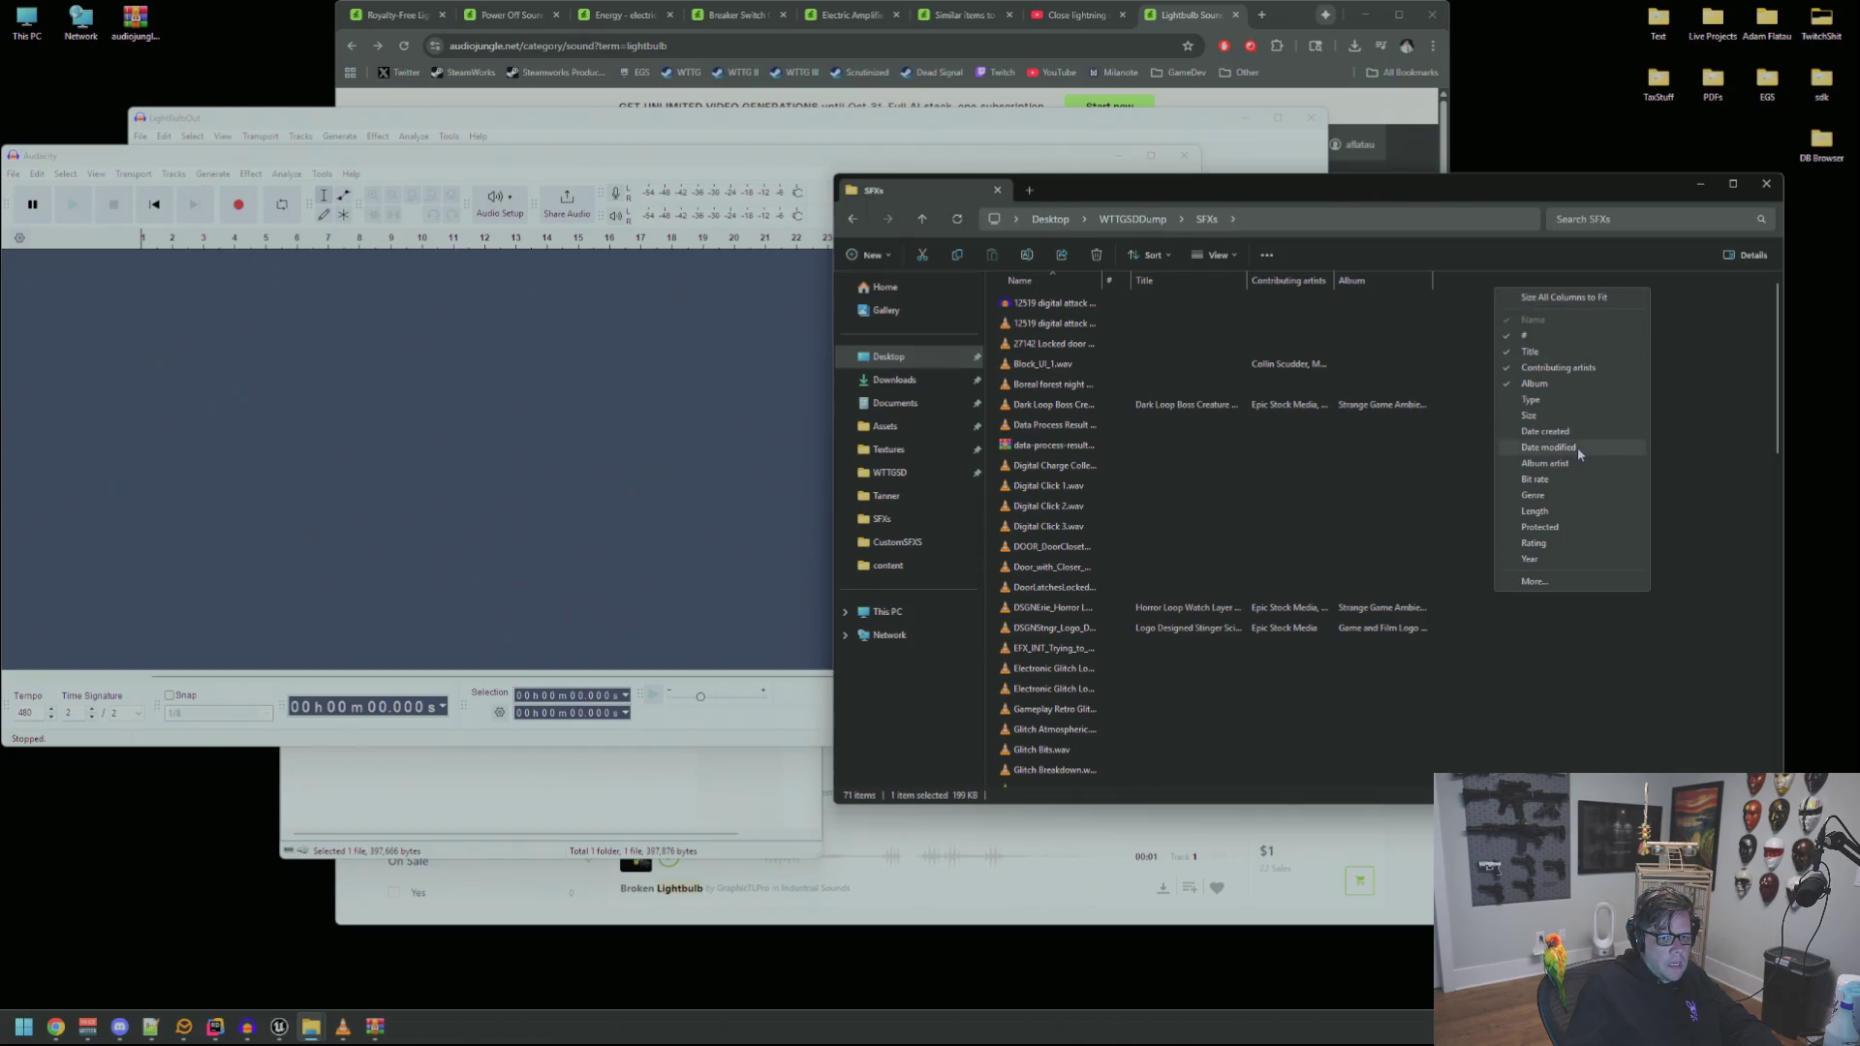
click(1549, 448)
click(1473, 280)
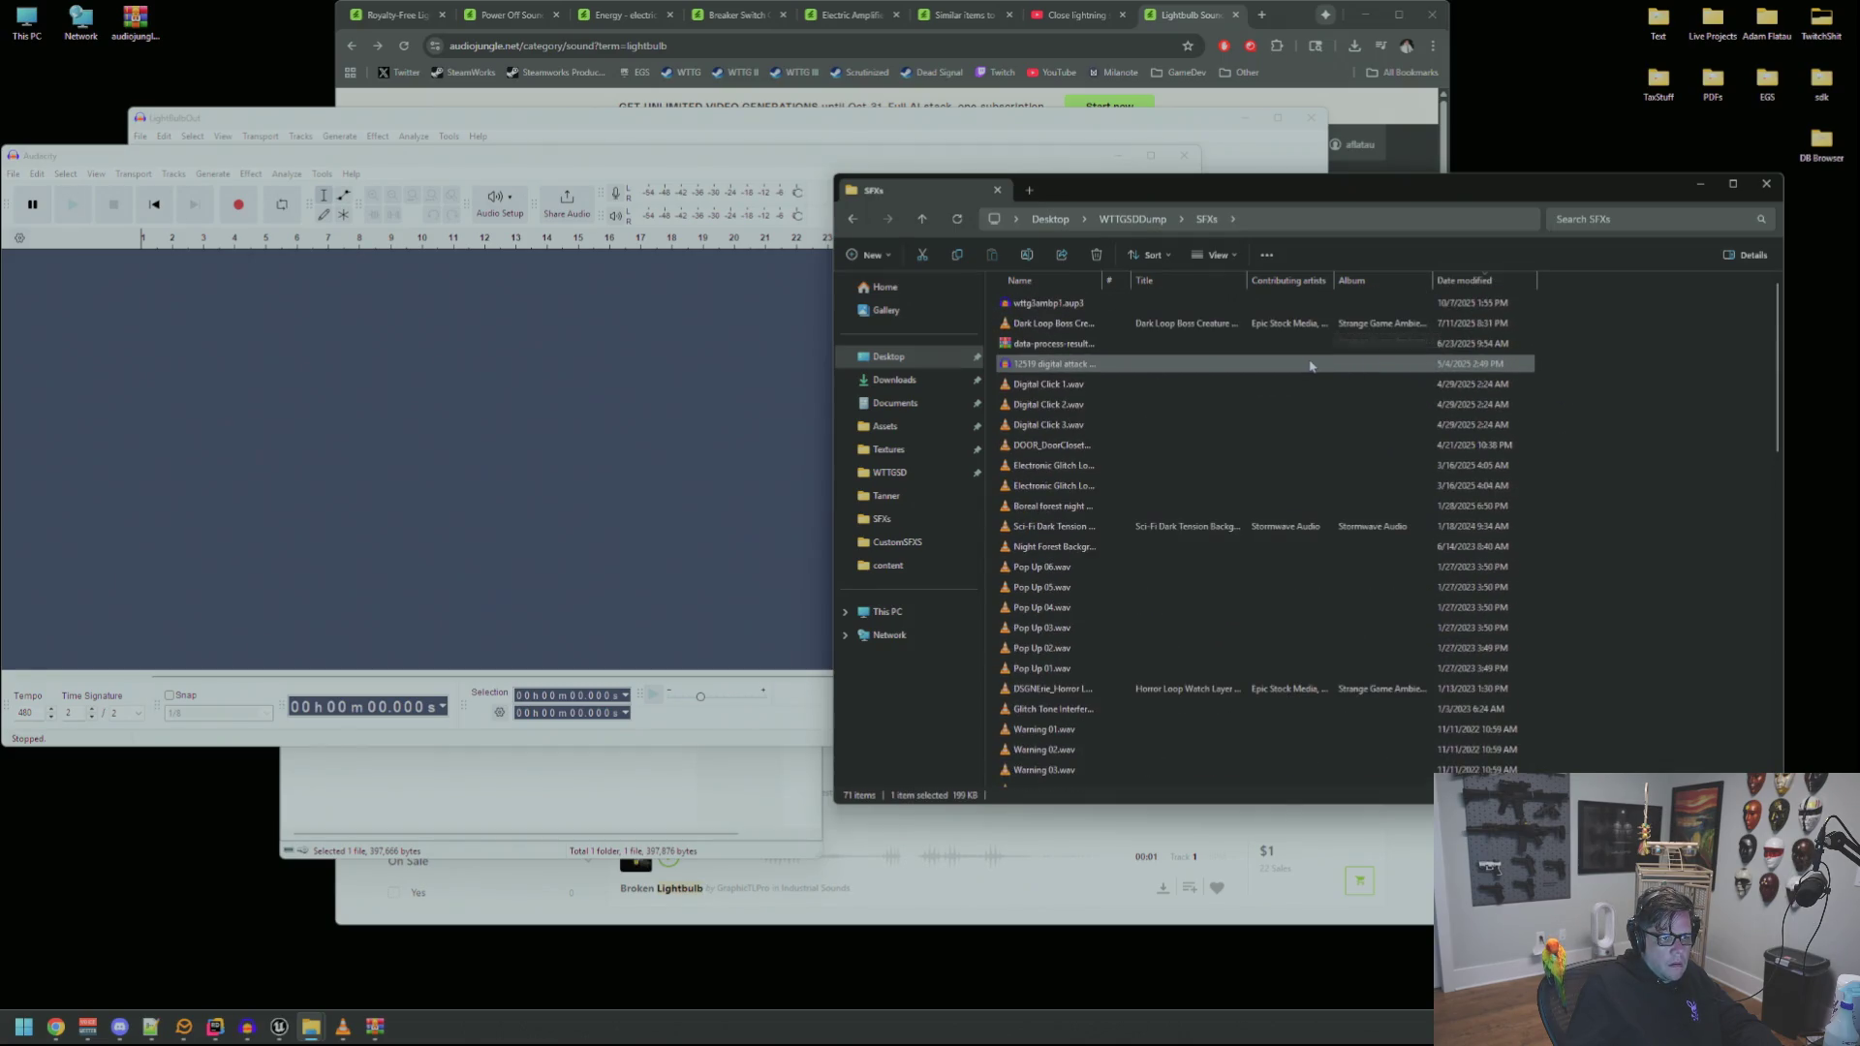
right_click(1569, 282)
click(1620, 425)
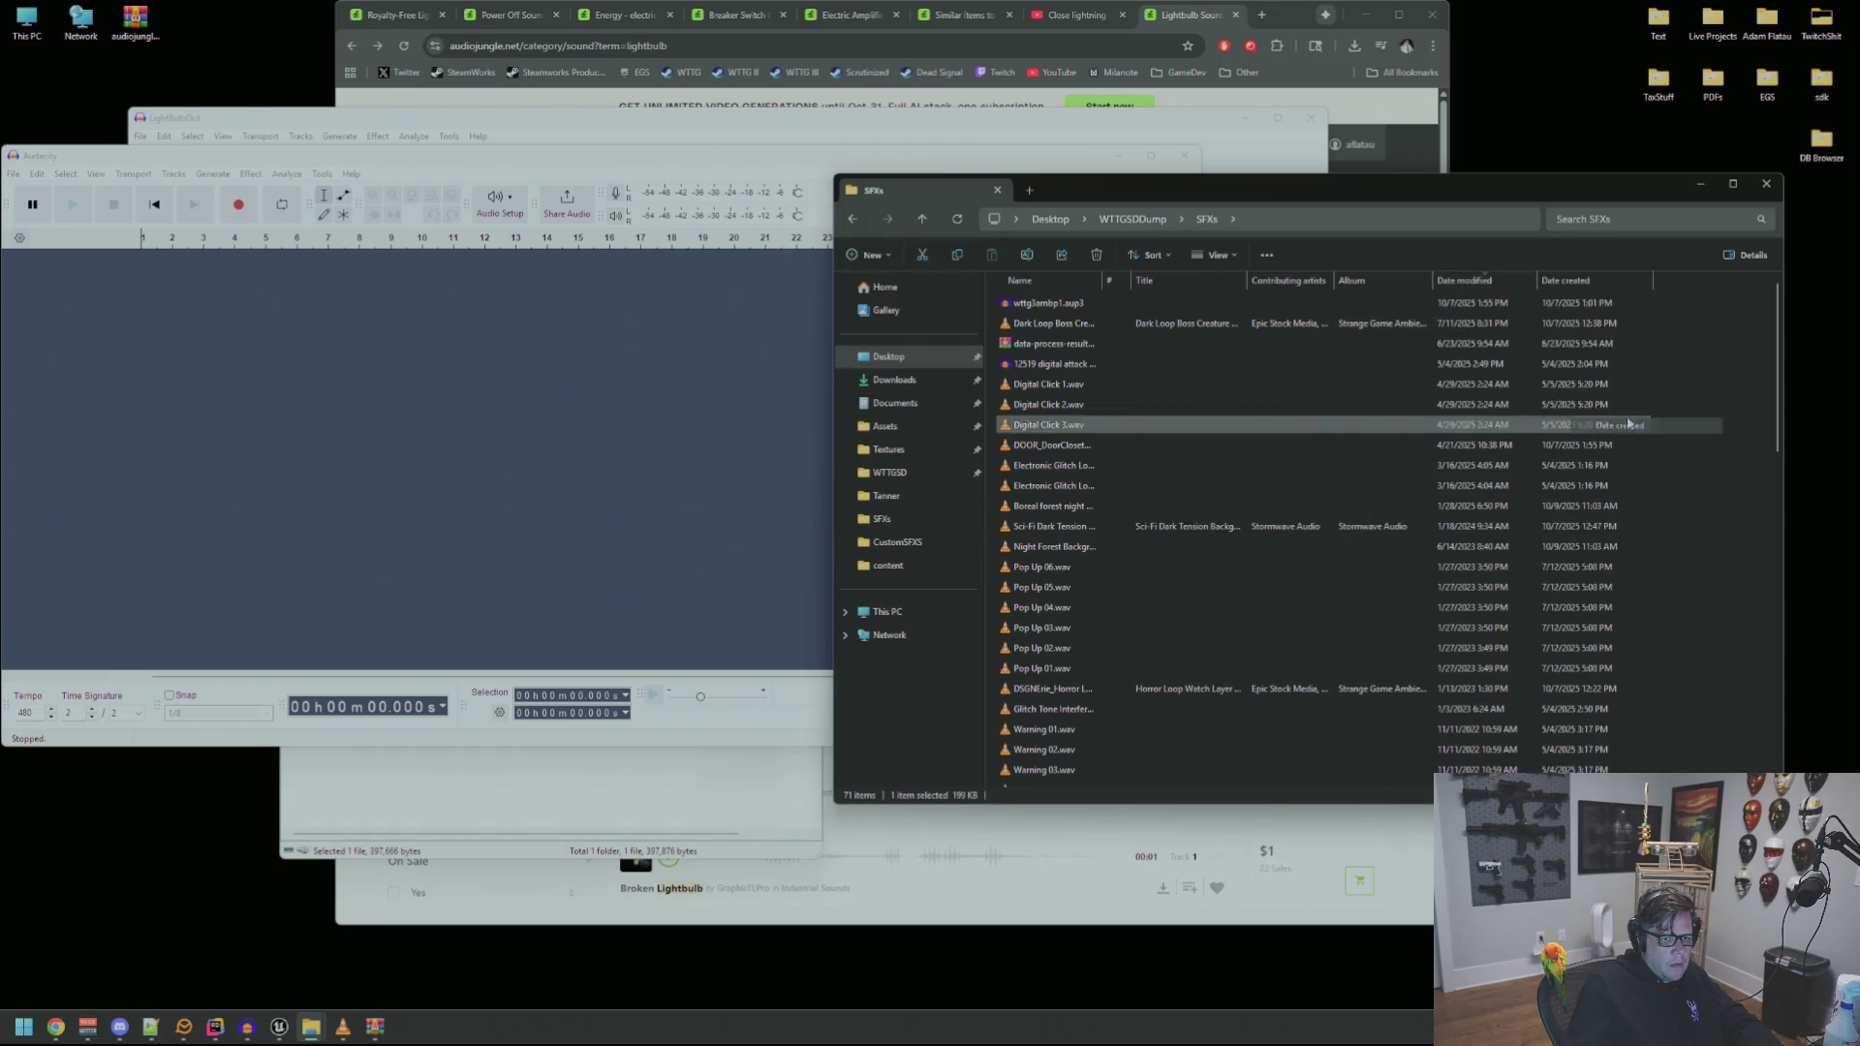
click(1579, 280)
scroll(1463, 427, up, 10)
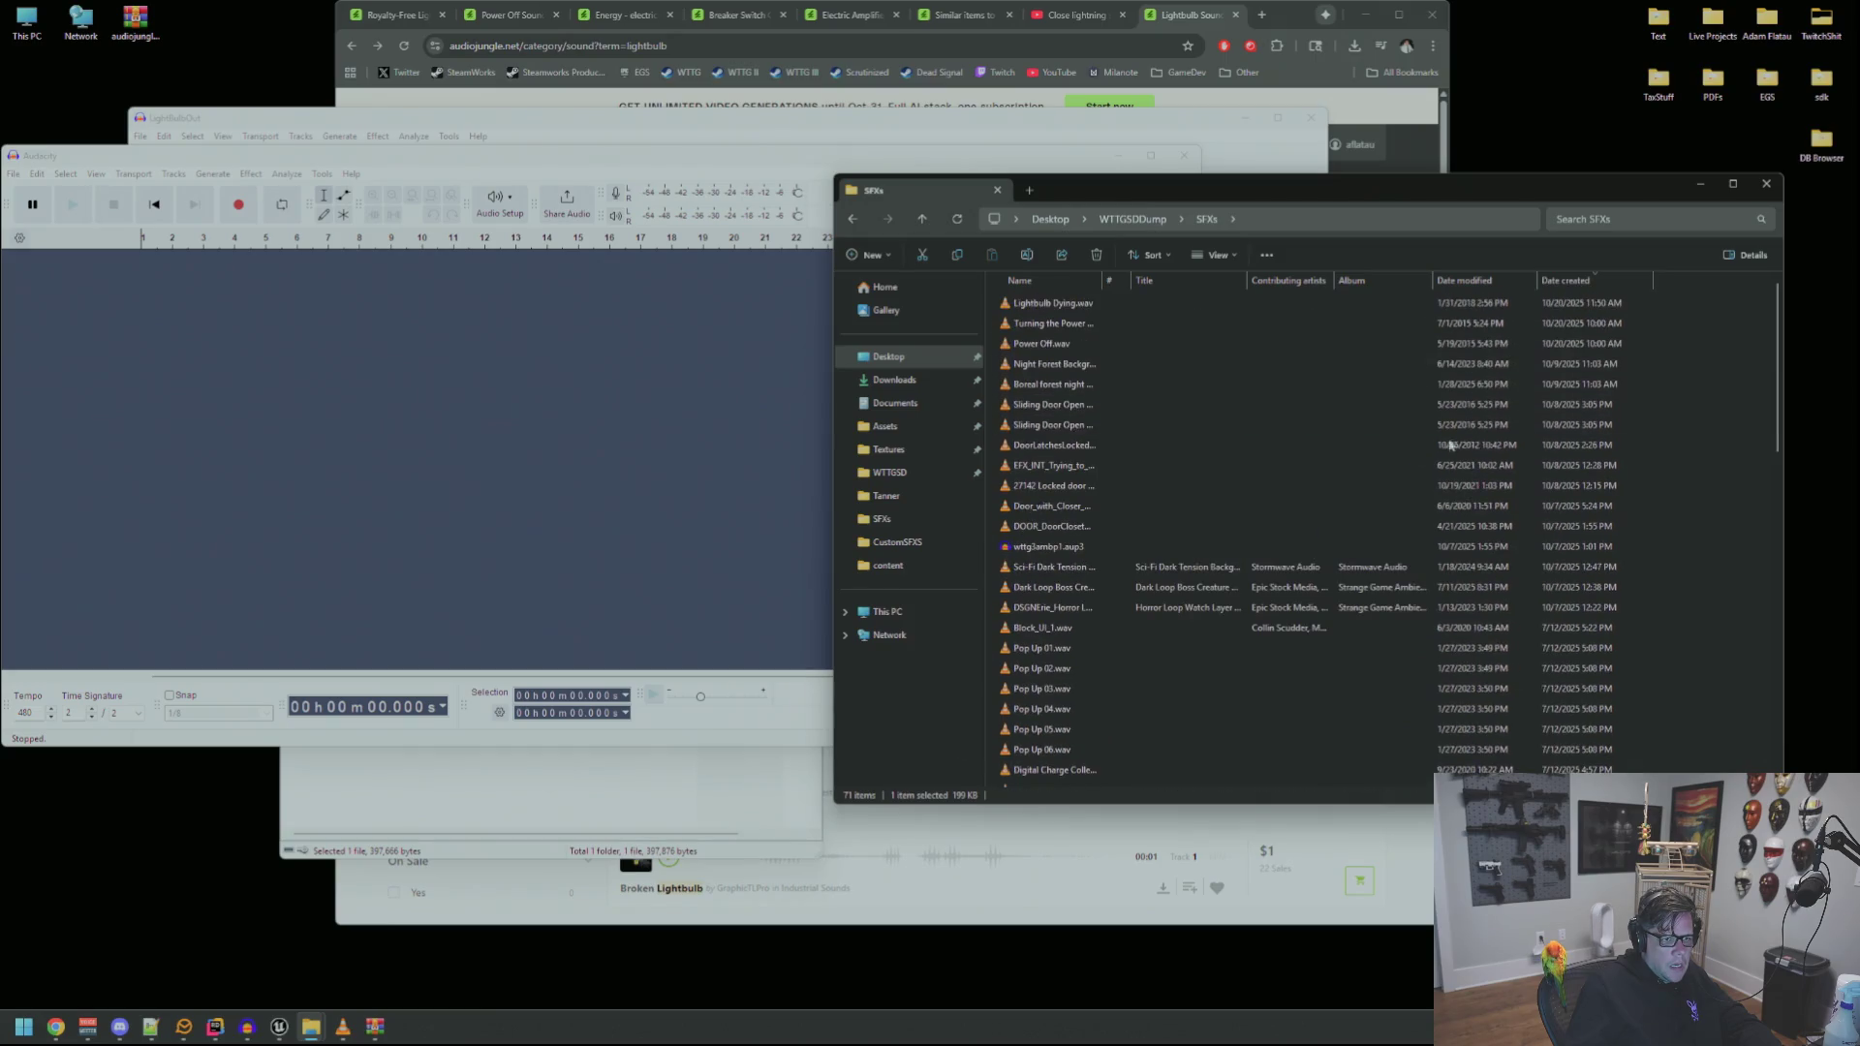
Load Lightbulb Dying.wav into Audacity and play the whole track
click(1051, 304)
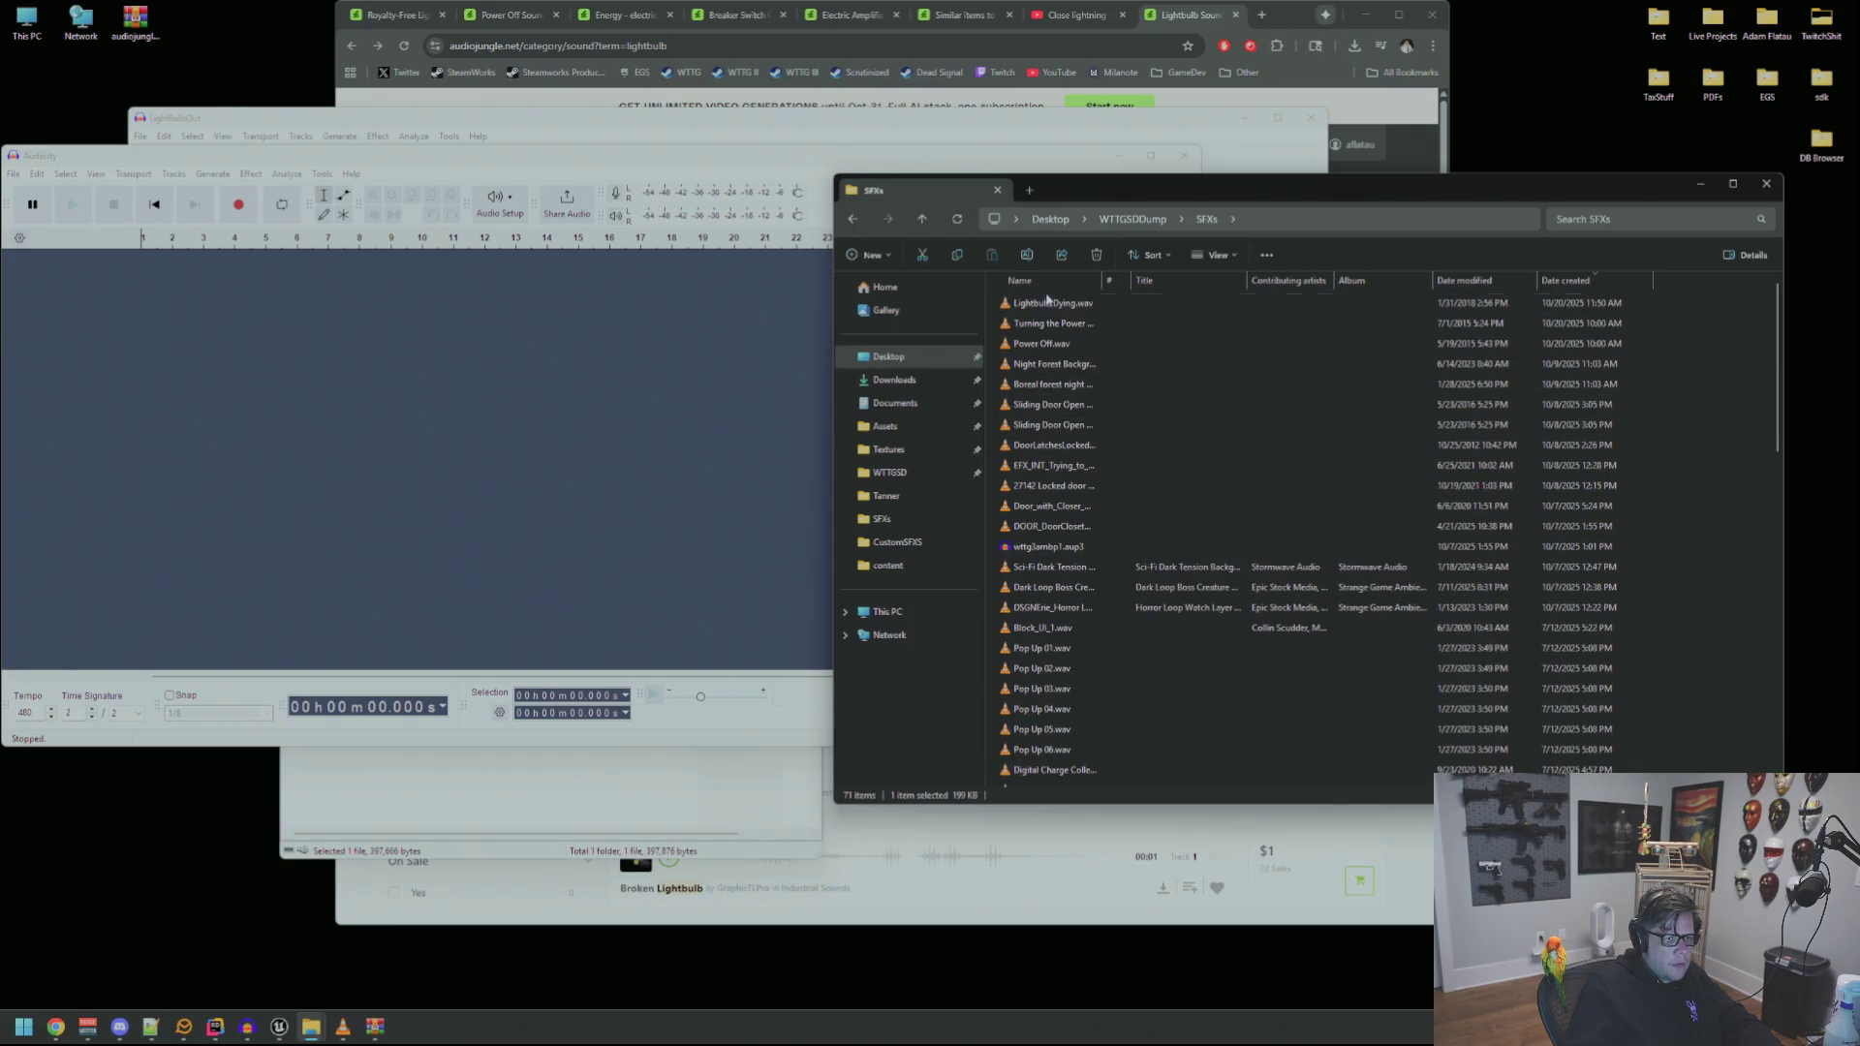
mouse_move(1051, 308)
mouse_down()
mouse_move(518, 368)
mouse_move(595, 291)
mouse_up()
key(ctrl+a)
key(space)
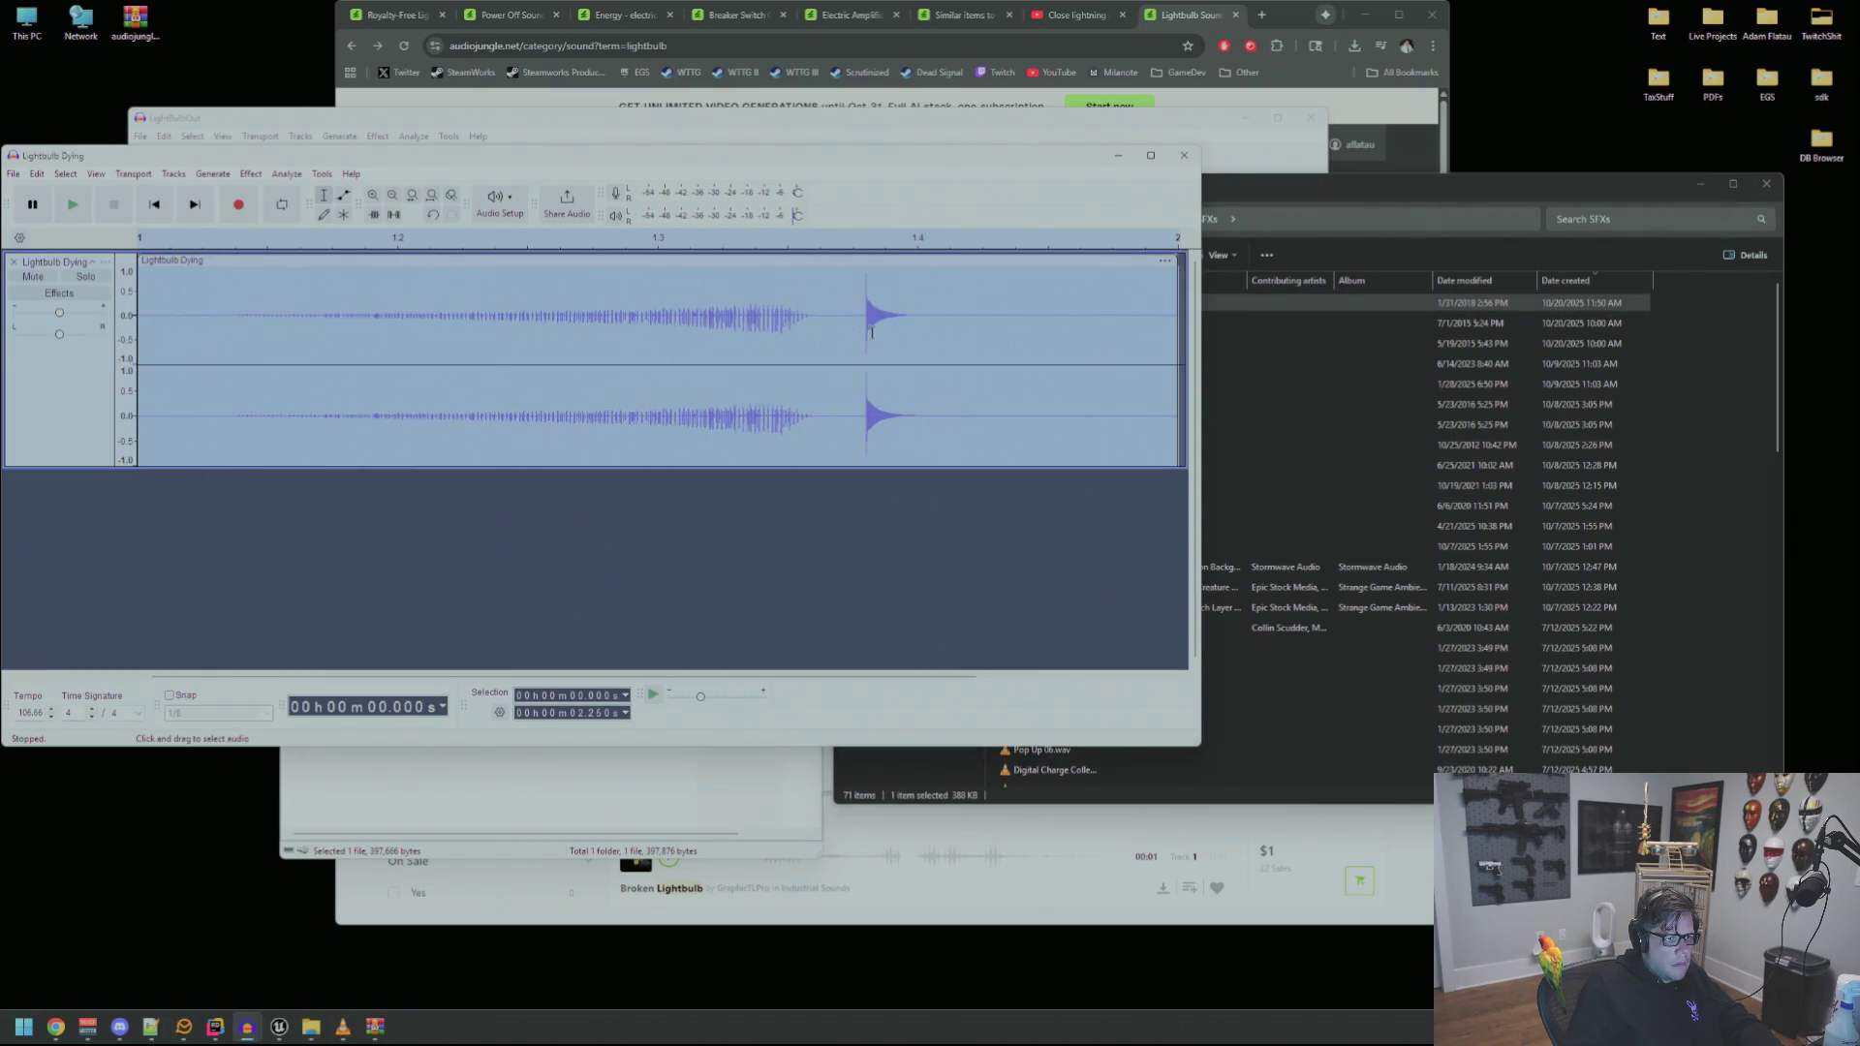
Delete the buzzing lead-in and everything before the pop, previewing the trimmed Lightbulb Dying clip
drag(863, 407, 211, 388)
key(Delete)
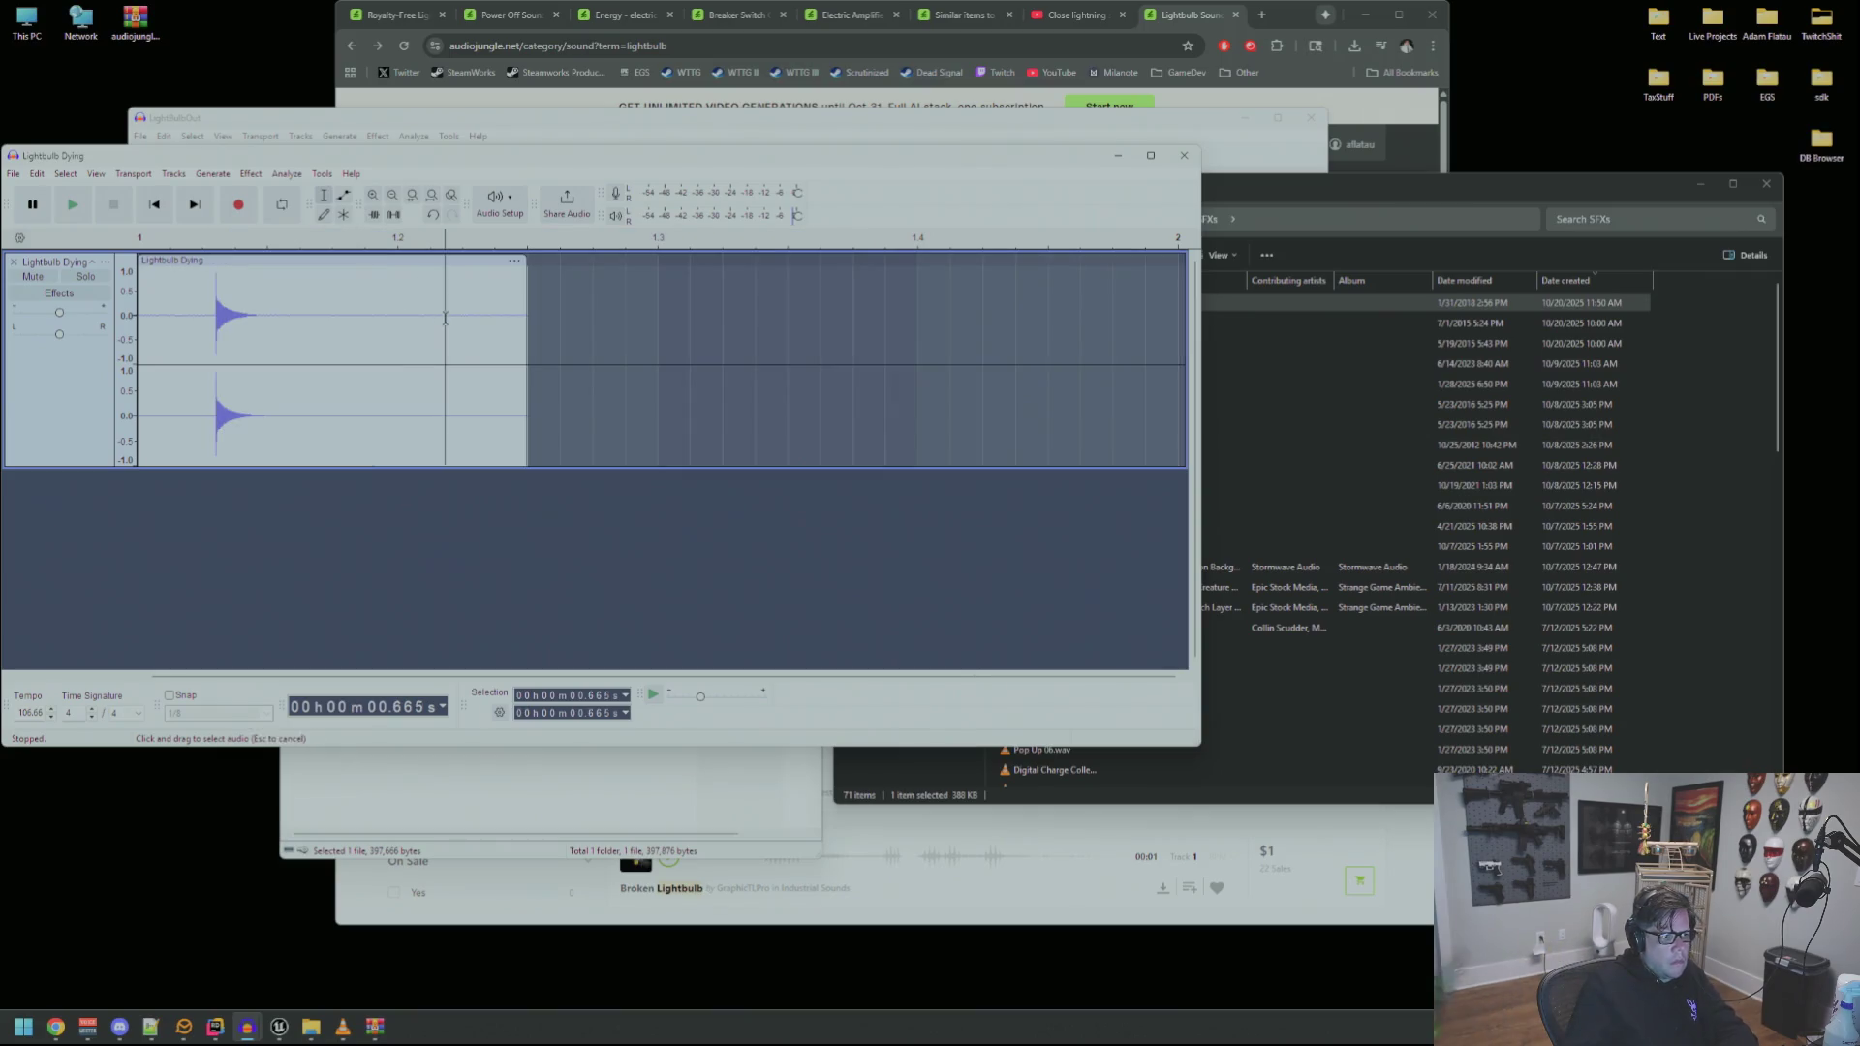
key(ctrl+a)
key(space)
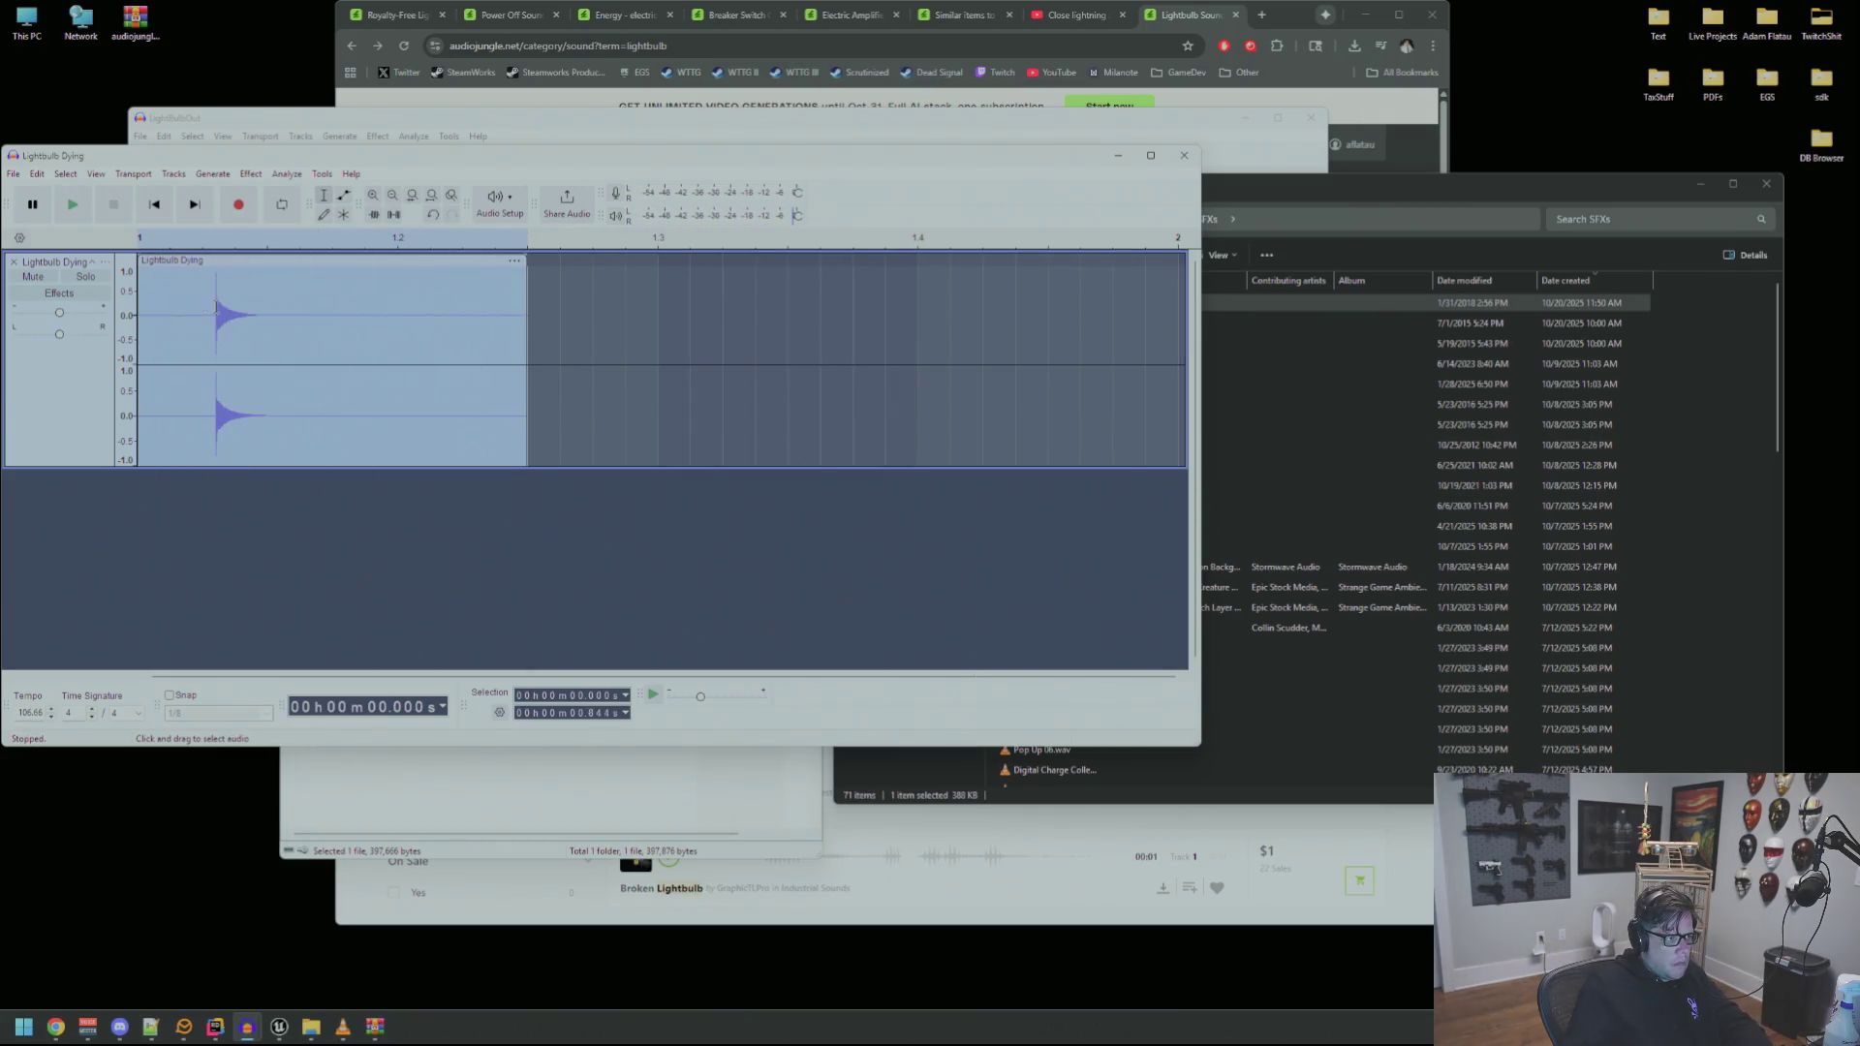
click(213, 312)
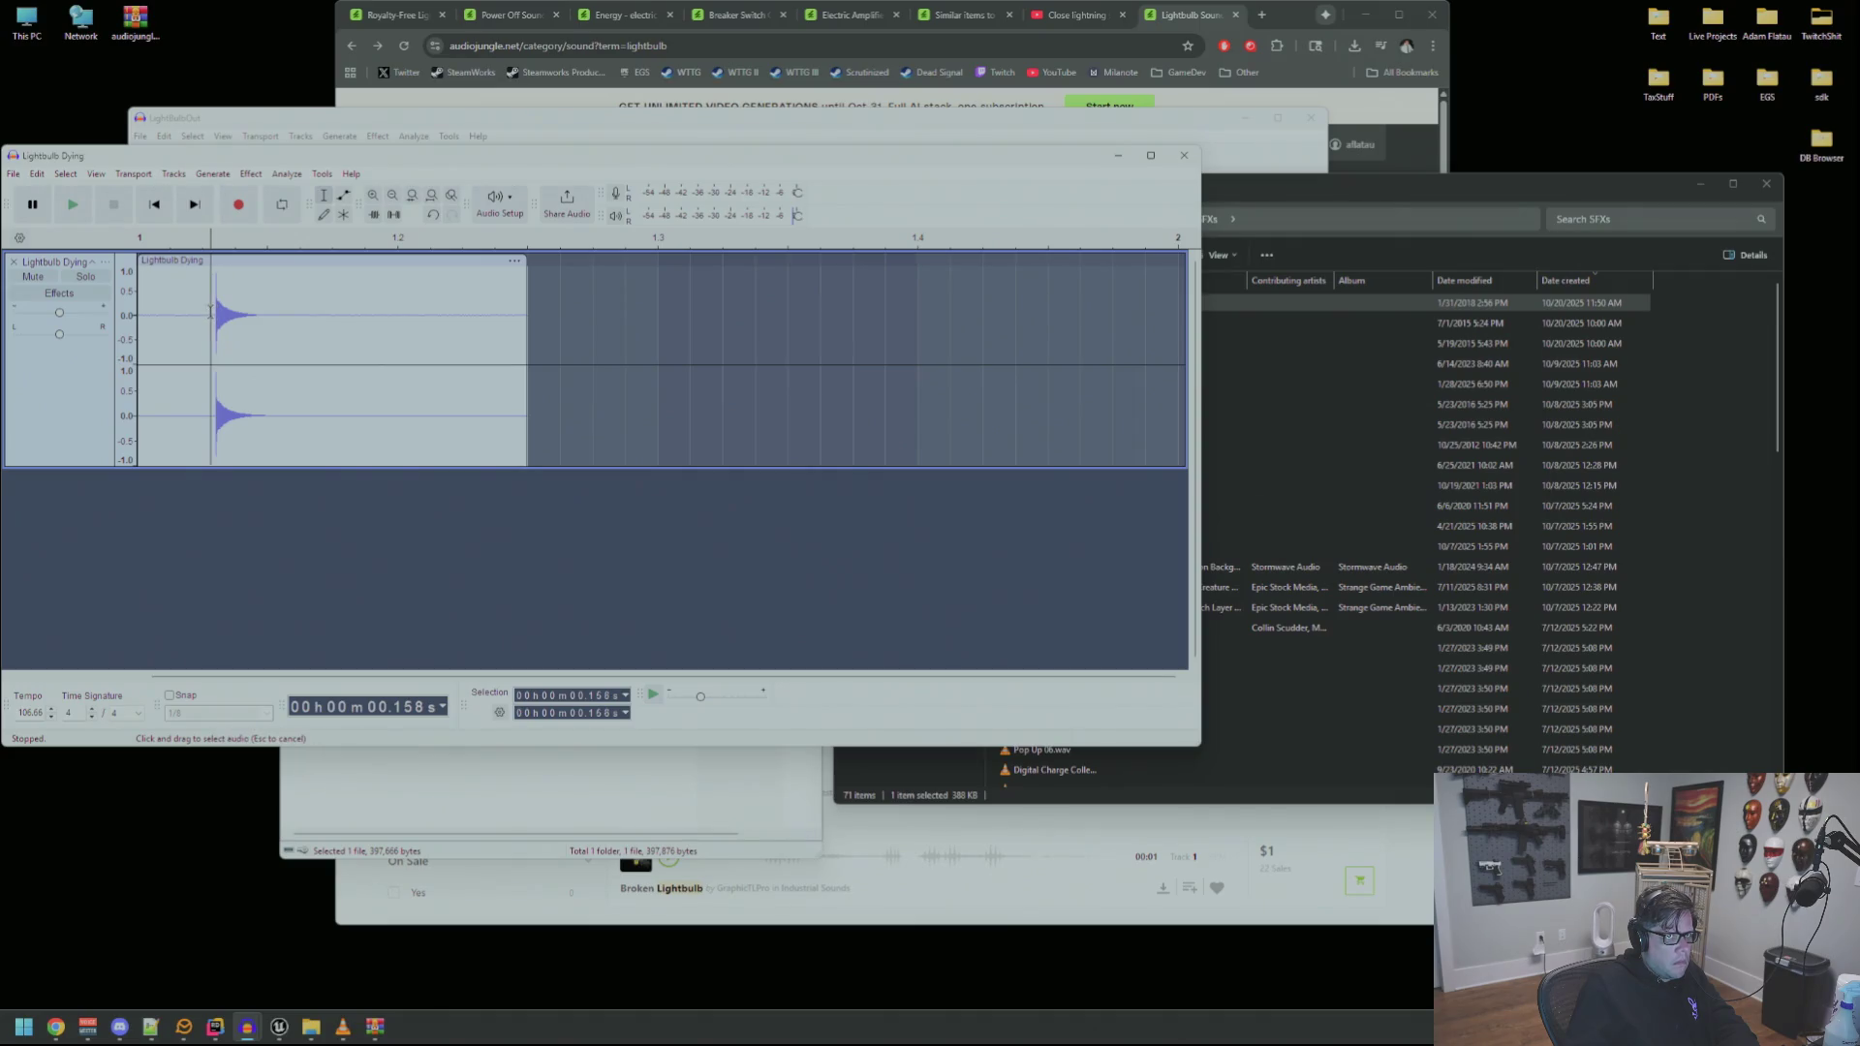
key(shift+Home)
key(Delete)
key(ctrl+a)
key(space)
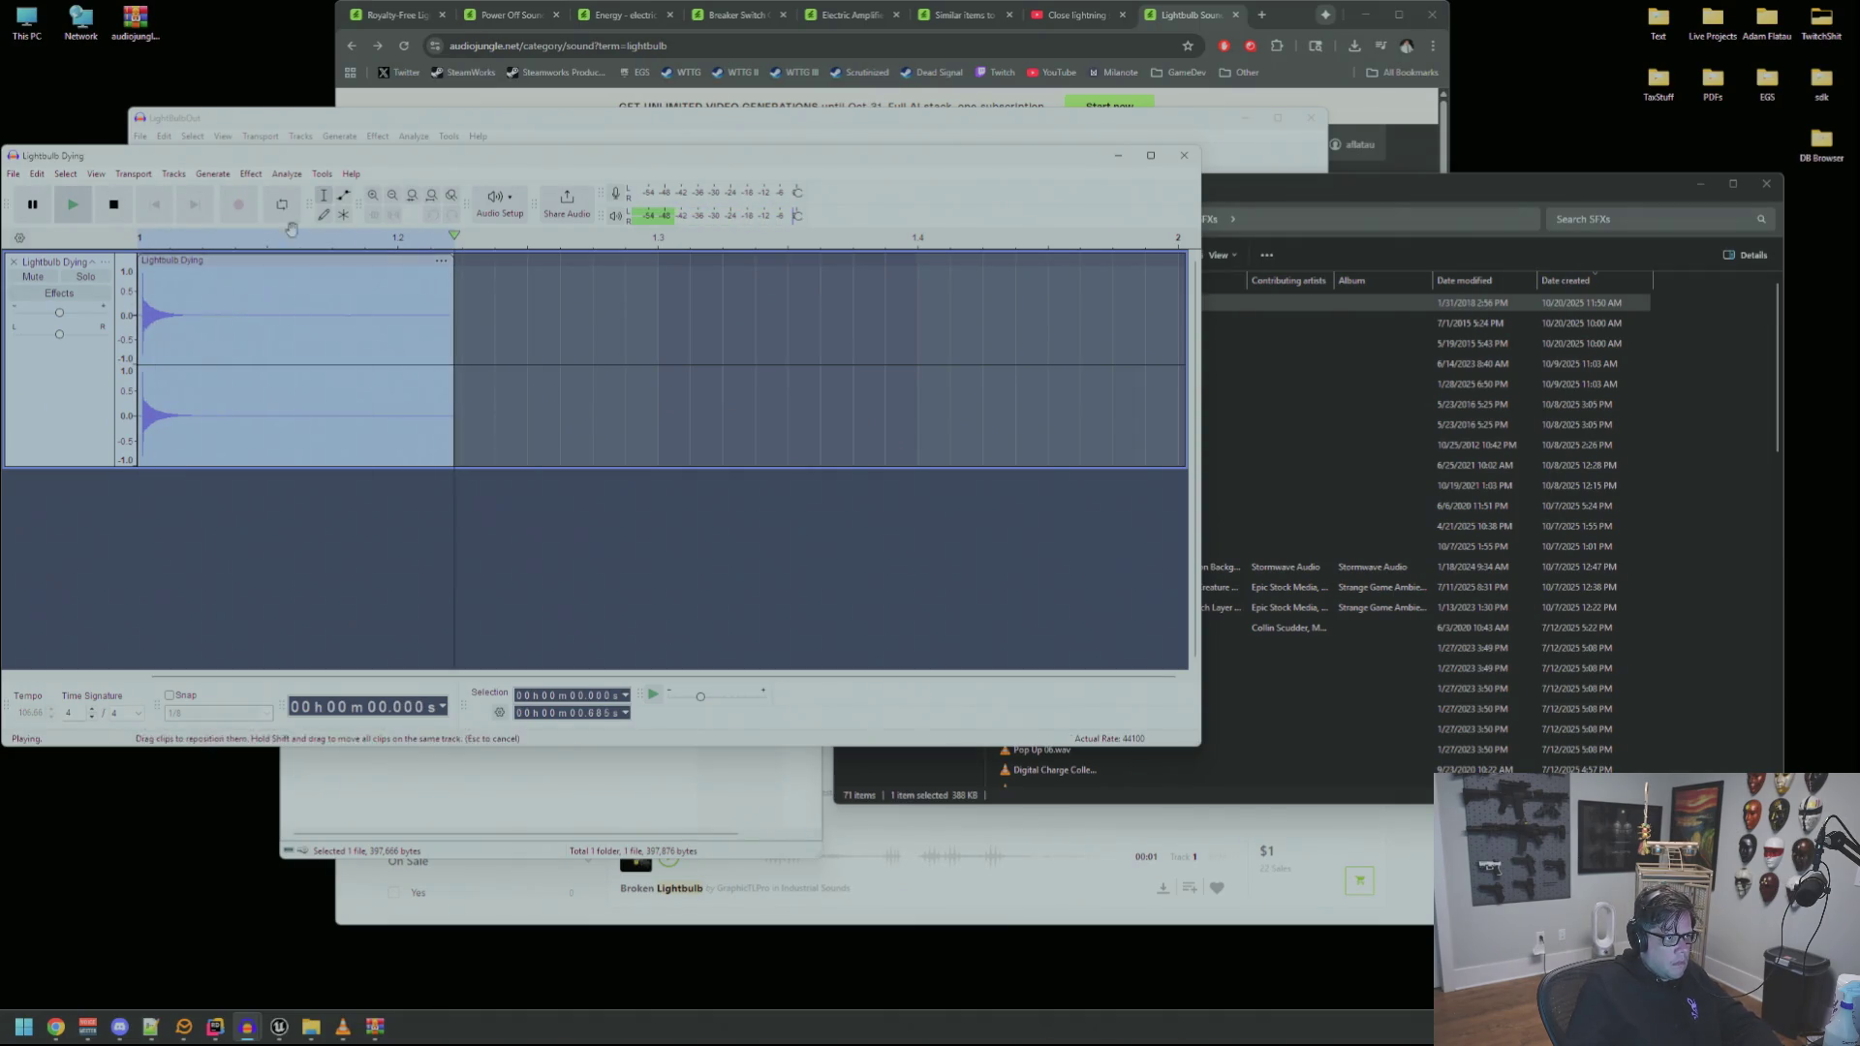
key(alt+c)
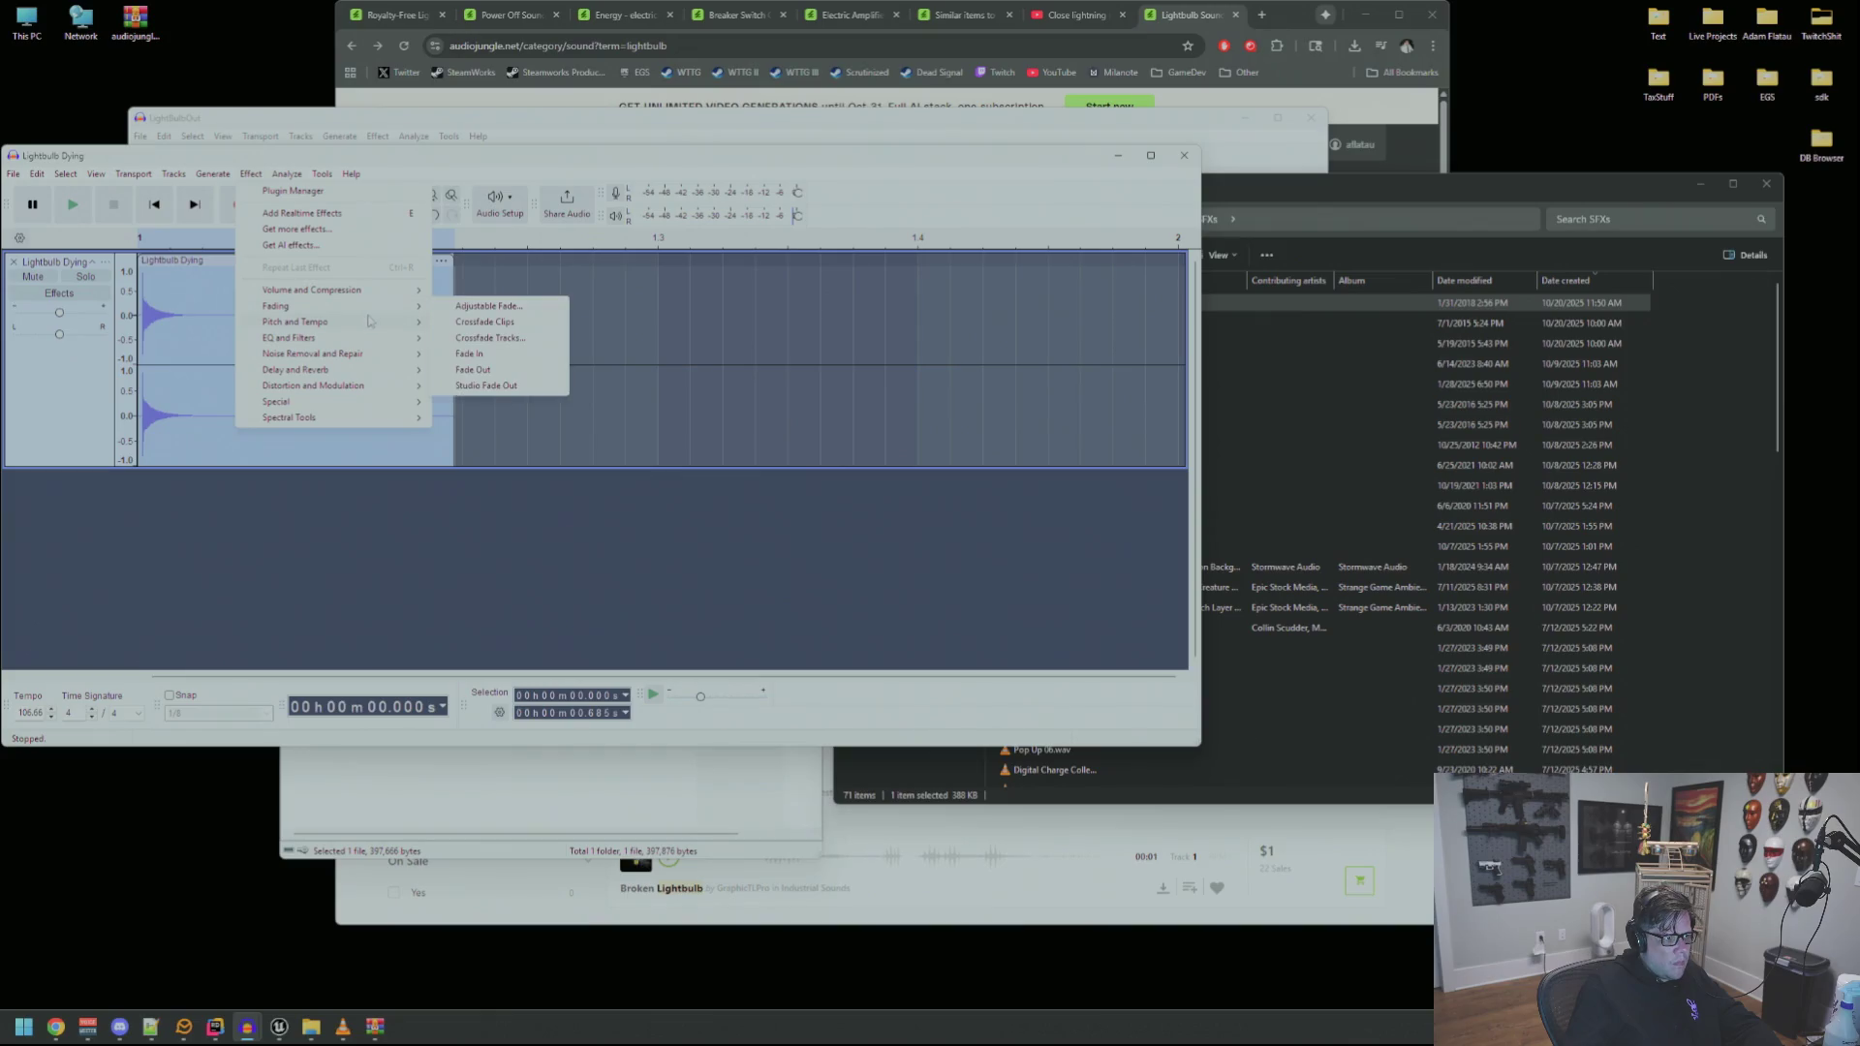
Apply a Bass and Treble effect with Bass at 20 dB and play the result
mouse_move(421, 339)
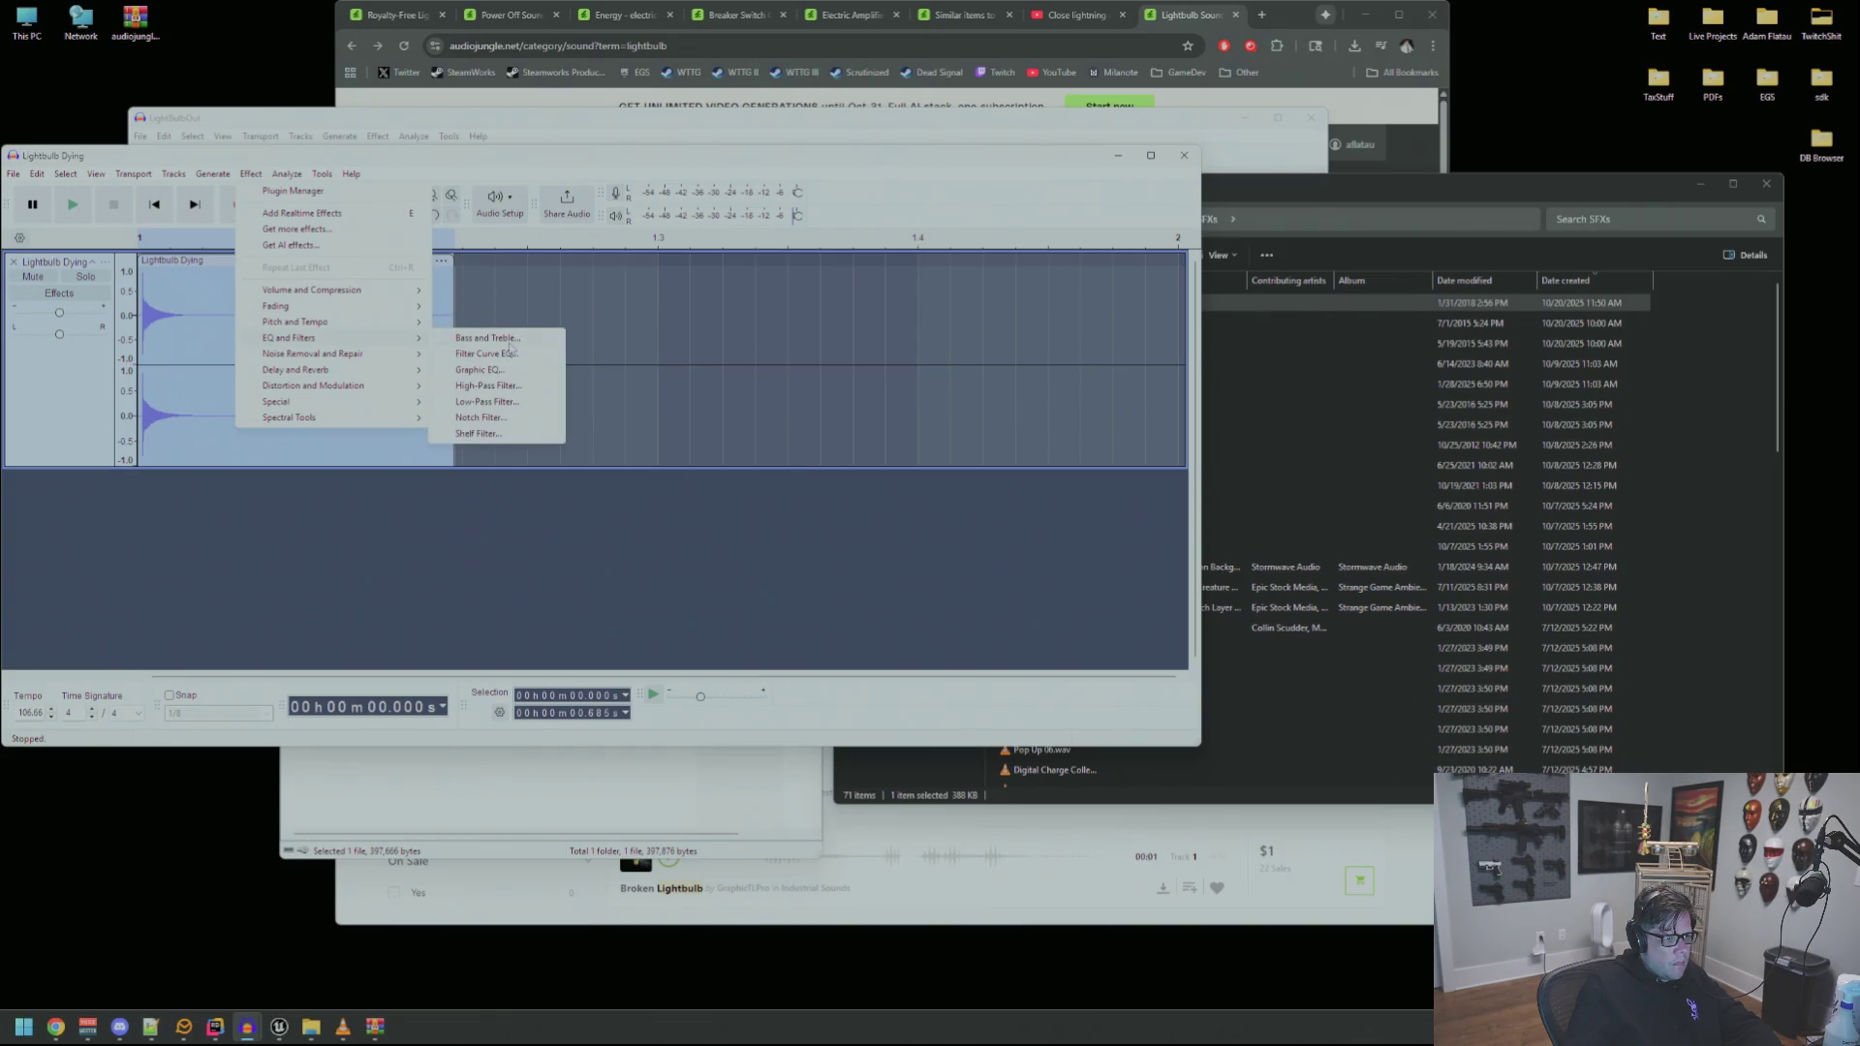
click(487, 338)
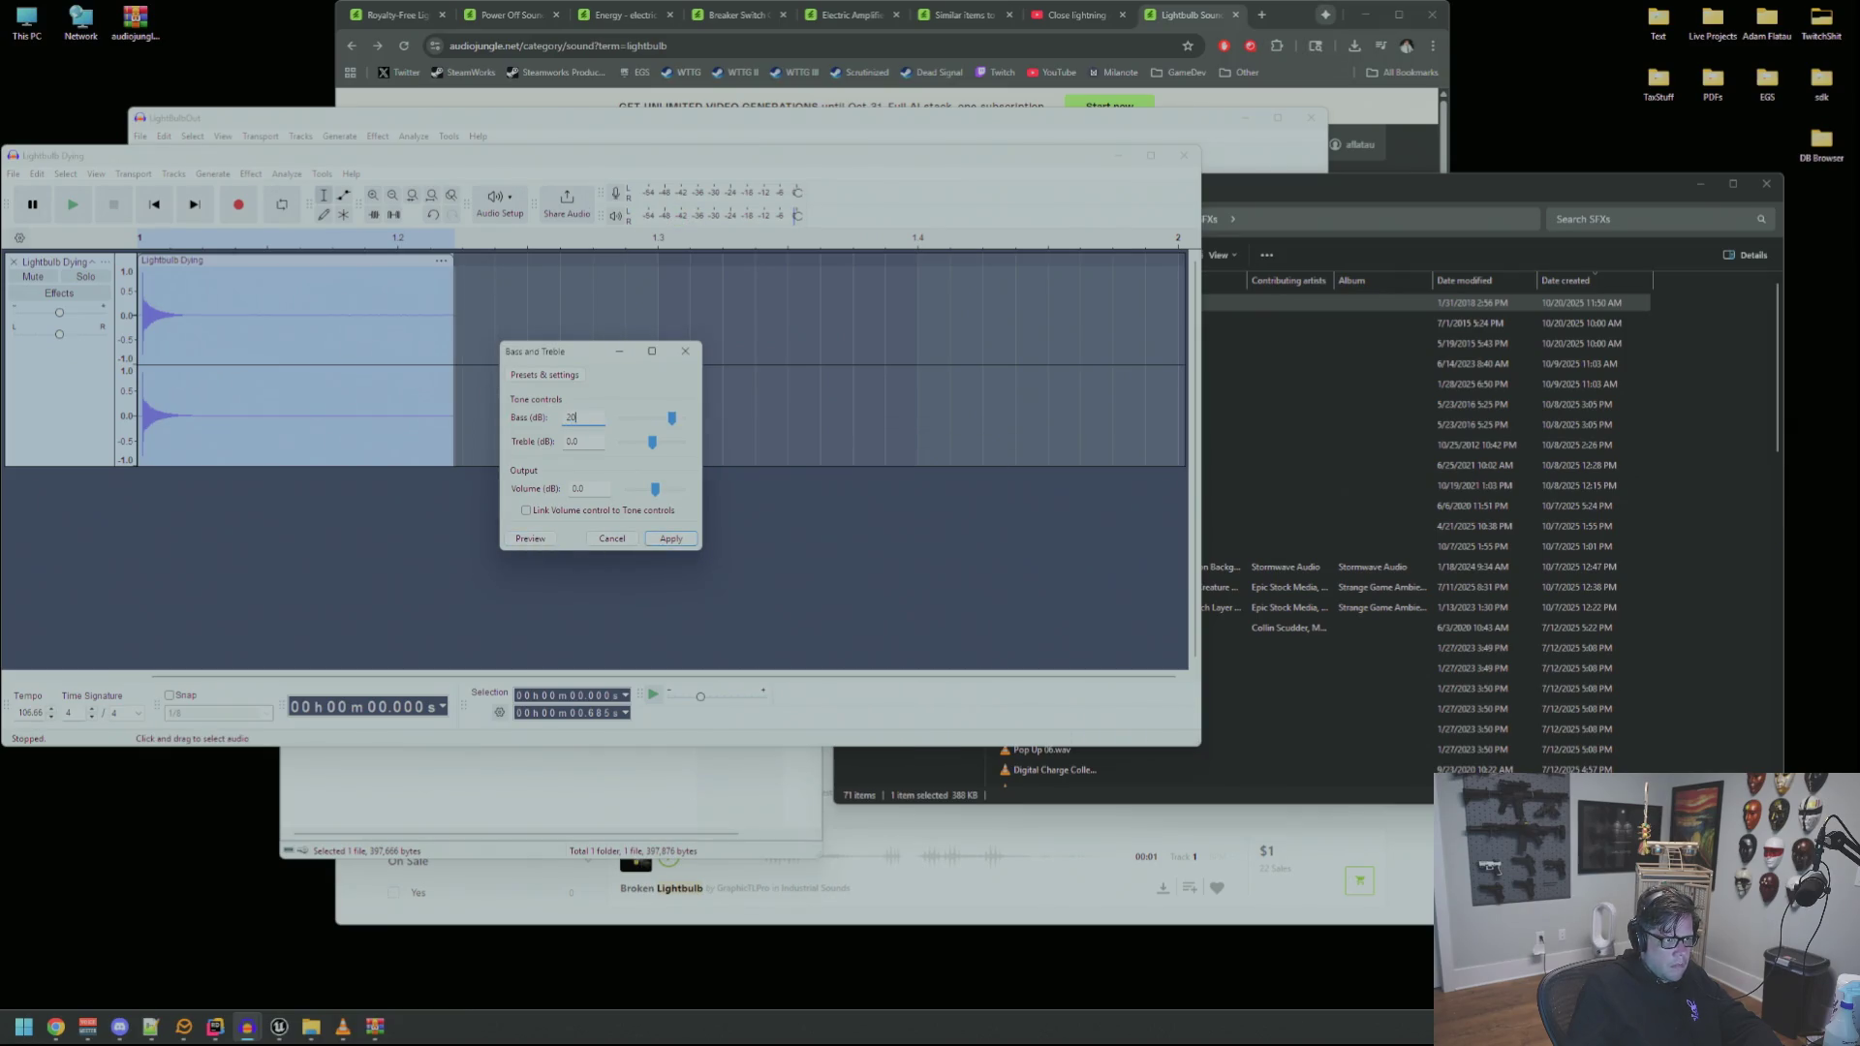
click(530, 538)
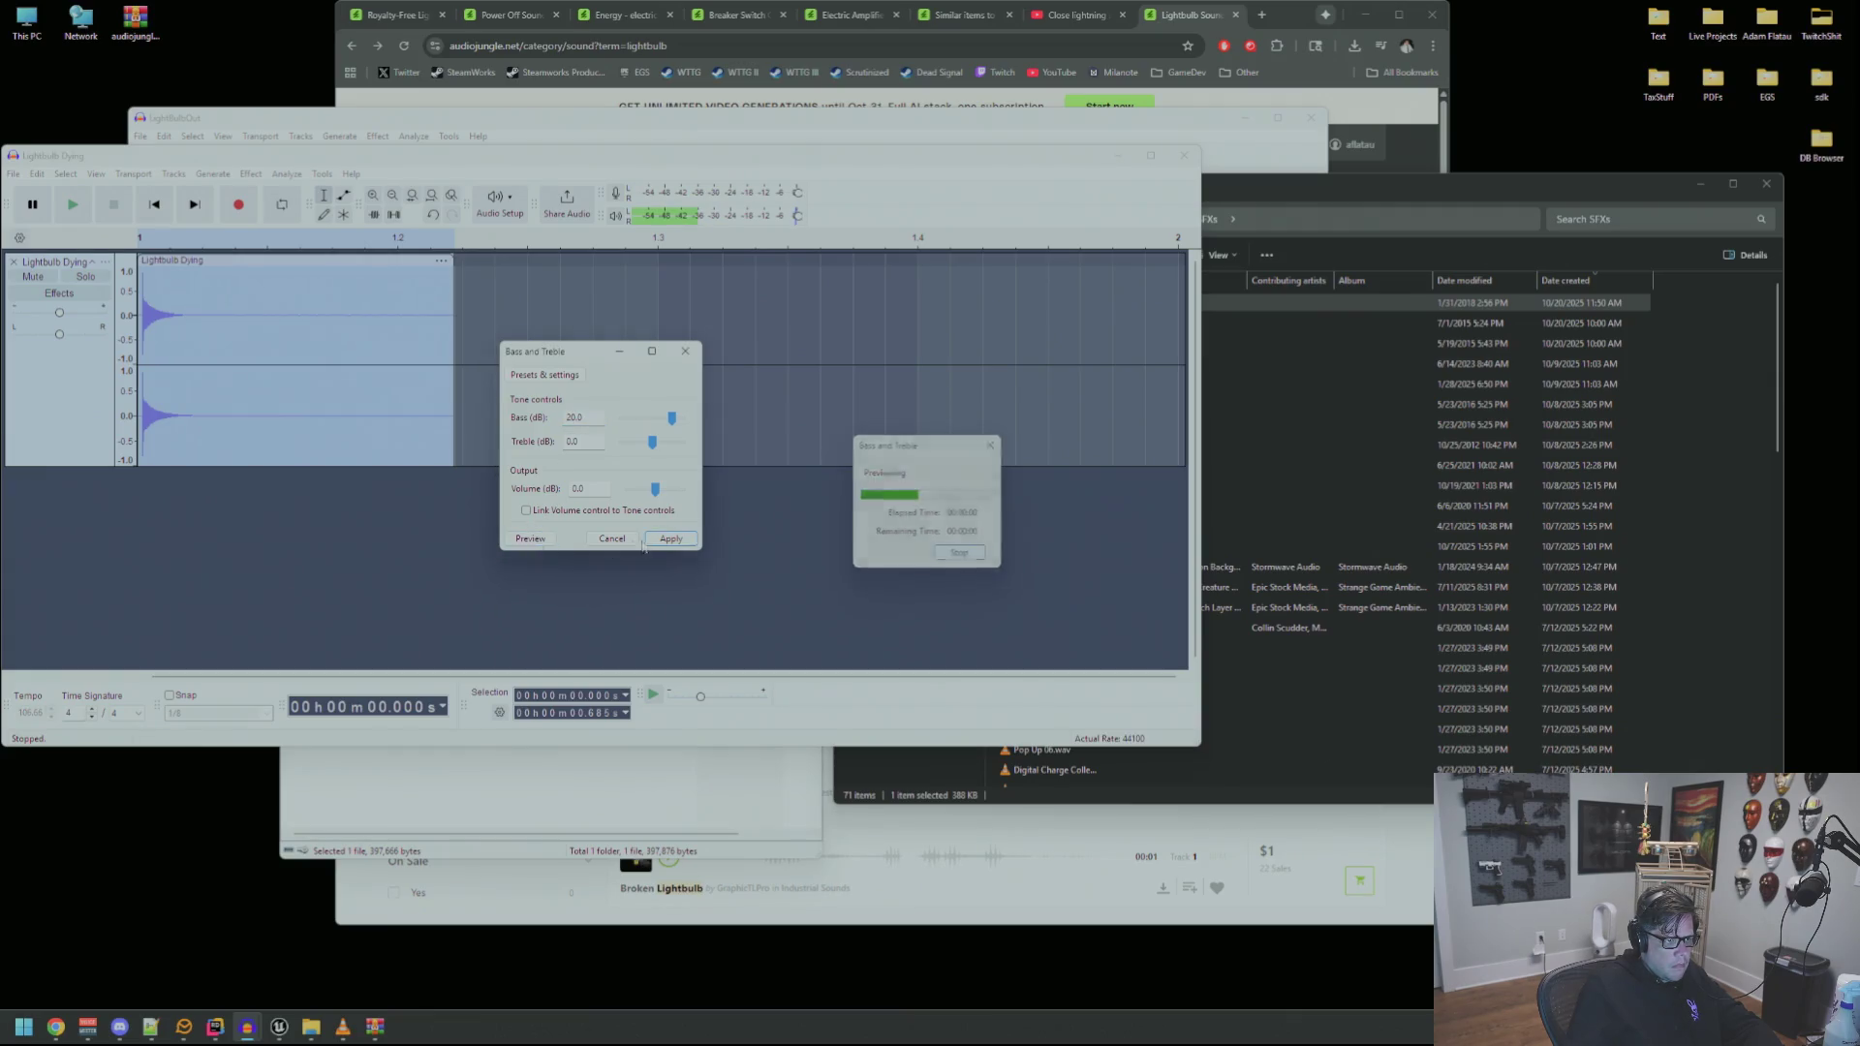
click(671, 539)
key(space)
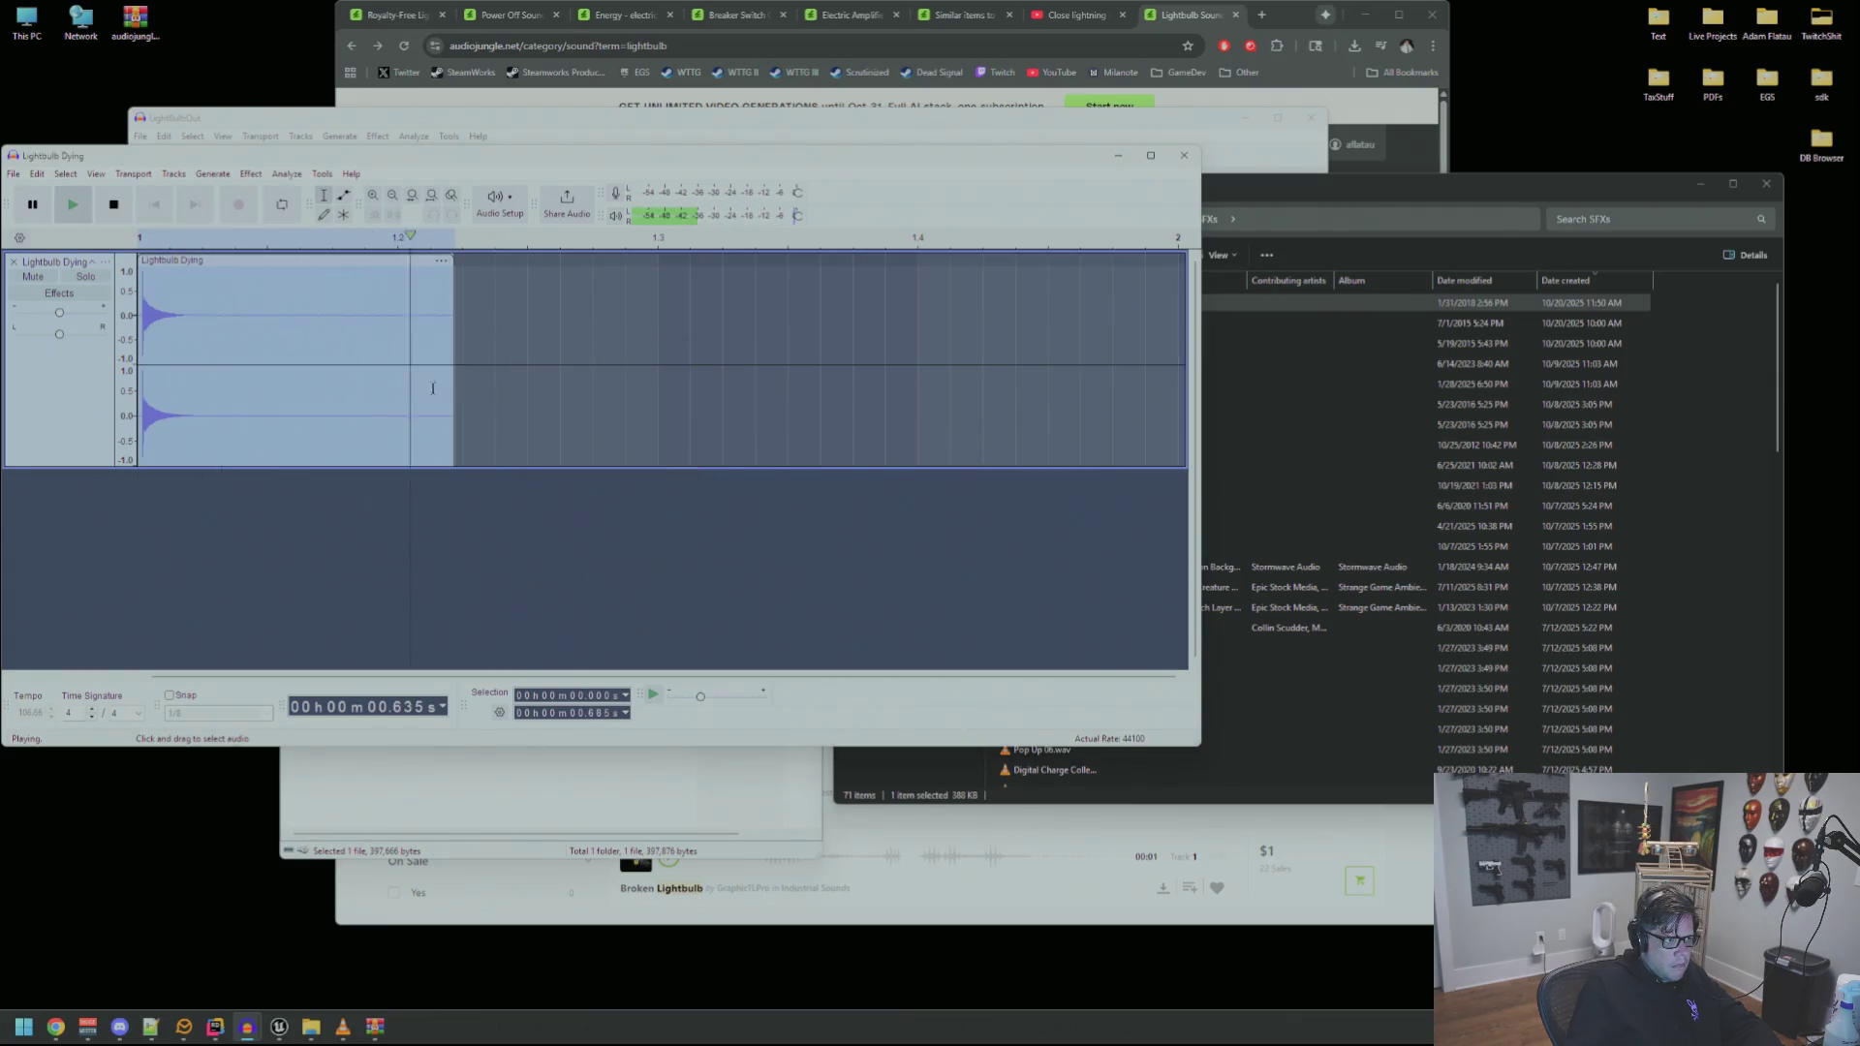
key(space)
Try cutting the tail after 0.152 s, undo it, then delete the leading silence before the pop
drag(207, 318, 452, 338)
key(Delete)
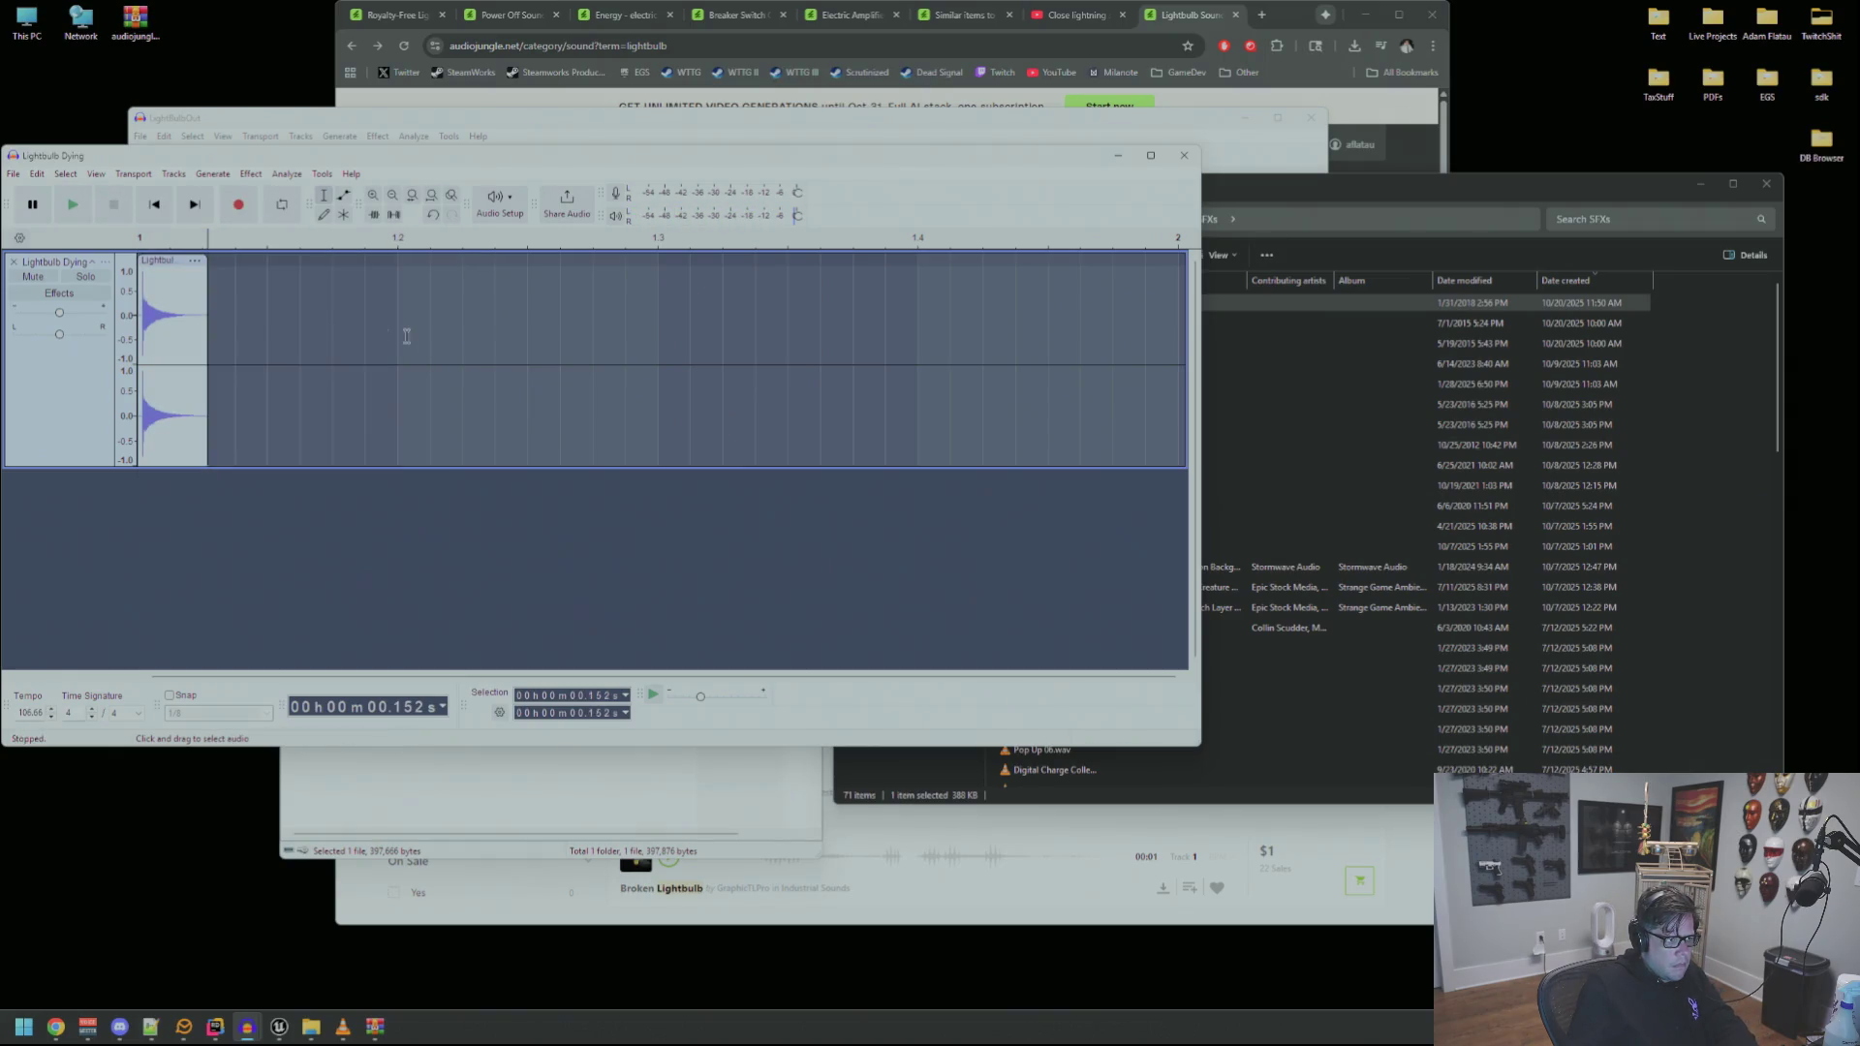
key(ctrl+a)
key(space)
key(ctrl+z)
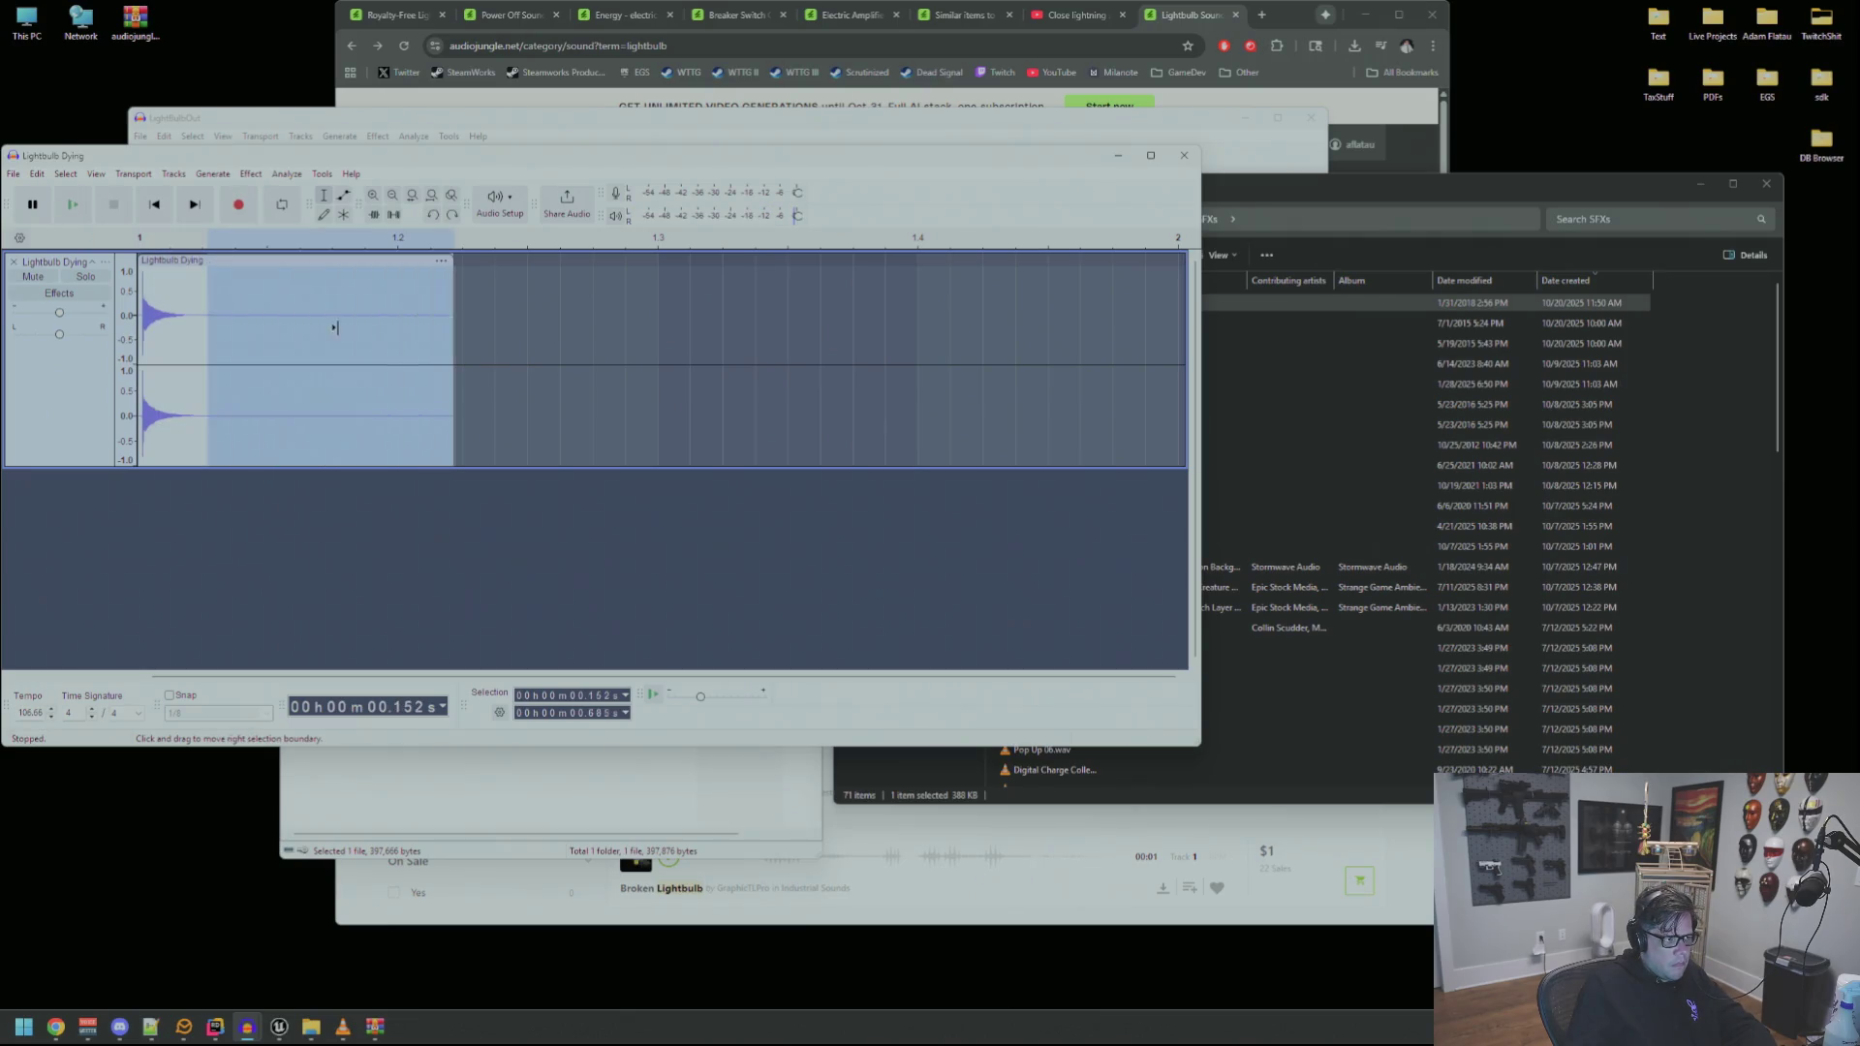
key(space)
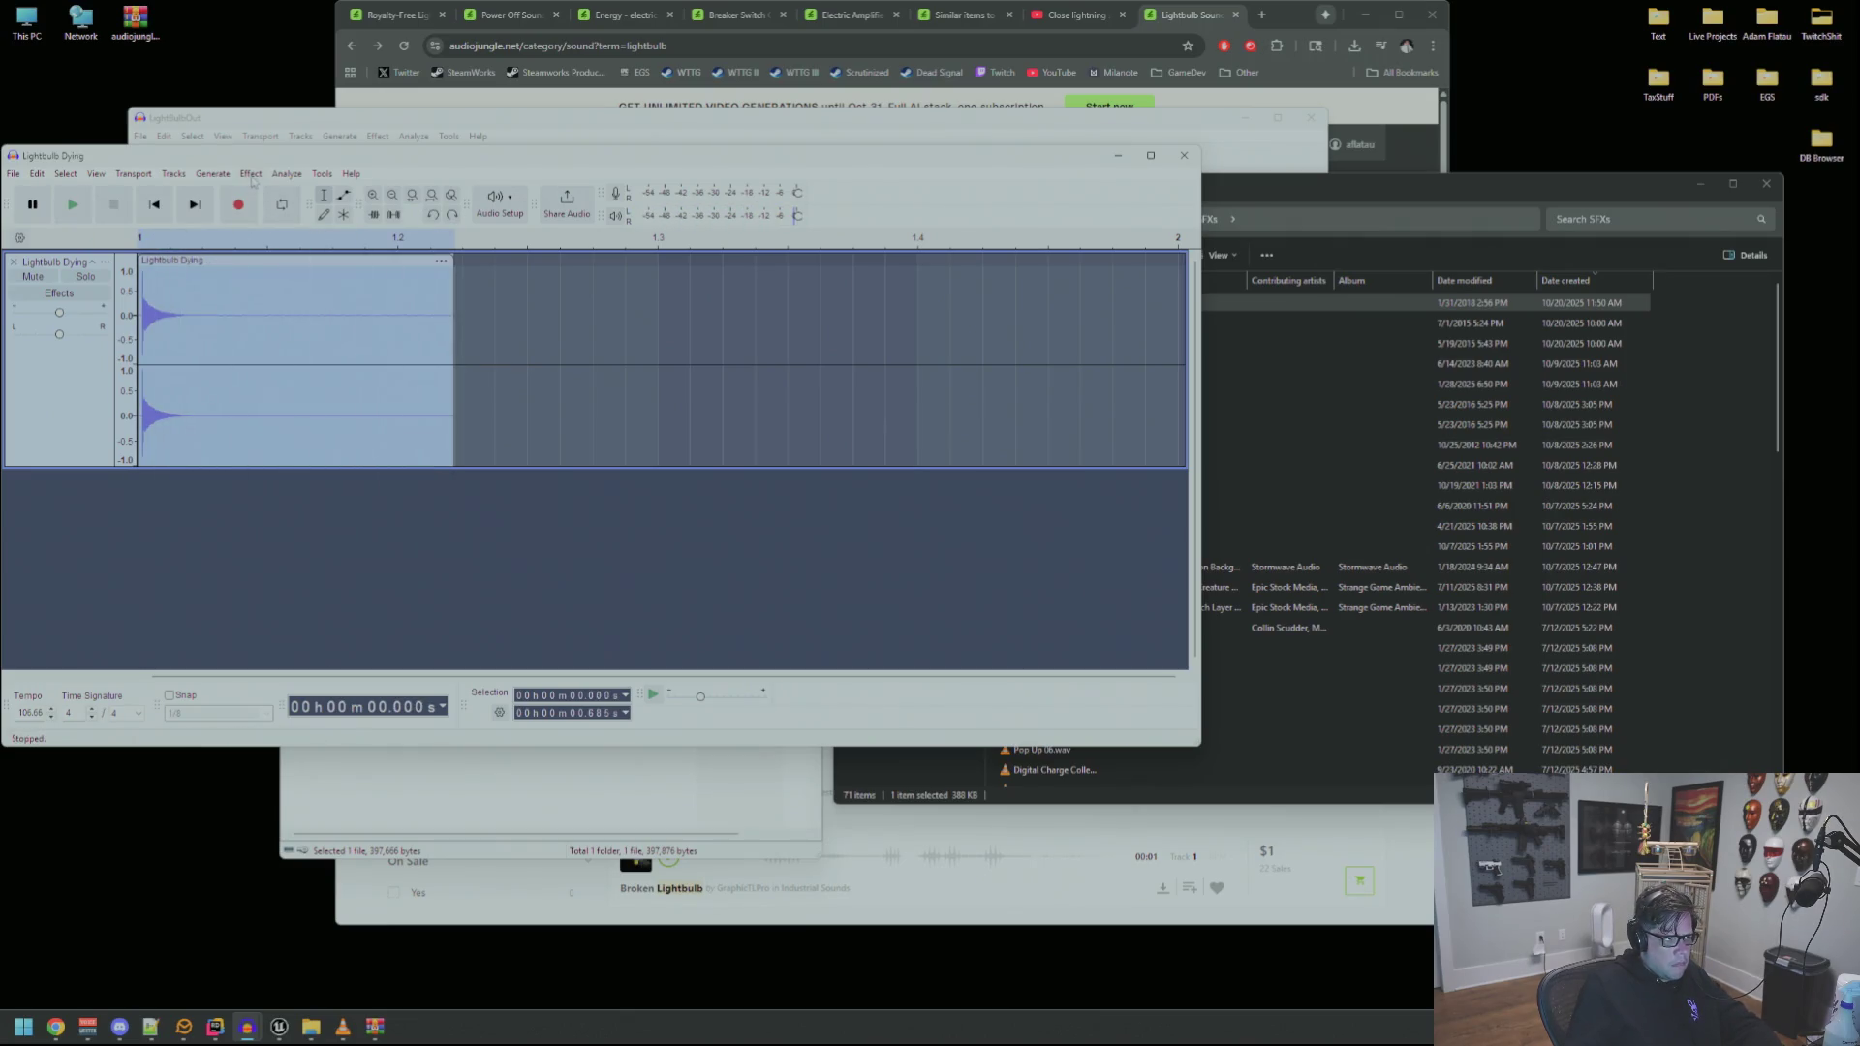
key(space)
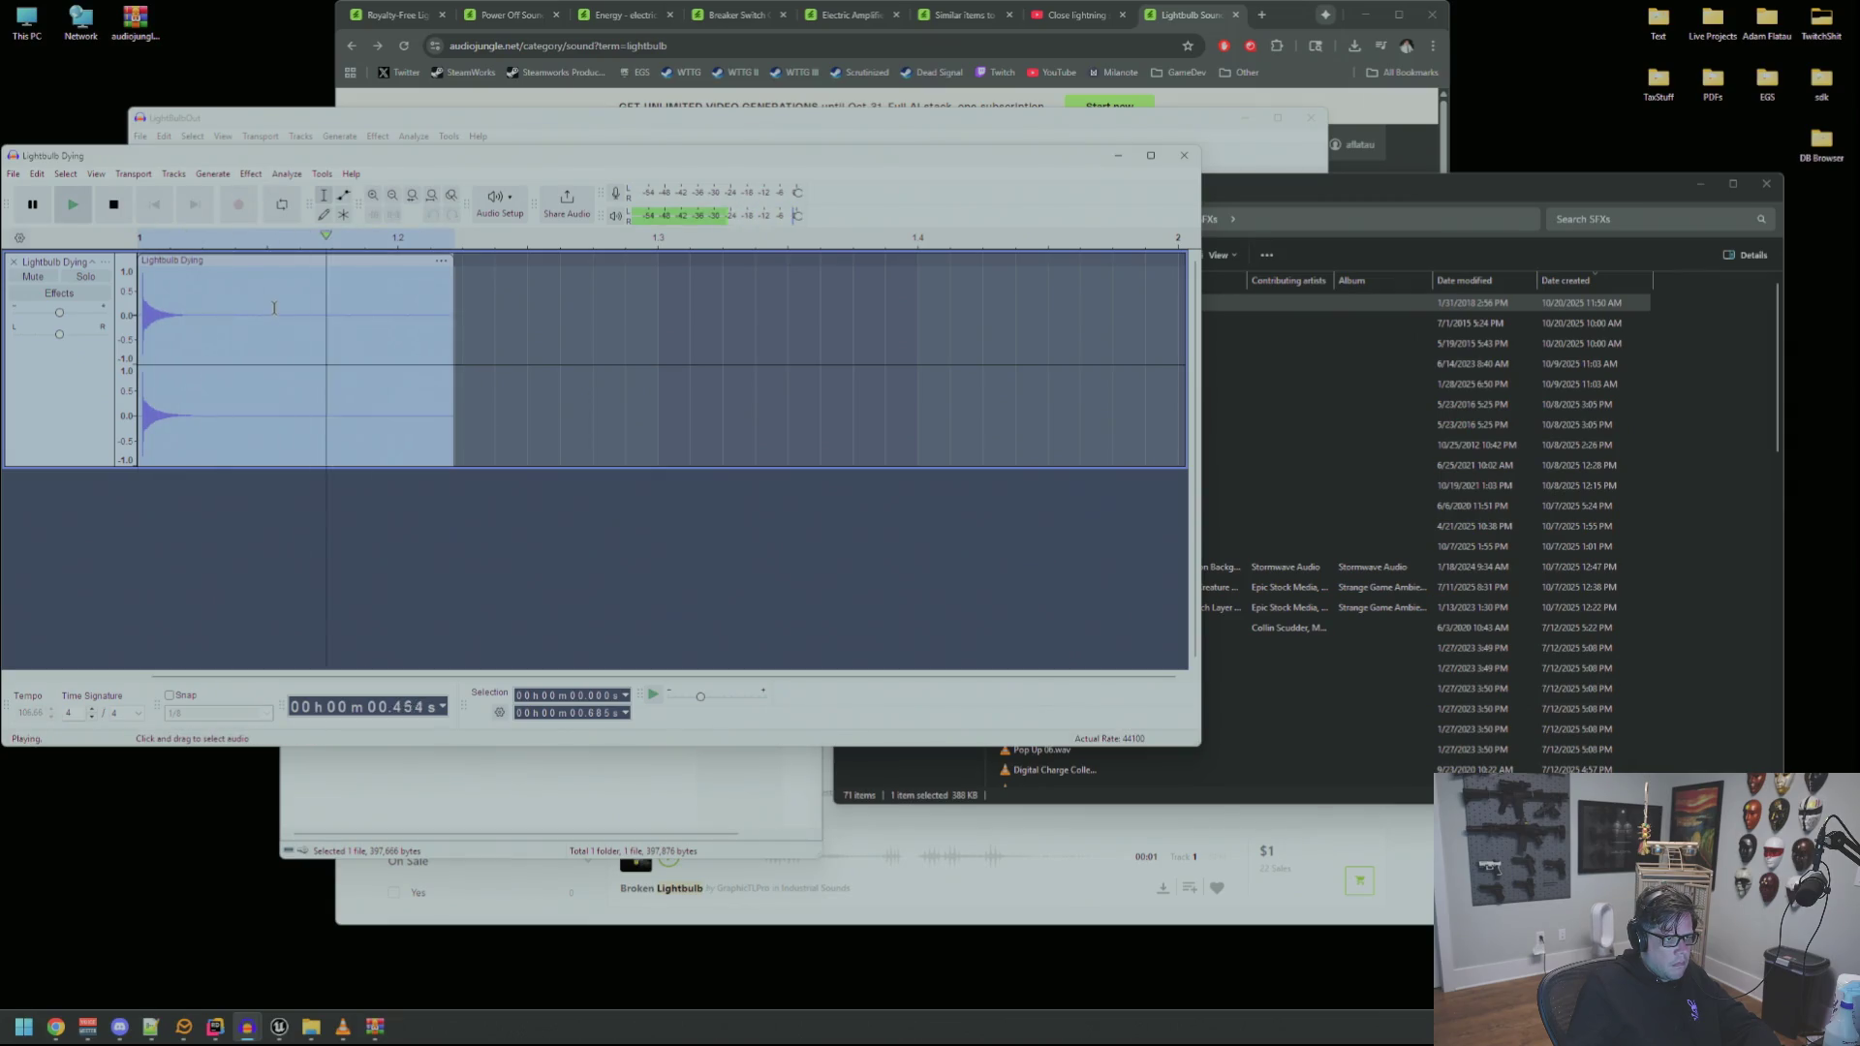
key(ctrl+z)
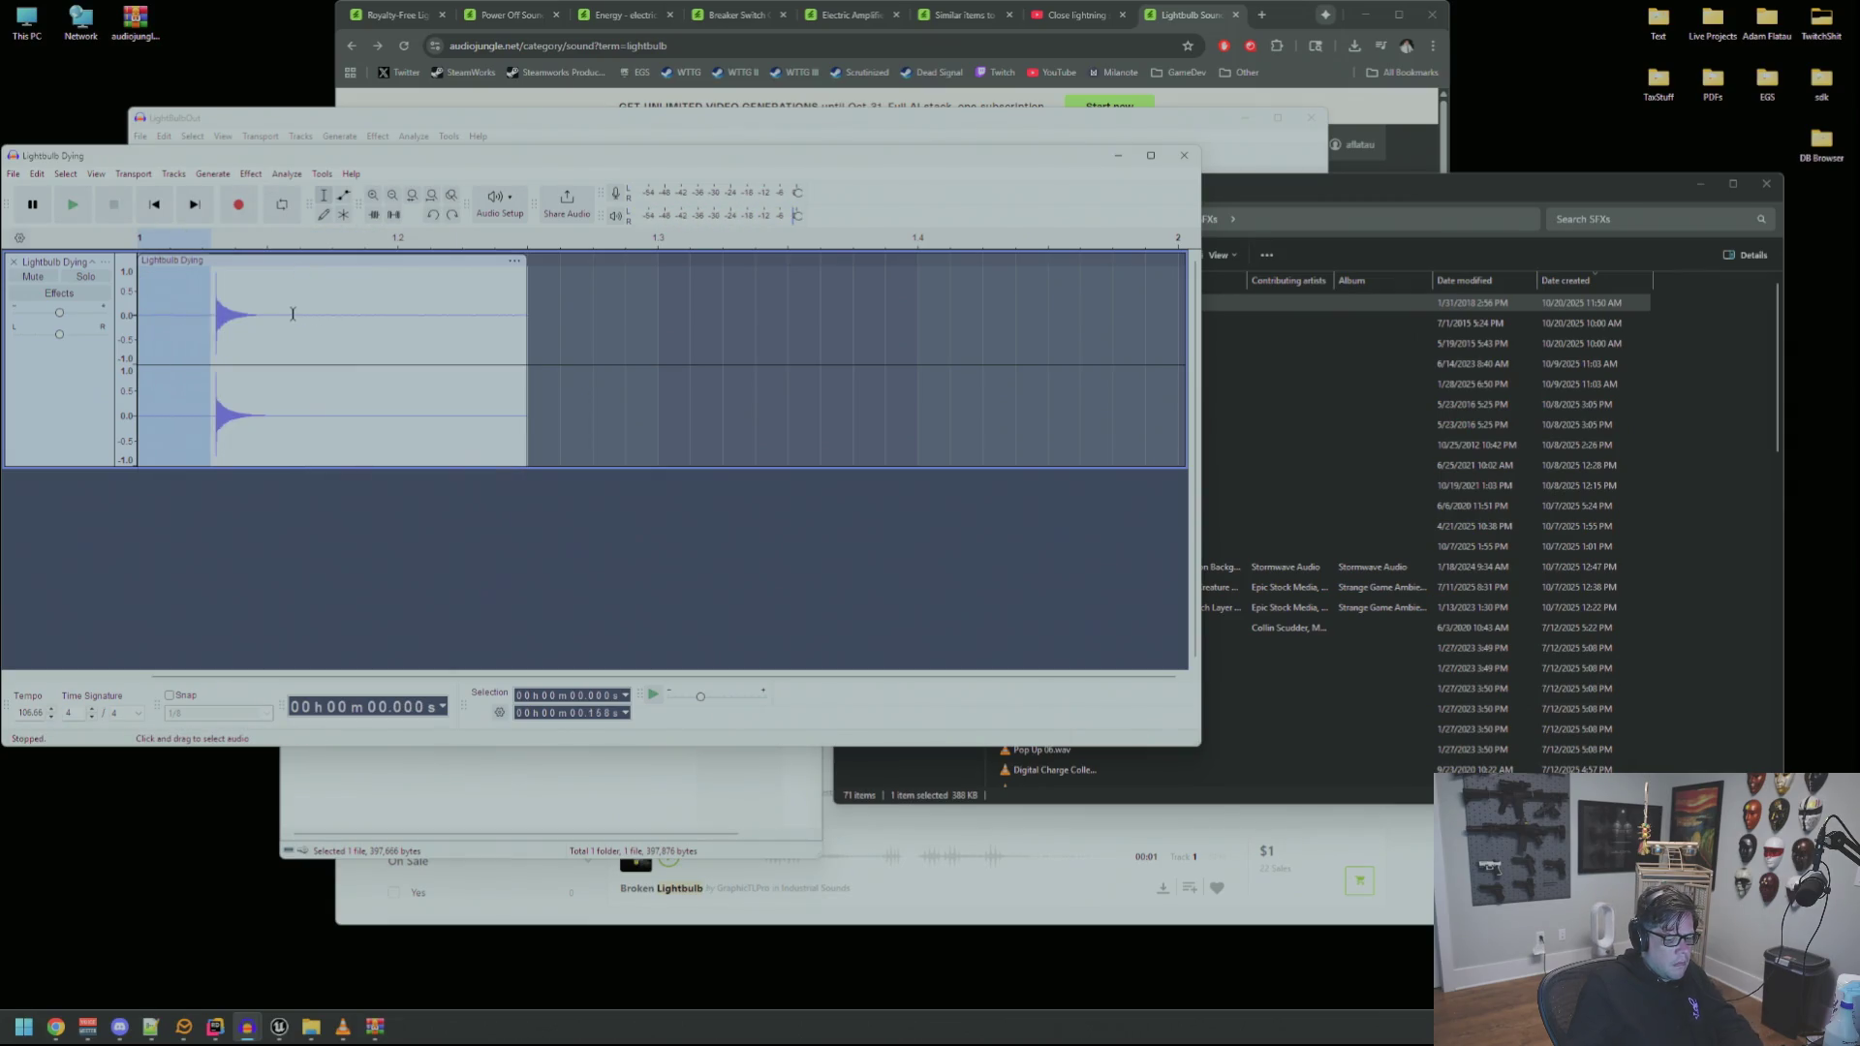
key(Delete)
key(ctrl+a)
key(space)
click(254, 174)
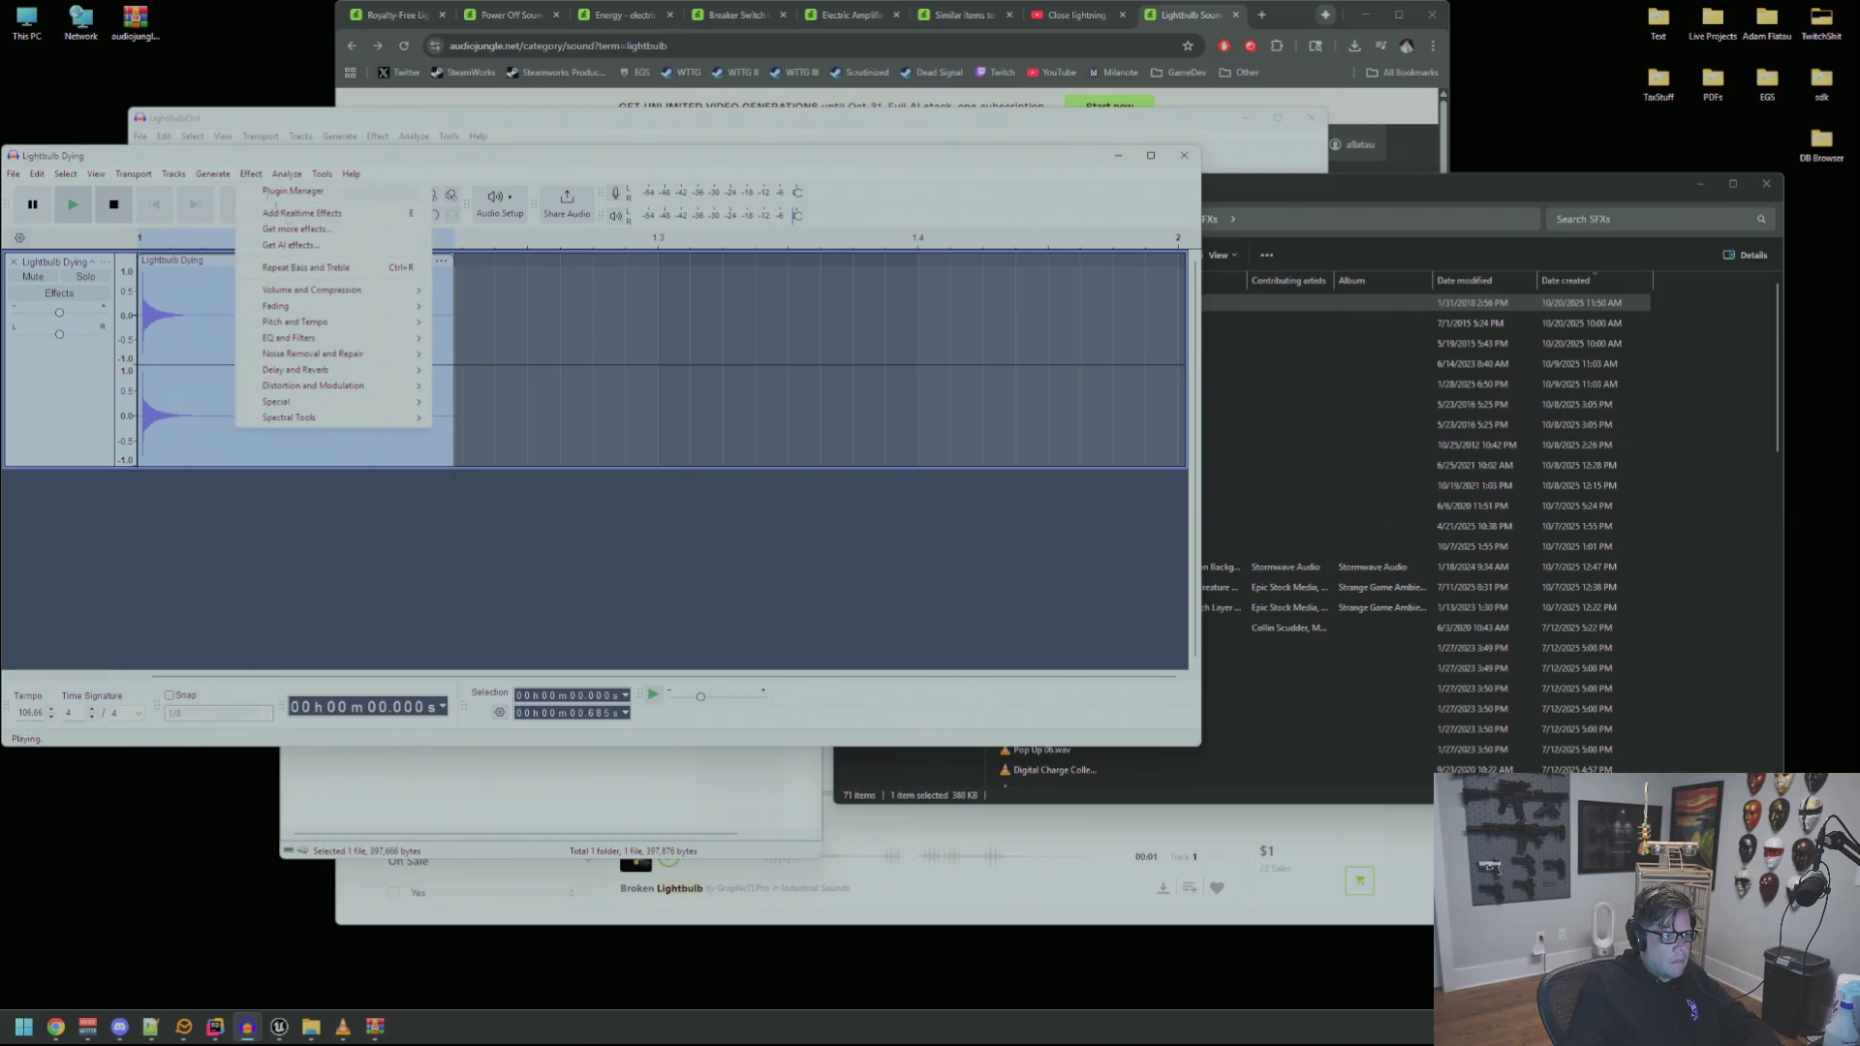
Lower the clip's pitch with Change Pitch at -25 percent and play it
mouse_move(339, 289)
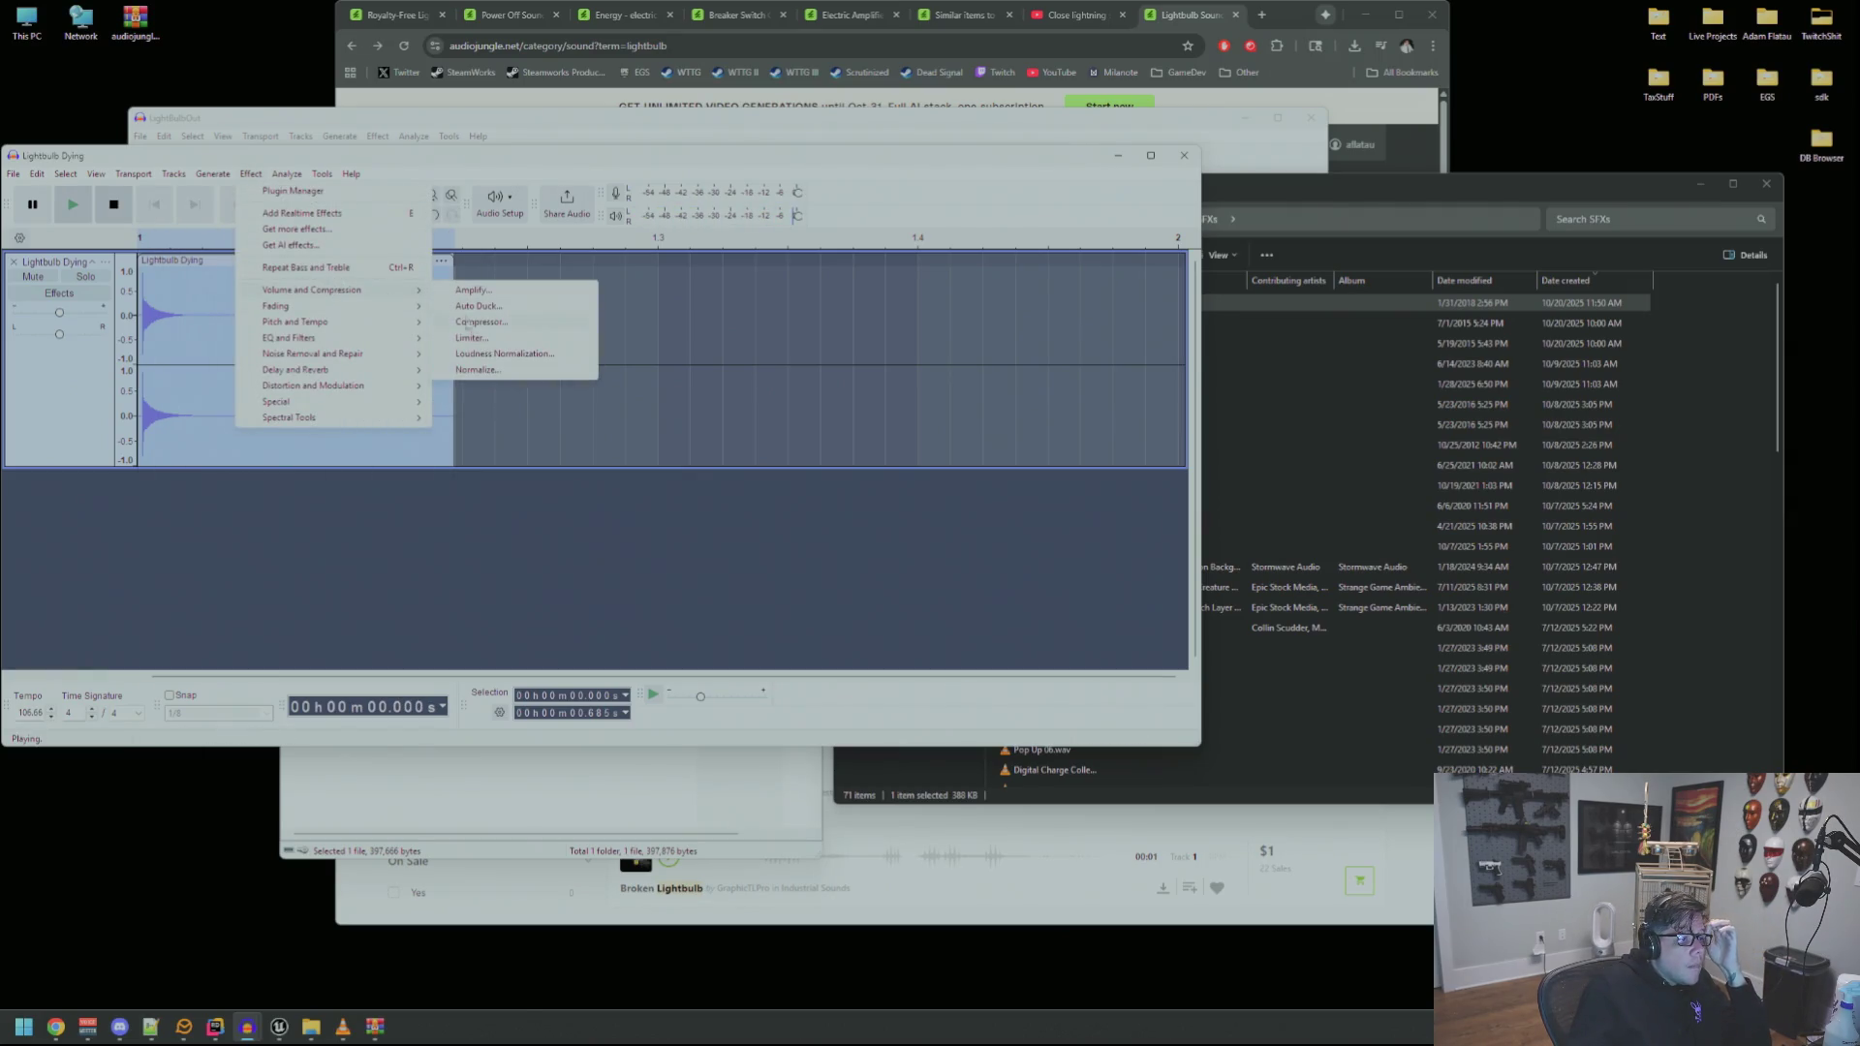
mouse_move(349, 322)
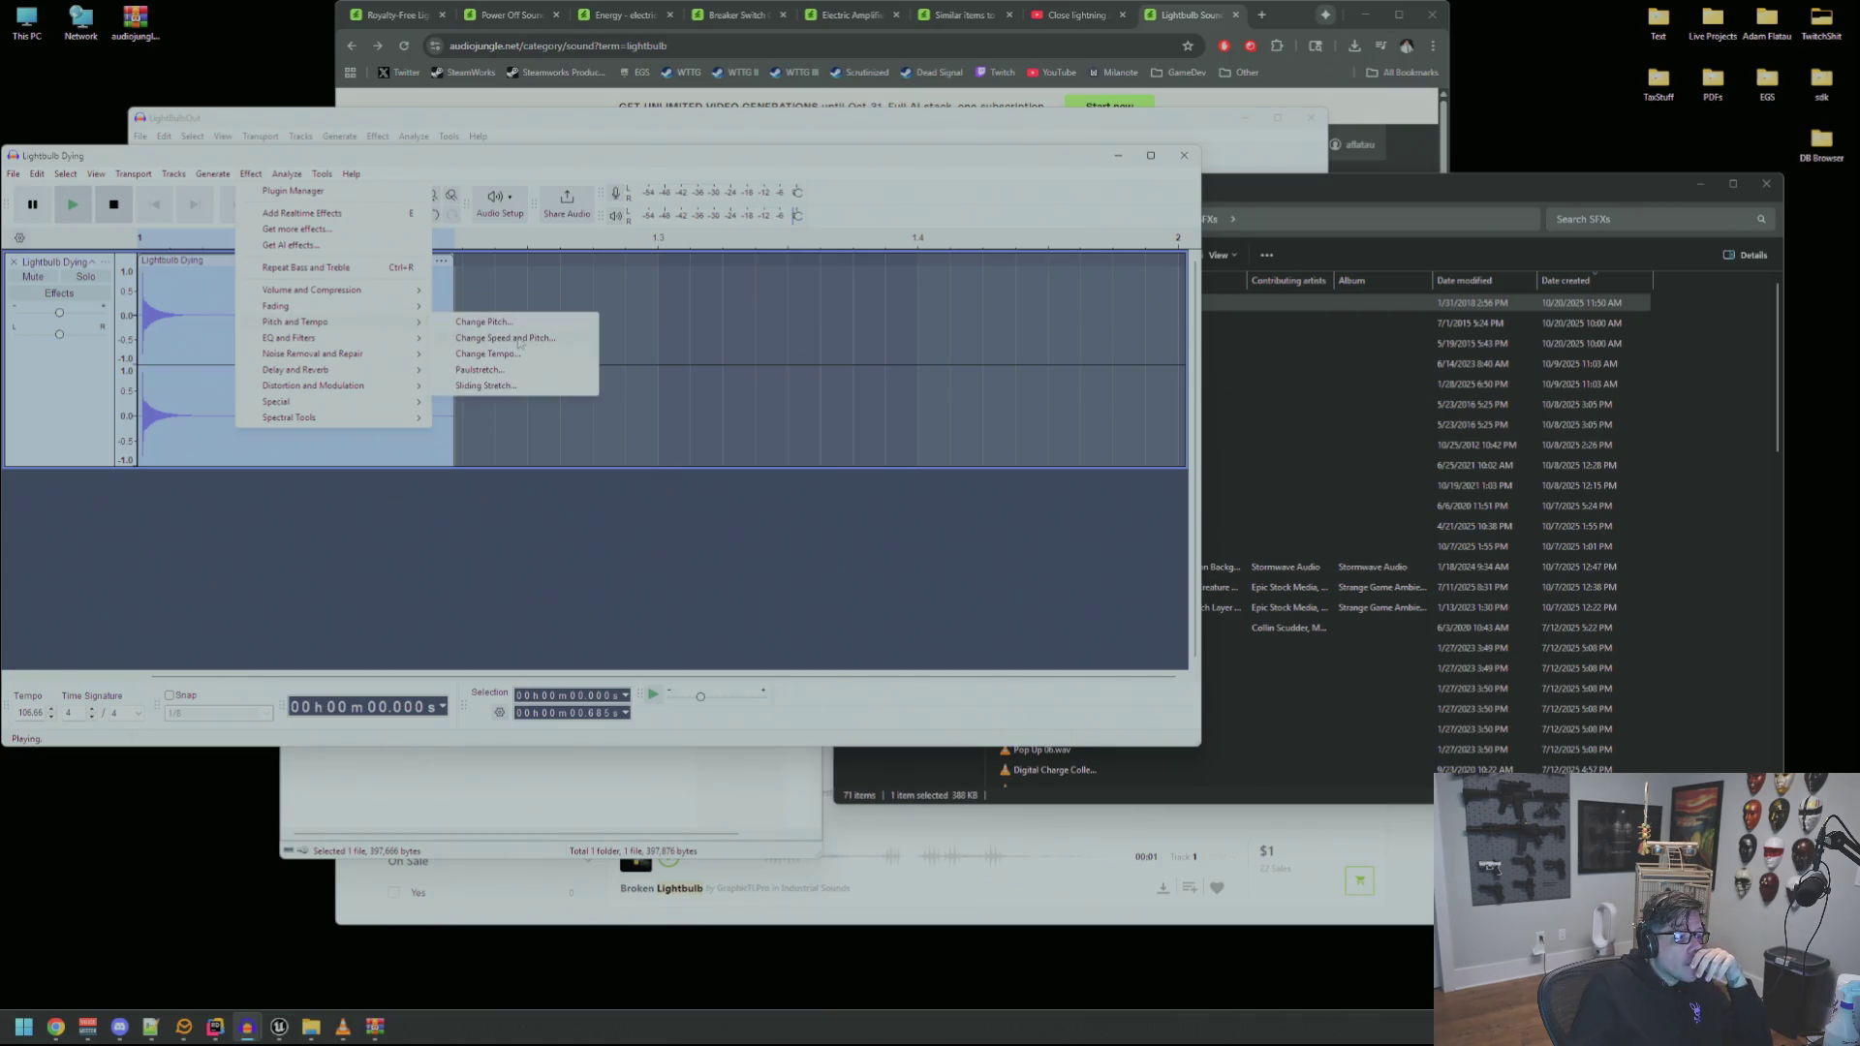
click(522, 322)
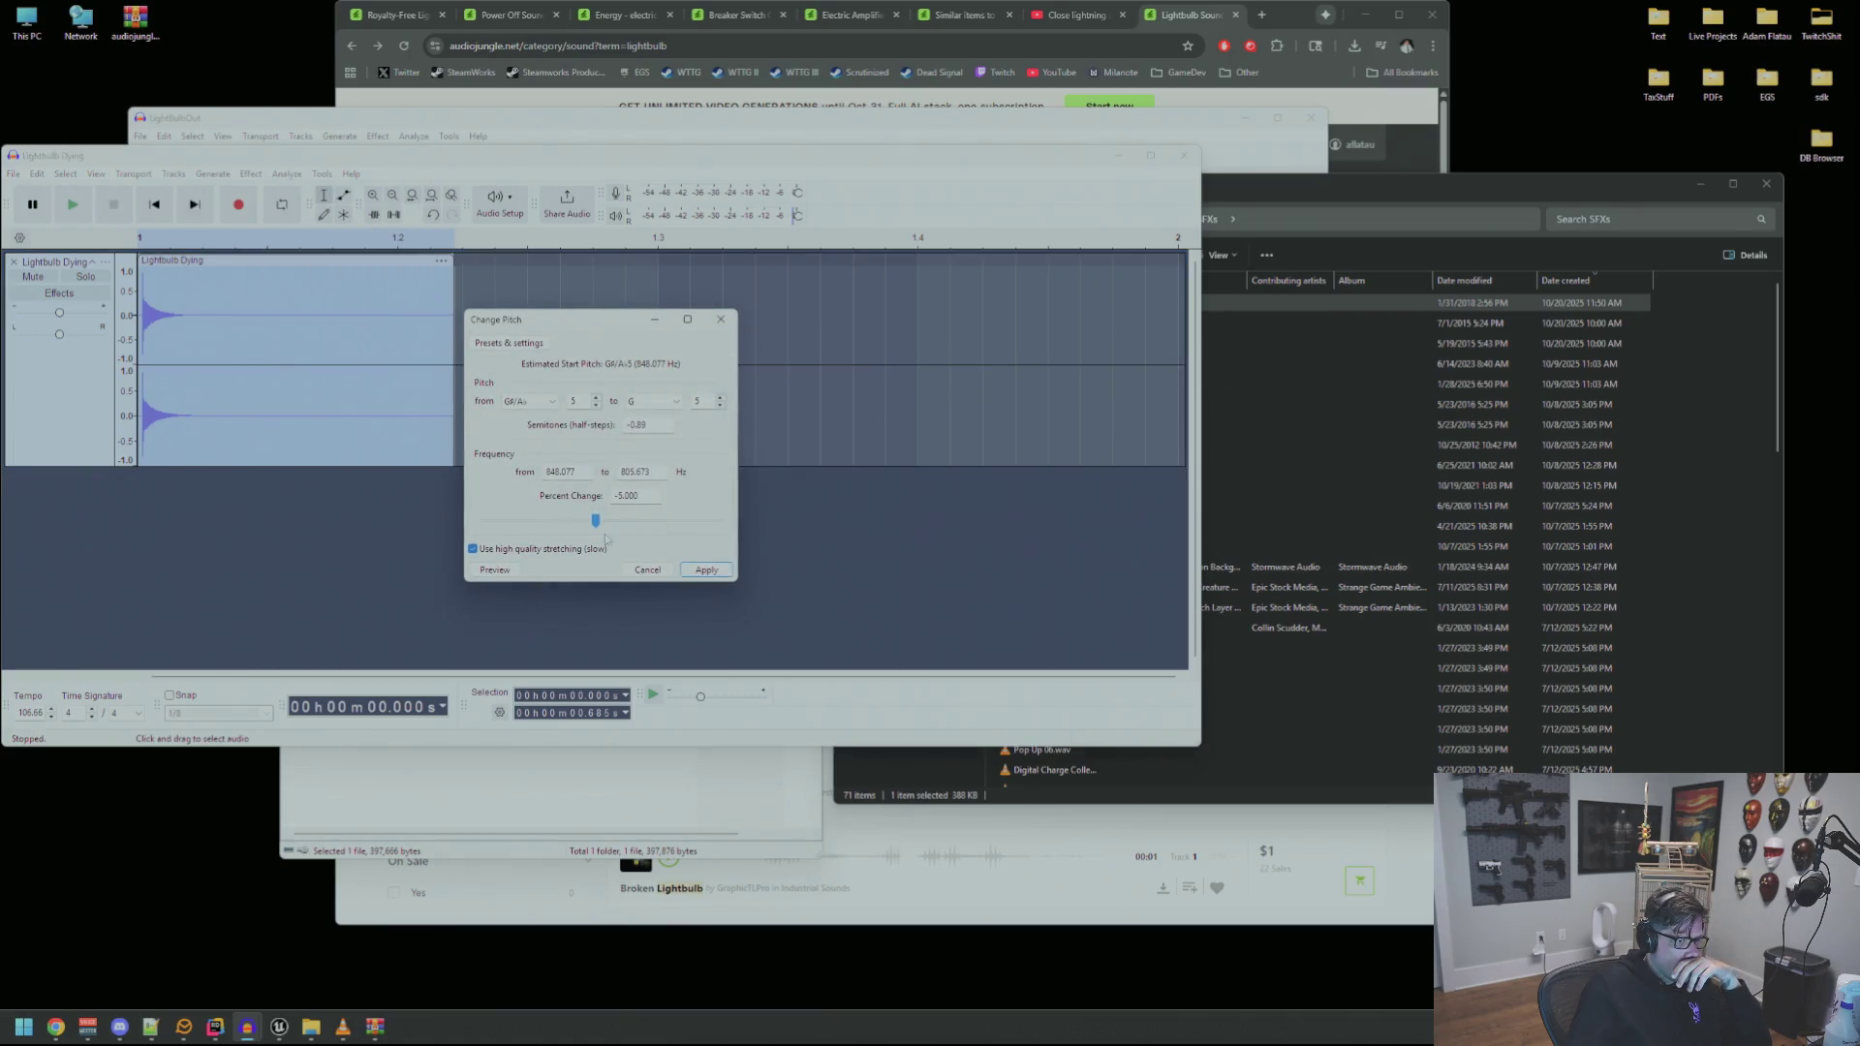
click(499, 575)
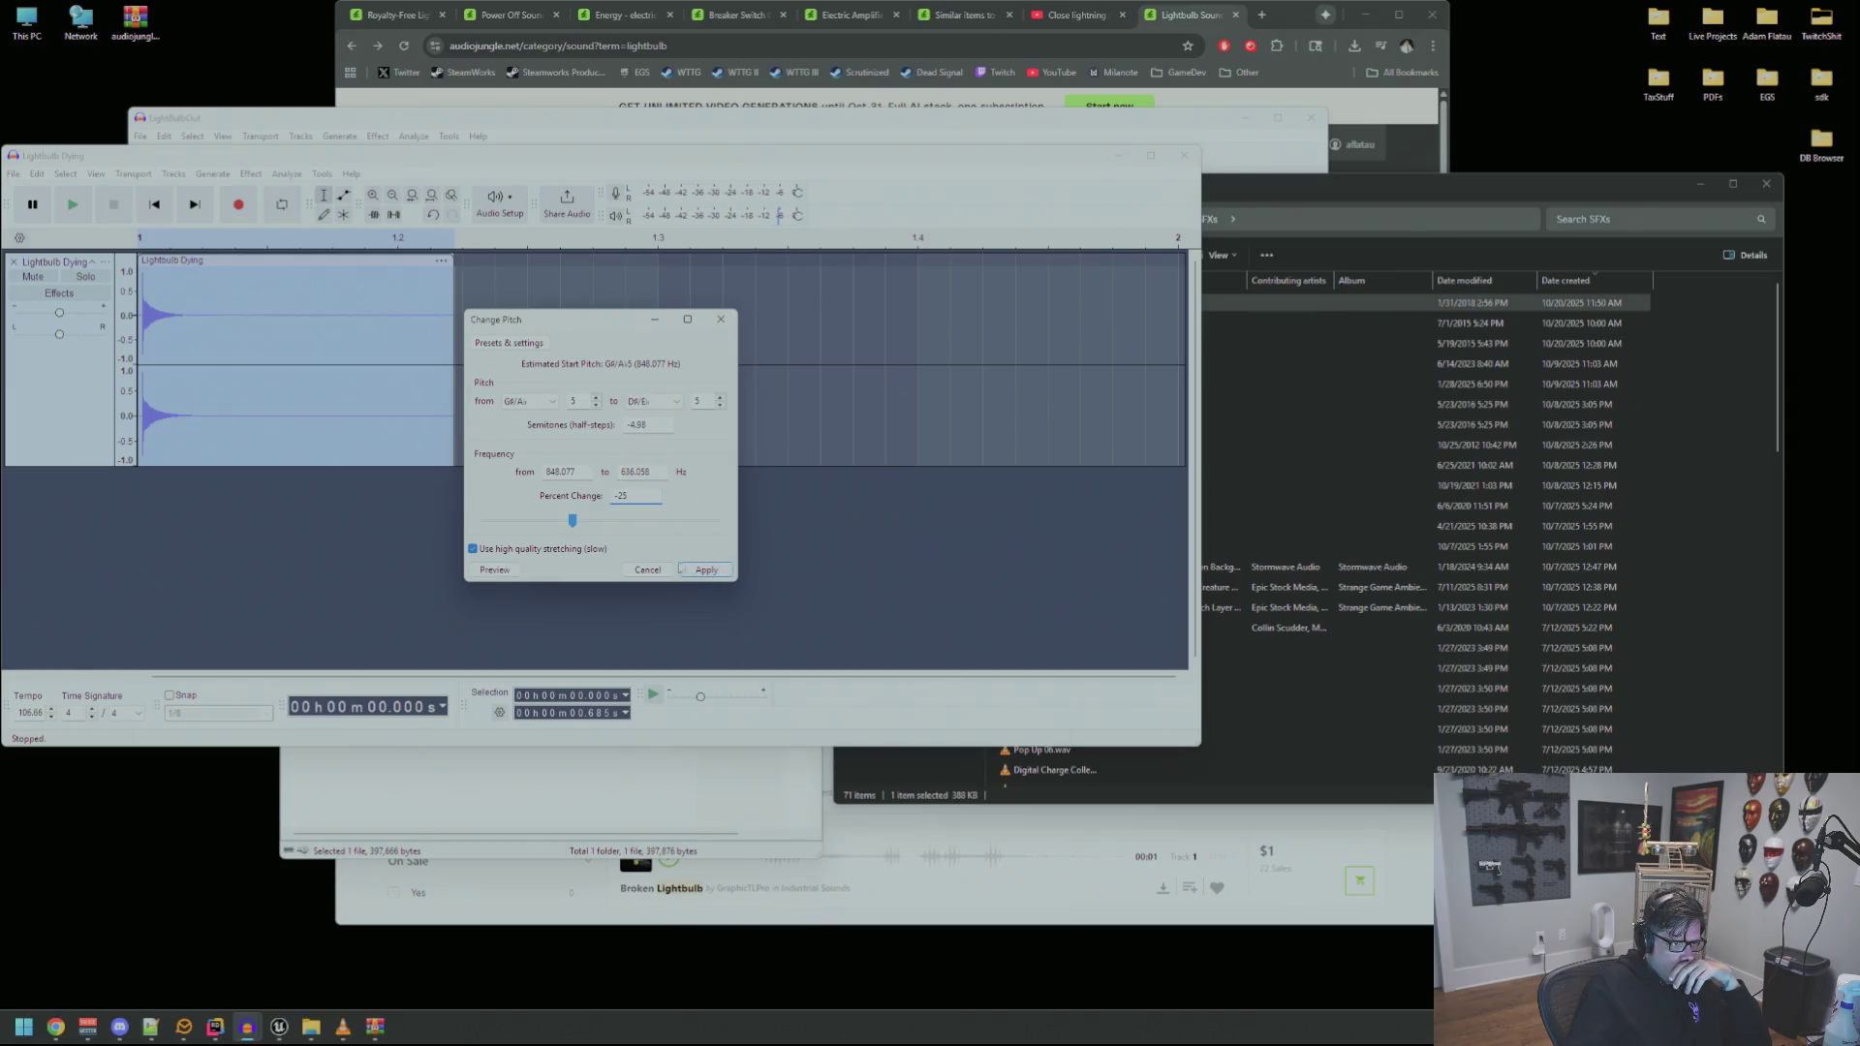
click(705, 570)
key(space)
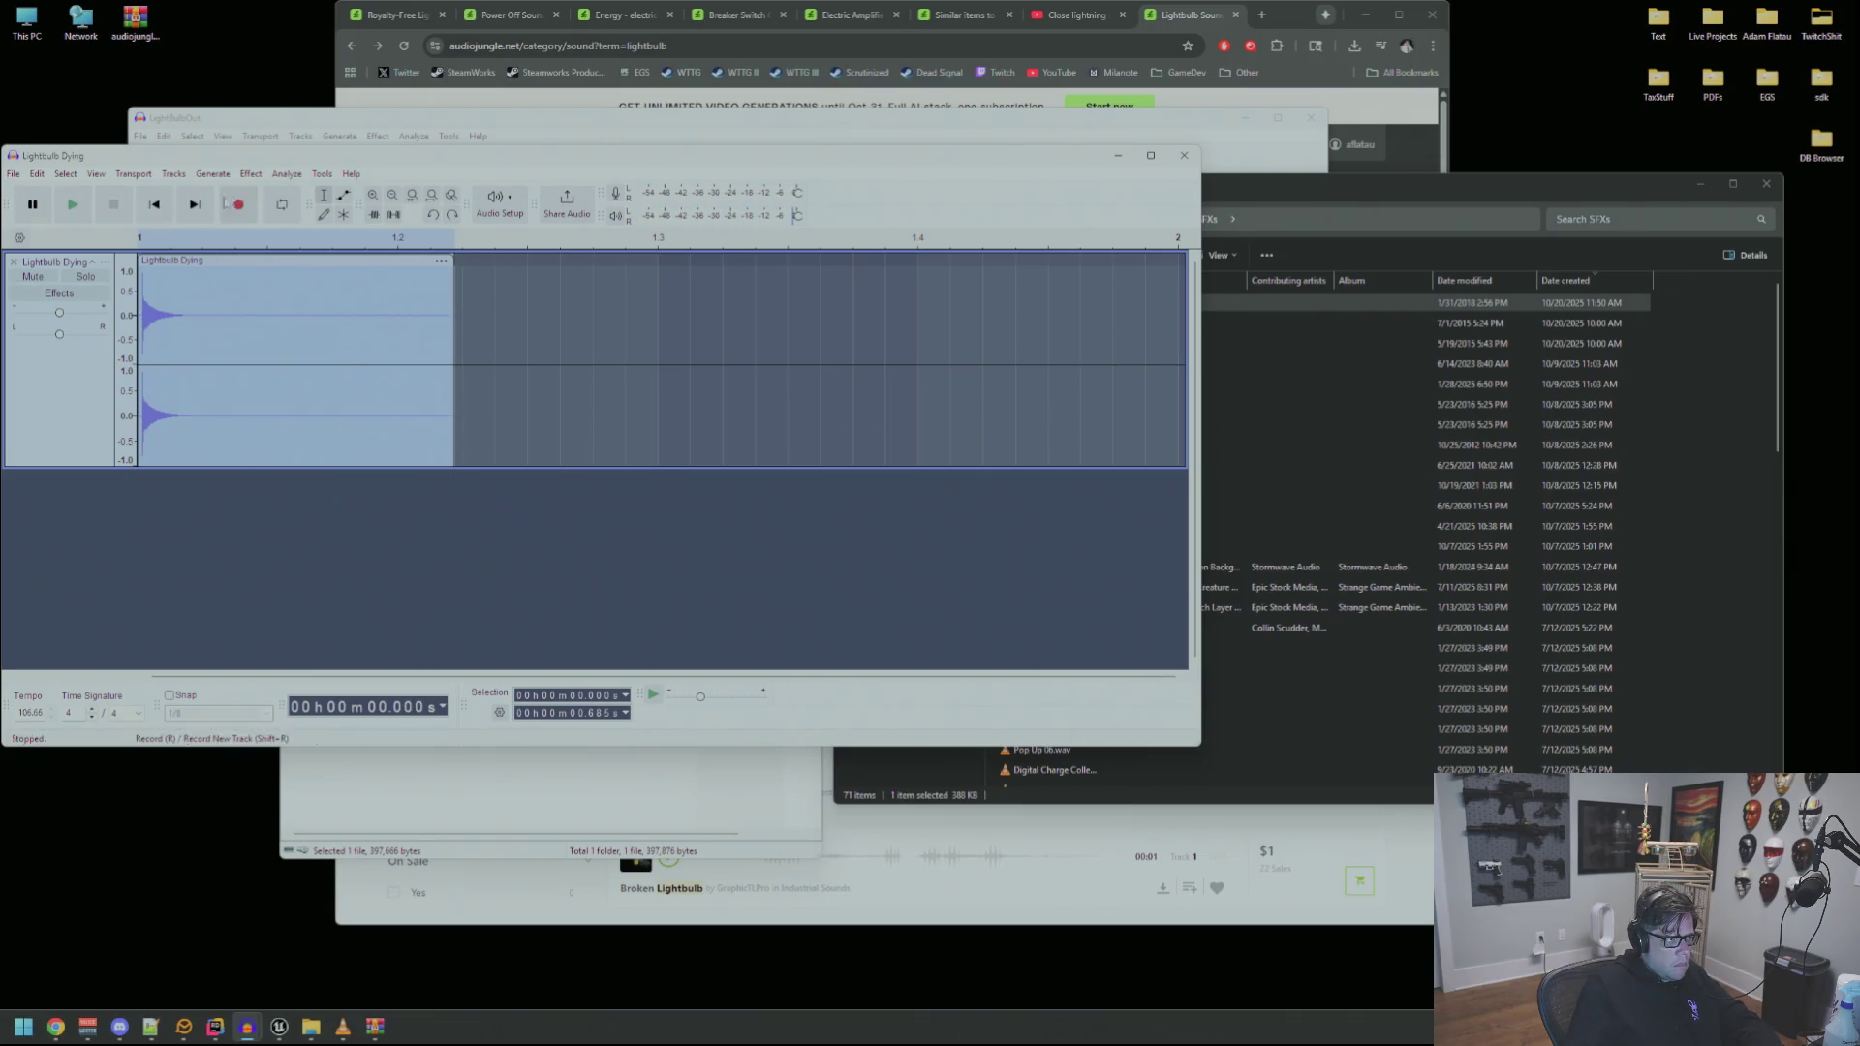
Lower the pitch a further -30 percent and bring up the Export Audio settings
click(251, 174)
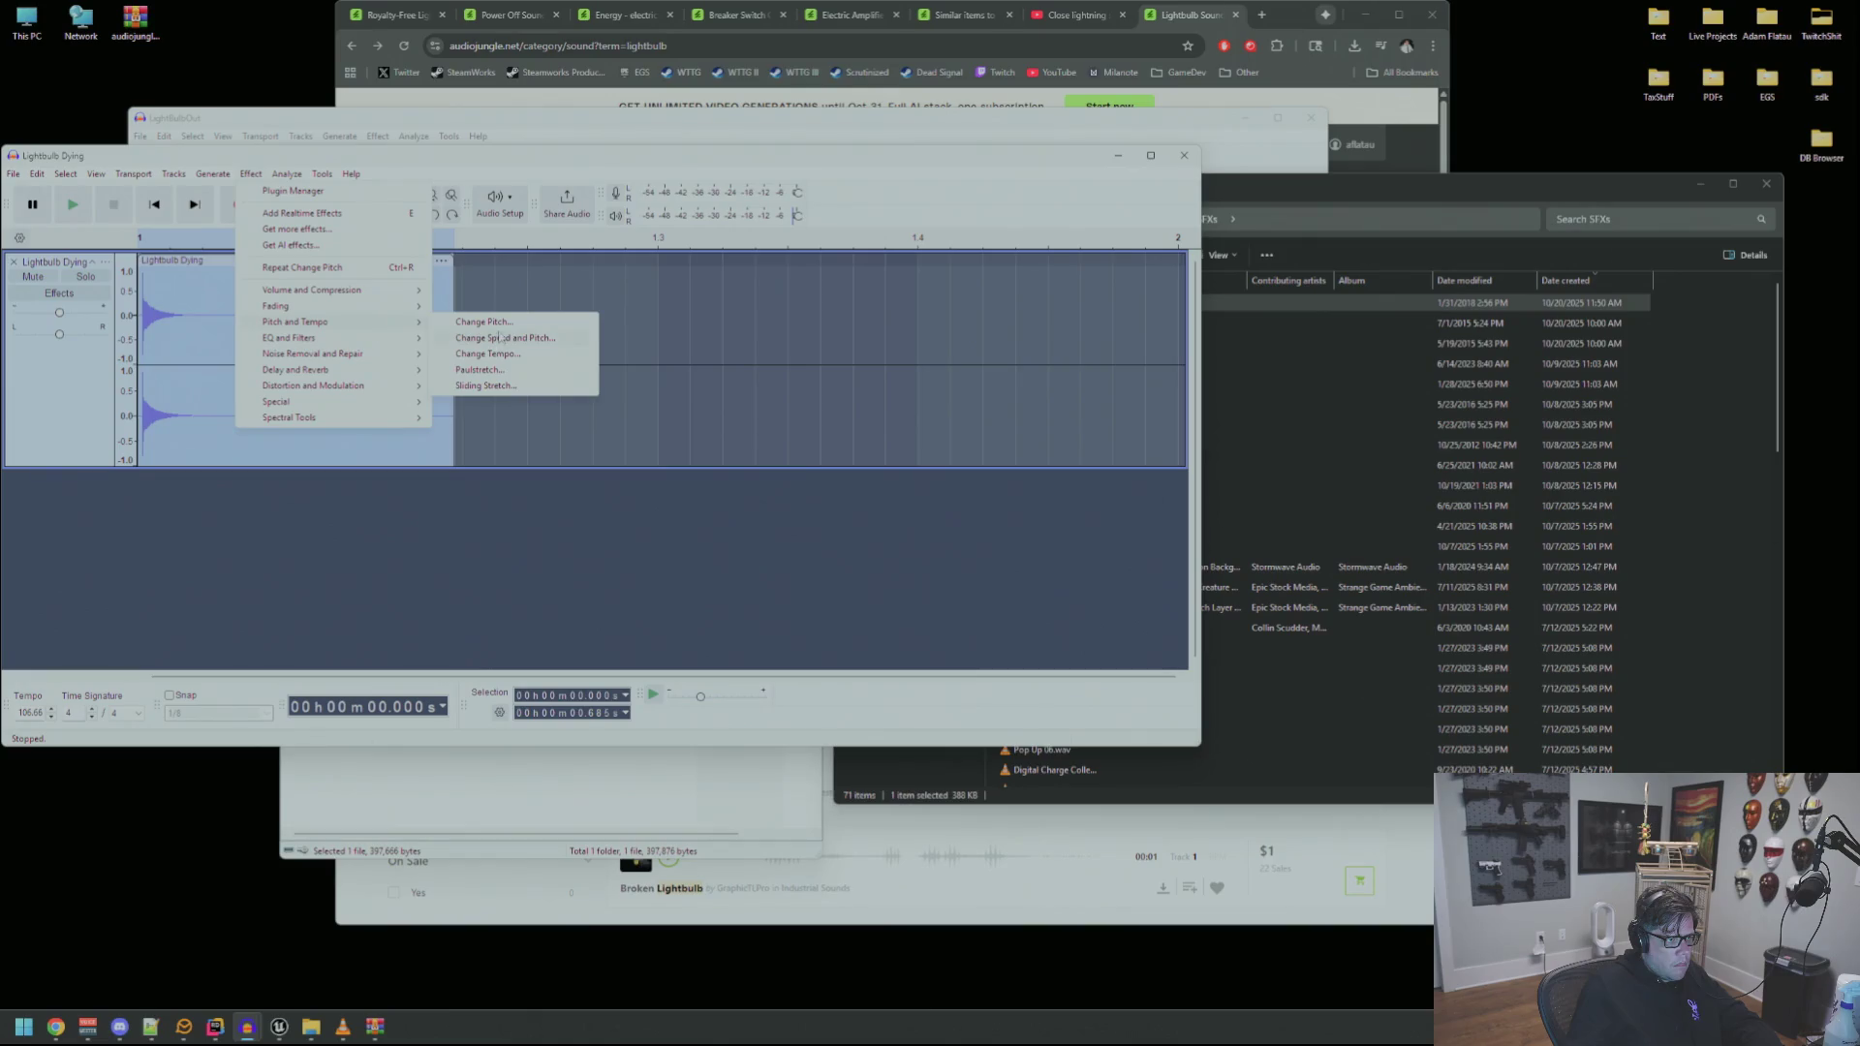
click(500, 323)
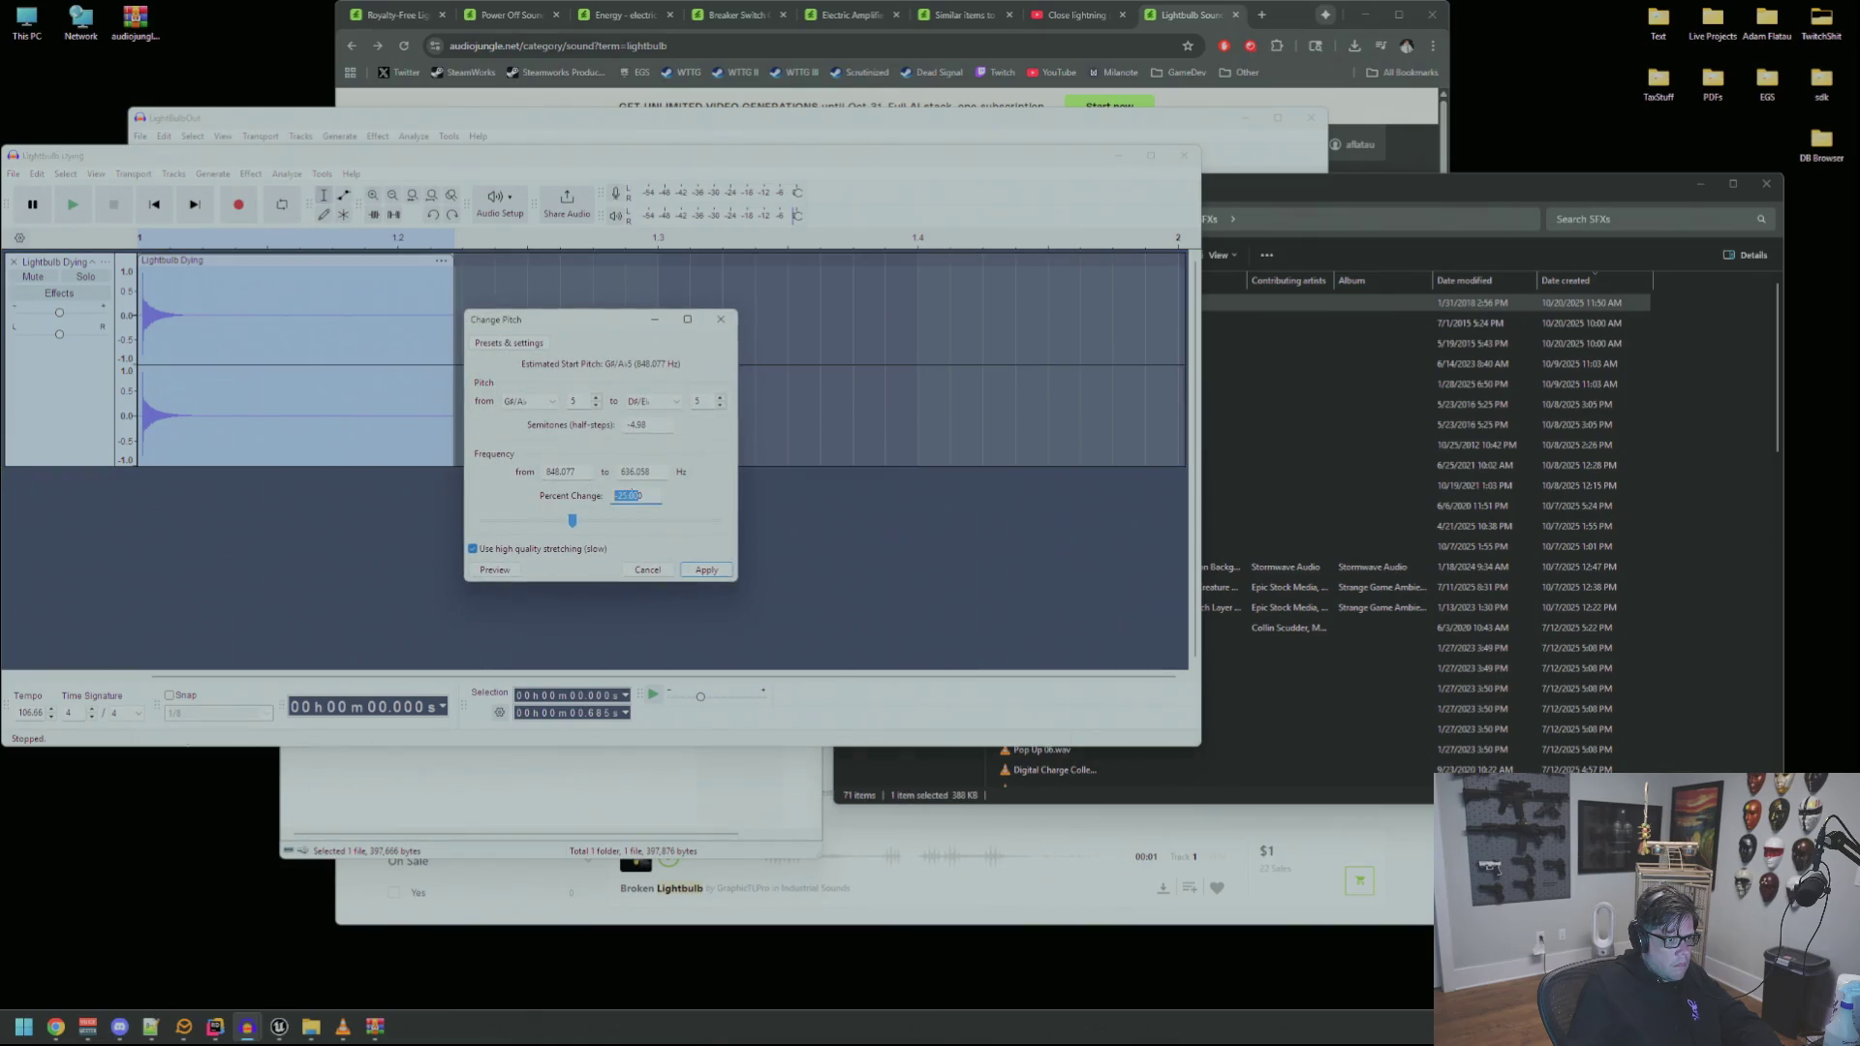
text(-30)
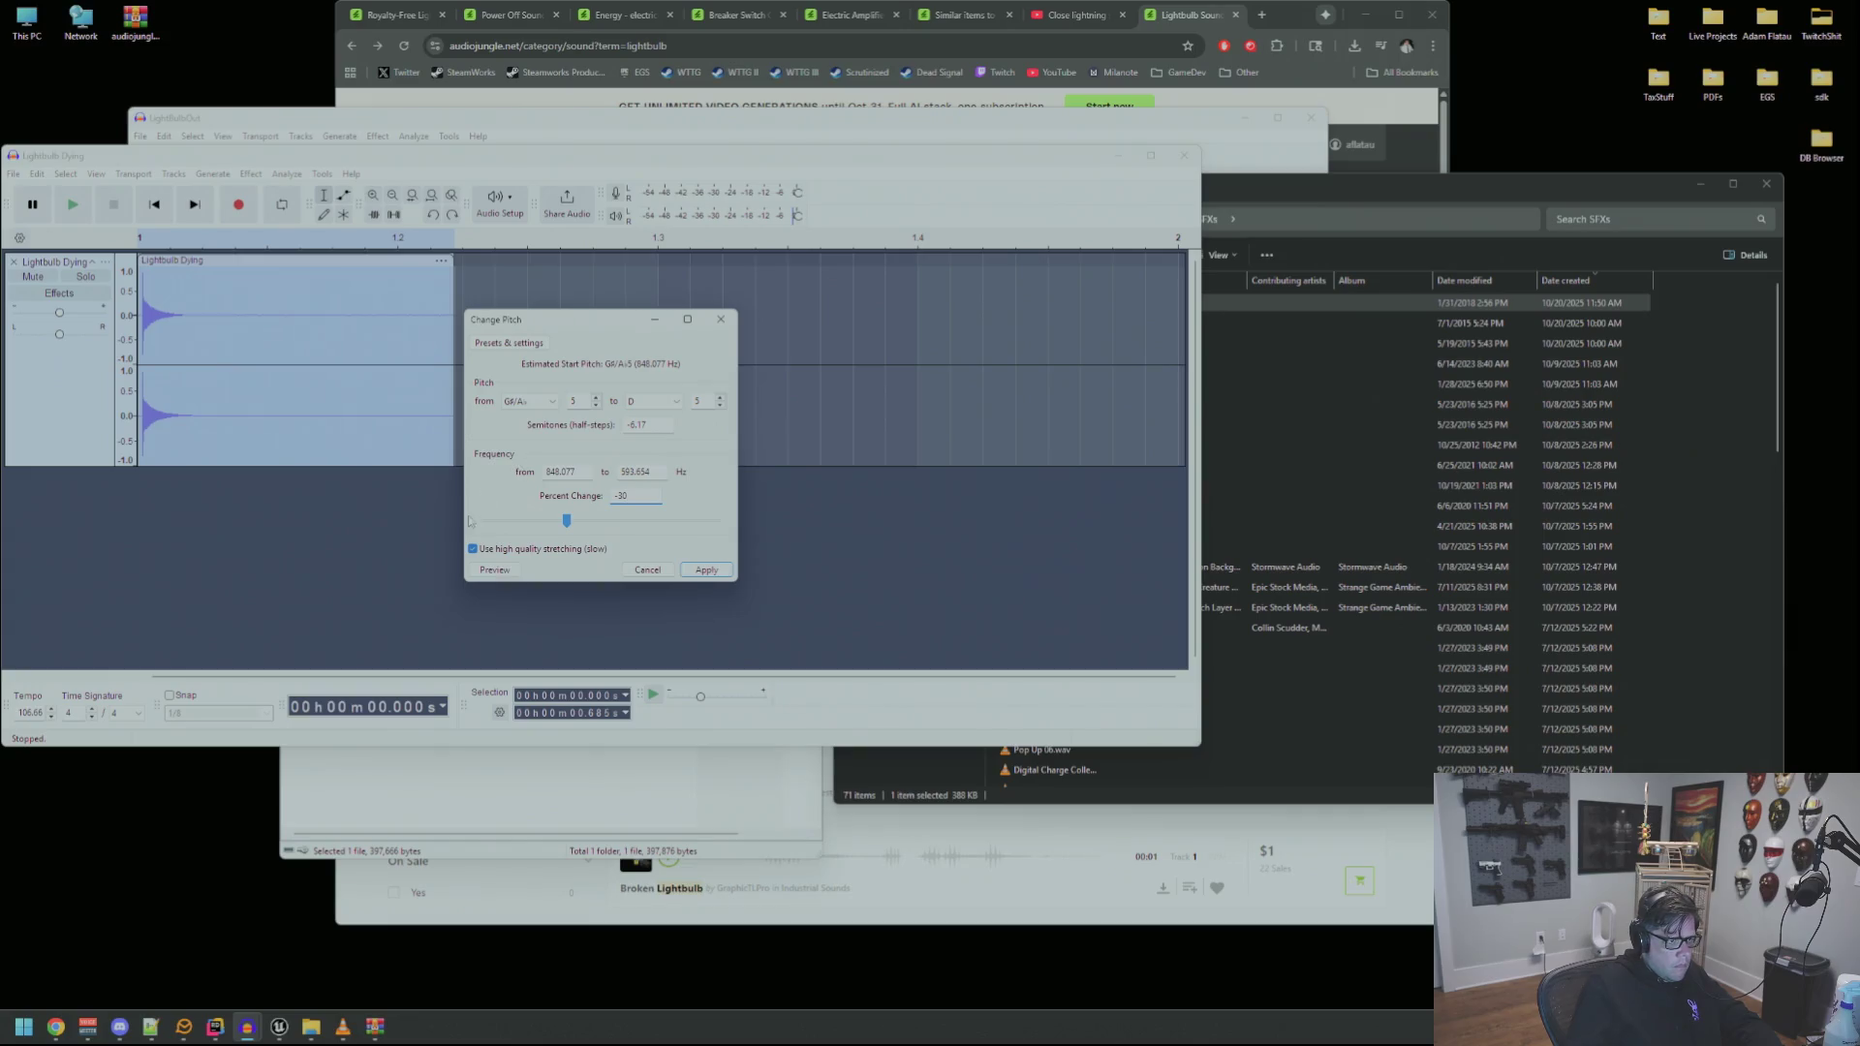
click(713, 574)
key(space)
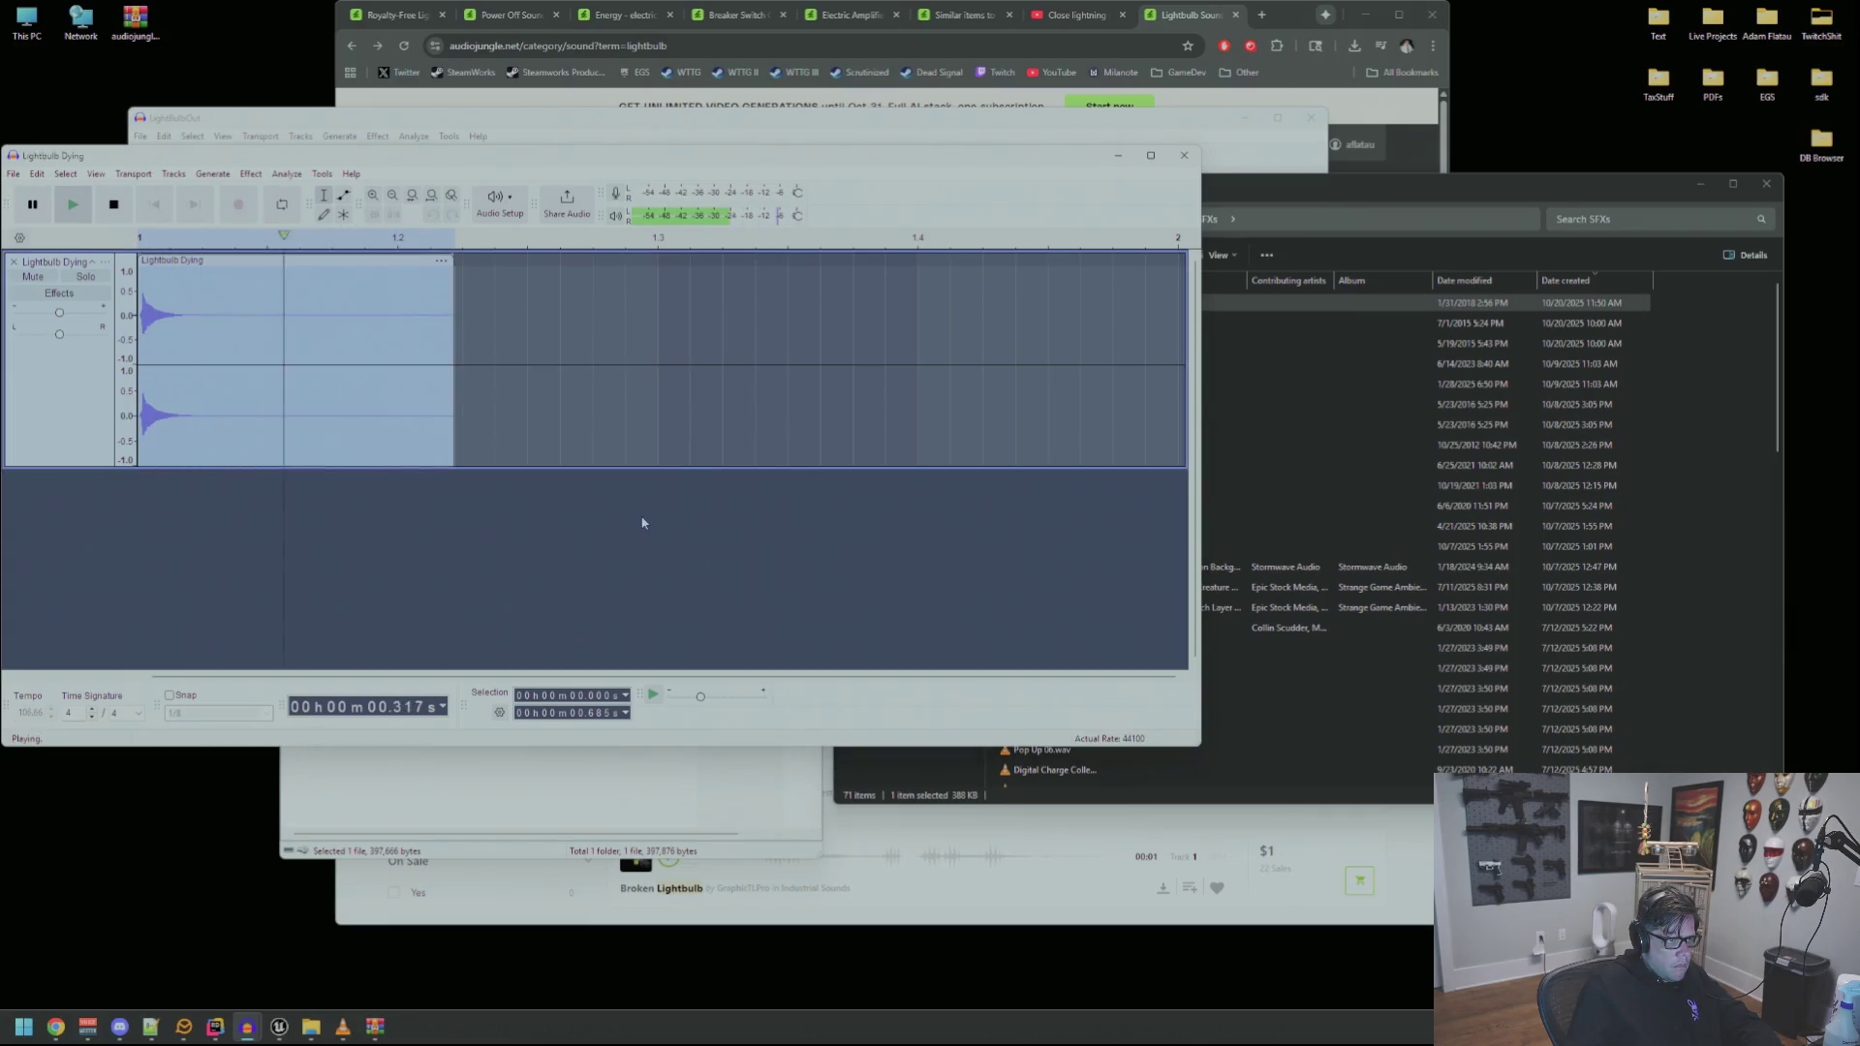
key(ctrl+shift+e)
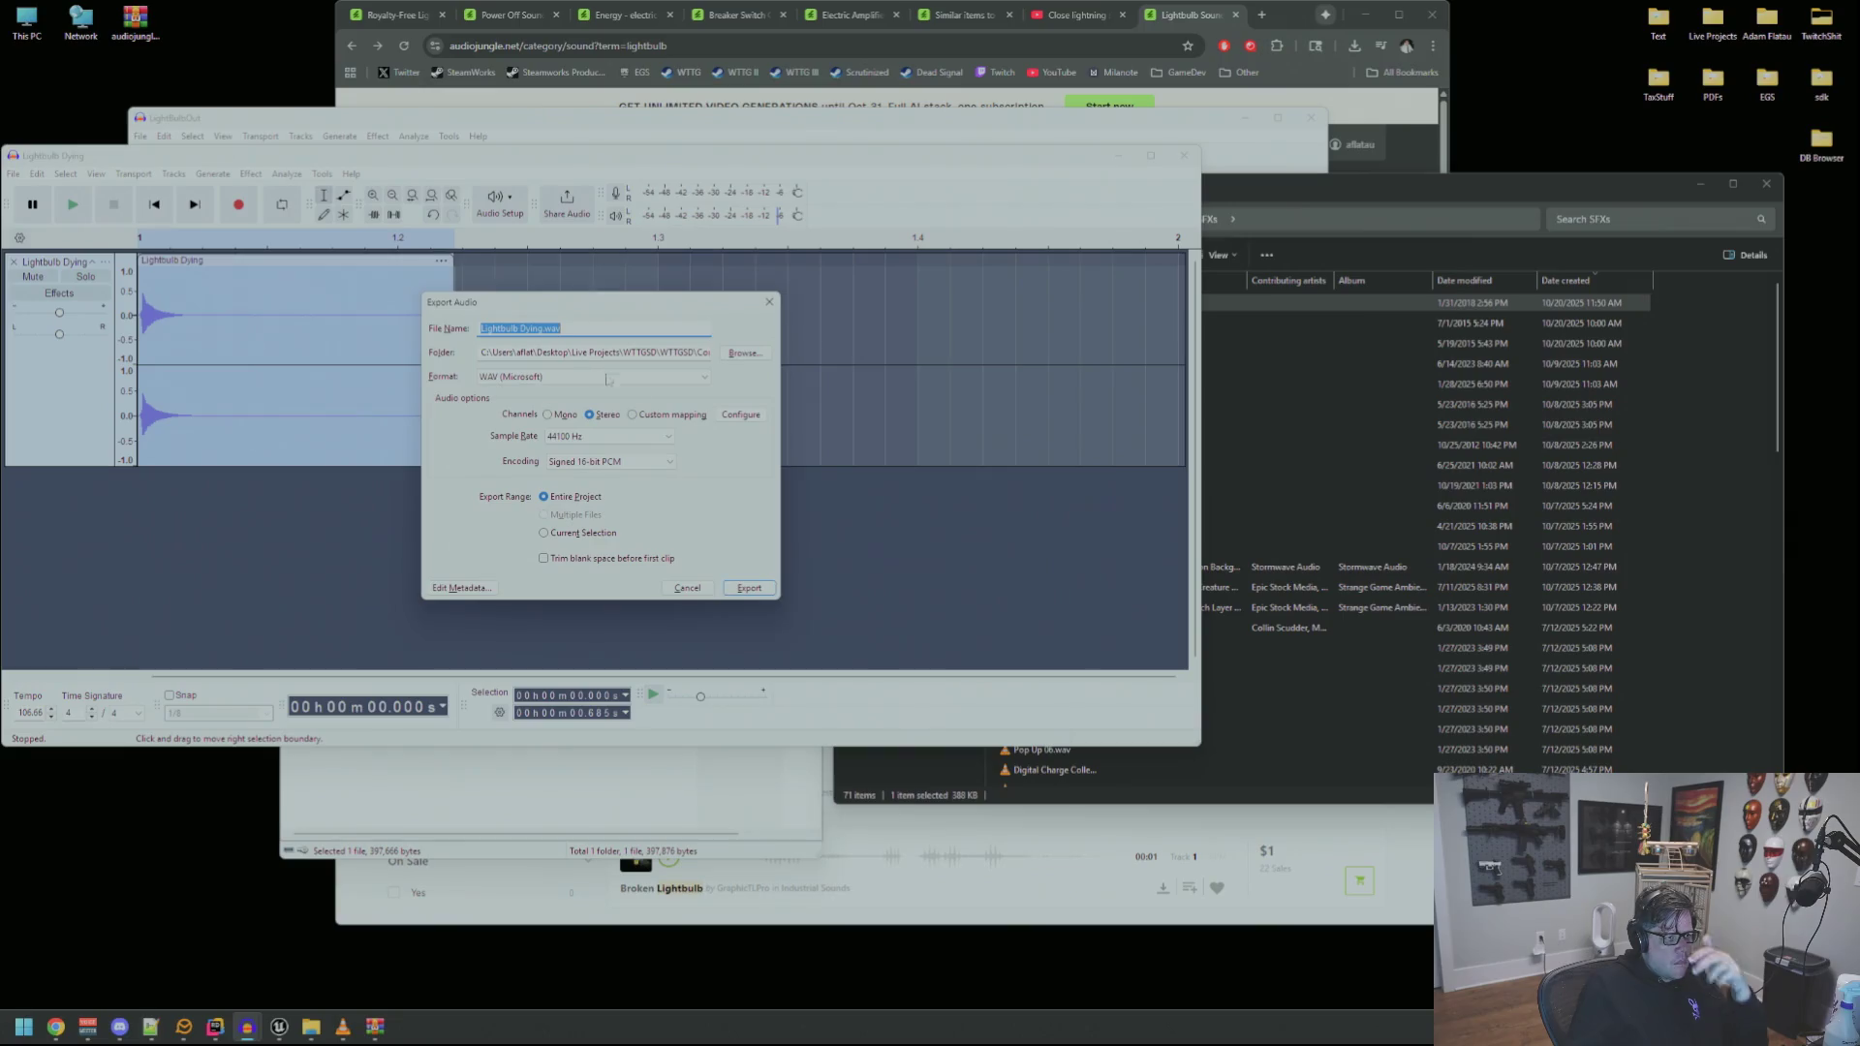
Set the export file name to SFX_BulbOut.wav in the save location dialog
click(753, 355)
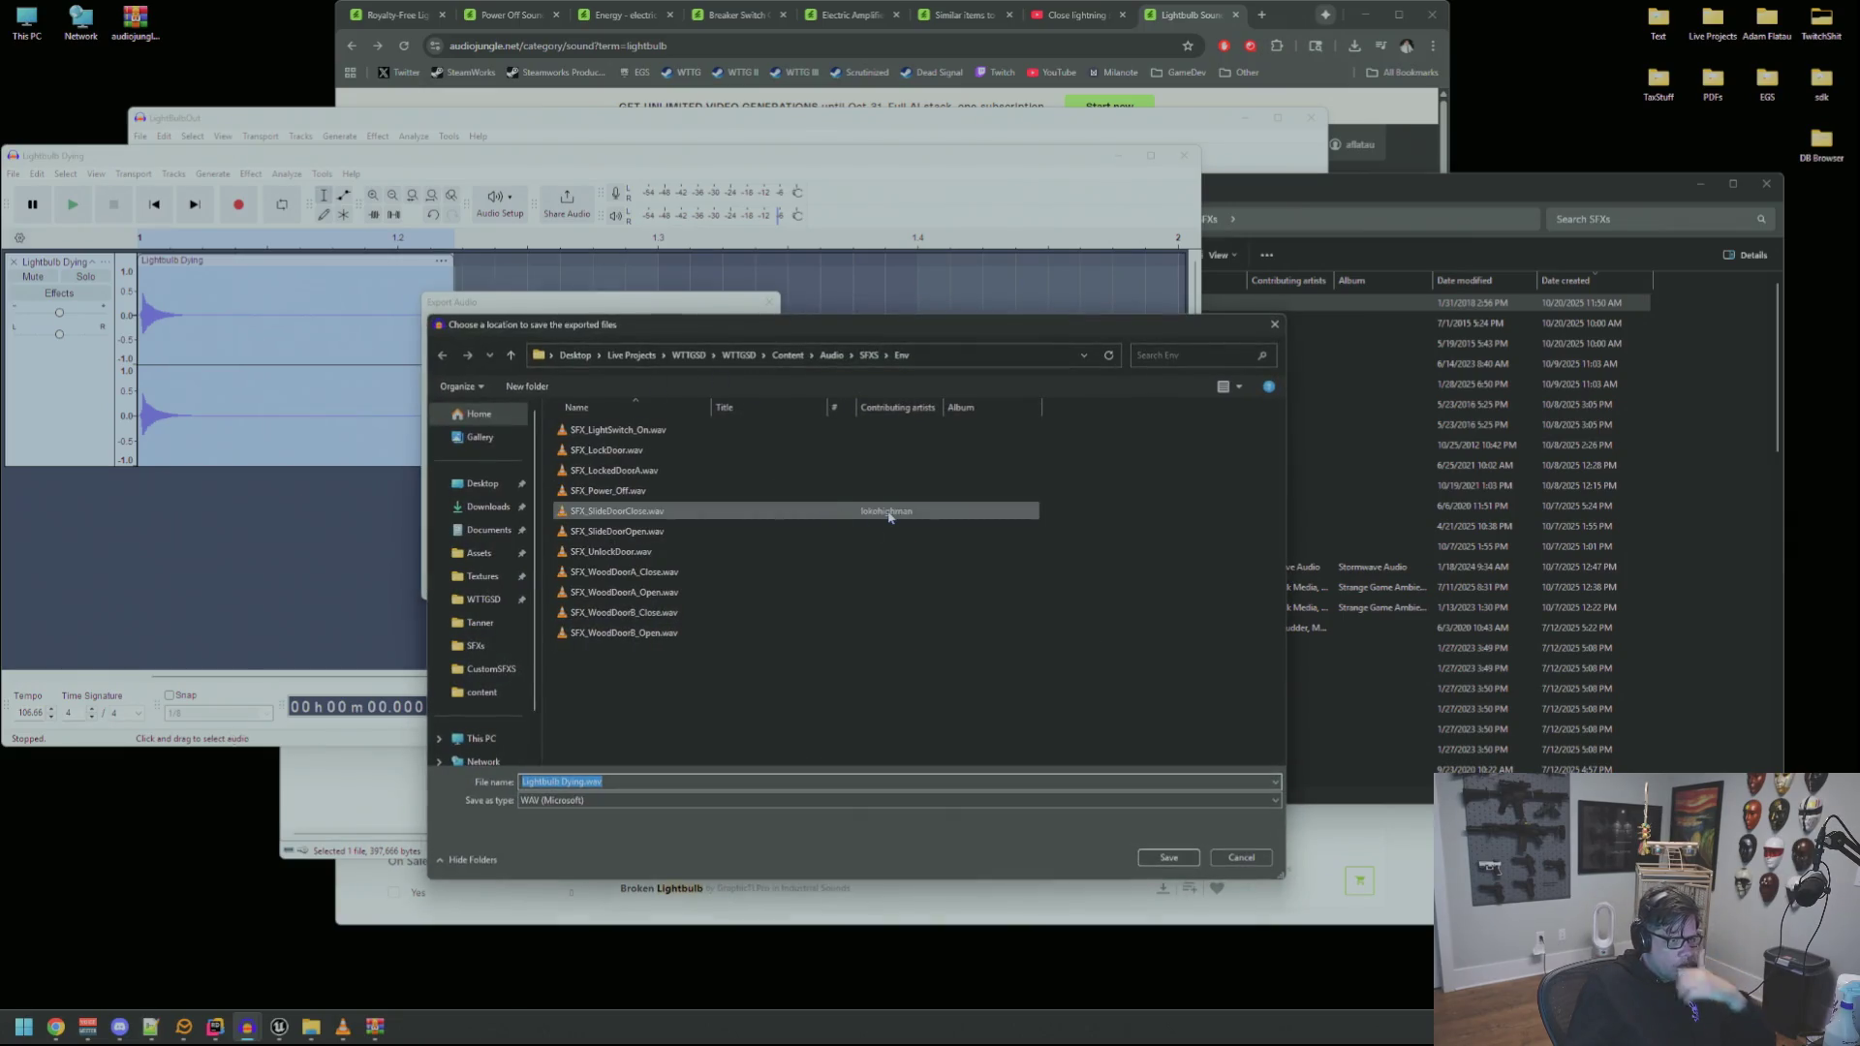
text(SFX_)
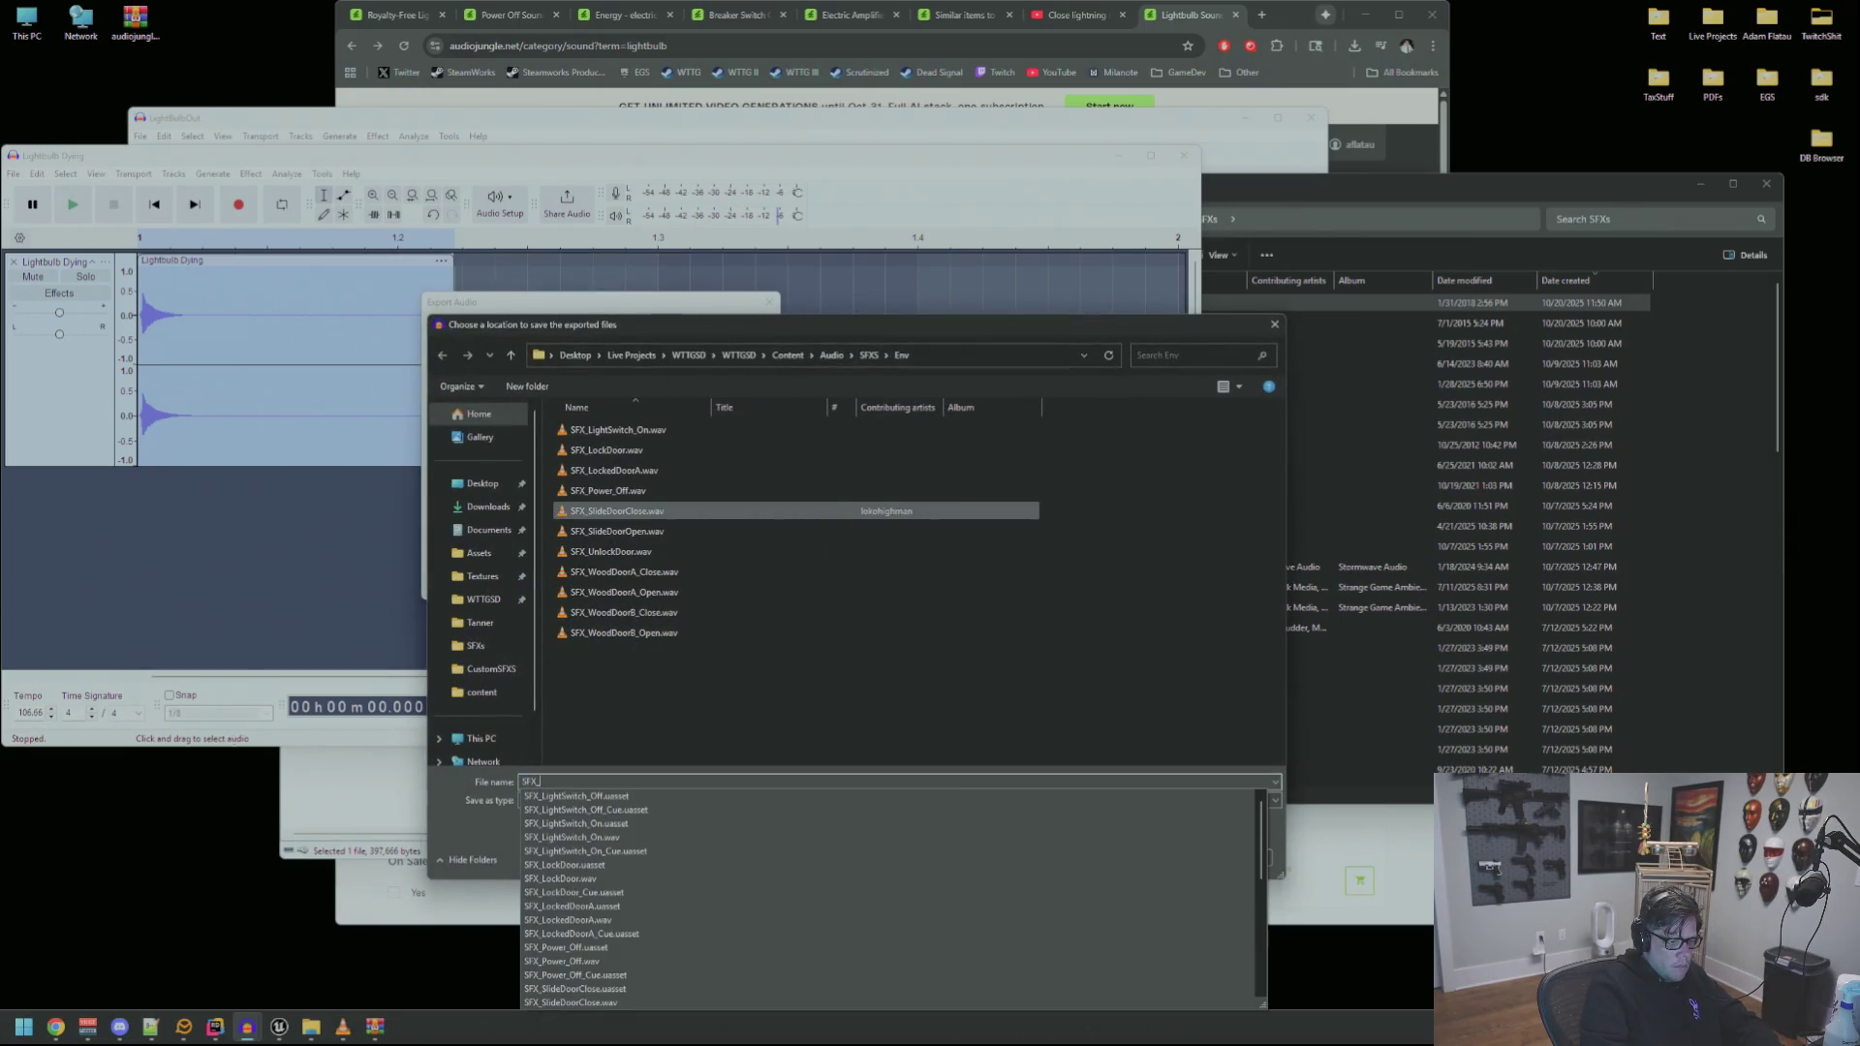
text(BulbOut)
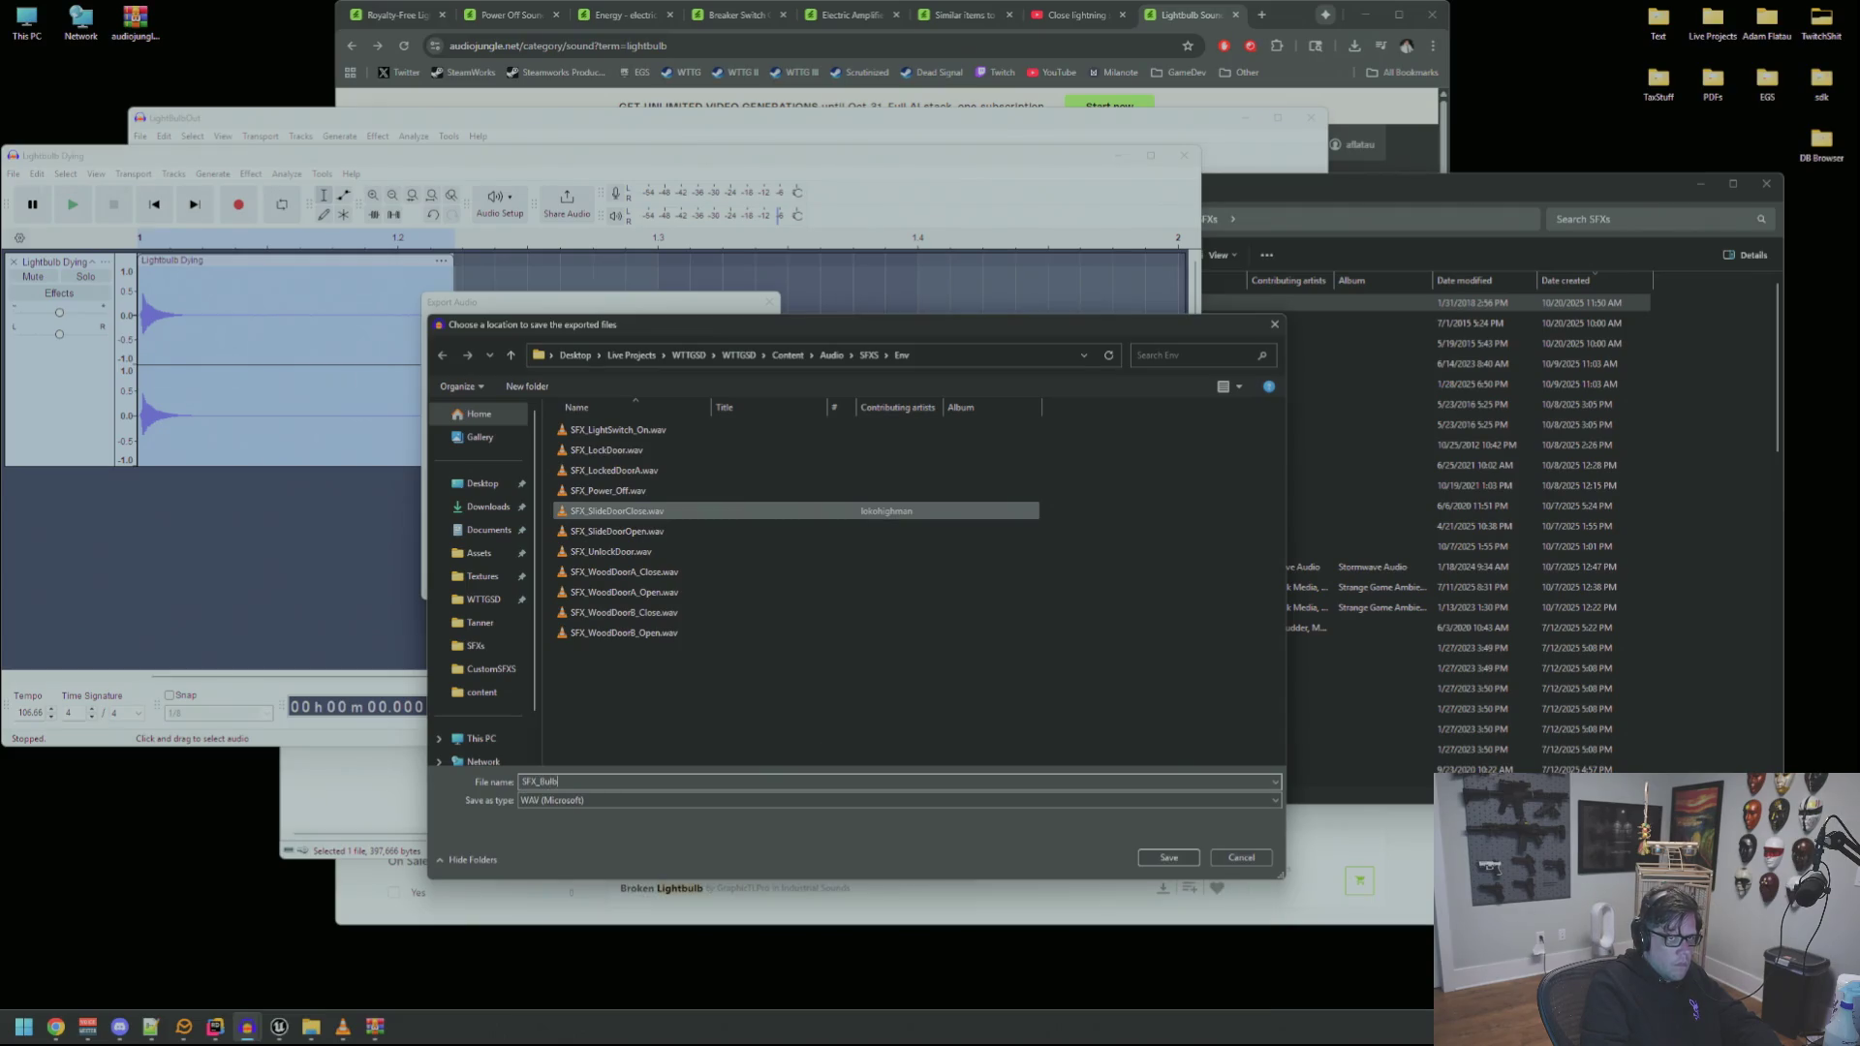
key(BackSpace)
key(BackSpace)
key(BackSpace)
text(bOut\)
key(Return)
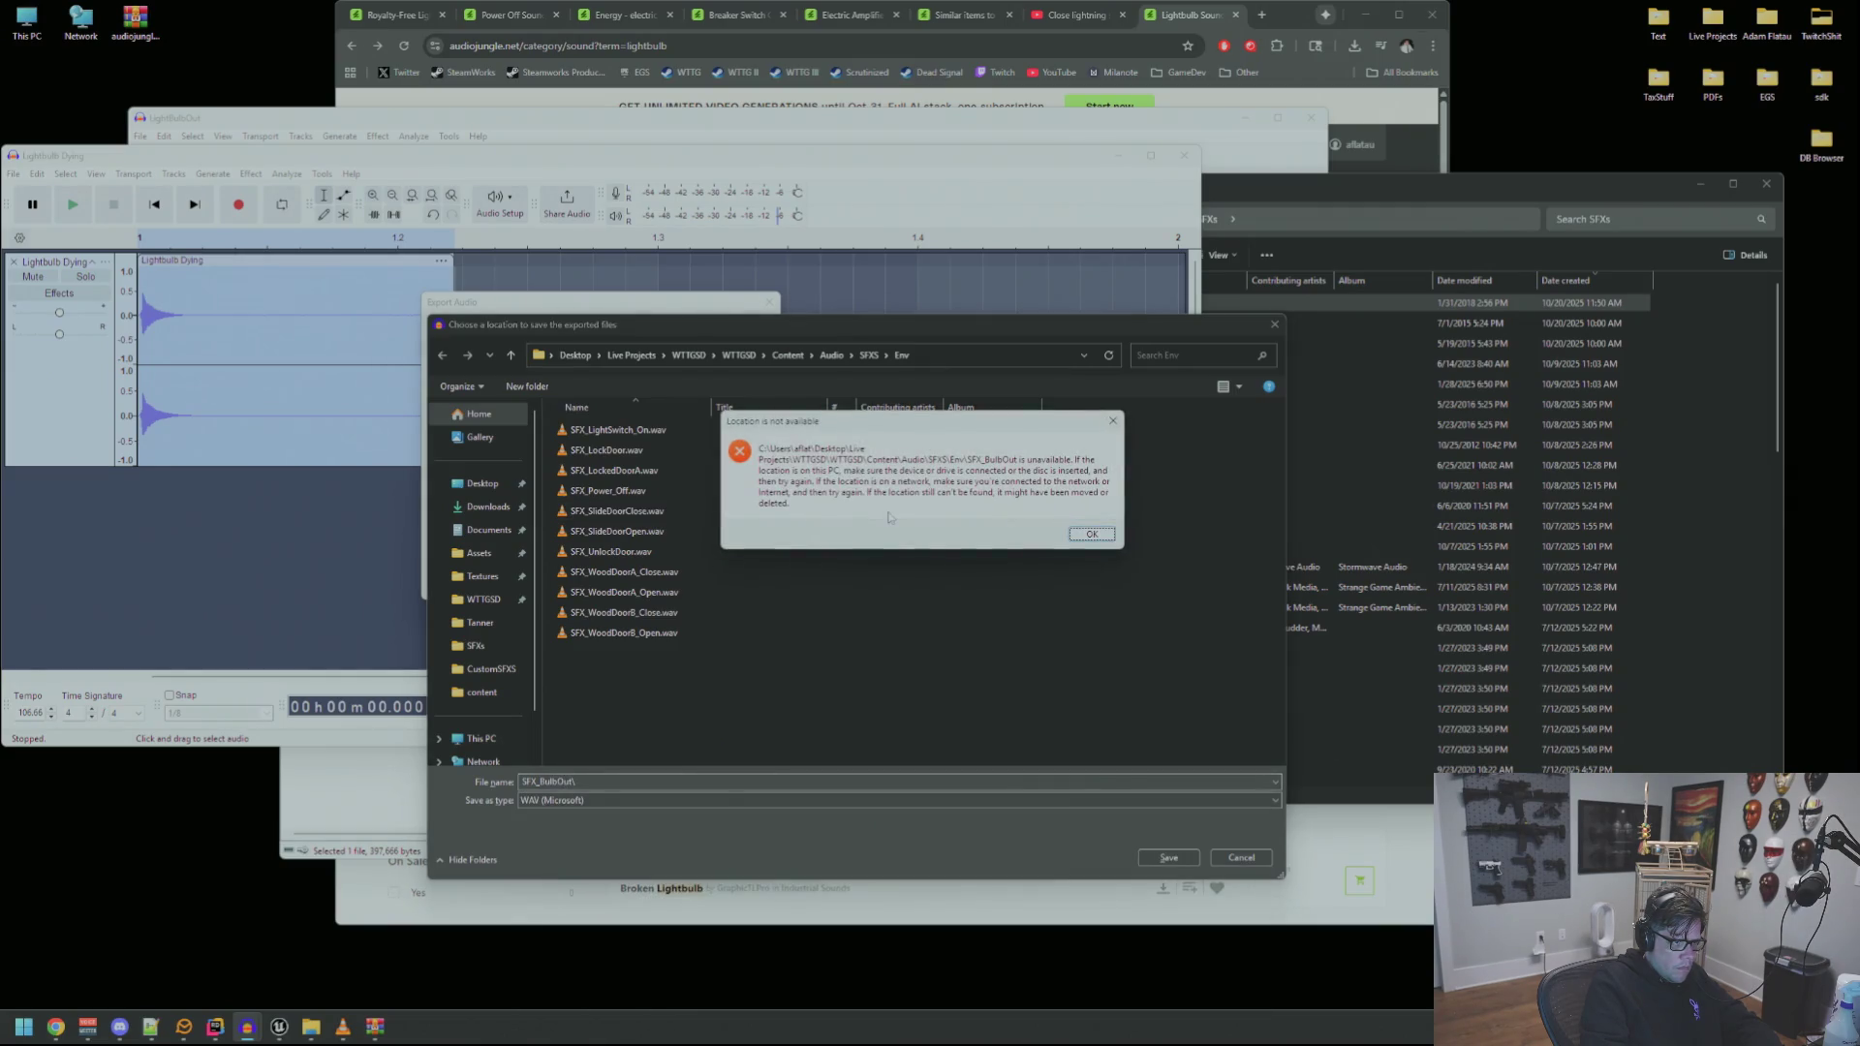
click(1092, 535)
click(630, 781)
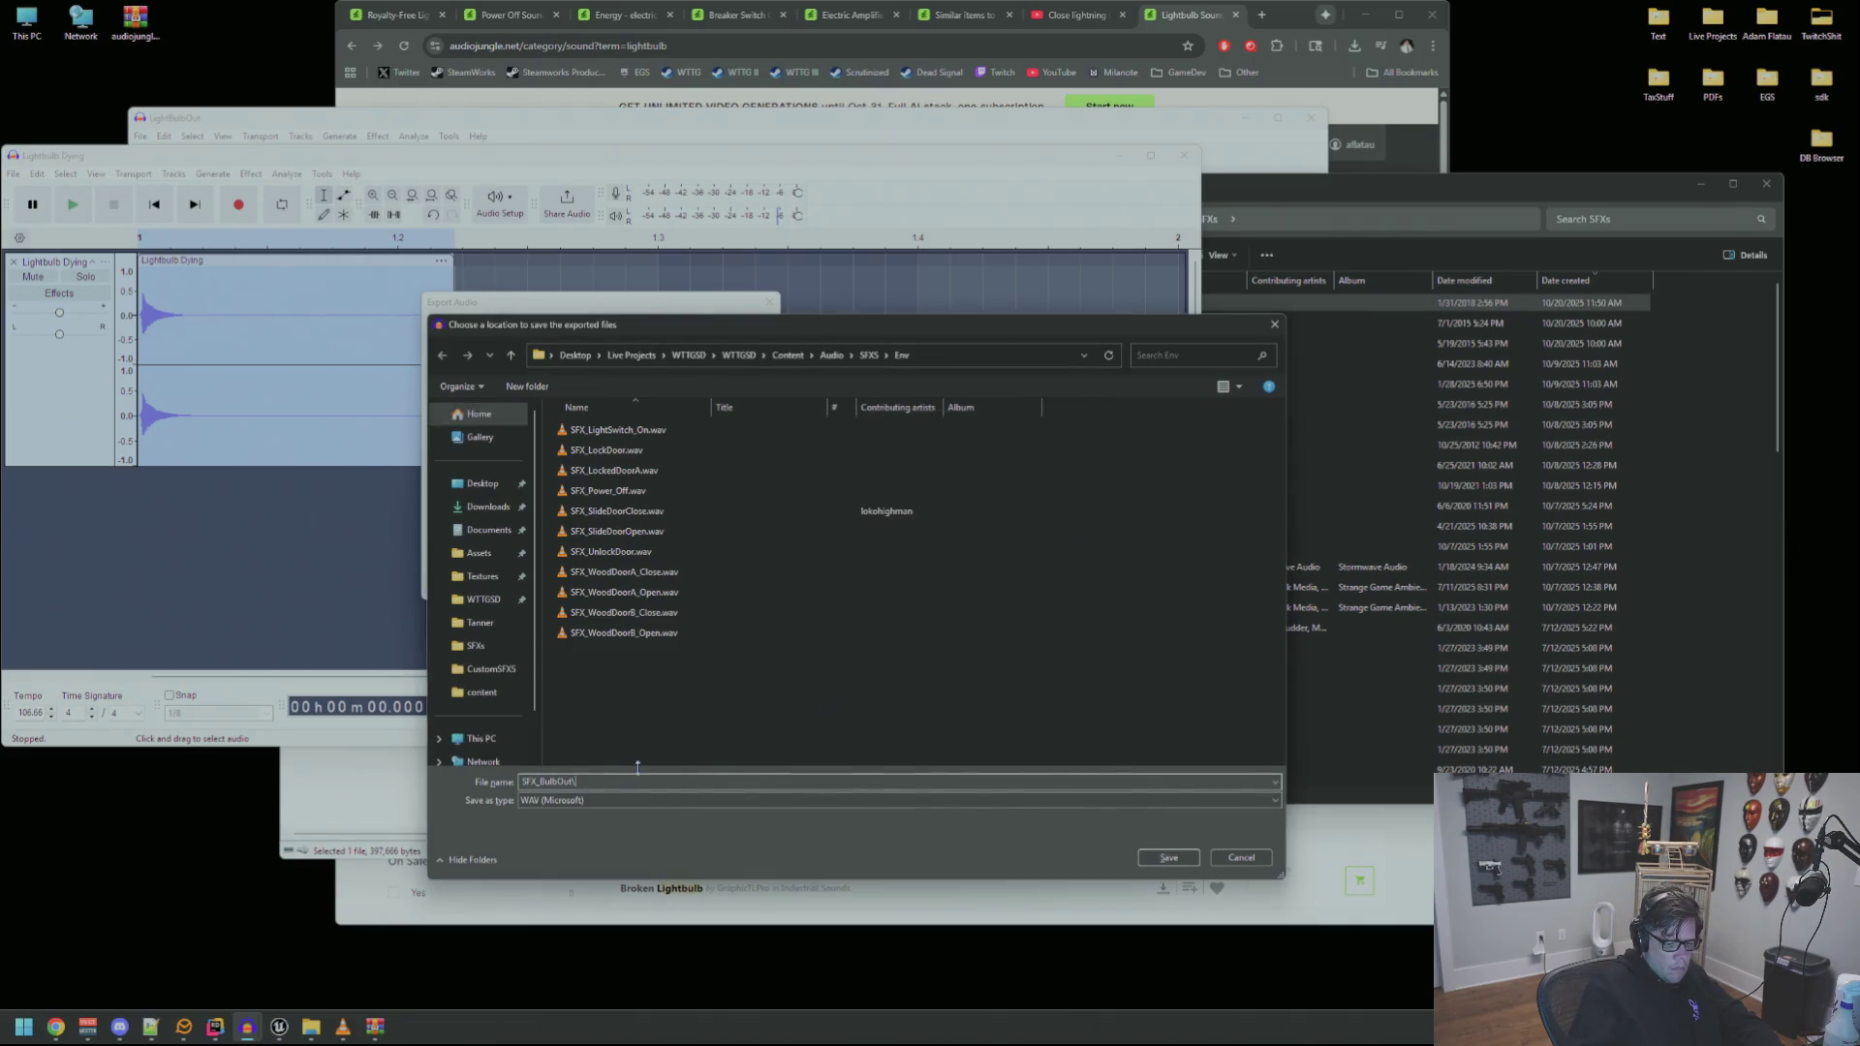
key(Return)
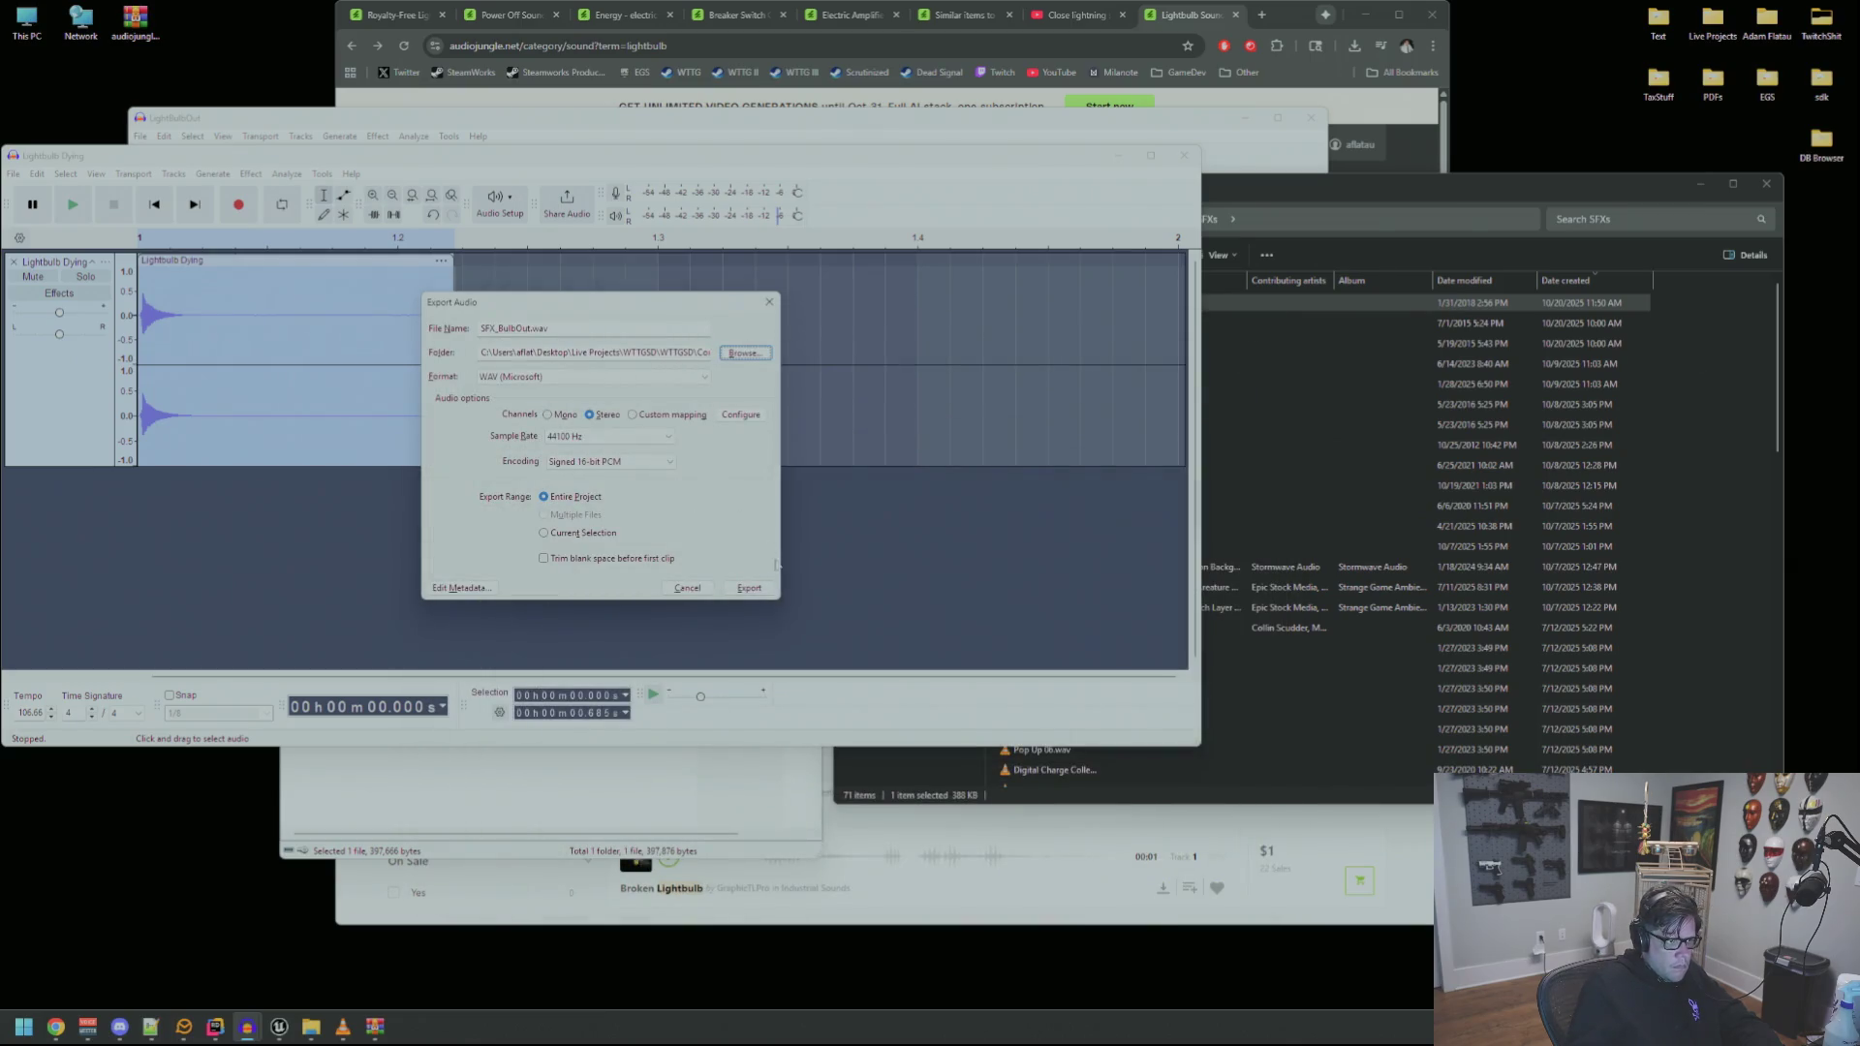
Close the metadata tags unchanged and export the clip as SFX_BulbOut.wav
click(476, 587)
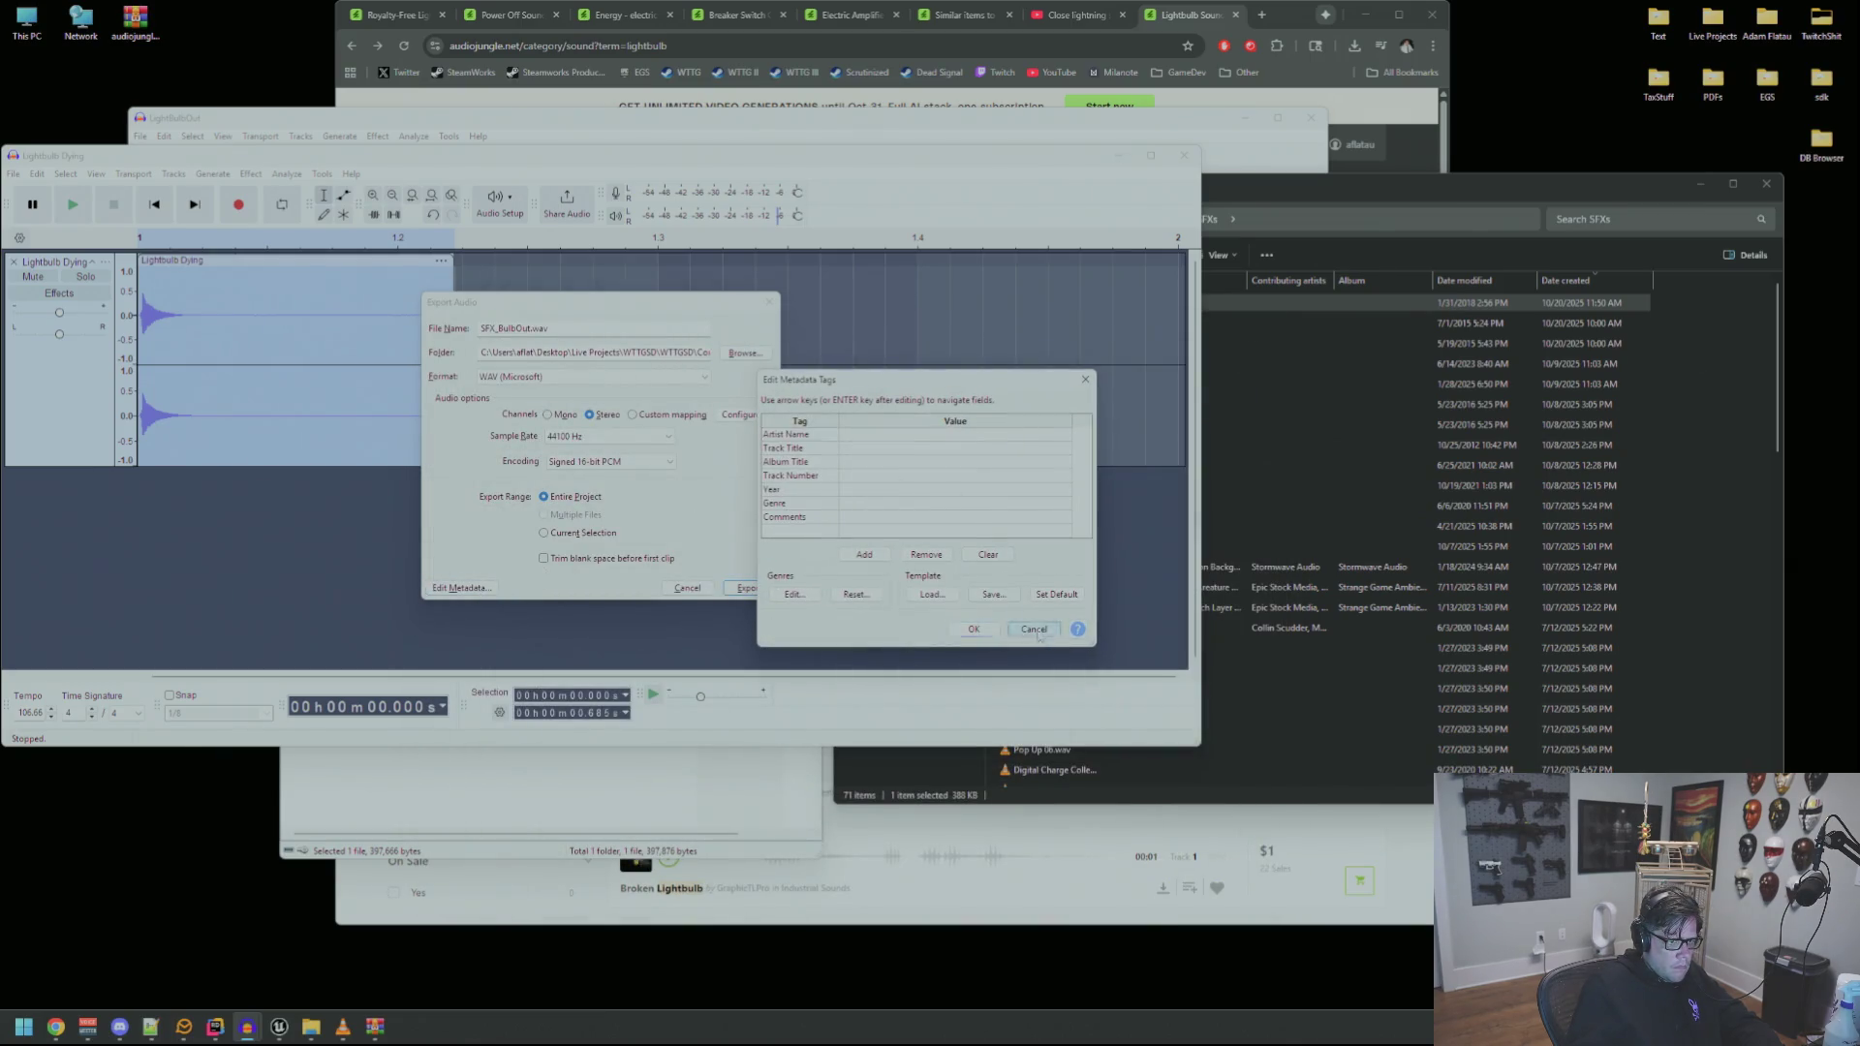
key(Return)
click(747, 590)
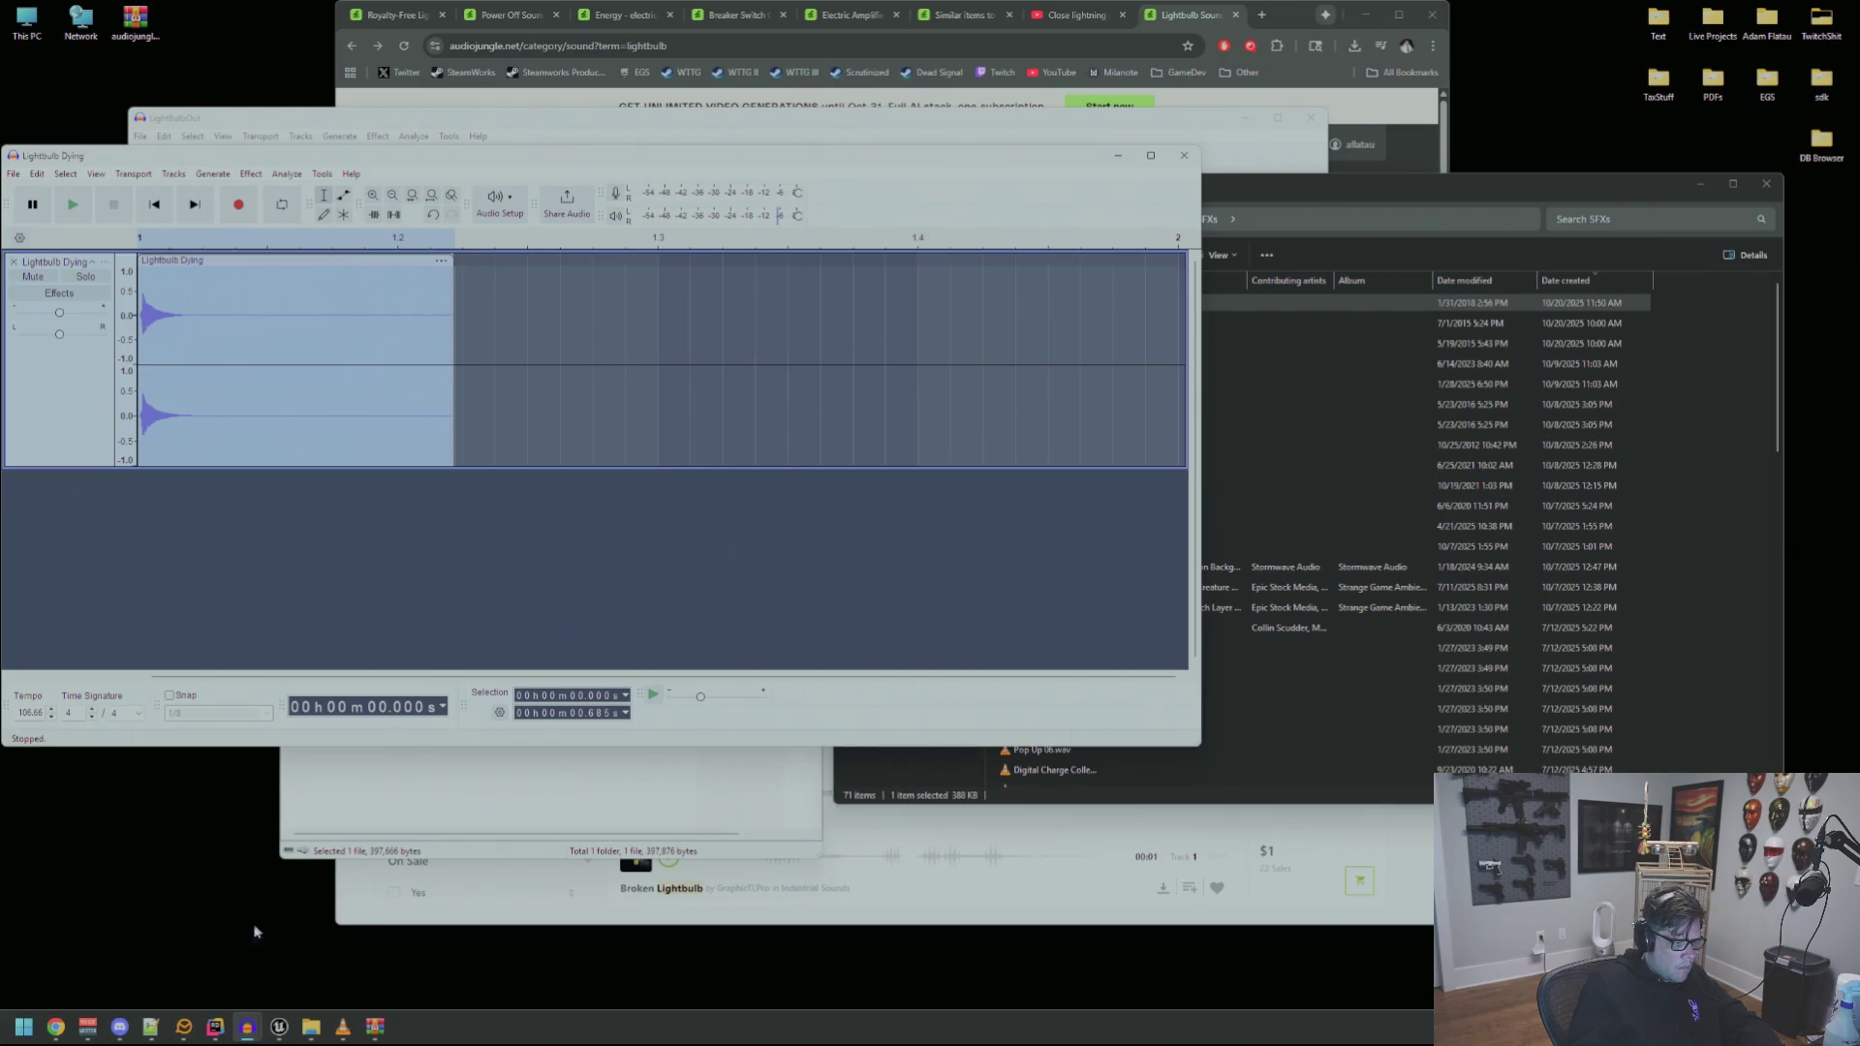
click(215, 1027)
In the Unreal Content Browser, navigate to the Audio/SFXS/Env folder
click(279, 1027)
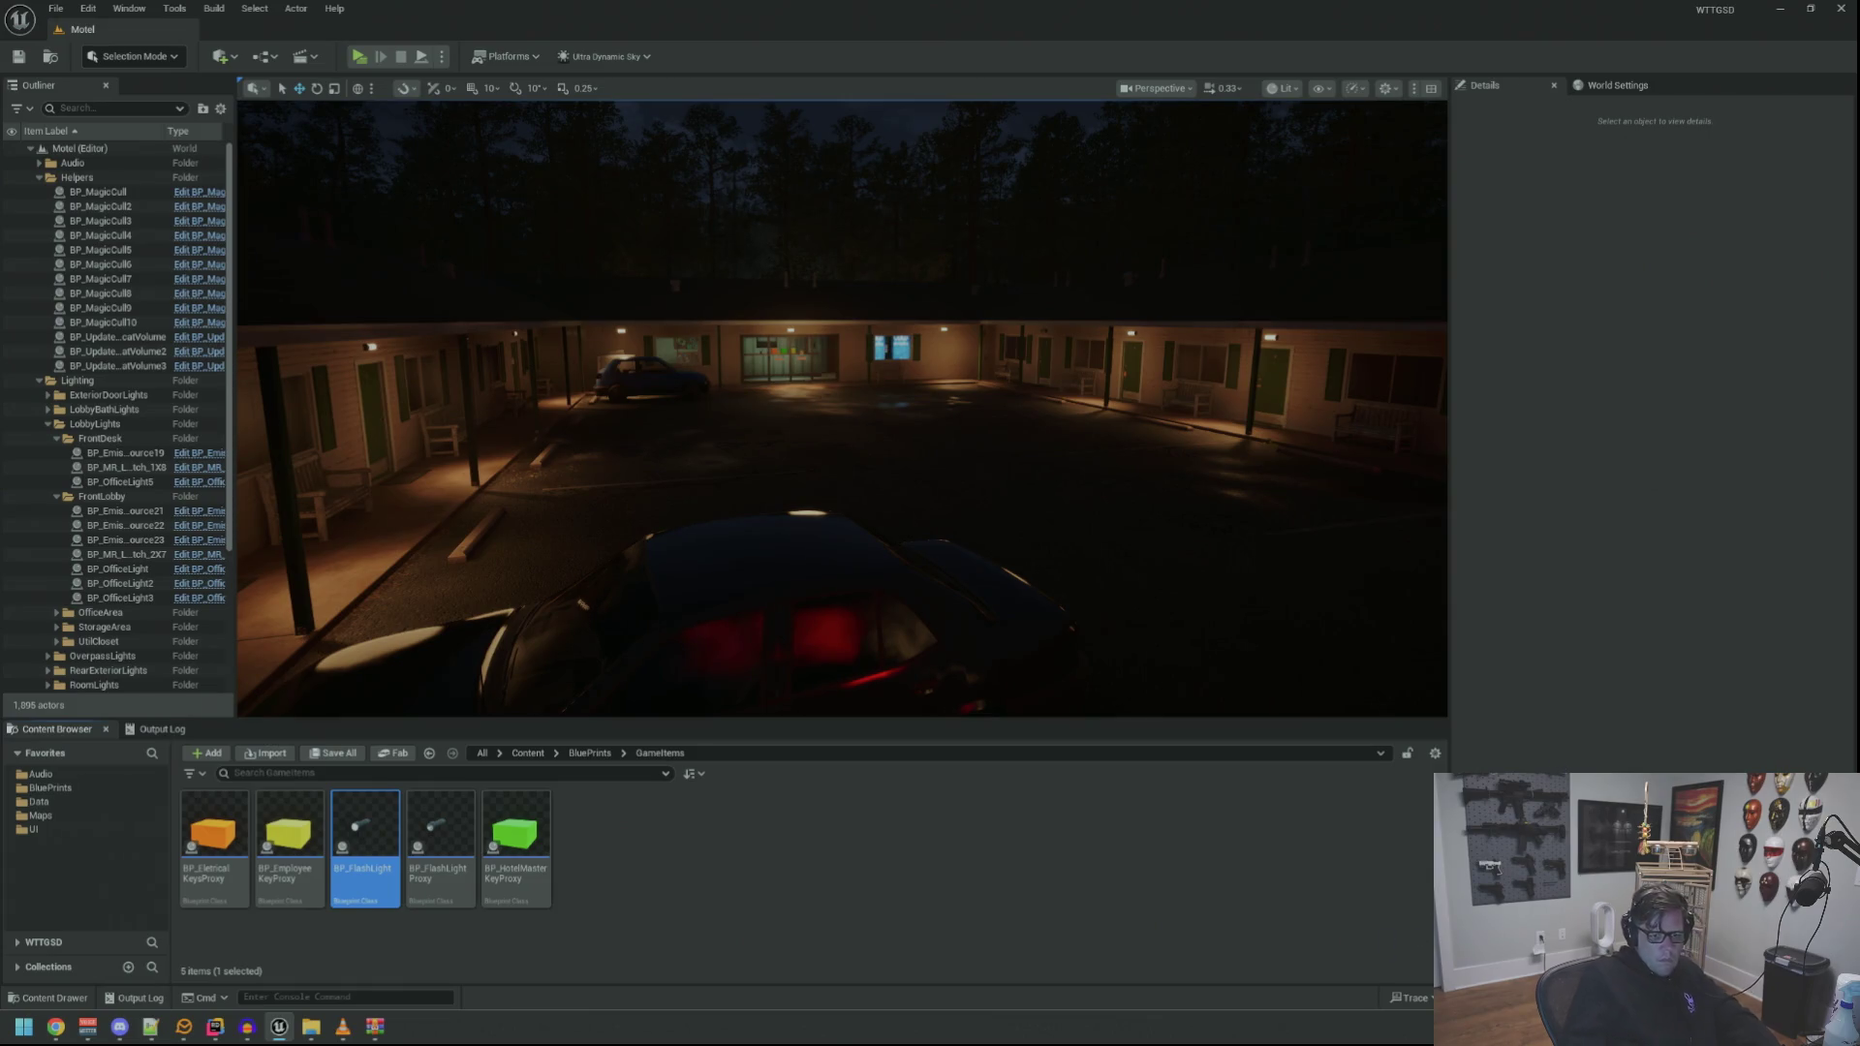
click(41, 774)
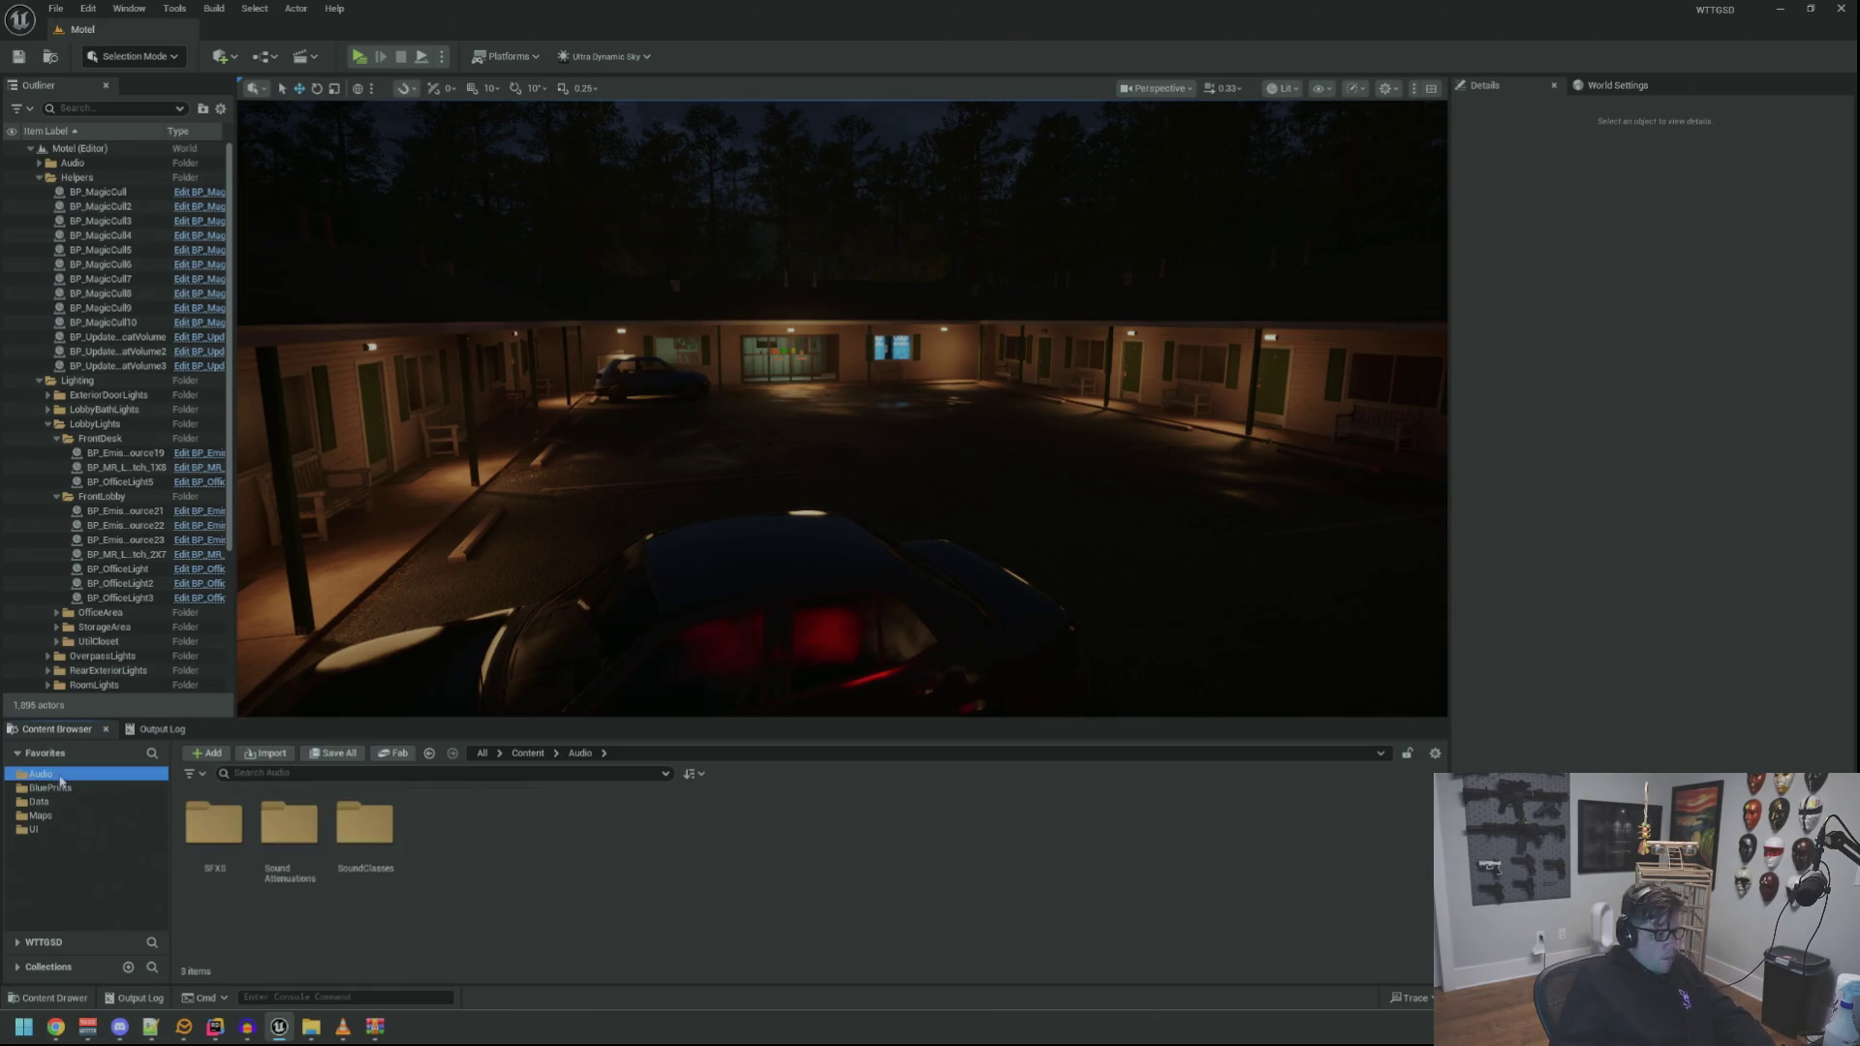
double_click(194, 810)
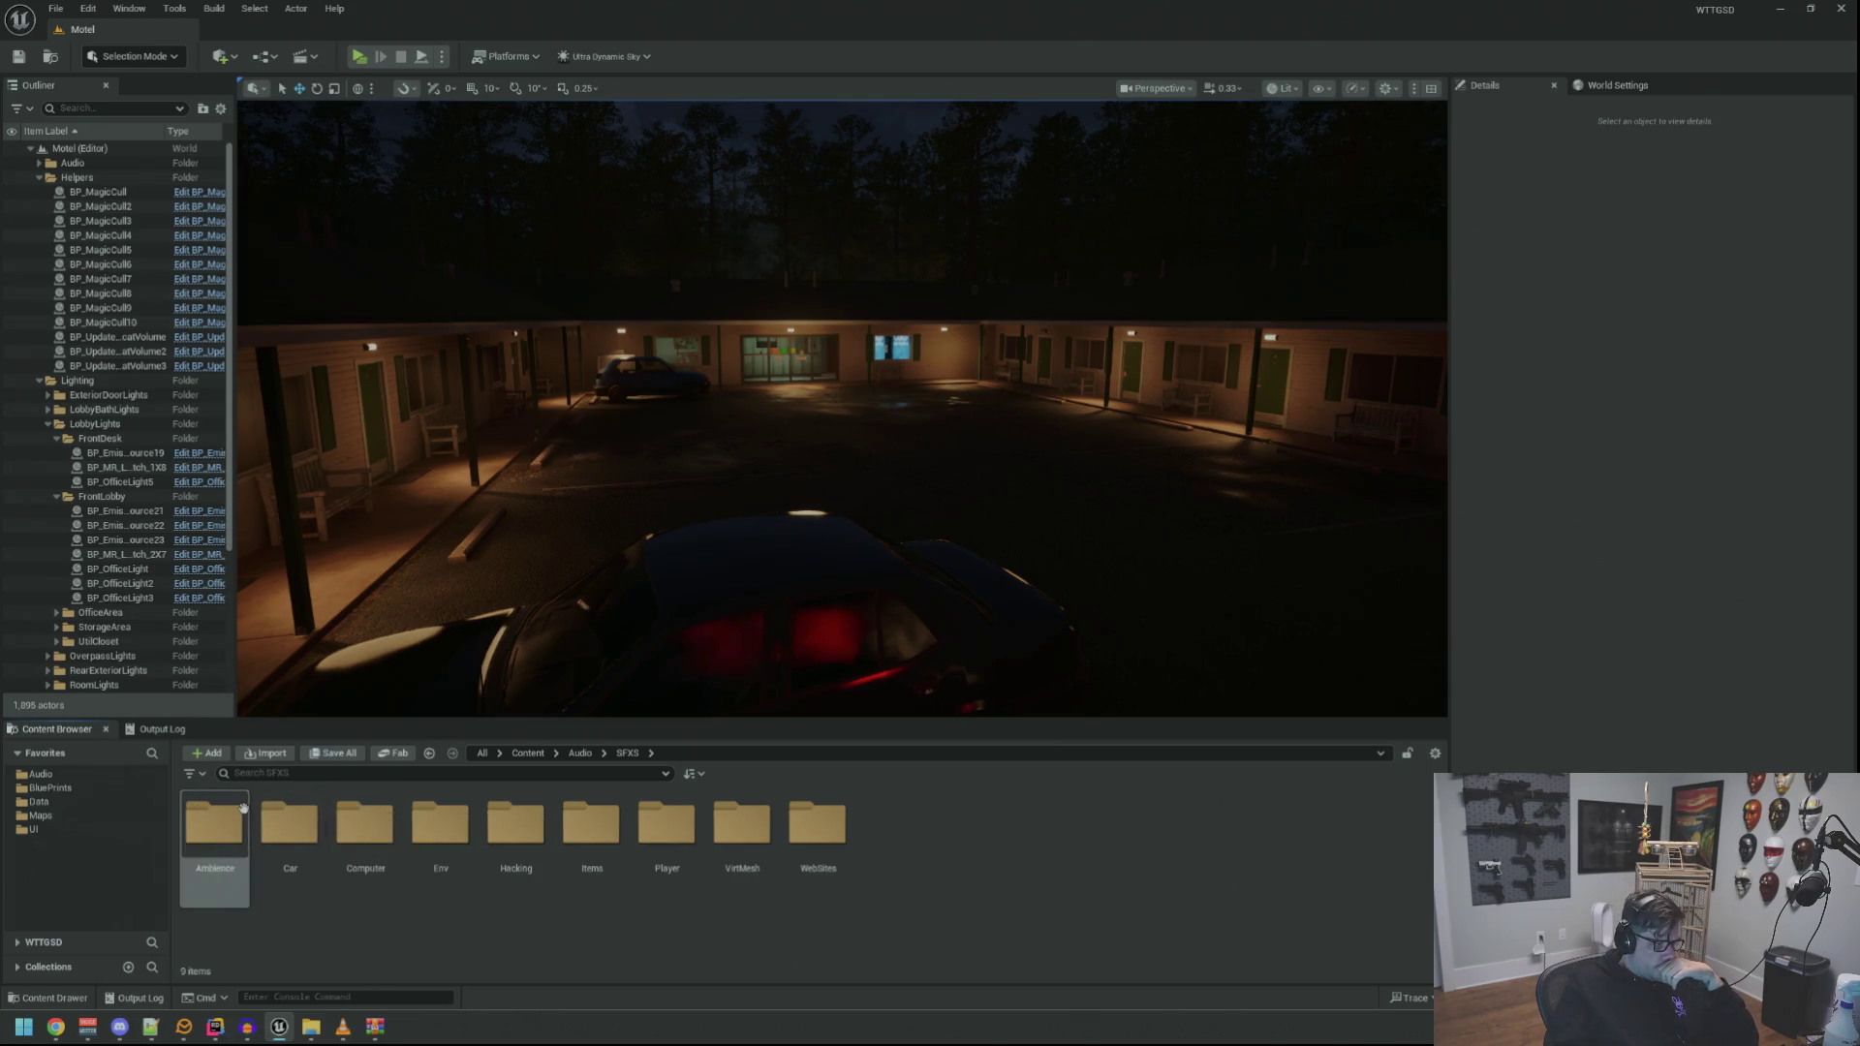
double_click(208, 822)
click(44, 753)
click(61, 777)
click(61, 777)
click(44, 752)
click(41, 774)
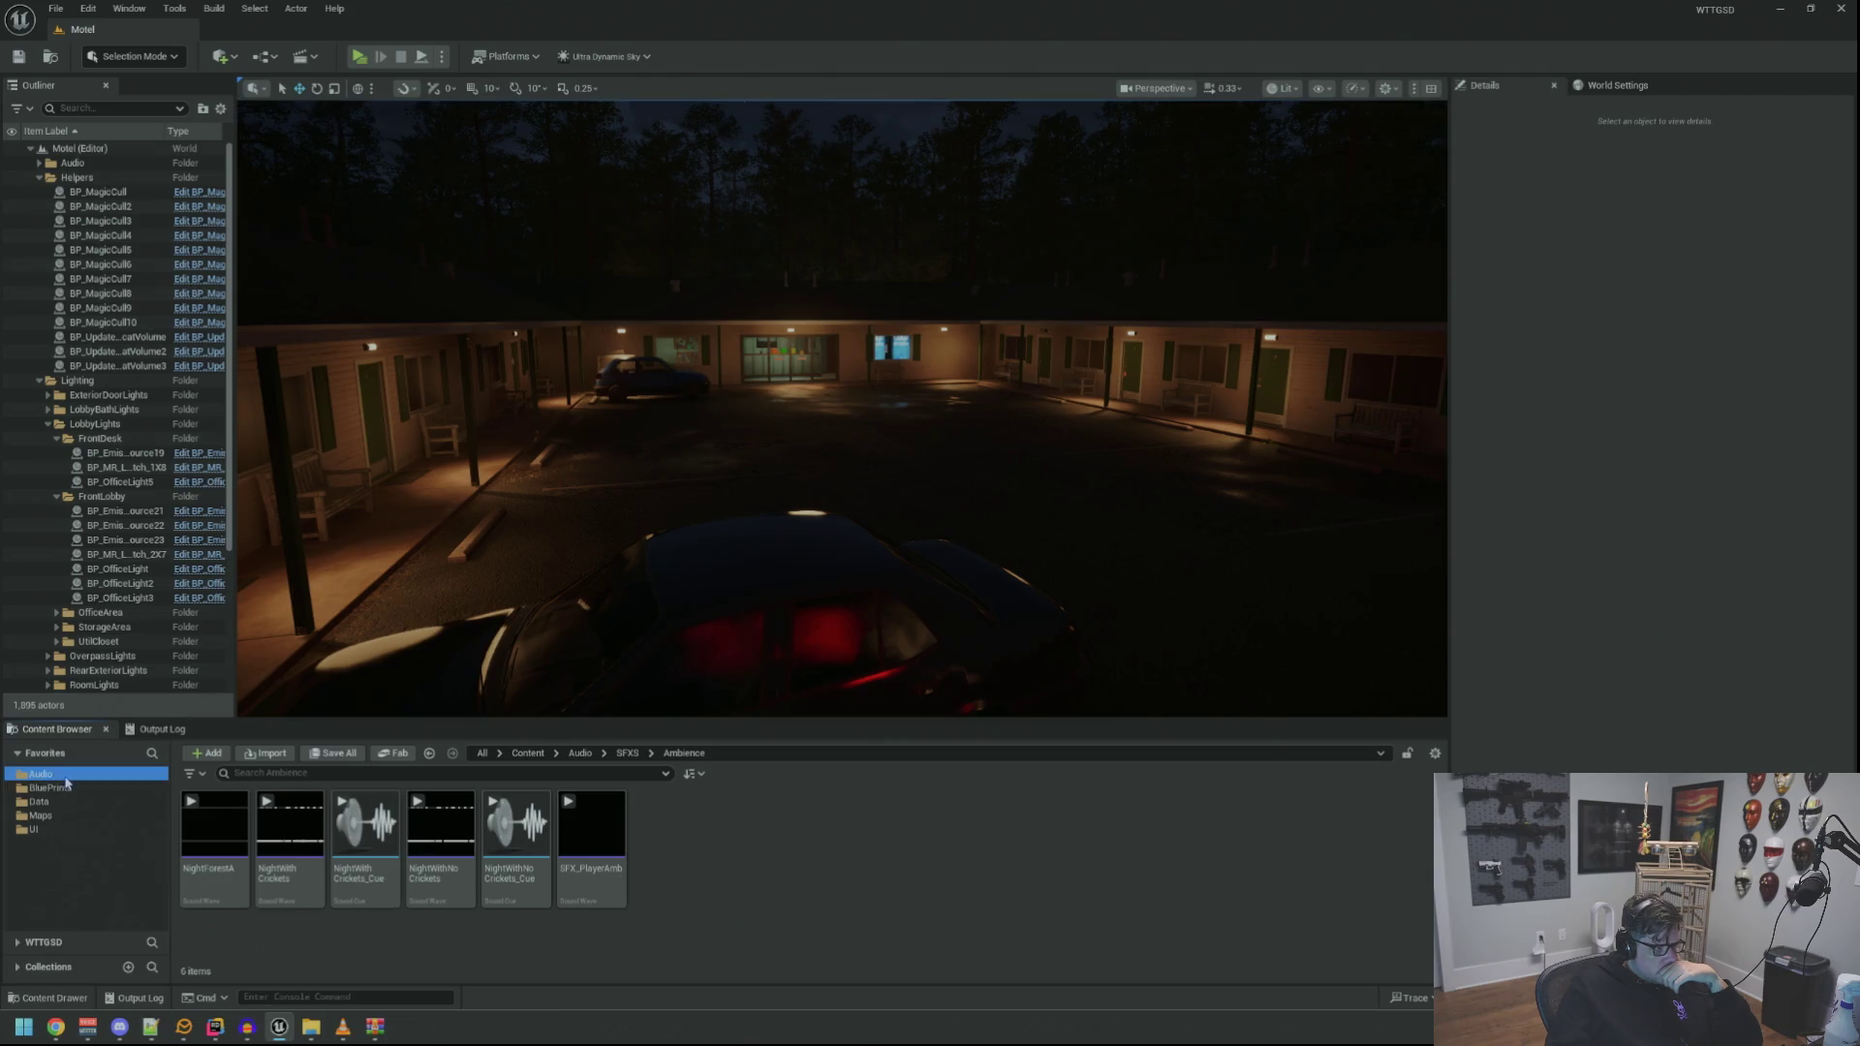
double_click(230, 819)
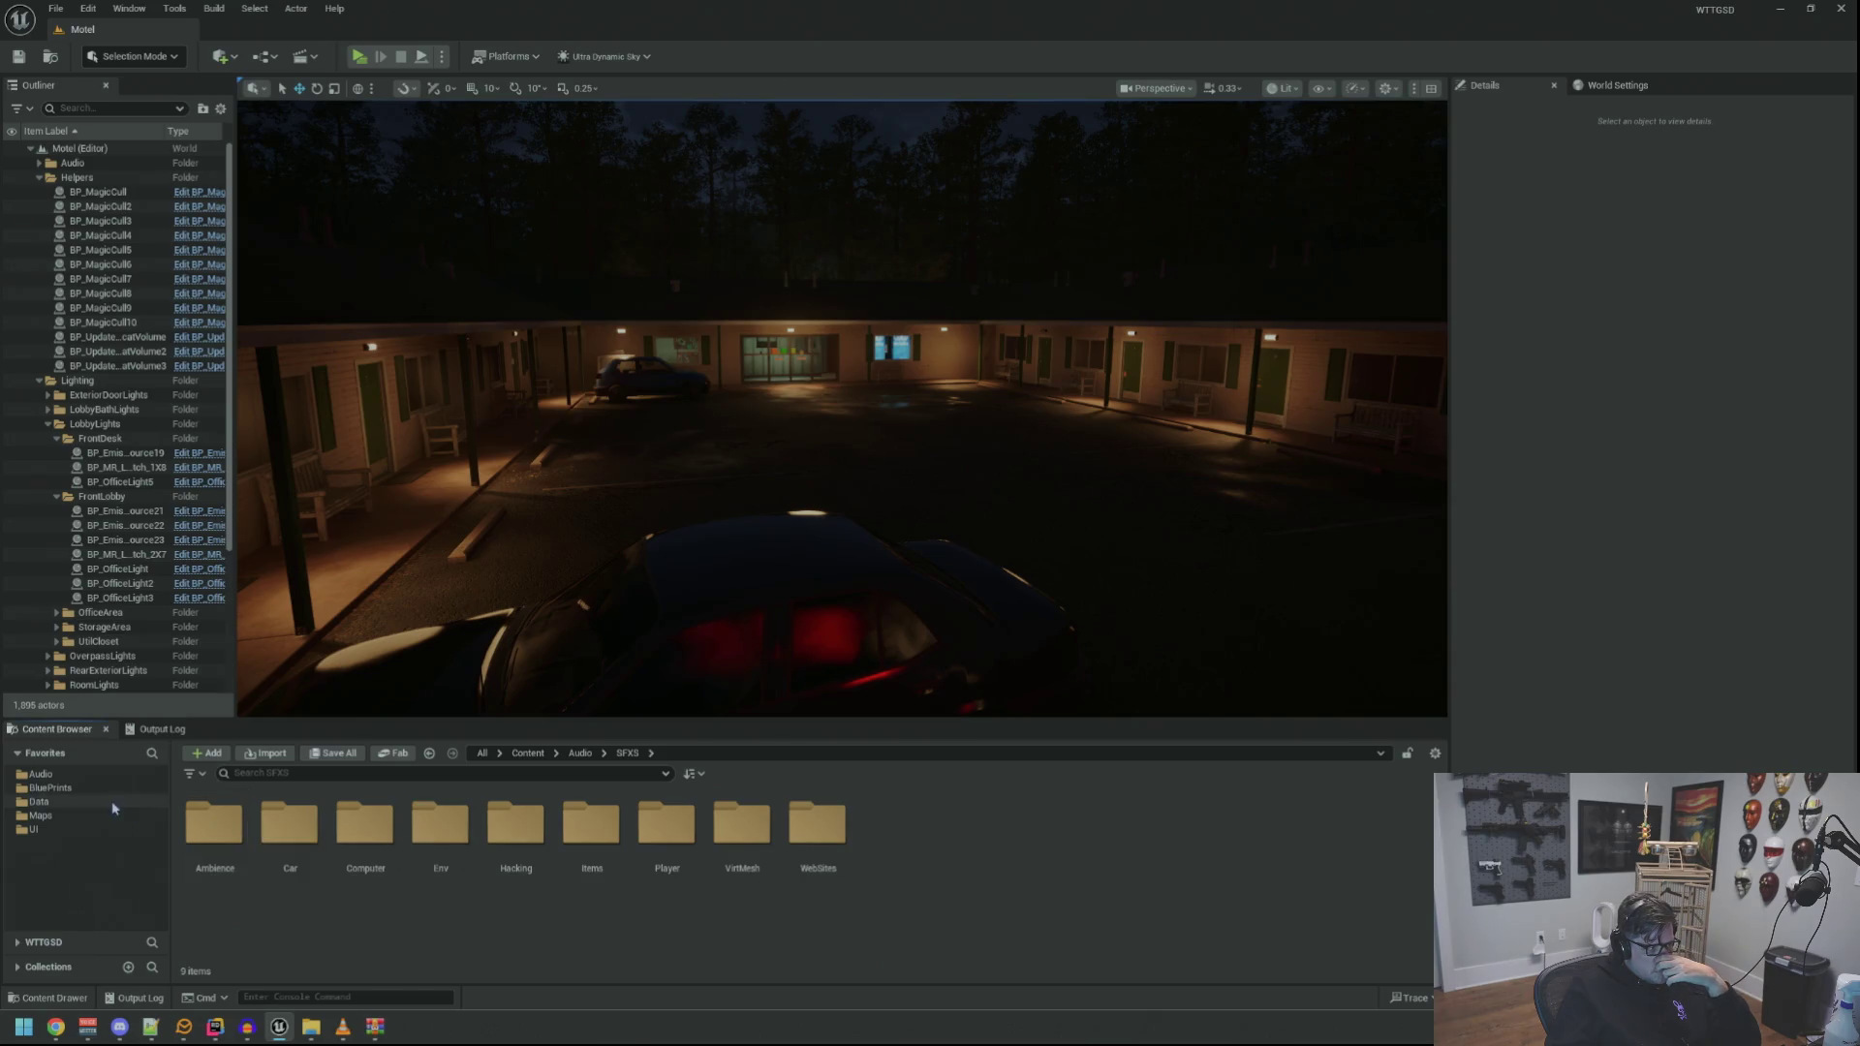
click(41, 774)
double_click(229, 835)
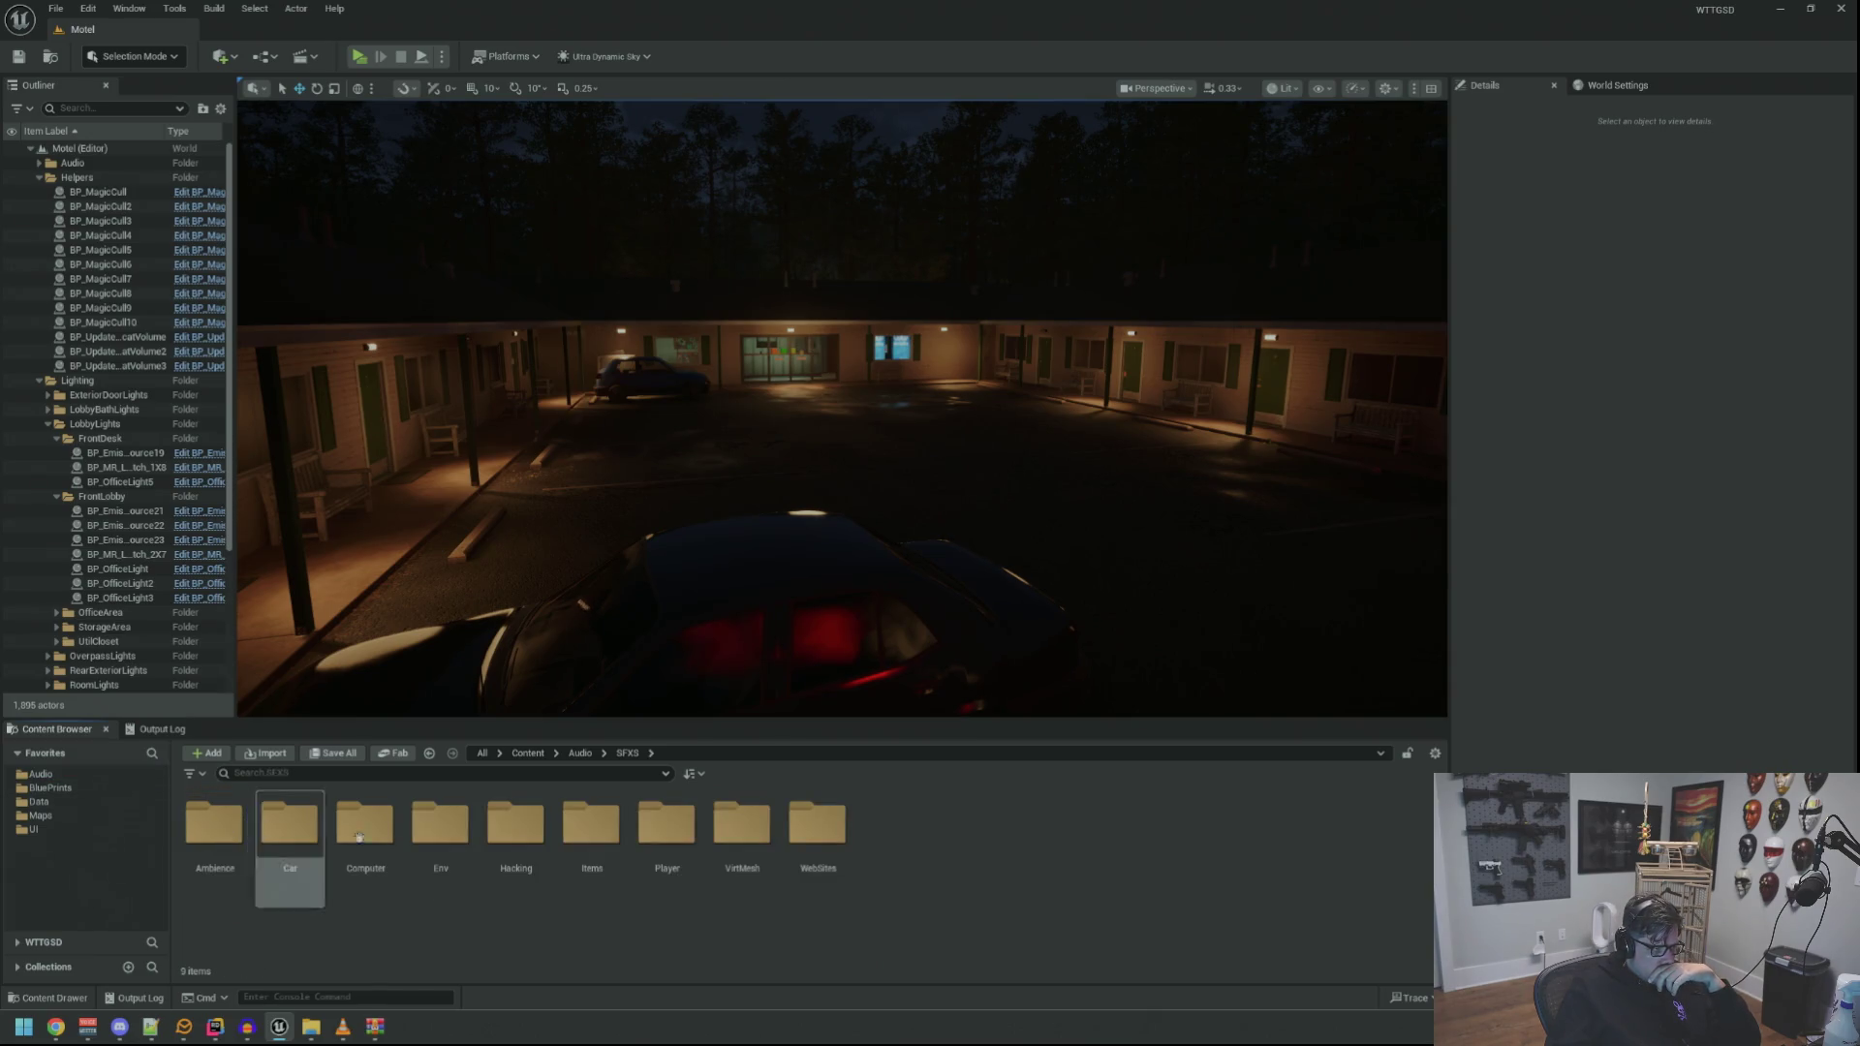
click(448, 846)
double_click(448, 846)
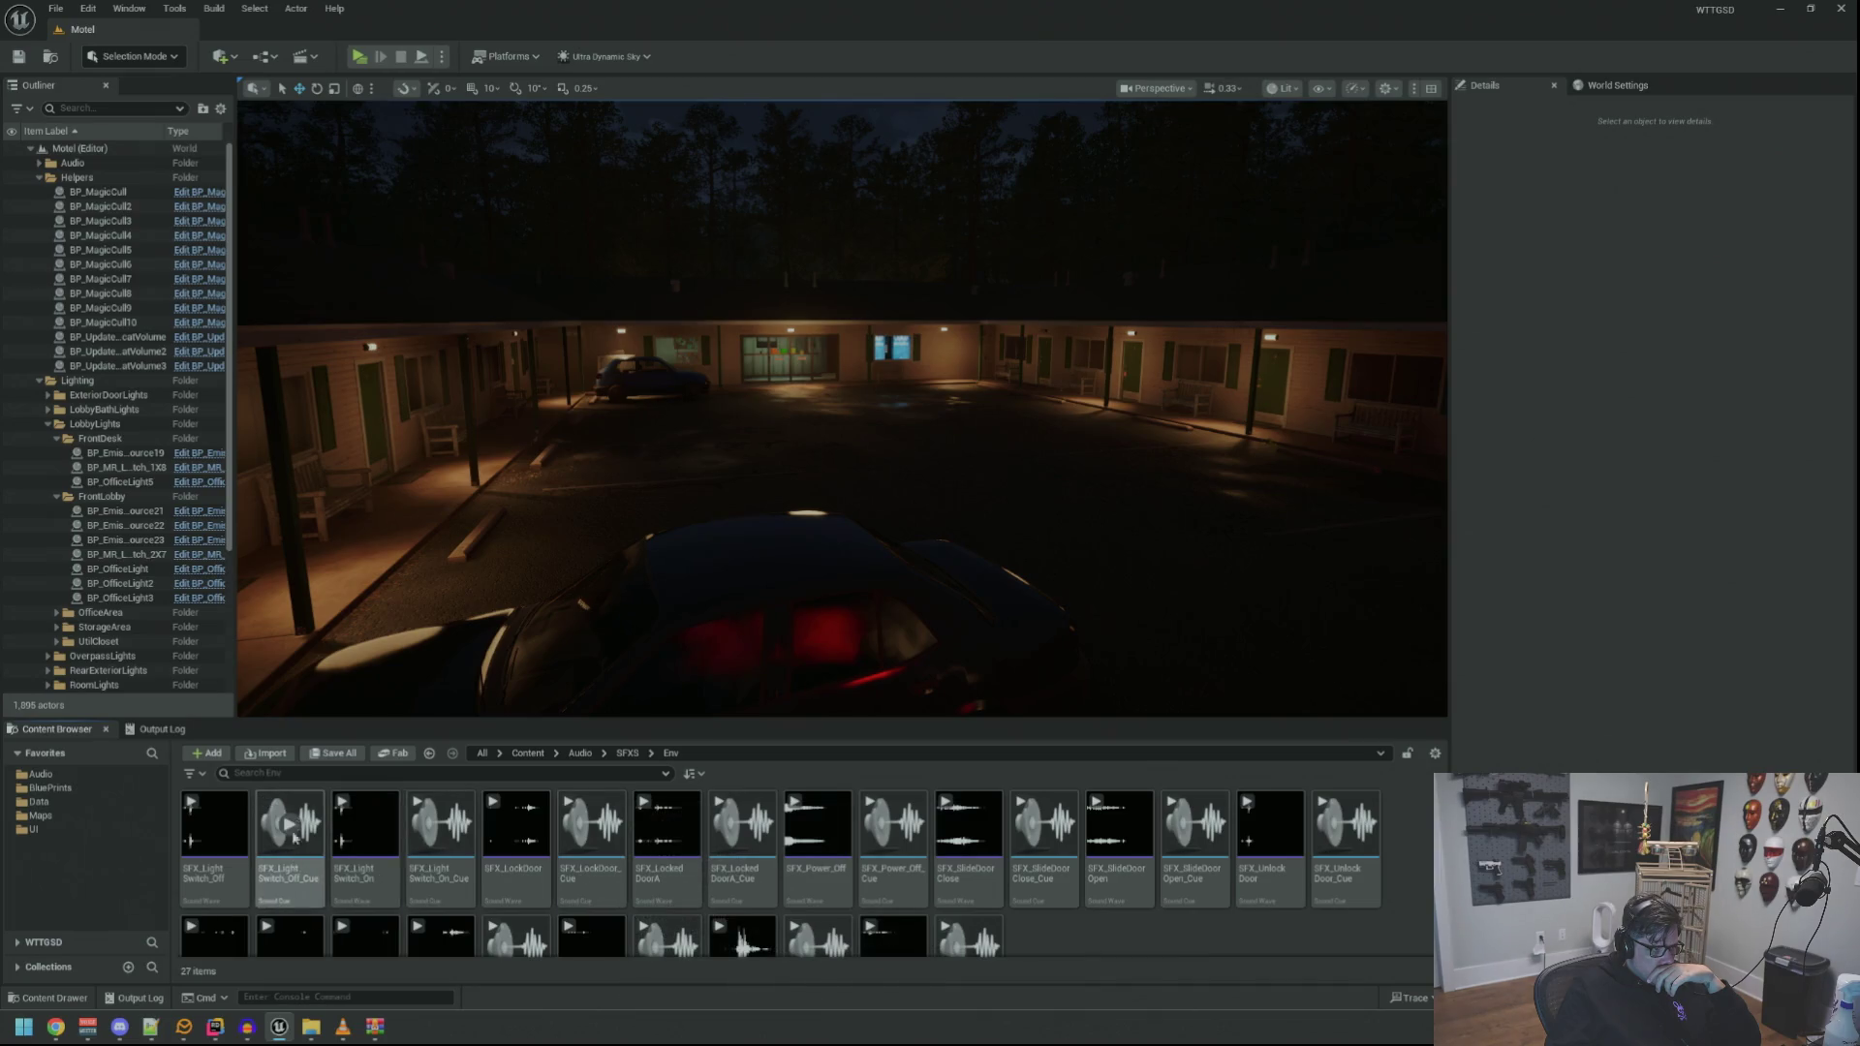
Accept the import of the detected sound file and open the SFX_BulbOut asset
click(214, 835)
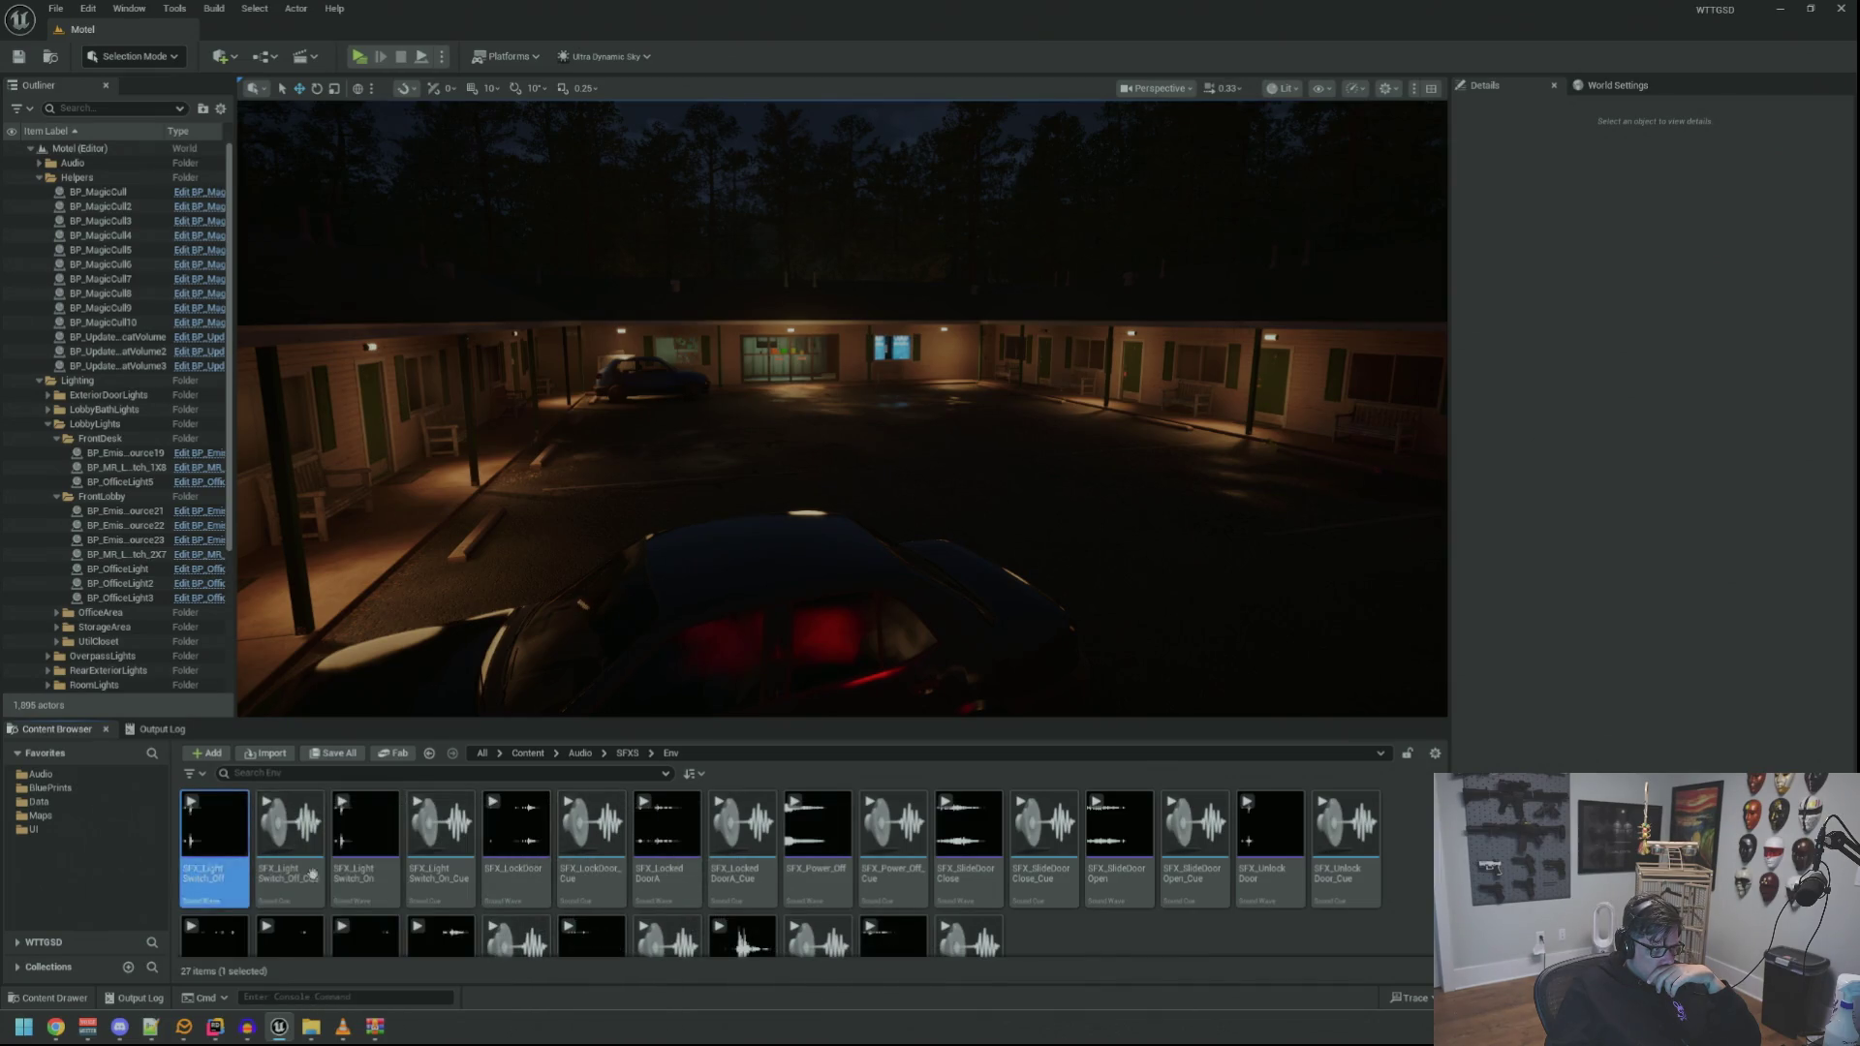
click(1044, 542)
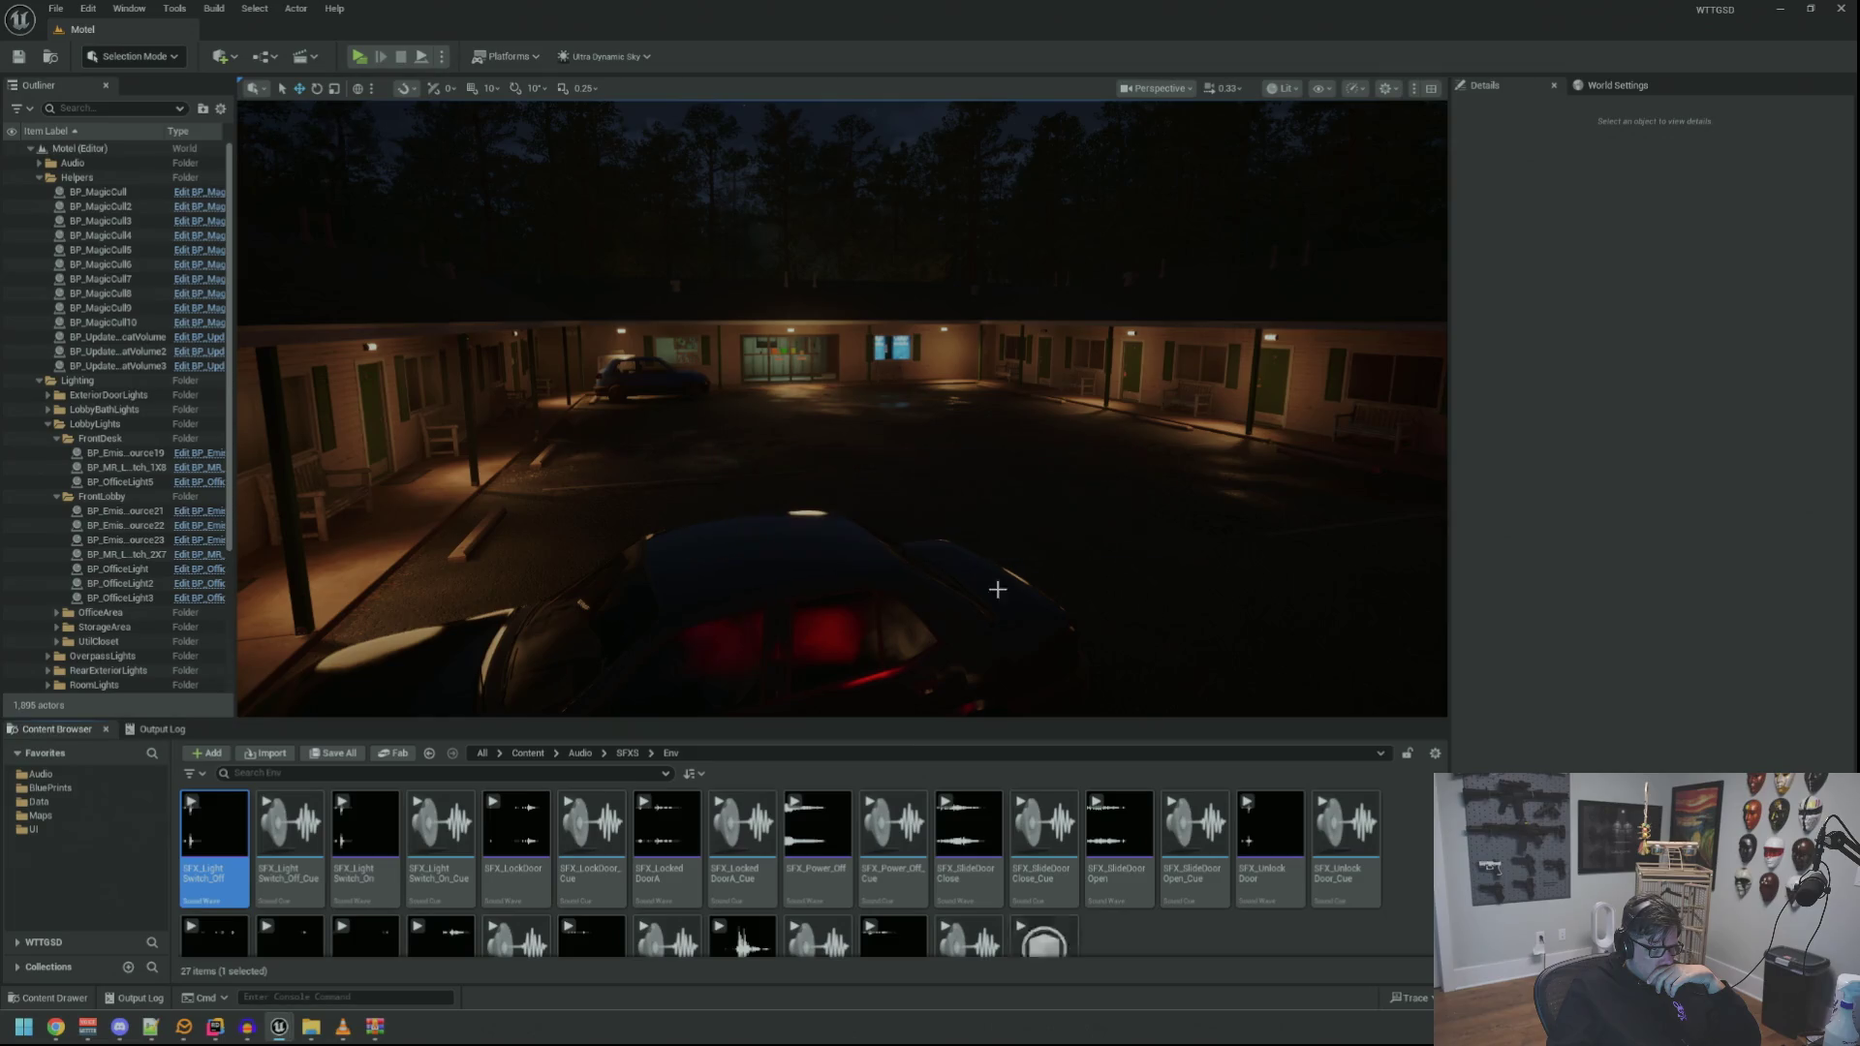
scroll(1037, 852, down, 1)
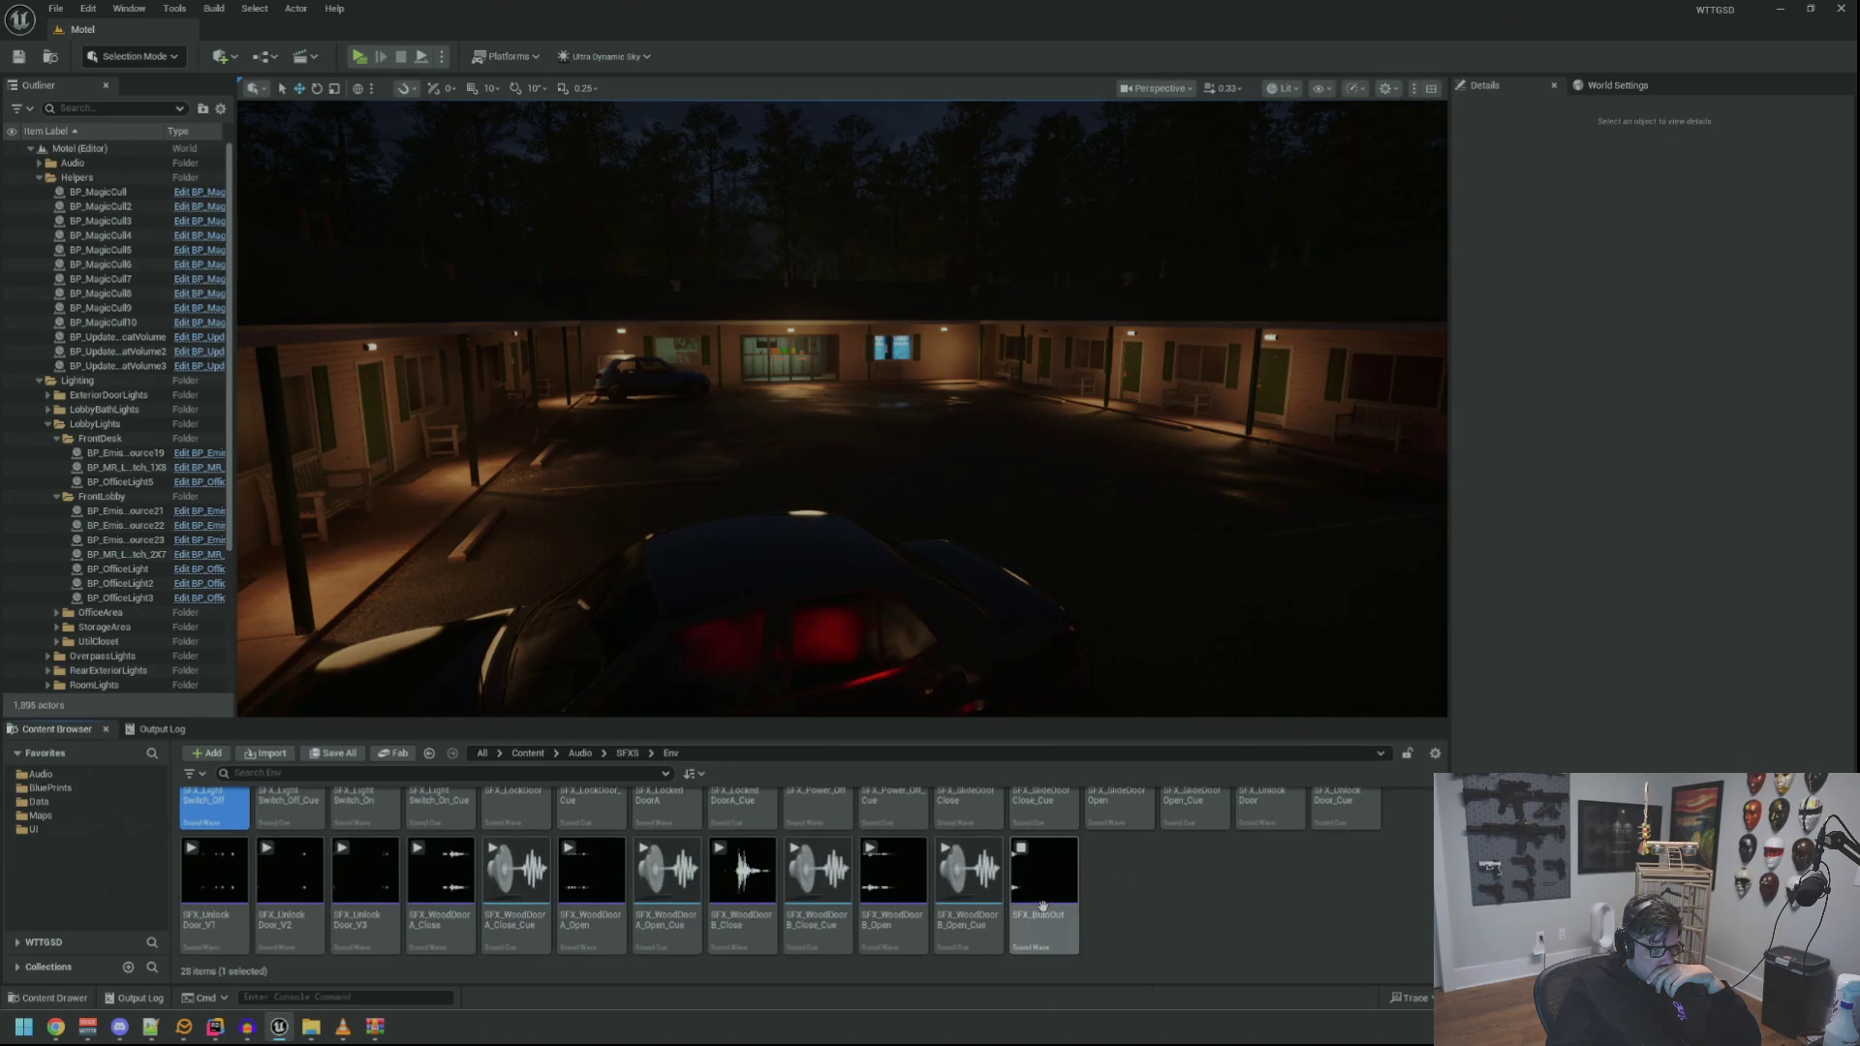
double_click(1041, 891)
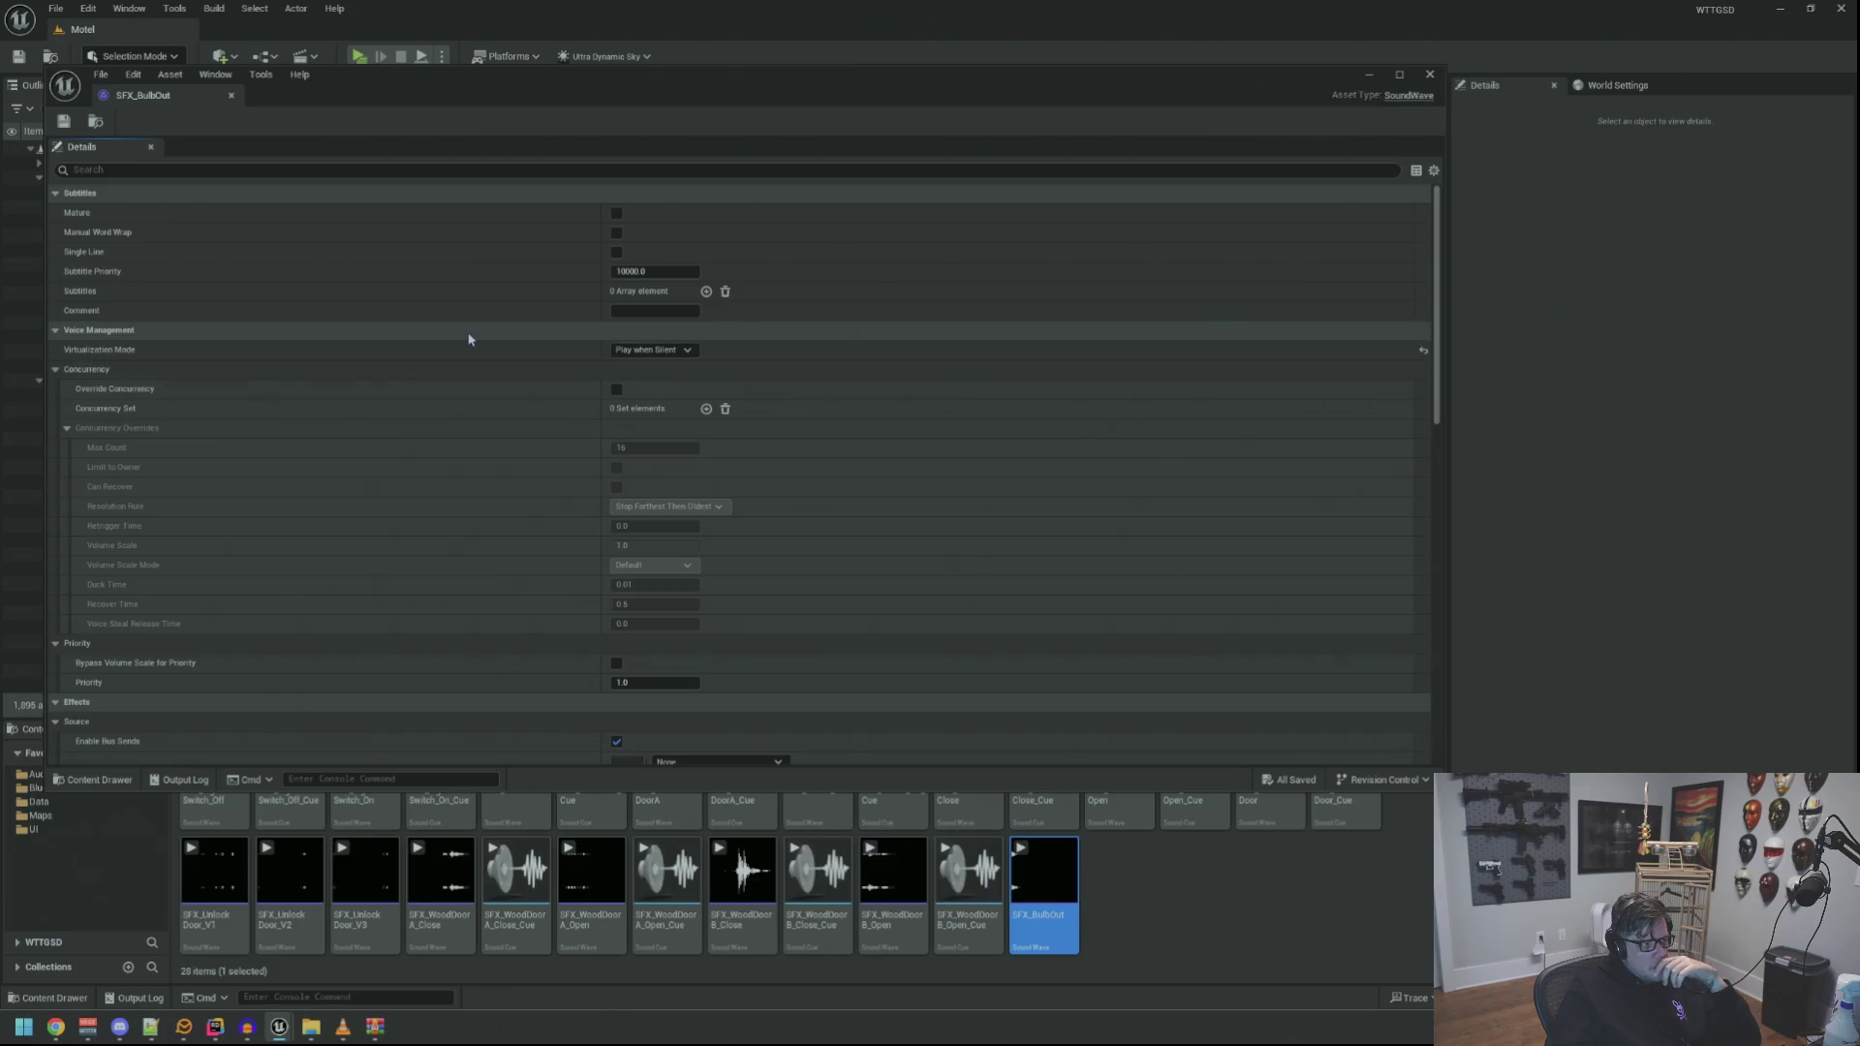
Review SFX_BulbOut's details (SC_Environment class, SA_Door attenuation), then close its sound editor
scroll(469, 331, down, 3)
scroll(498, 359, down, 8)
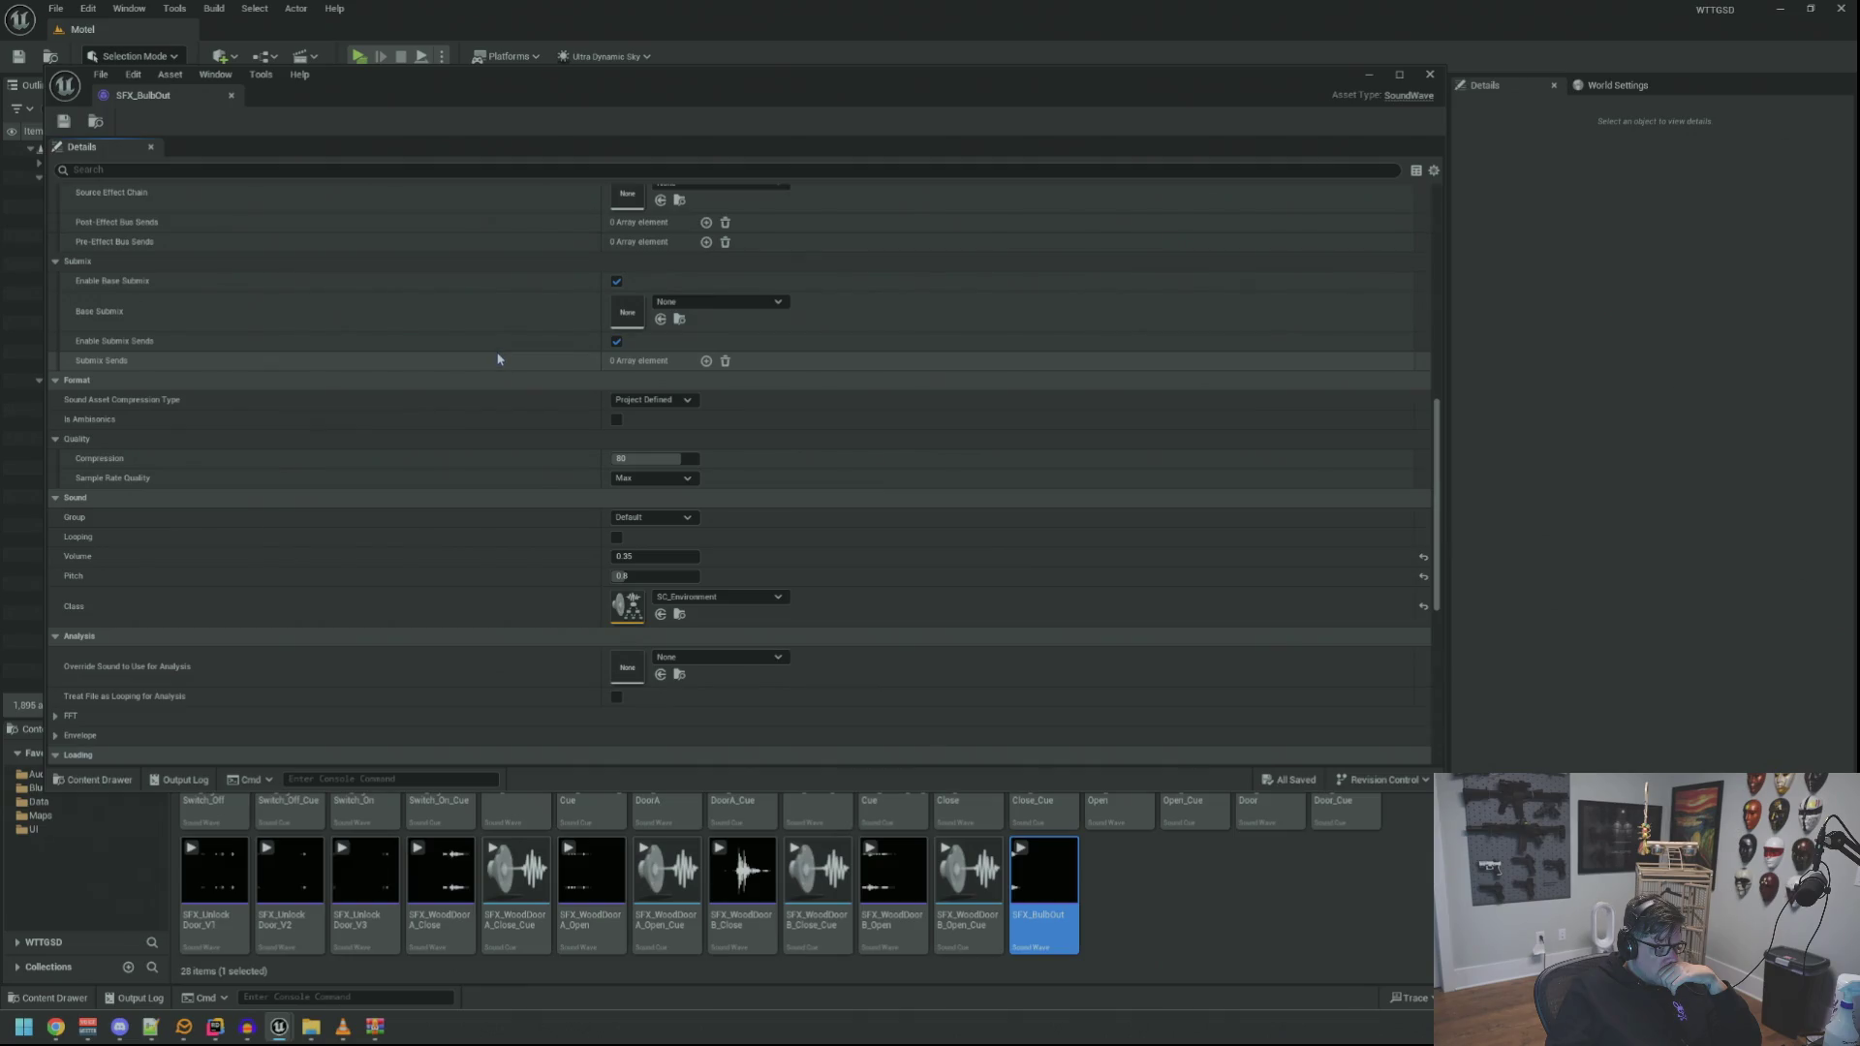
scroll(498, 359, down, 8)
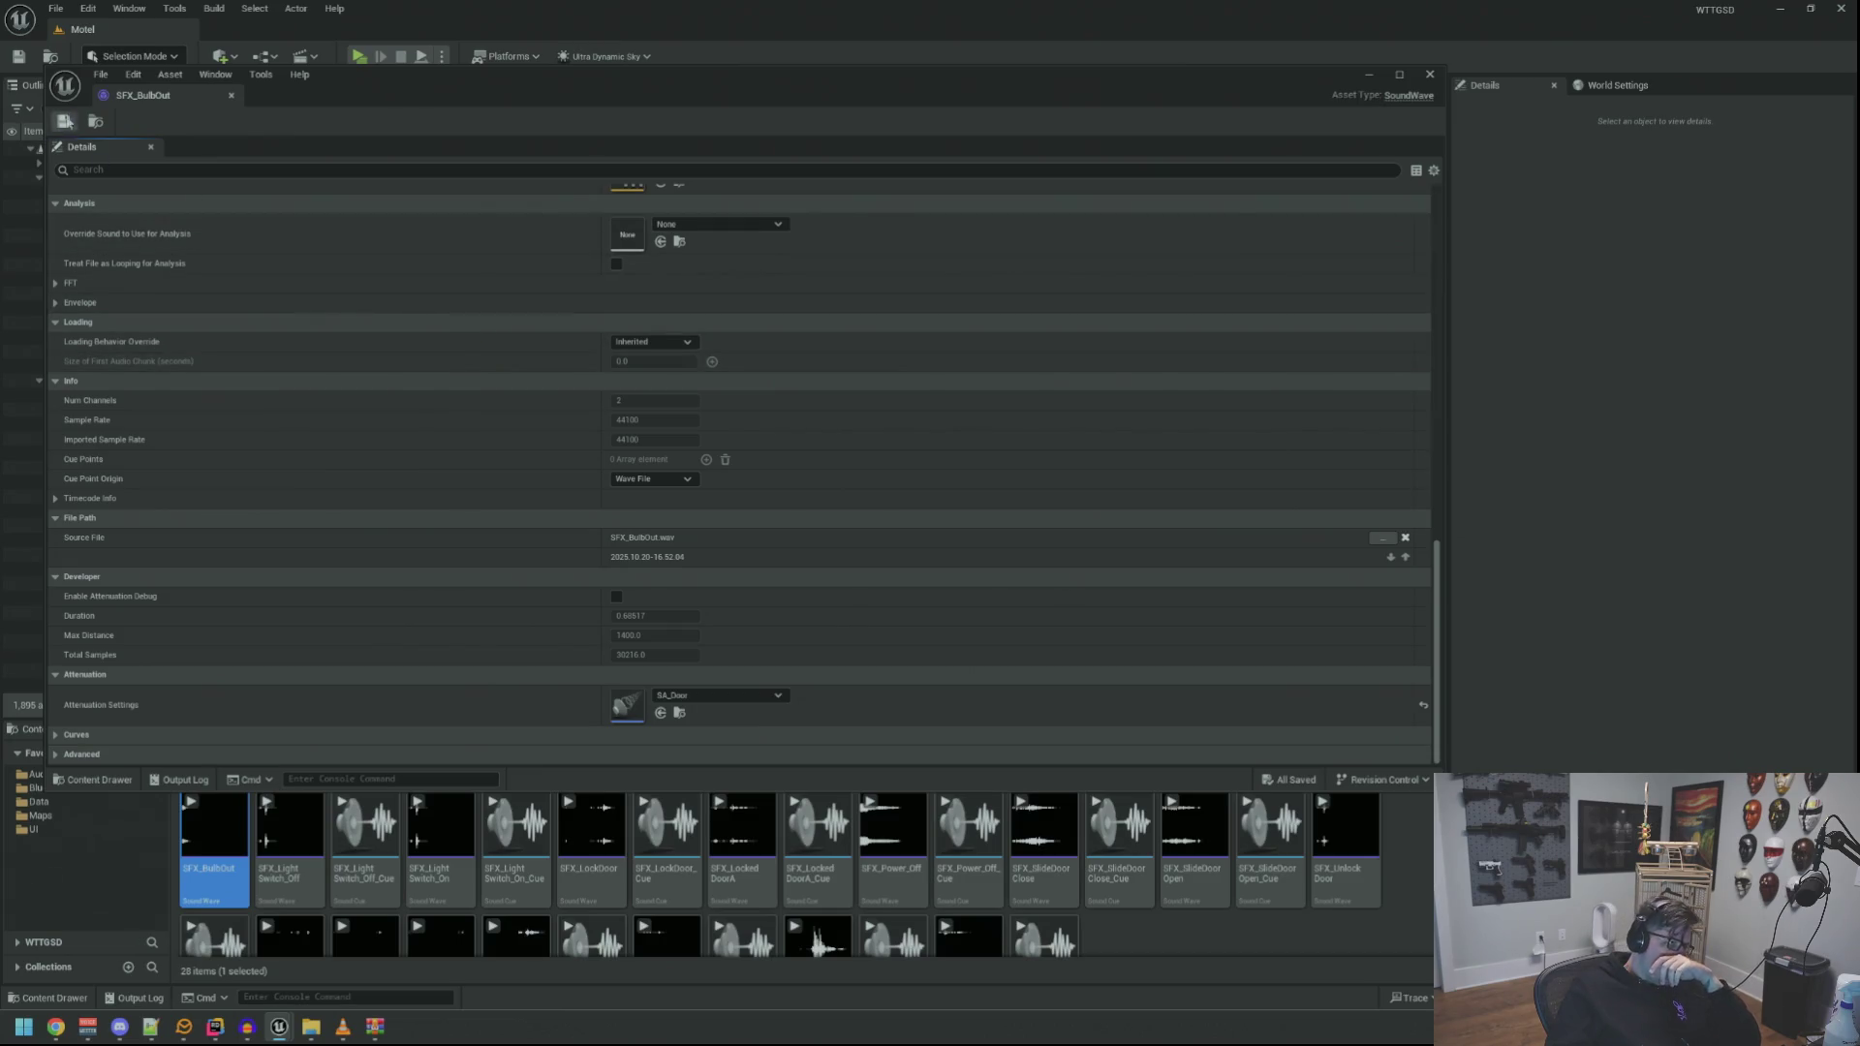
click(231, 95)
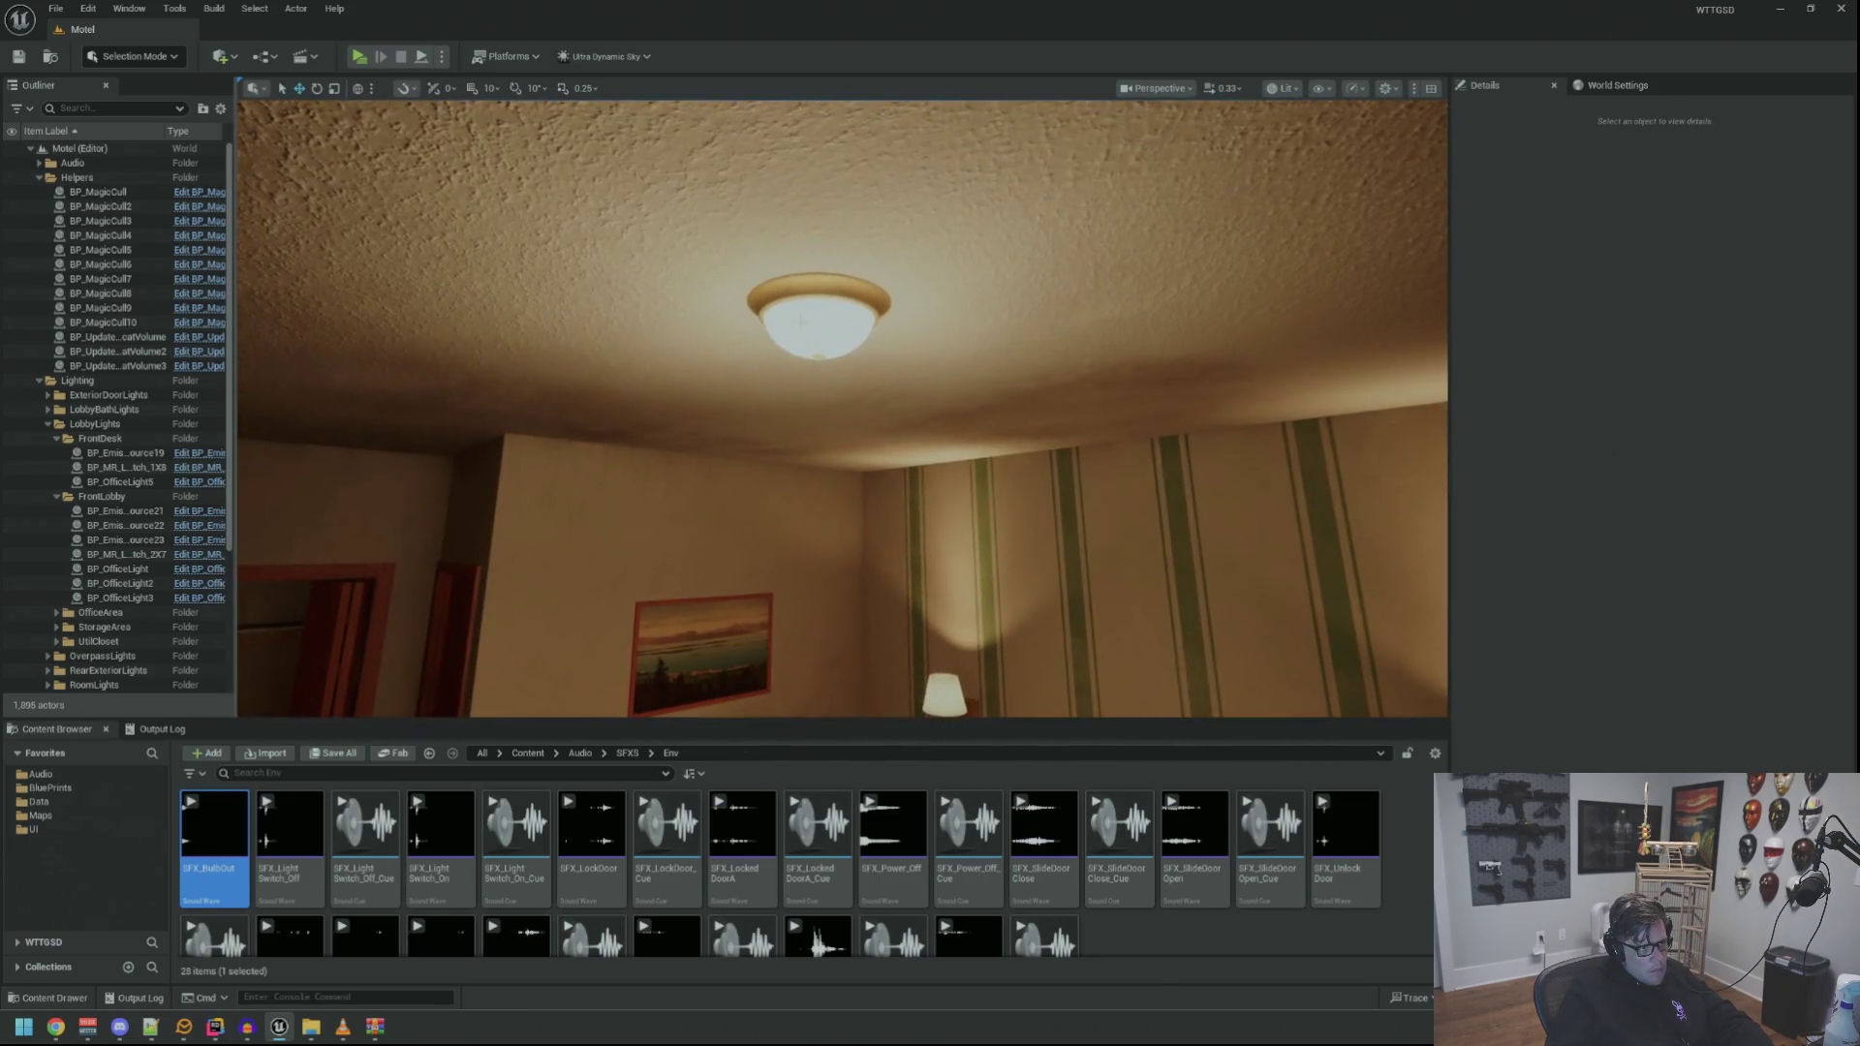
Edit BP_CeilingLight from the BP_CeilingLight2 actor, show its EventGraph, and maximize the editor
click(819, 324)
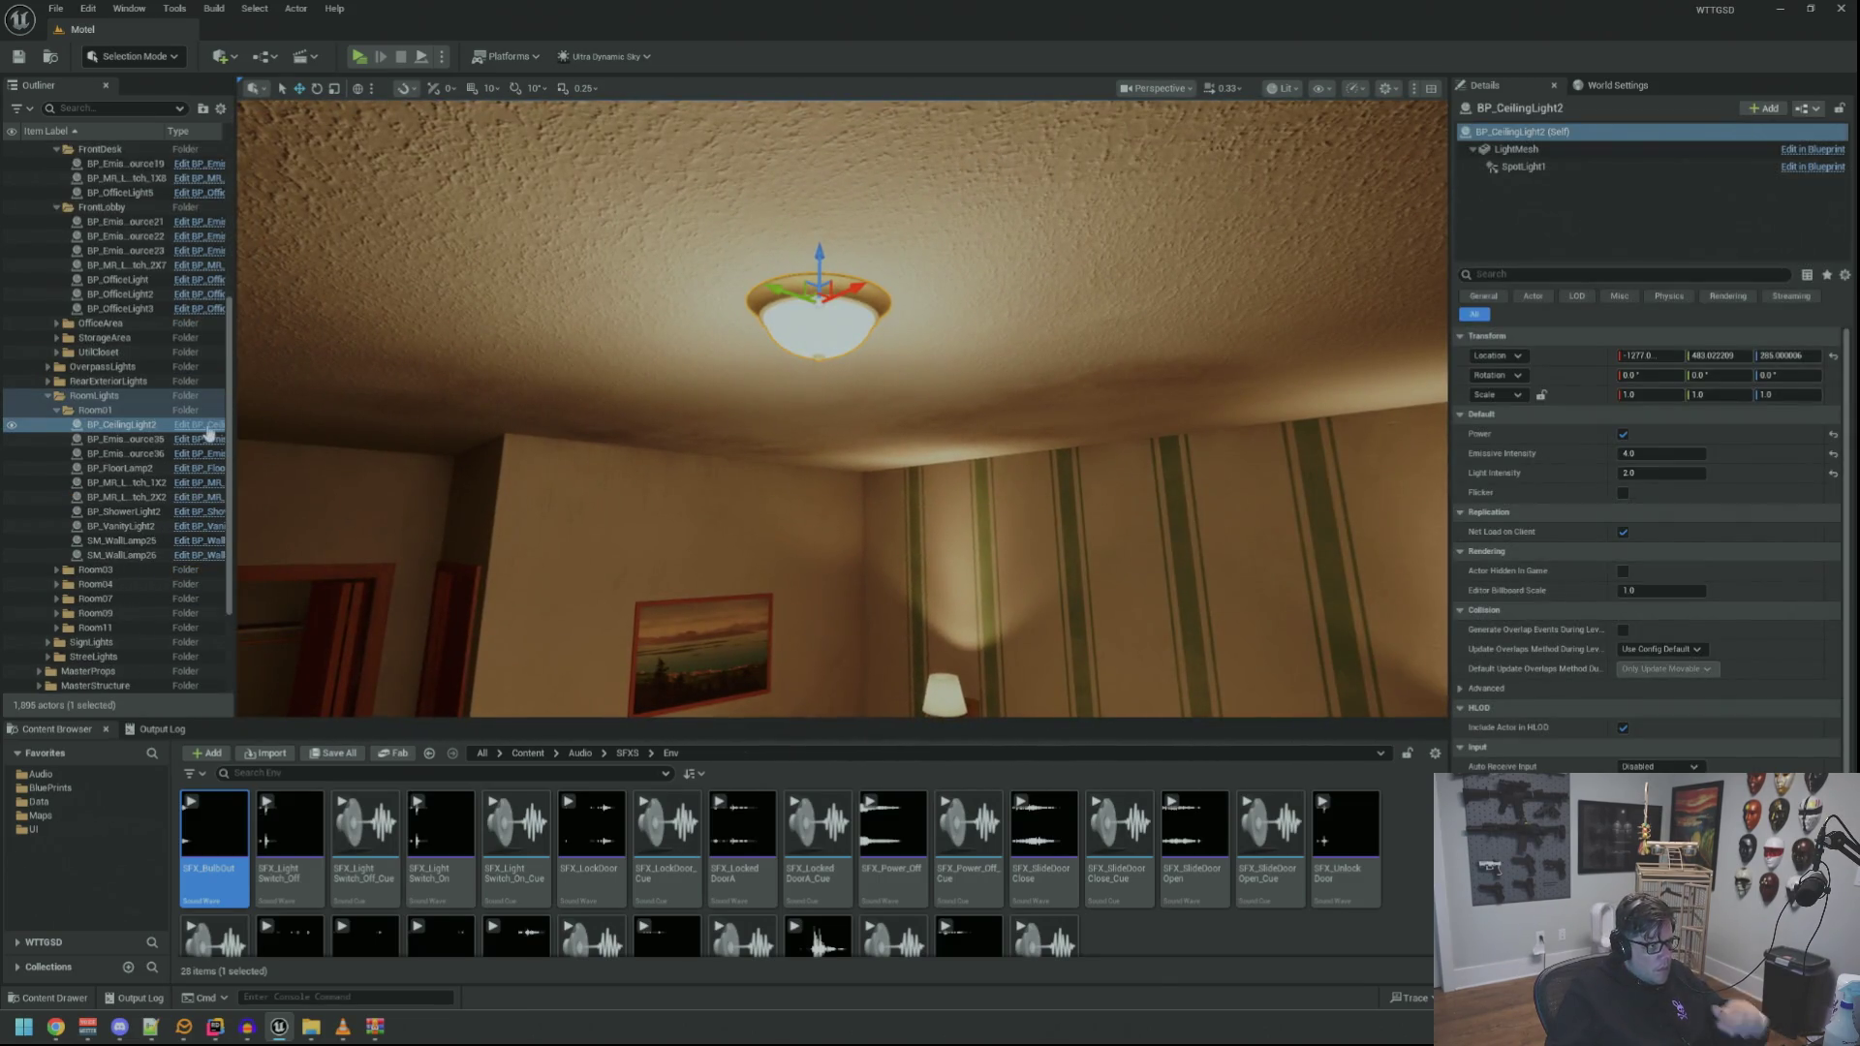
click(201, 426)
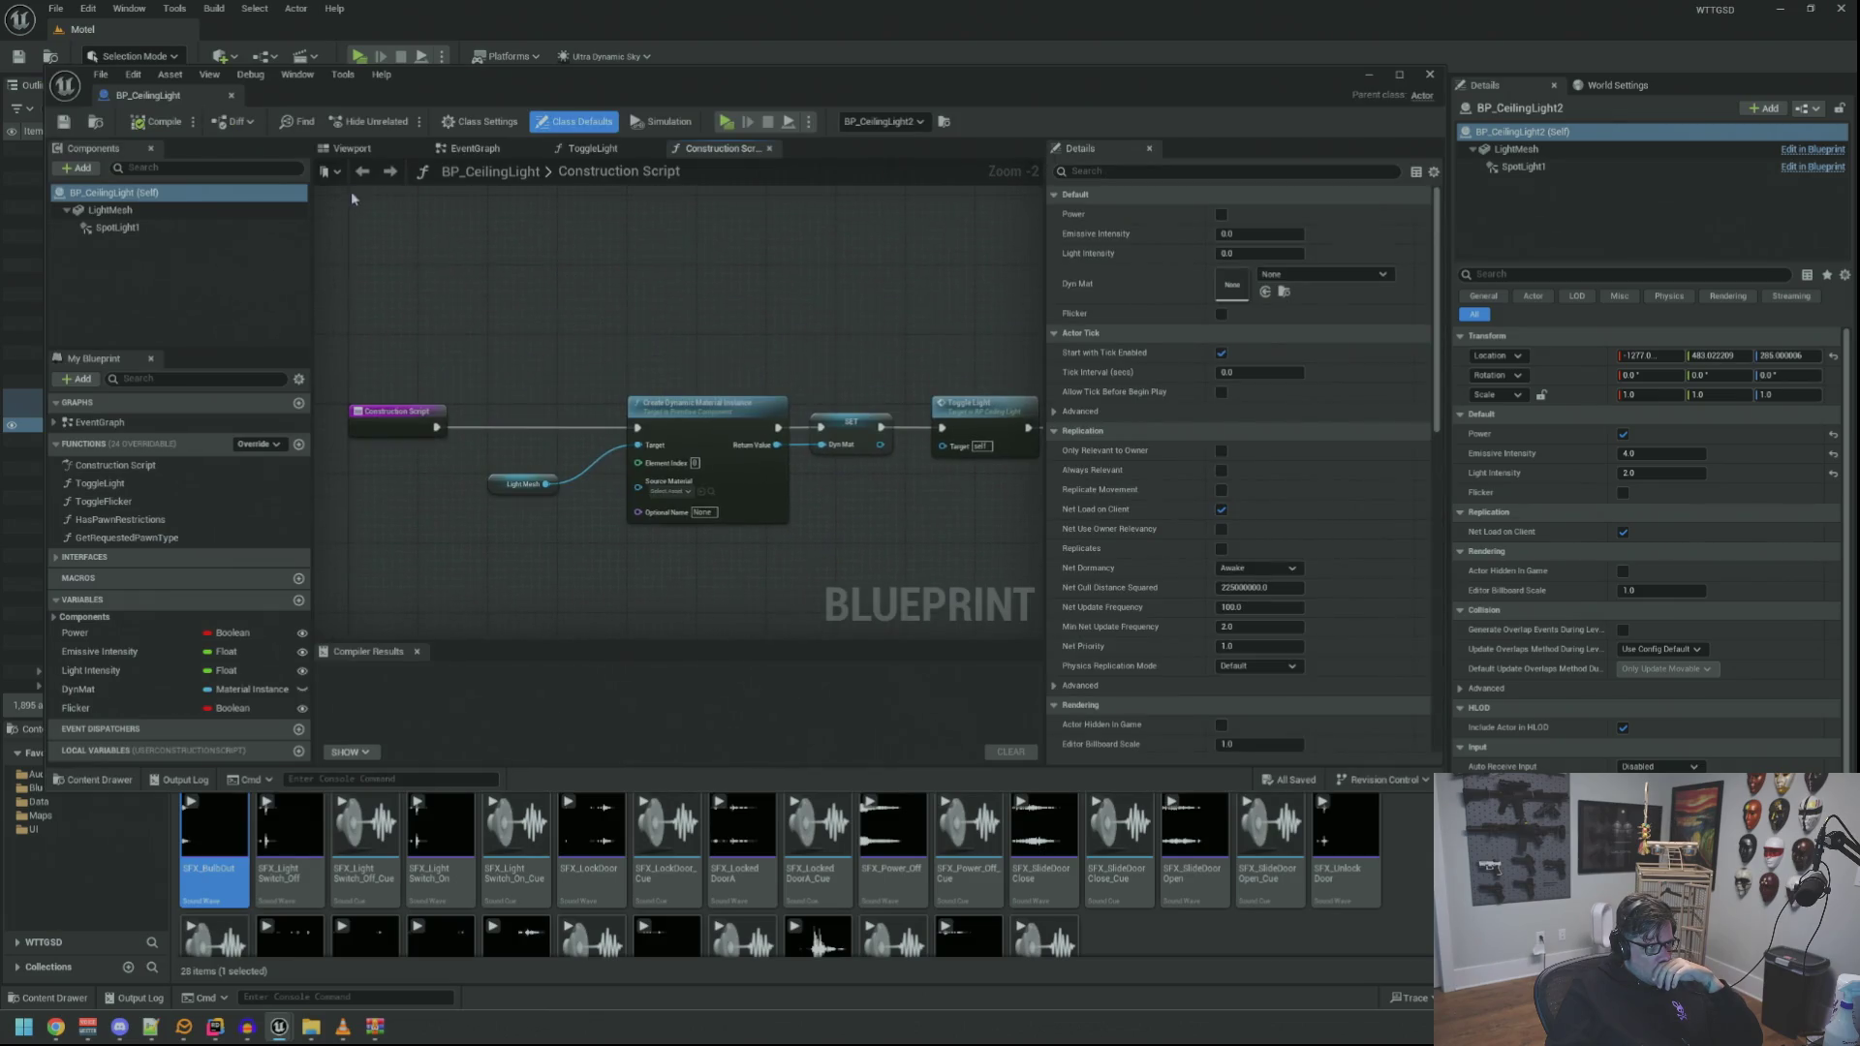
click(361, 150)
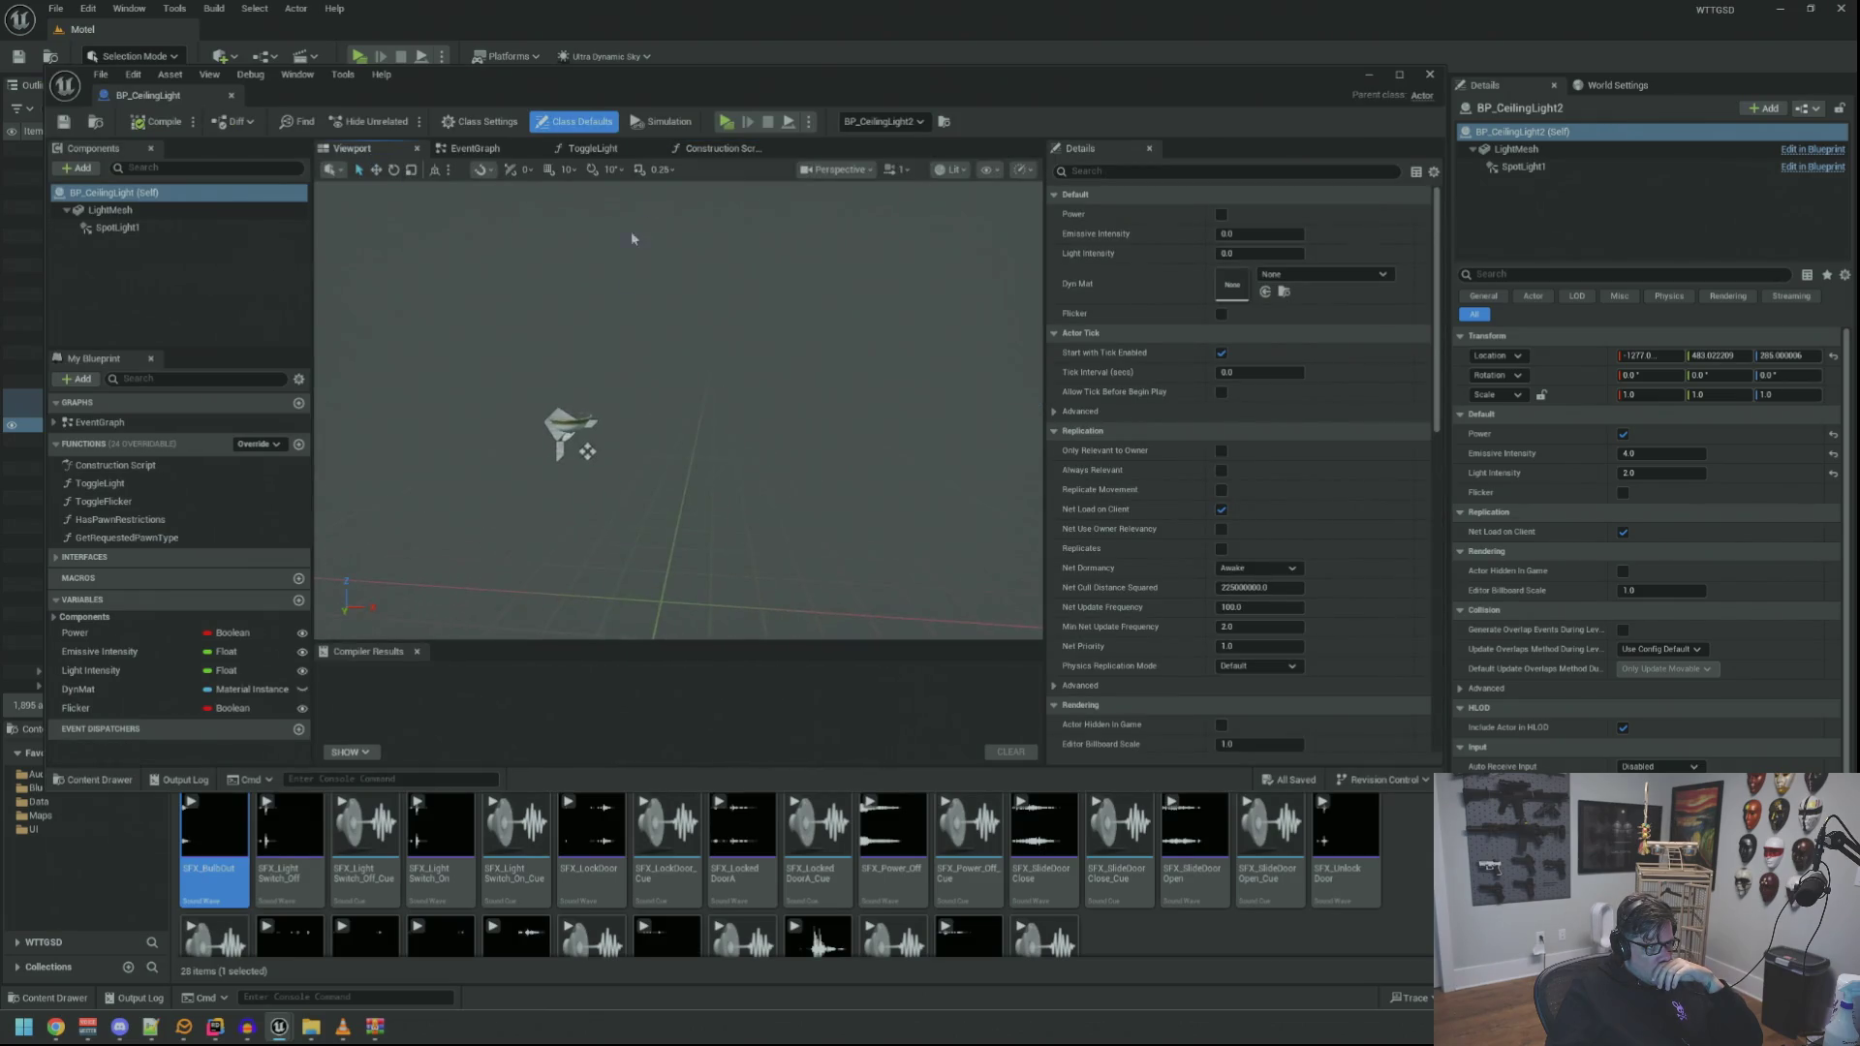
click(667, 150)
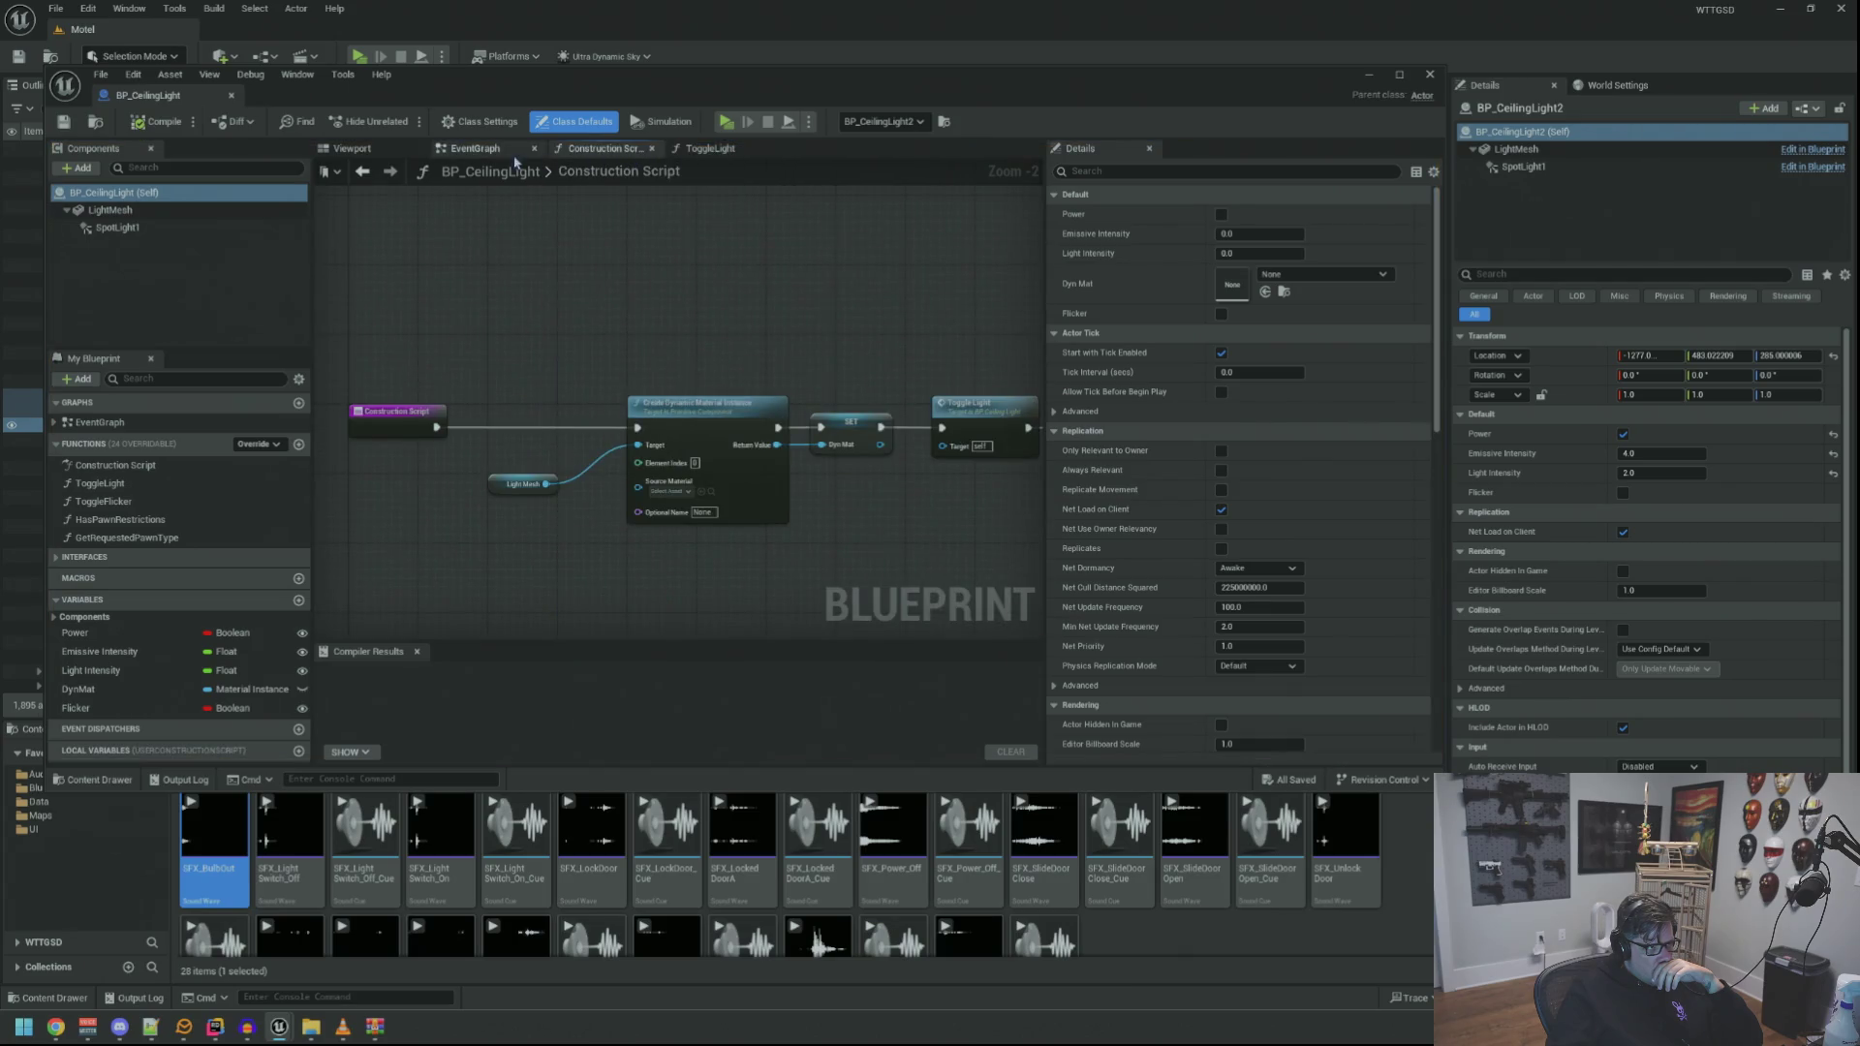
click(475, 149)
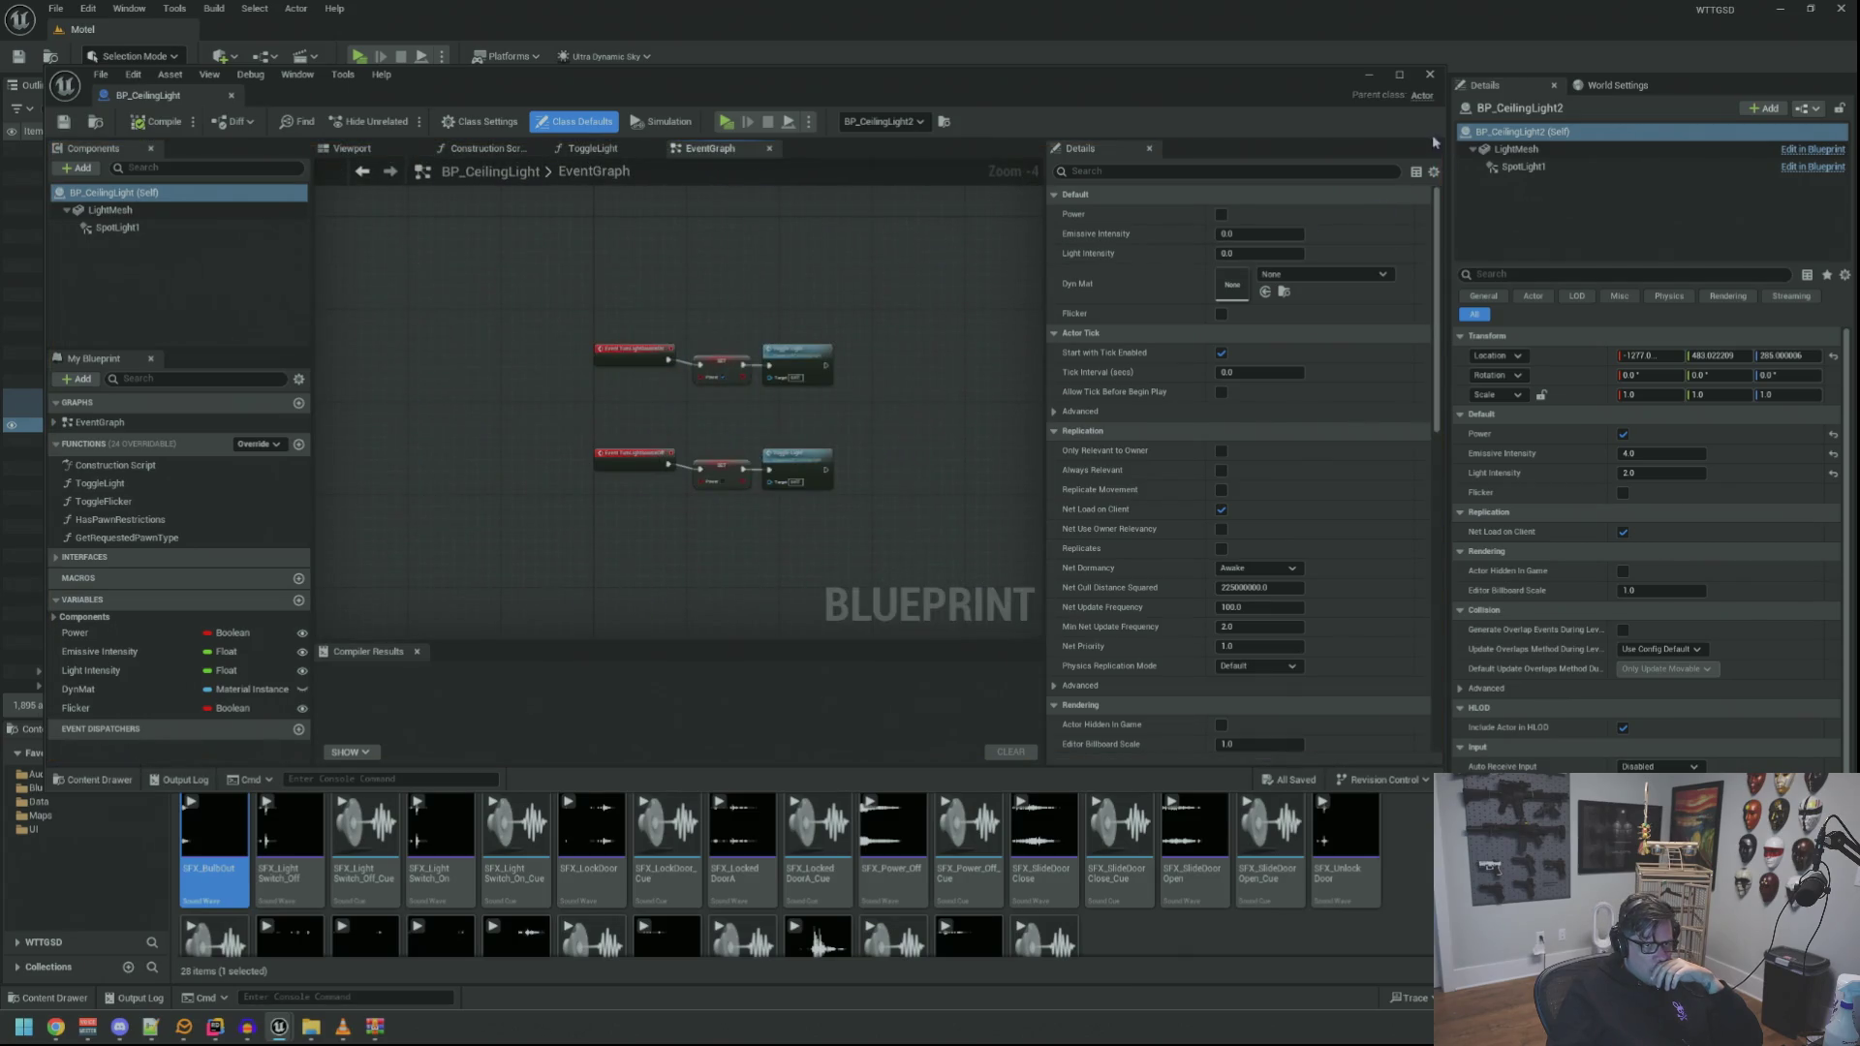
click(1399, 75)
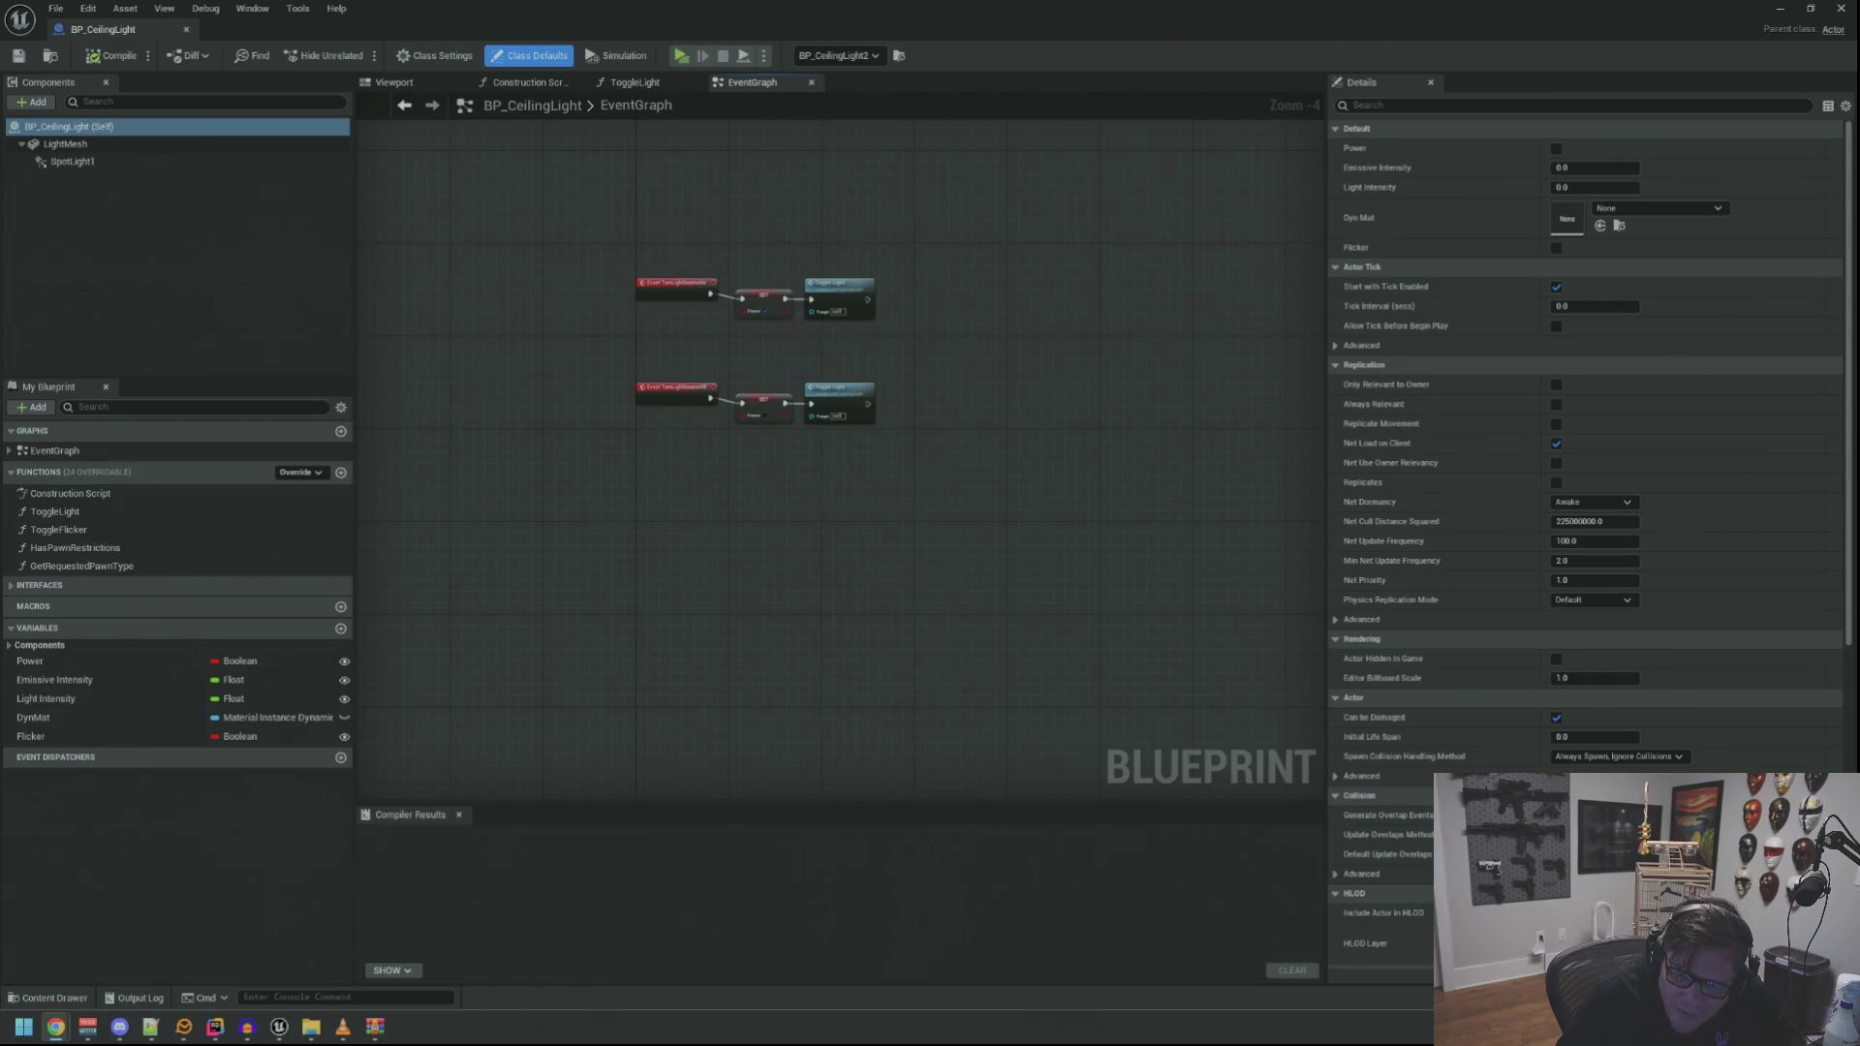
Zoom the graph to 1:1 and marquee-select the TurnLightSourceOff node row
scroll(939, 384, up, 4)
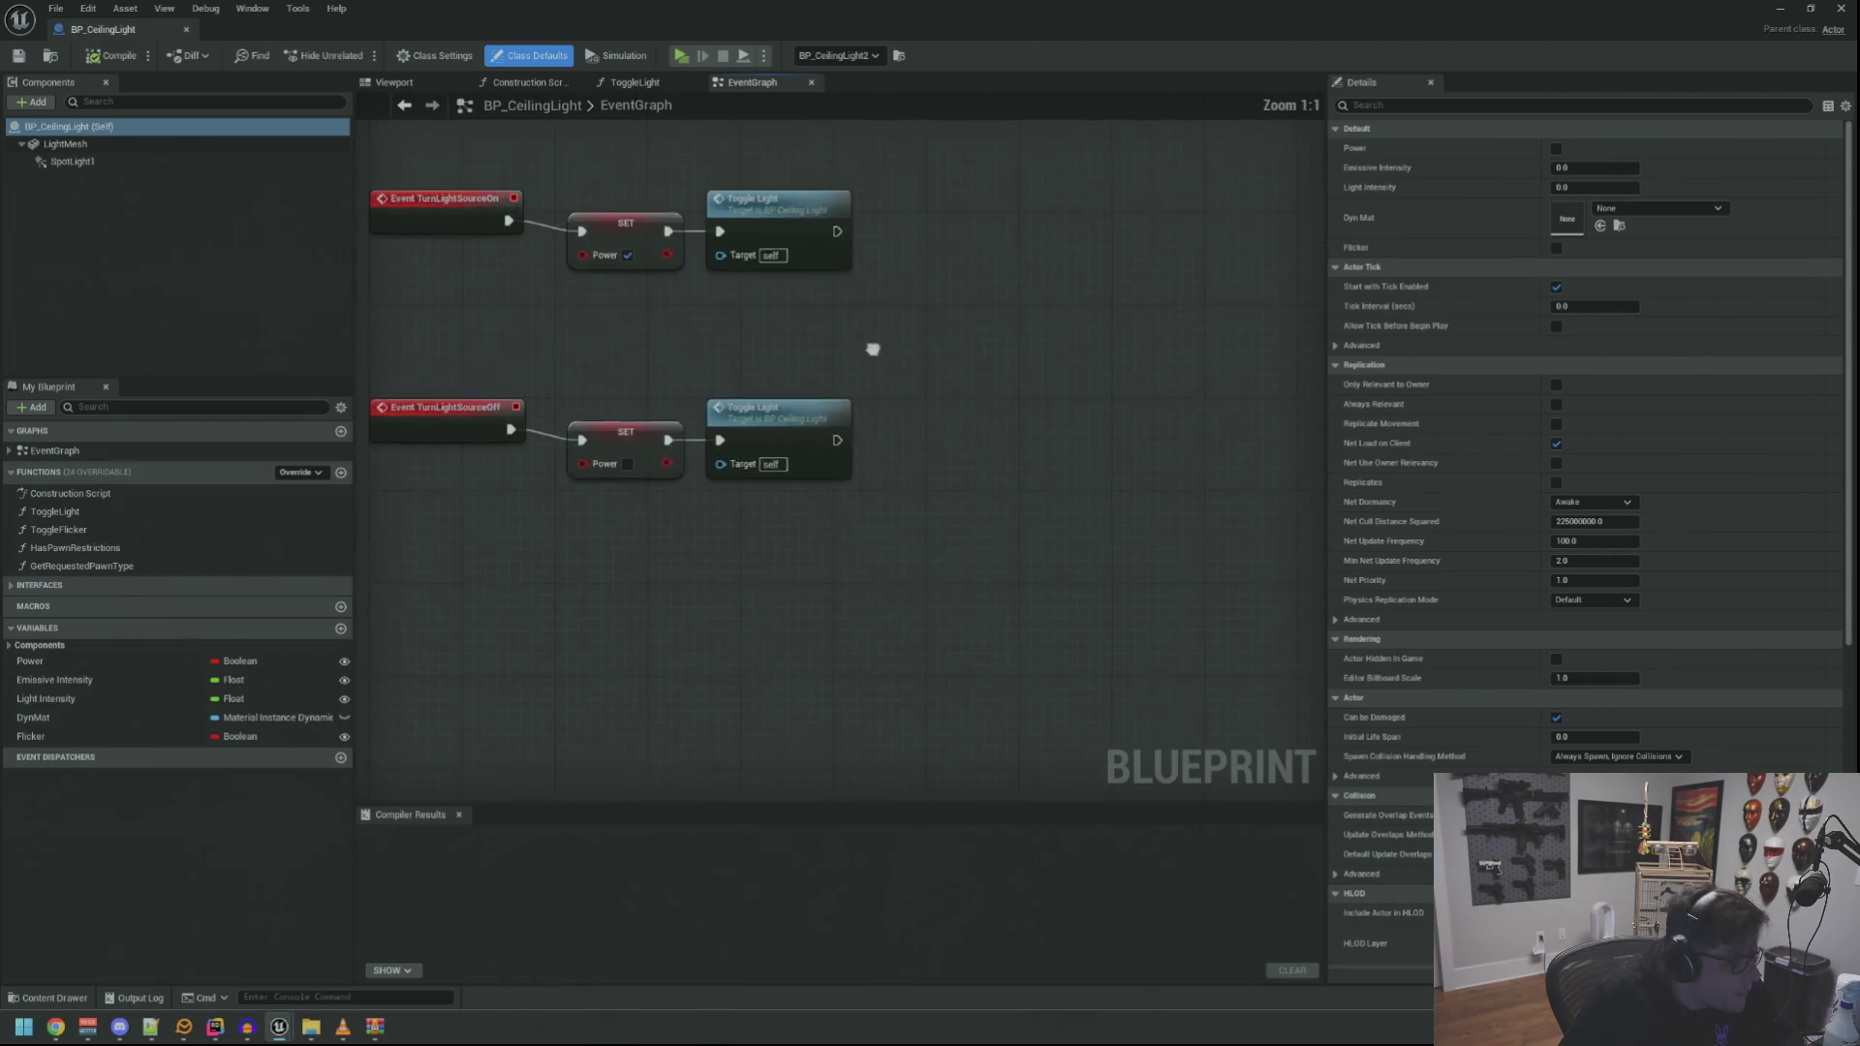
mouse_move(1030, 403)
mouse_down()
mouse_move(901, 543)
mouse_move(557, 572)
mouse_up()
click(928, 409)
mouse_move(615, 403)
mouse_down()
mouse_move(914, 581)
mouse_move(1066, 542)
mouse_up()
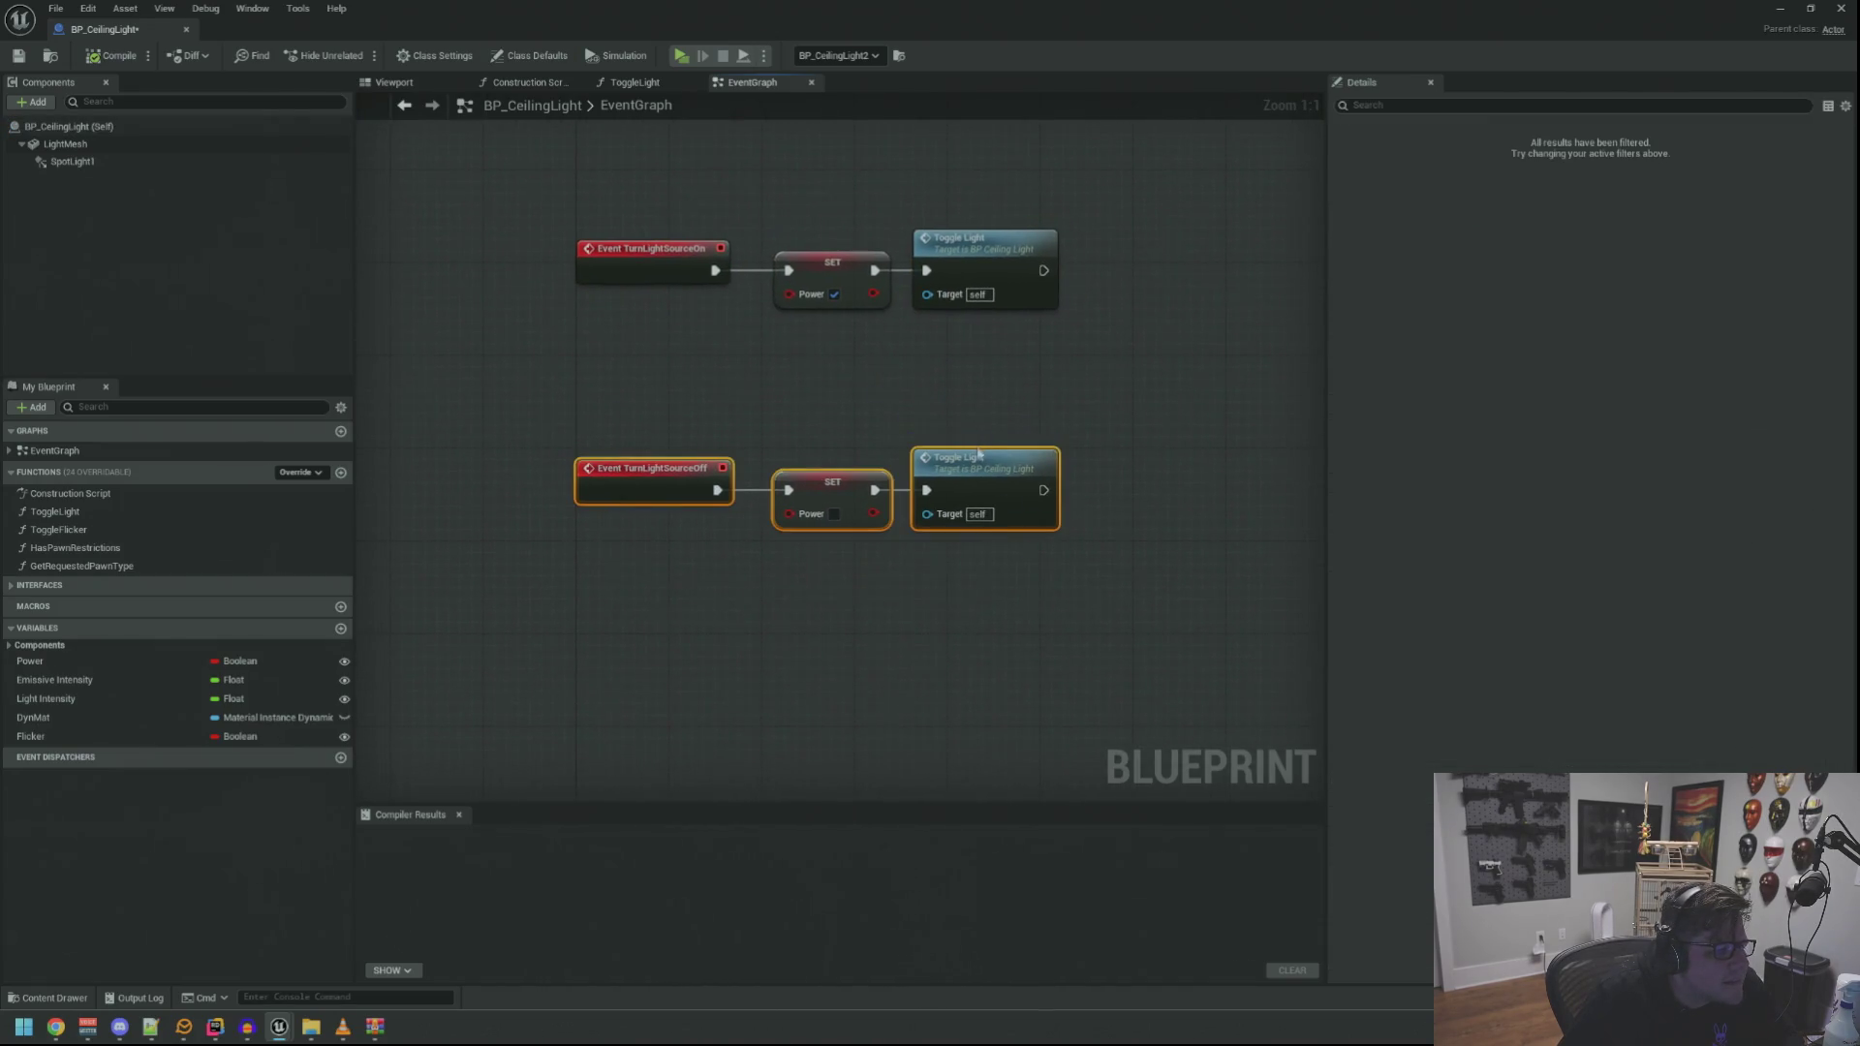
click(891, 379)
Reposition the six light event nodes and pan the graph to make room above them
scroll(880, 352, down, 6)
scroll(867, 461, up, 2)
scroll(867, 461, up, 2)
drag(589, 282, 1023, 645)
mouse_move(890, 369)
mouse_down()
mouse_move(911, 514)
mouse_move(878, 390)
mouse_move(893, 386)
mouse_up()
scroll(843, 449, up, 4)
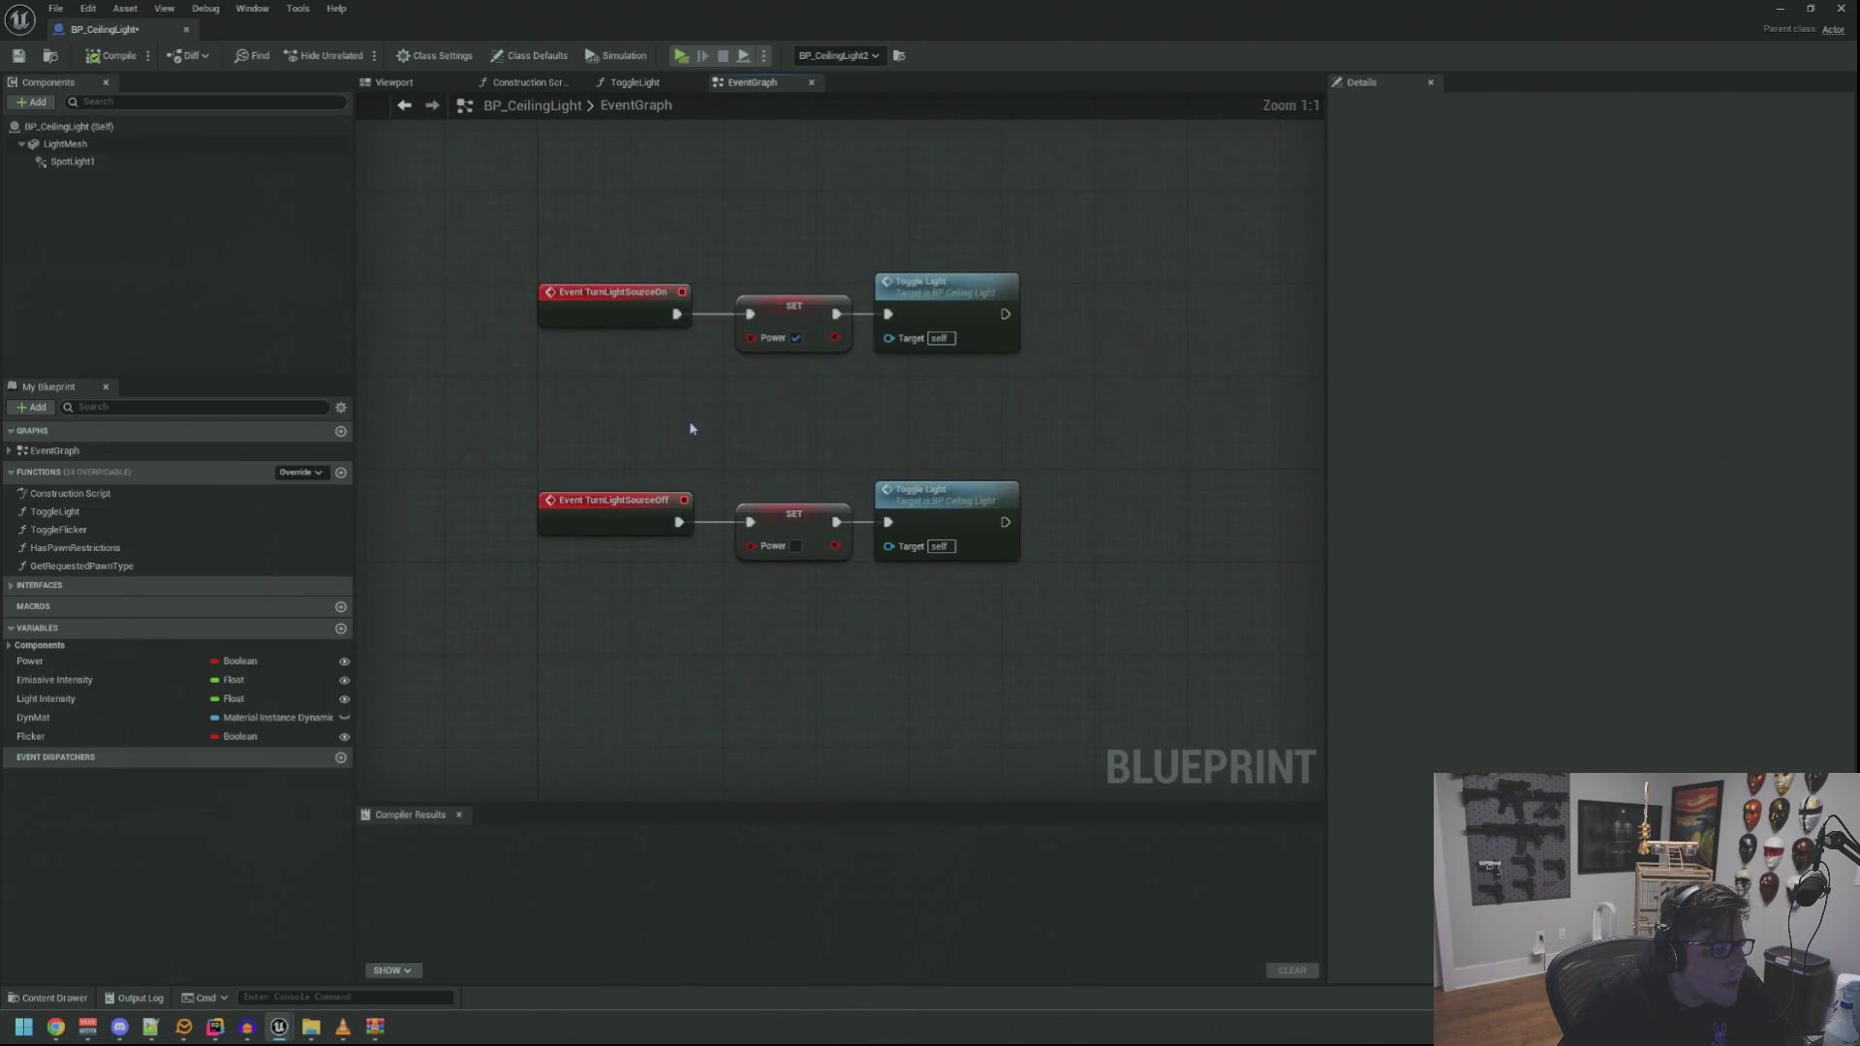
mouse_move(706, 403)
mouse_down()
mouse_move(887, 476)
mouse_move(888, 454)
mouse_up()
click(730, 387)
mouse_move(706, 231)
mouse_down()
mouse_move(706, 465)
mouse_move(727, 477)
mouse_move(772, 433)
mouse_move(743, 338)
mouse_up()
Move the light event nodes lower and place an Event BeginPlay node above them
drag(960, 686, 948, 593)
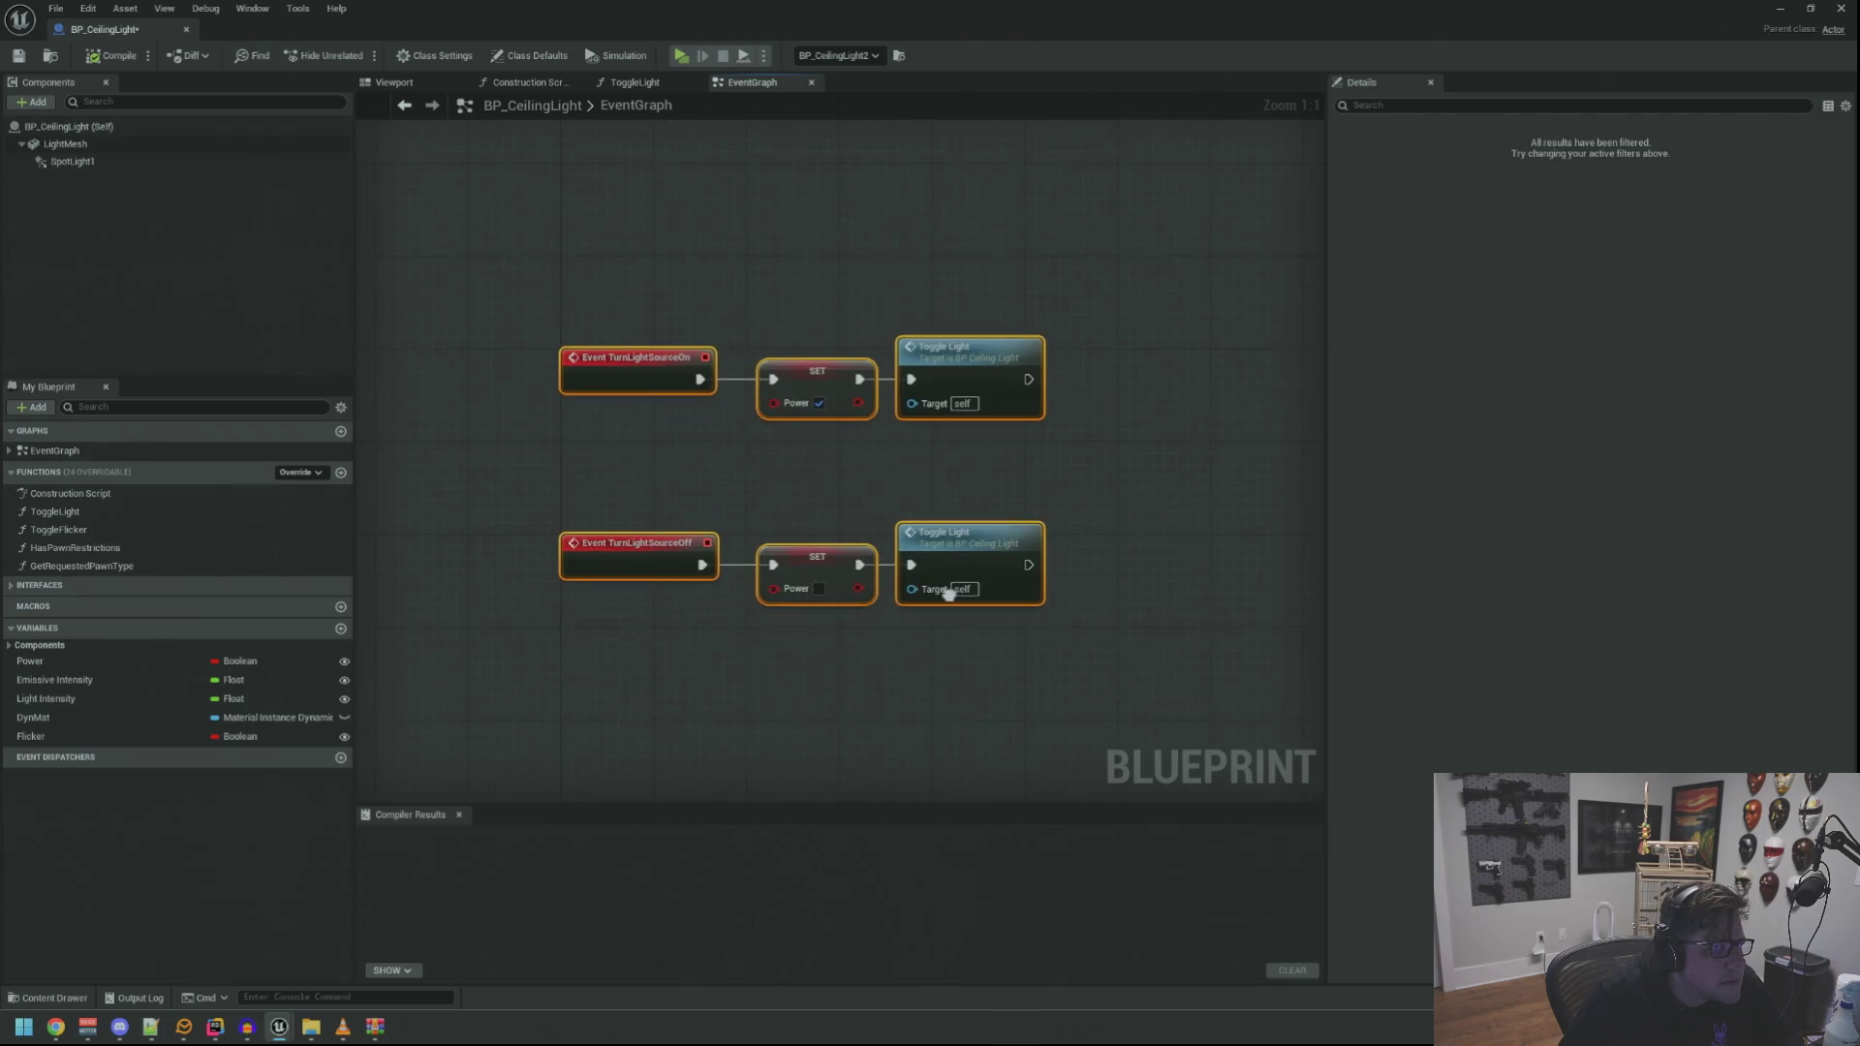
mouse_move(597, 381)
mouse_down()
mouse_move(722, 593)
mouse_move(576, 557)
mouse_move(597, 556)
mouse_move(605, 634)
mouse_up()
click(684, 445)
right_click(694, 360)
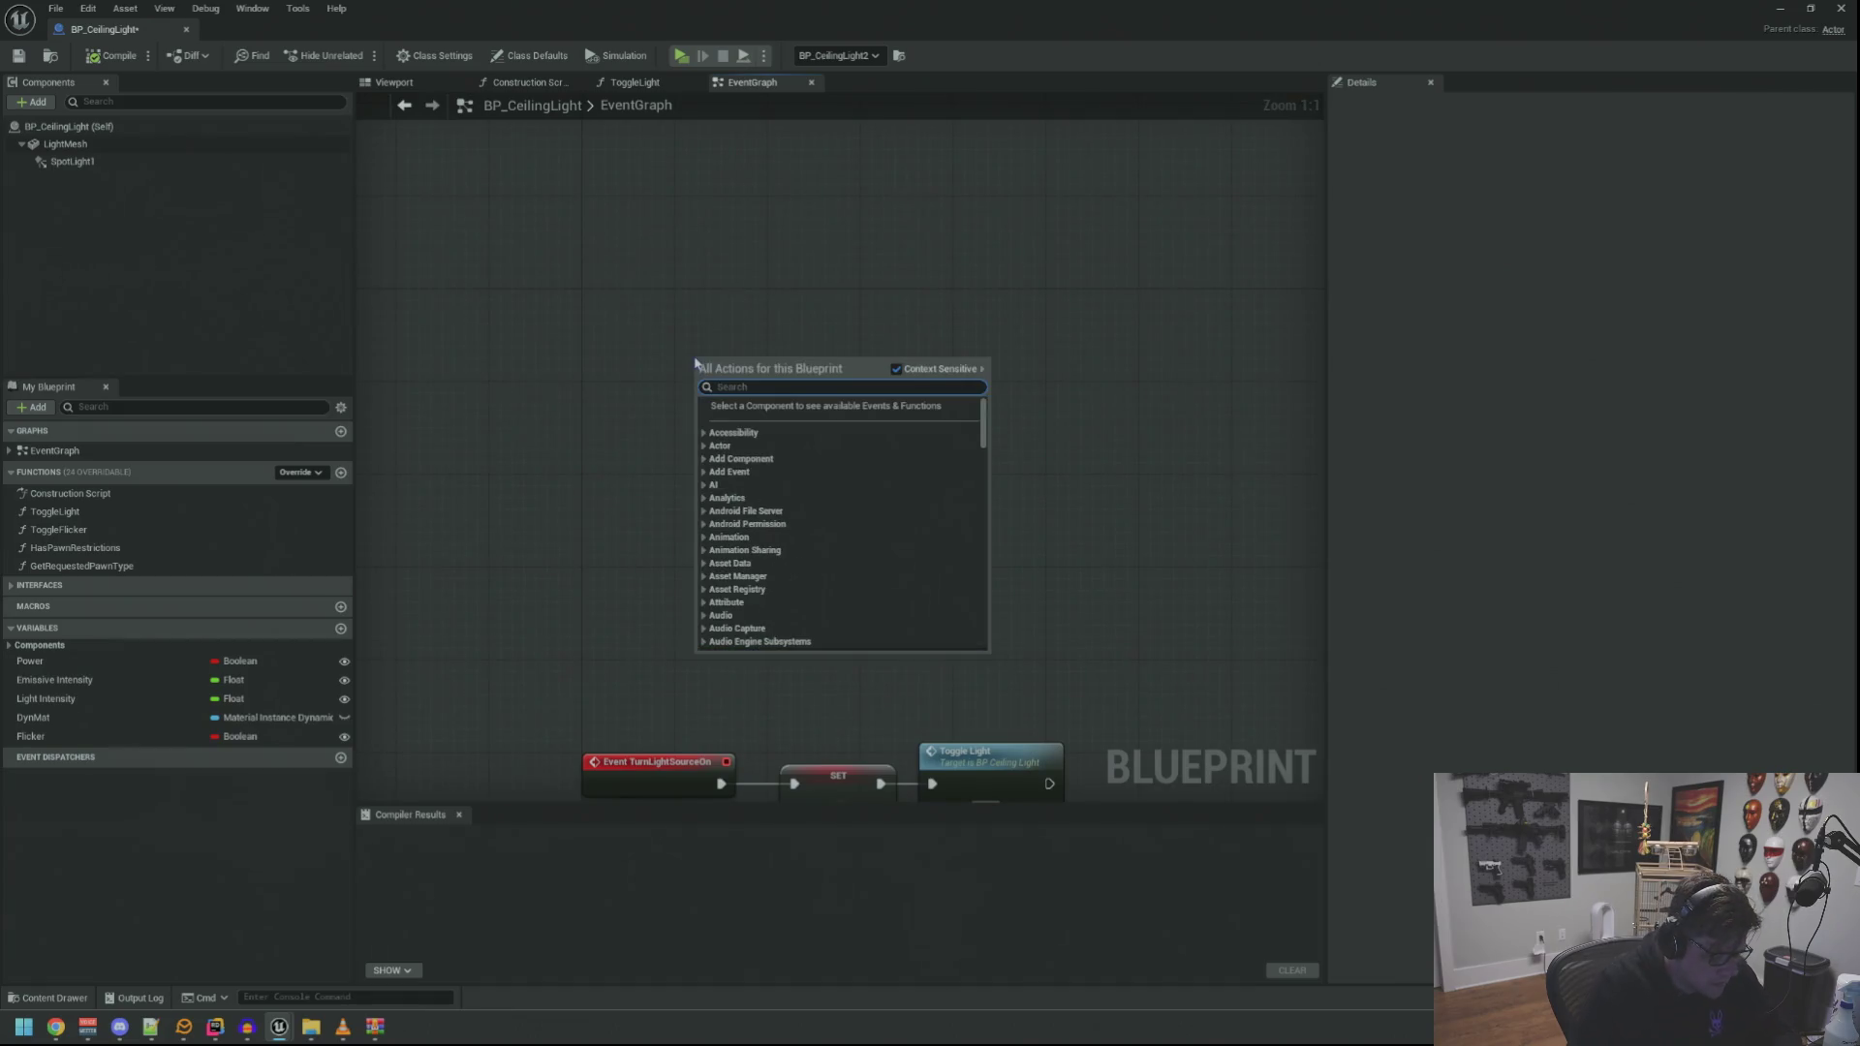
text(begin p)
key(Return)
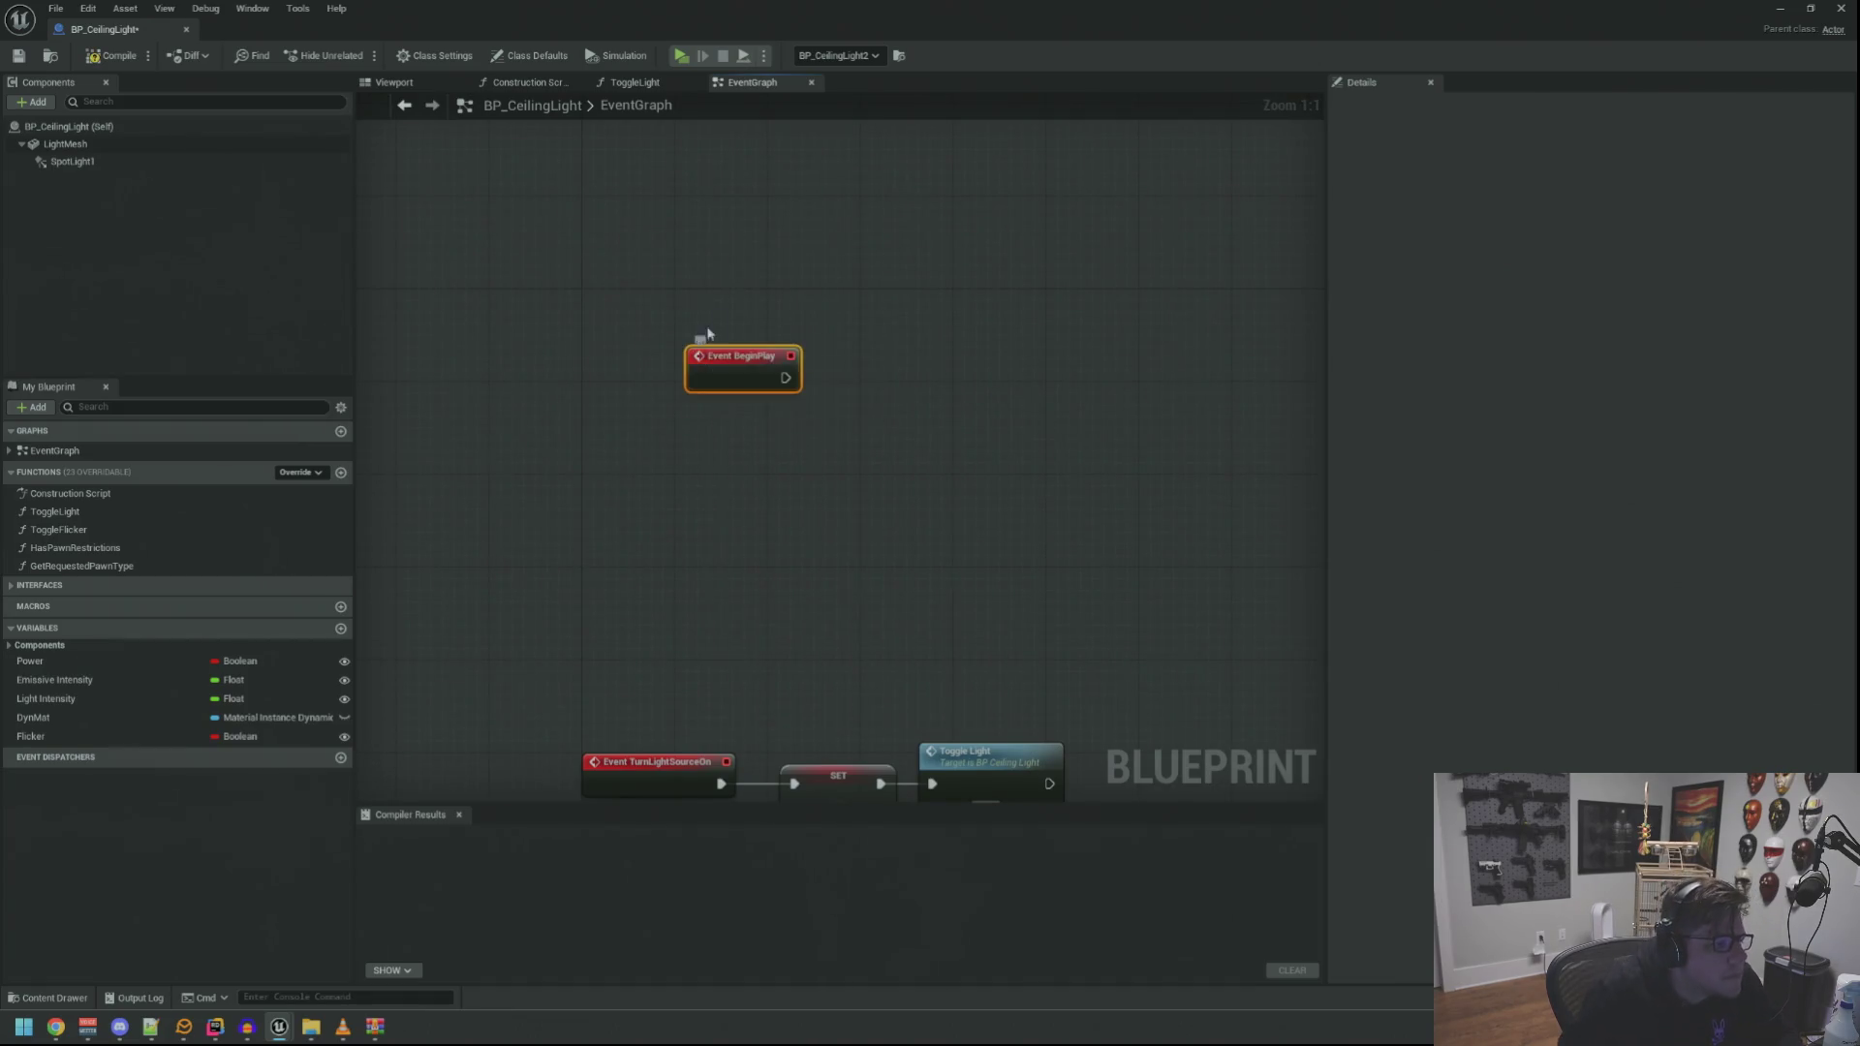
drag(749, 352, 651, 304)
drag(769, 378, 710, 432)
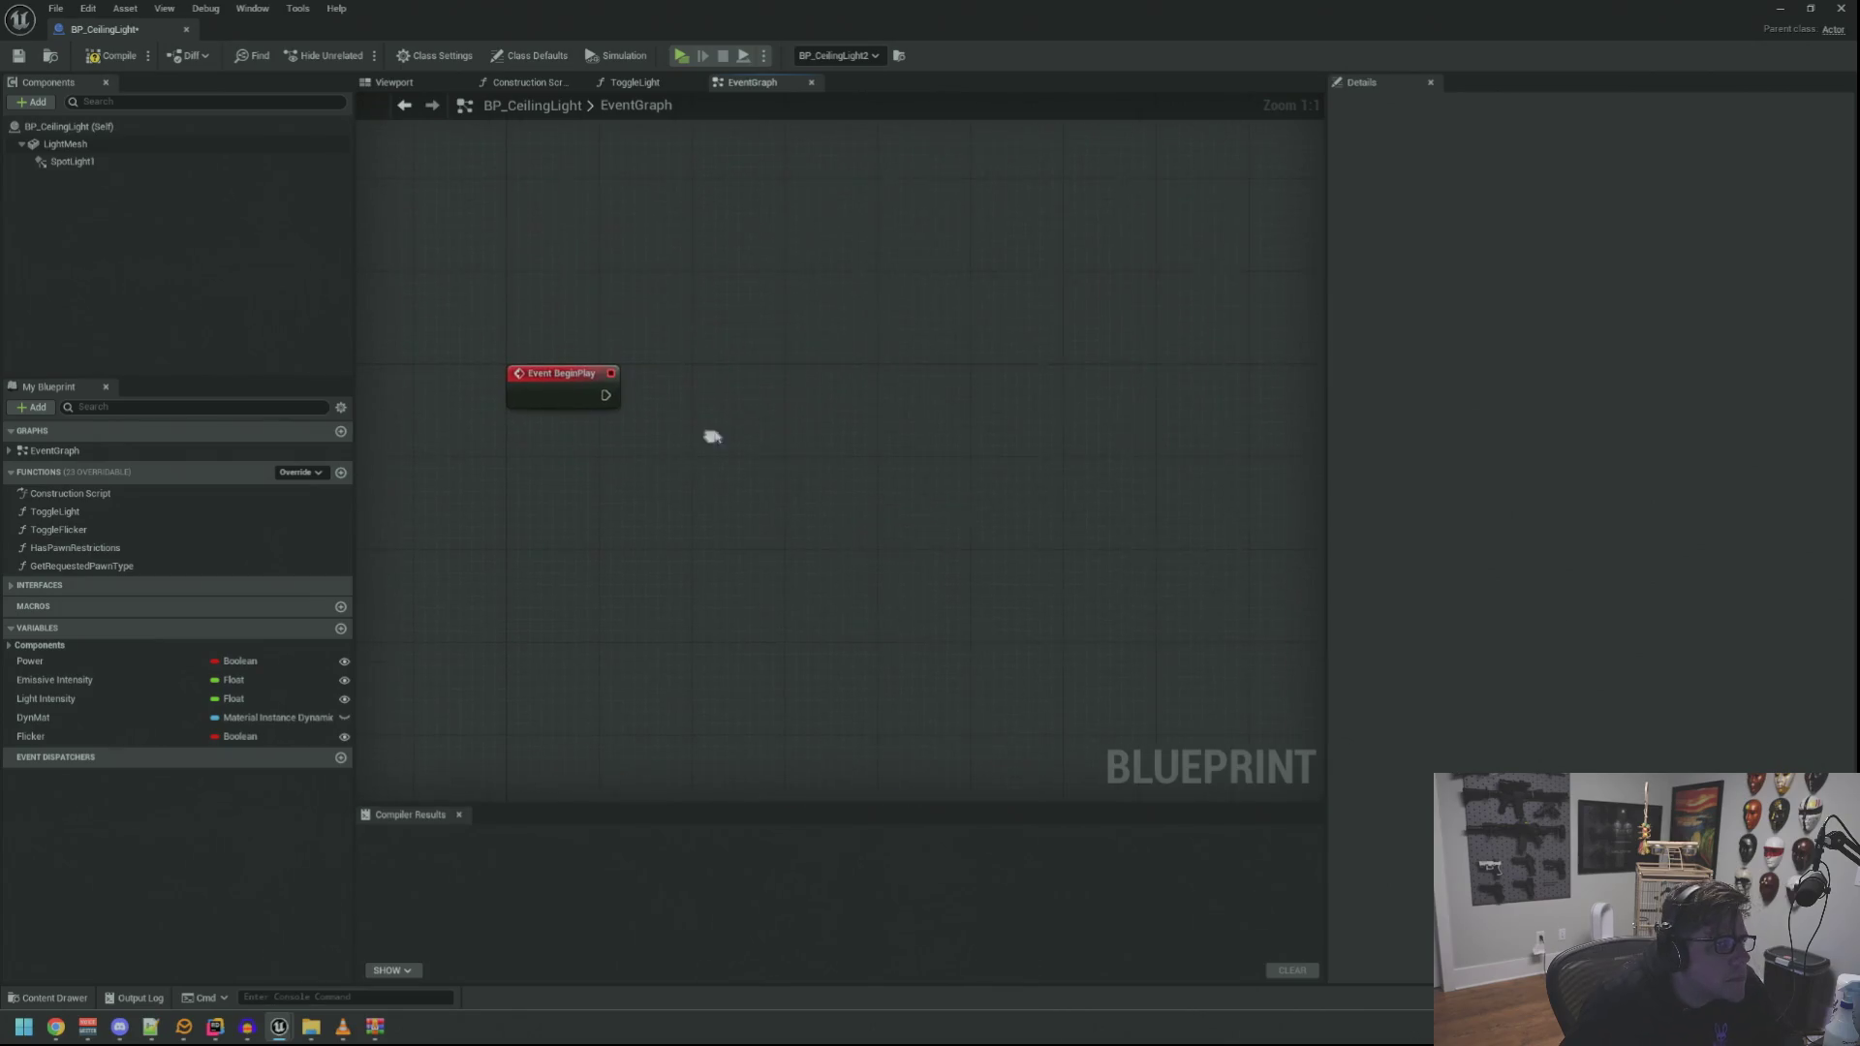
Add a Listen for Gameplay Messages node driven by Event BeginPlay's exec output
right_click(823, 414)
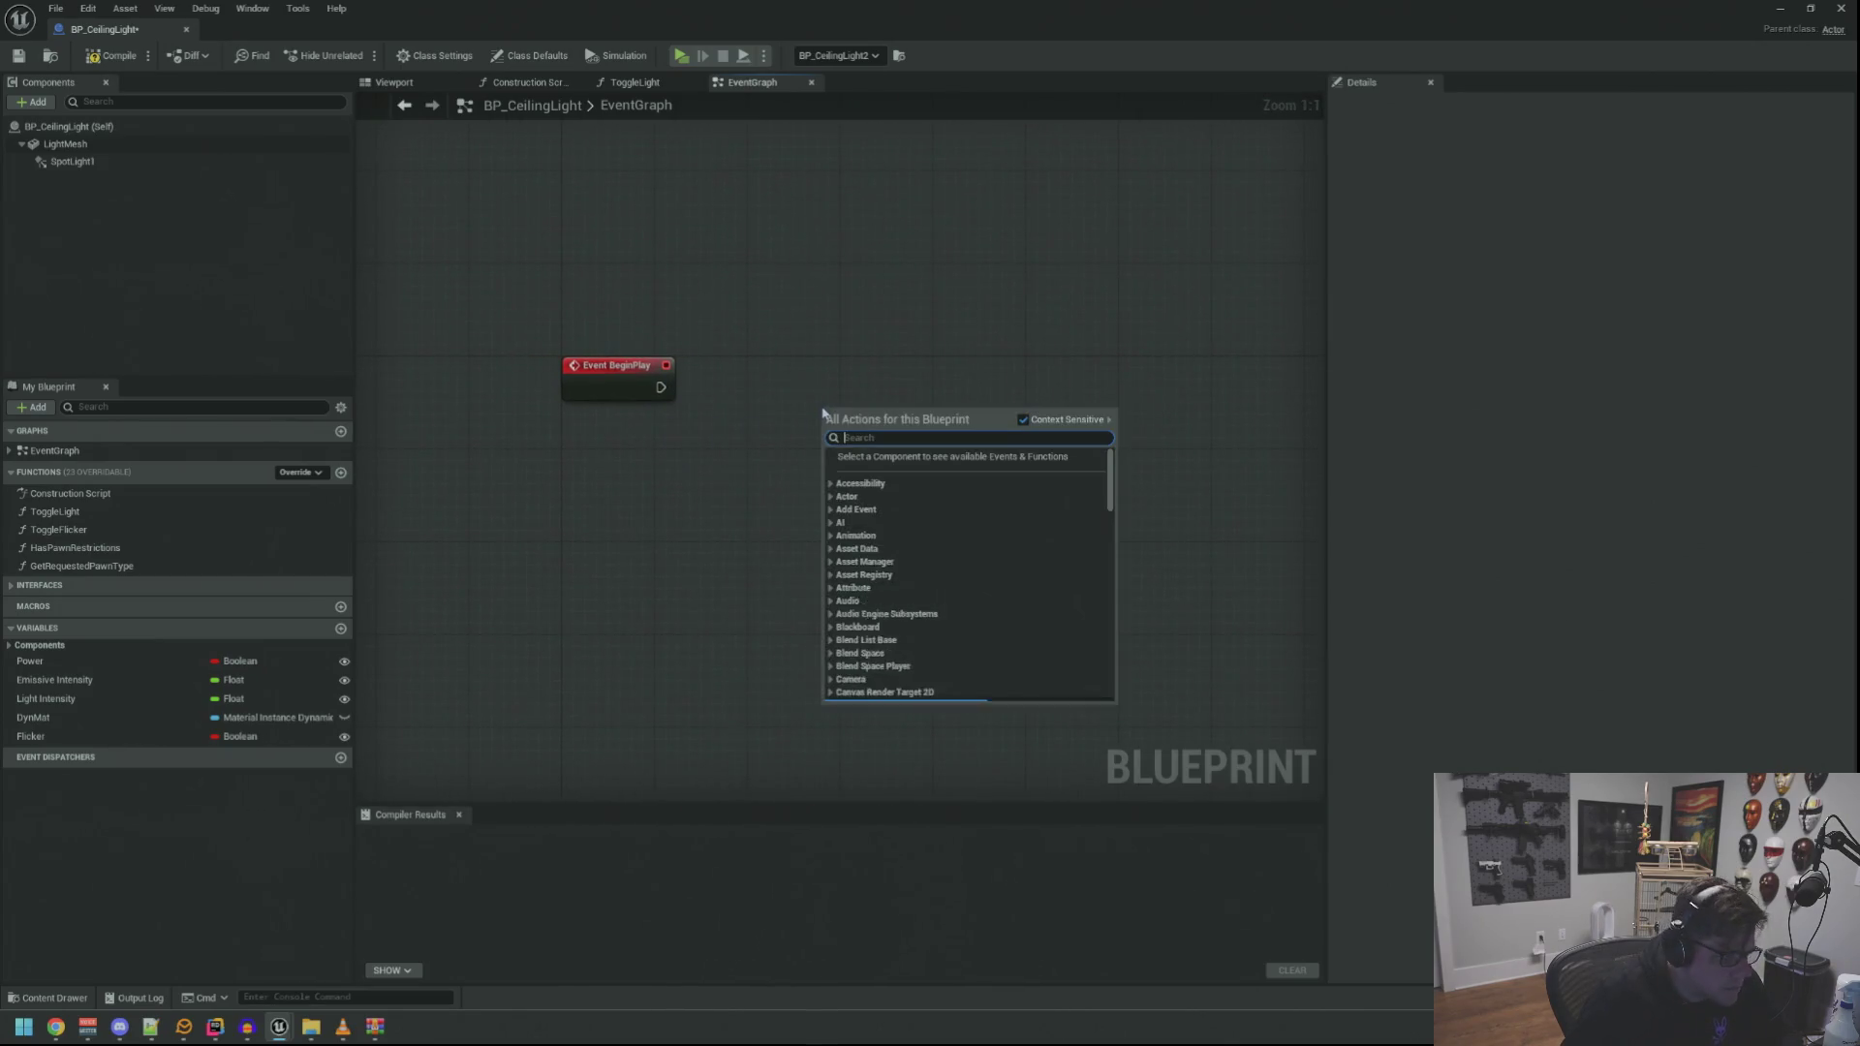
text(lsiten)
key(BackSpace)
key(BackSpace)
key(BackSpace)
text(listen for)
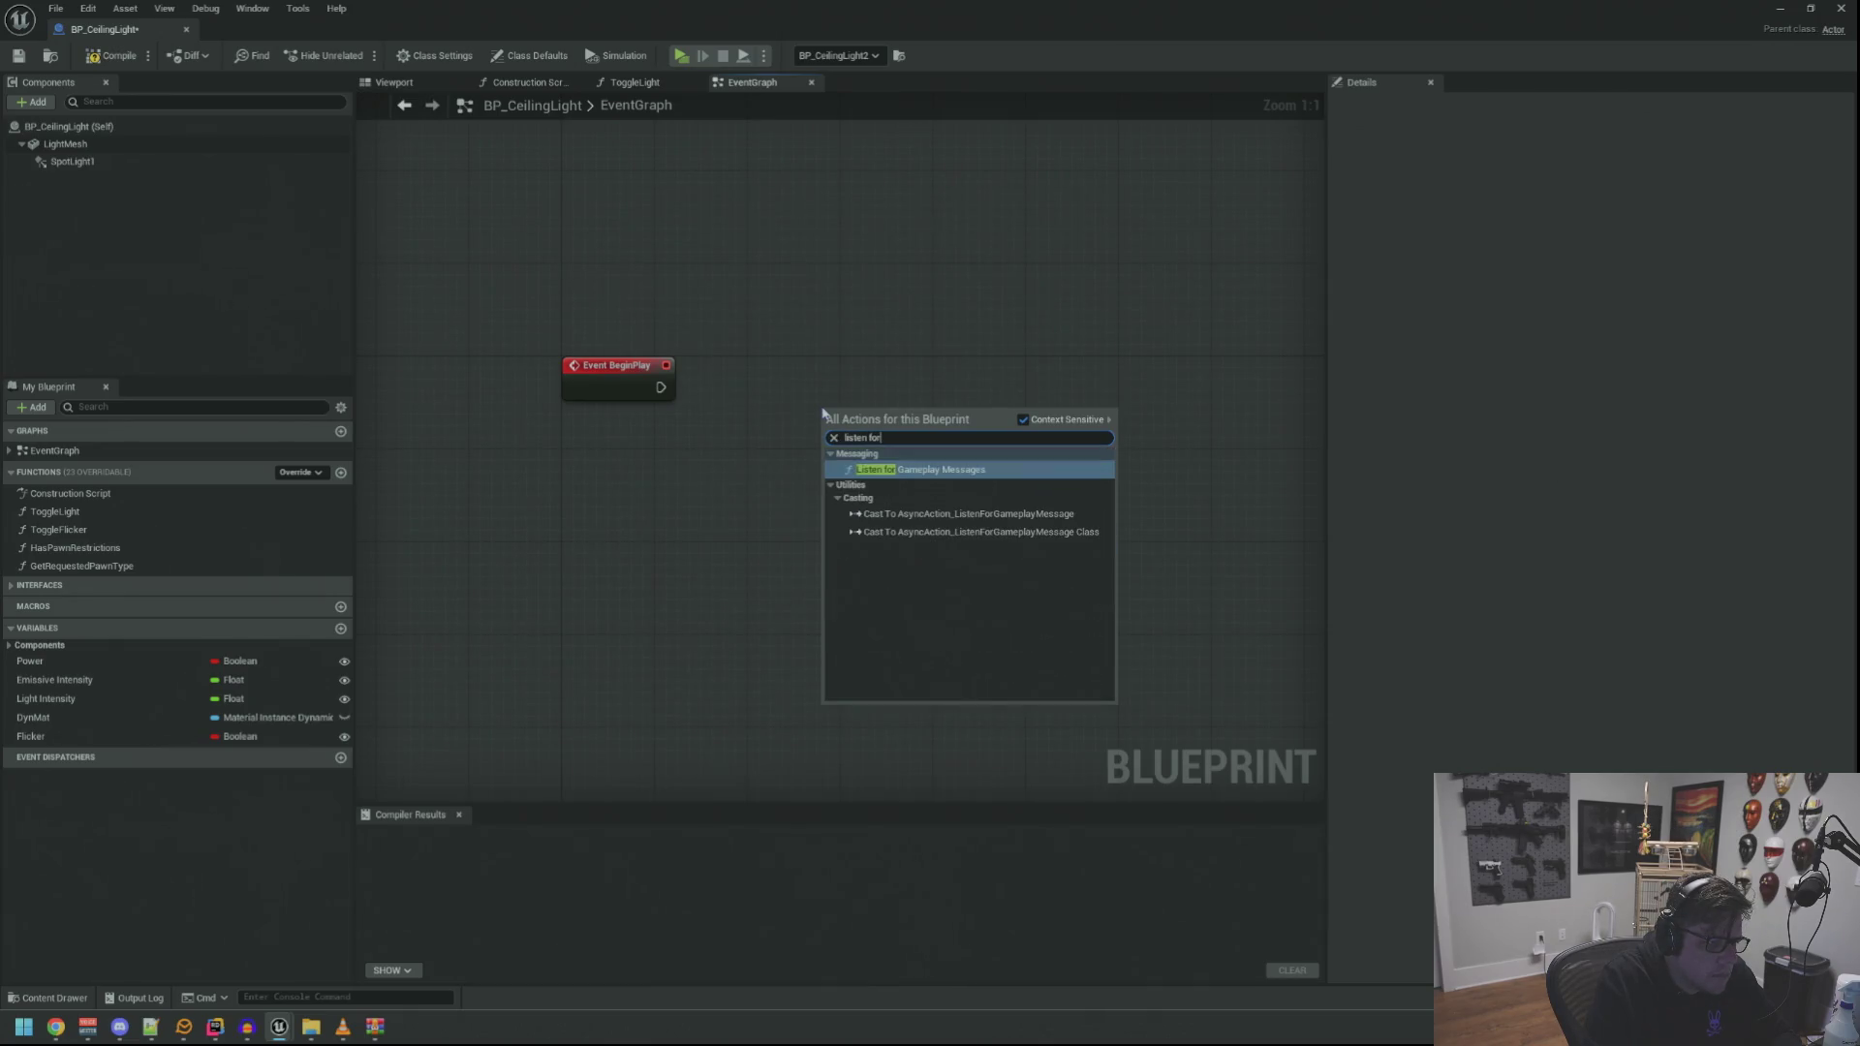
key(Return)
mouse_move(663, 391)
mouse_down()
mouse_move(830, 437)
mouse_move(801, 353)
mouse_move(779, 365)
mouse_up()
click(395, 82)
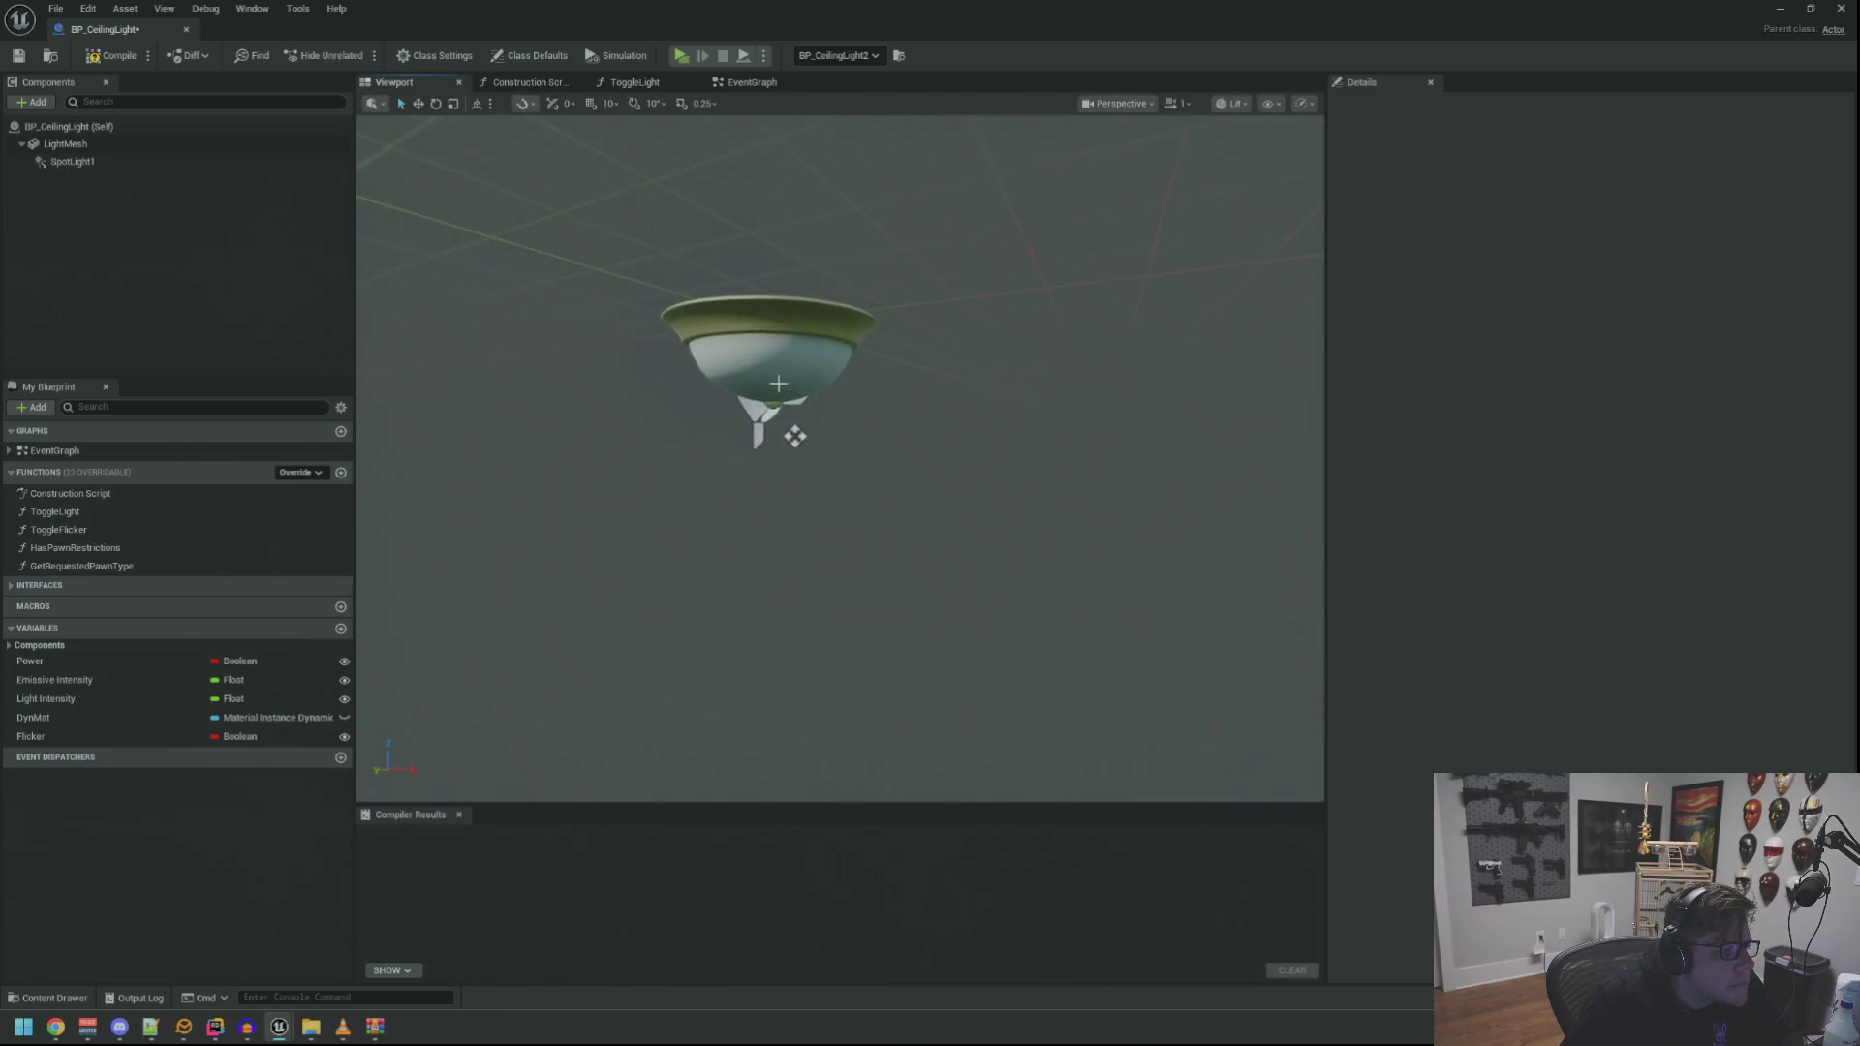
Compile, then add an SFX_BulbOut audio component under LightMesh
click(111, 55)
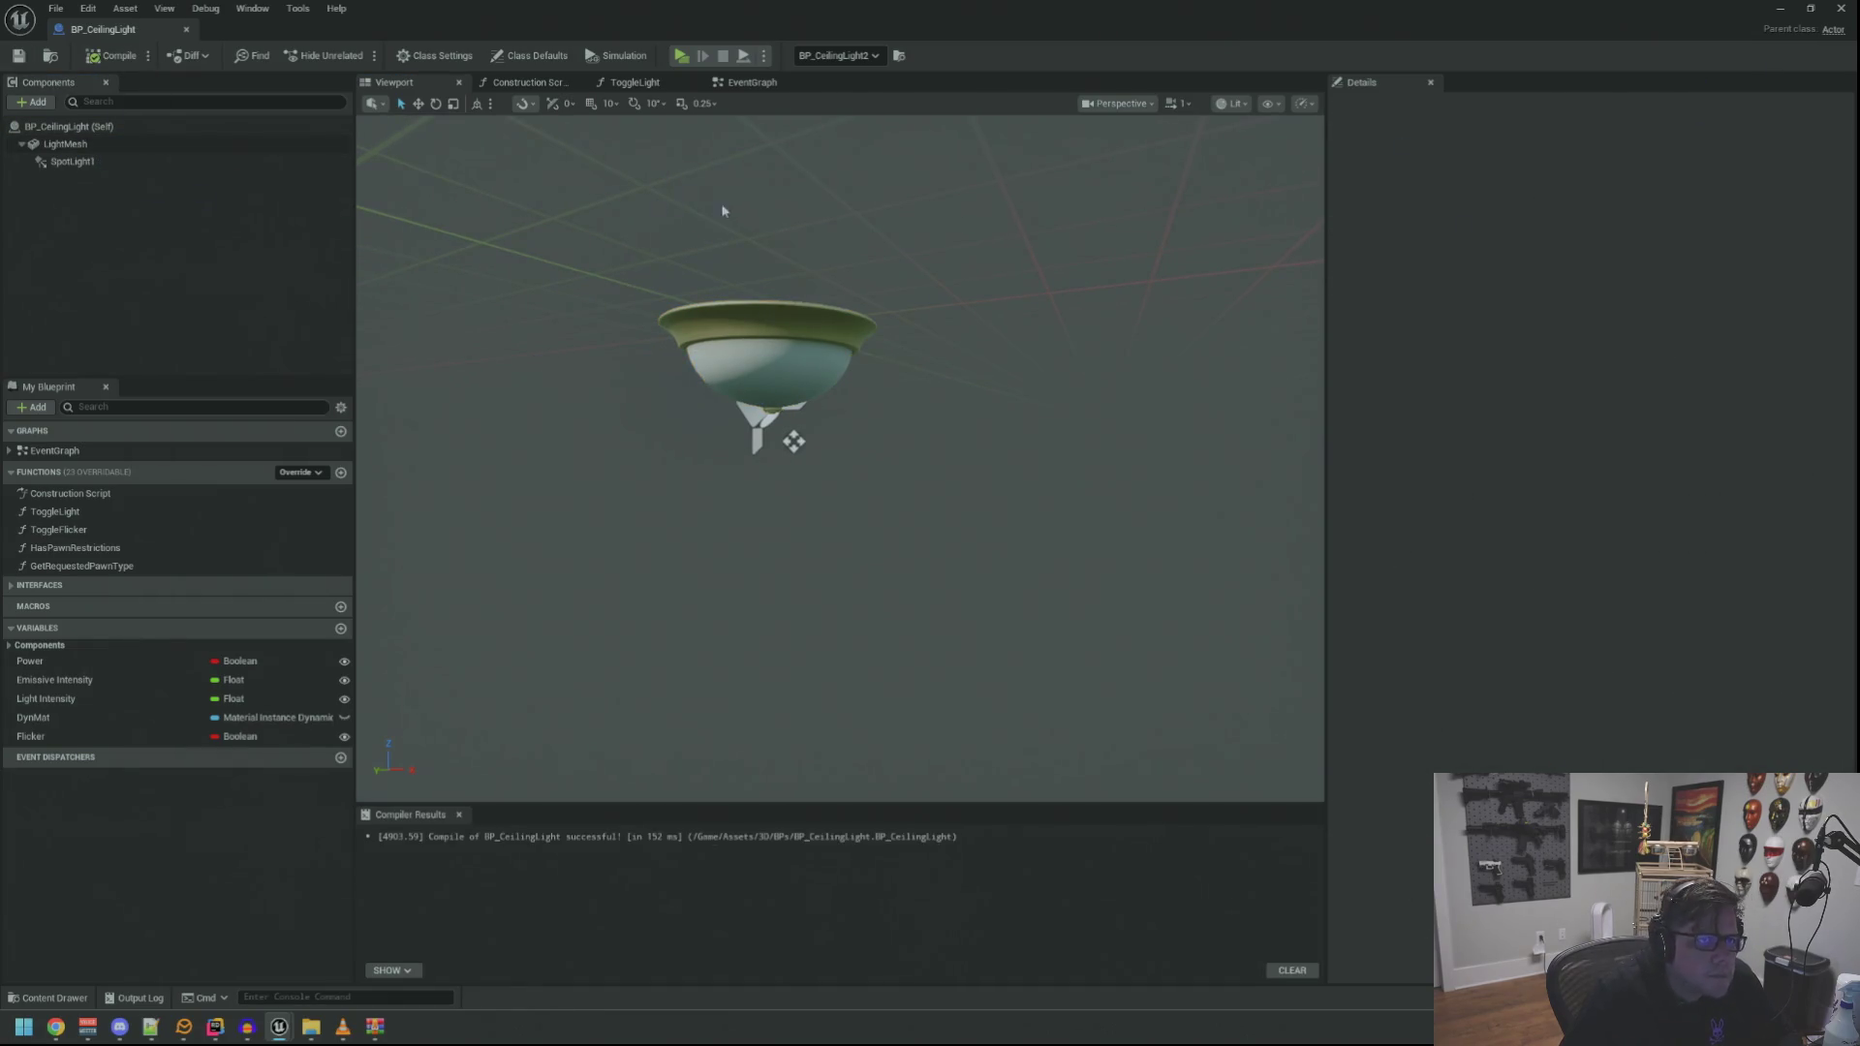
click(73, 161)
click(65, 143)
click(114, 127)
click(111, 144)
click(46, 104)
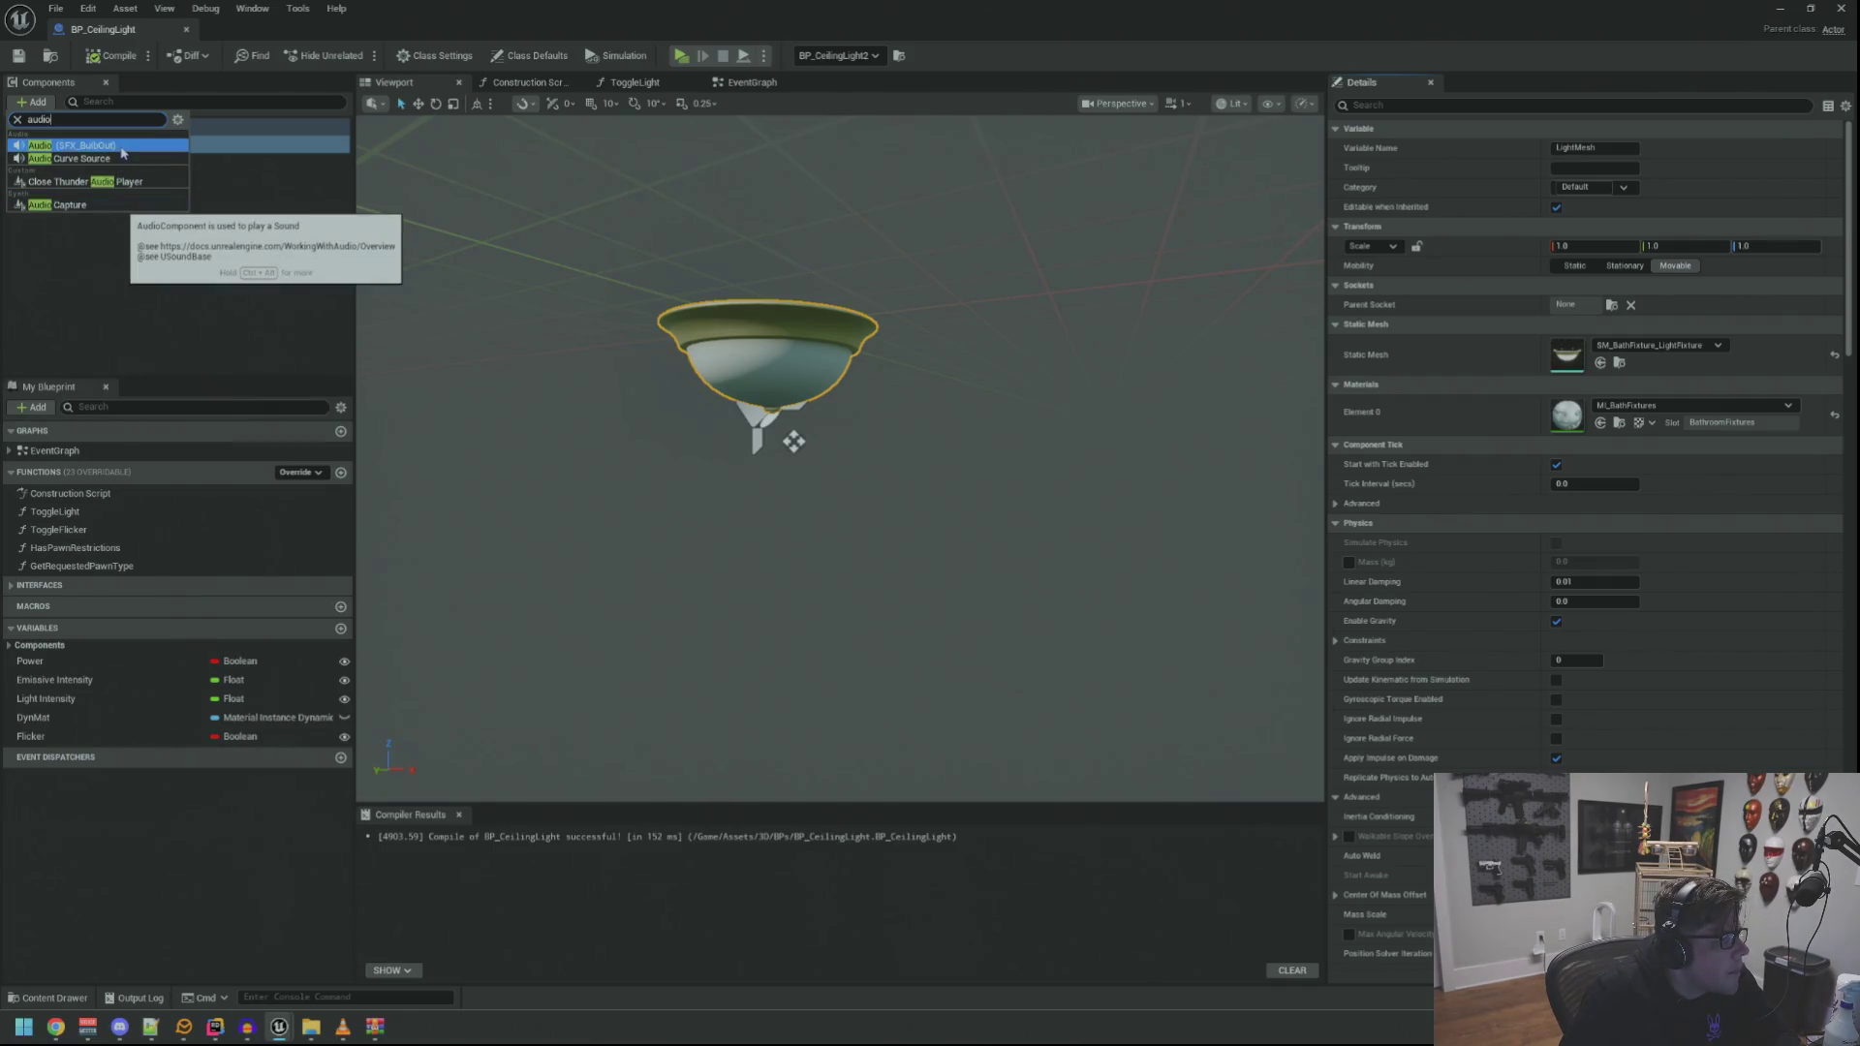
click(122, 146)
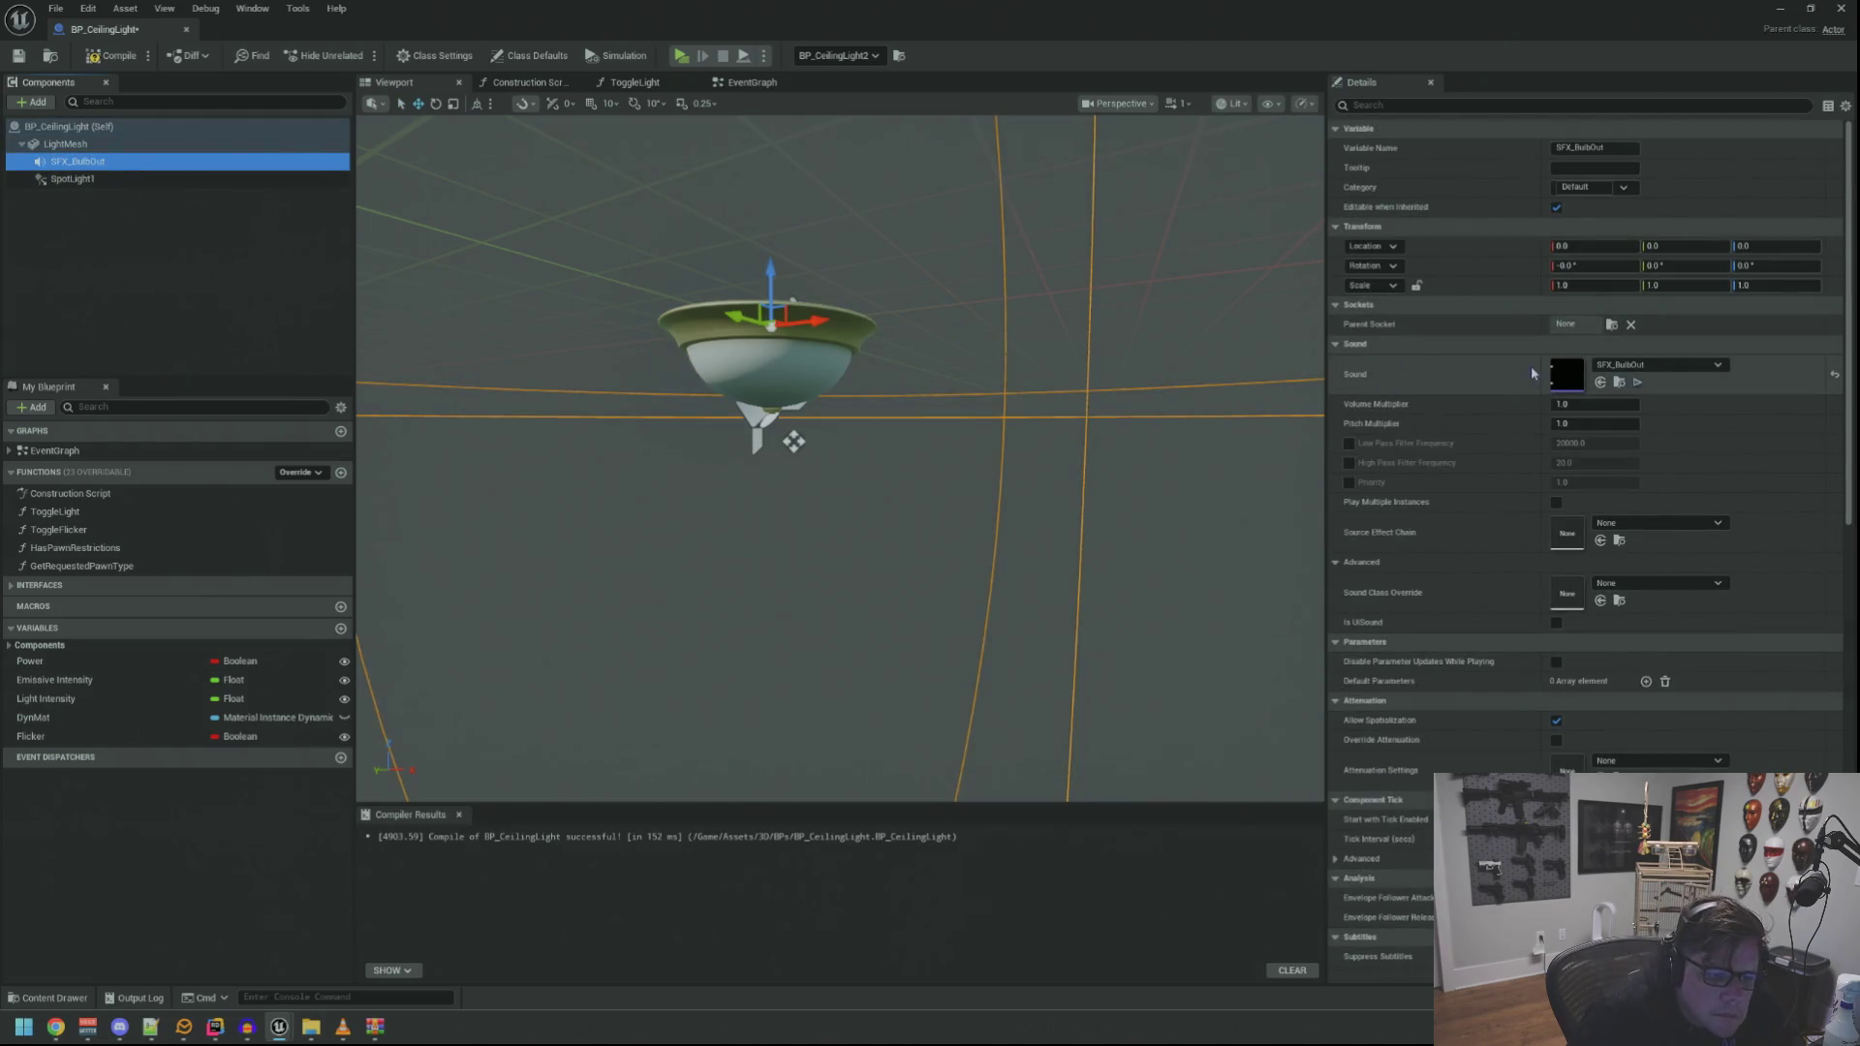
Turn off Auto Activate on the SFX_BulbOut component
click(1430, 112)
text(a)
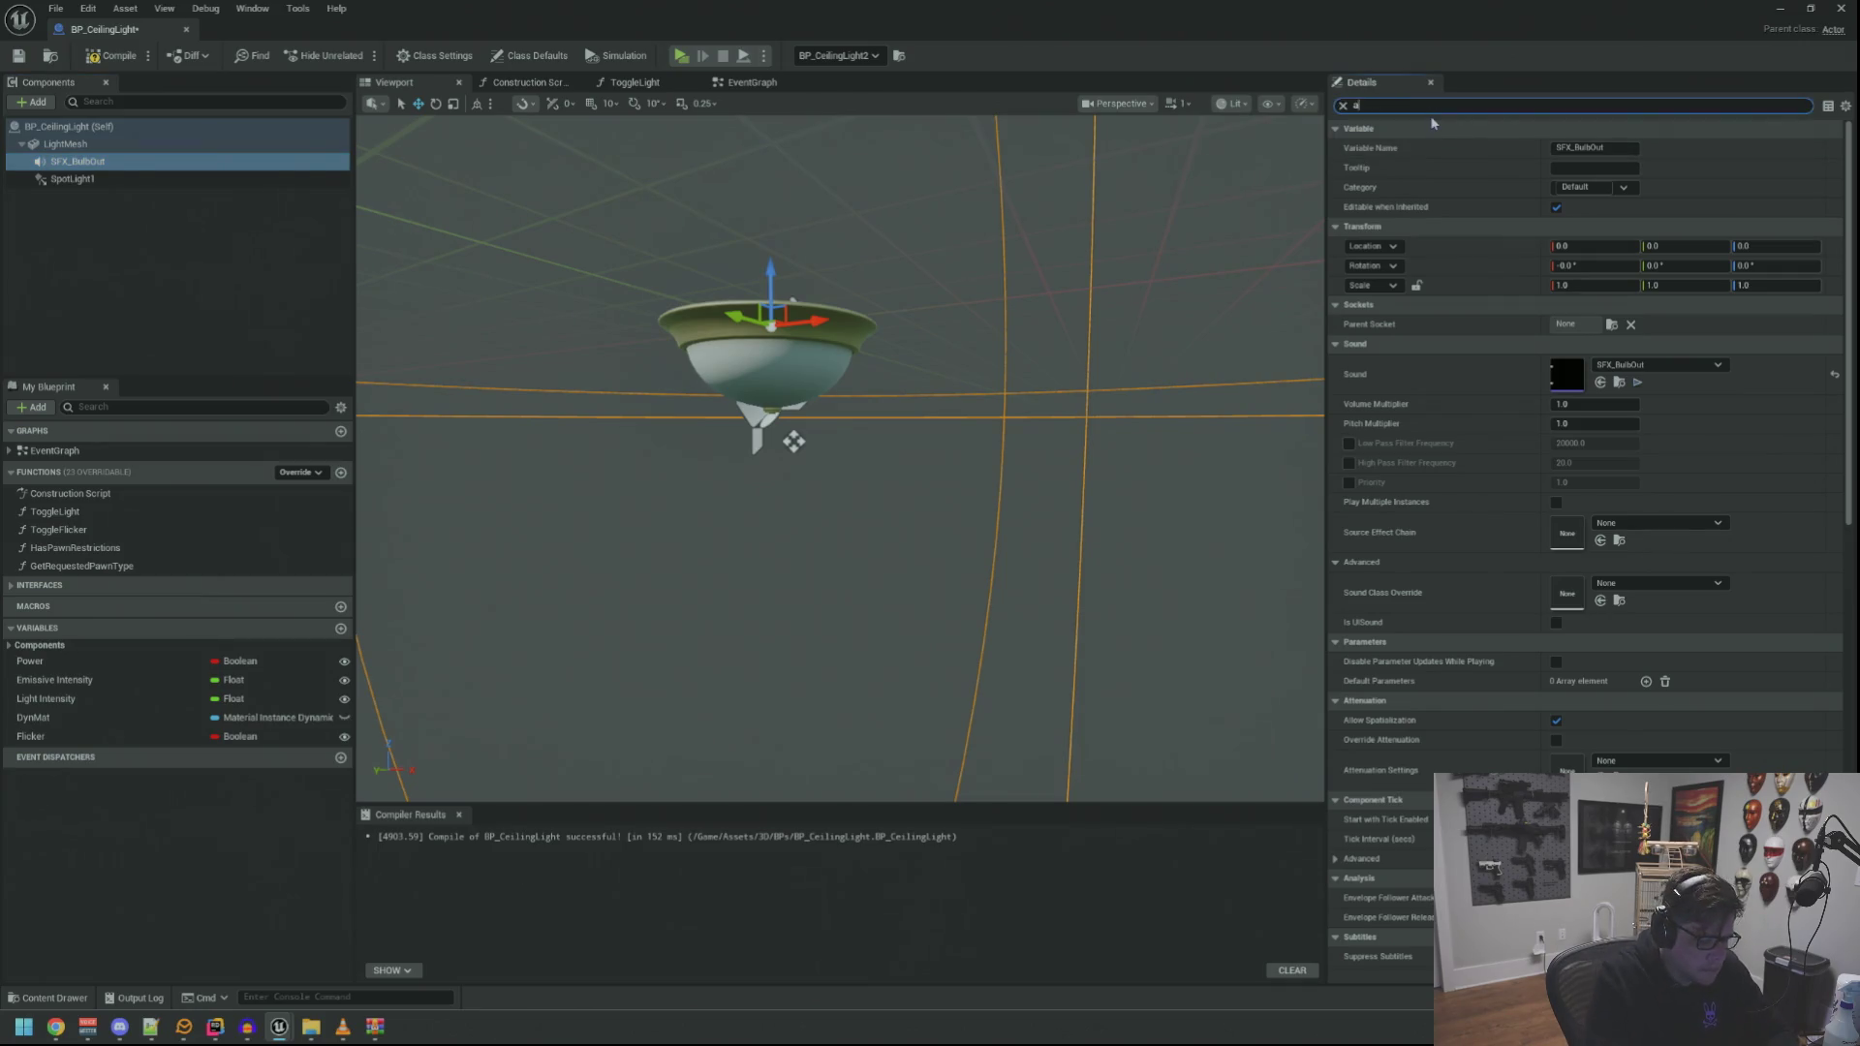
text(uto)
click(1561, 266)
click(150, 282)
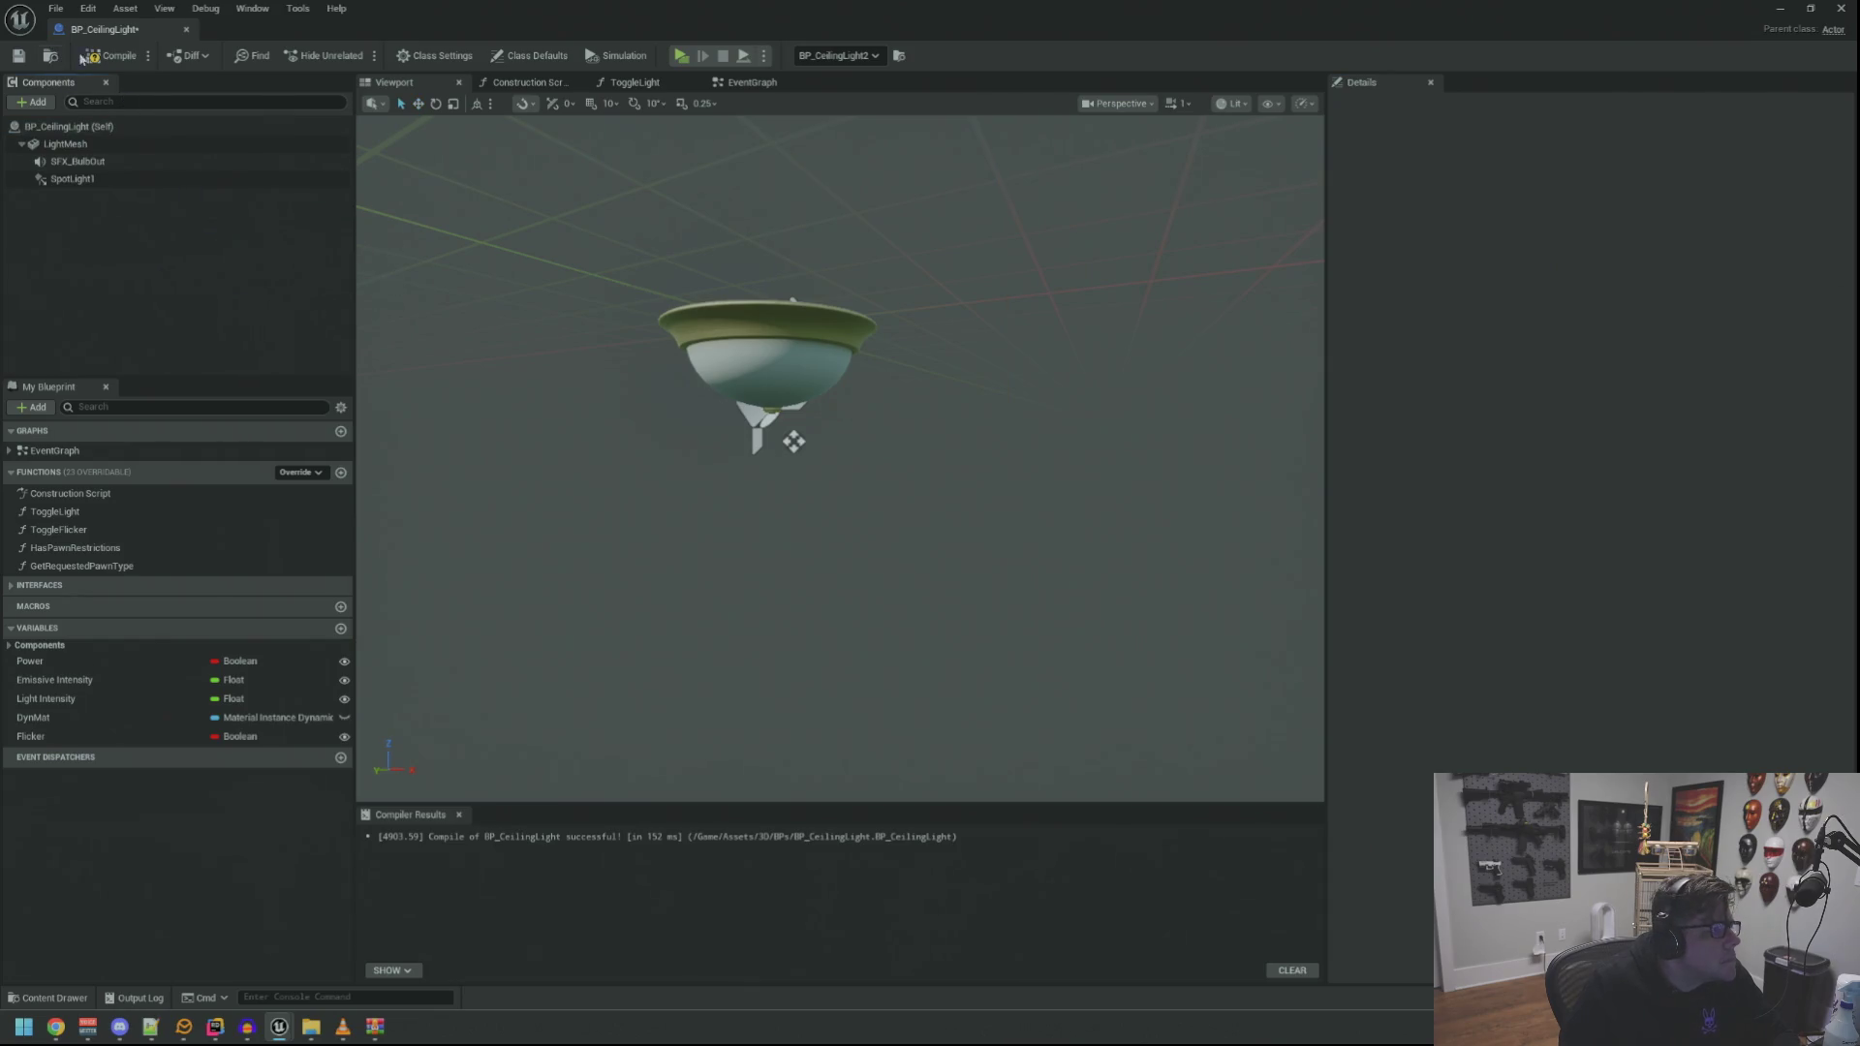
click(752, 83)
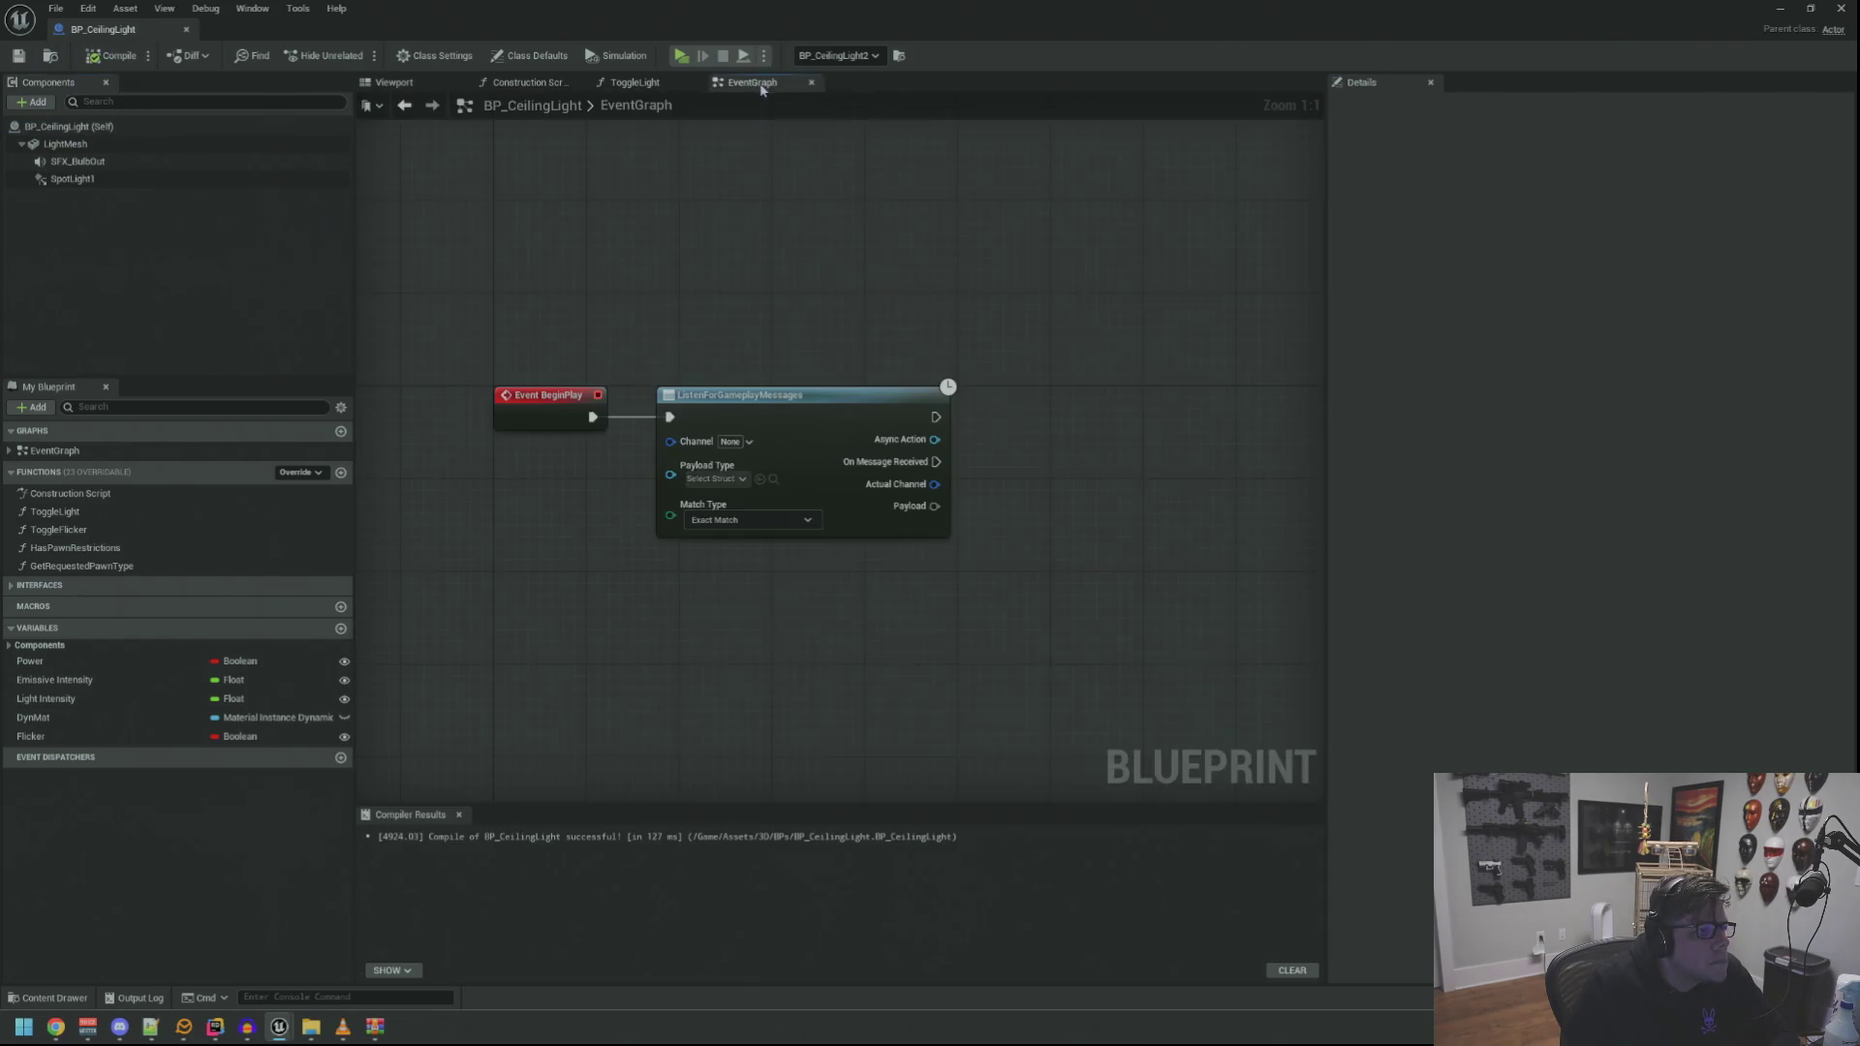
Set the listener's Channel tag to GamePlayMessage.Channel.Power
drag(717, 323, 685, 231)
click(698, 349)
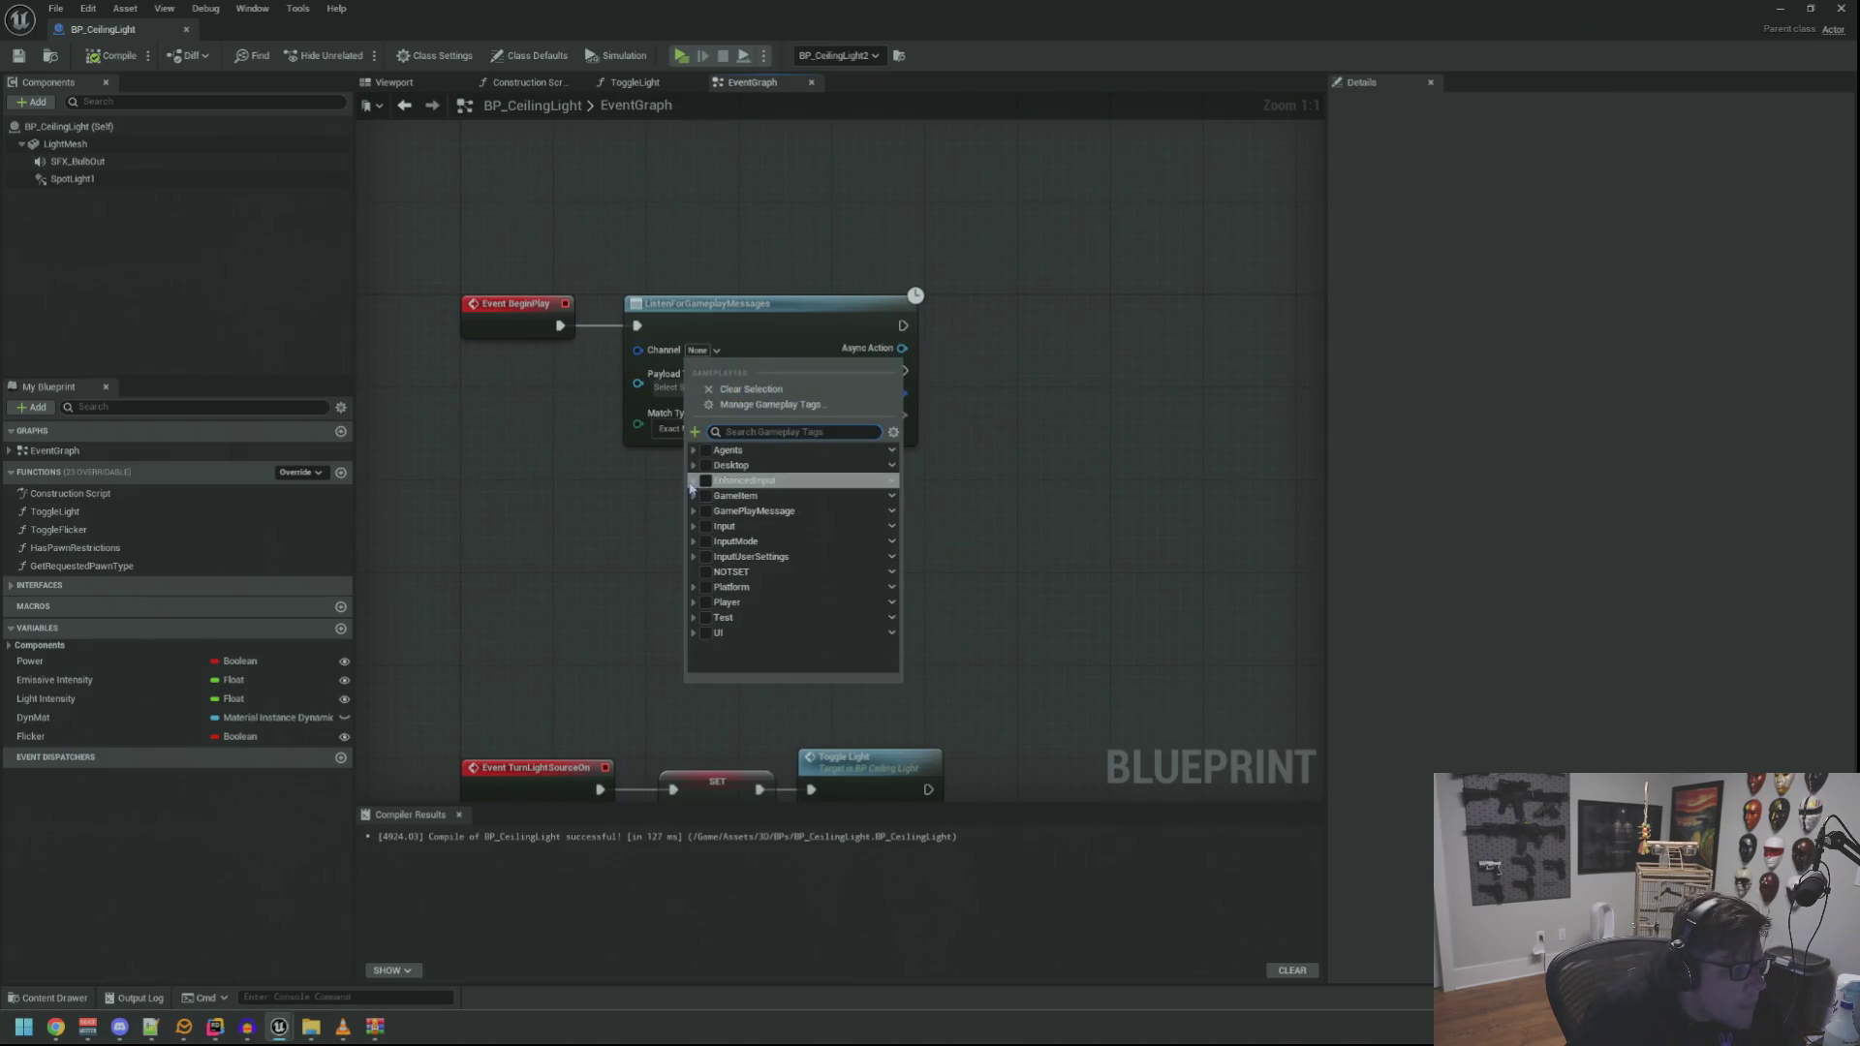
click(693, 510)
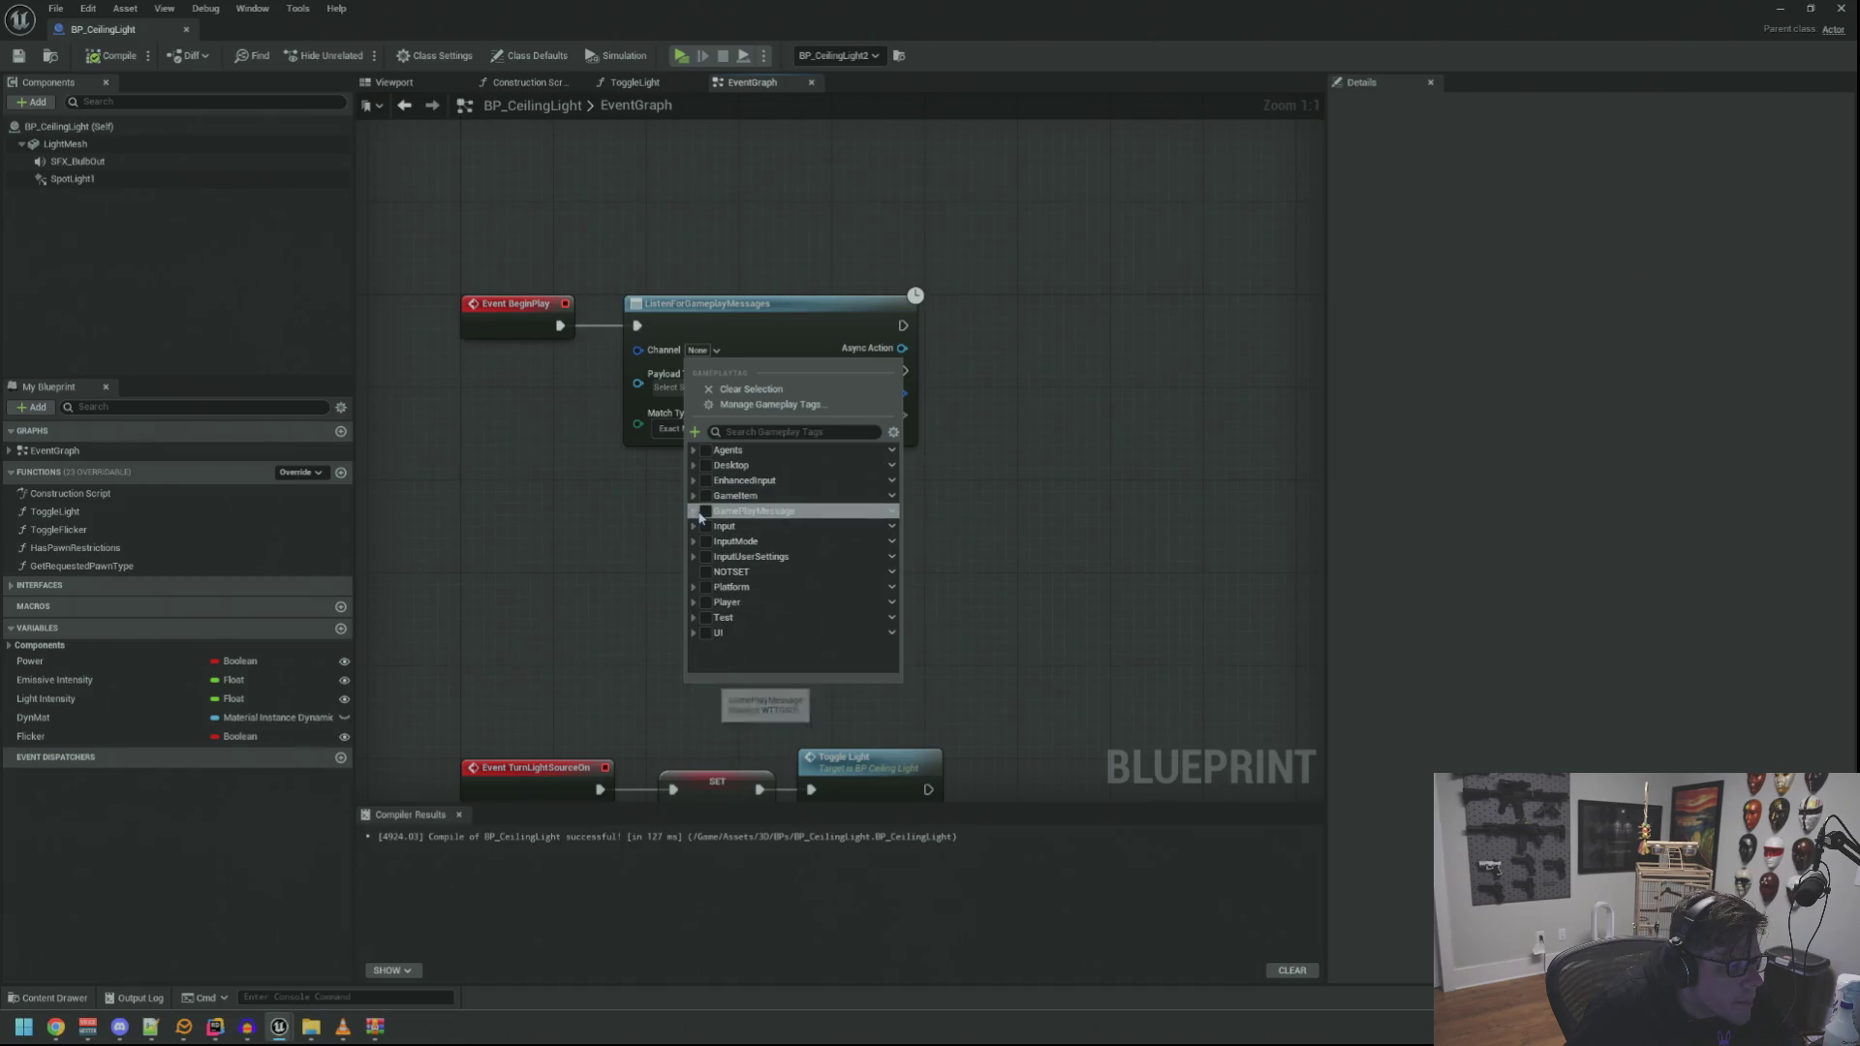
click(701, 528)
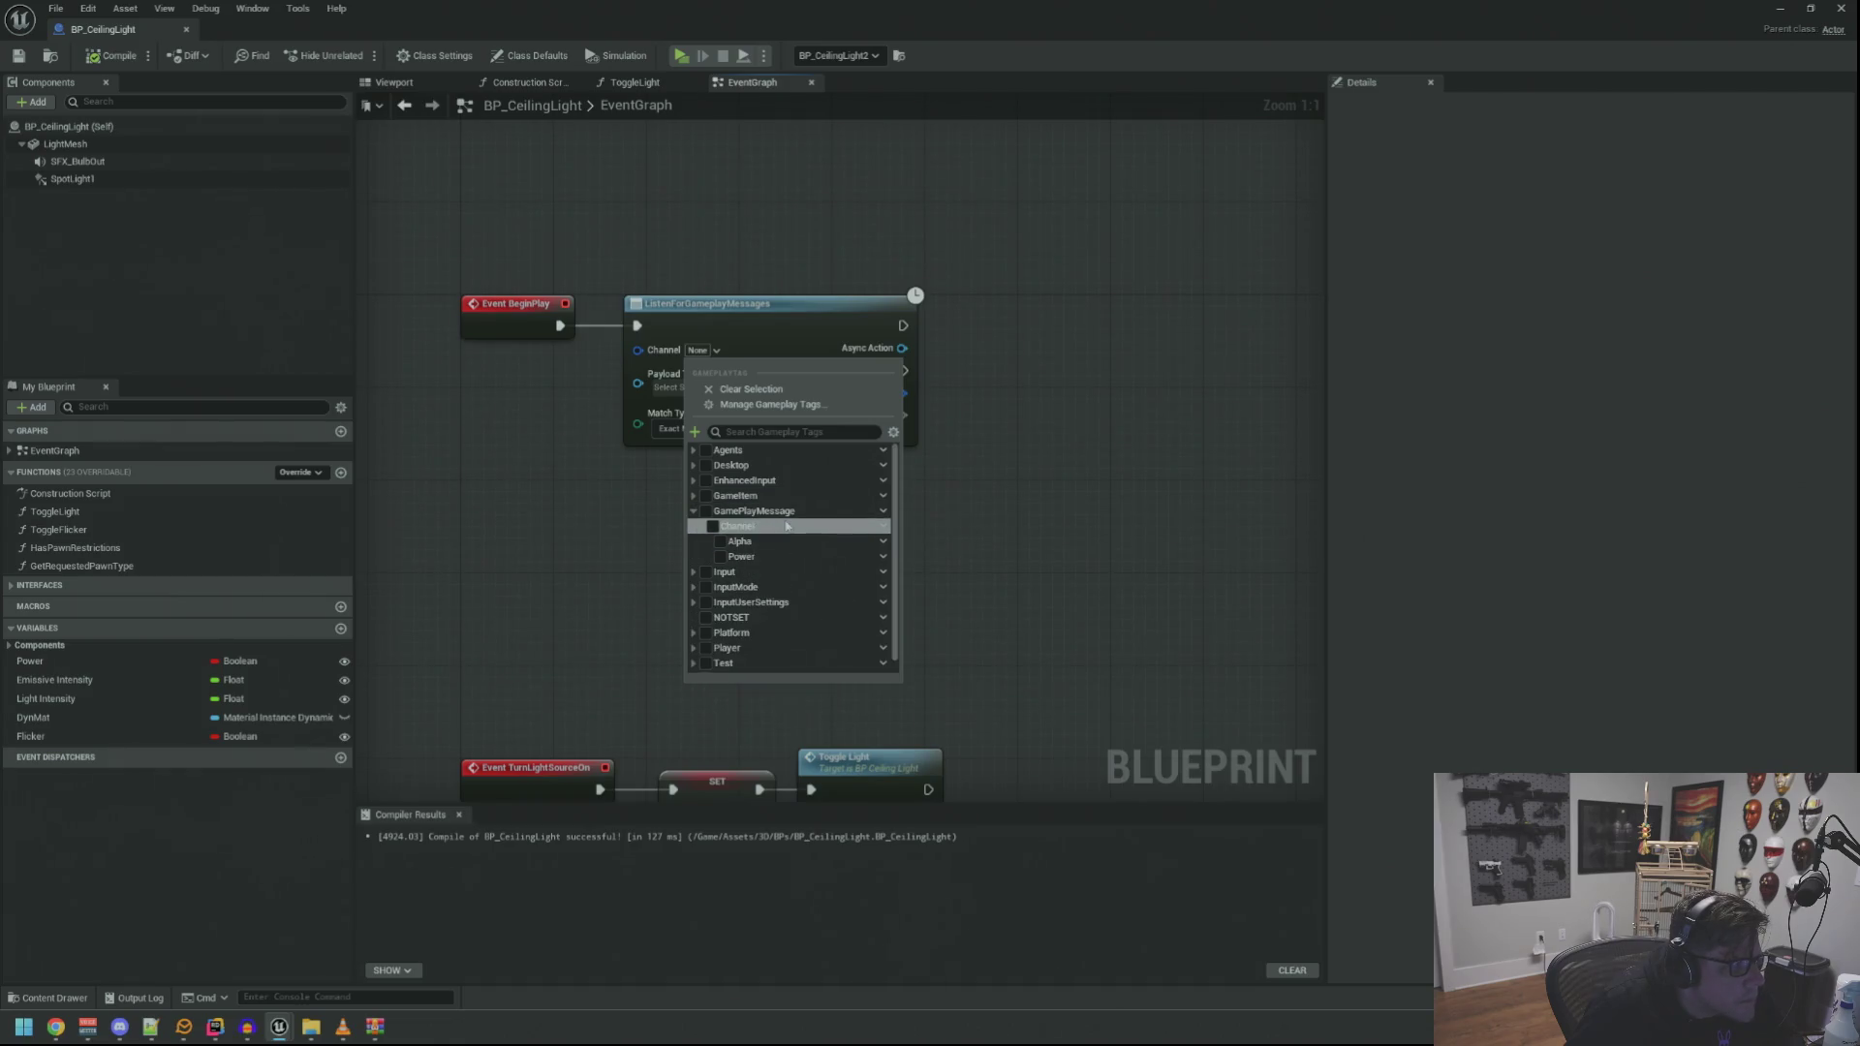
click(853, 558)
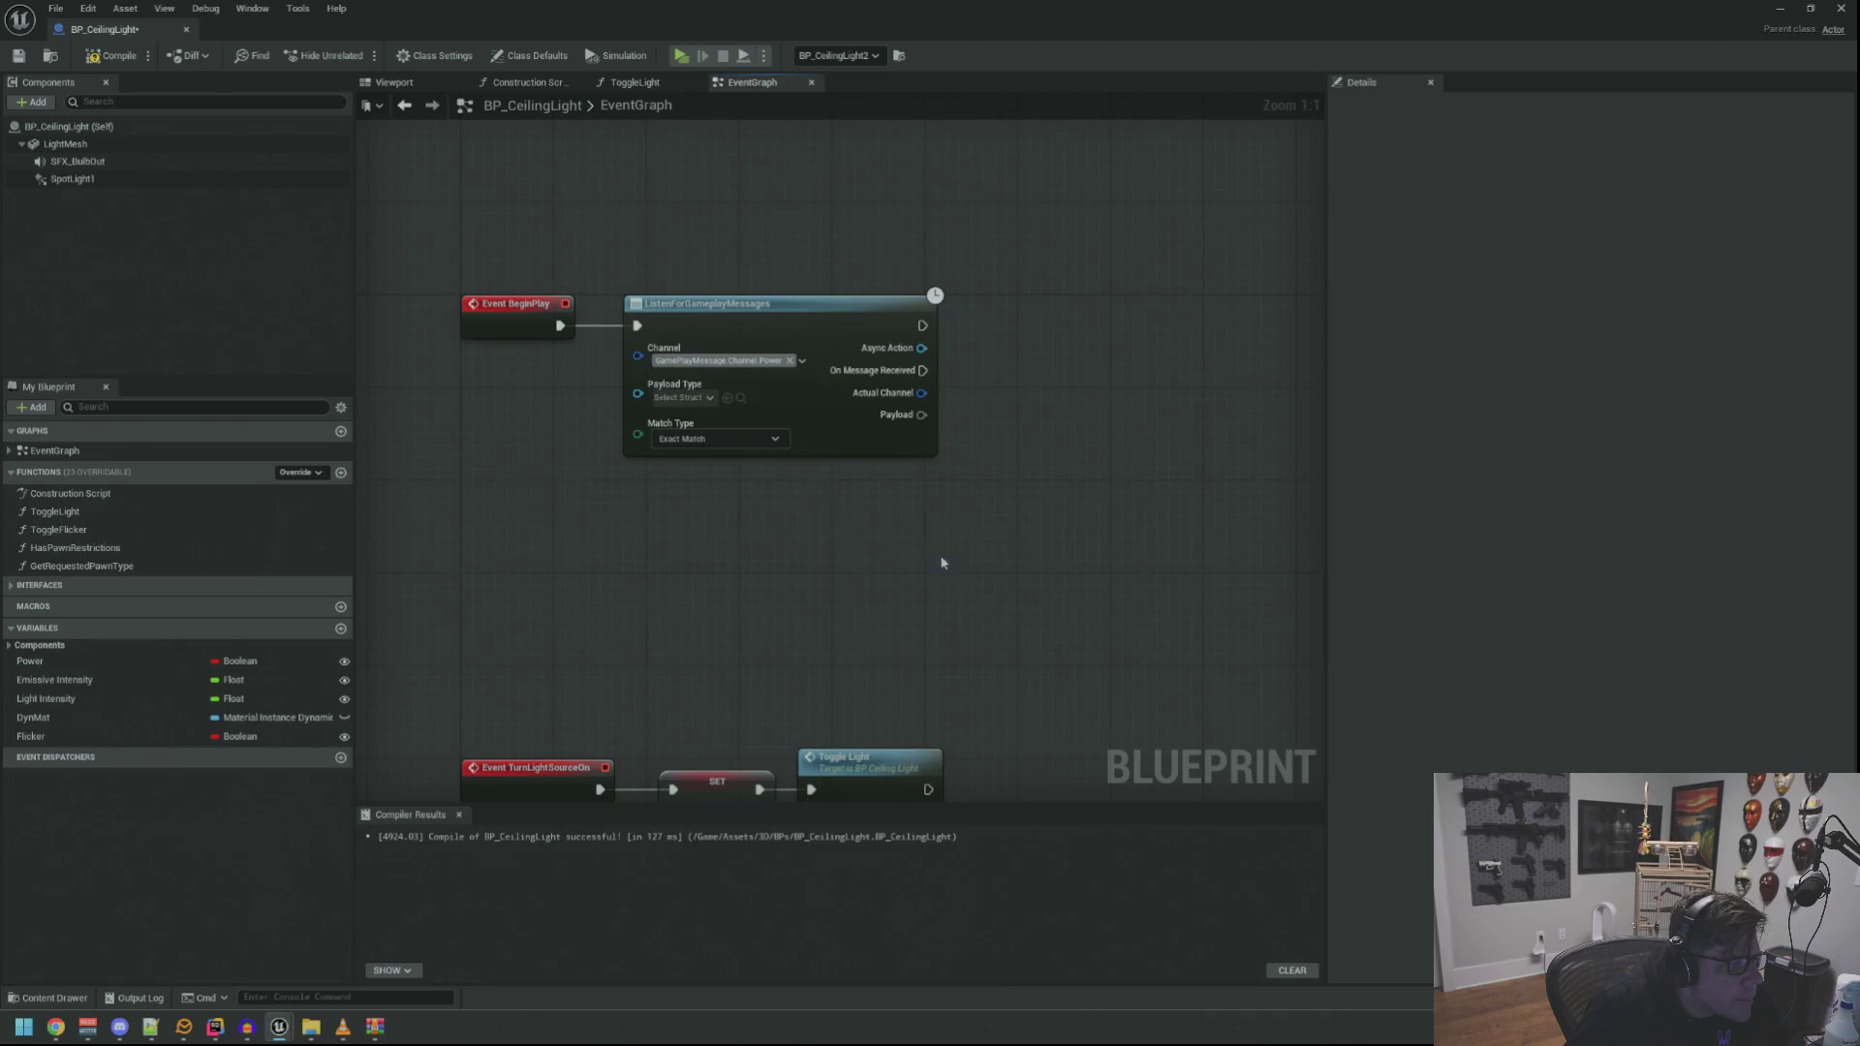
Set the listener's Payload Type to Update Power Status Pay Load
click(705, 415)
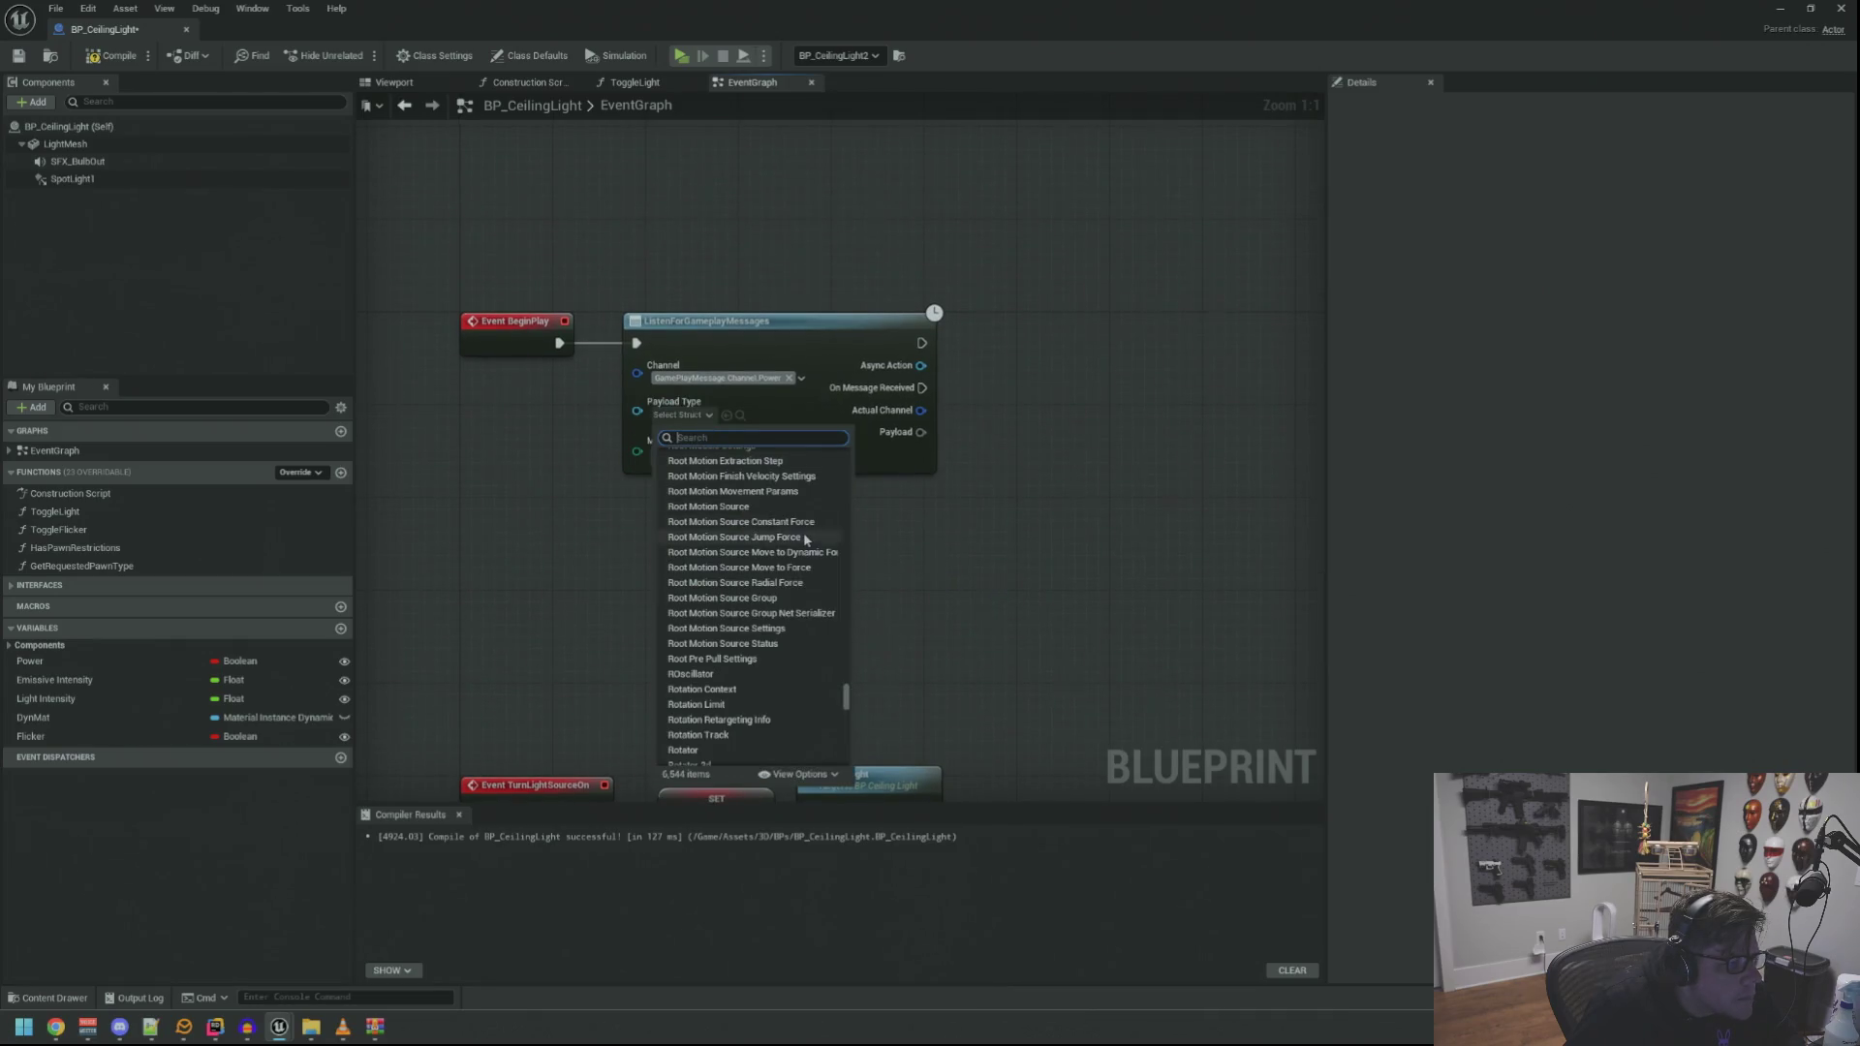
scroll(807, 533, up, 3)
text(power)
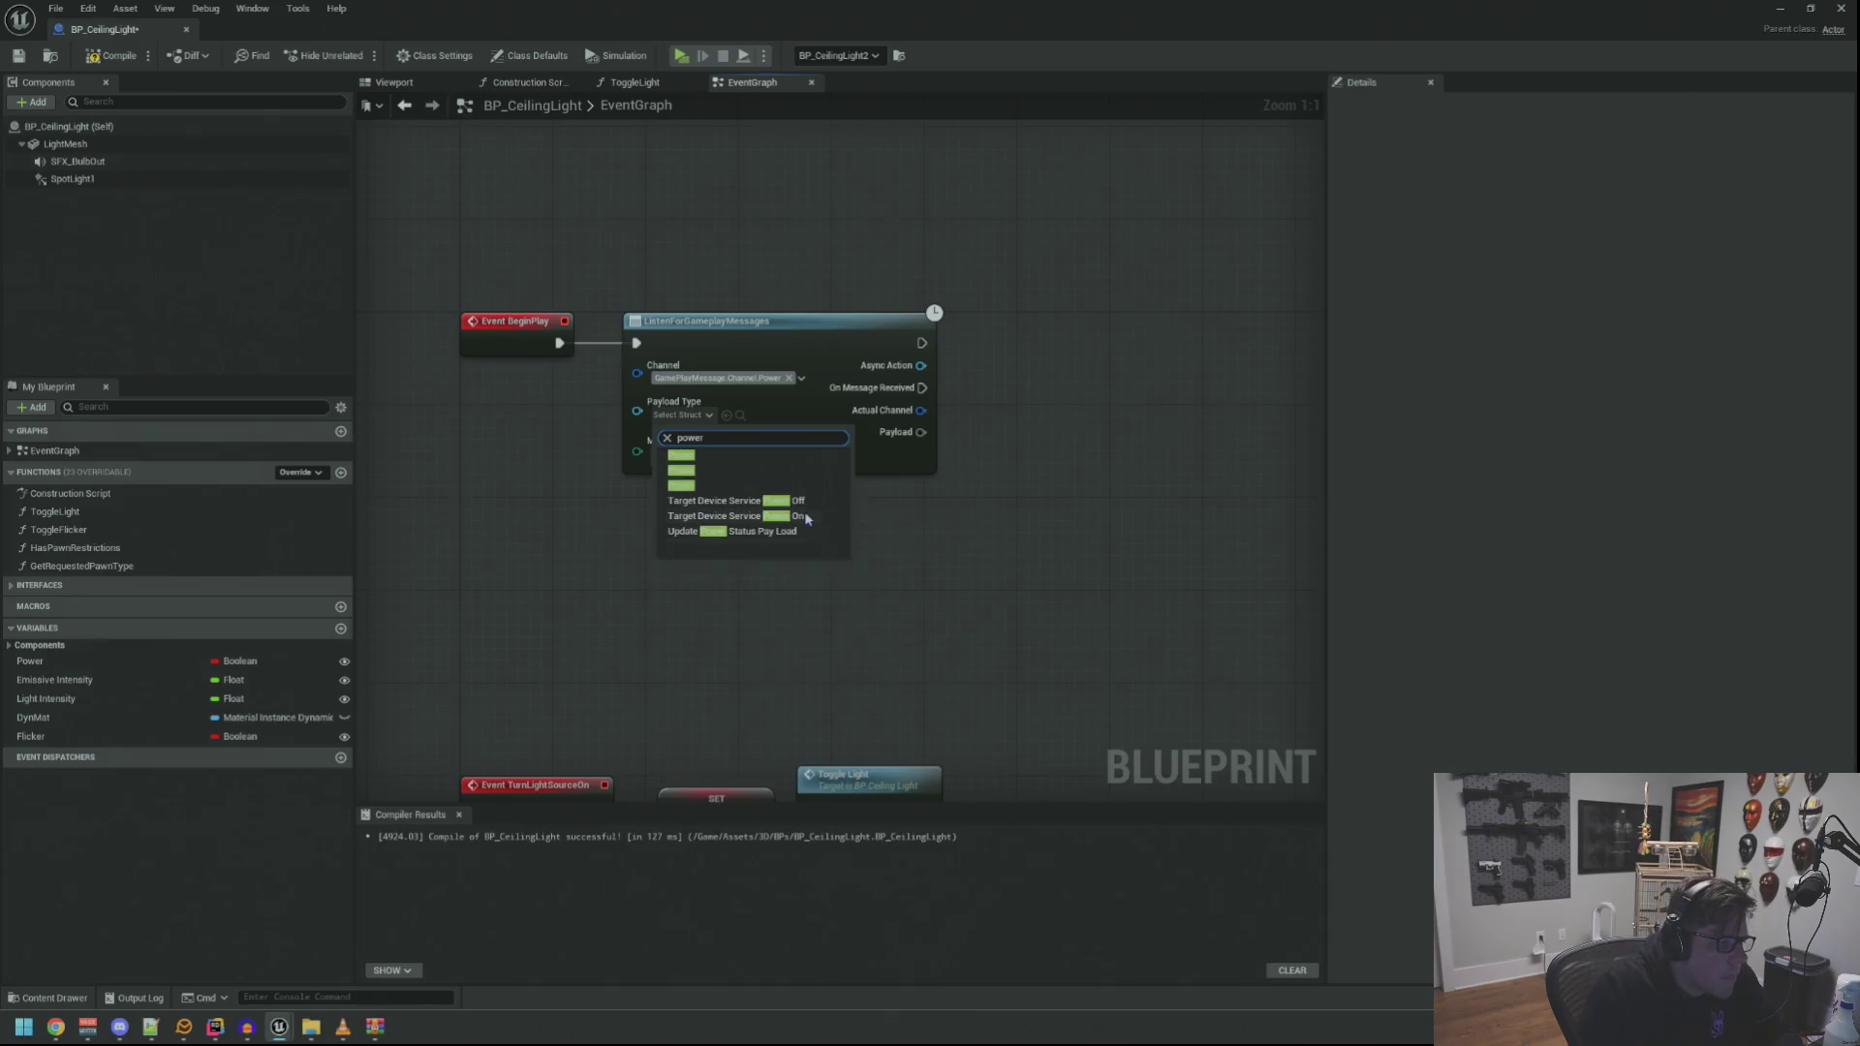
click(769, 531)
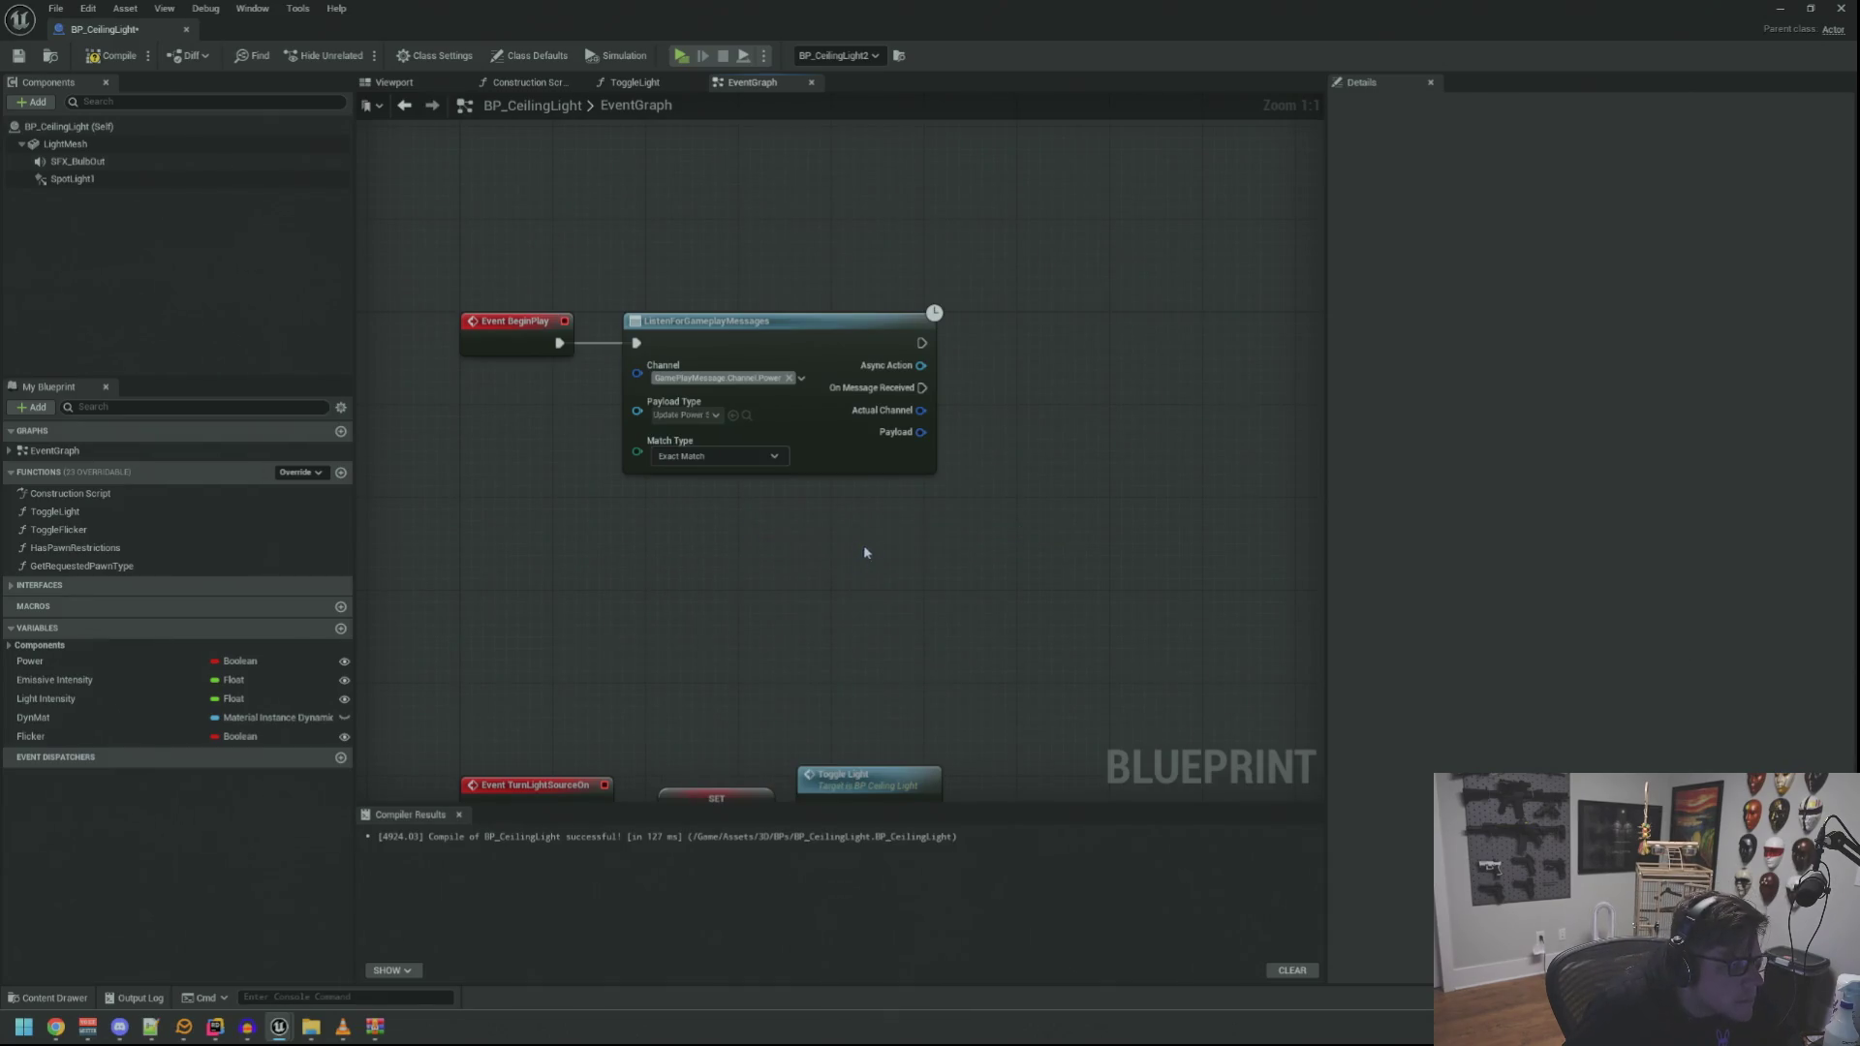
drag(680, 436, 790, 513)
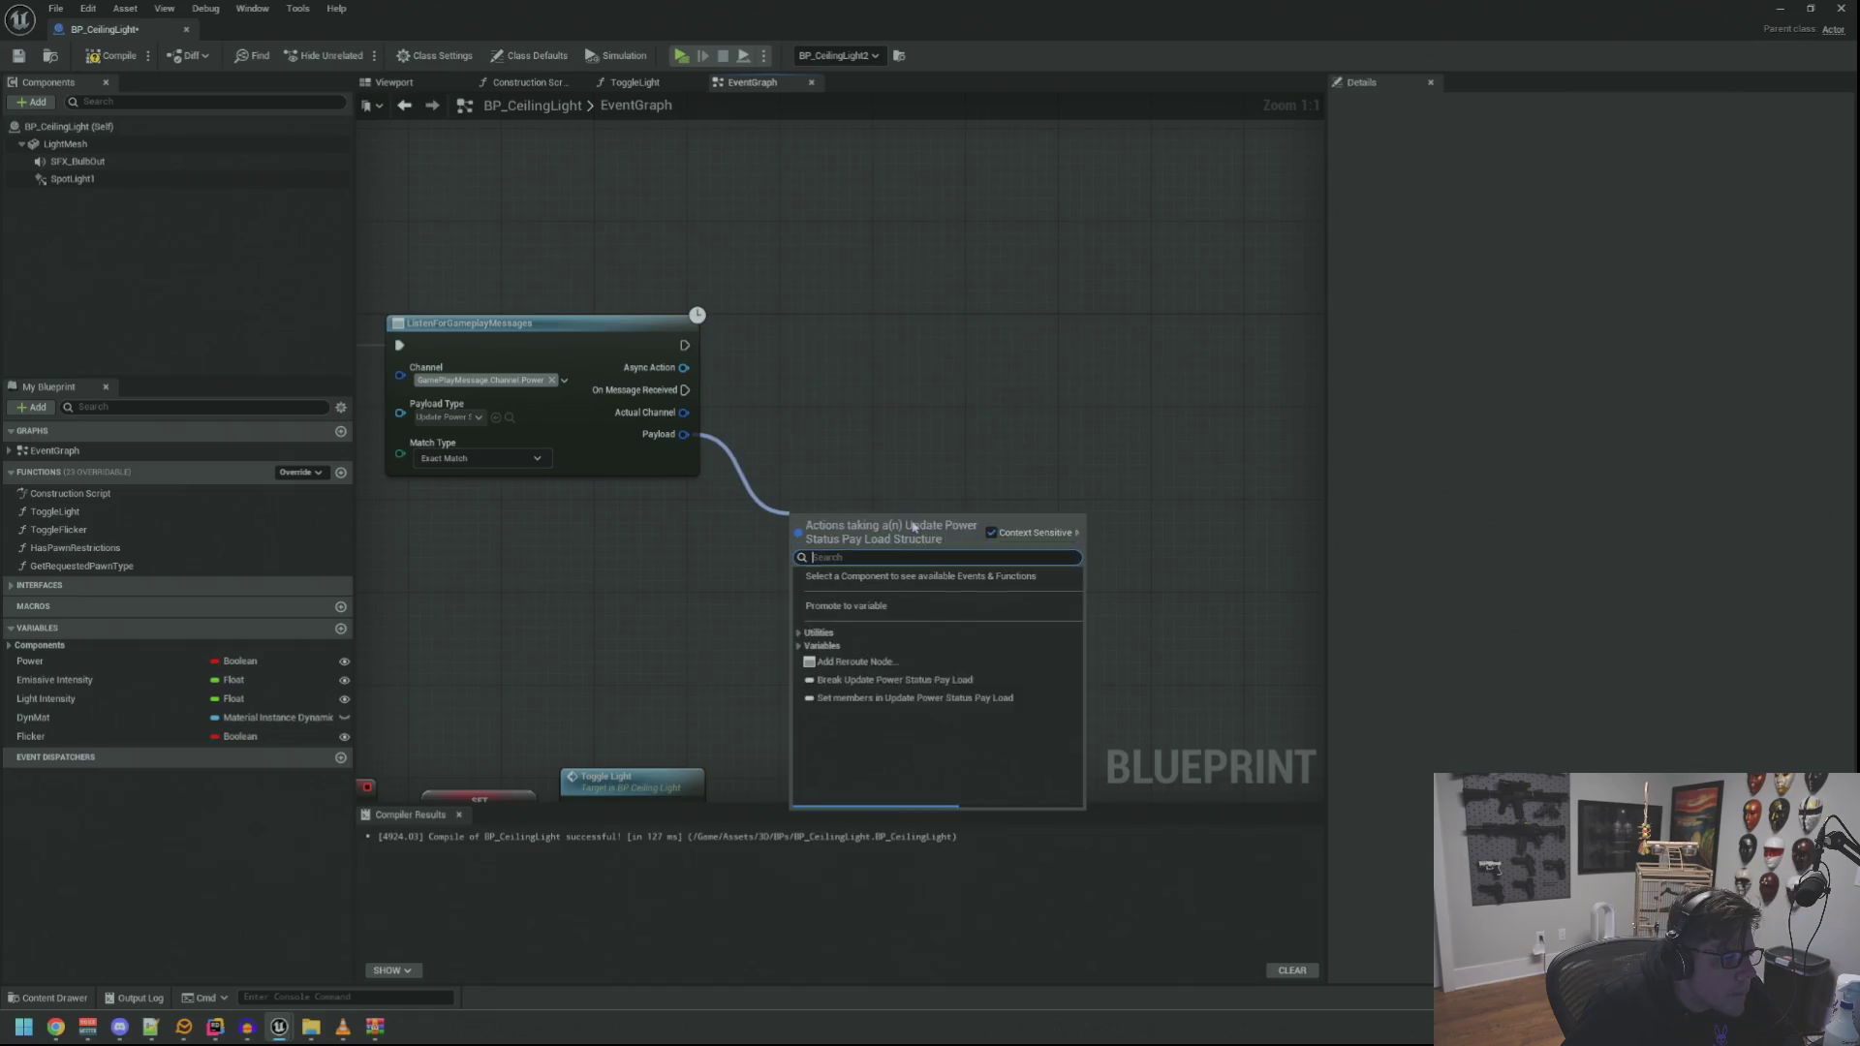
Break the payload and branch on Has Power when a message is received
click(772, 475)
mouse_move(682, 434)
mouse_down()
mouse_move(789, 499)
mouse_move(571, 541)
mouse_move(588, 509)
mouse_up()
text(break)
key(Return)
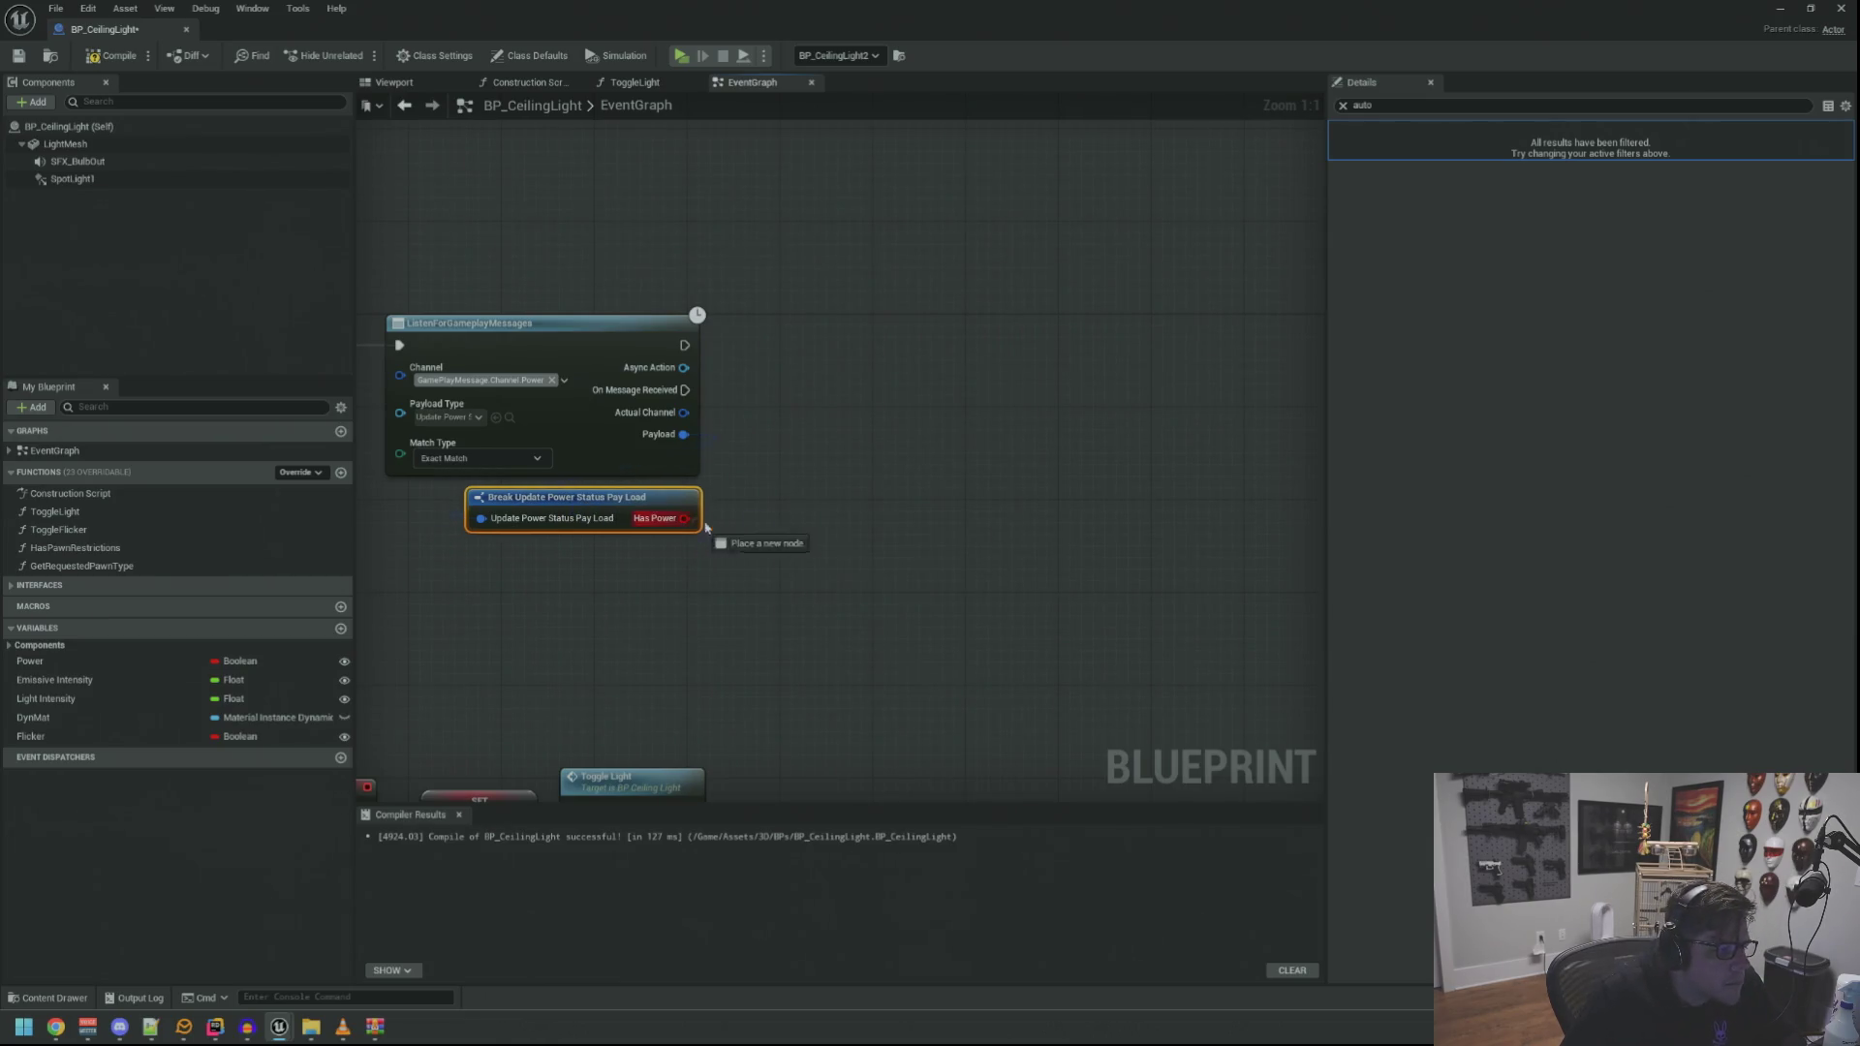
drag(701, 528, 944, 428)
text(branch)
key(Return)
mouse_move(684, 389)
mouse_down()
mouse_move(955, 449)
mouse_move(842, 356)
mouse_move(812, 360)
mouse_up()
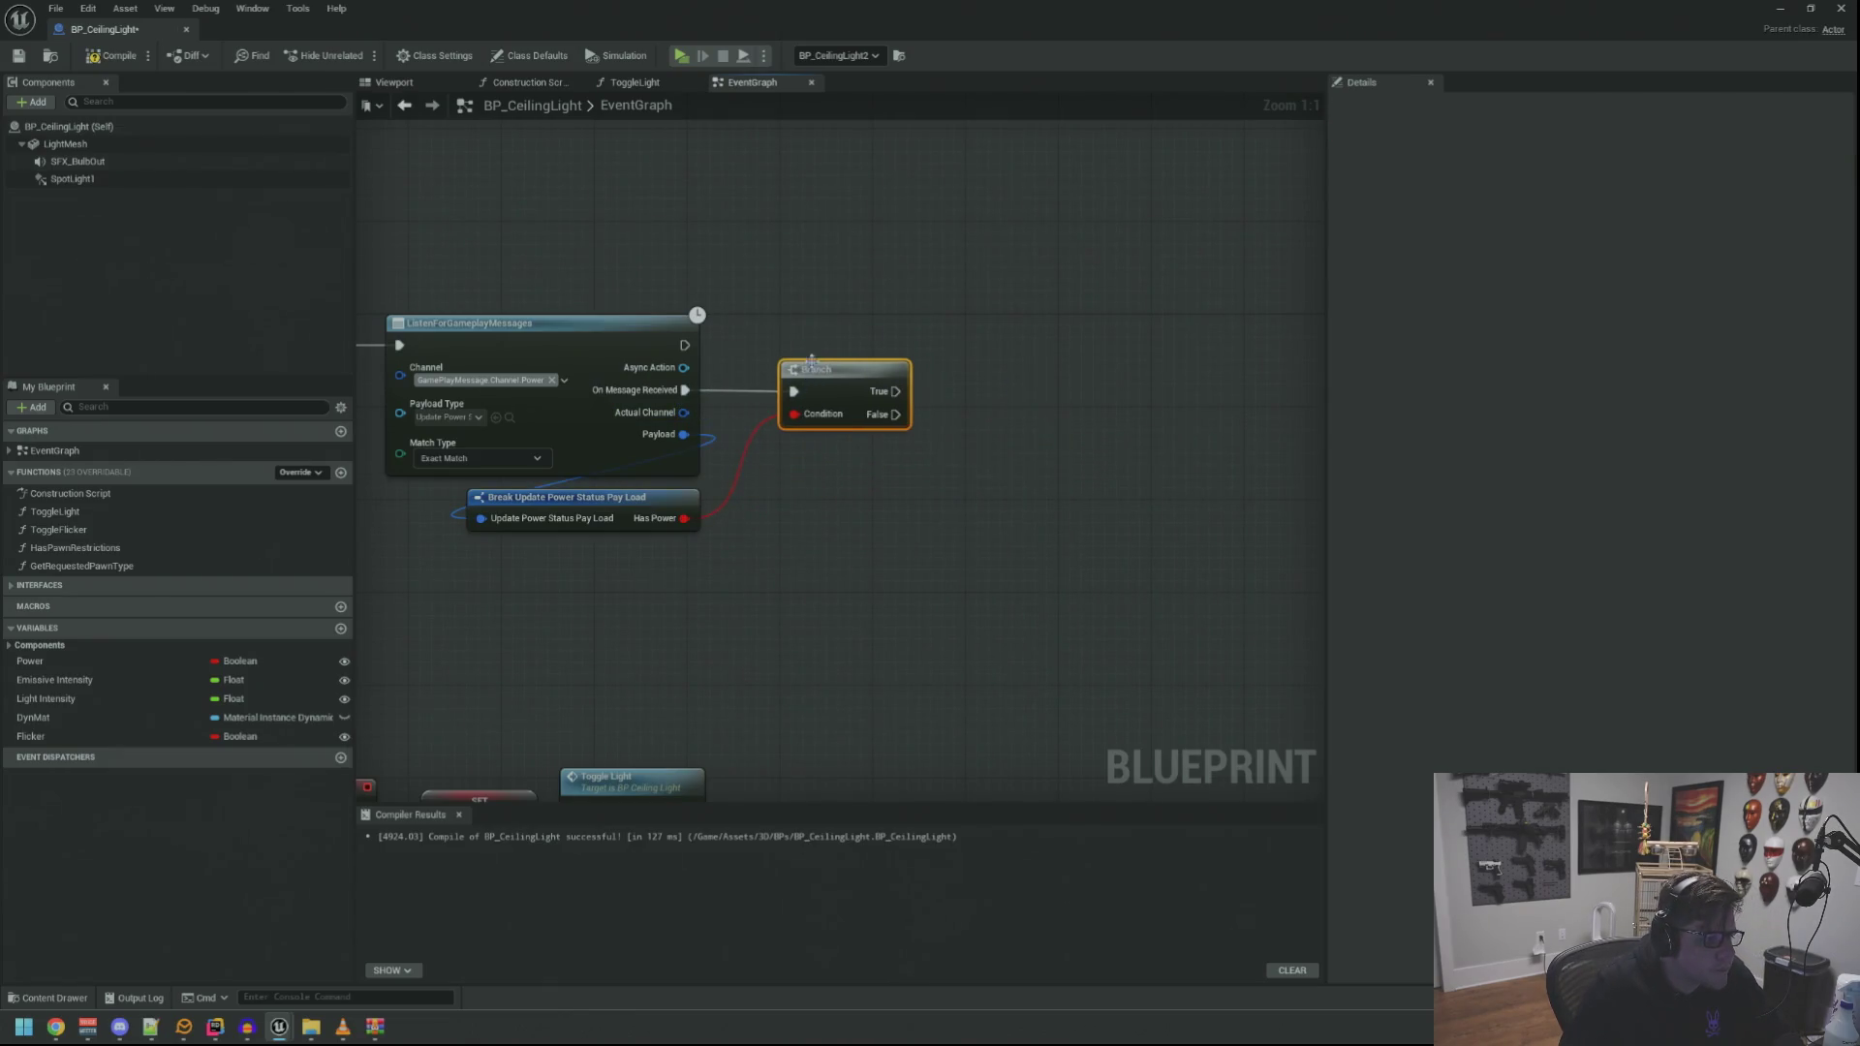
Play SFX_BulbOut from the Branch's False output, then compile the blueprint
mouse_move(203, 178)
mouse_down()
mouse_move(187, 236)
mouse_move(209, 294)
mouse_up()
mouse_move(78, 161)
mouse_down()
mouse_move(291, 290)
mouse_move(799, 480)
mouse_move(1041, 461)
mouse_up()
text(play)
key(Return)
mouse_move(896, 414)
mouse_down()
mouse_move(1052, 497)
mouse_move(1025, 432)
mouse_move(994, 423)
mouse_move(994, 390)
mouse_up()
click(910, 314)
drag(911, 314, 865, 332)
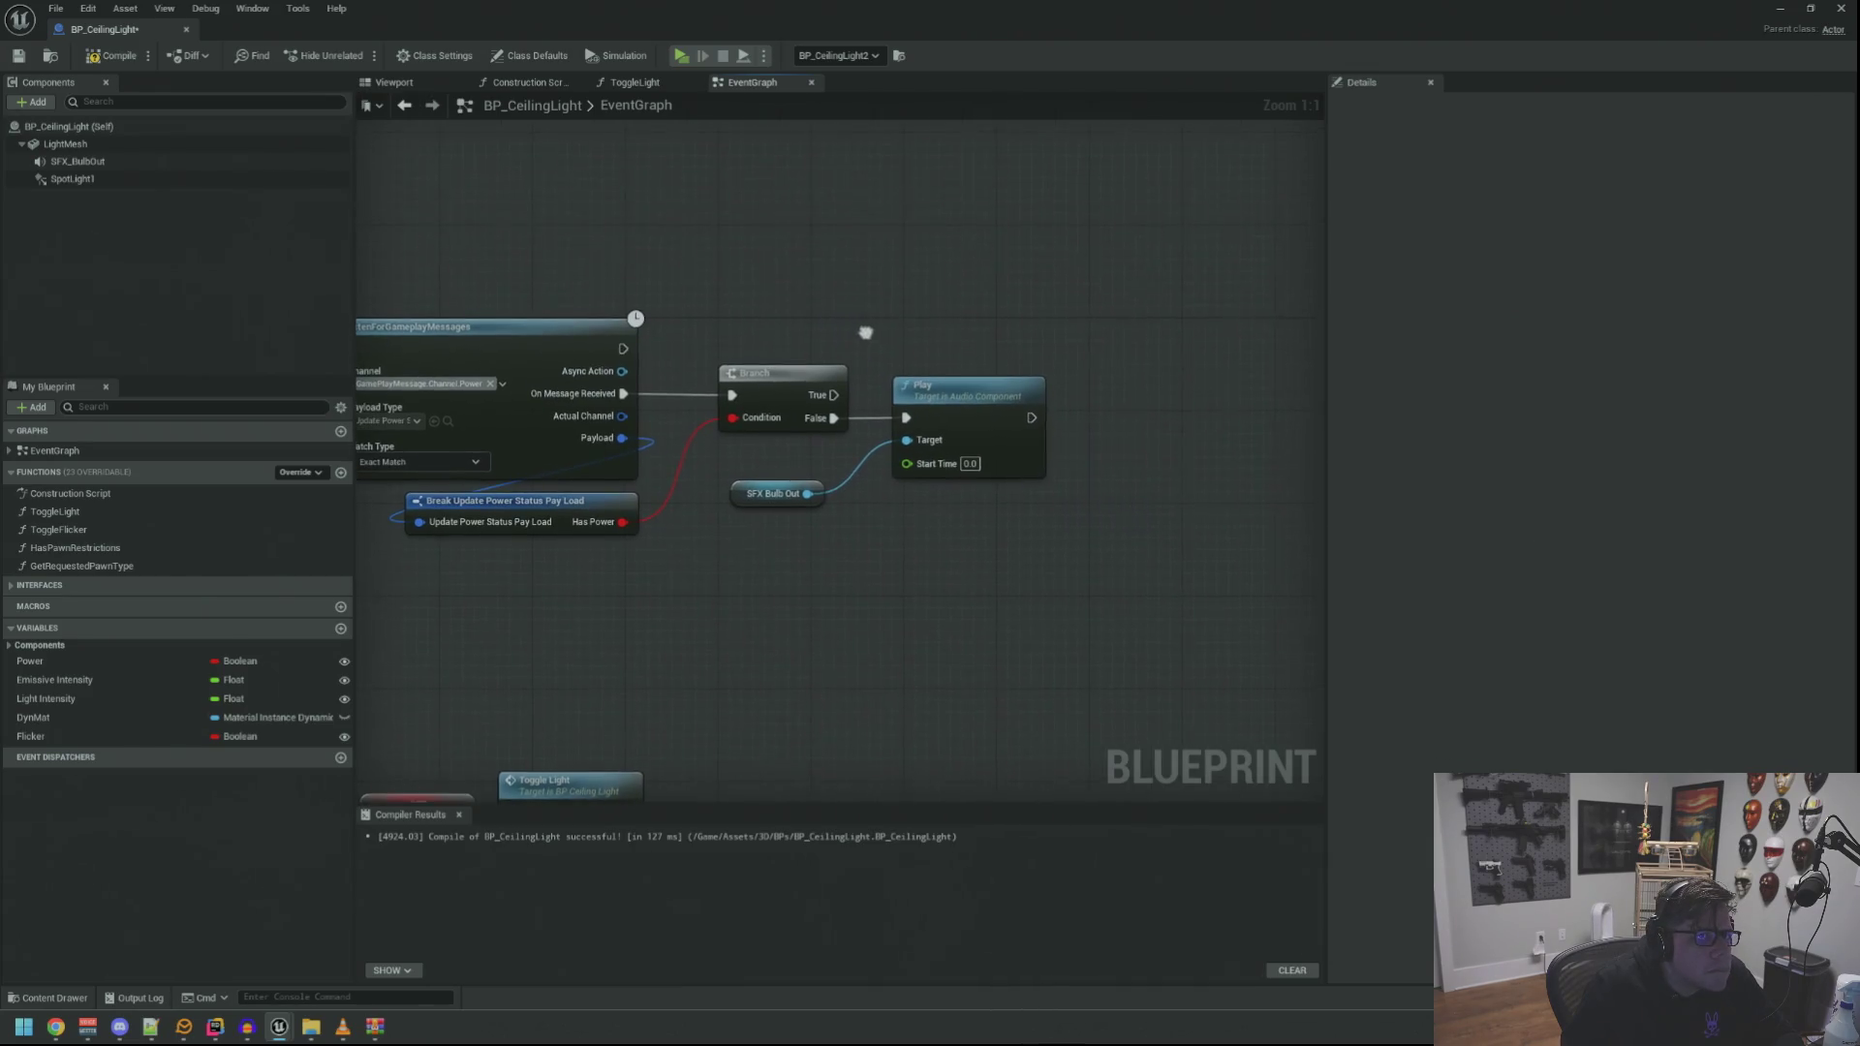
scroll(882, 371, down, 2)
scroll(899, 329, up, 2)
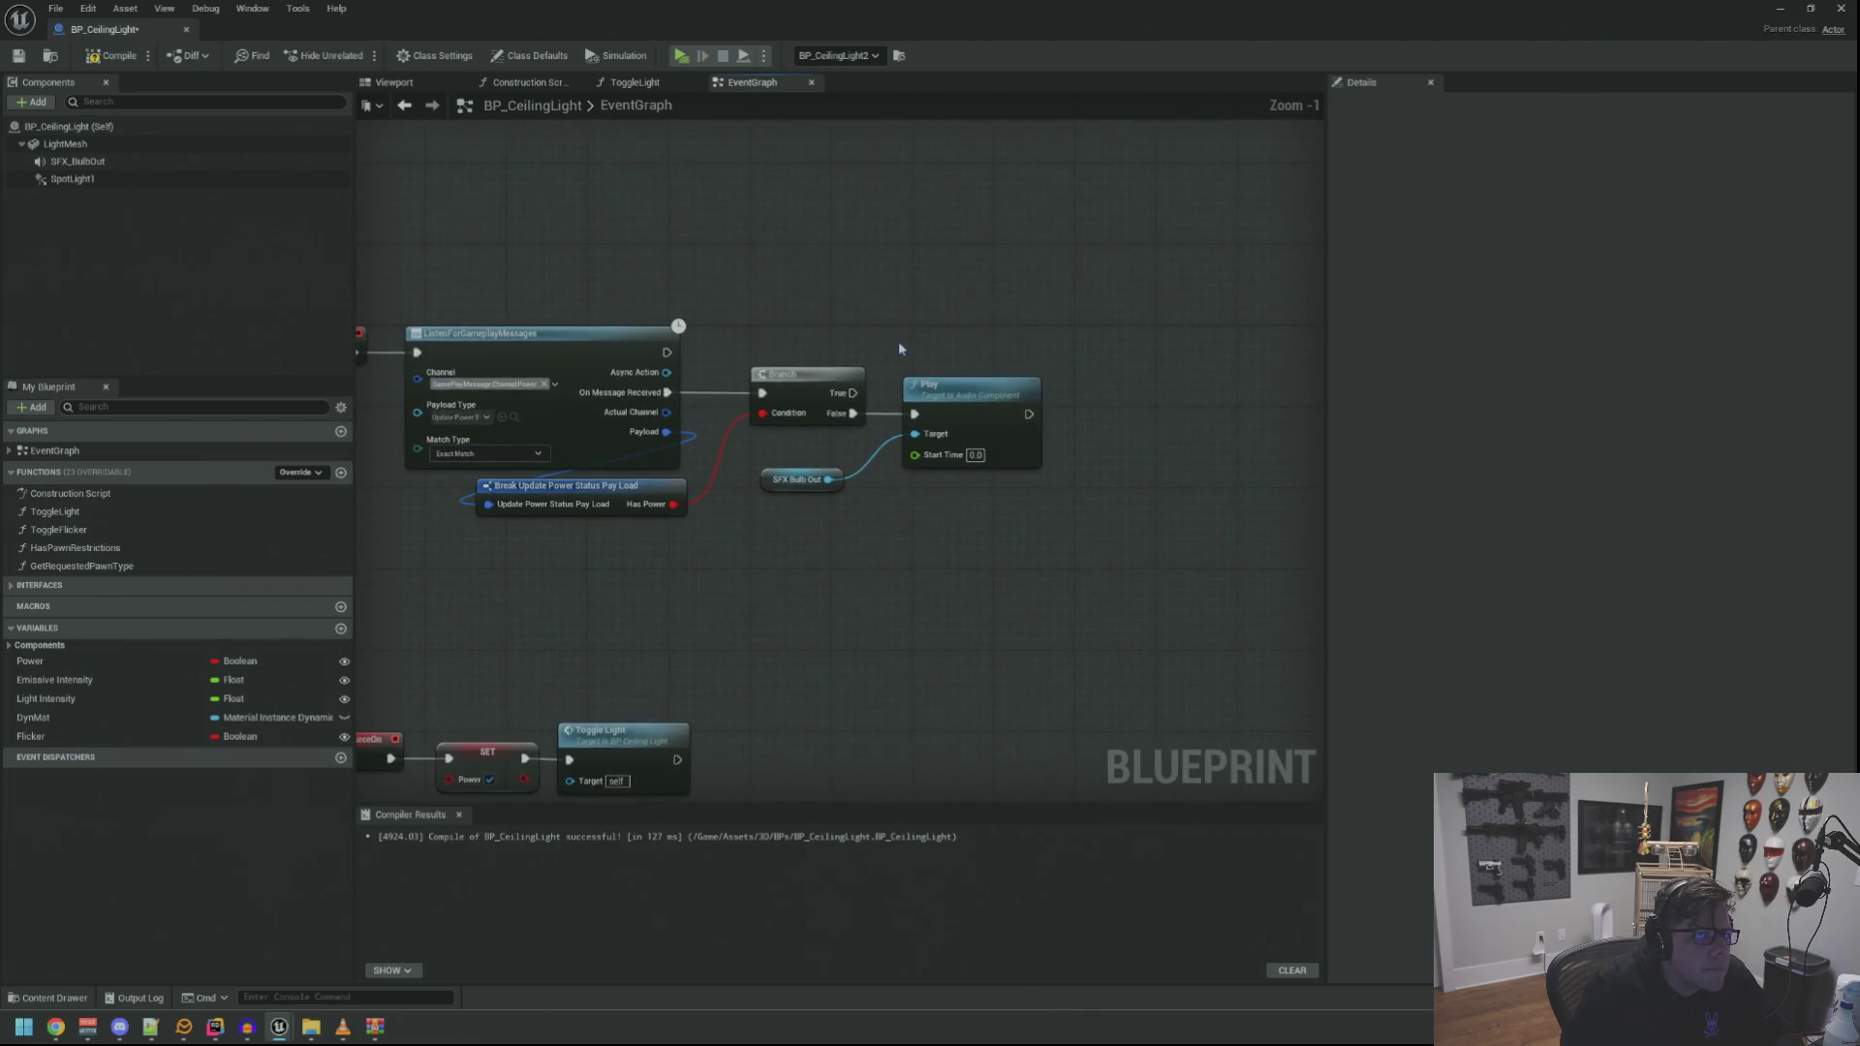
mouse_move(899, 349)
mouse_down()
mouse_move(897, 309)
mouse_move(951, 328)
mouse_move(977, 313)
mouse_up()
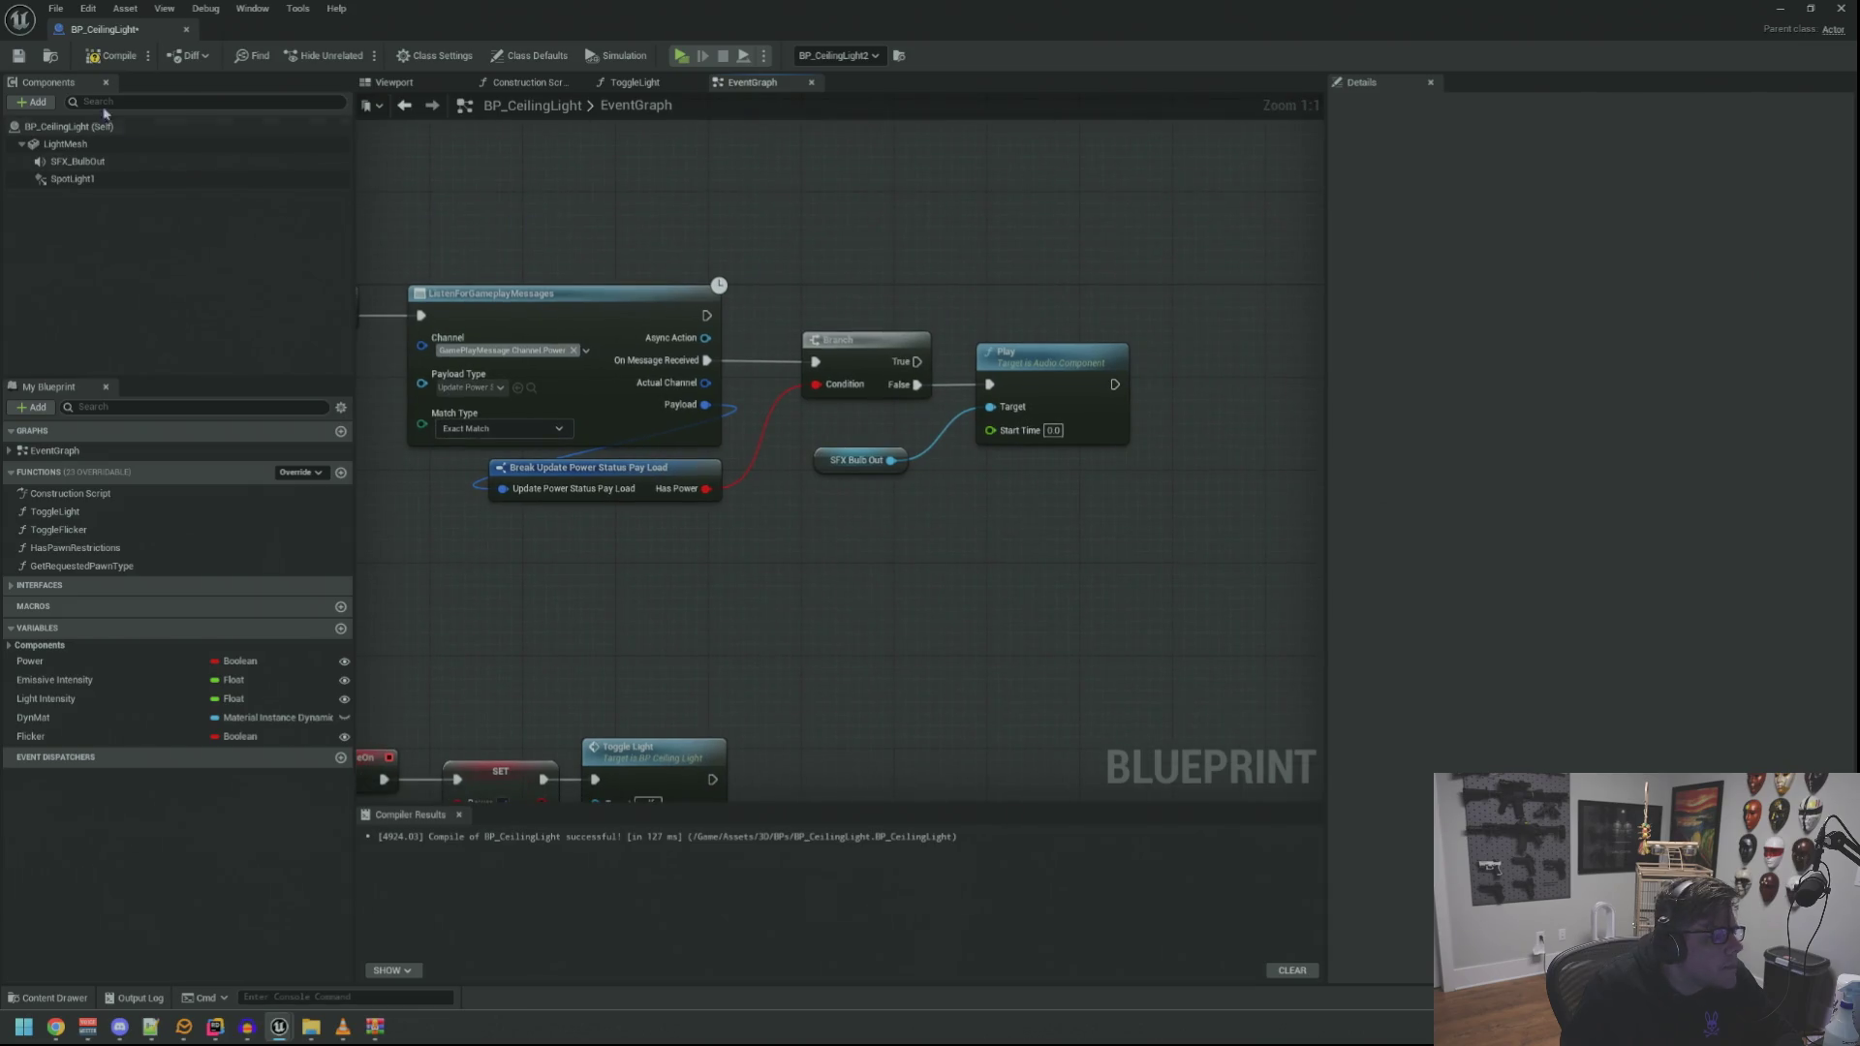
click(90, 60)
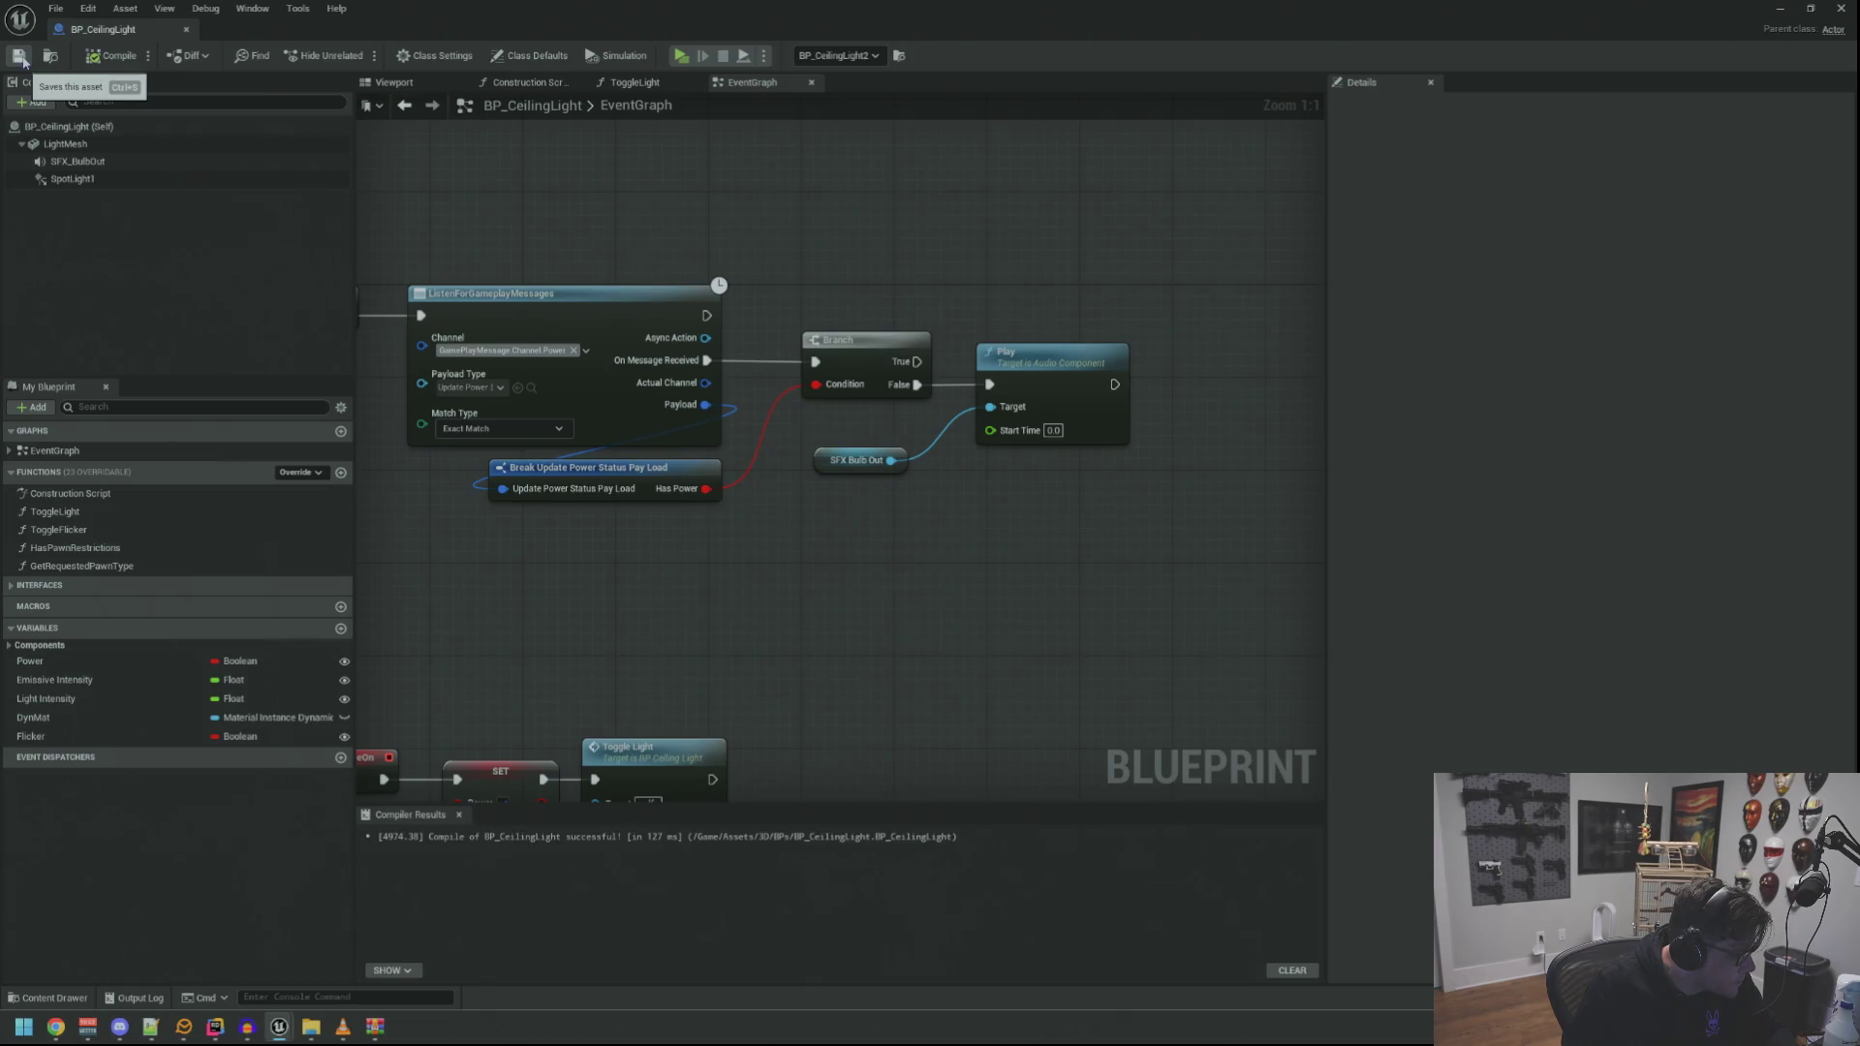
Save BP_CeilingLight and pan back to the Event BeginPlay node
click(20, 57)
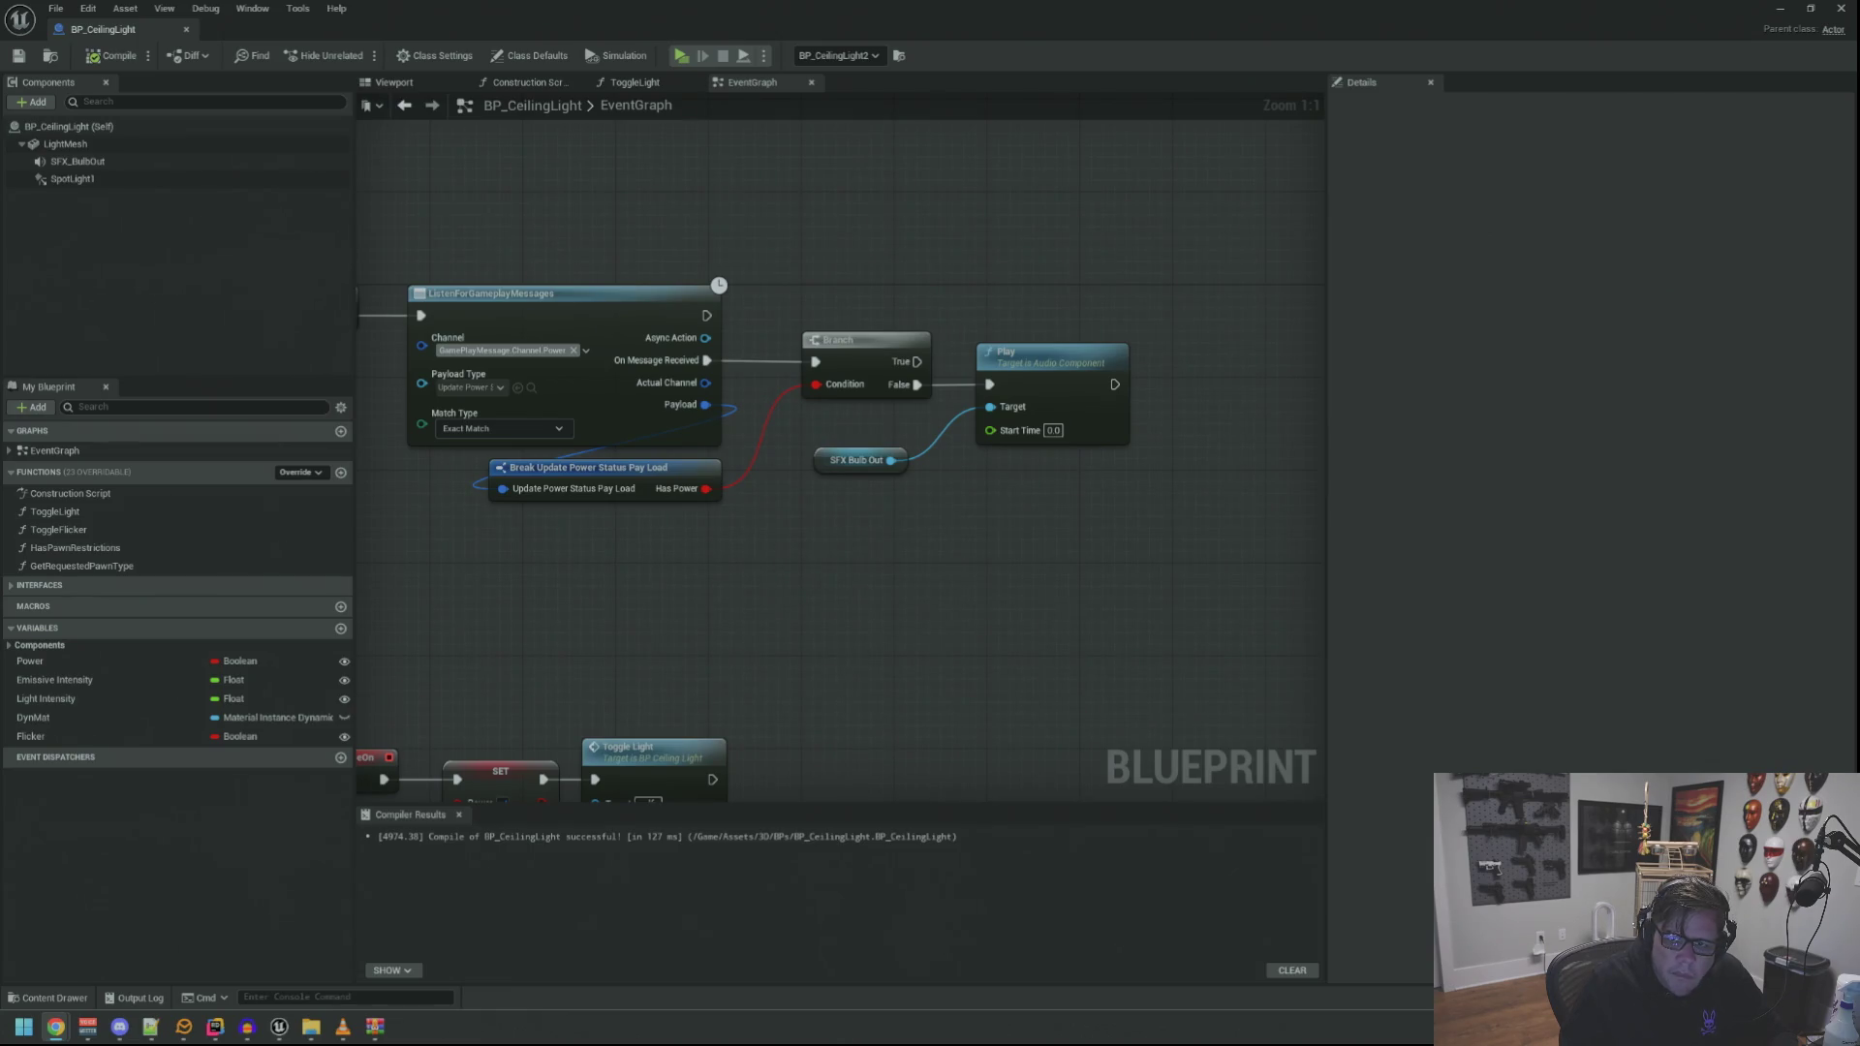
drag(675, 207, 829, 225)
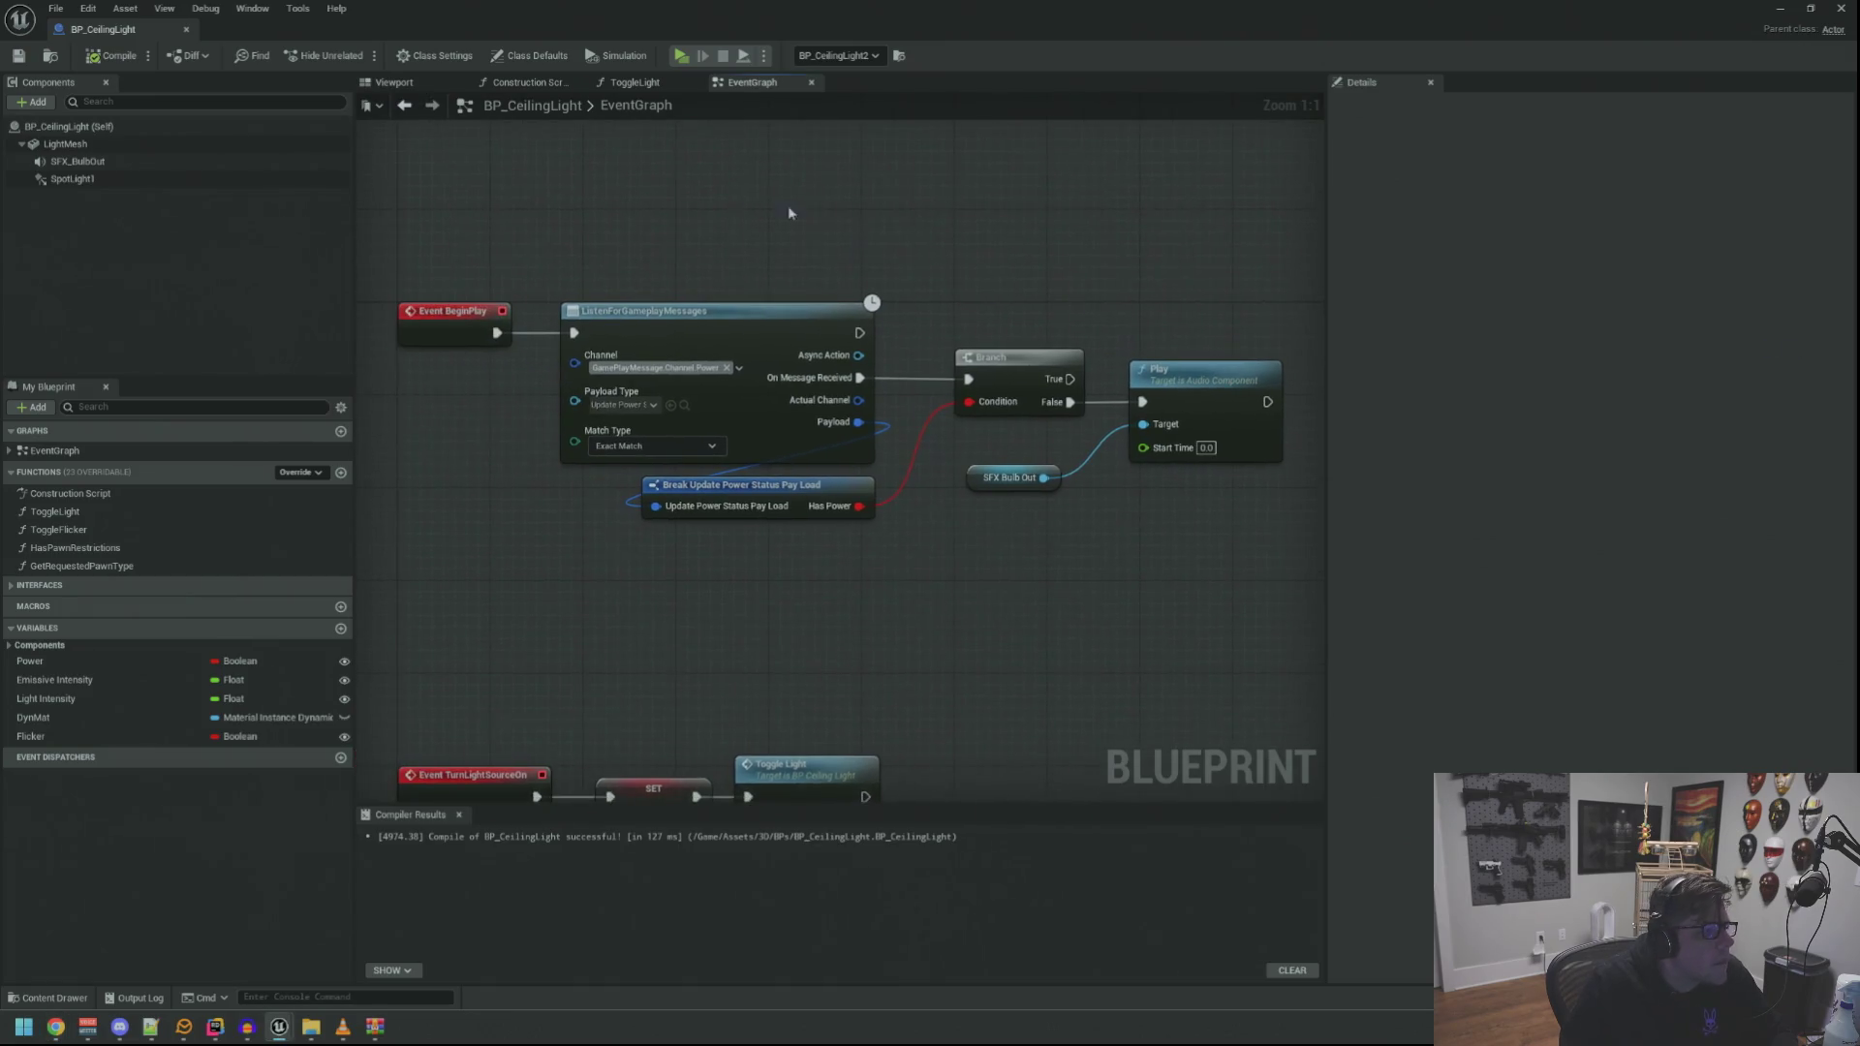
Confirm SFX_BulbOut's Auto Activate is still off in the Viewport, then recompile and restore the editor size
click(411, 85)
click(72, 178)
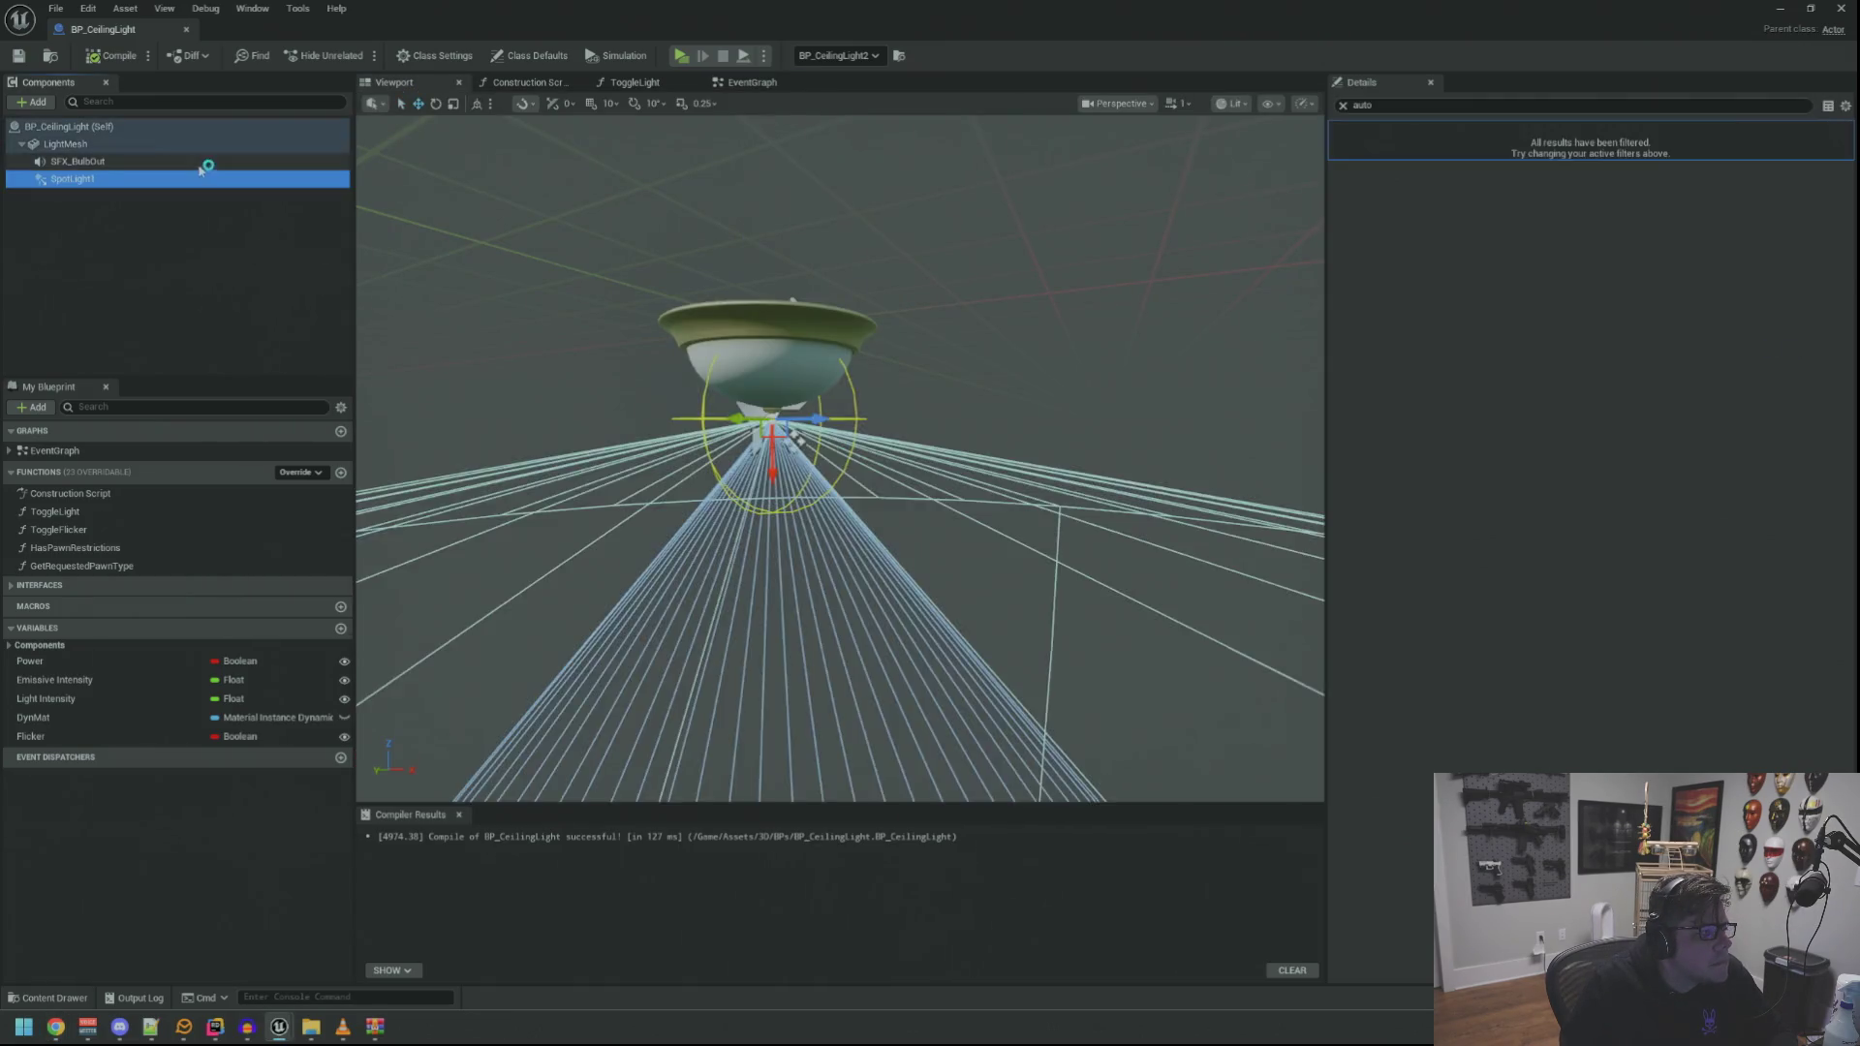
double_click(78, 160)
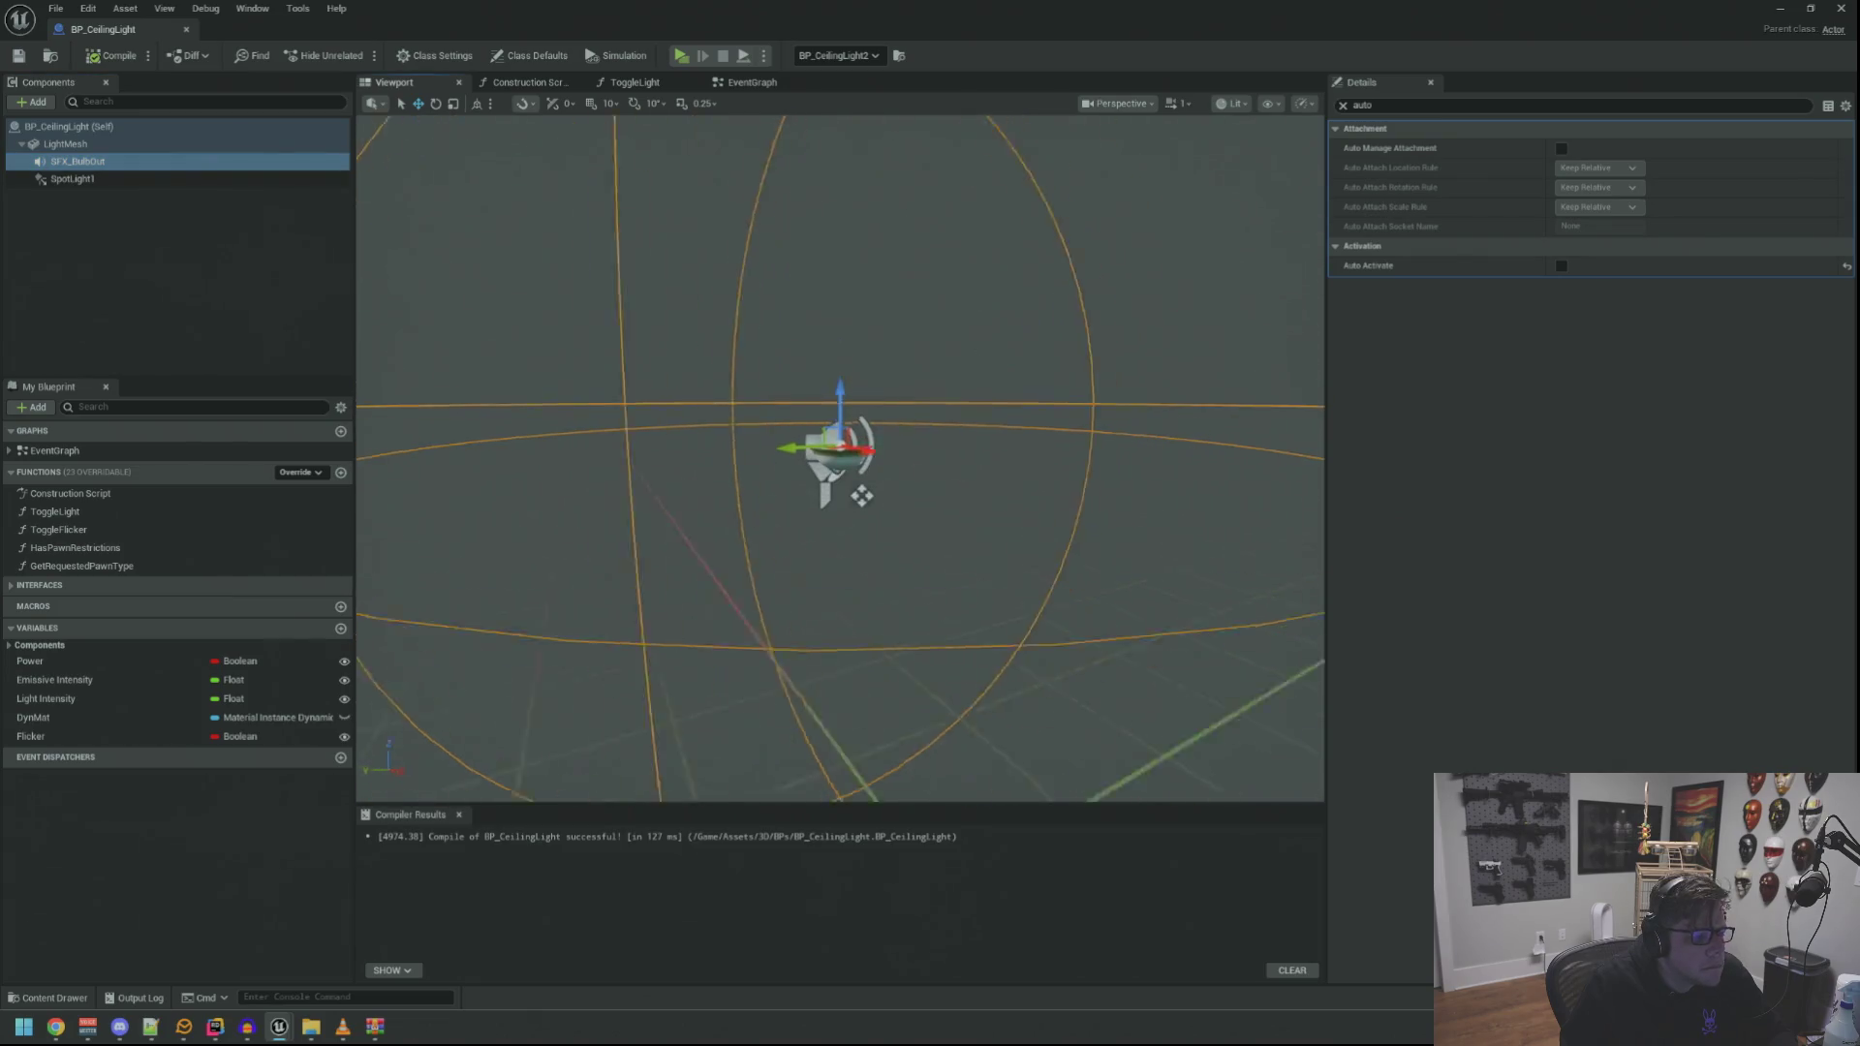
mouse_move(1029, 445)
mouse_down()
mouse_move(1030, 365)
mouse_move(1030, 417)
mouse_move(930, 421)
mouse_up()
click(291, 271)
click(112, 56)
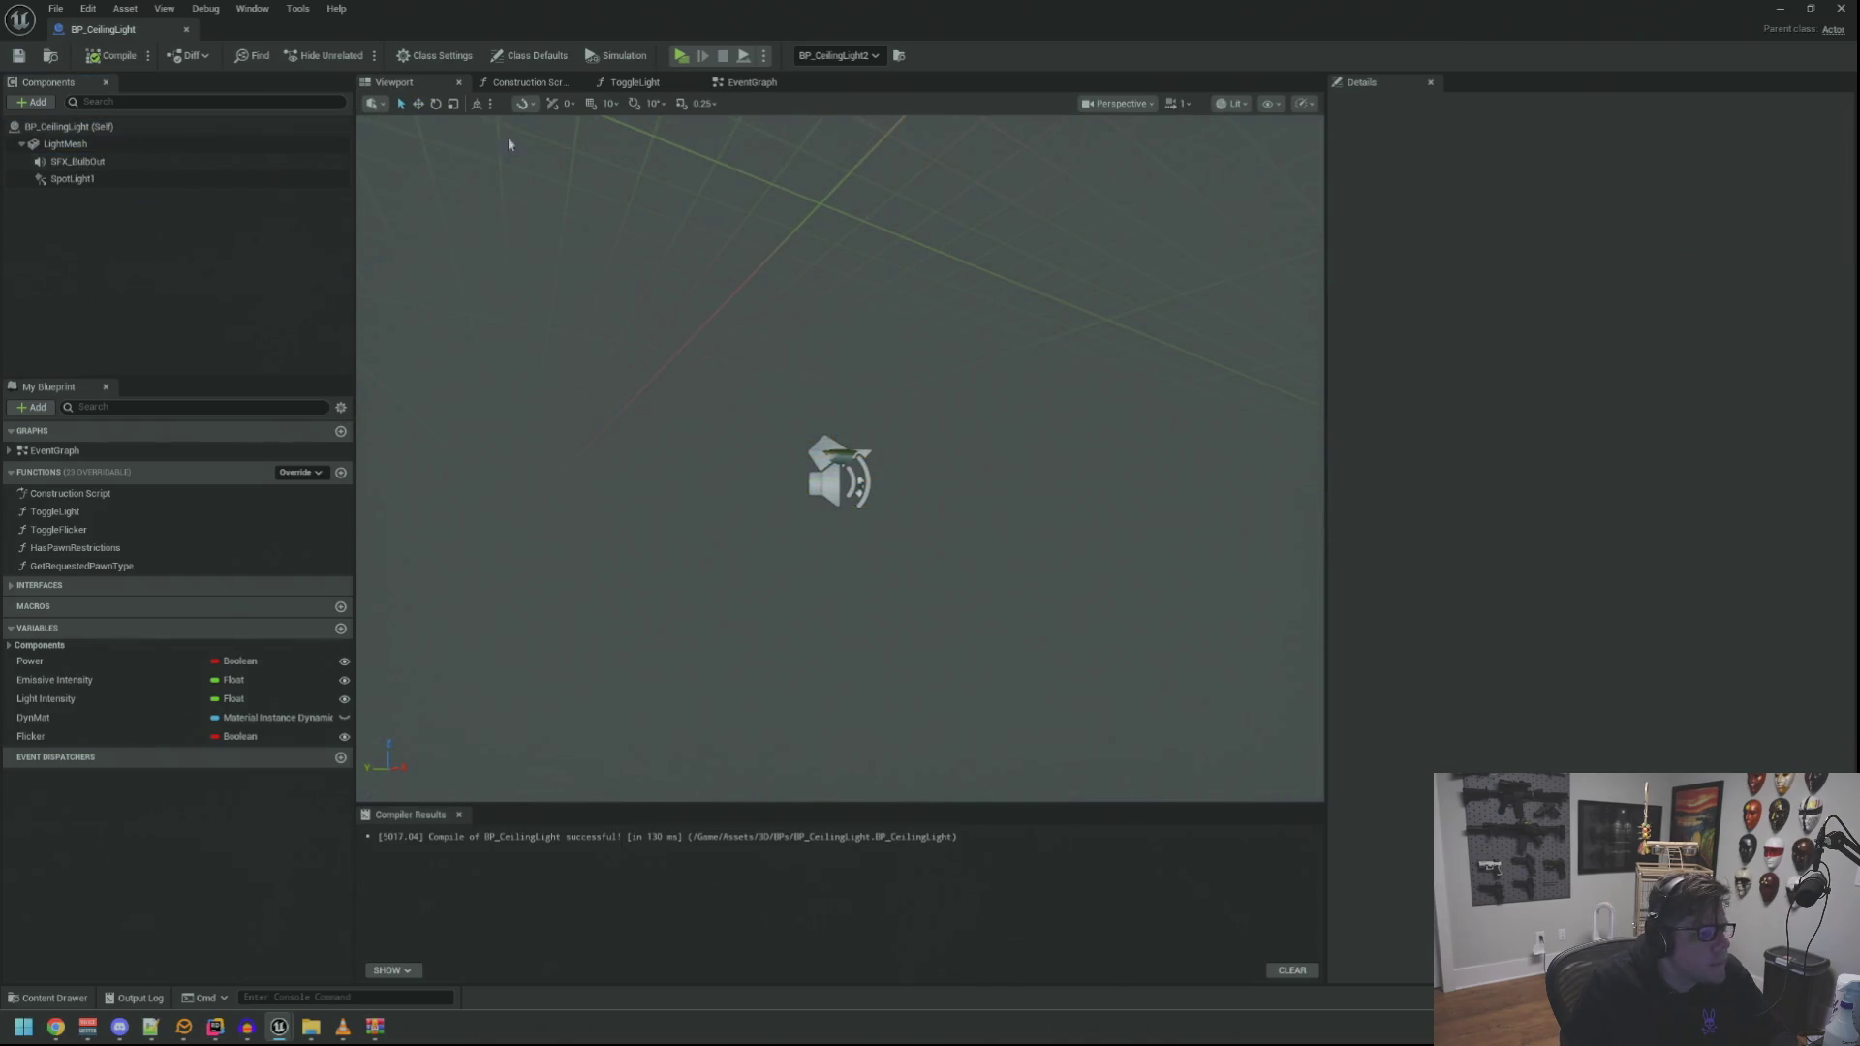
double_click(1792, 27)
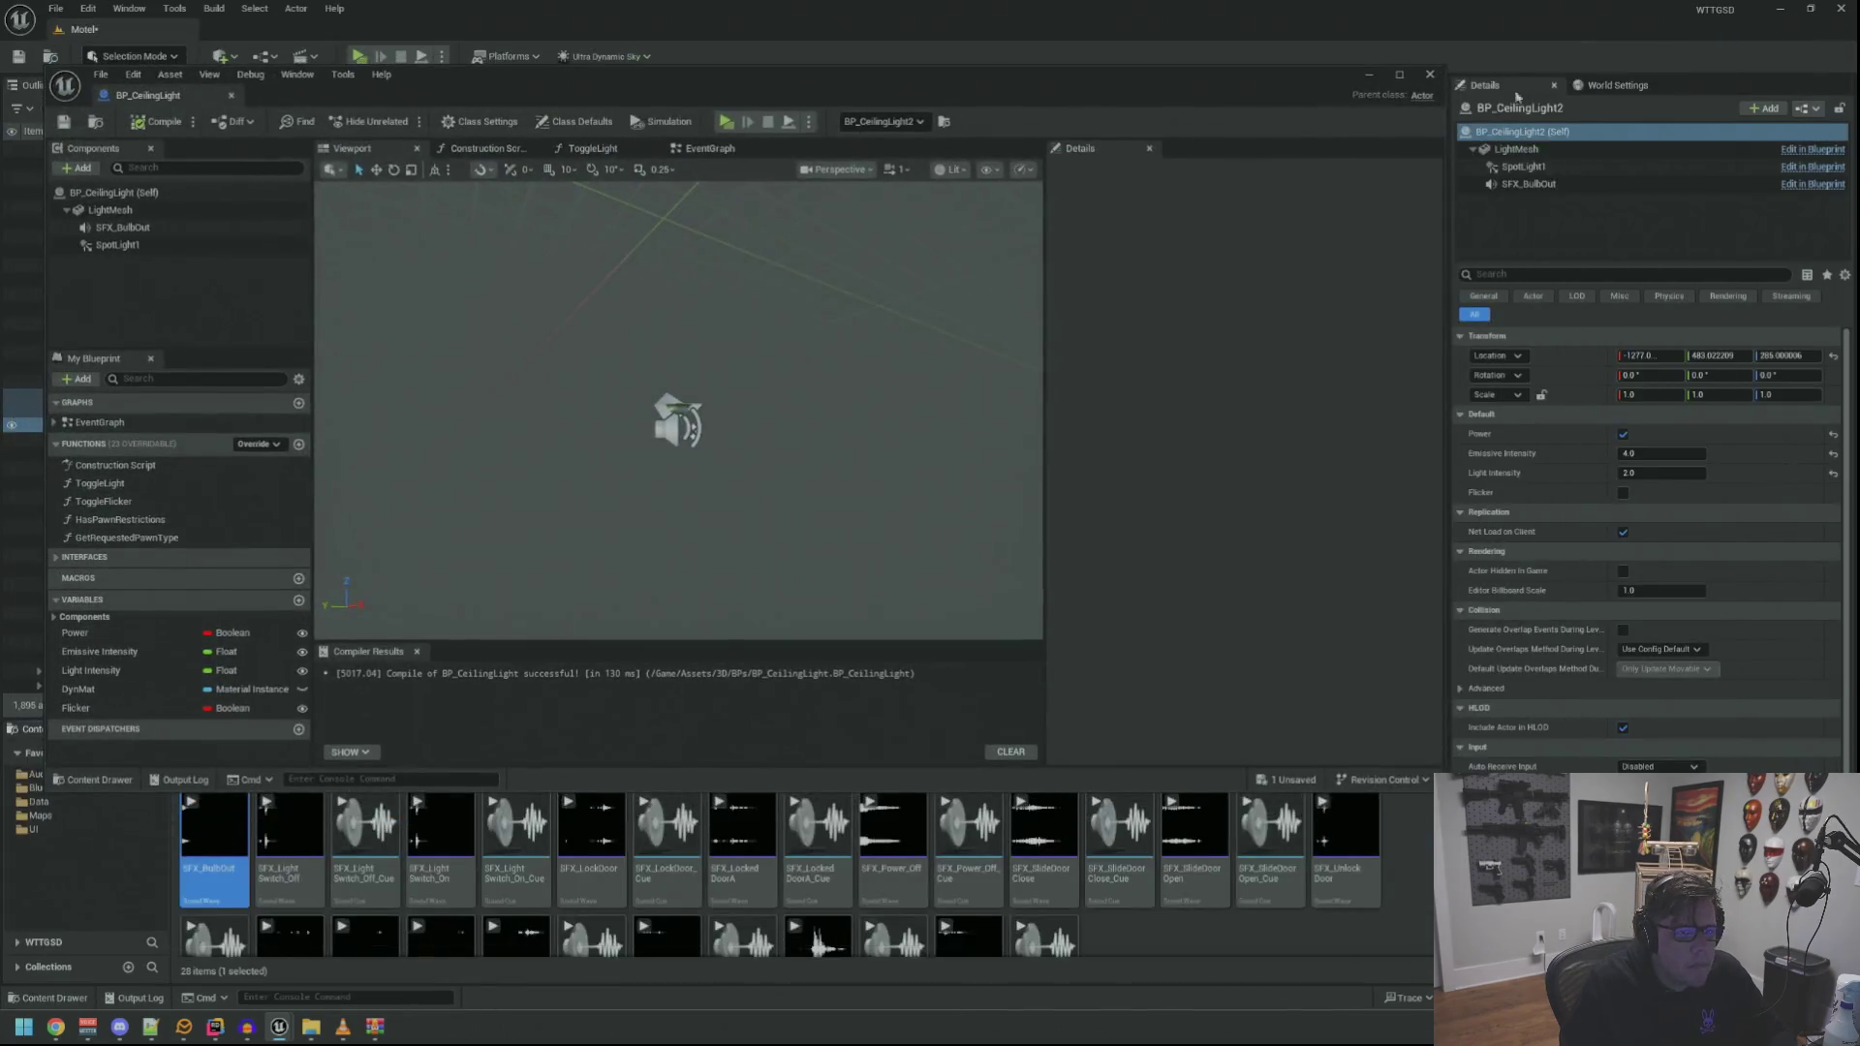
Minimize the editor, frame the ceiling light, collapse RoomLights and Lighting, and face the motel door
click(1369, 76)
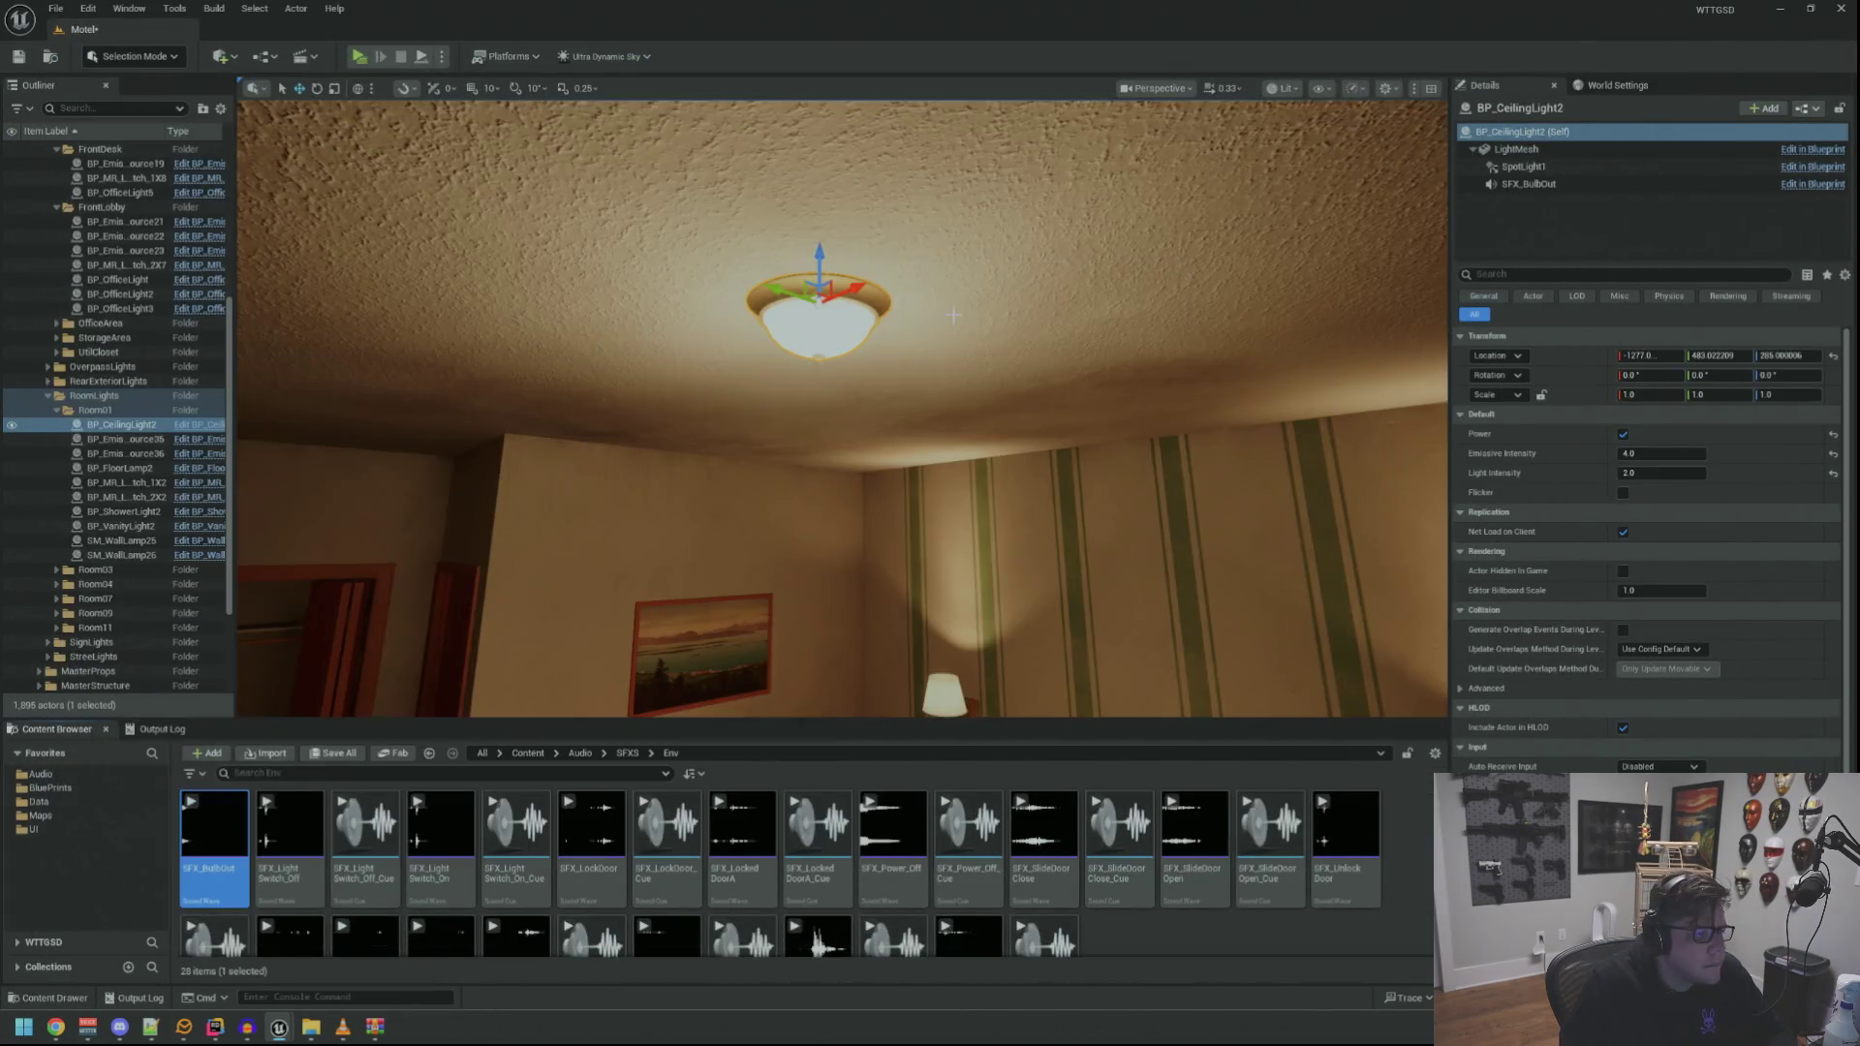
key(f)
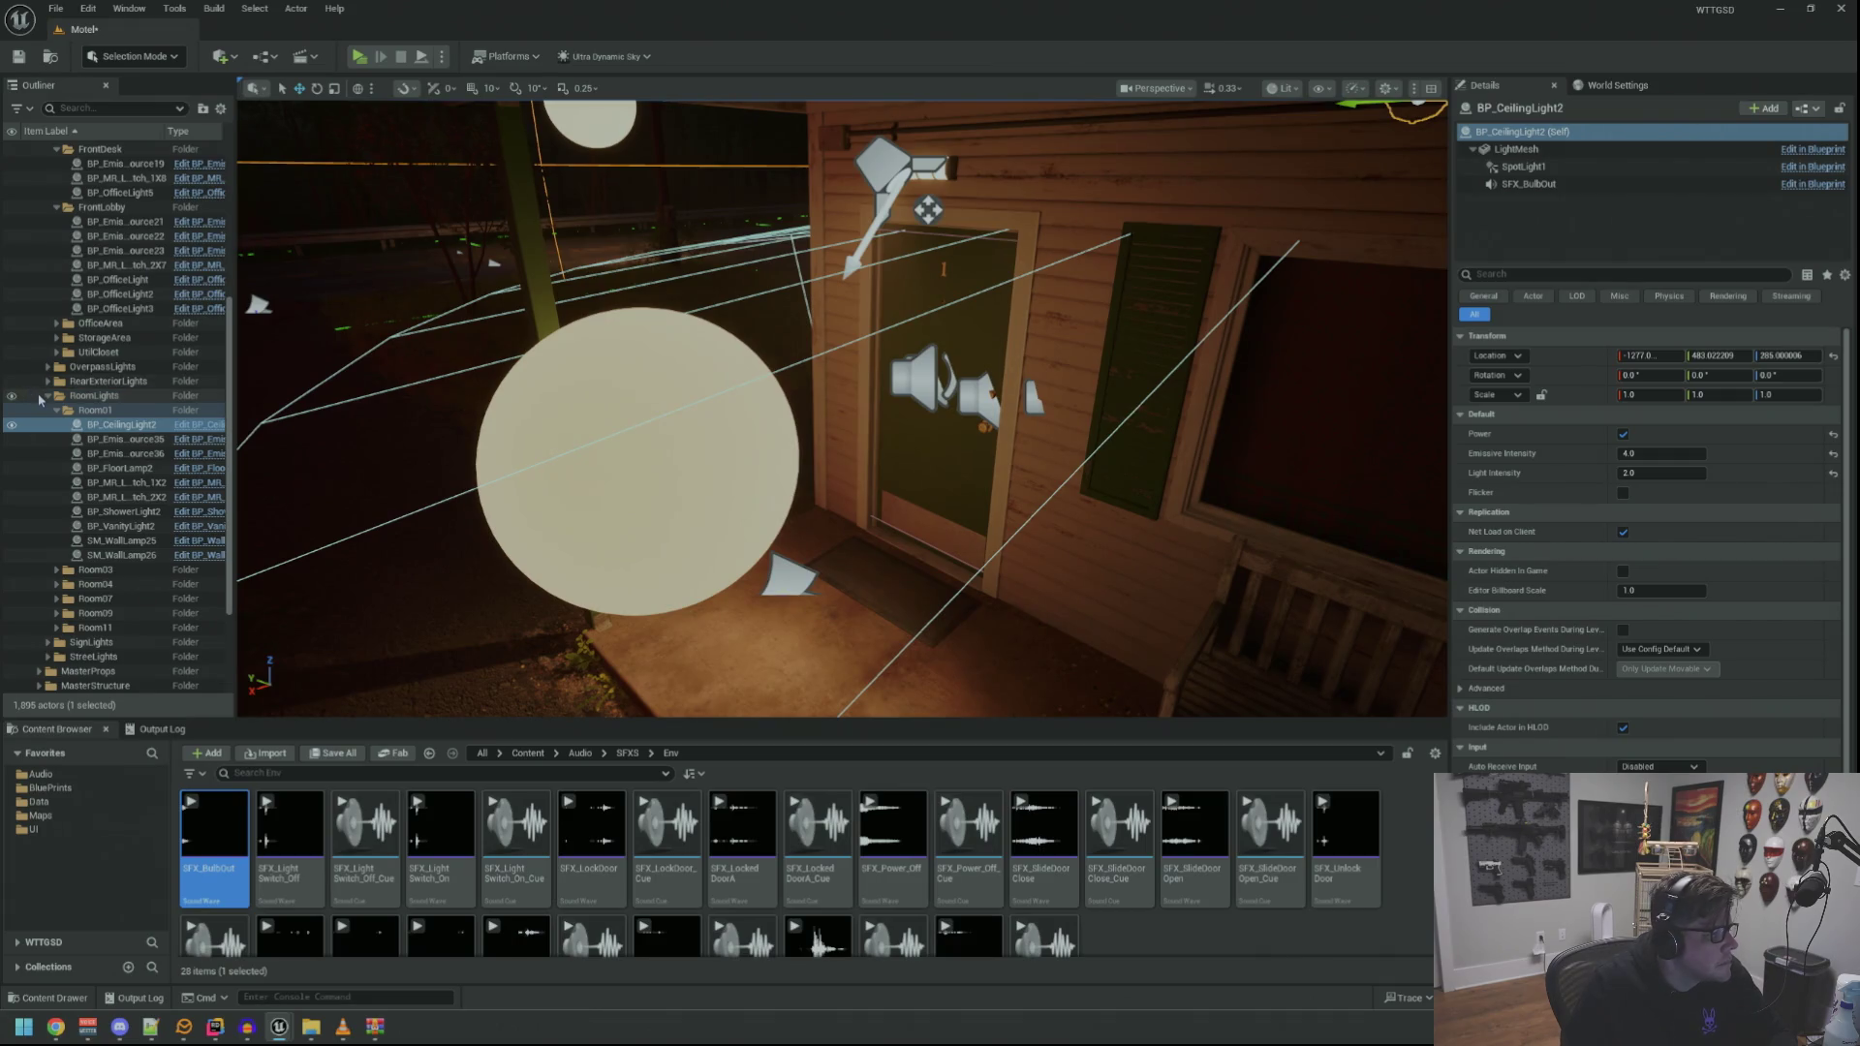
click(97, 395)
click(48, 395)
scroll(78, 329, up, 5)
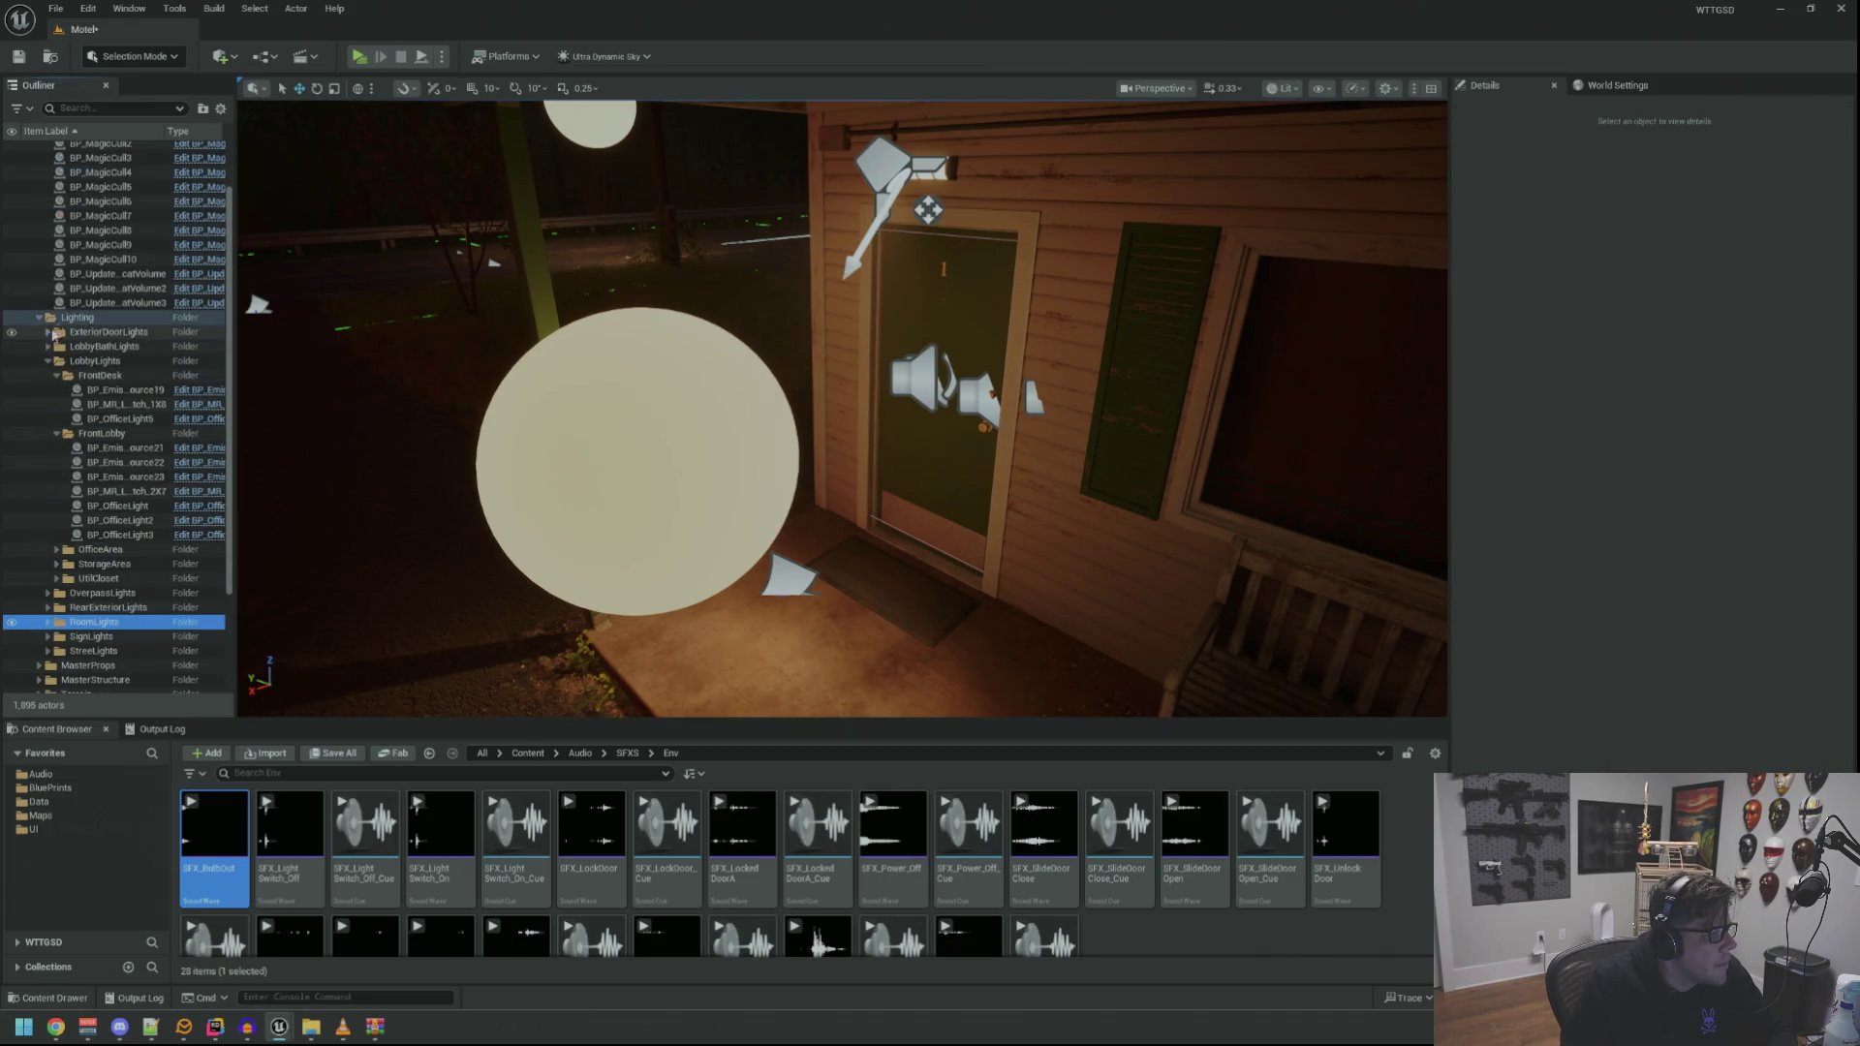
scroll(73, 319, up, 2)
scroll(41, 180, up, 2)
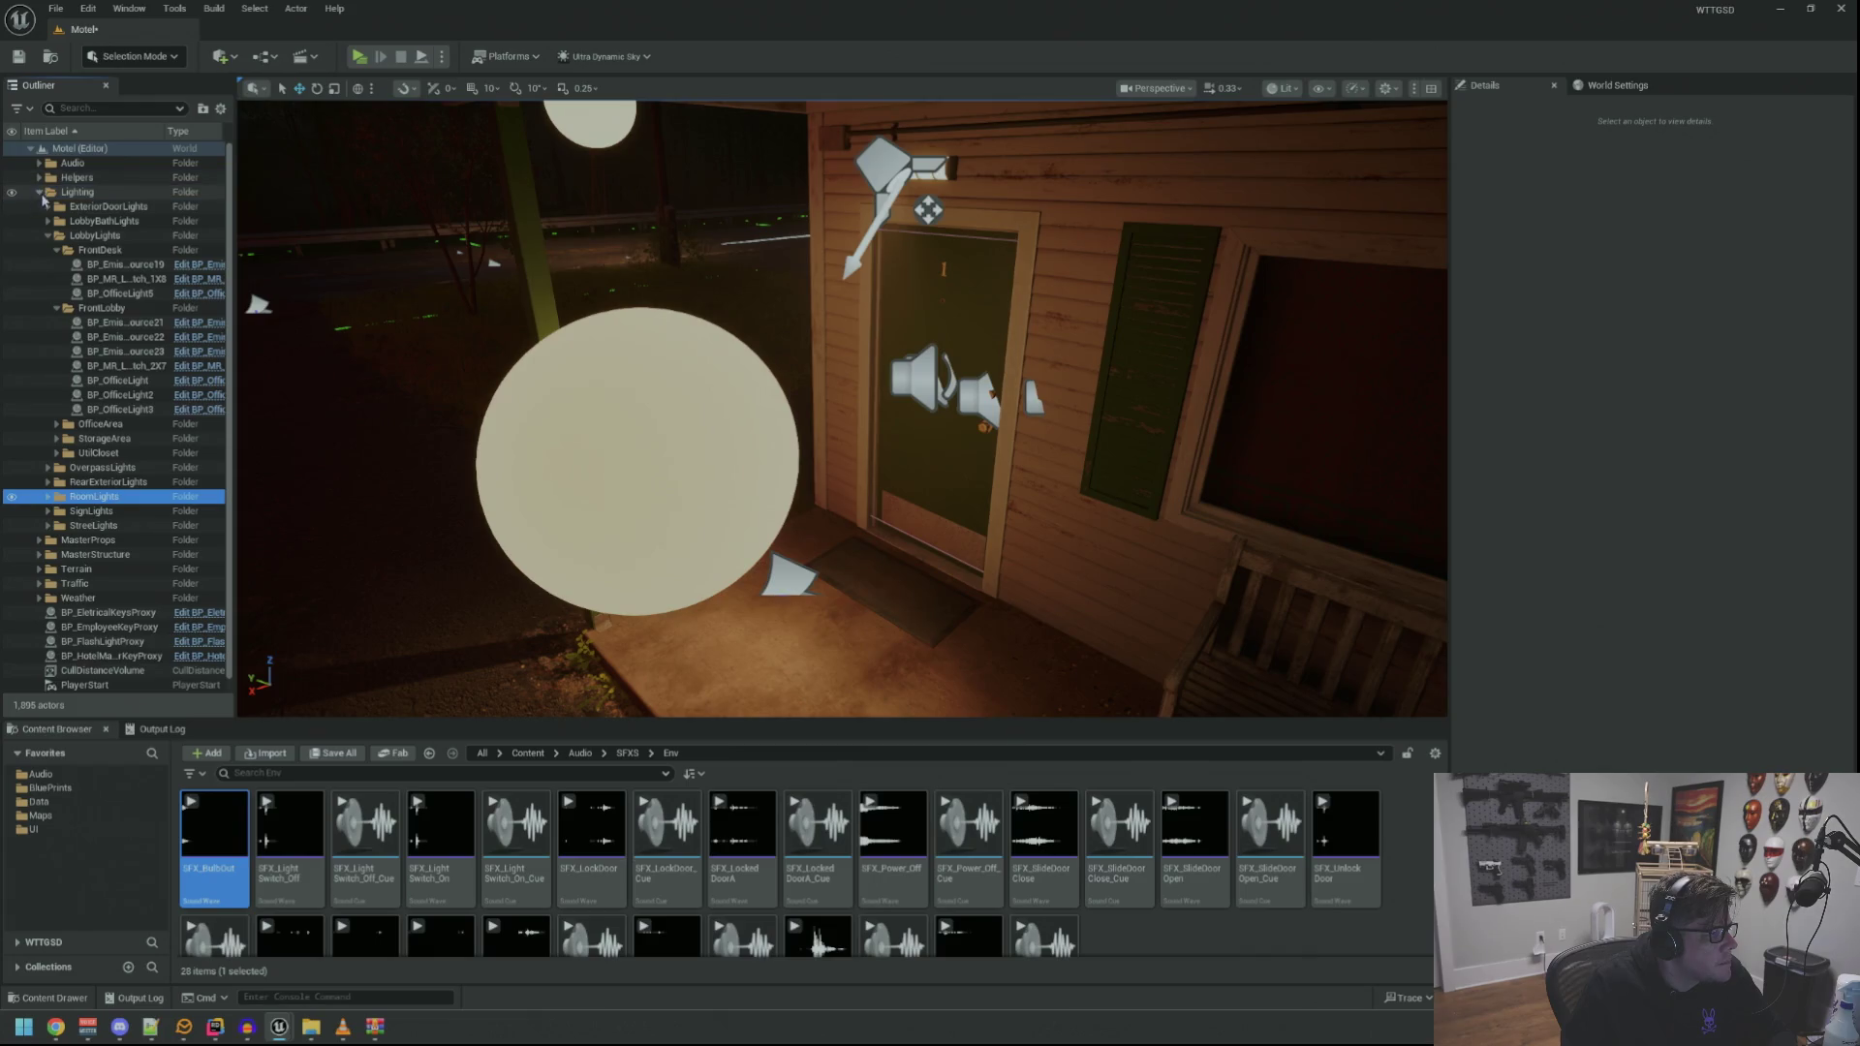
click(40, 191)
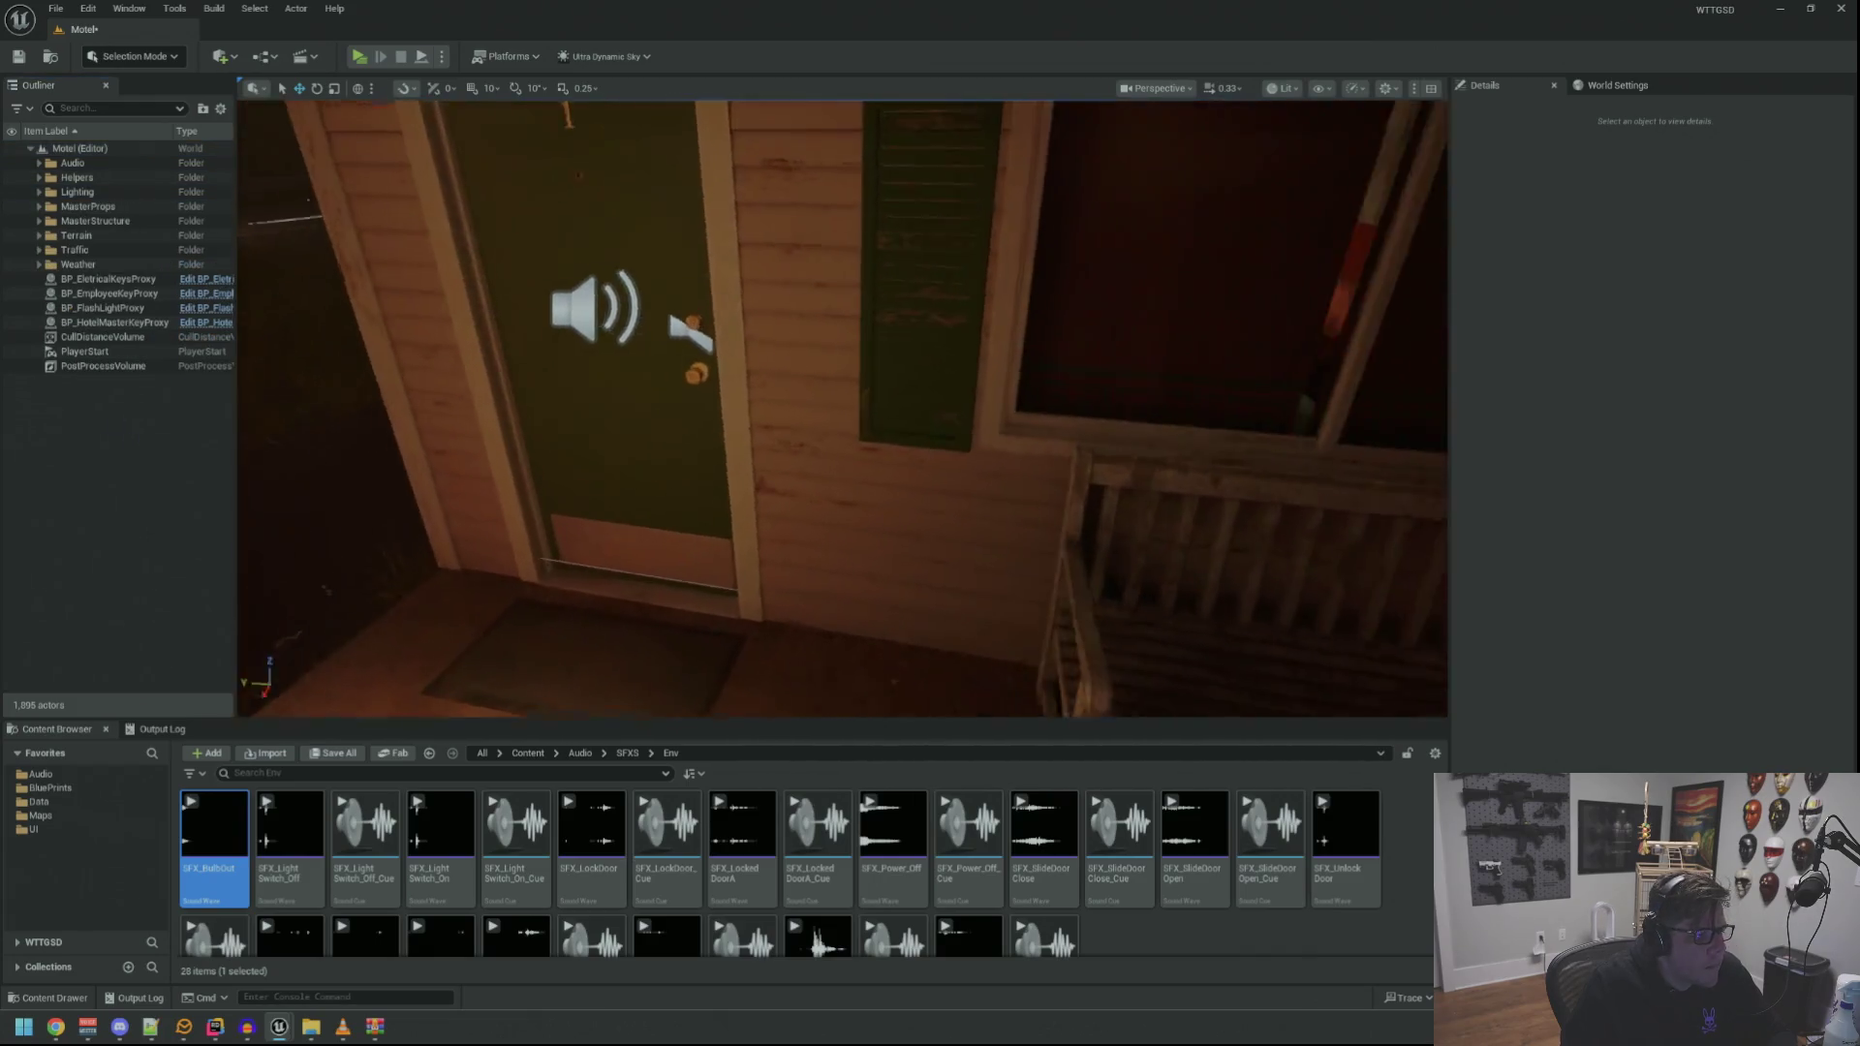
mouse_move(714, 444)
mouse_down()
mouse_move(639, 441)
mouse_move(714, 444)
mouse_up()
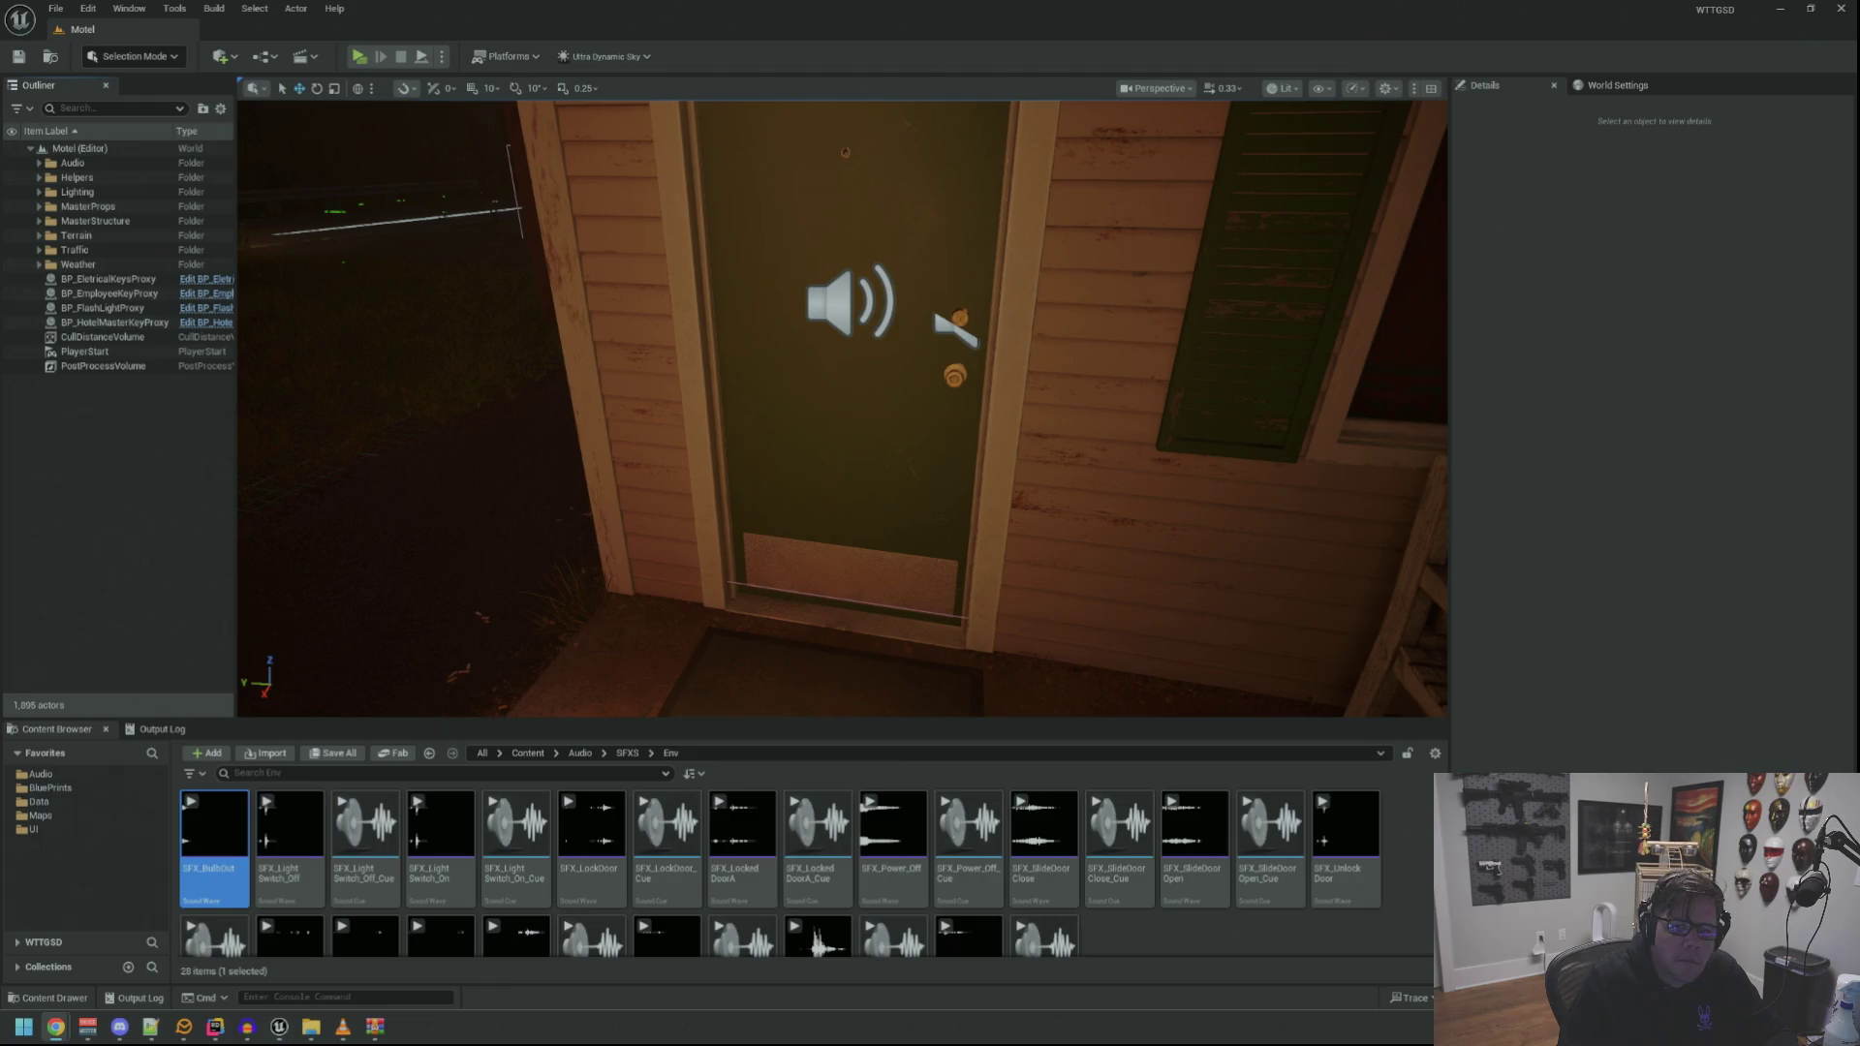
Clear the Output Log and start a Play In Editor test of the Motel level
click(160, 732)
right_click(388, 773)
click(427, 785)
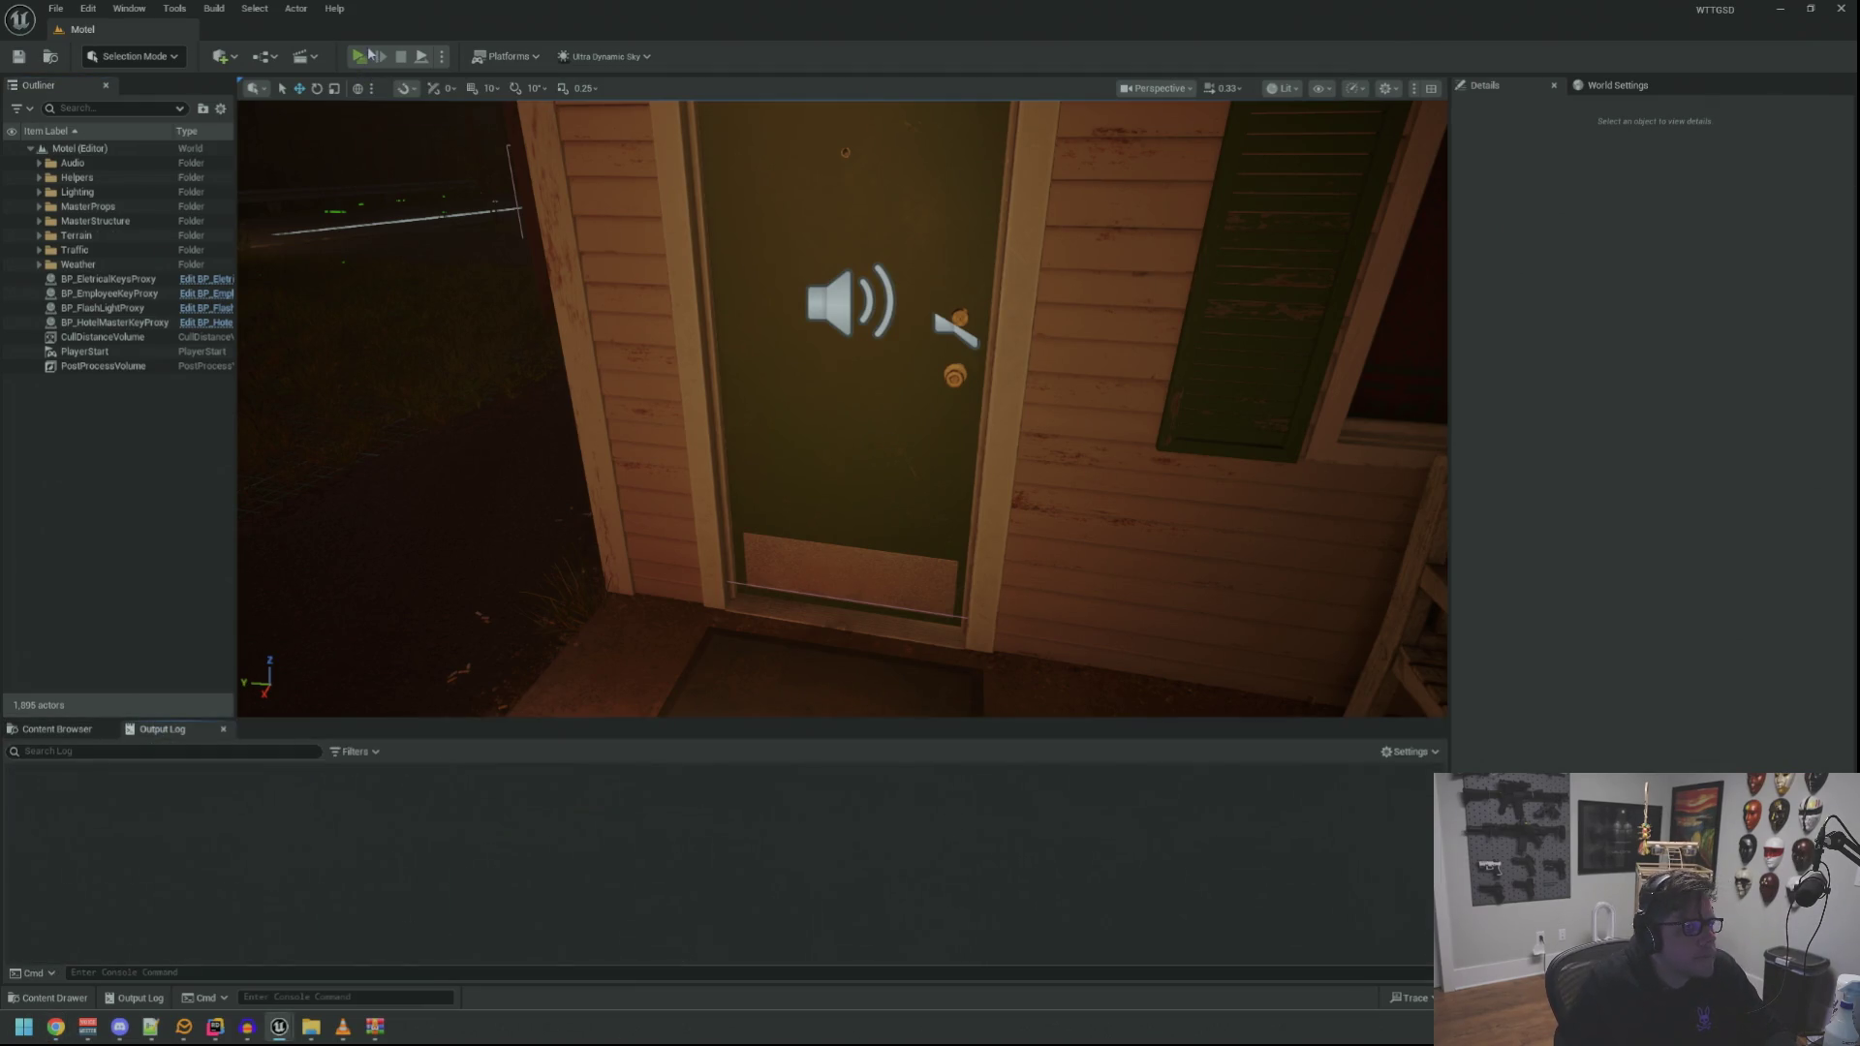
click(358, 57)
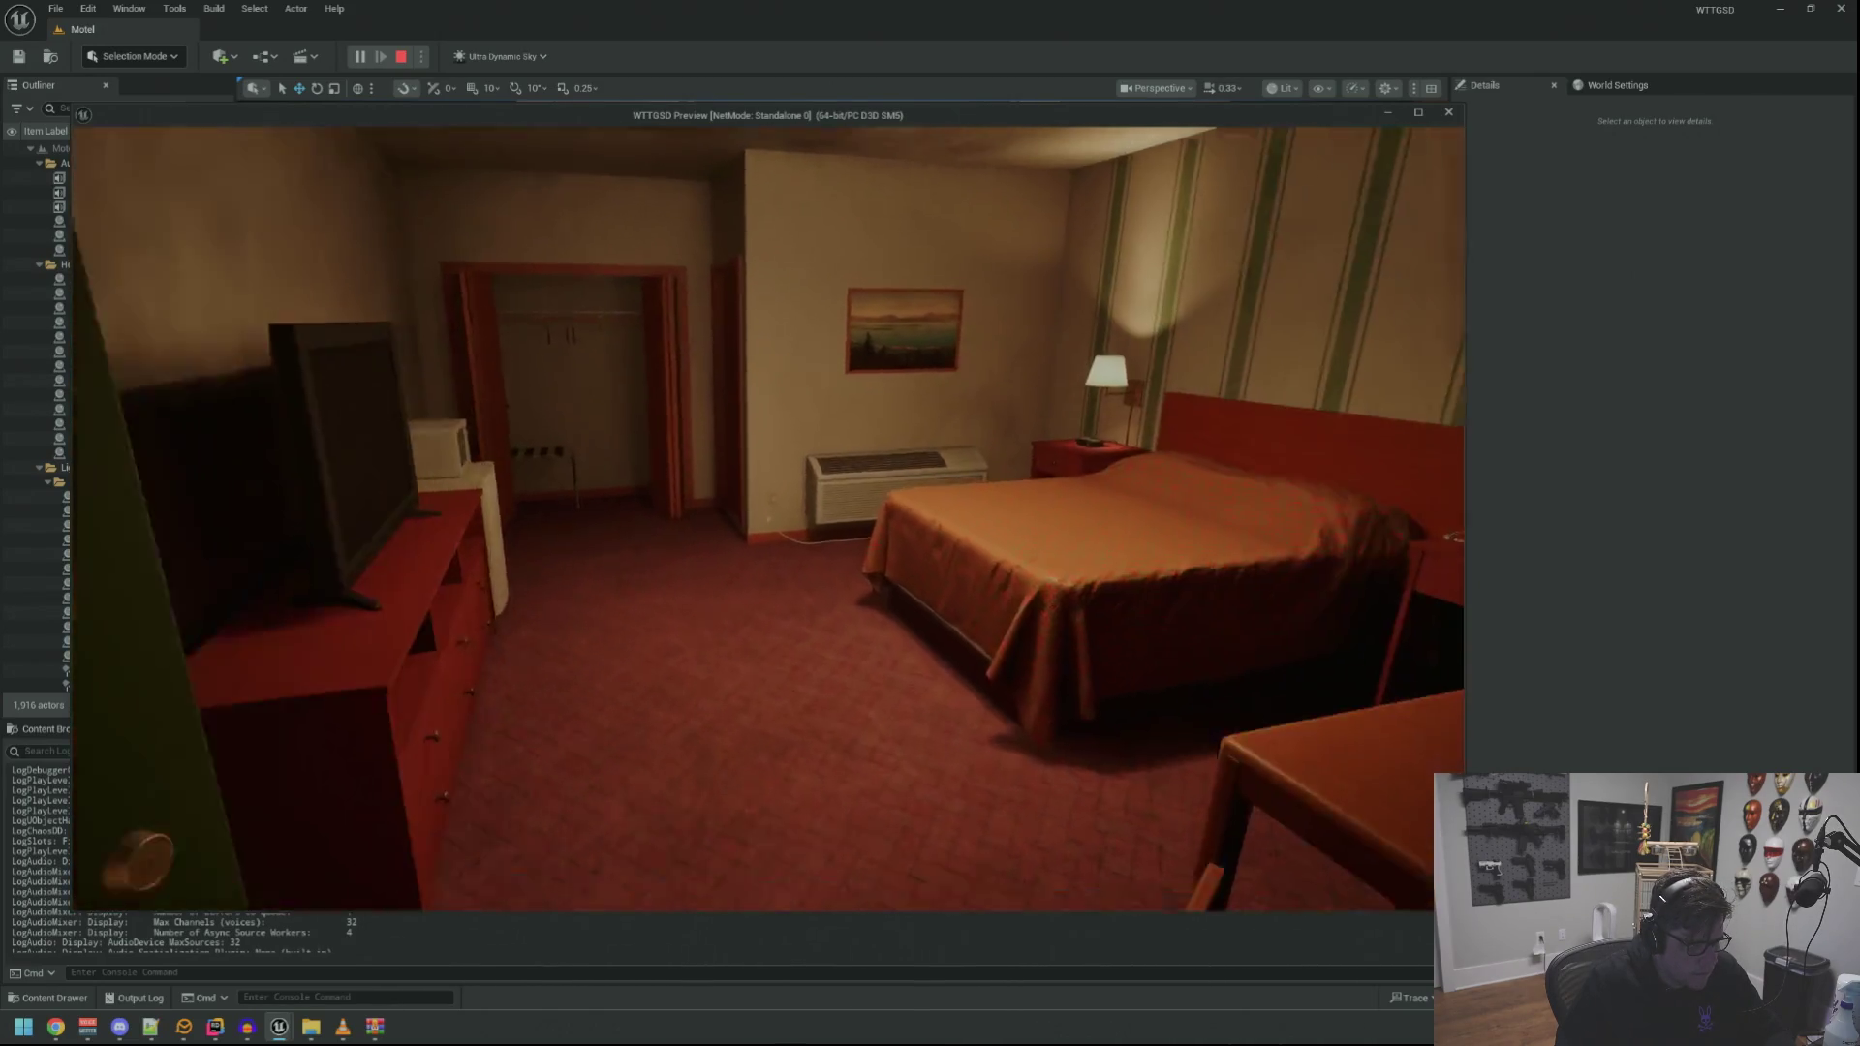
Run TripPower from the console history to black out the motel room
key(Up)
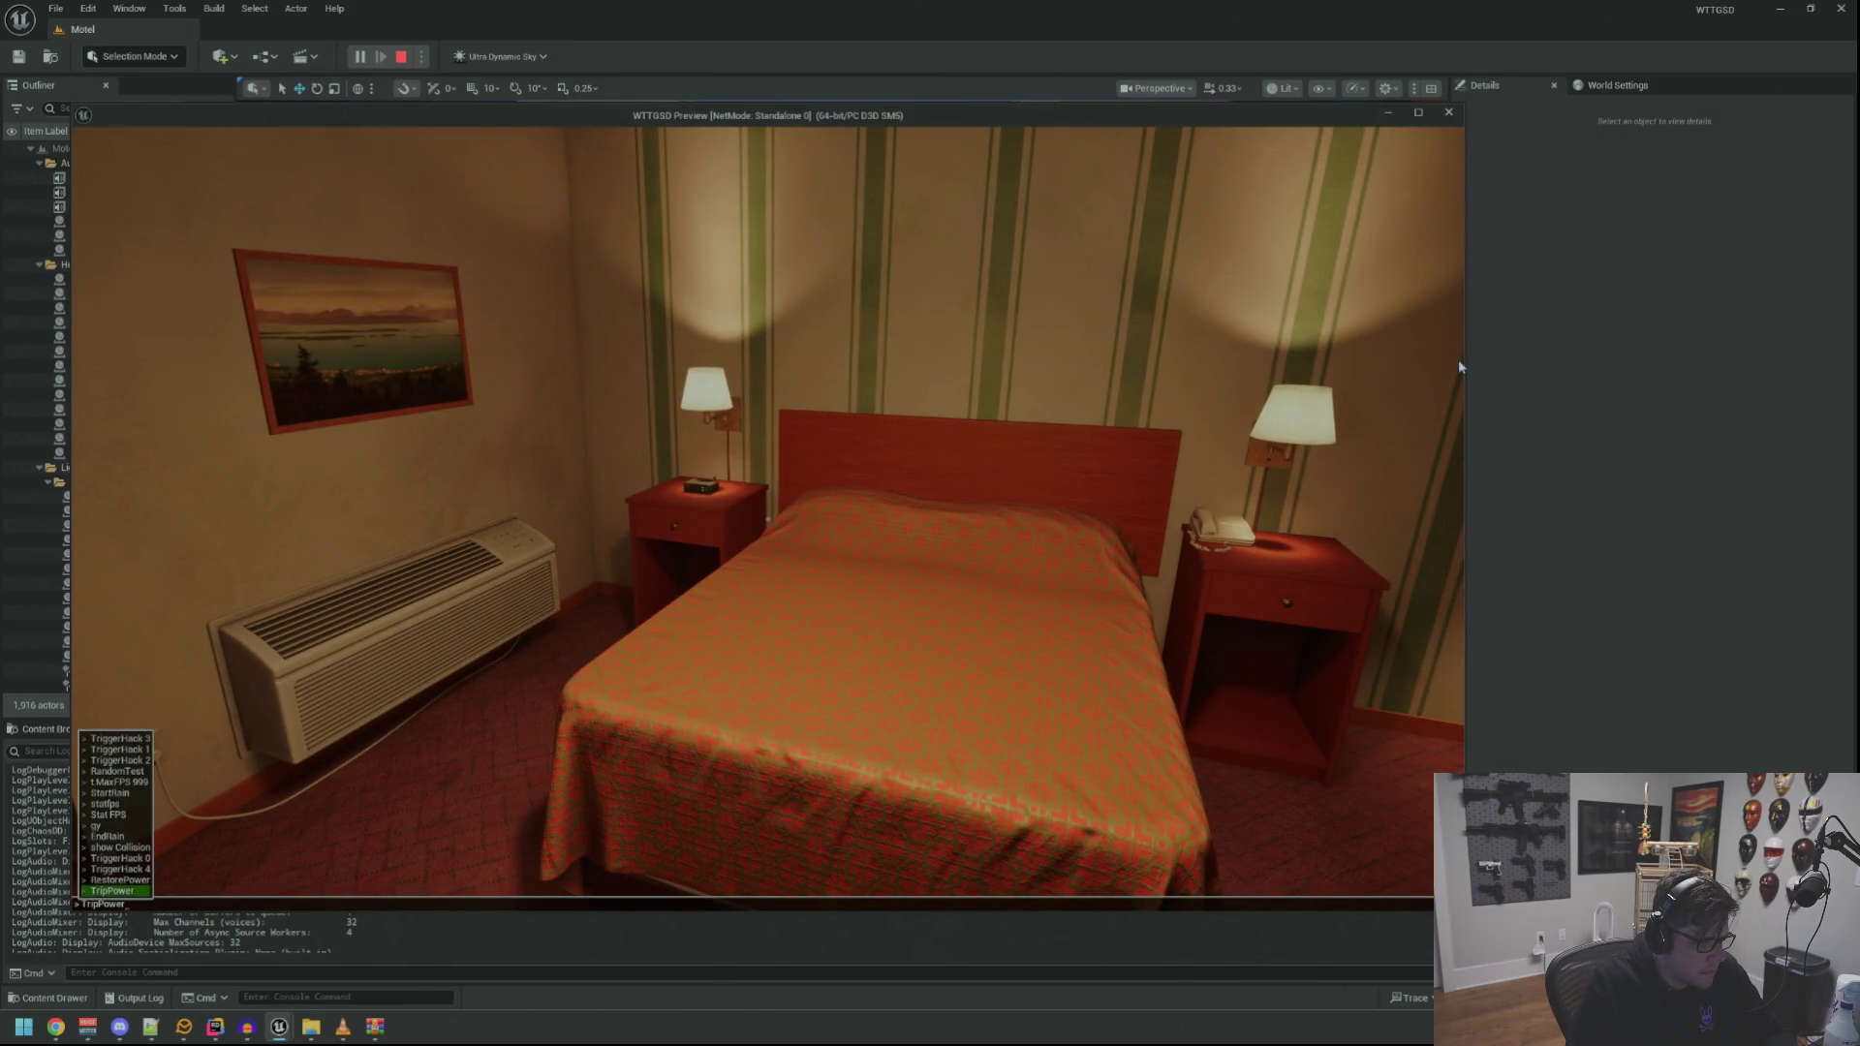
key(Return)
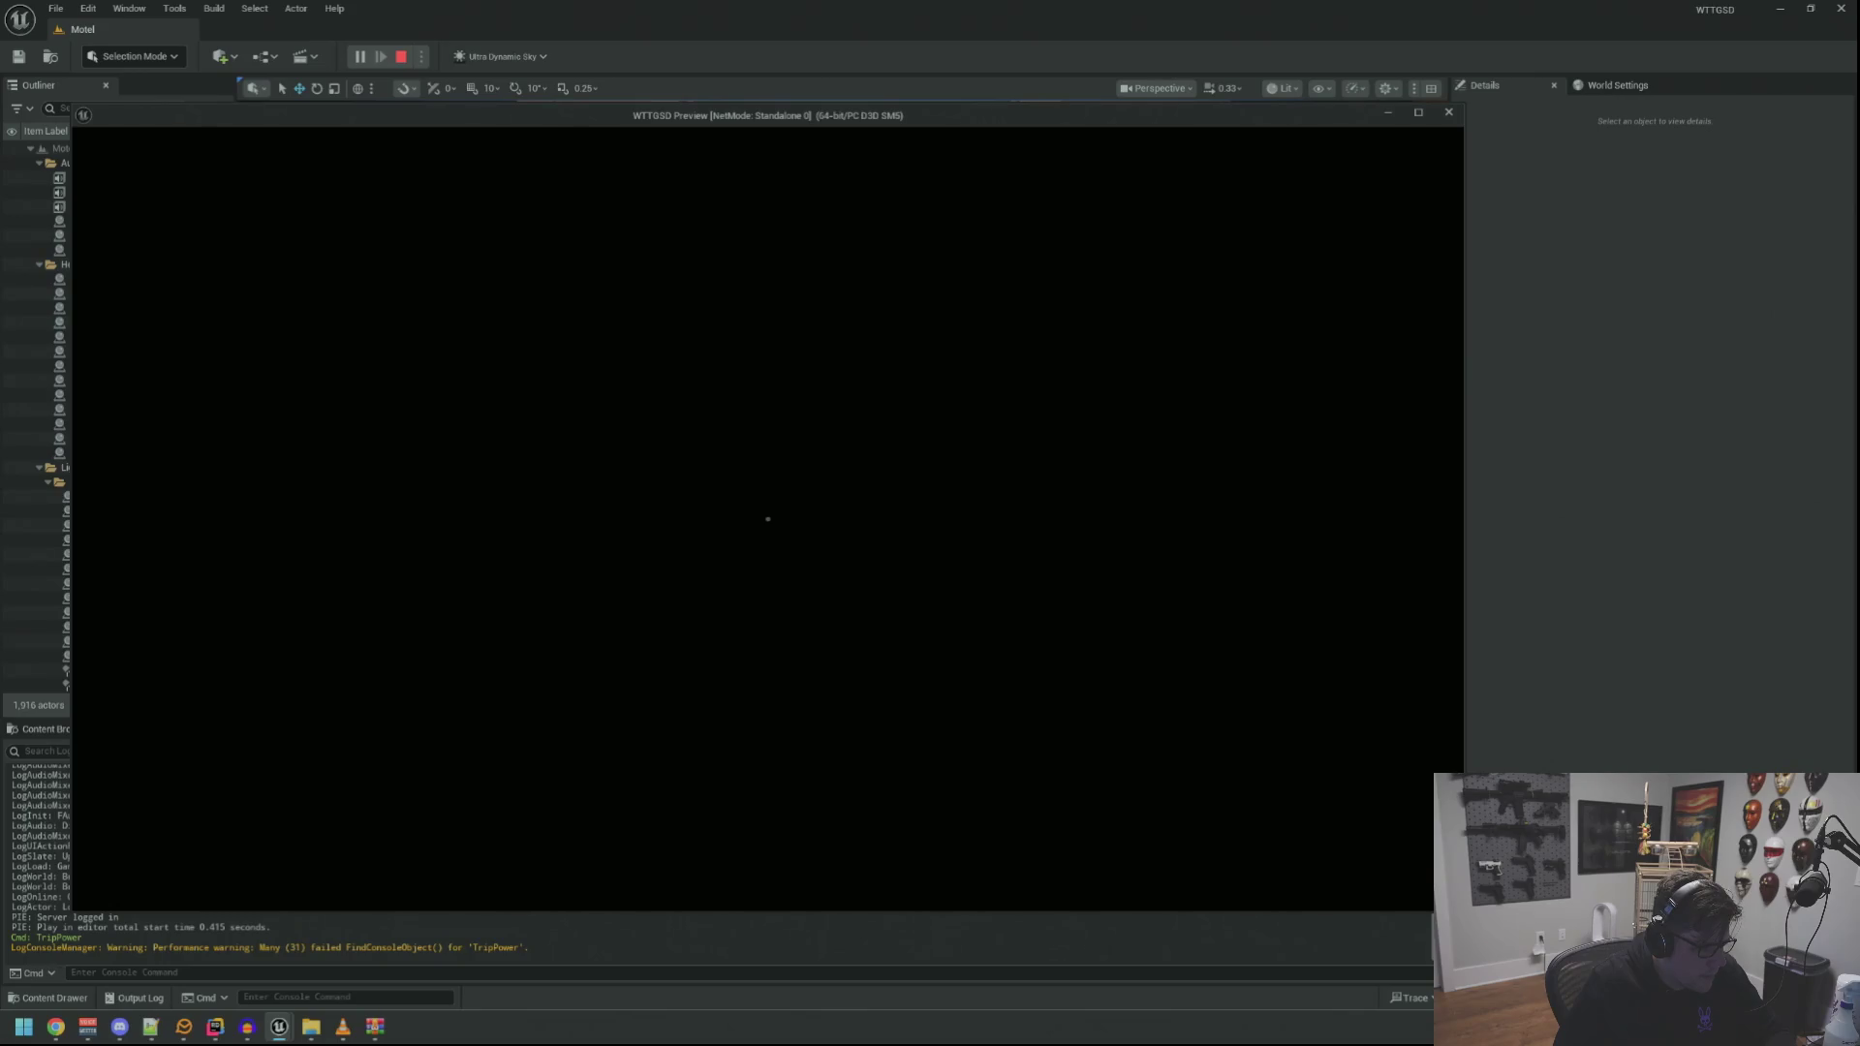
Run RestorePower in the console to bring the room's lights back
key(Up)
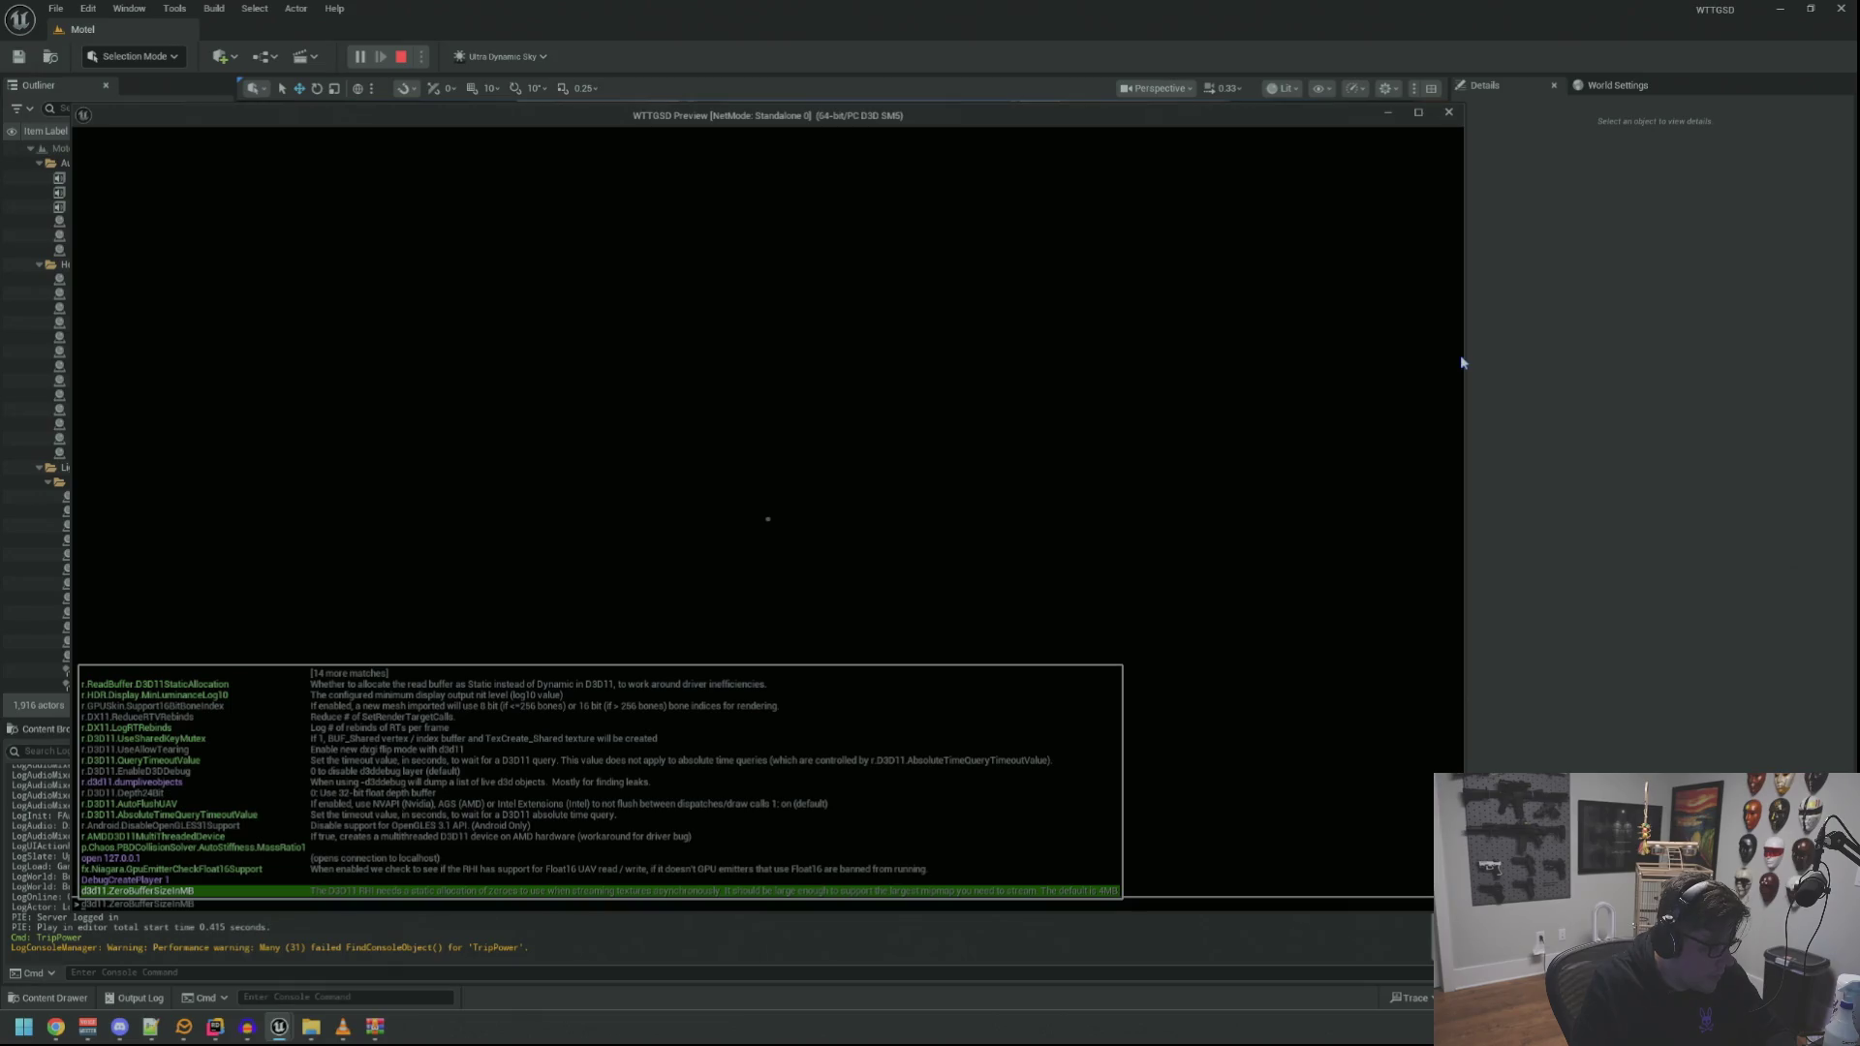
text(rest)
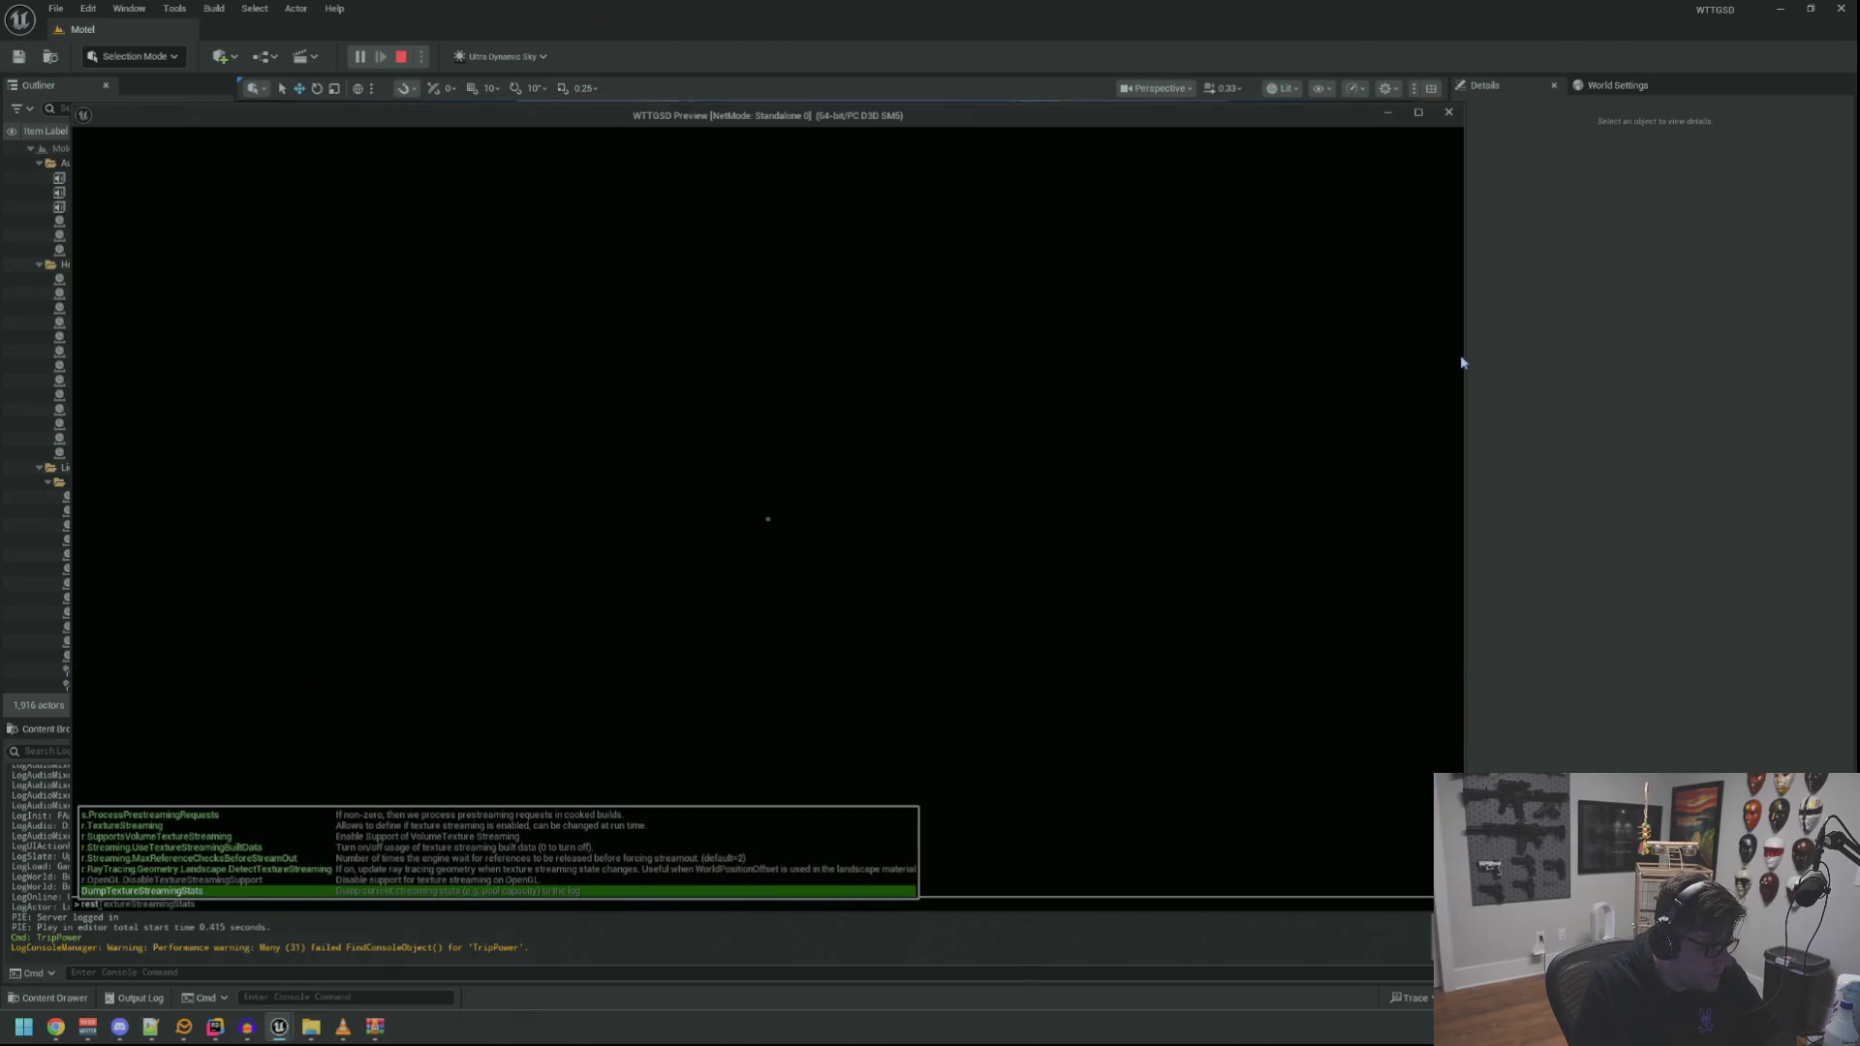
text(reestorePower)
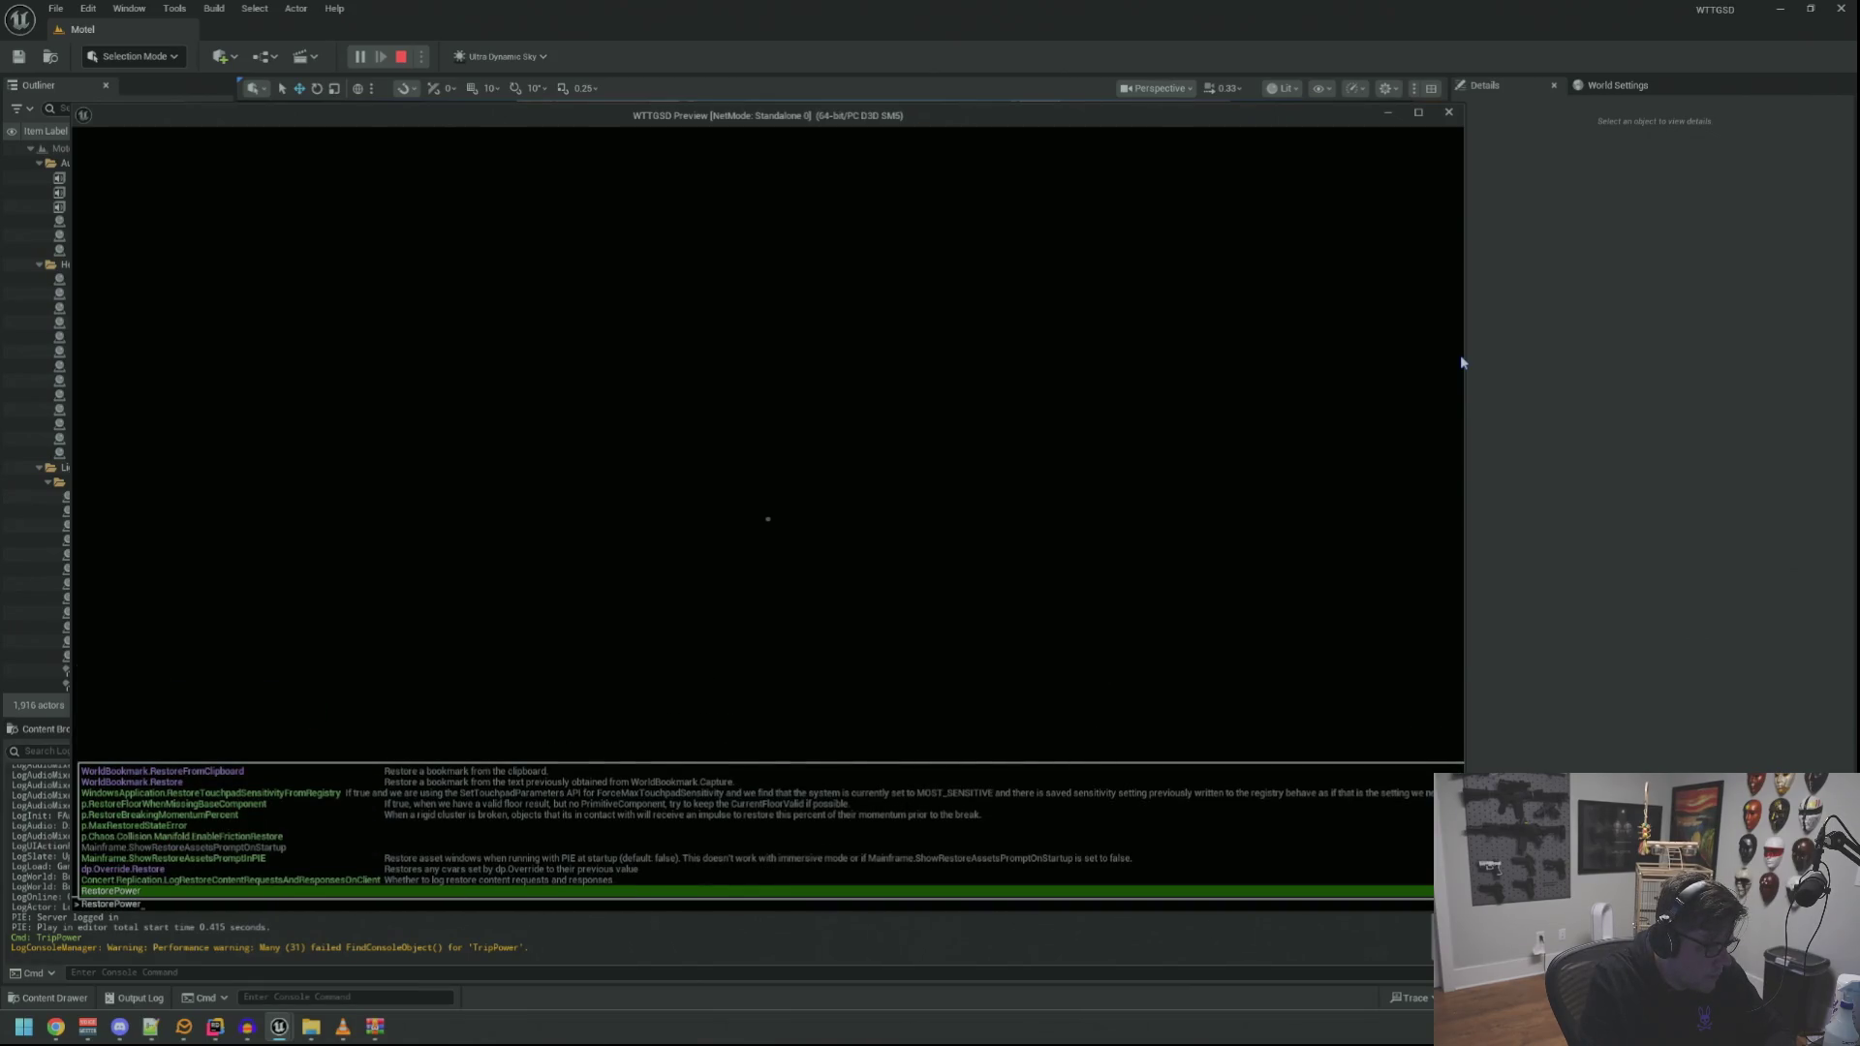
key(Return)
Cut the power again with TripPower, then end the play test
key(grave)
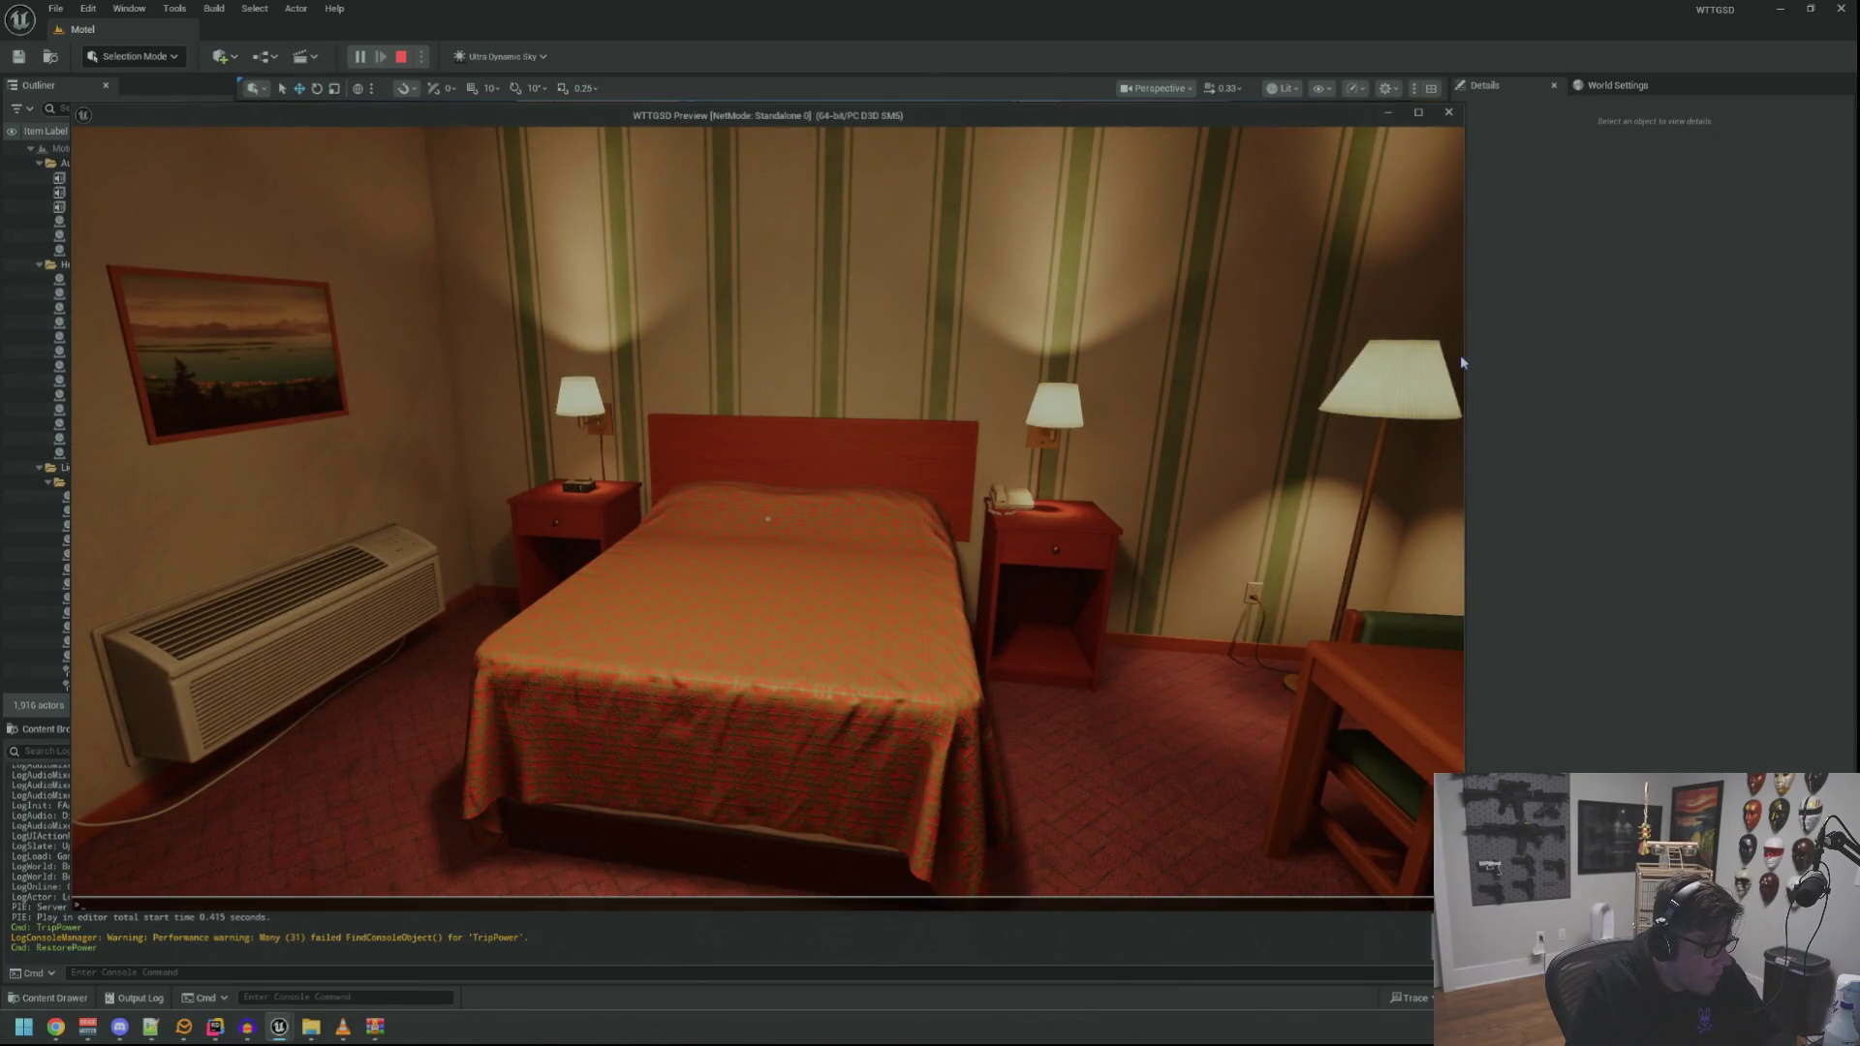
key(Up)
key(Return)
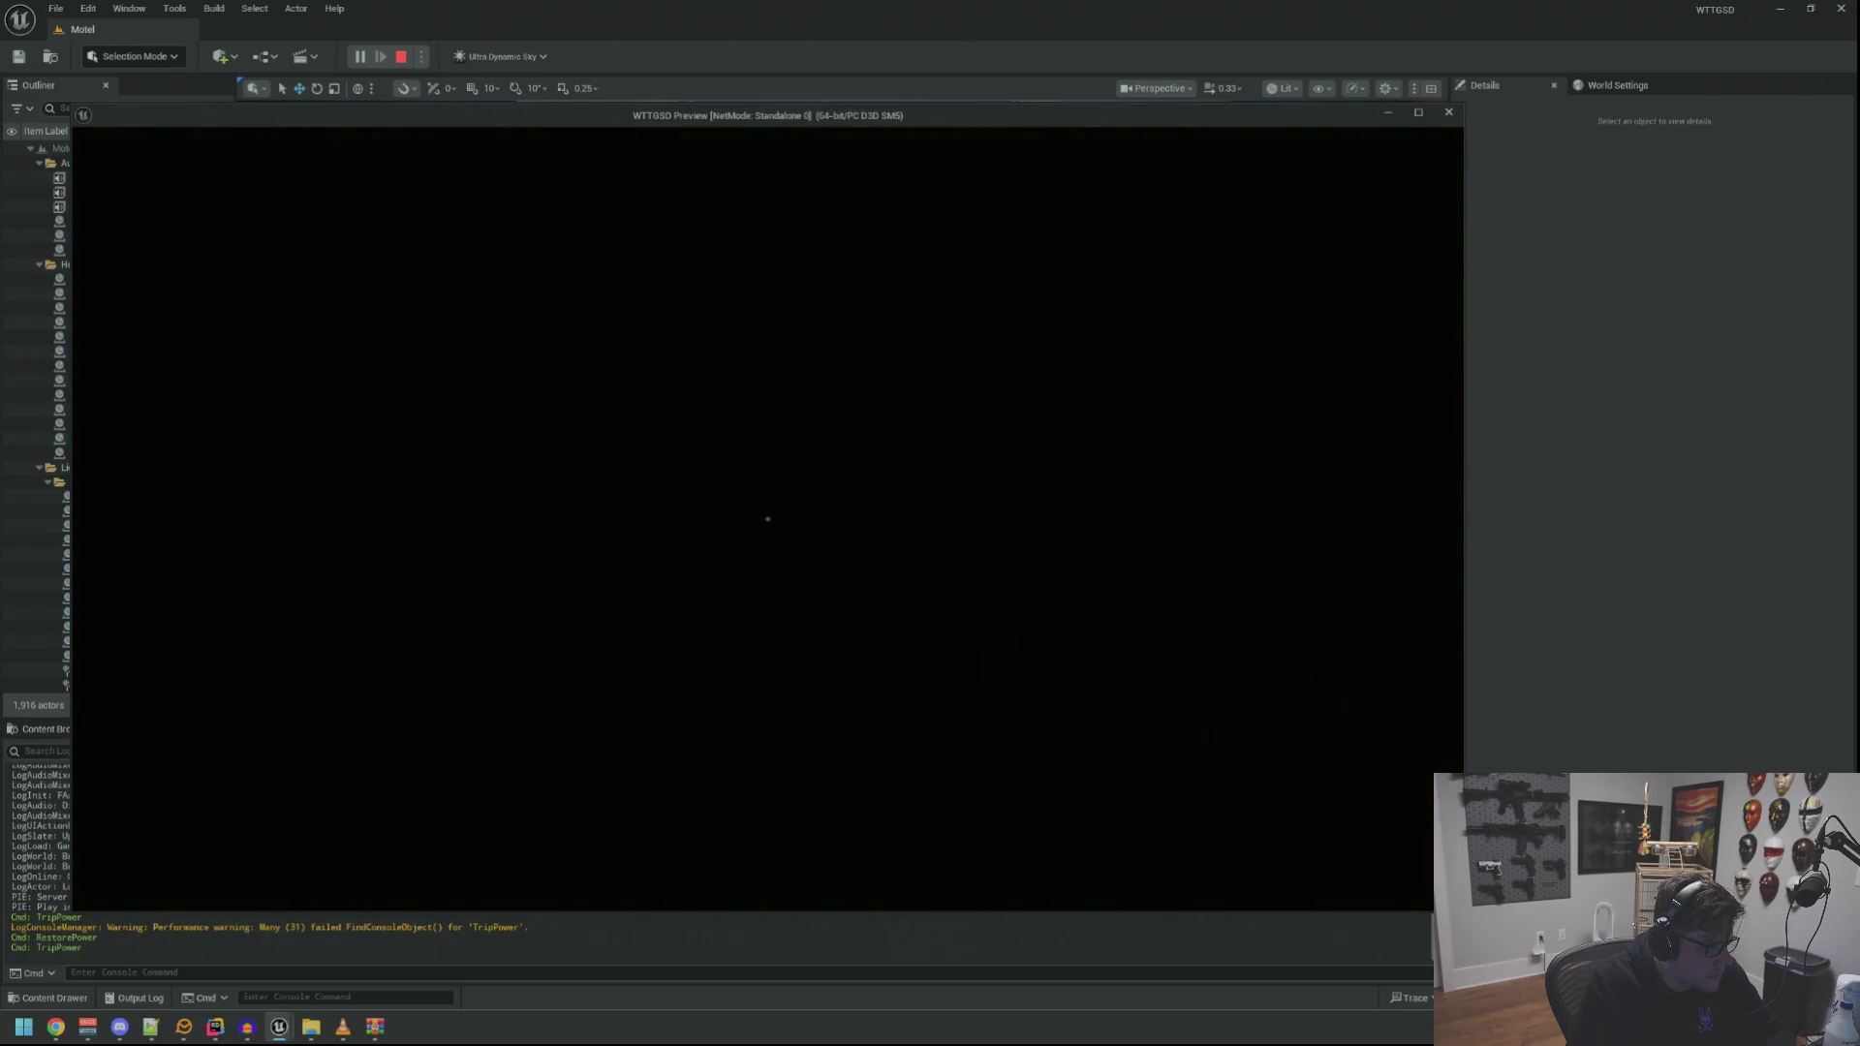
key(Escape)
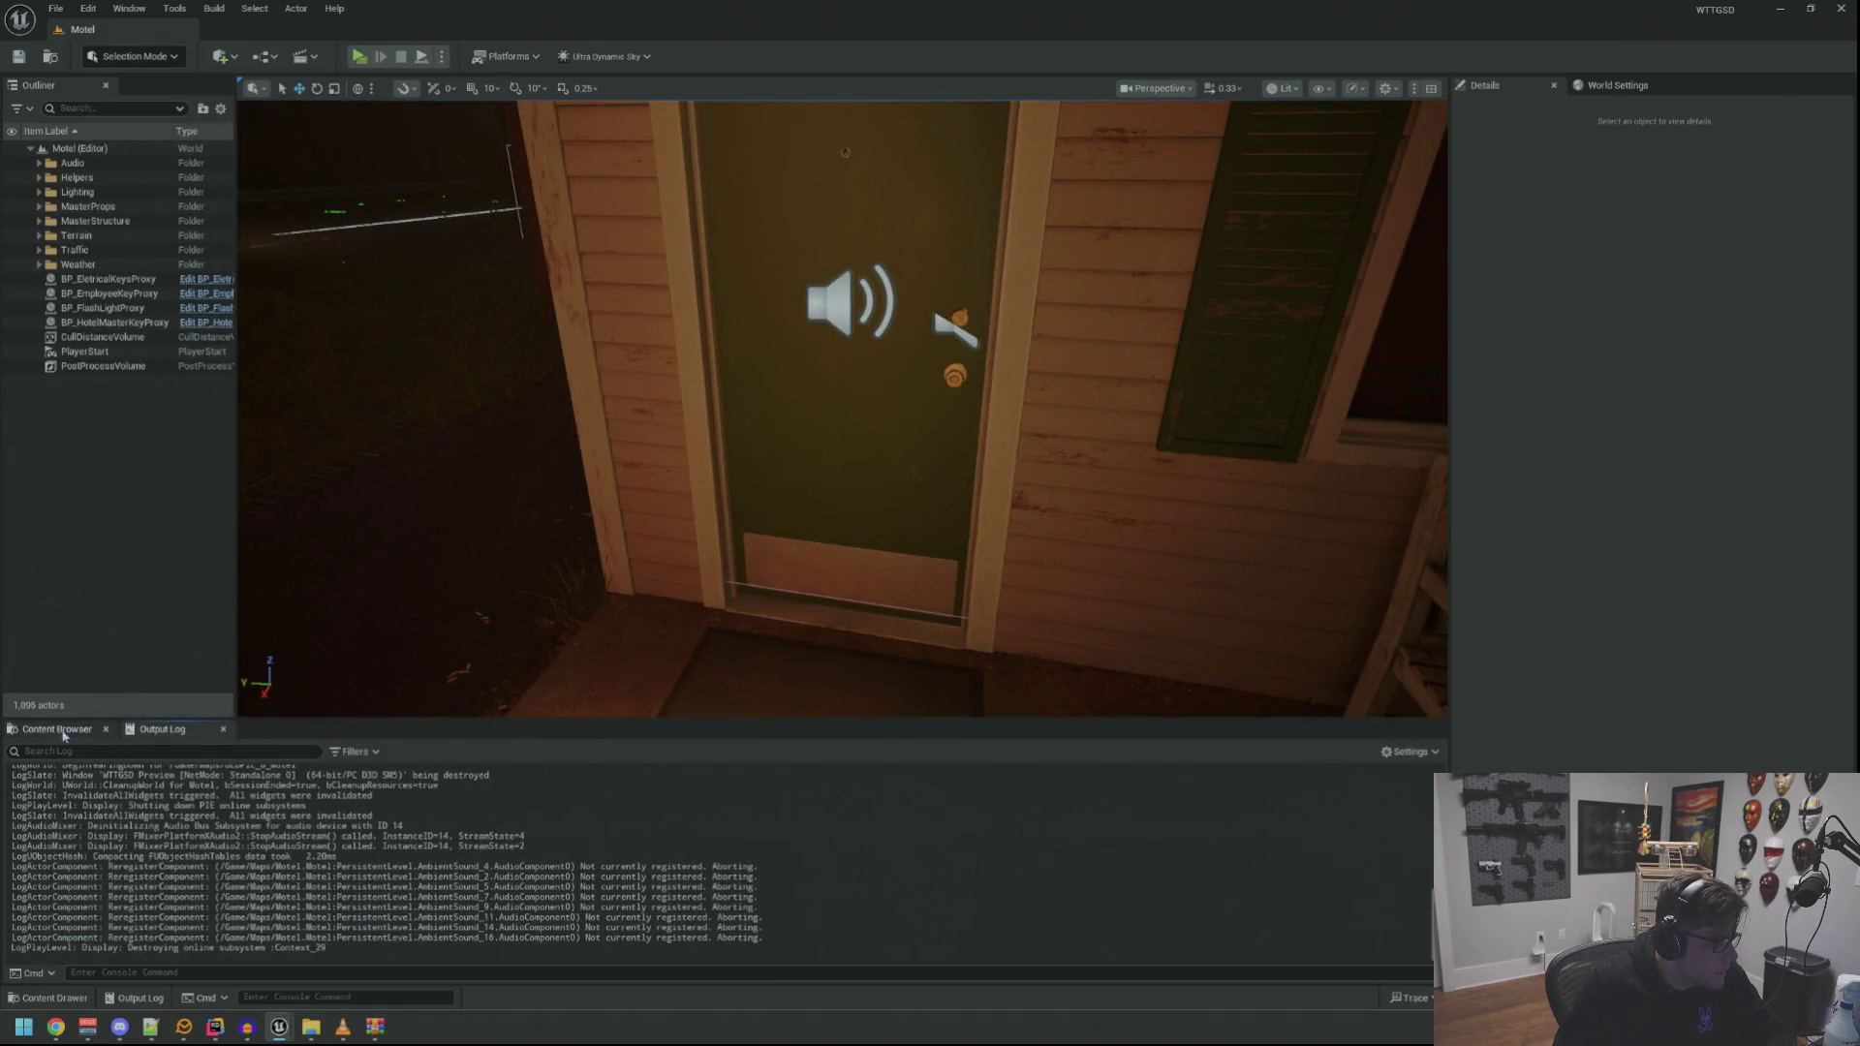
click(64, 733)
Open SFX_BulbOut and set its Sound Pitch and Volume both to 1.0
double_click(214, 834)
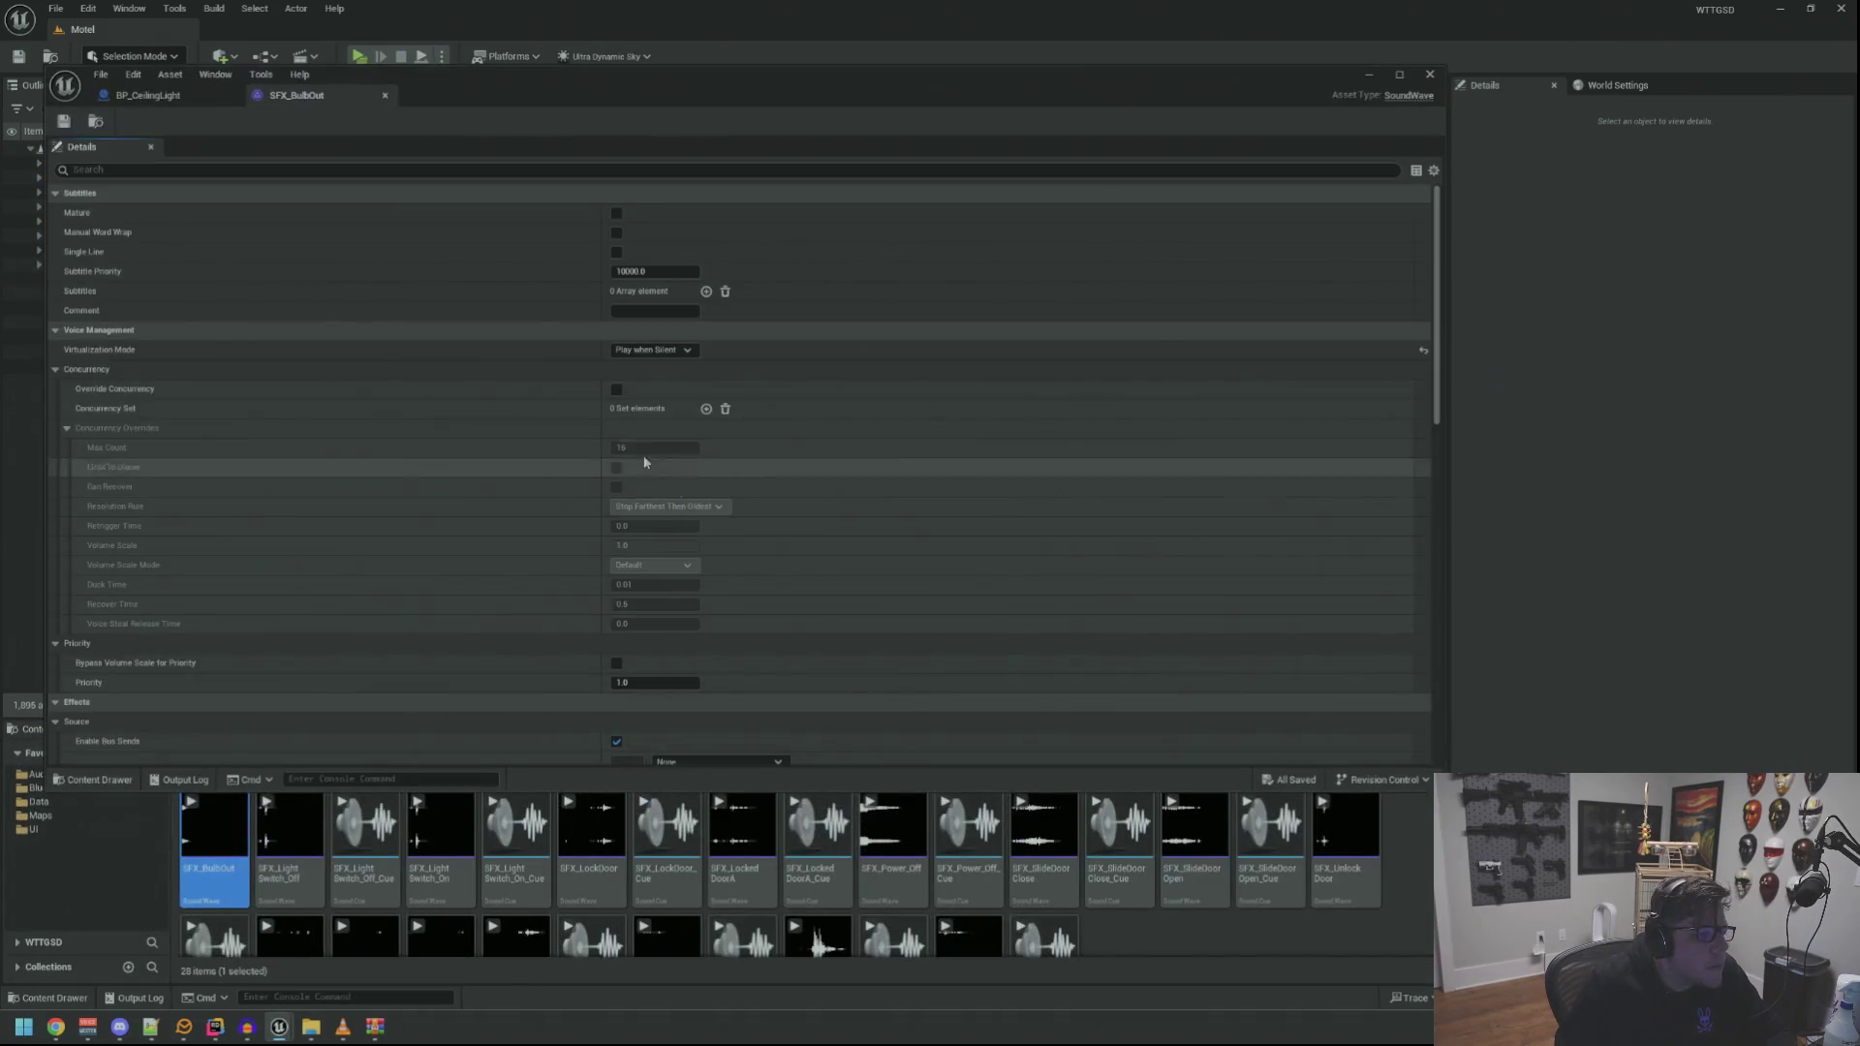
click(185, 97)
click(297, 95)
click(224, 194)
click(226, 216)
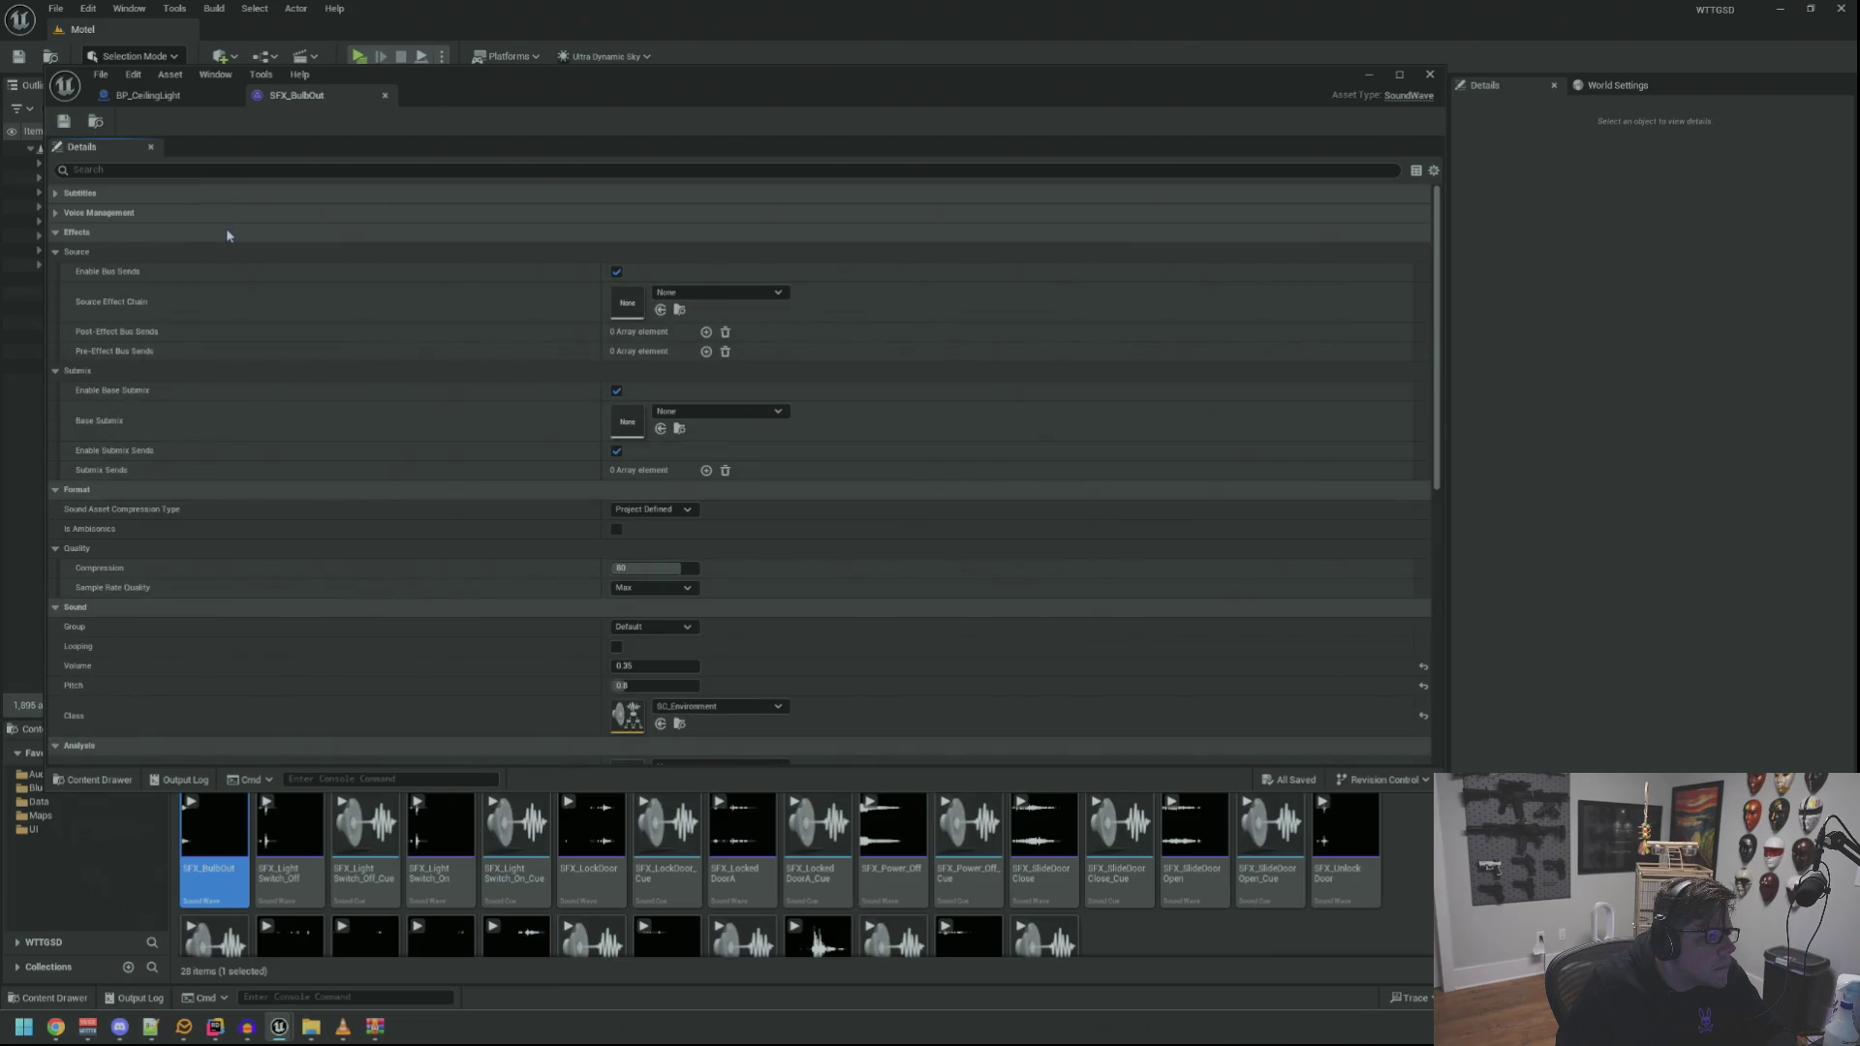
scroll(390, 294, down, 5)
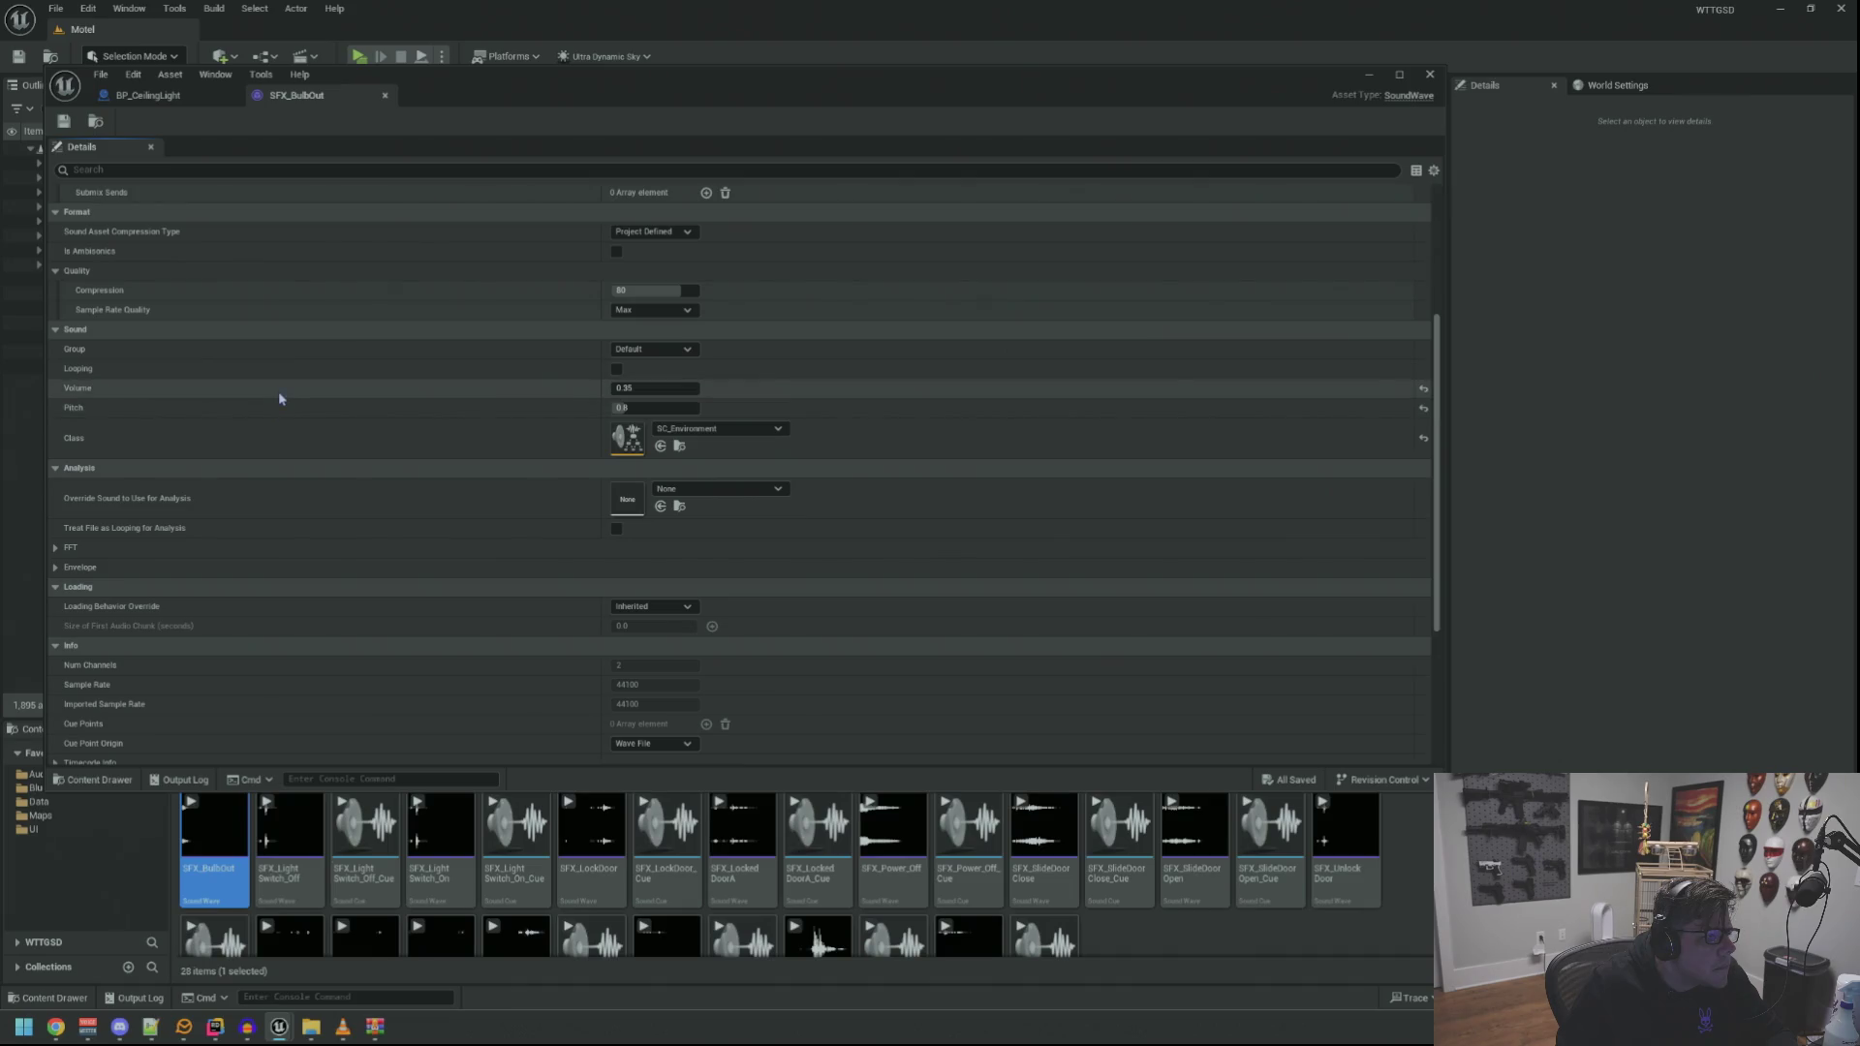
click(649, 389)
text(1)
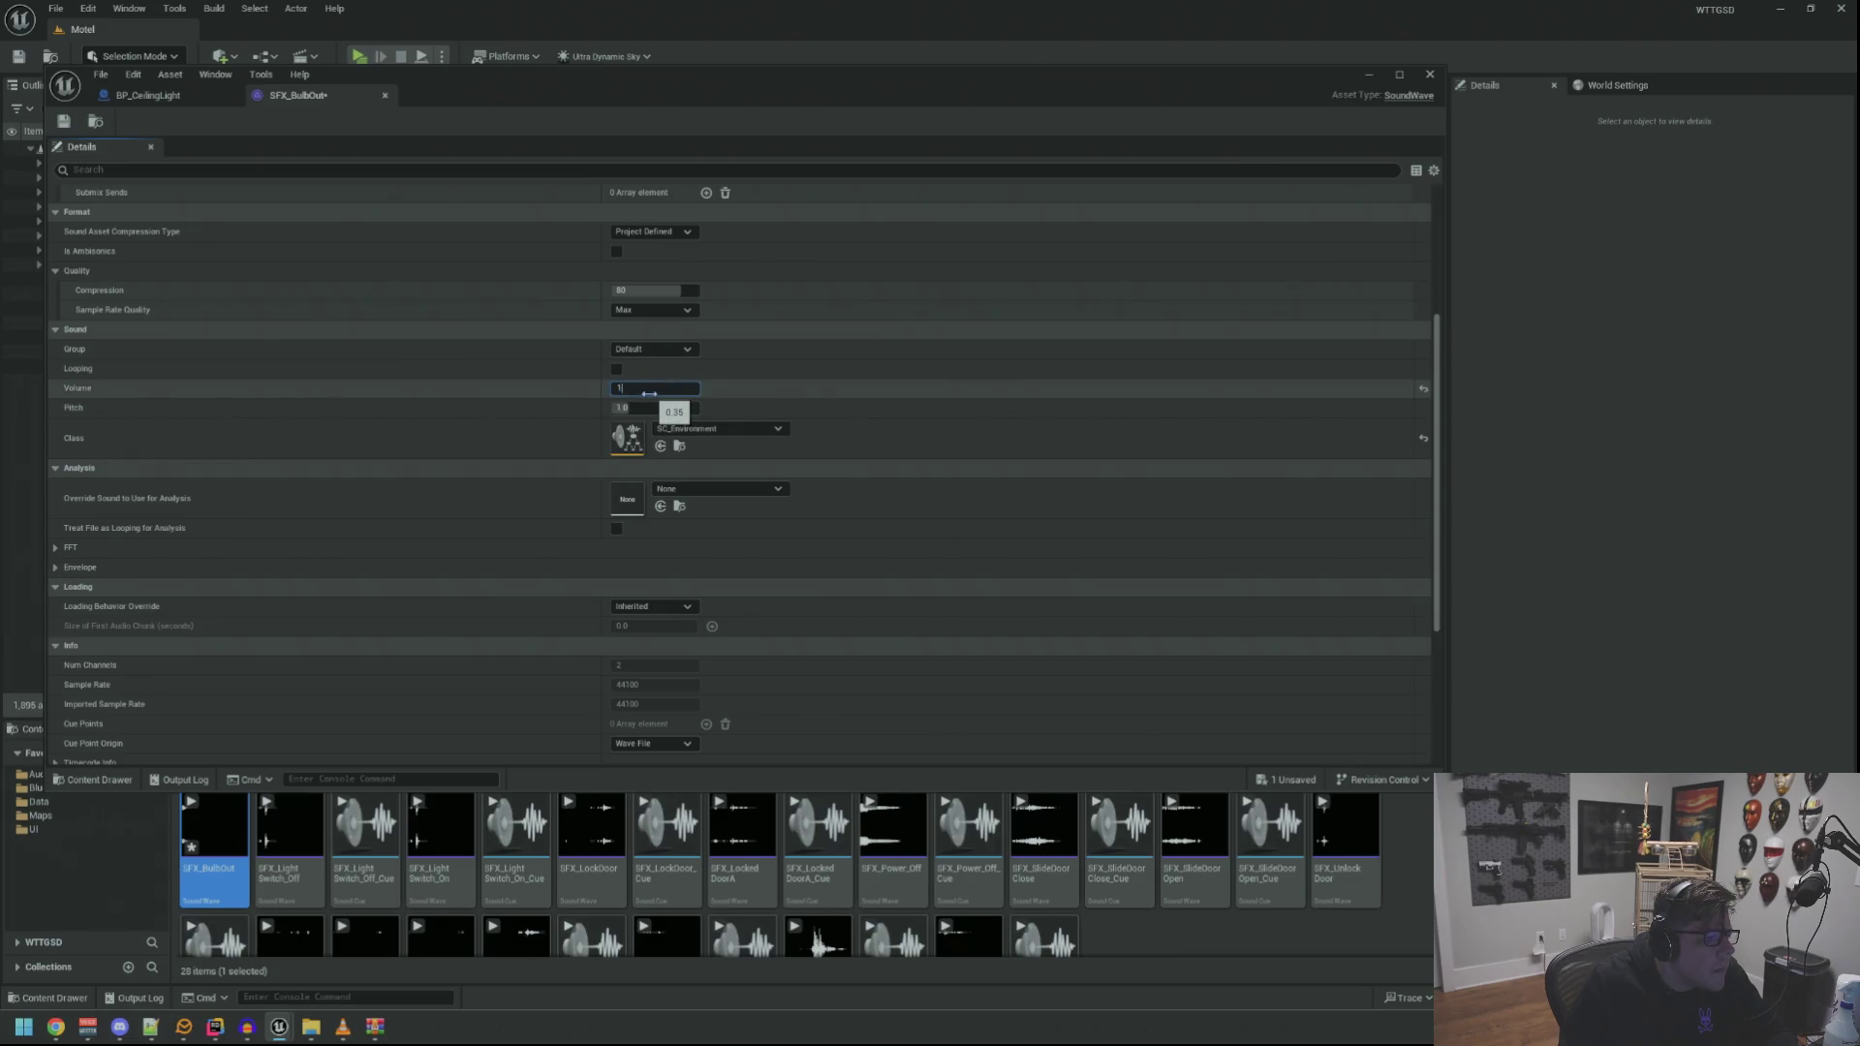
key(Return)
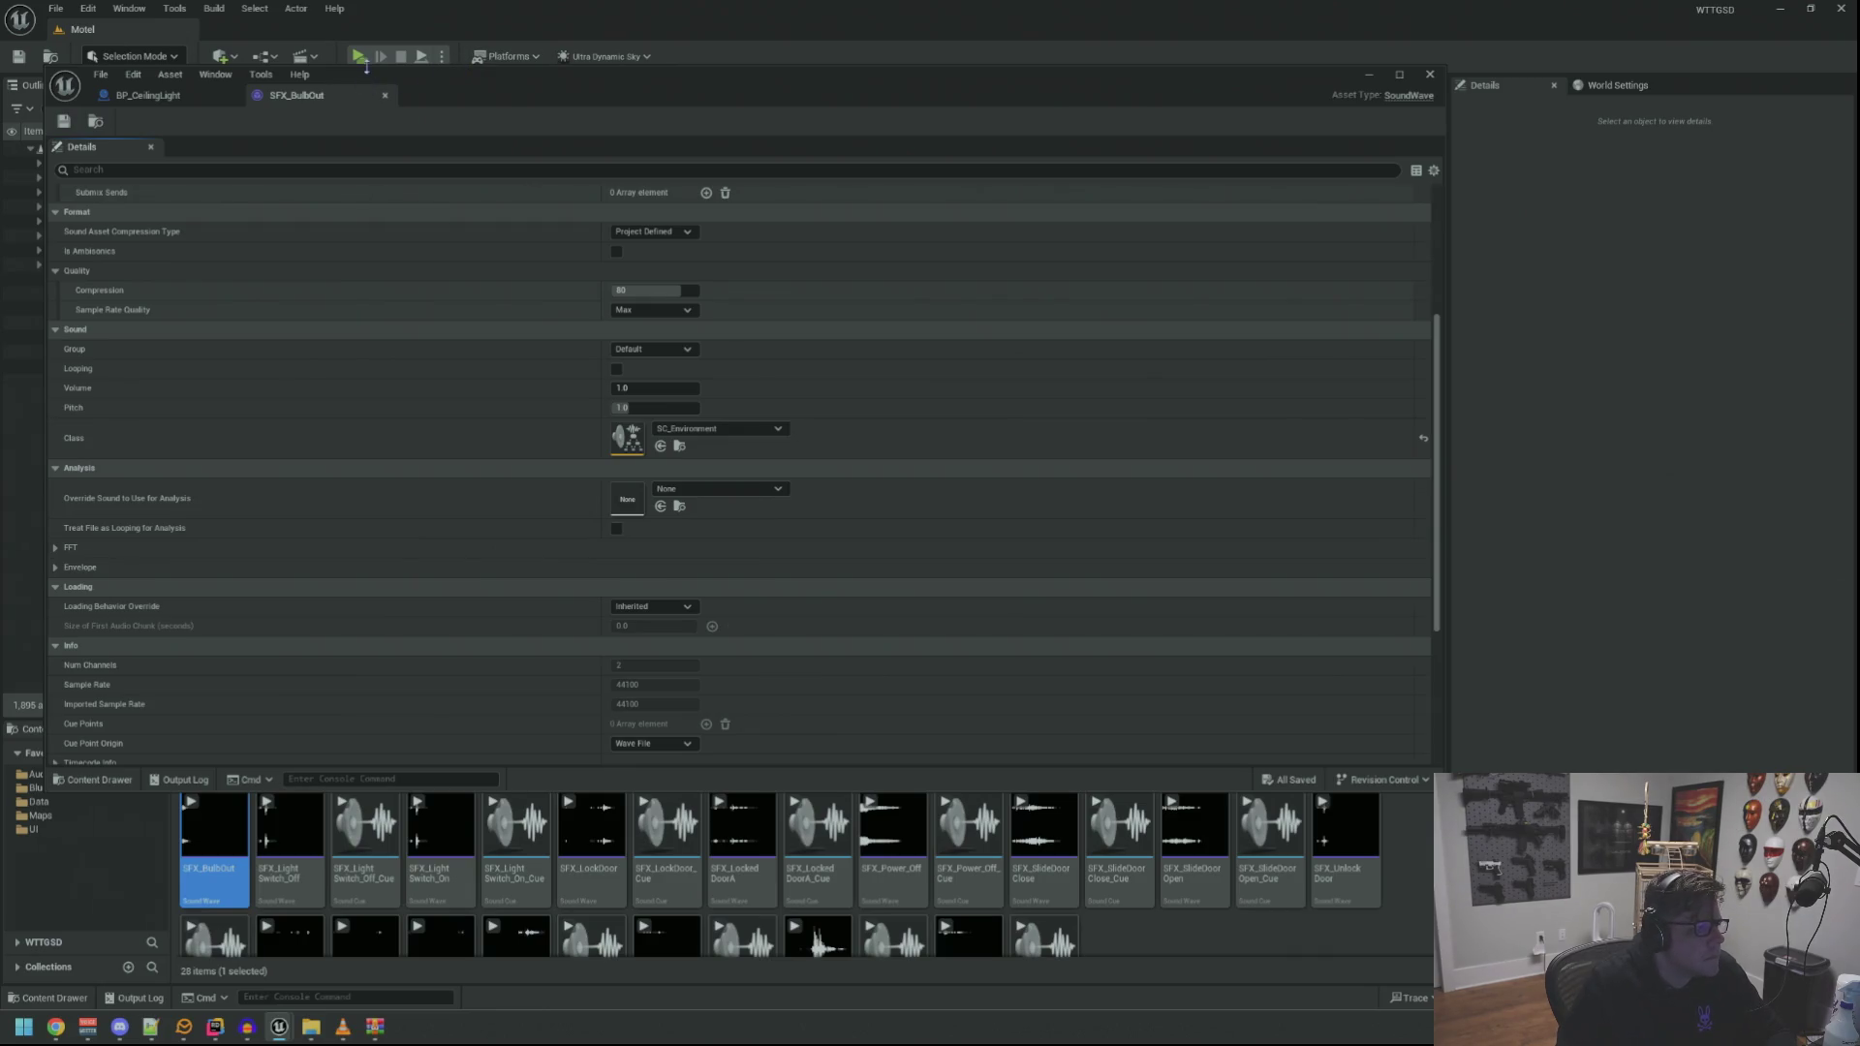
key(alt+p)
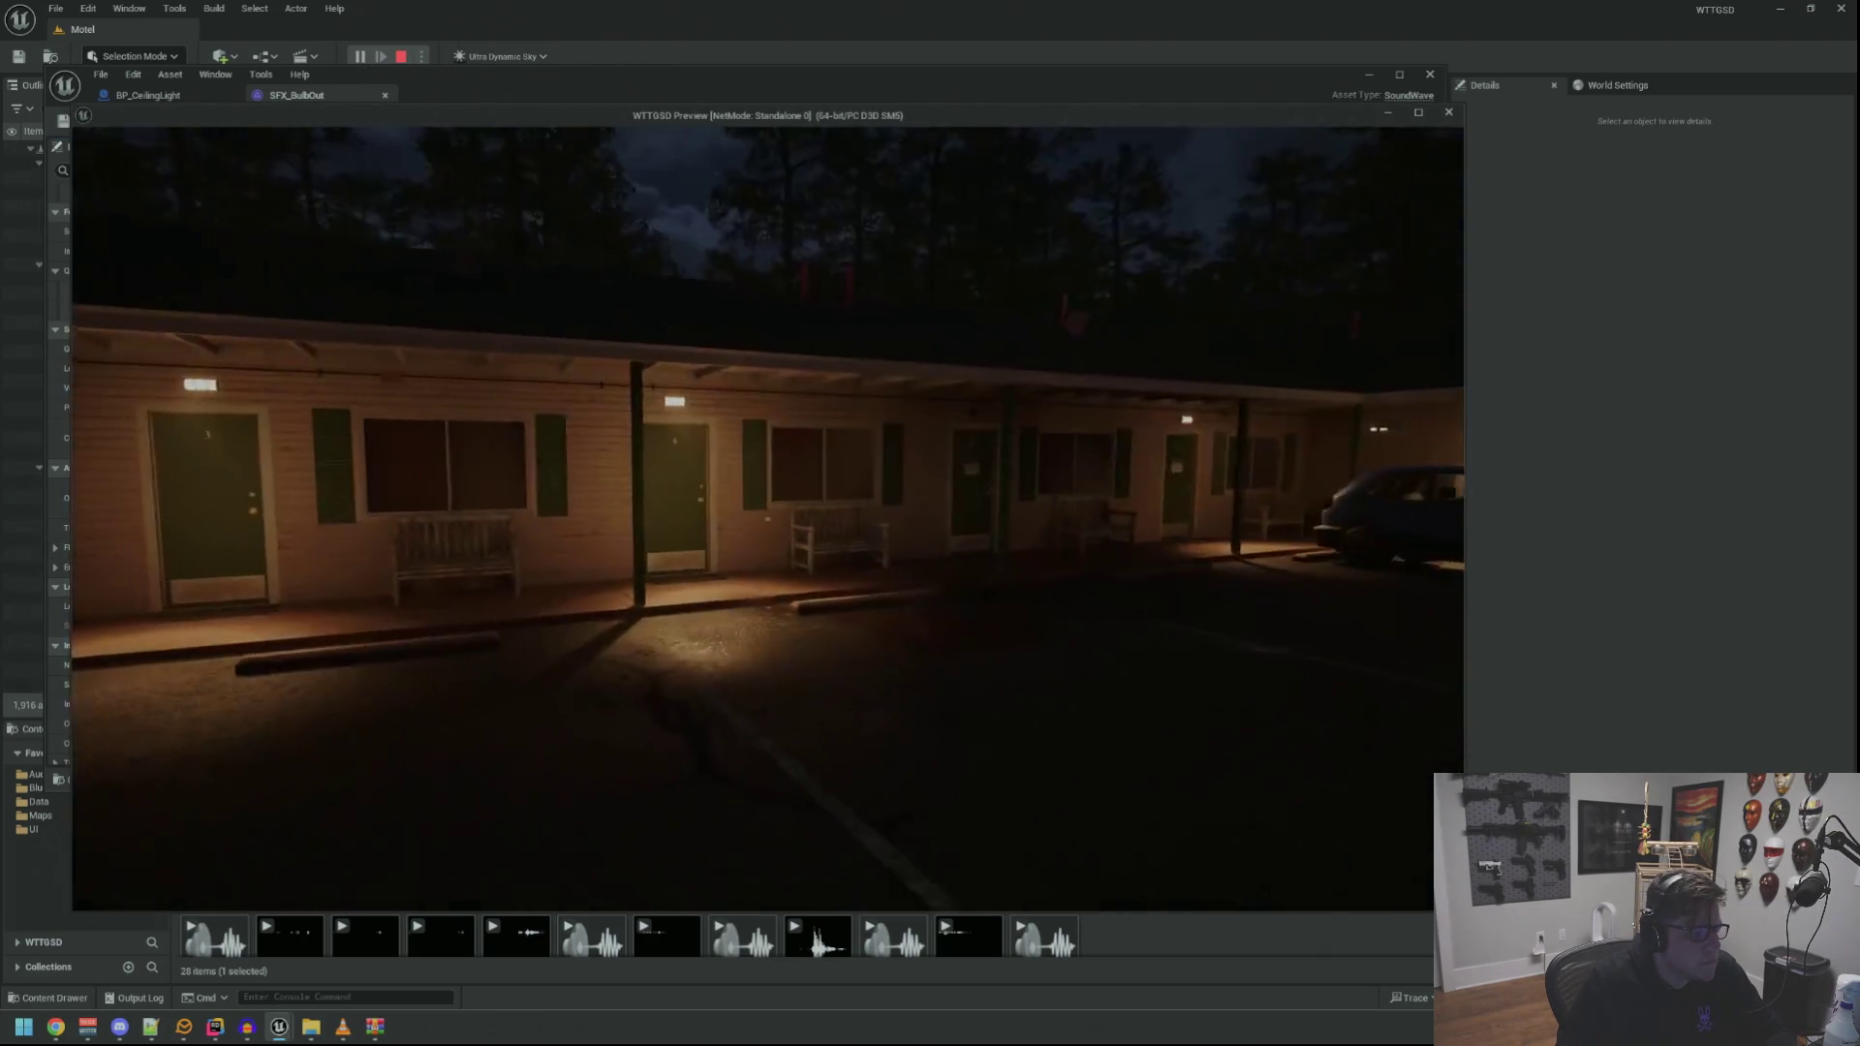
key(w)
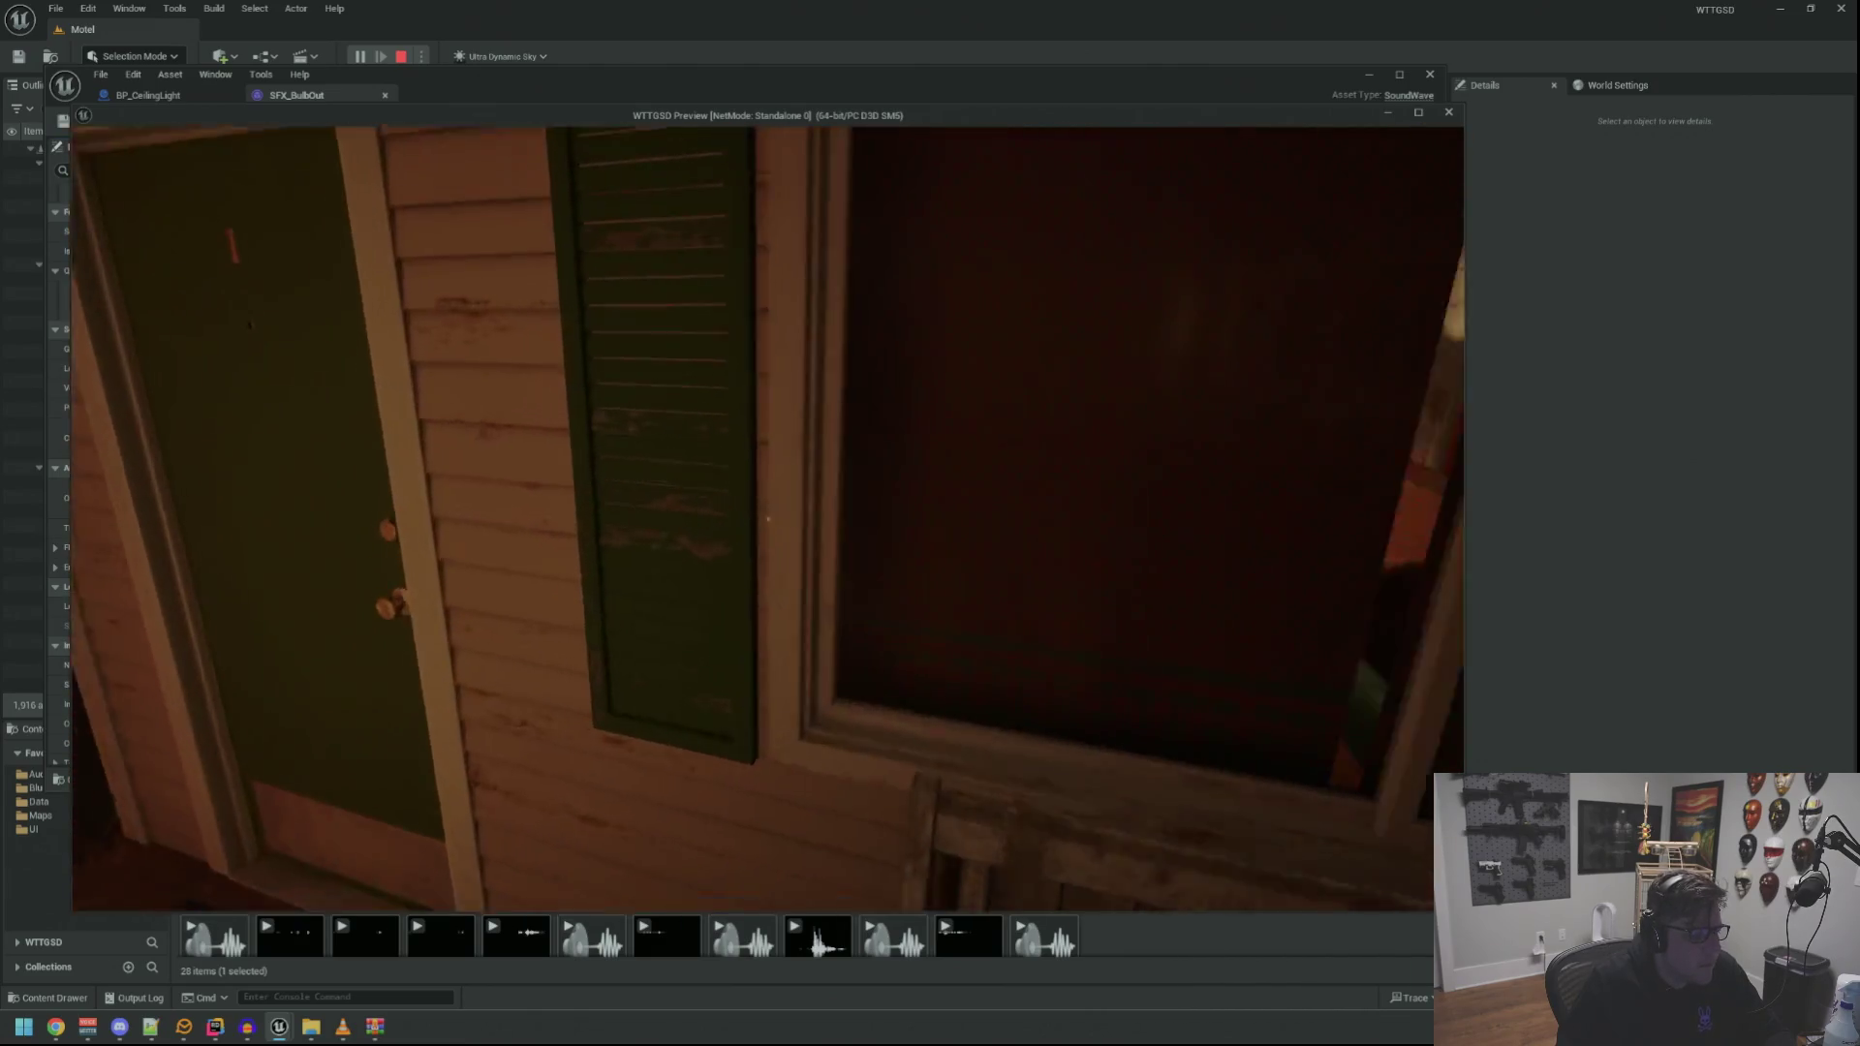
click(768, 520)
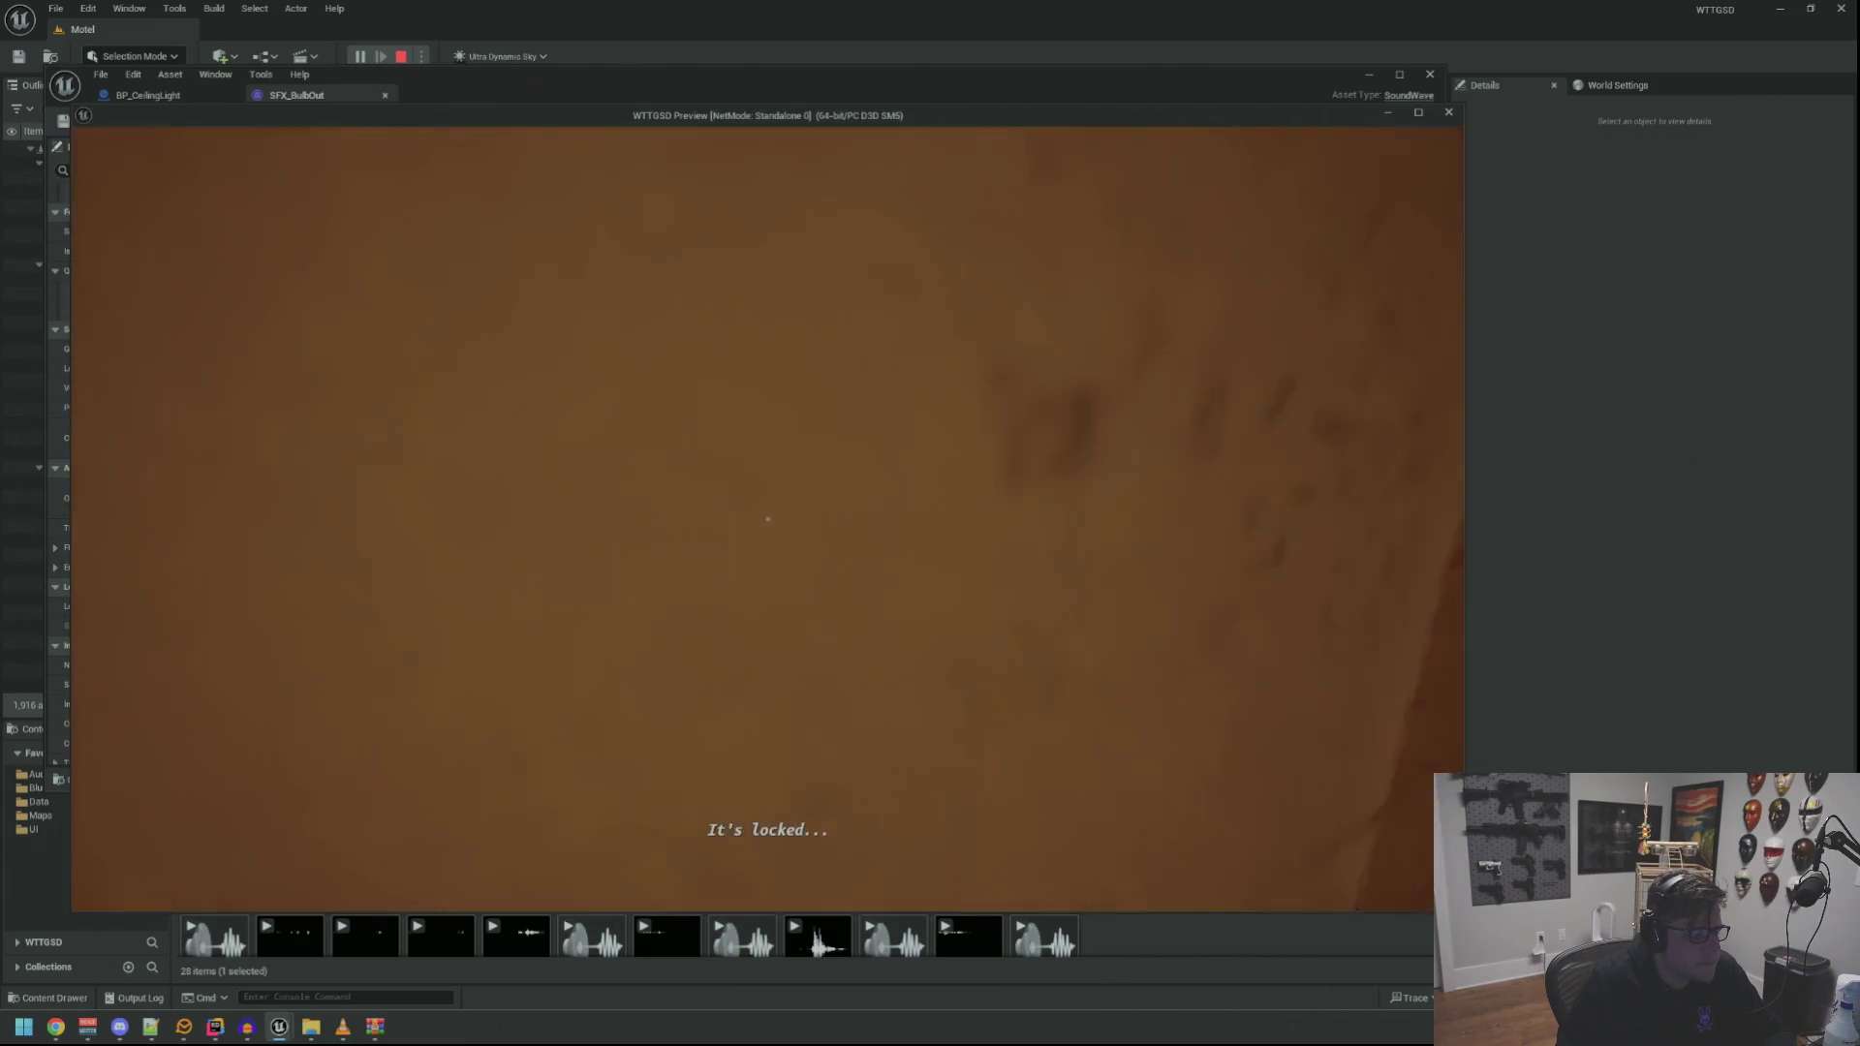
key(s)
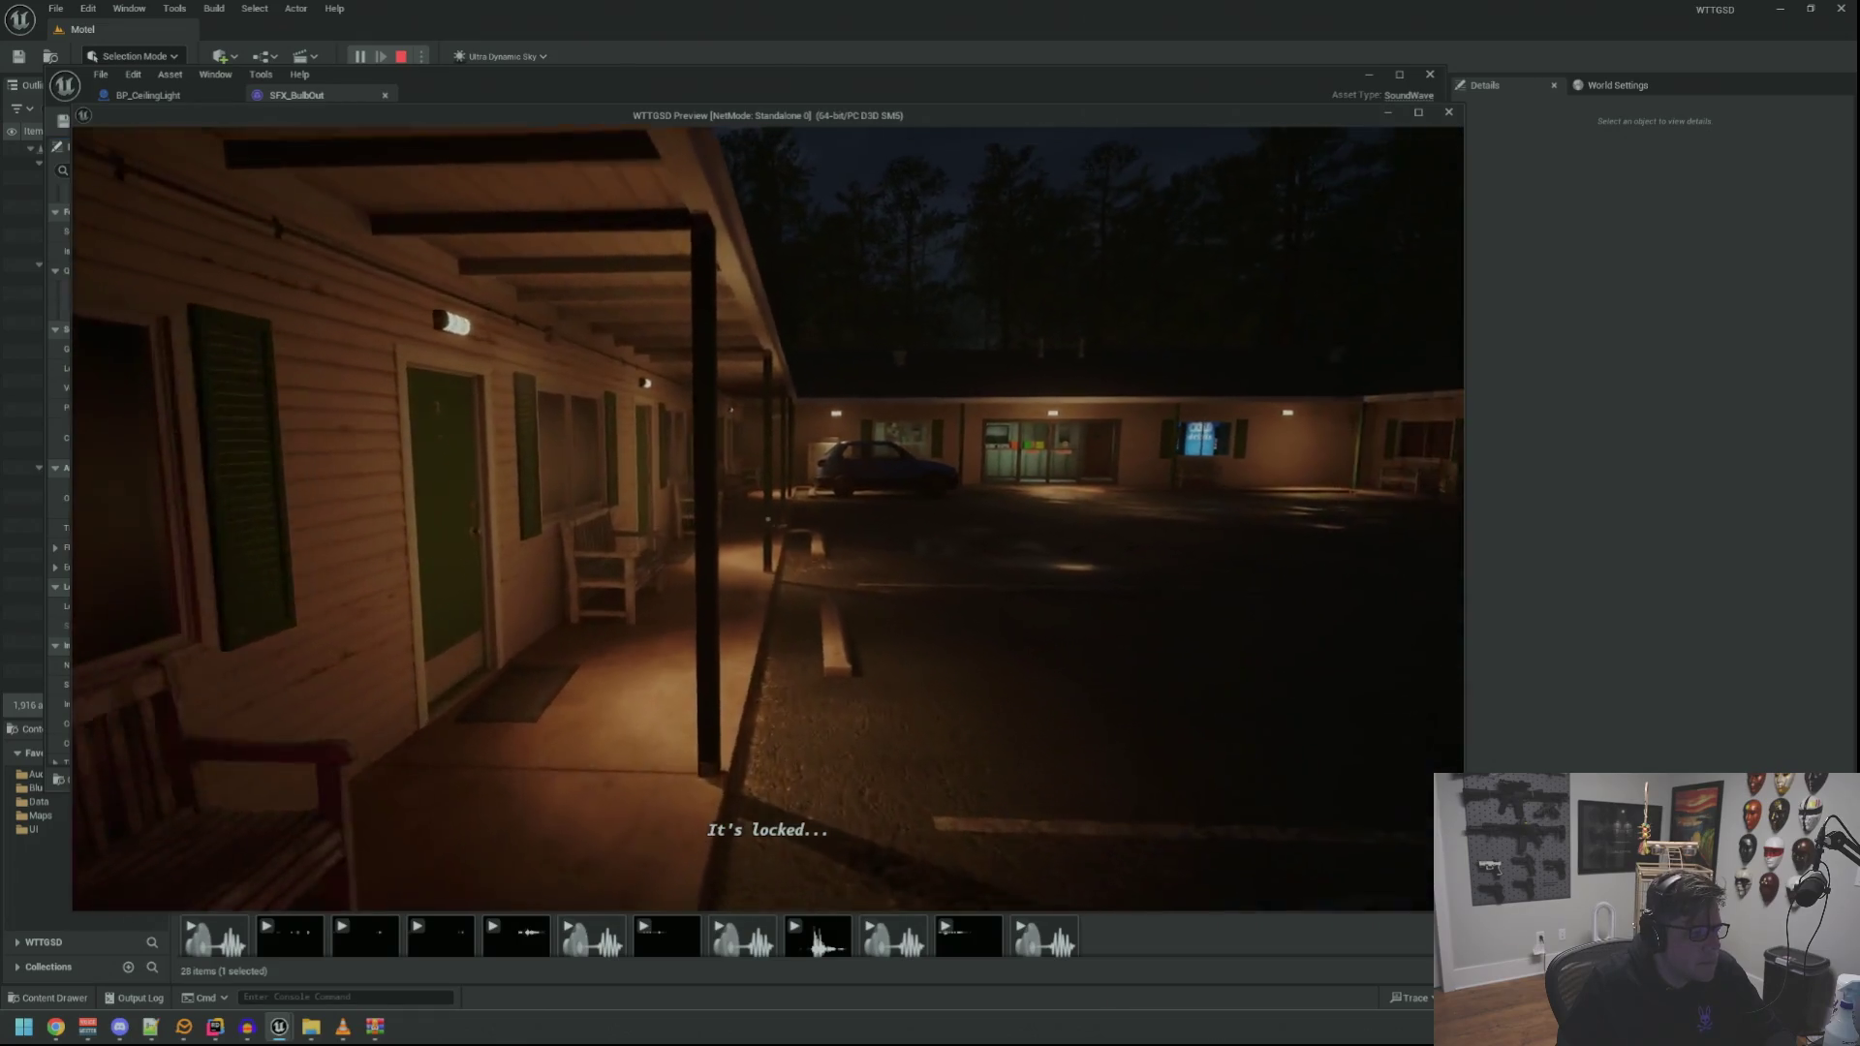
key(w)
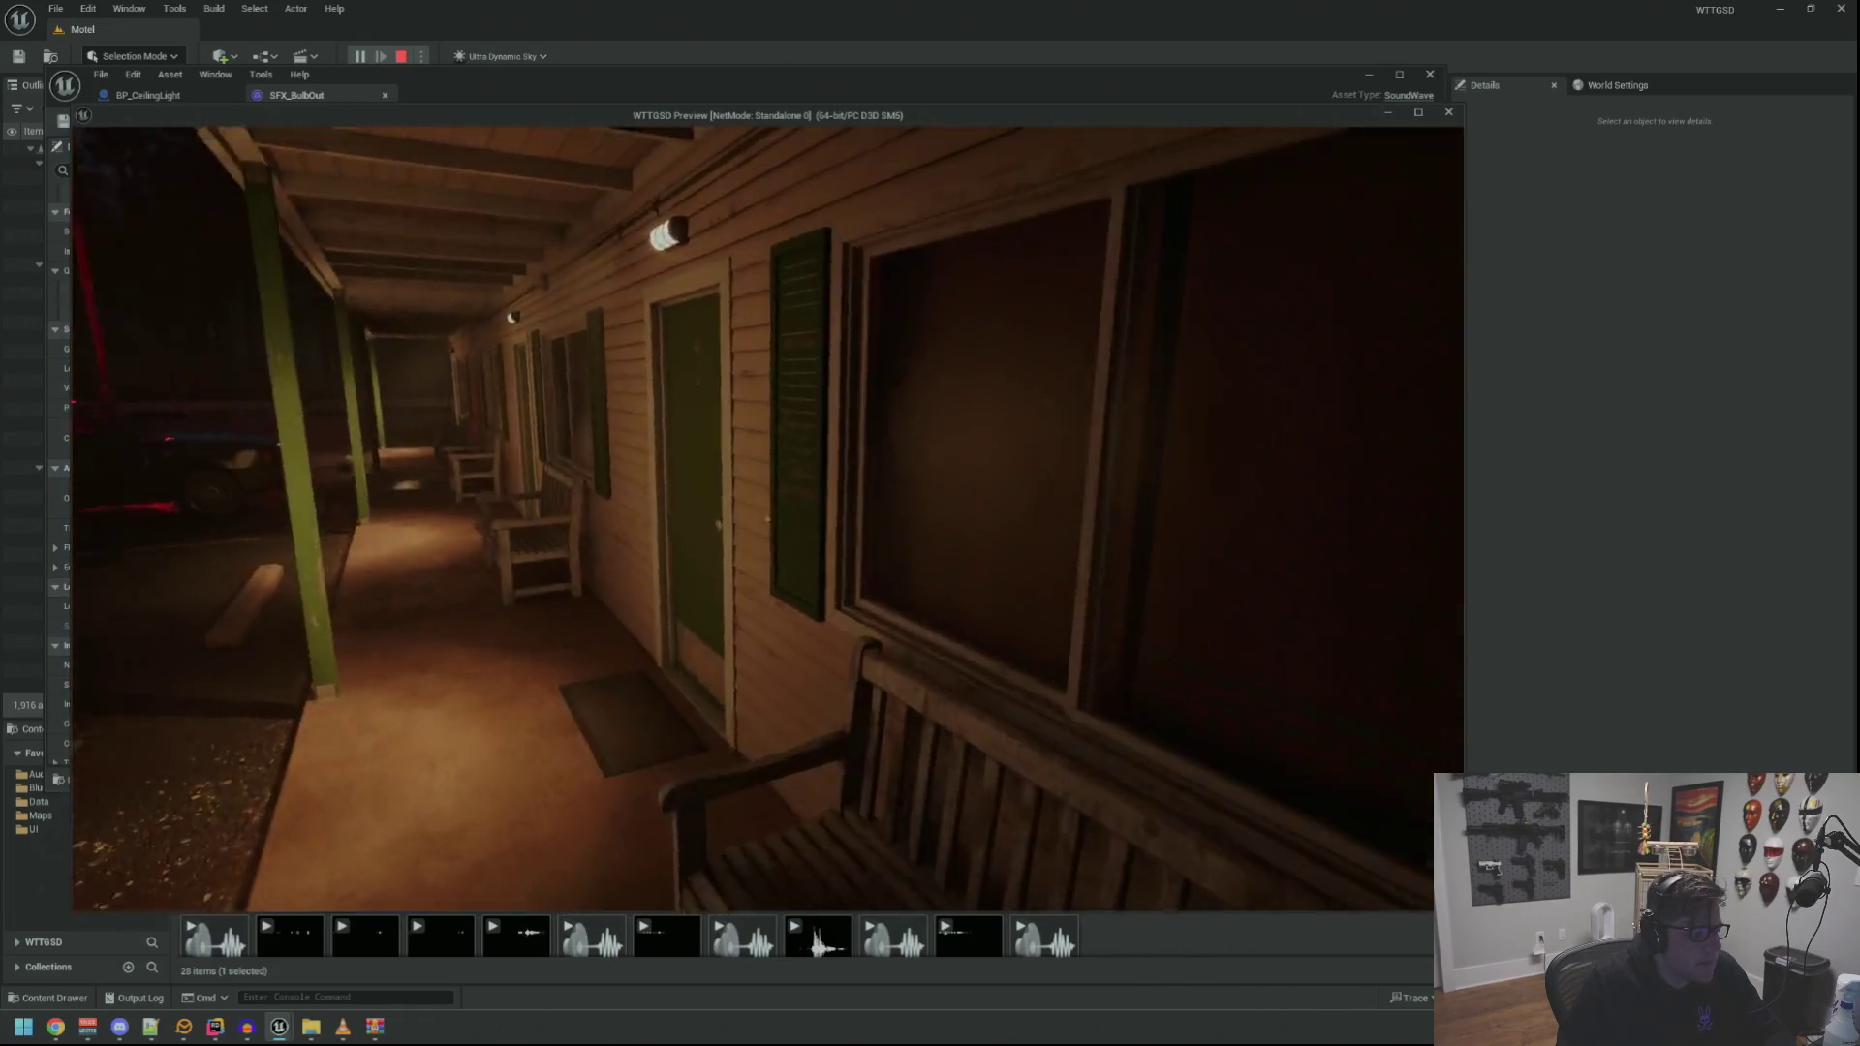
key(w)
click(767, 520)
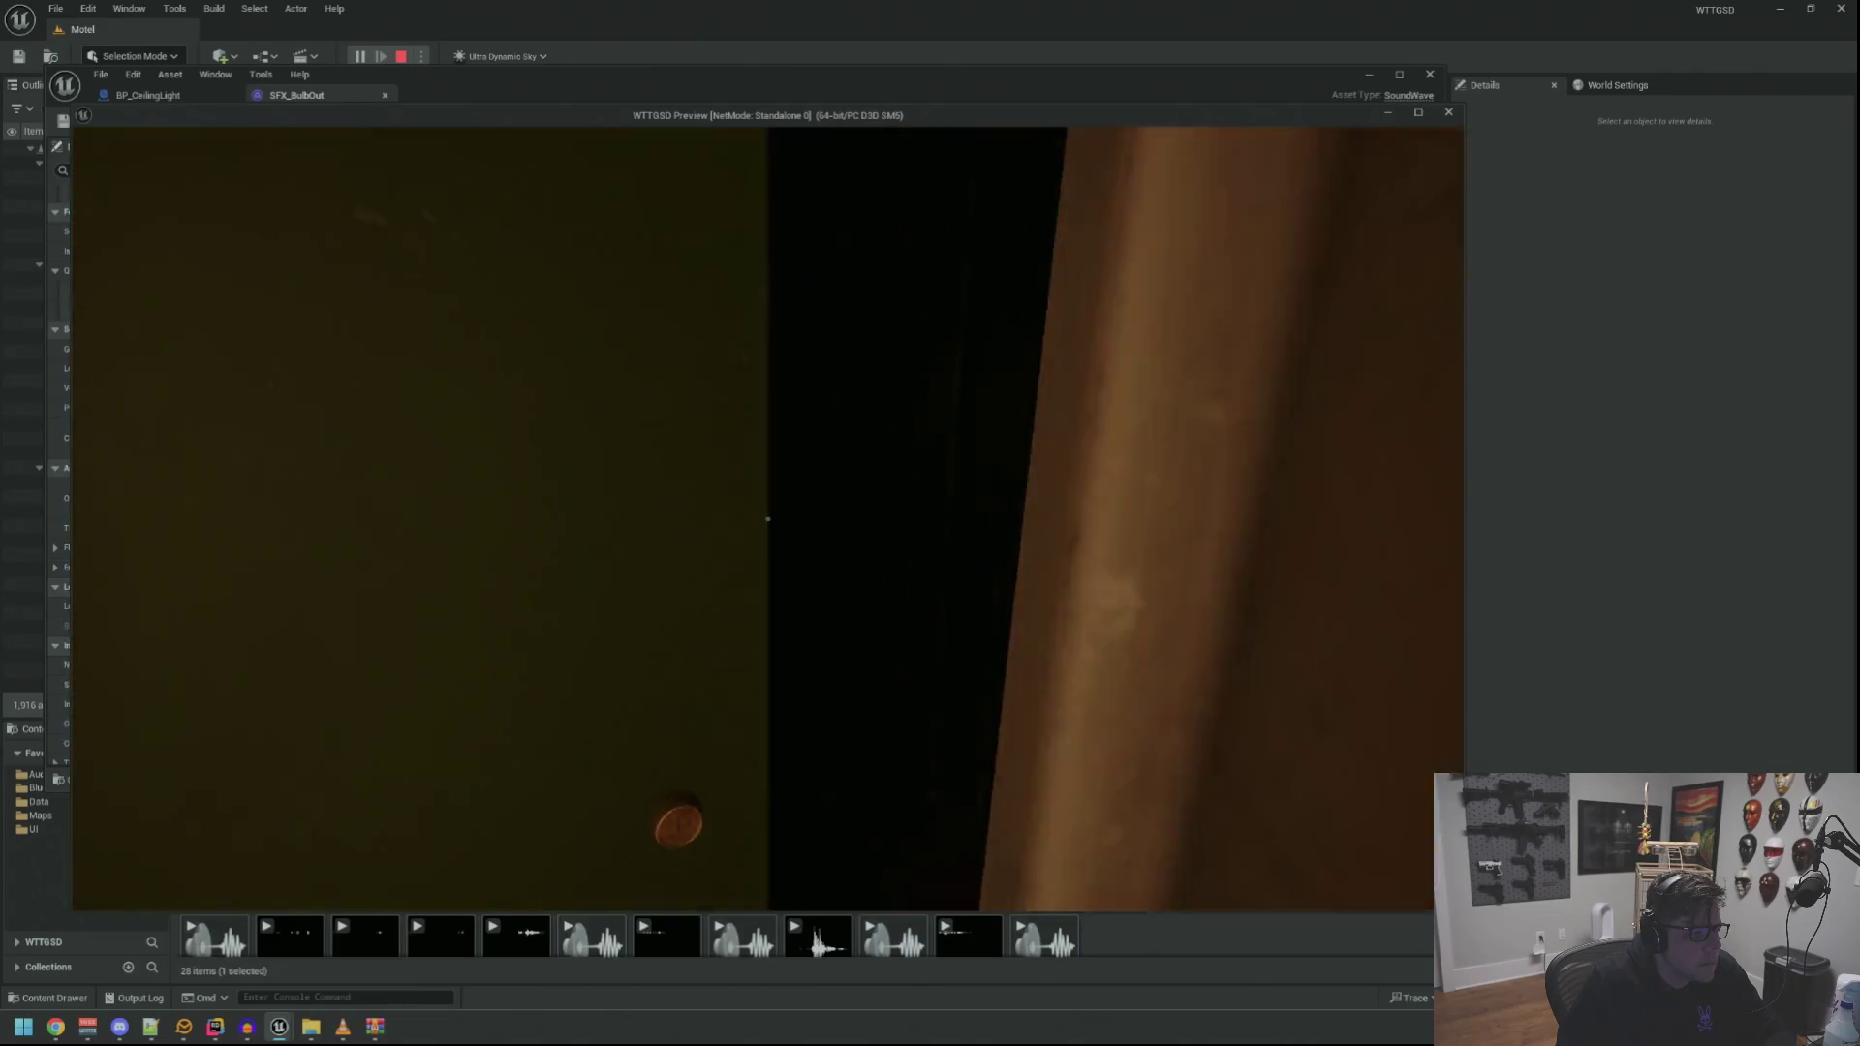
key(w)
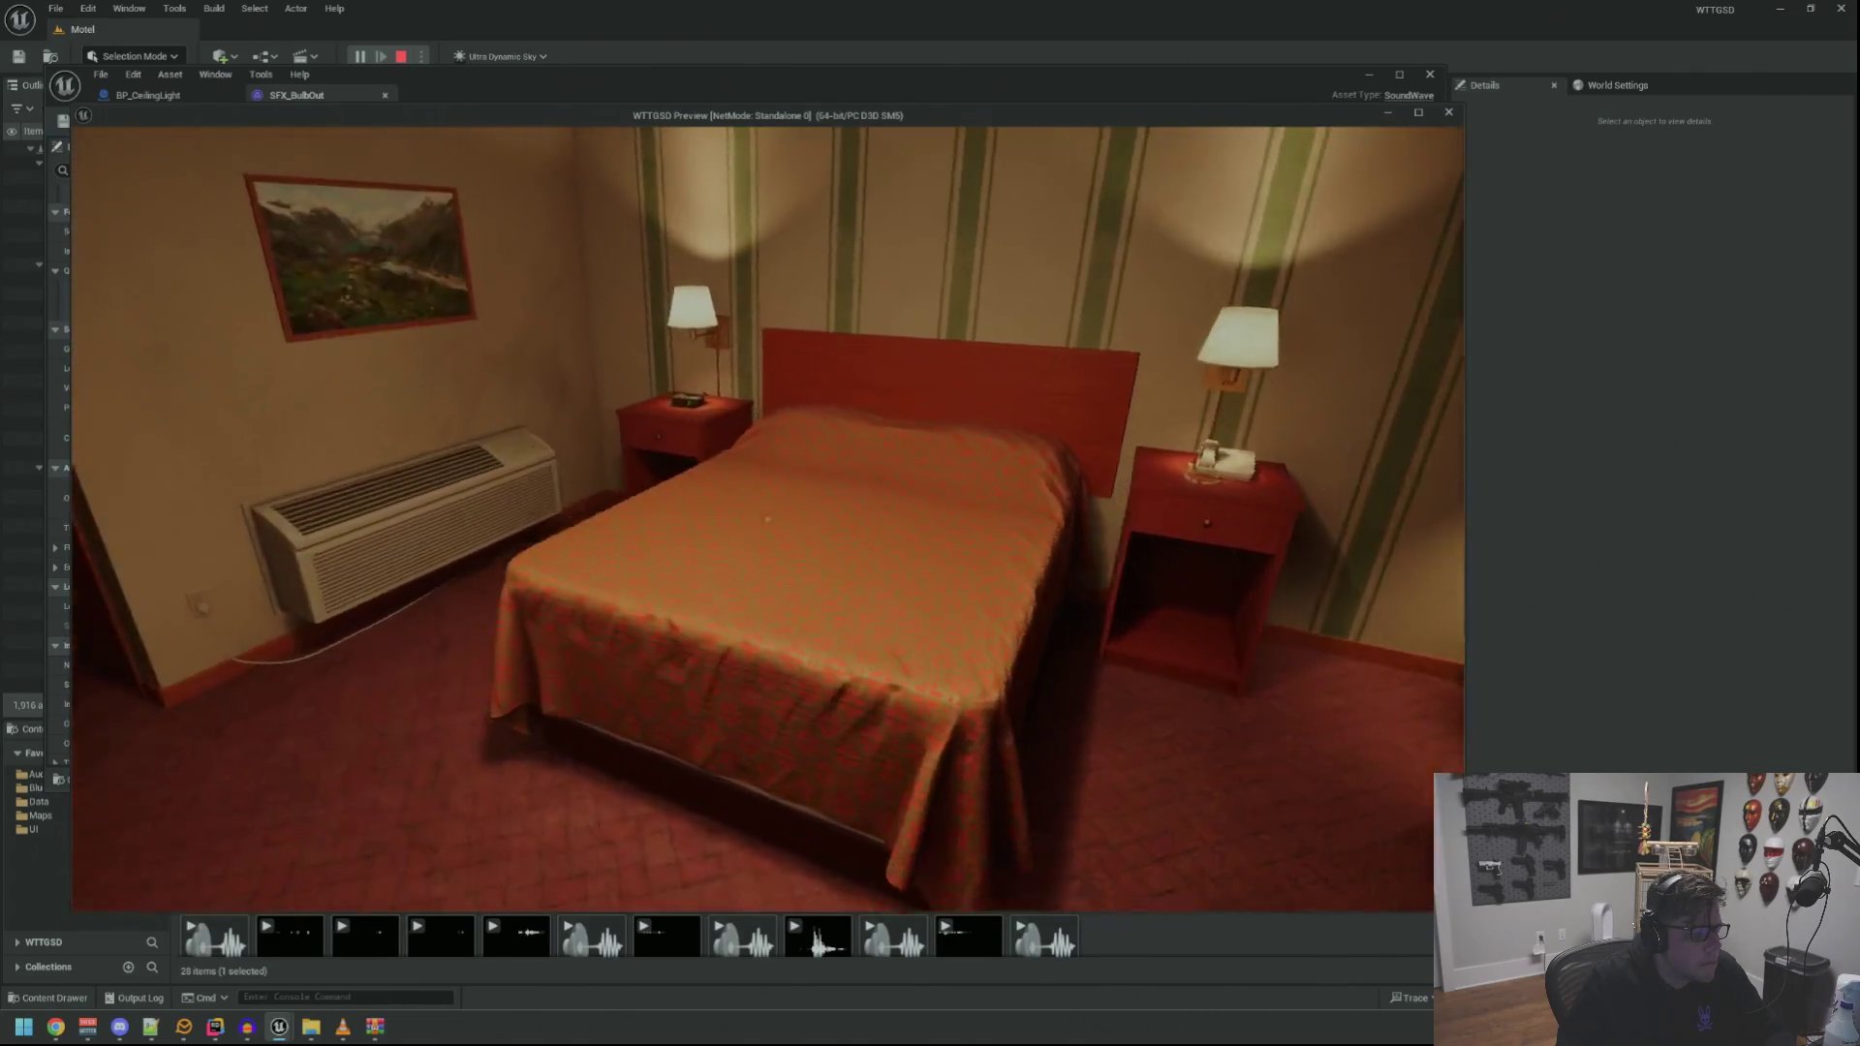
key(grave)
key(Up)
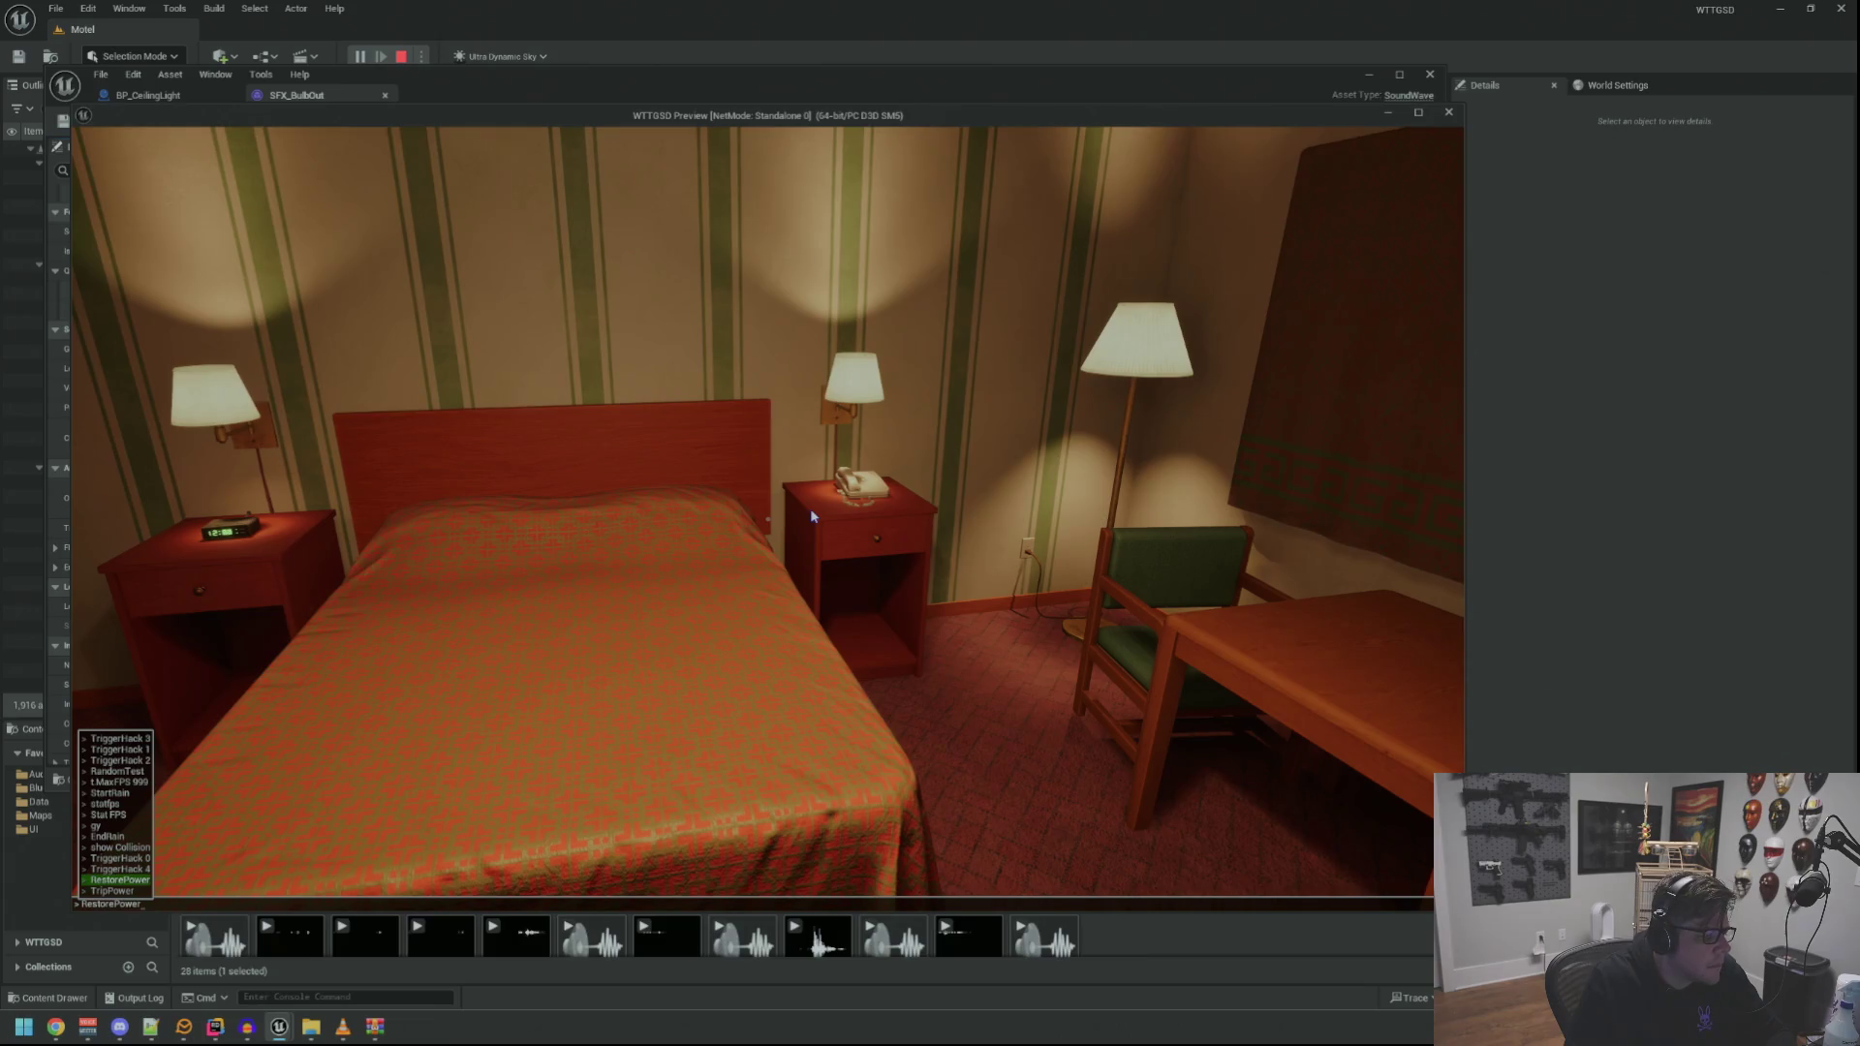
key(Return)
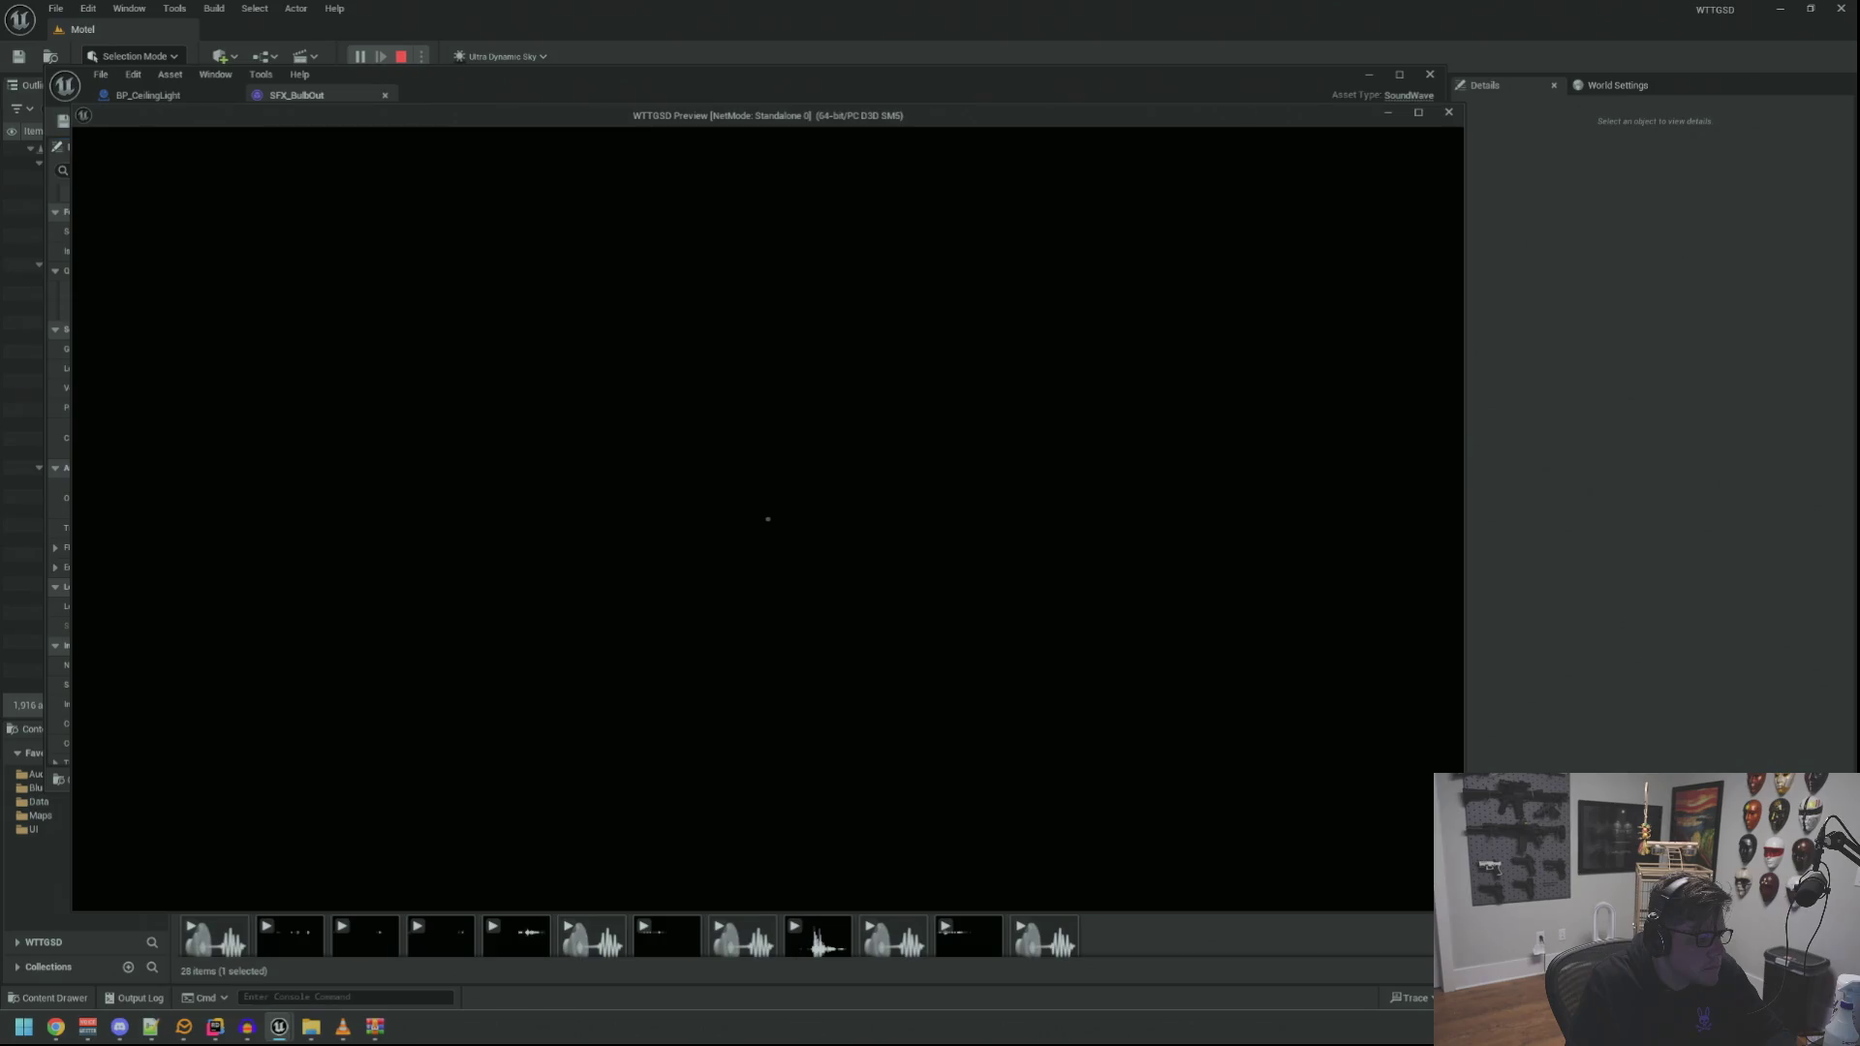
key(Escape)
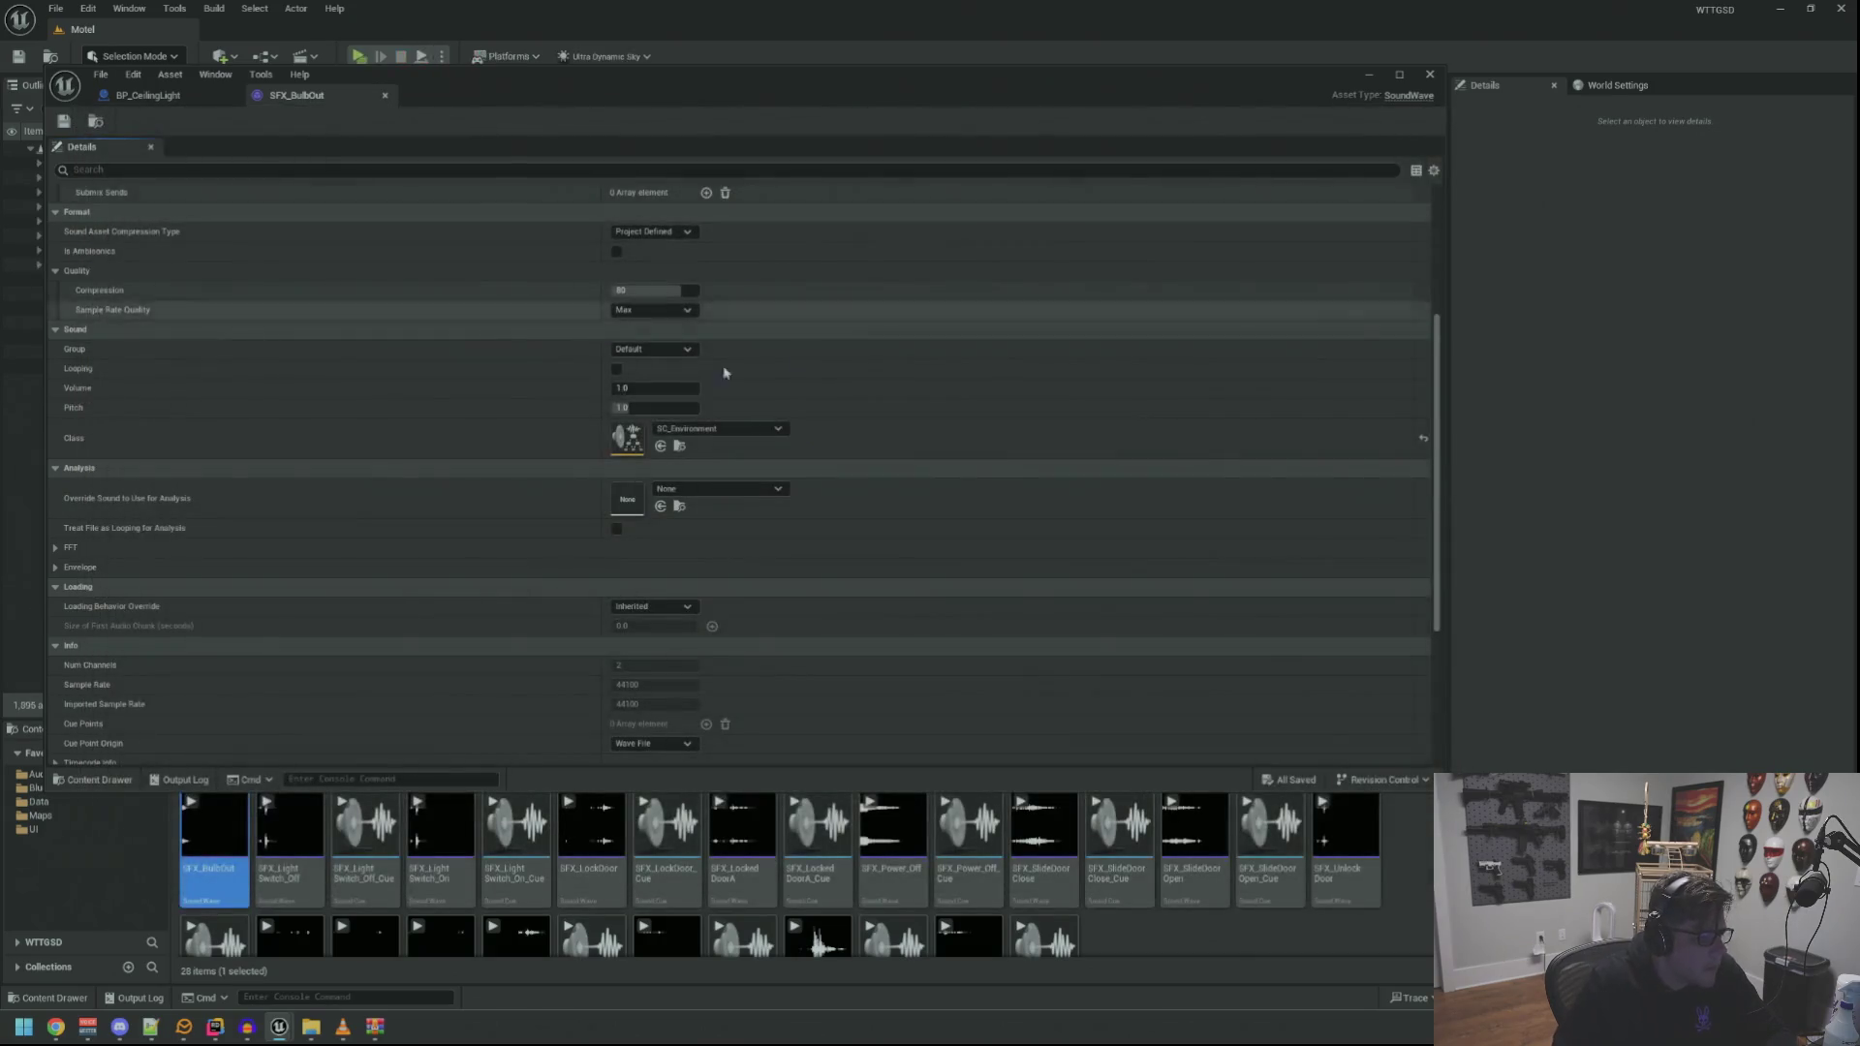
Set SFX_BulbOut's volume to 0.5, then open SA_Door and duplicate it as SA_Small
click(668, 387)
text(0.5)
key(Return)
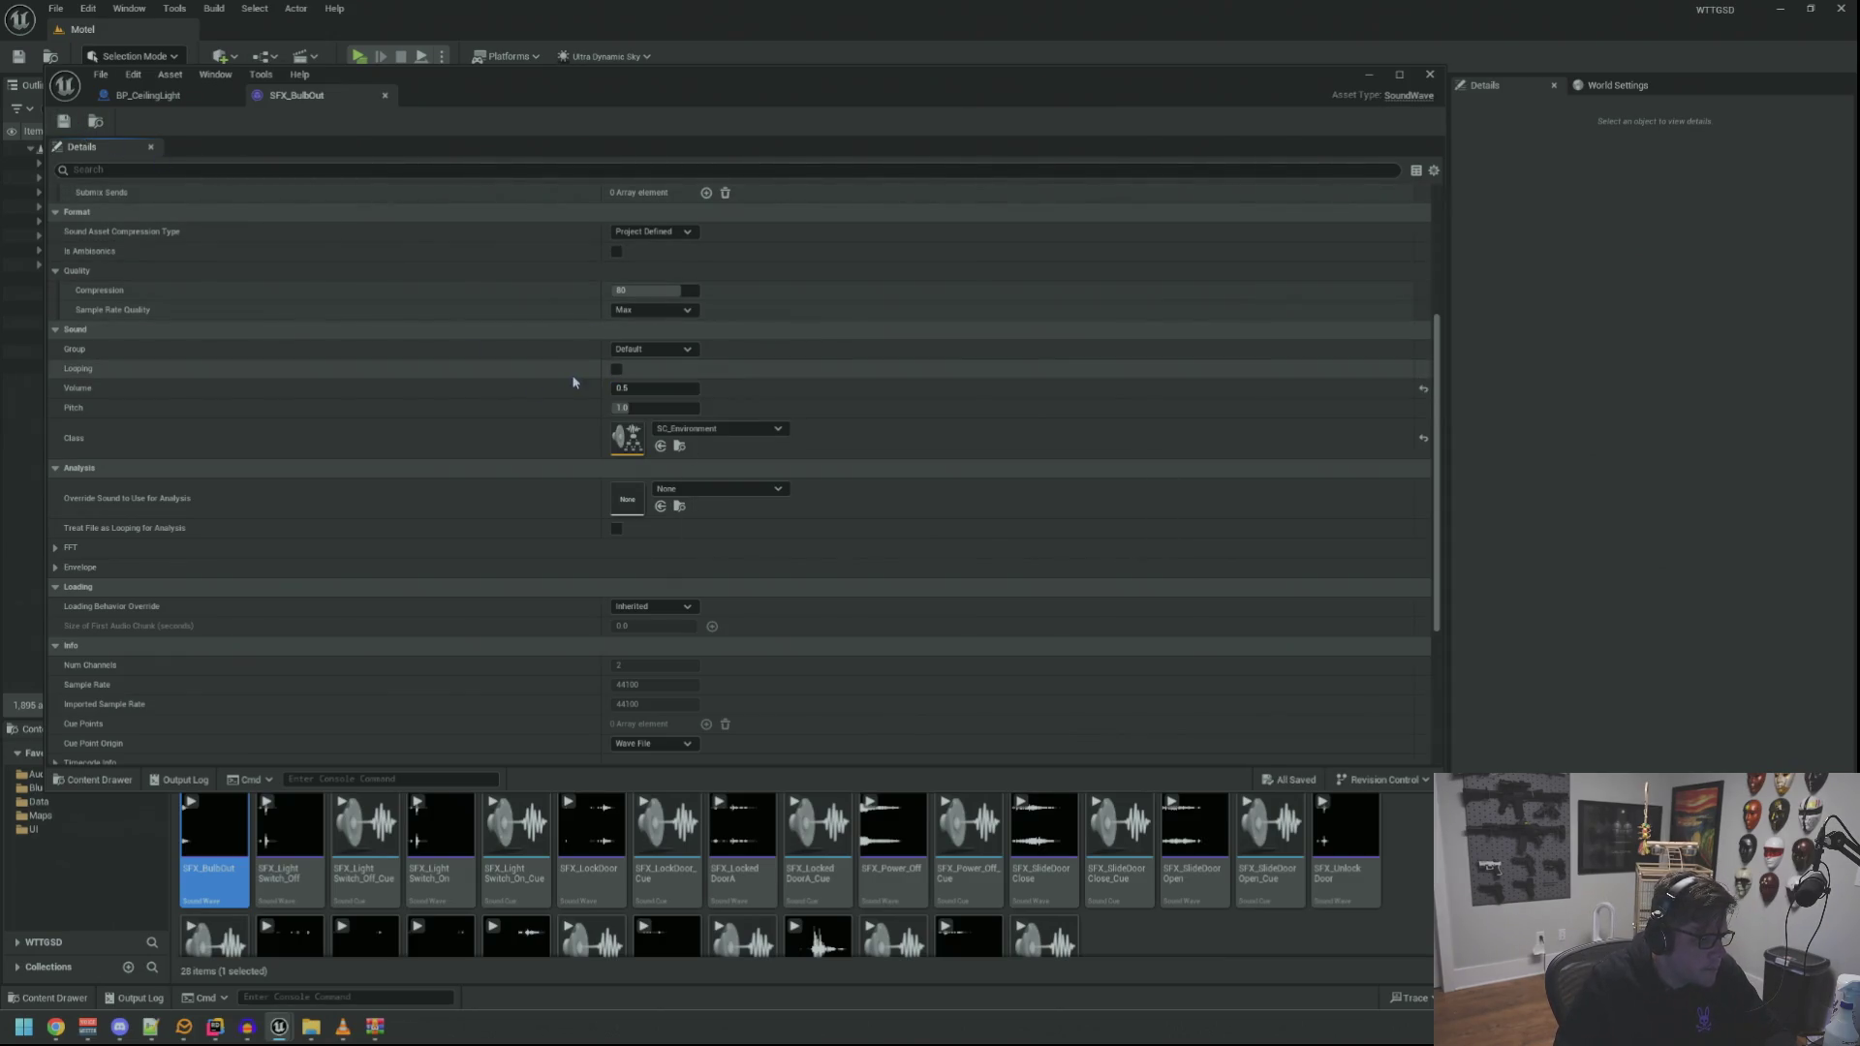
scroll(571, 349, down, 5)
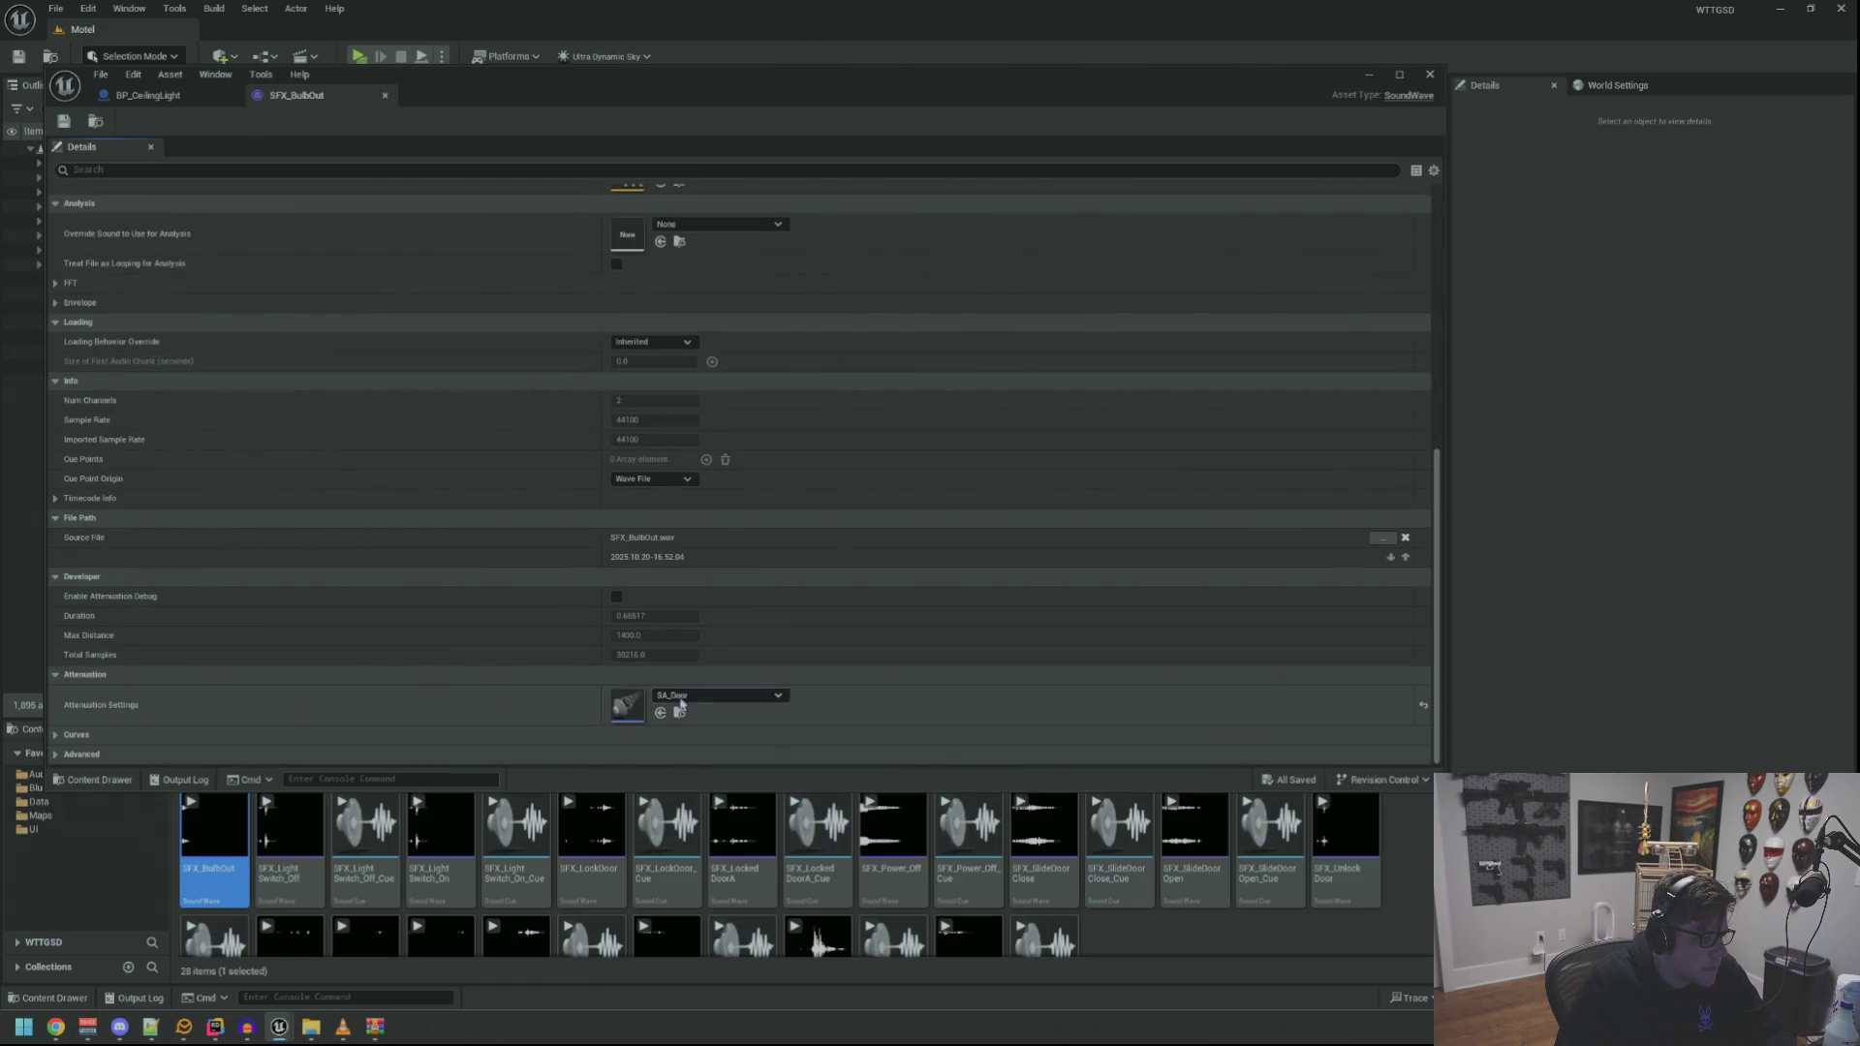
click(679, 713)
double_click(446, 869)
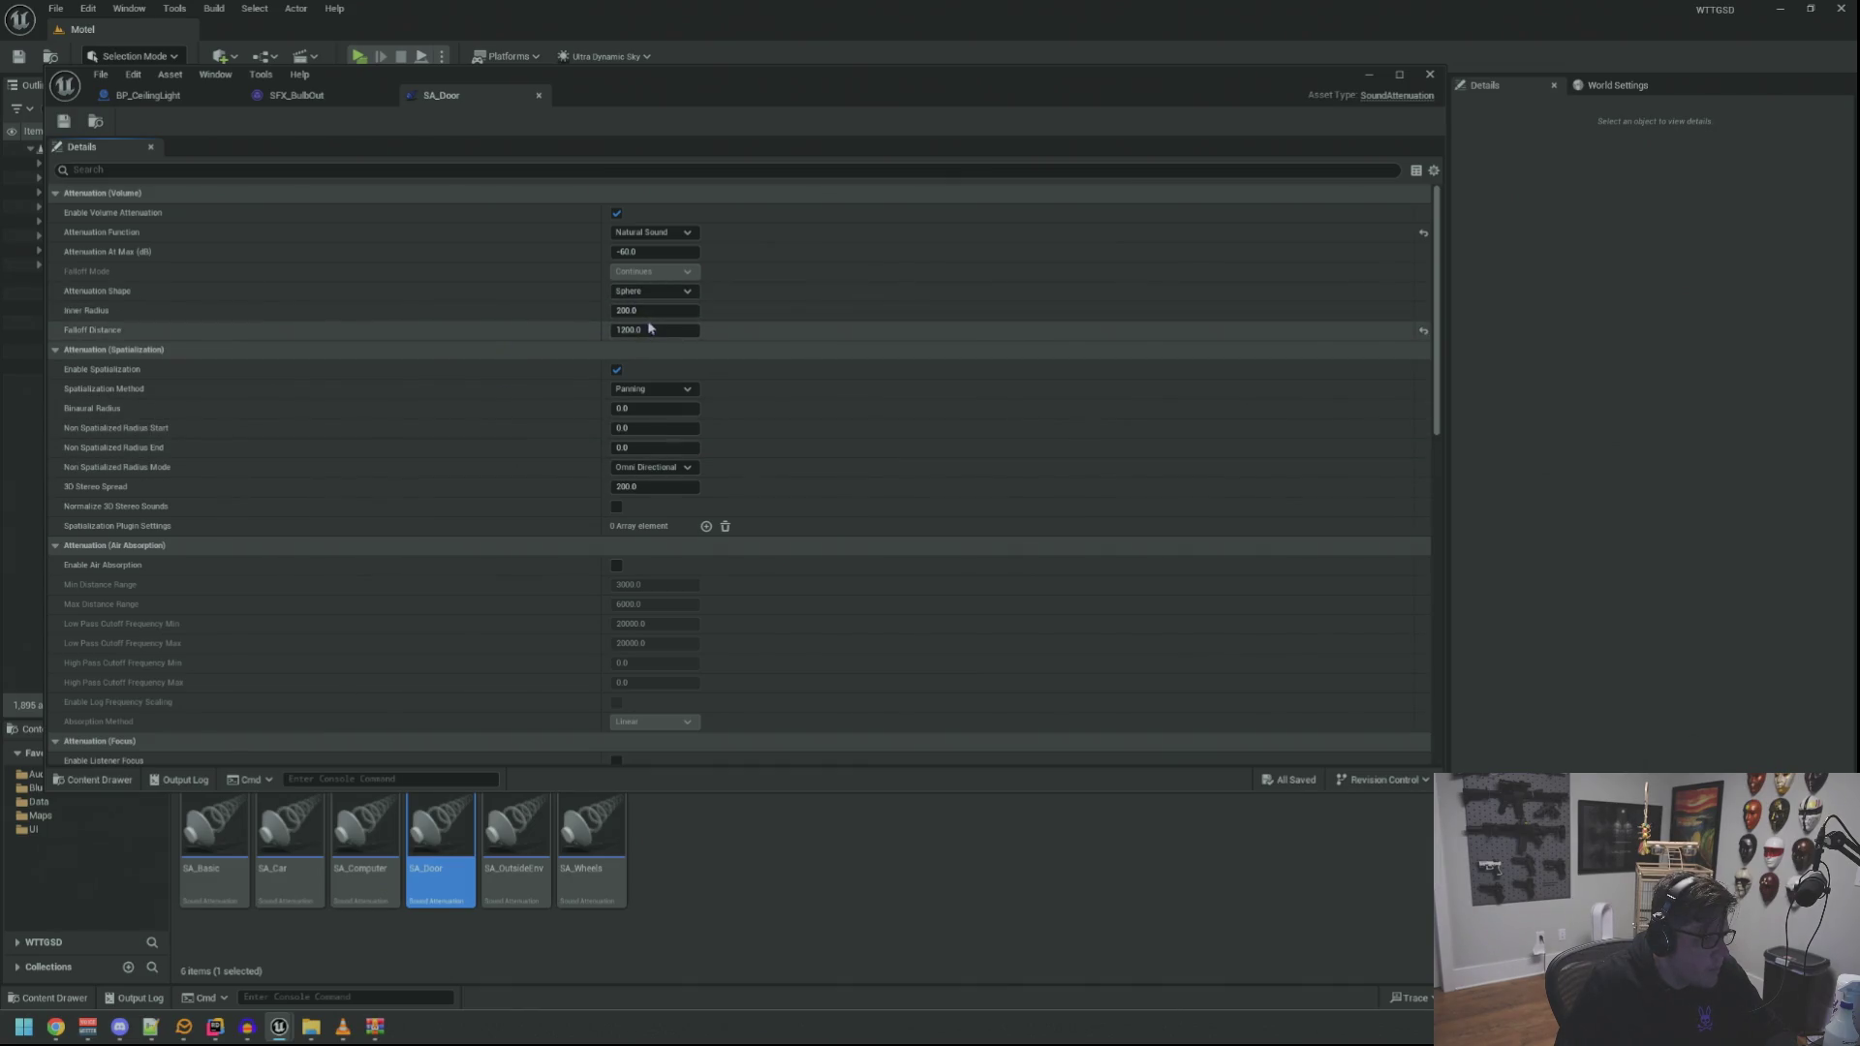
scroll(707, 475, down, 5)
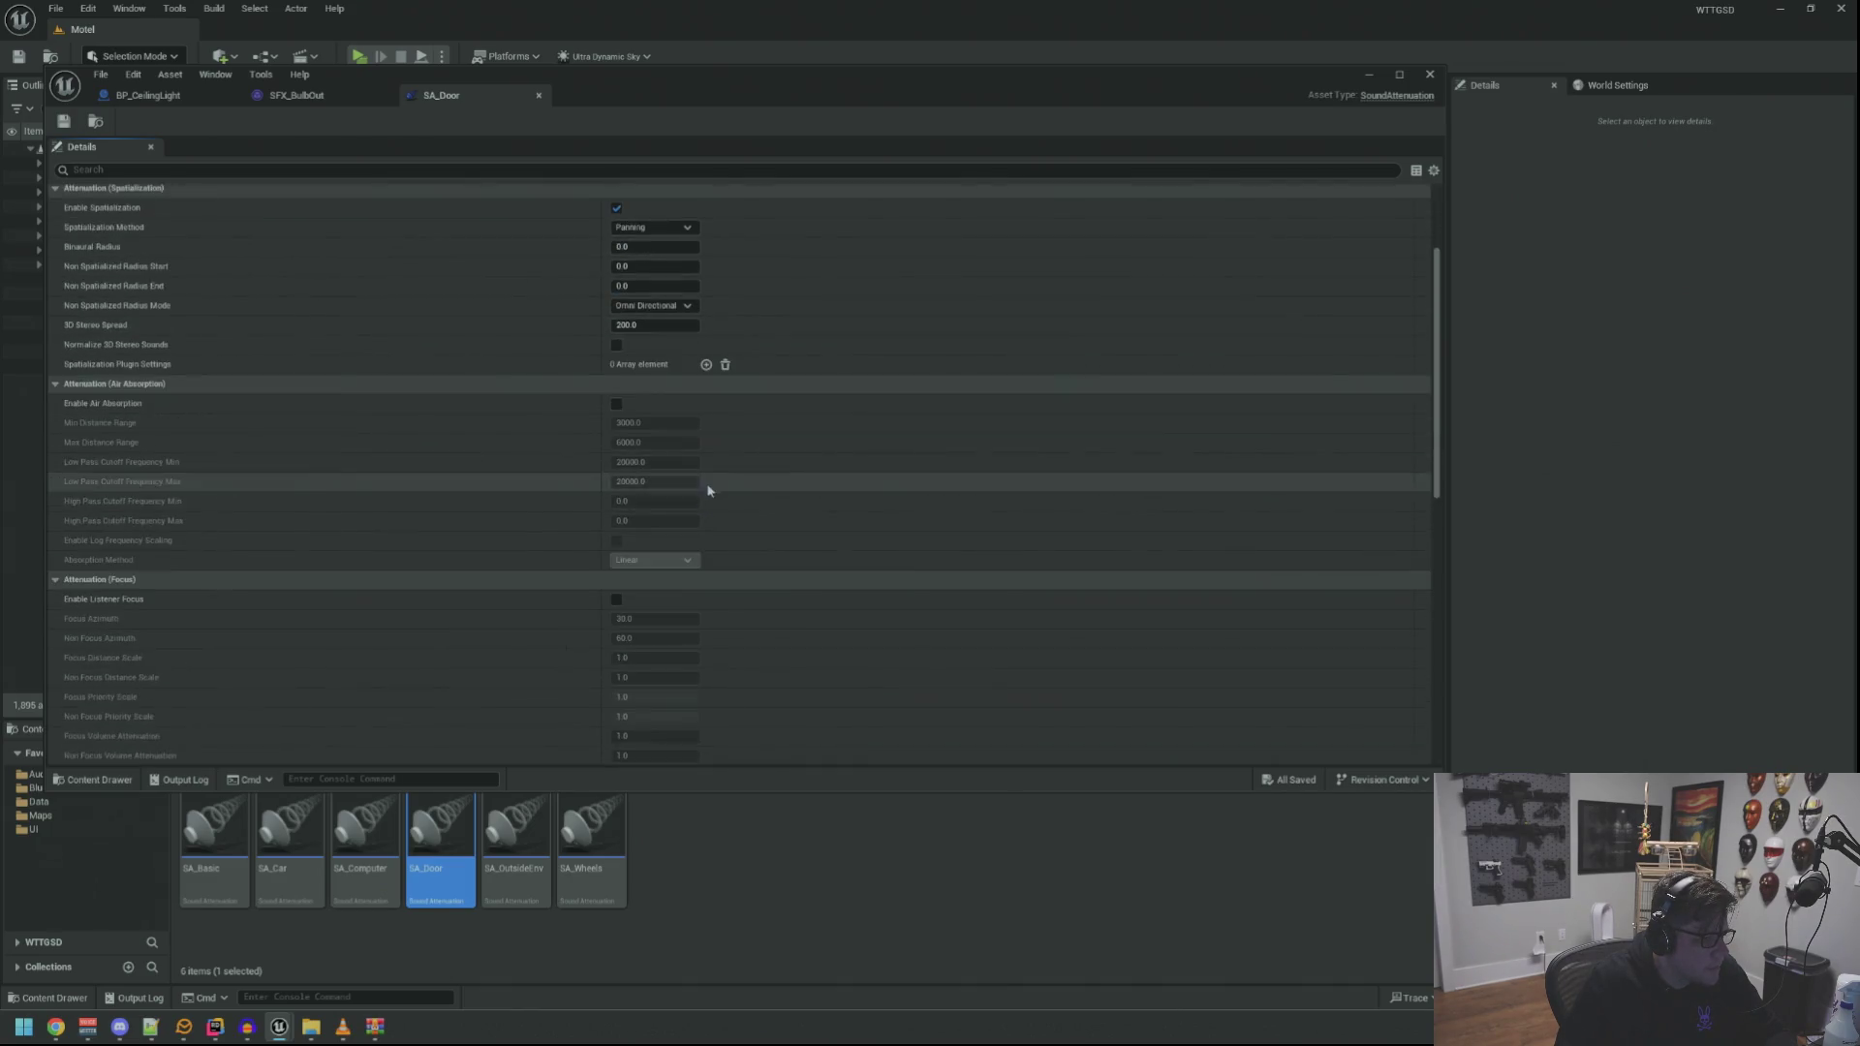
scroll(705, 464, up, 1)
key(ctrl+d)
text(SA_Small)
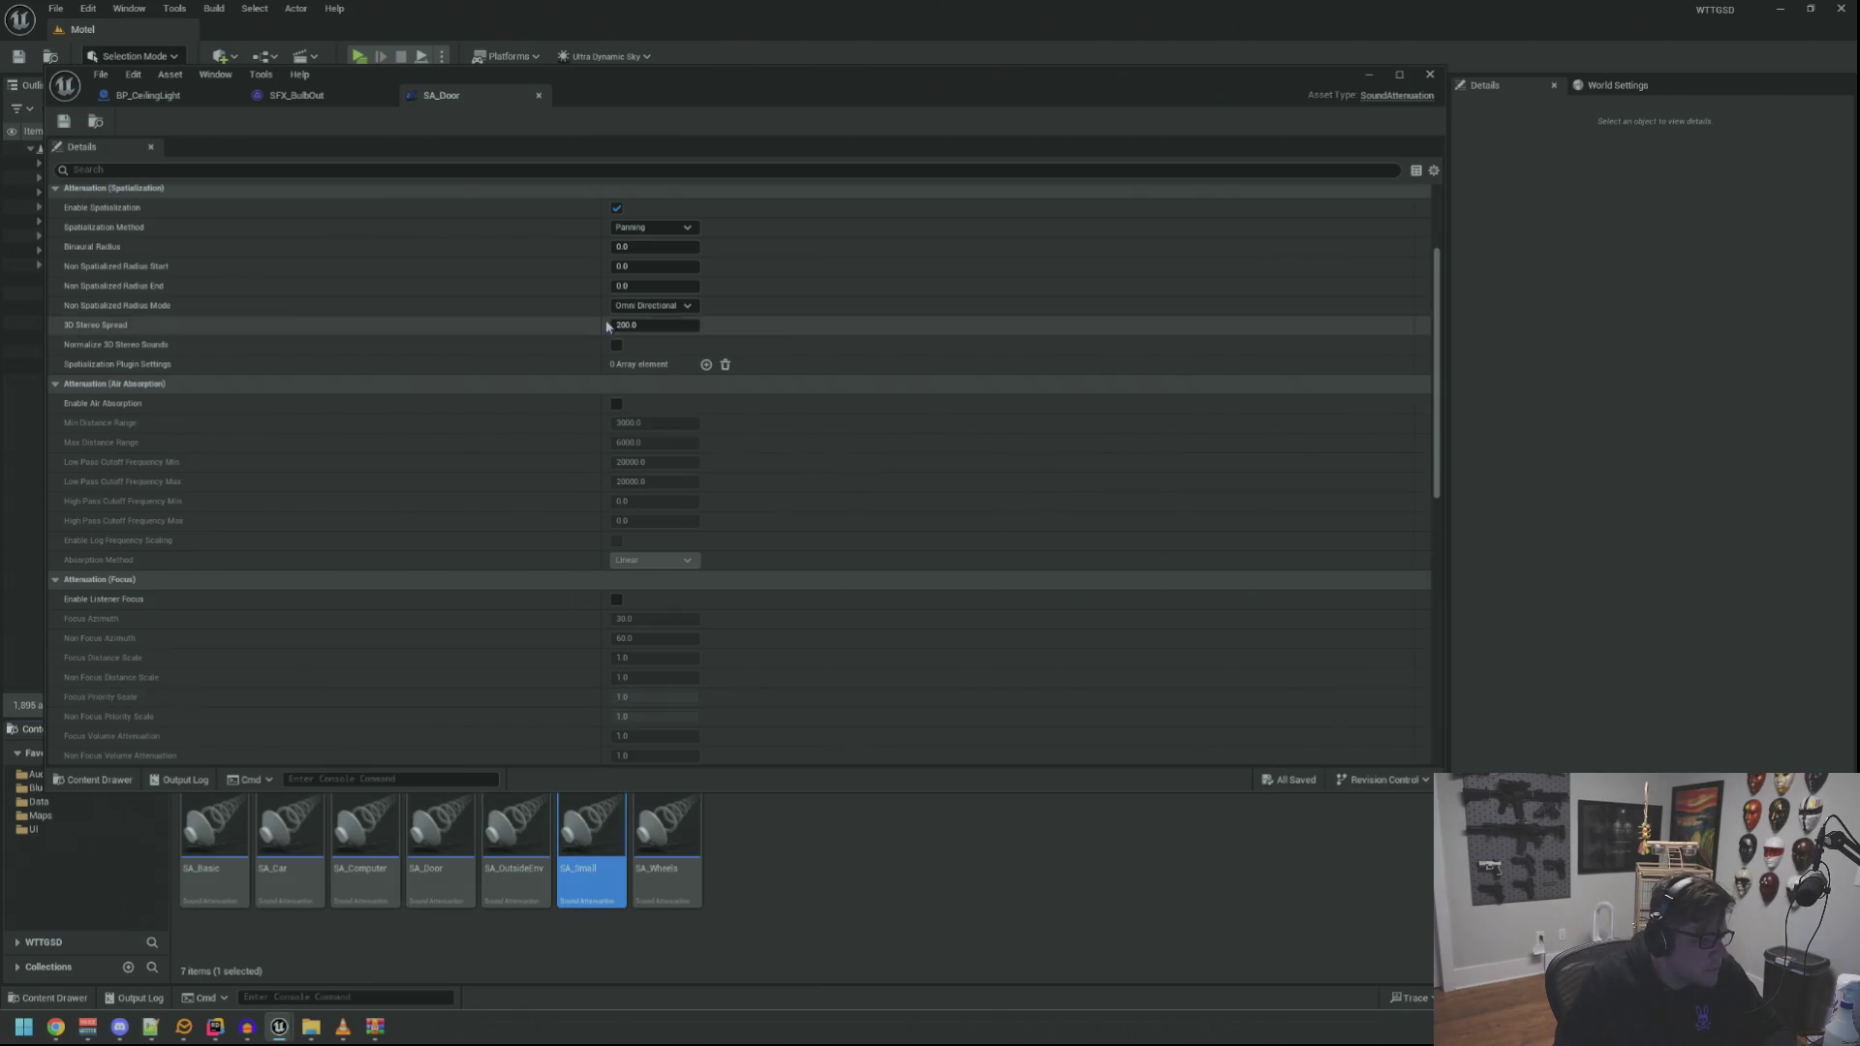
Assign SA_Small as SFX_BulbOut's Attenuation Settings
click(317, 99)
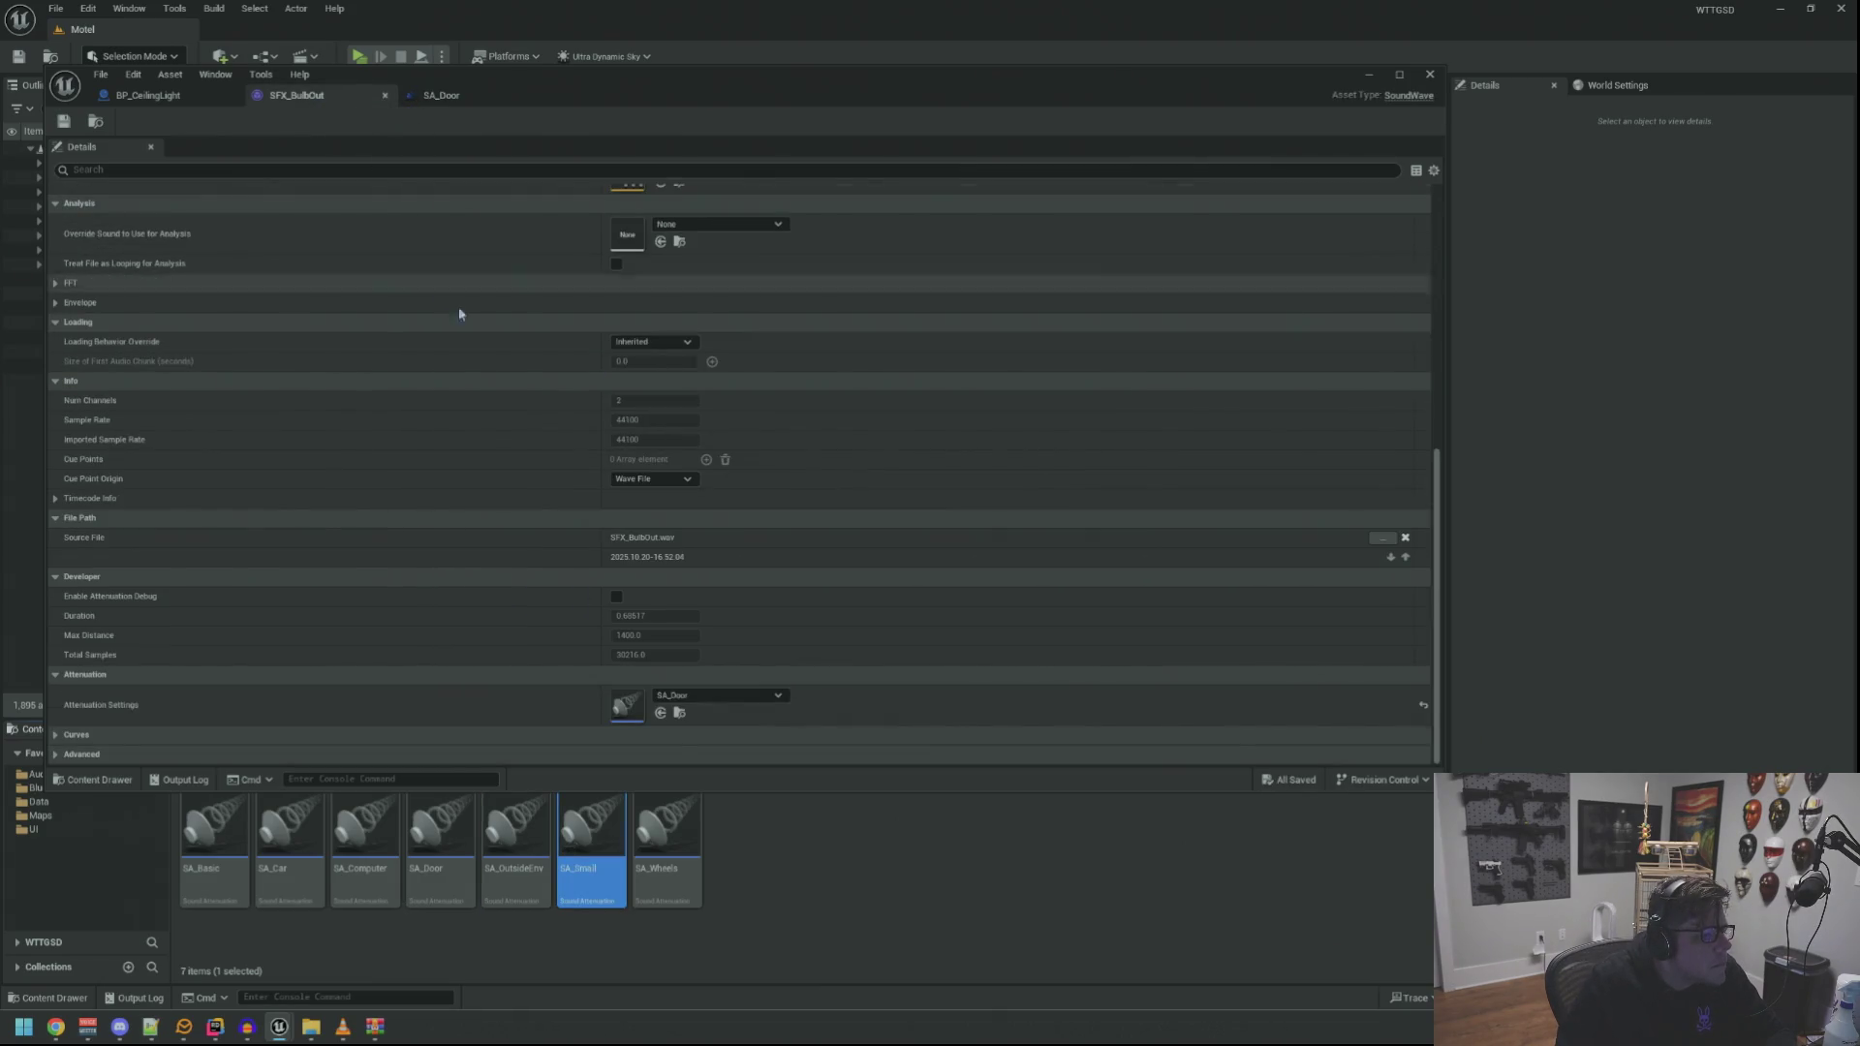
scroll(497, 363, up, 4)
scroll(527, 355, down, 4)
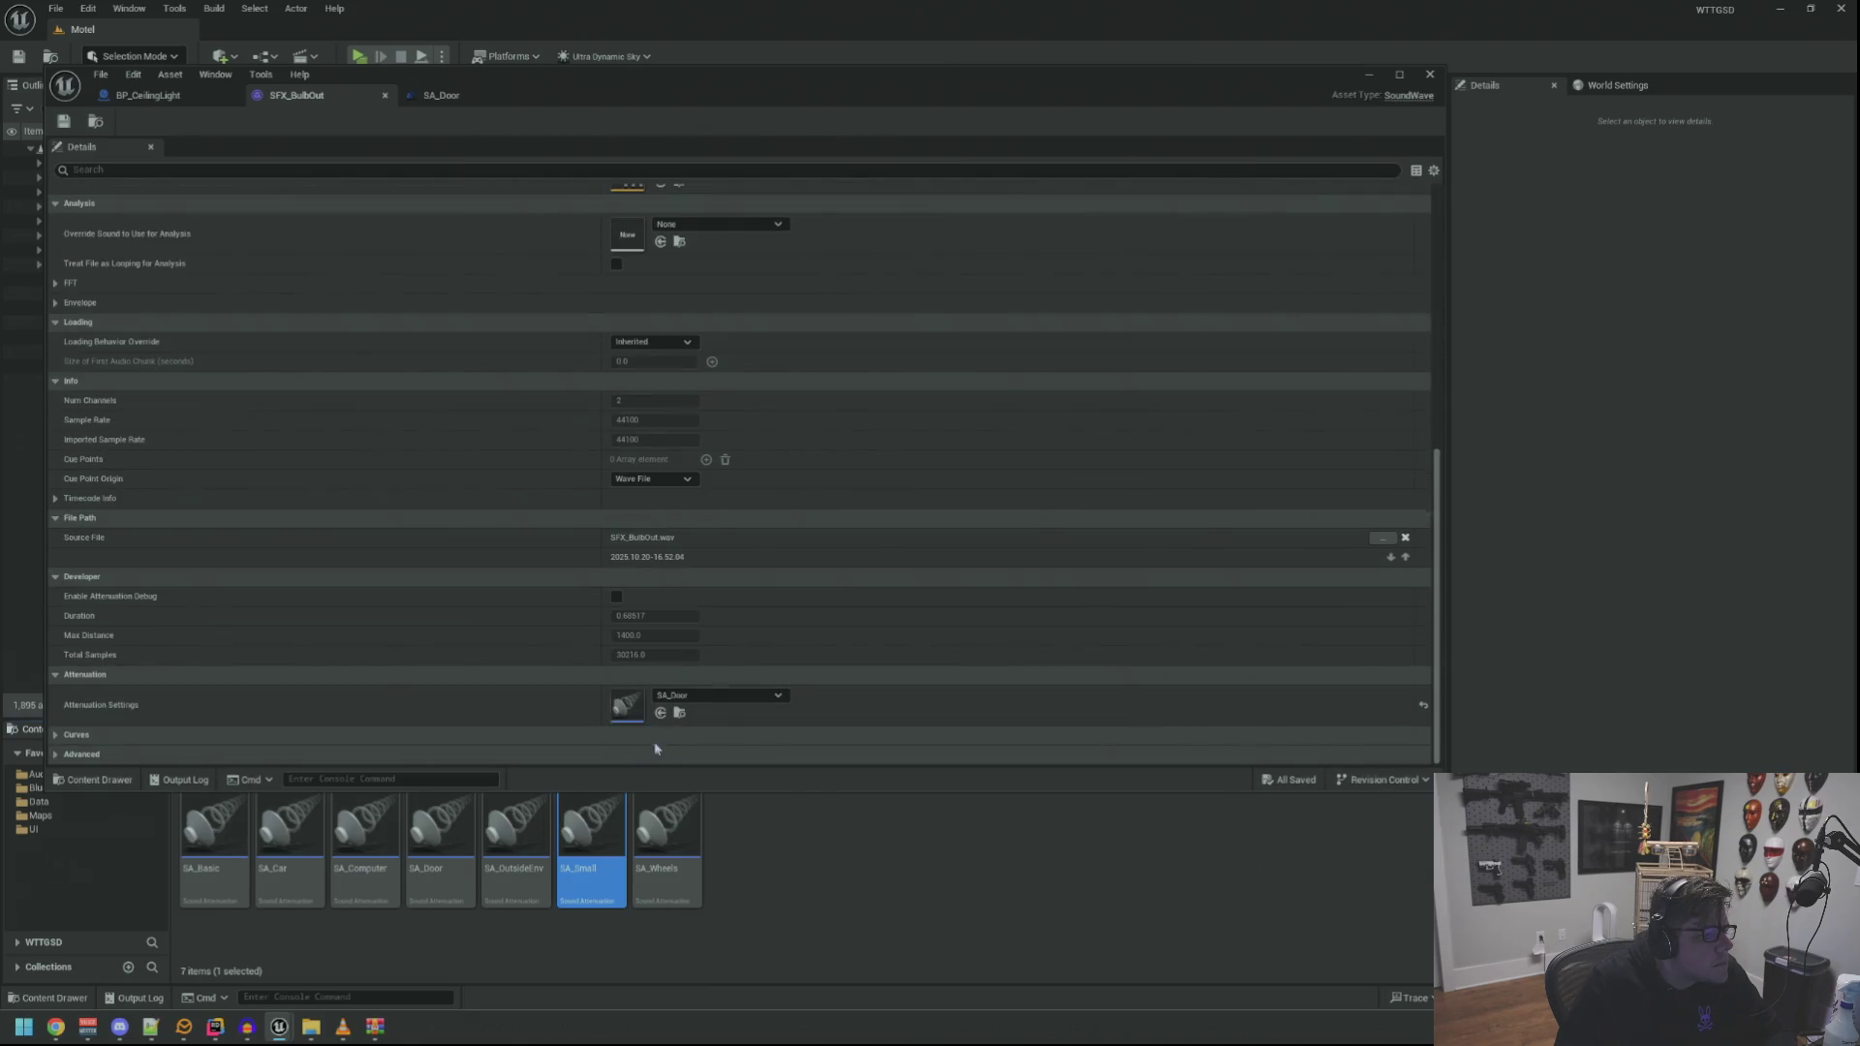
drag(596, 892, 717, 706)
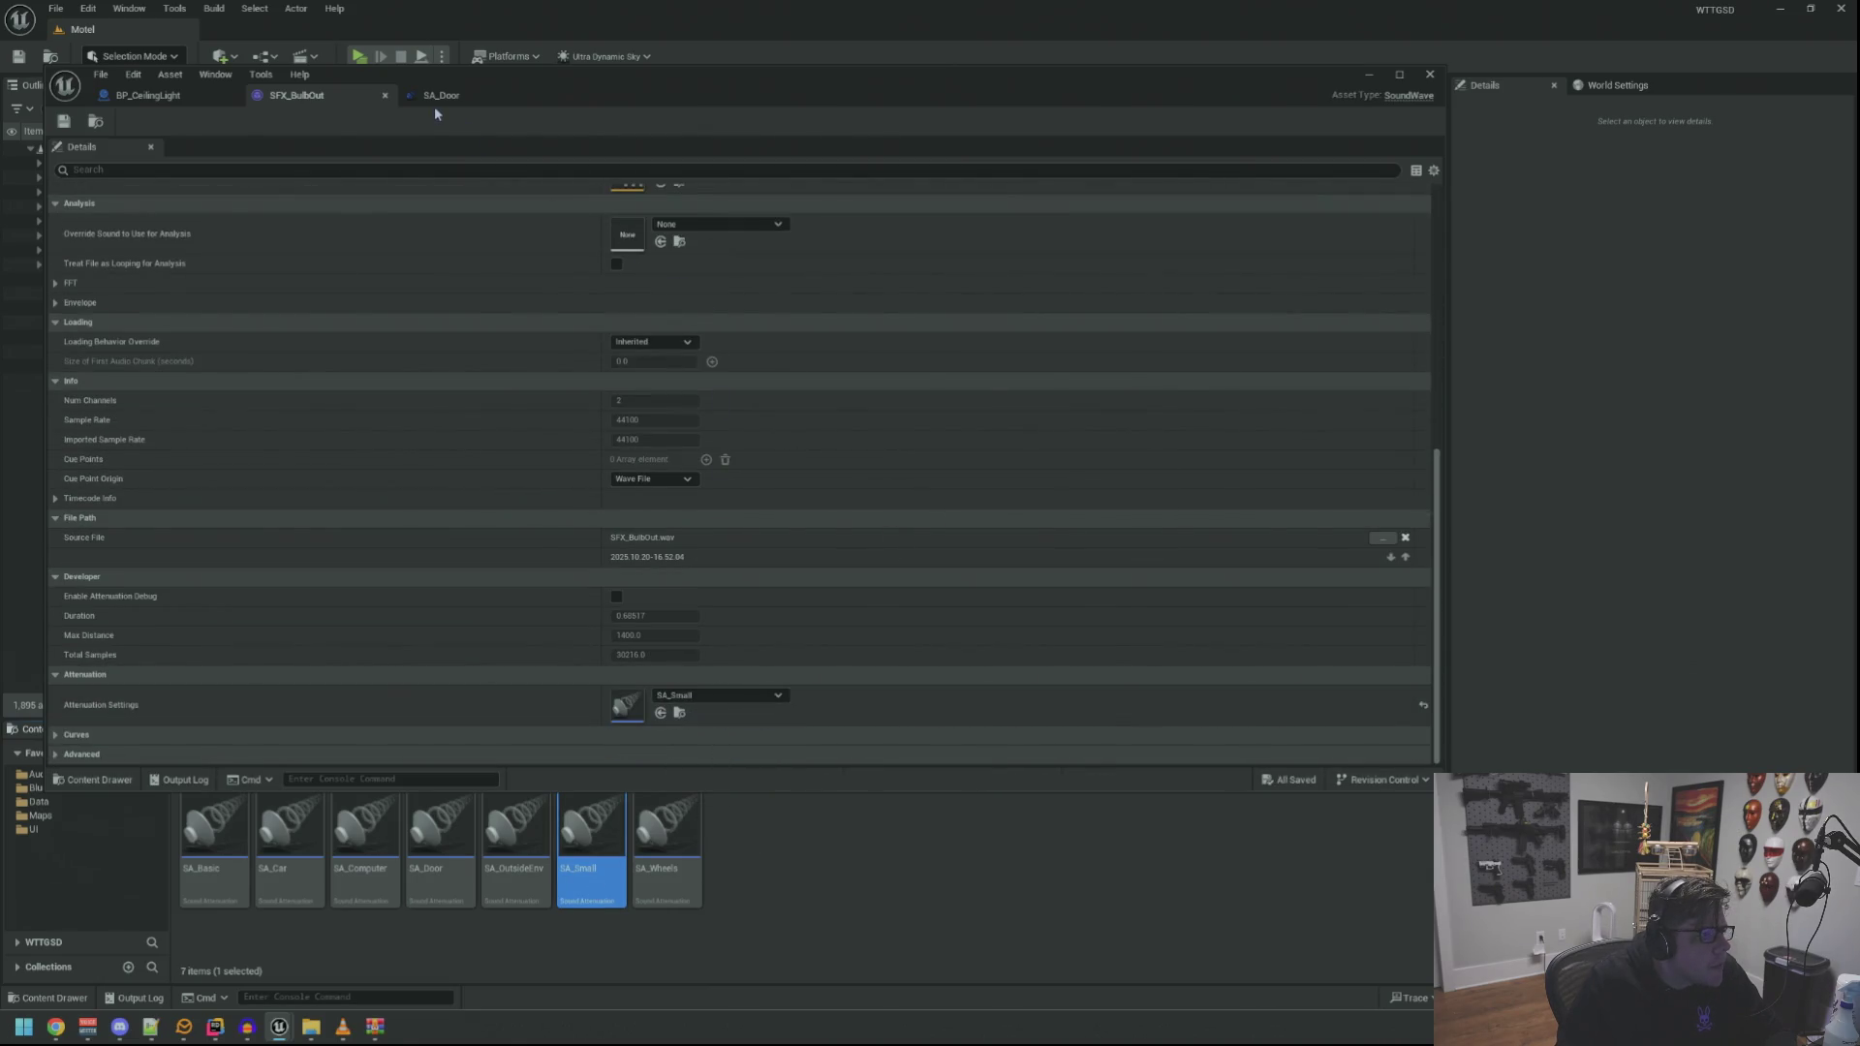
click(434, 105)
scroll(556, 322, up, 4)
Set Inner Radius 100, Falloff Distance 800, Occlusion Volume Attenuation 0.1, then start a play-test
click(681, 313)
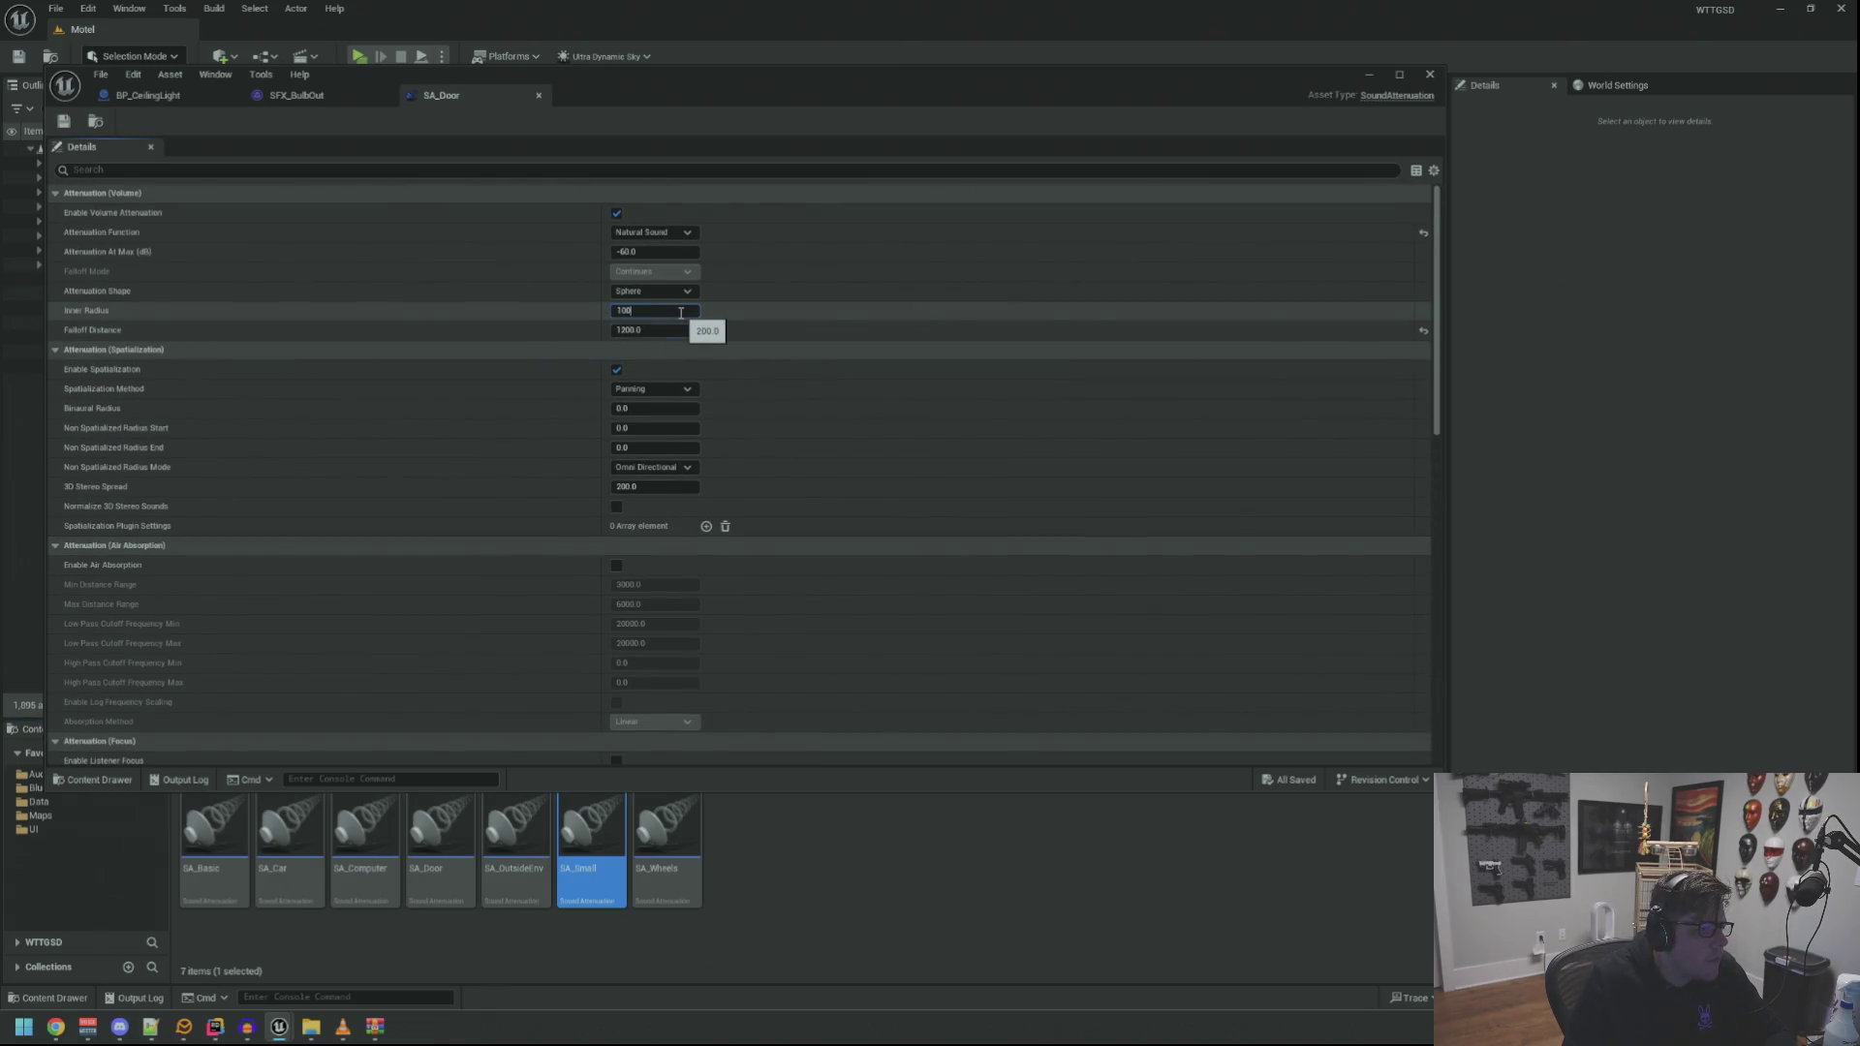
scroll(581, 399, down, 8)
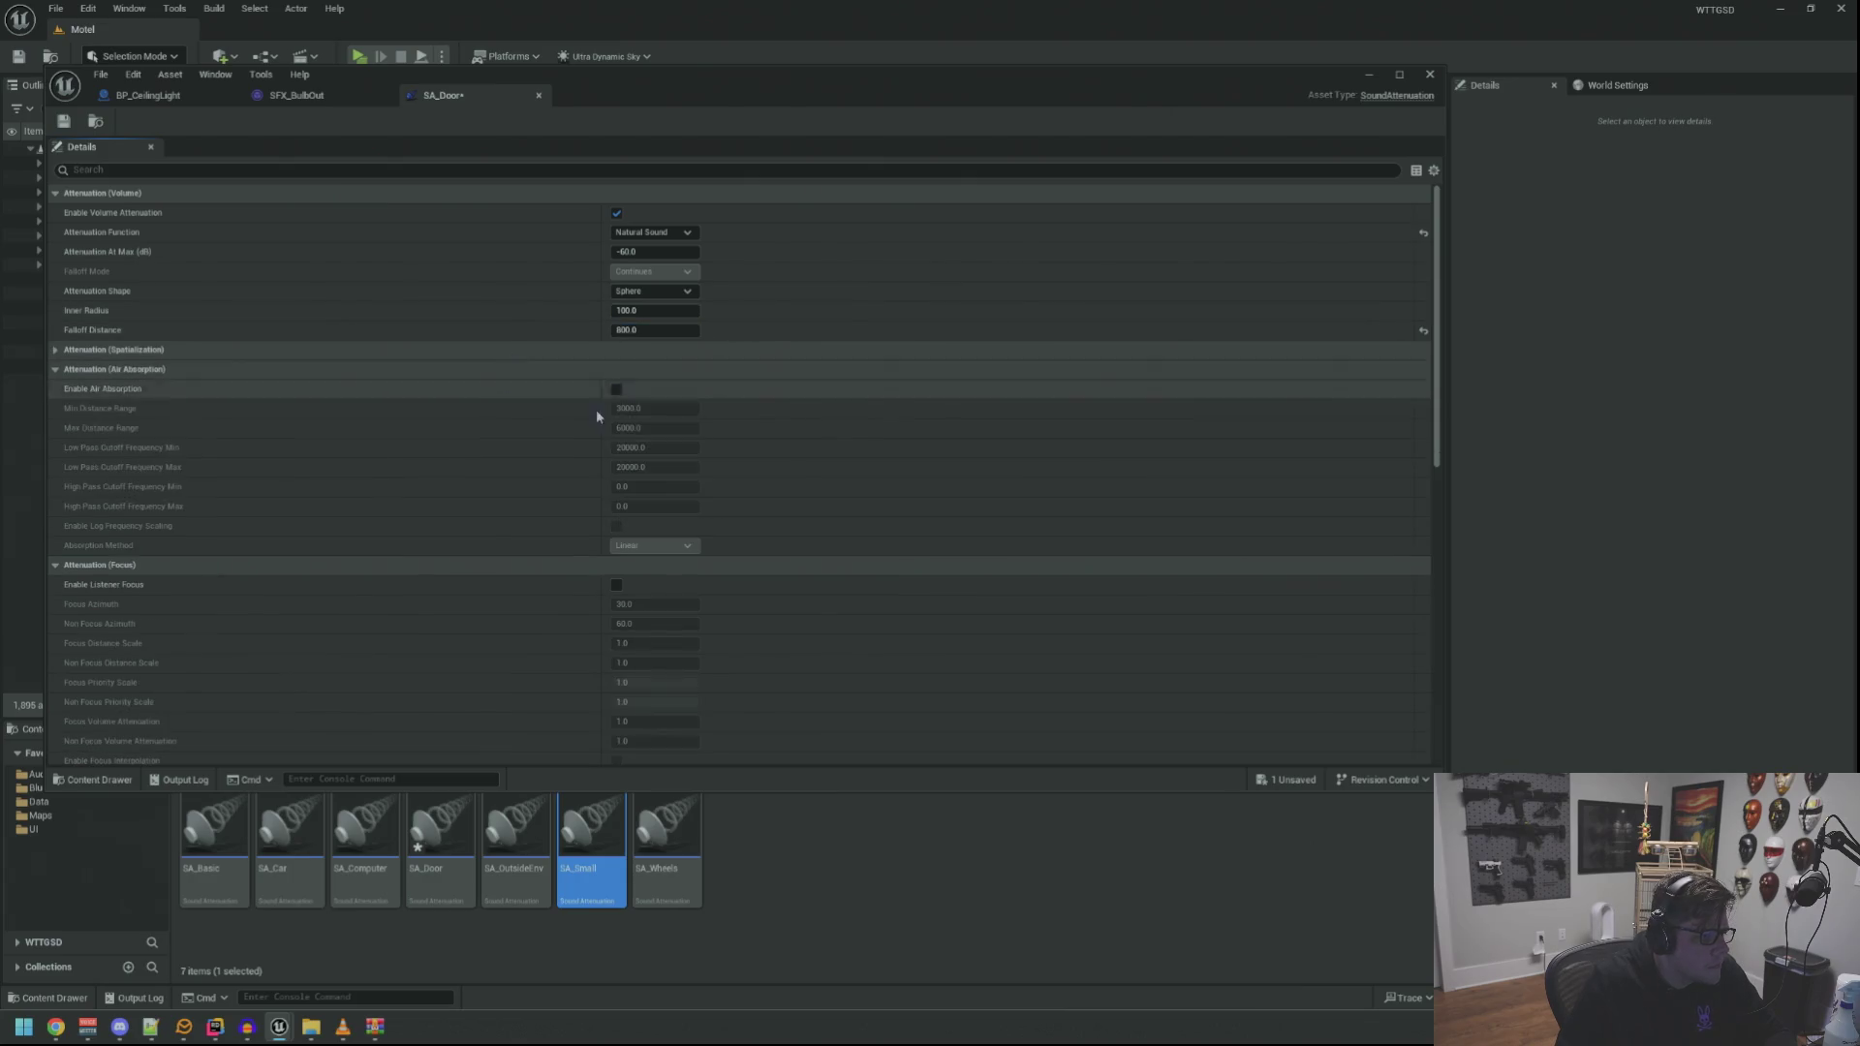
scroll(520, 407, down, 8)
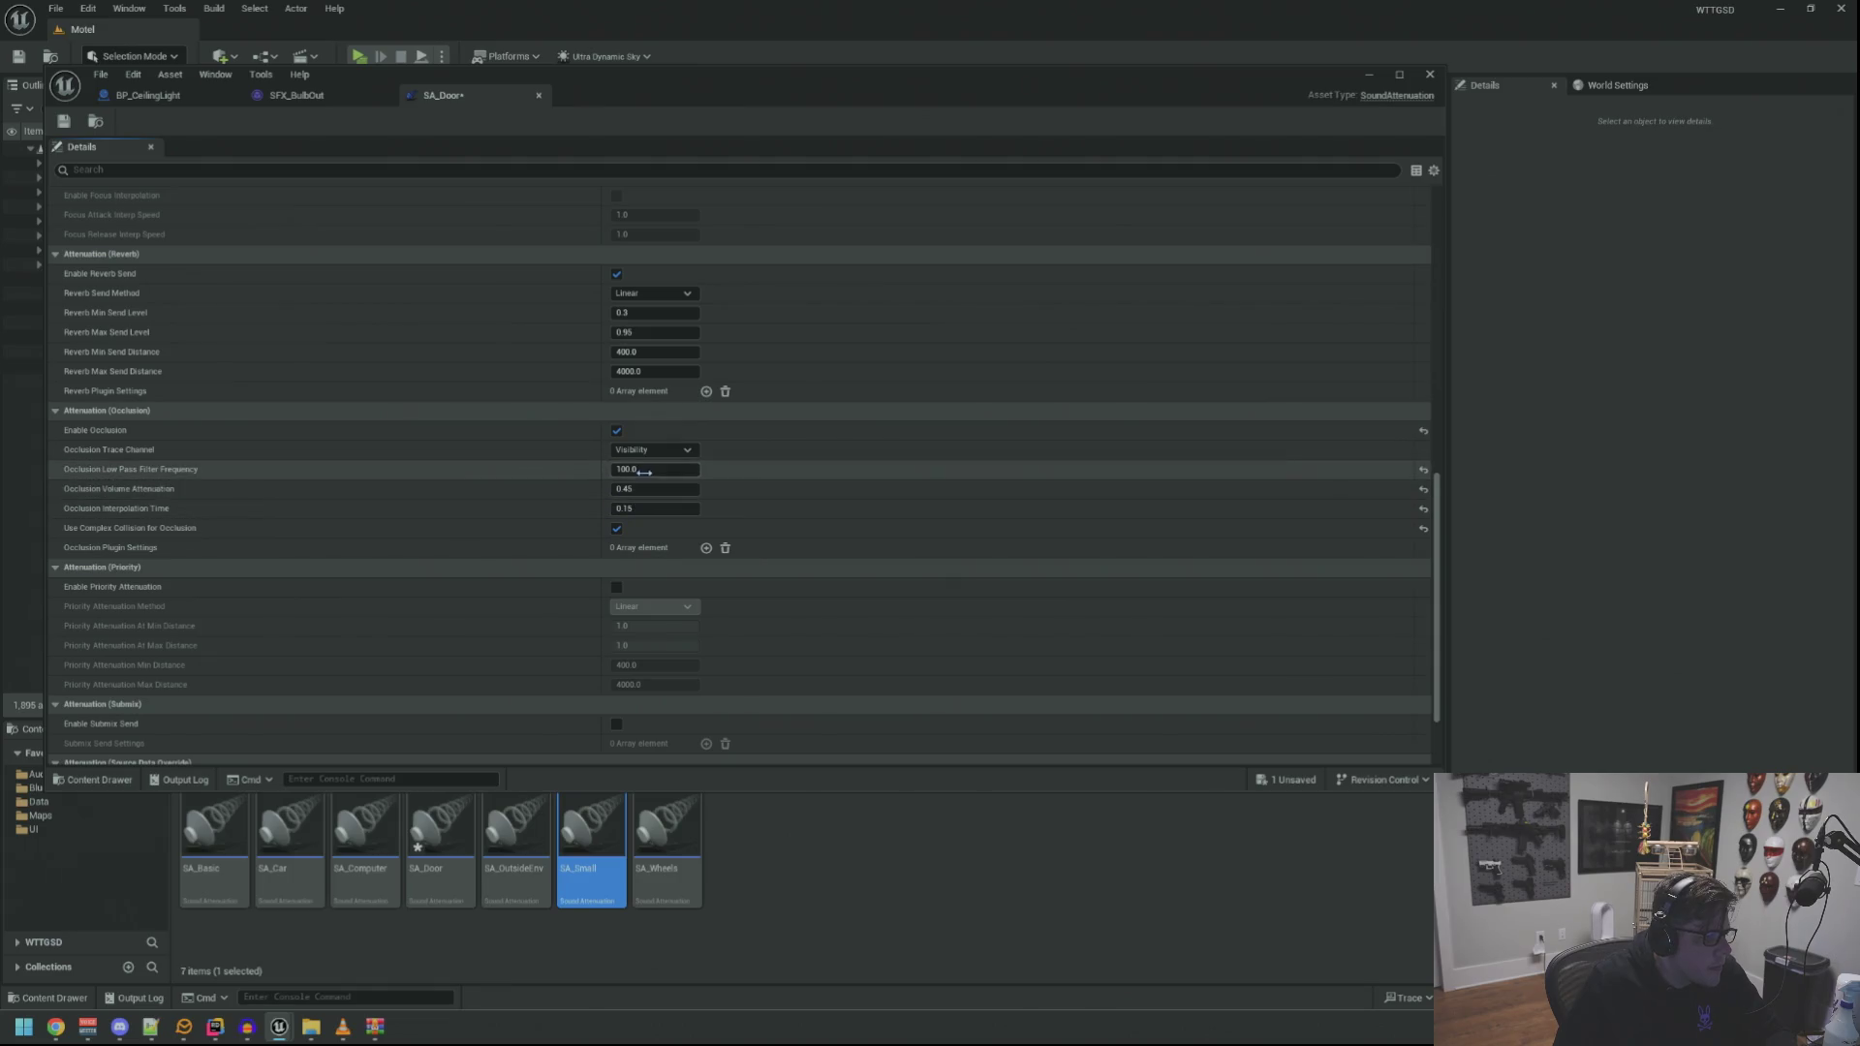
click(696, 487)
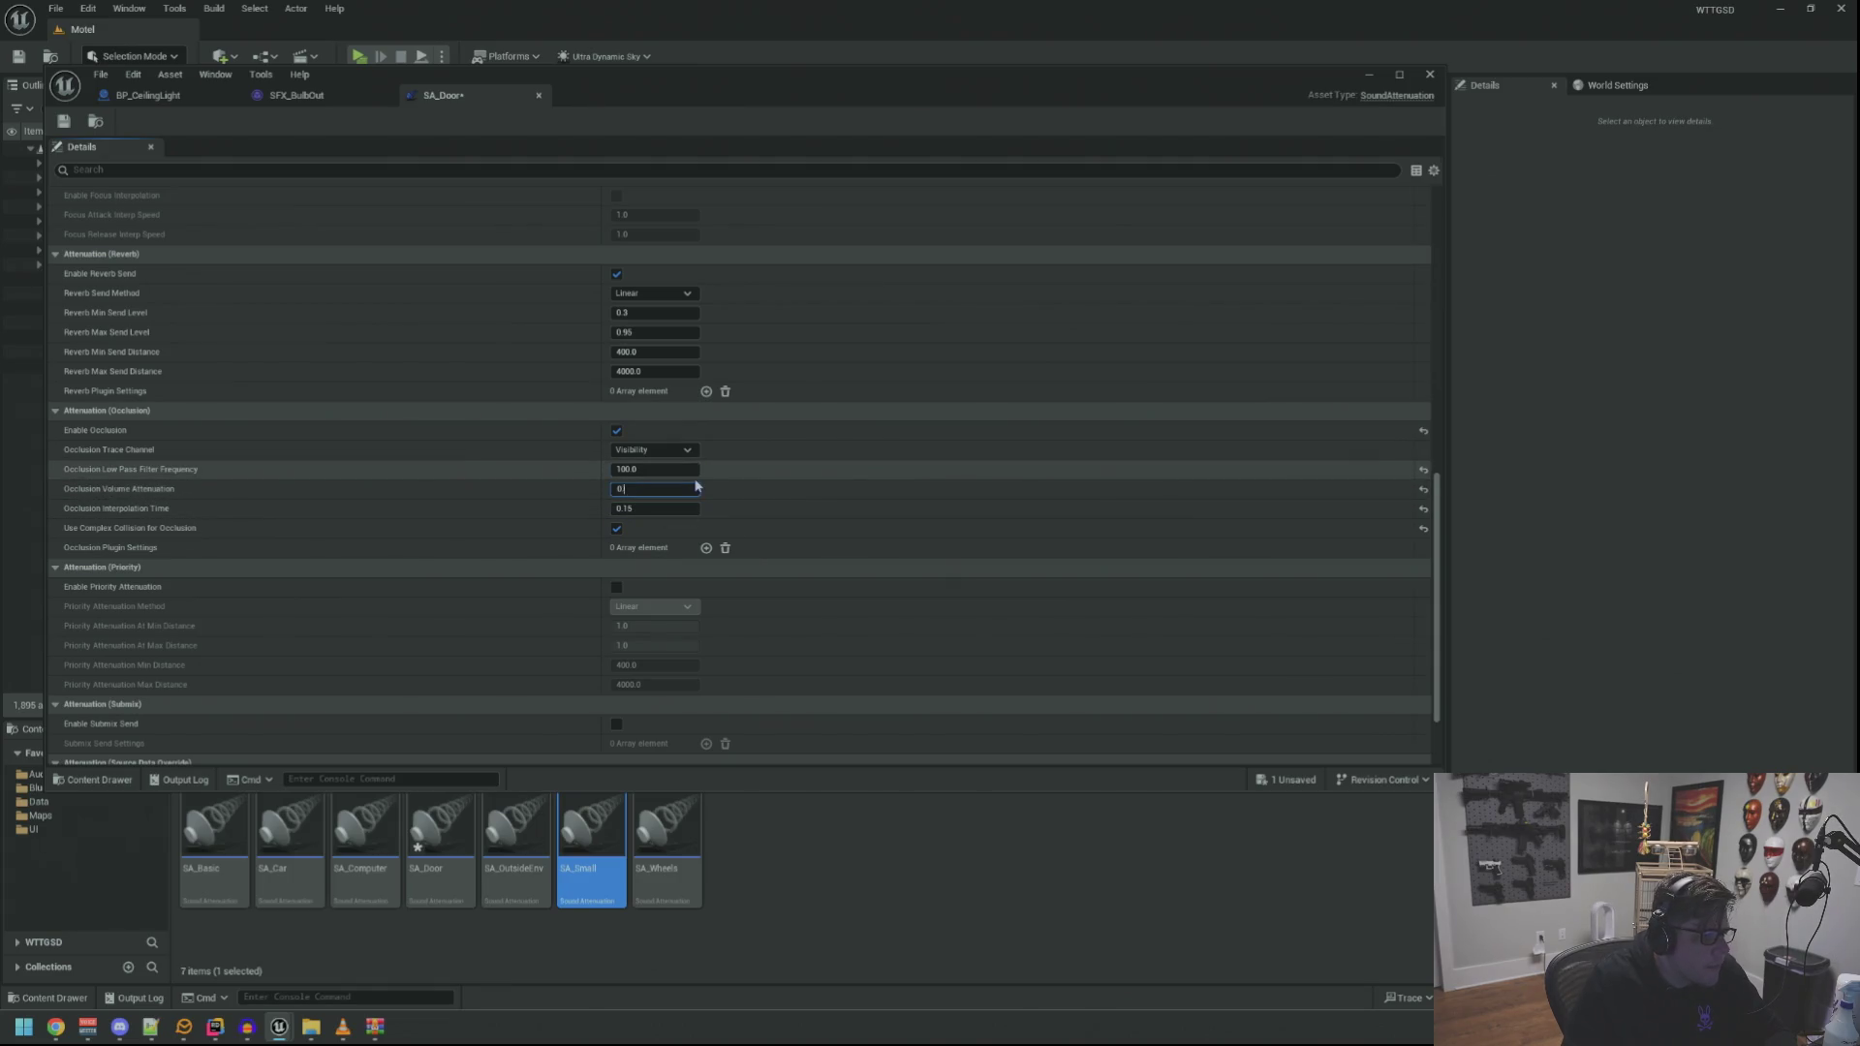
text(.3)
text(0.1)
key(Return)
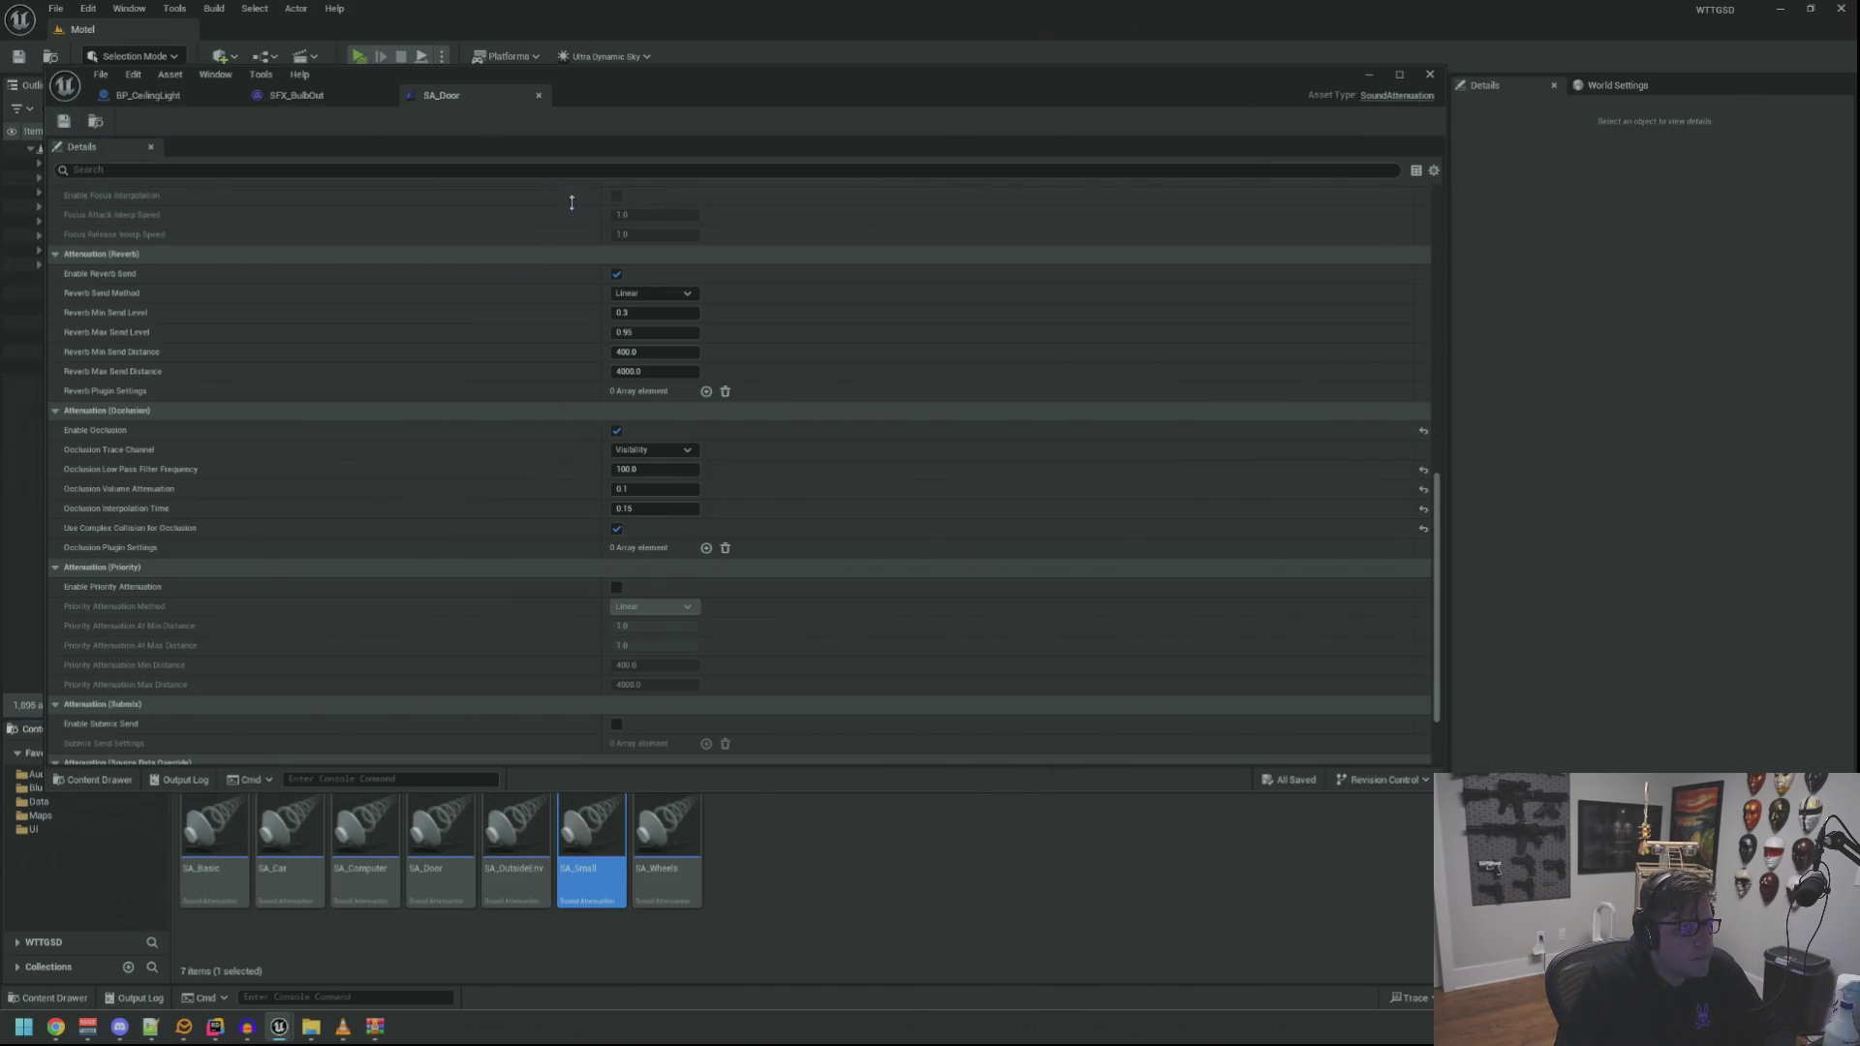
key(alt+p)
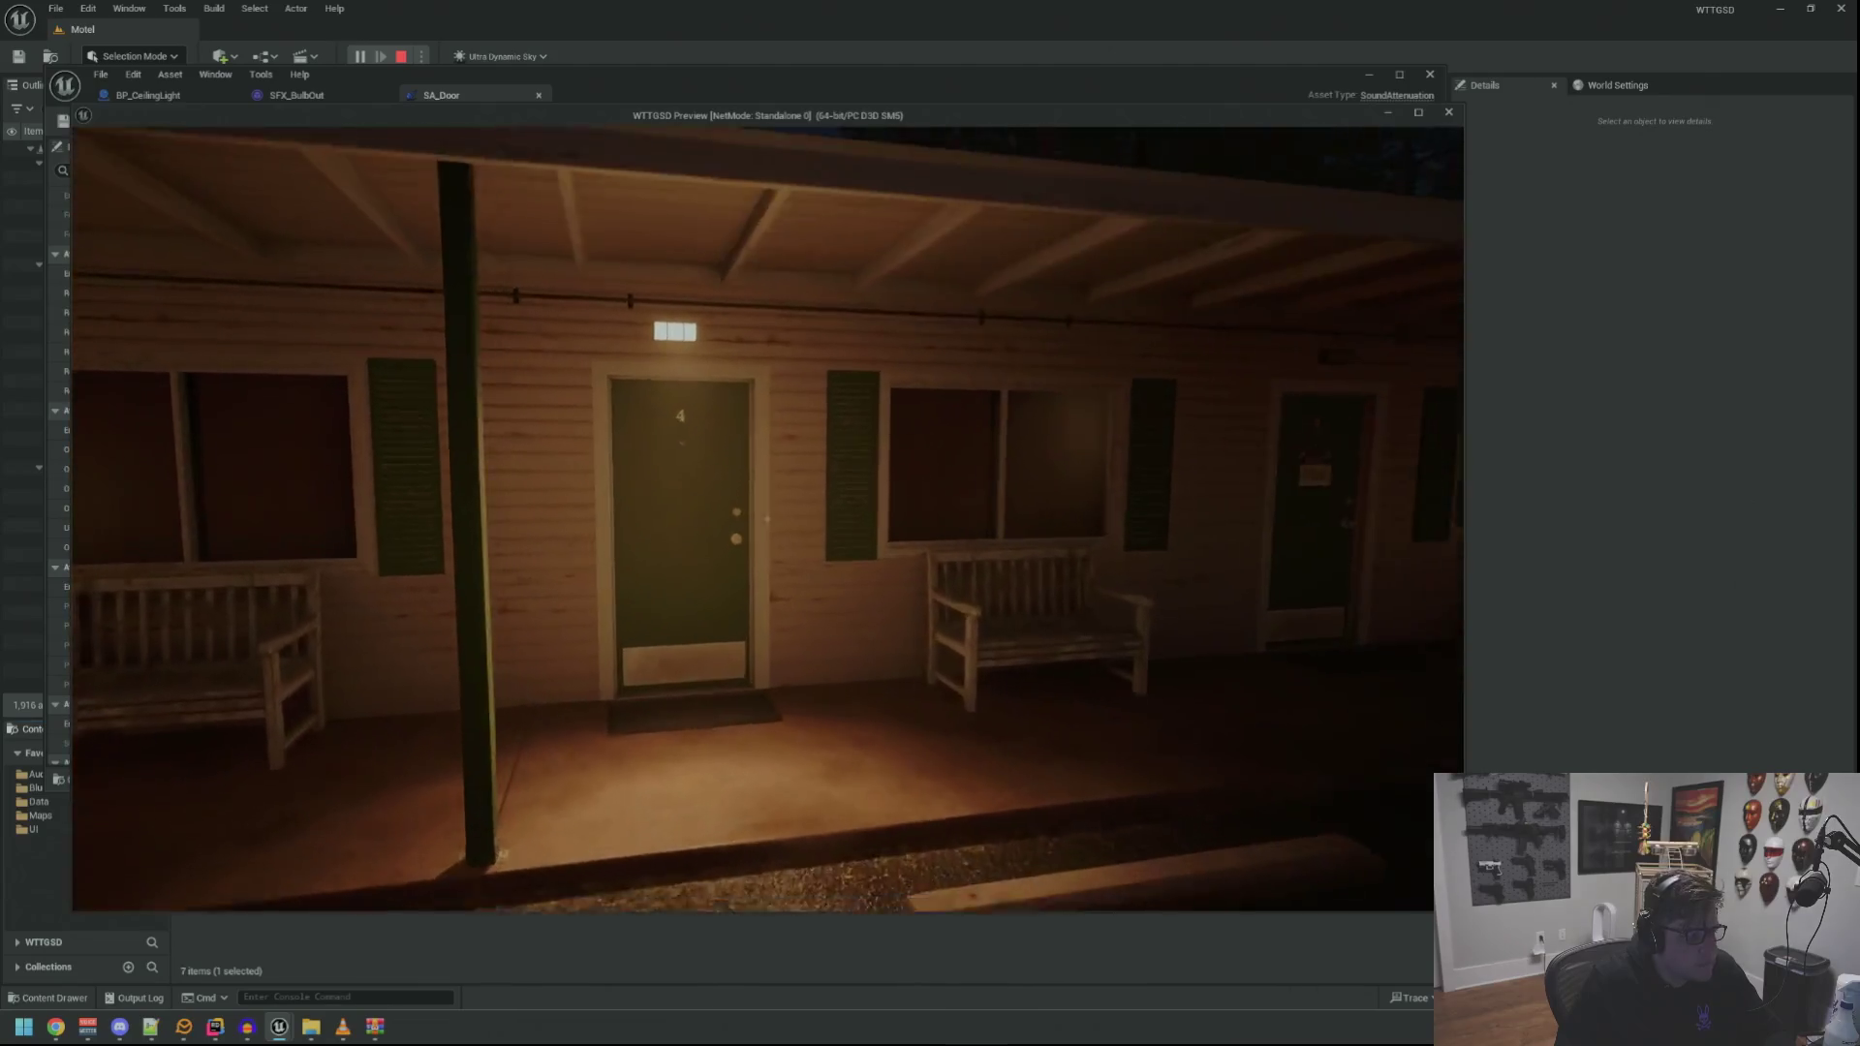
Enter motel room 4, run TripPower to black out the lights, and stop the play-test
key(w)
click(767, 519)
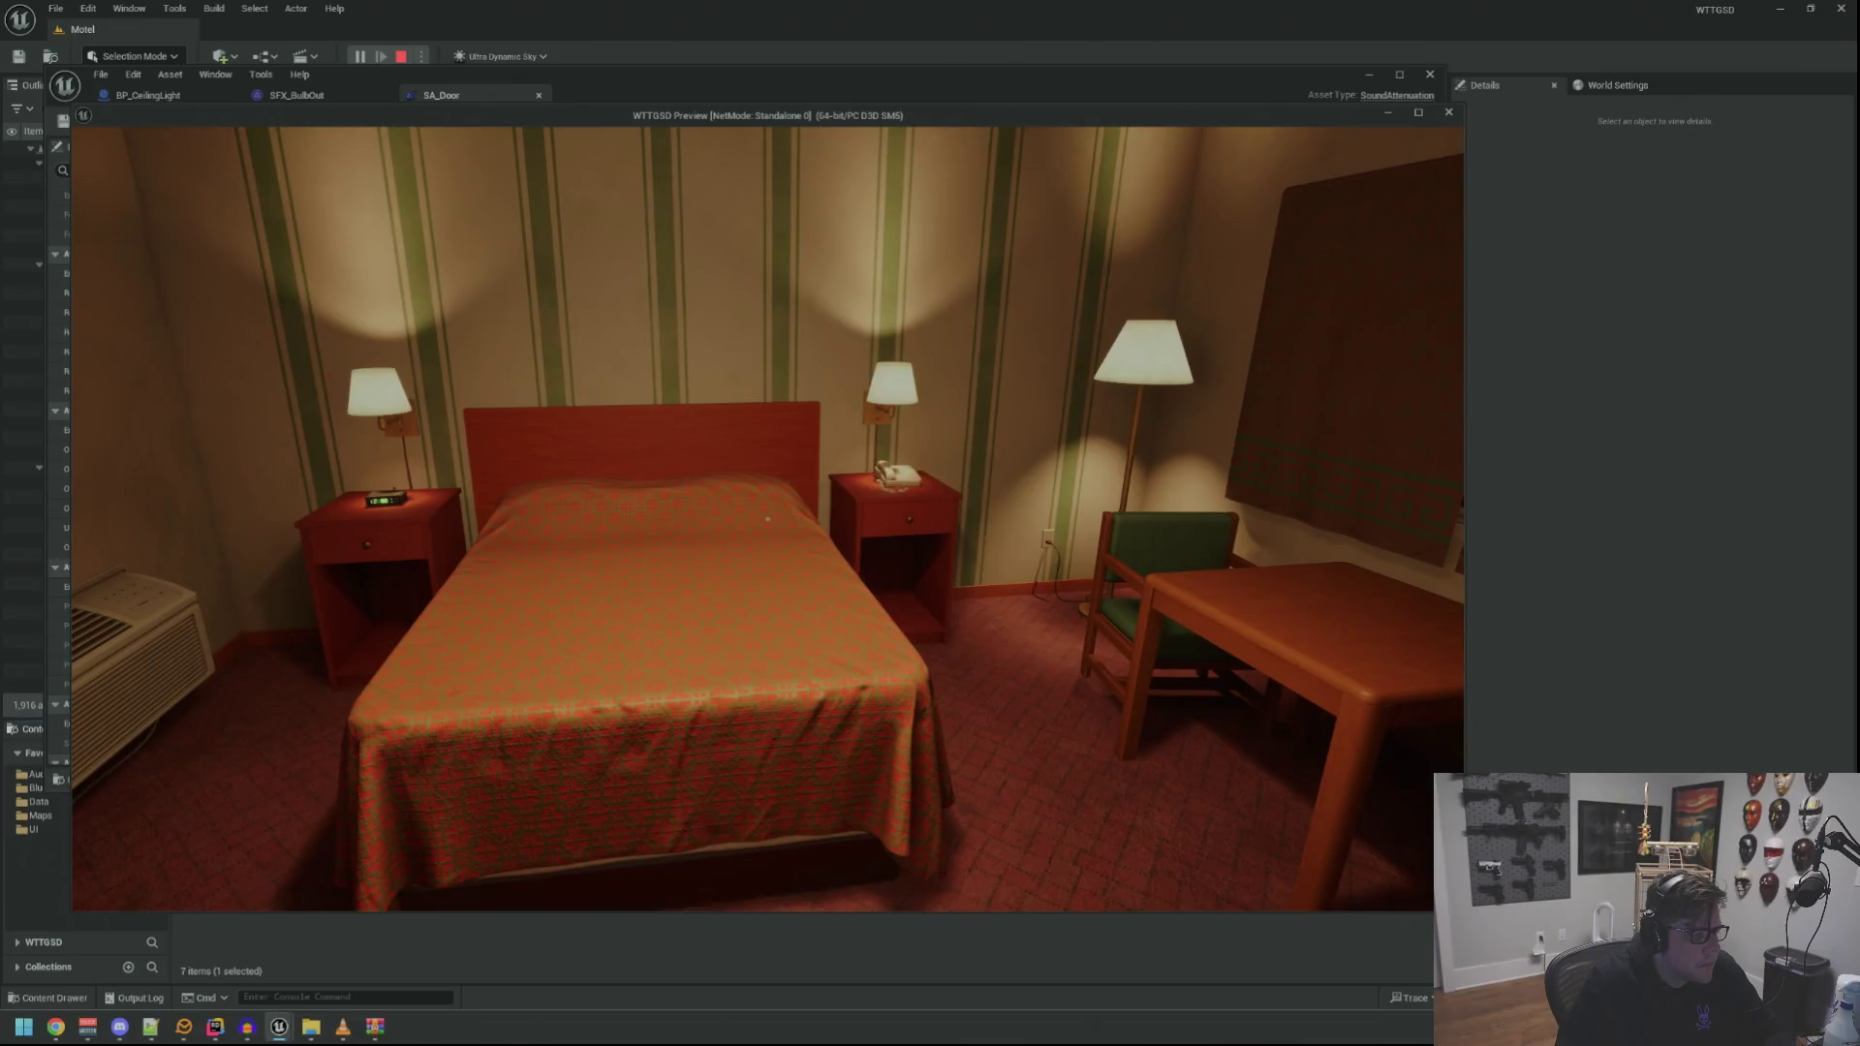
key(grave)
key(Up)
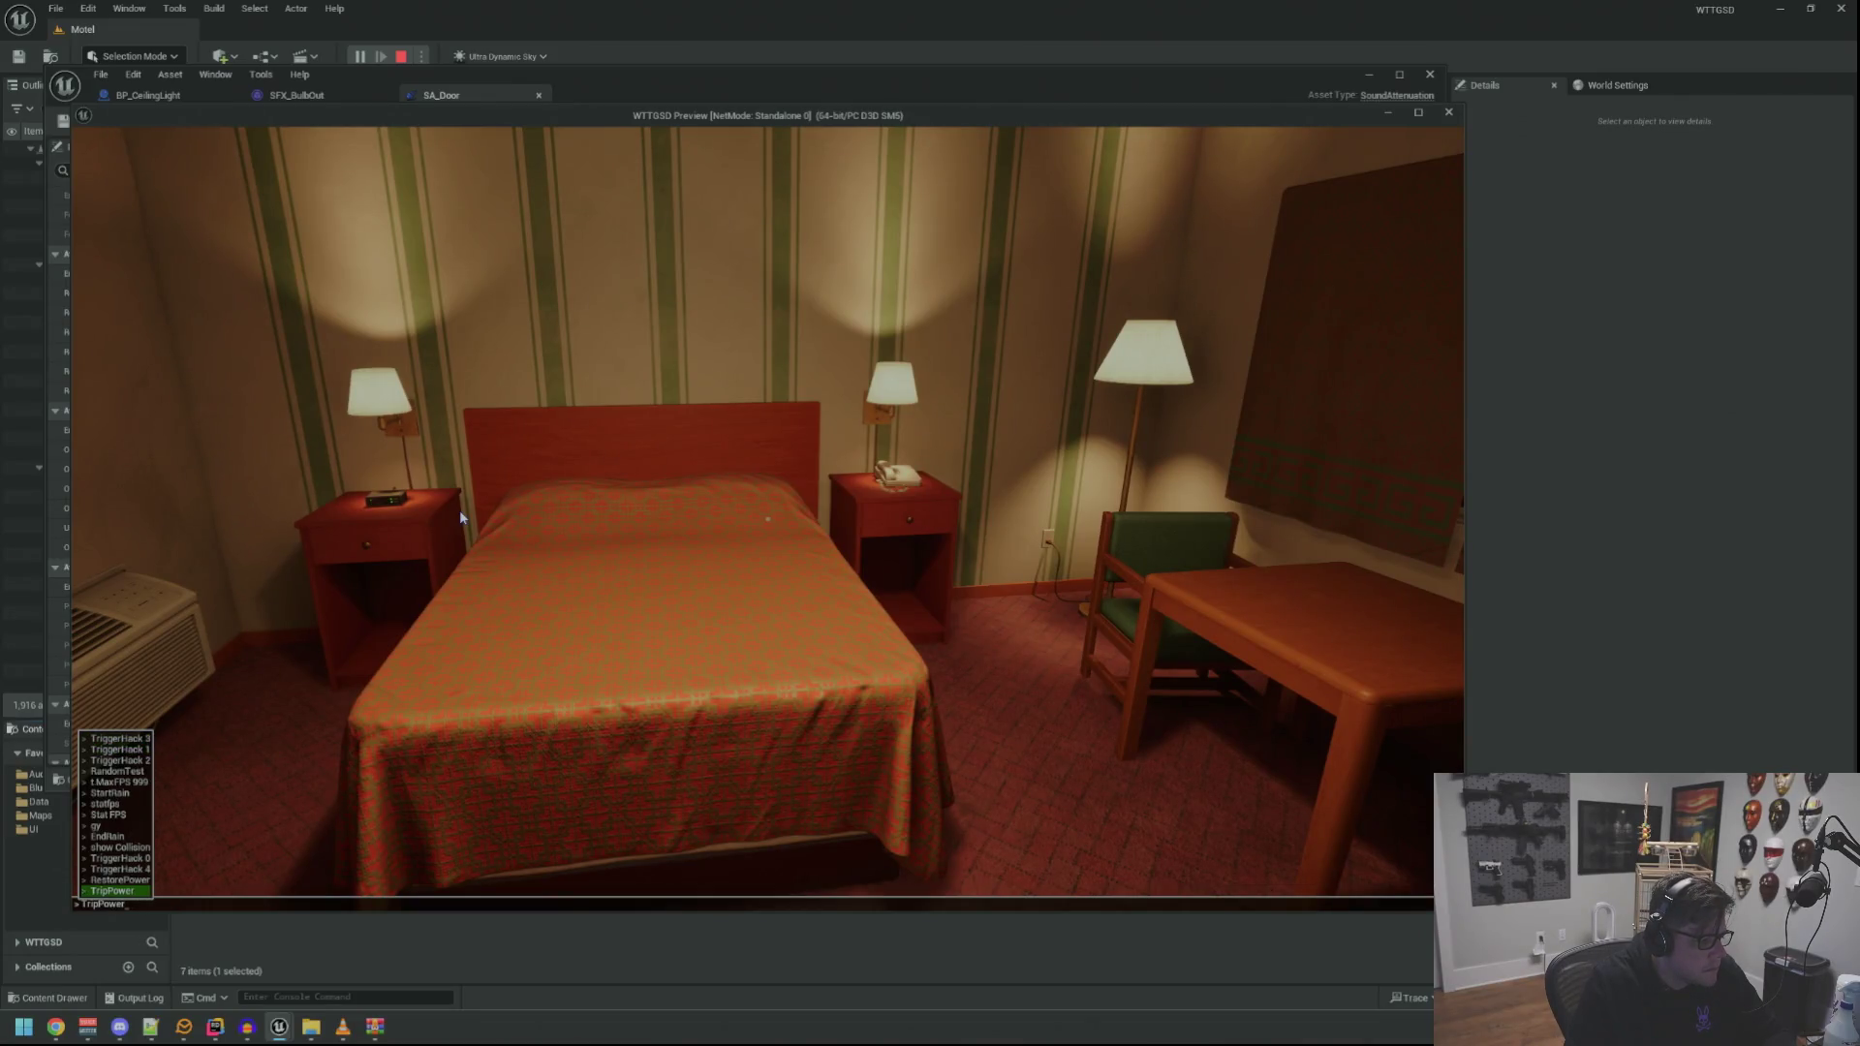
key(Return)
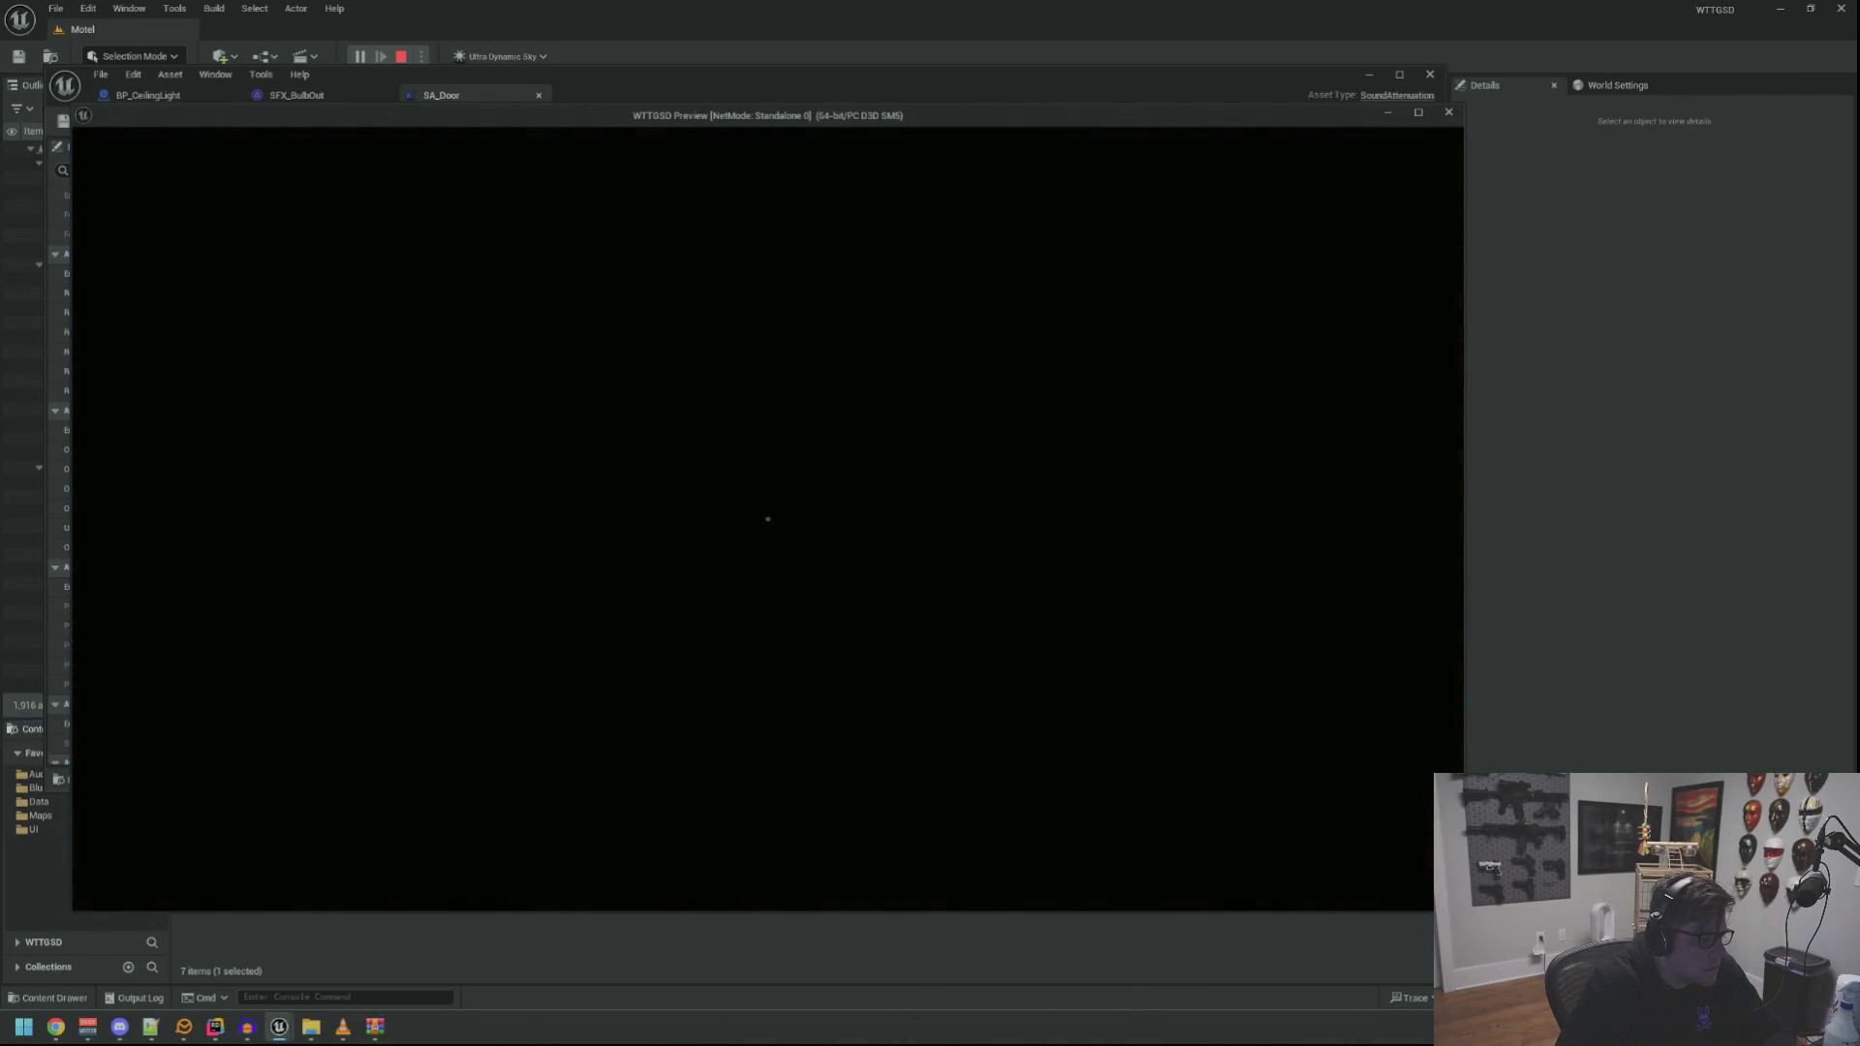
key(Escape)
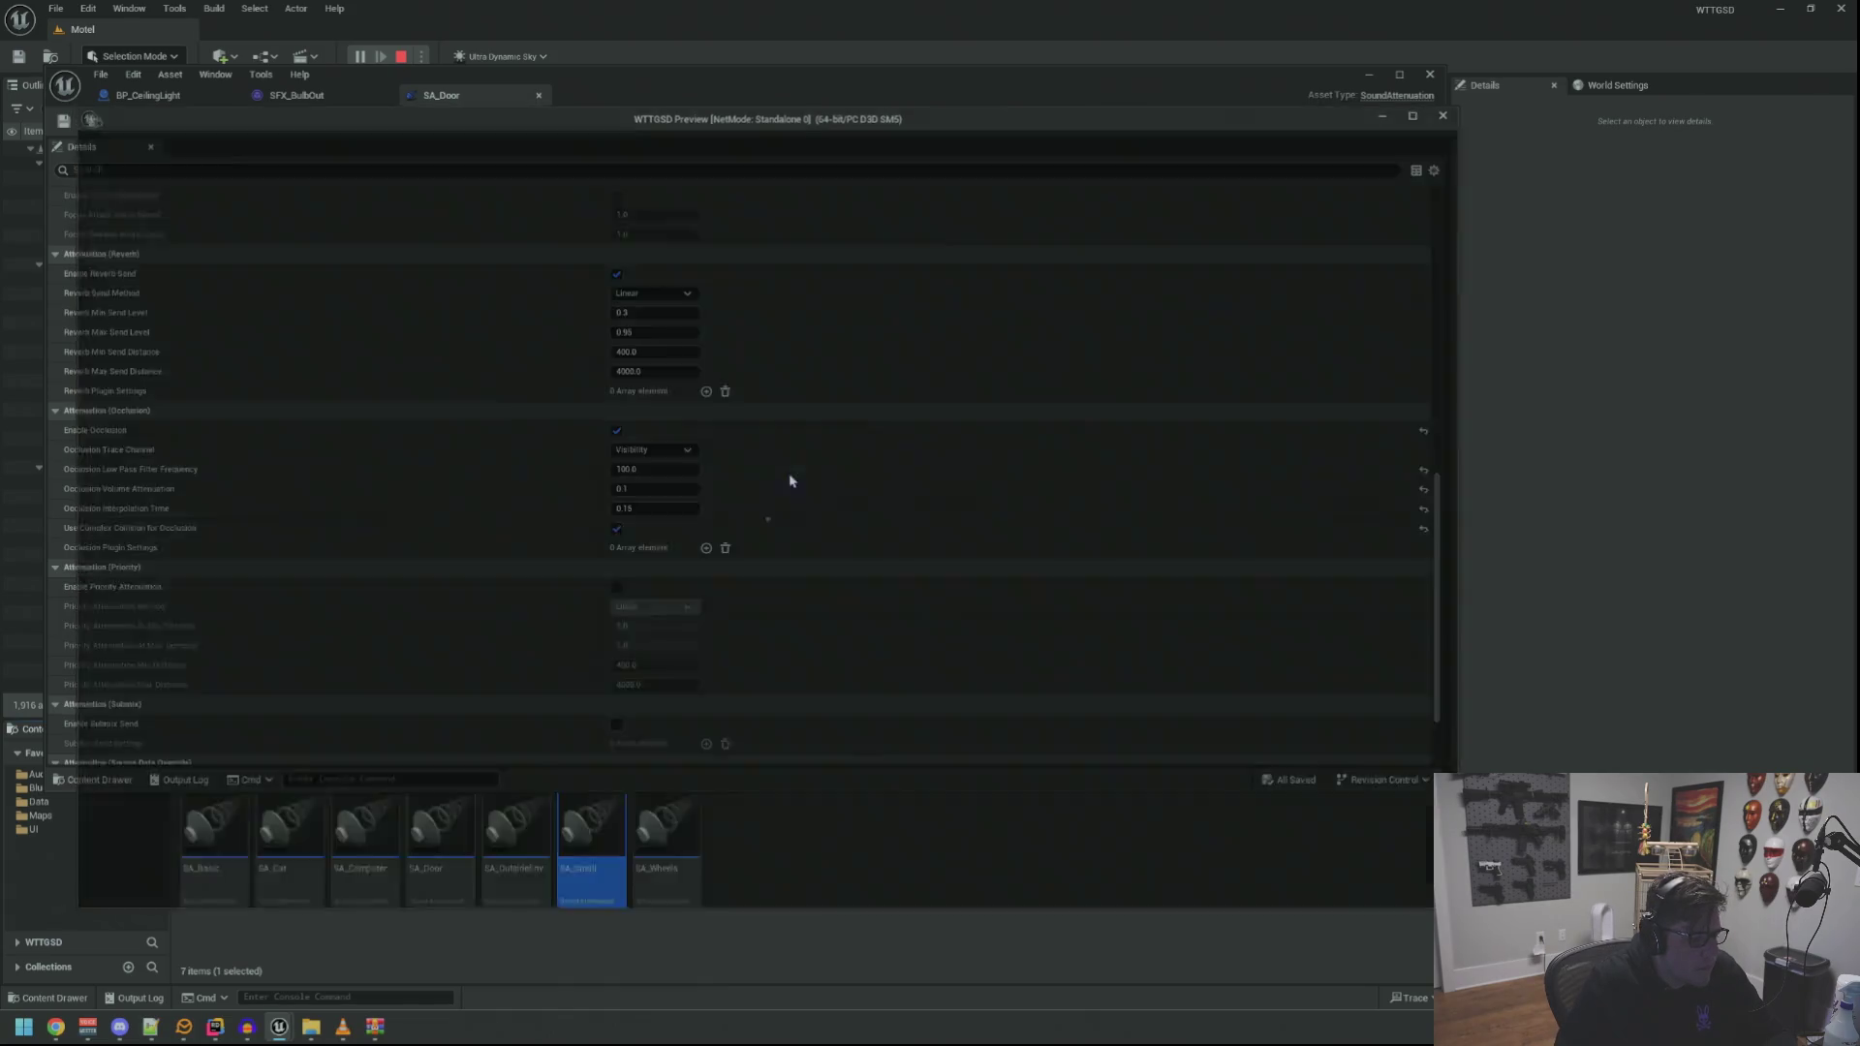
Lower SFX_BulbOut's Volume to 0.3 and launch another play-test
click(316, 99)
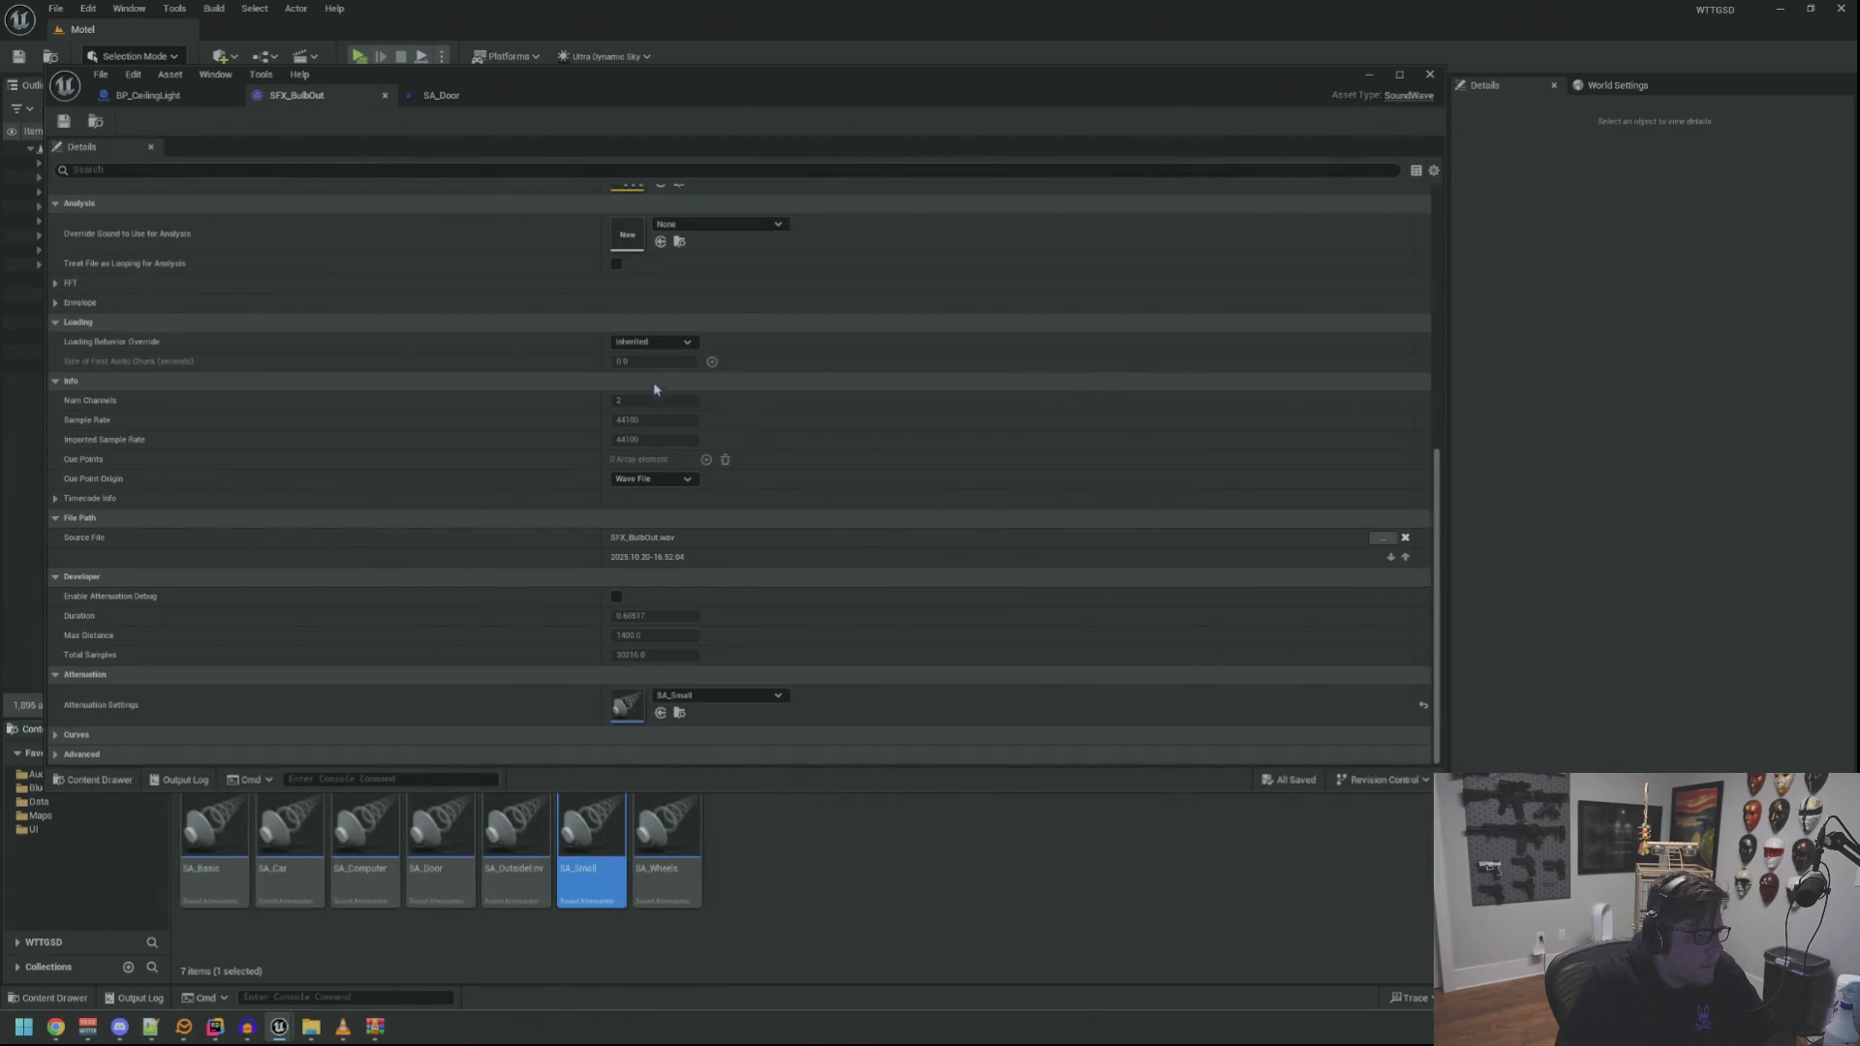
scroll(578, 417, up, 5)
click(671, 540)
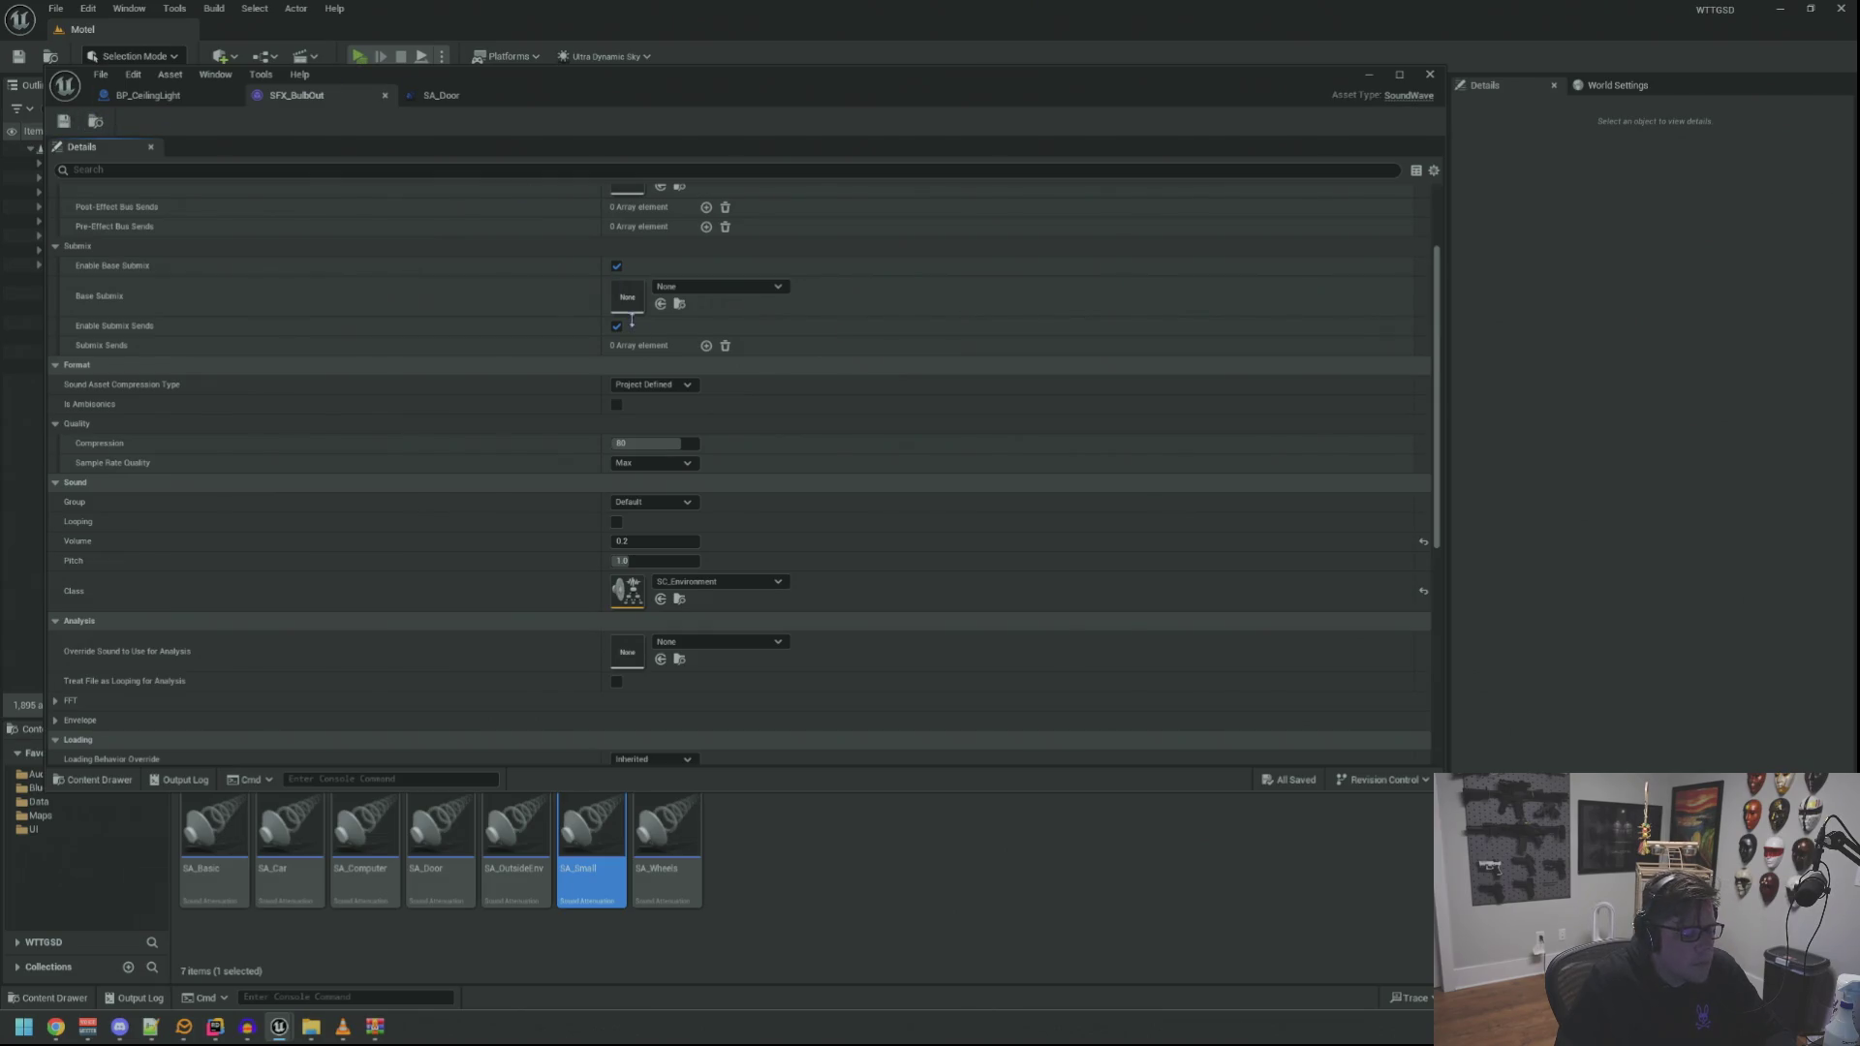
key(alt+p)
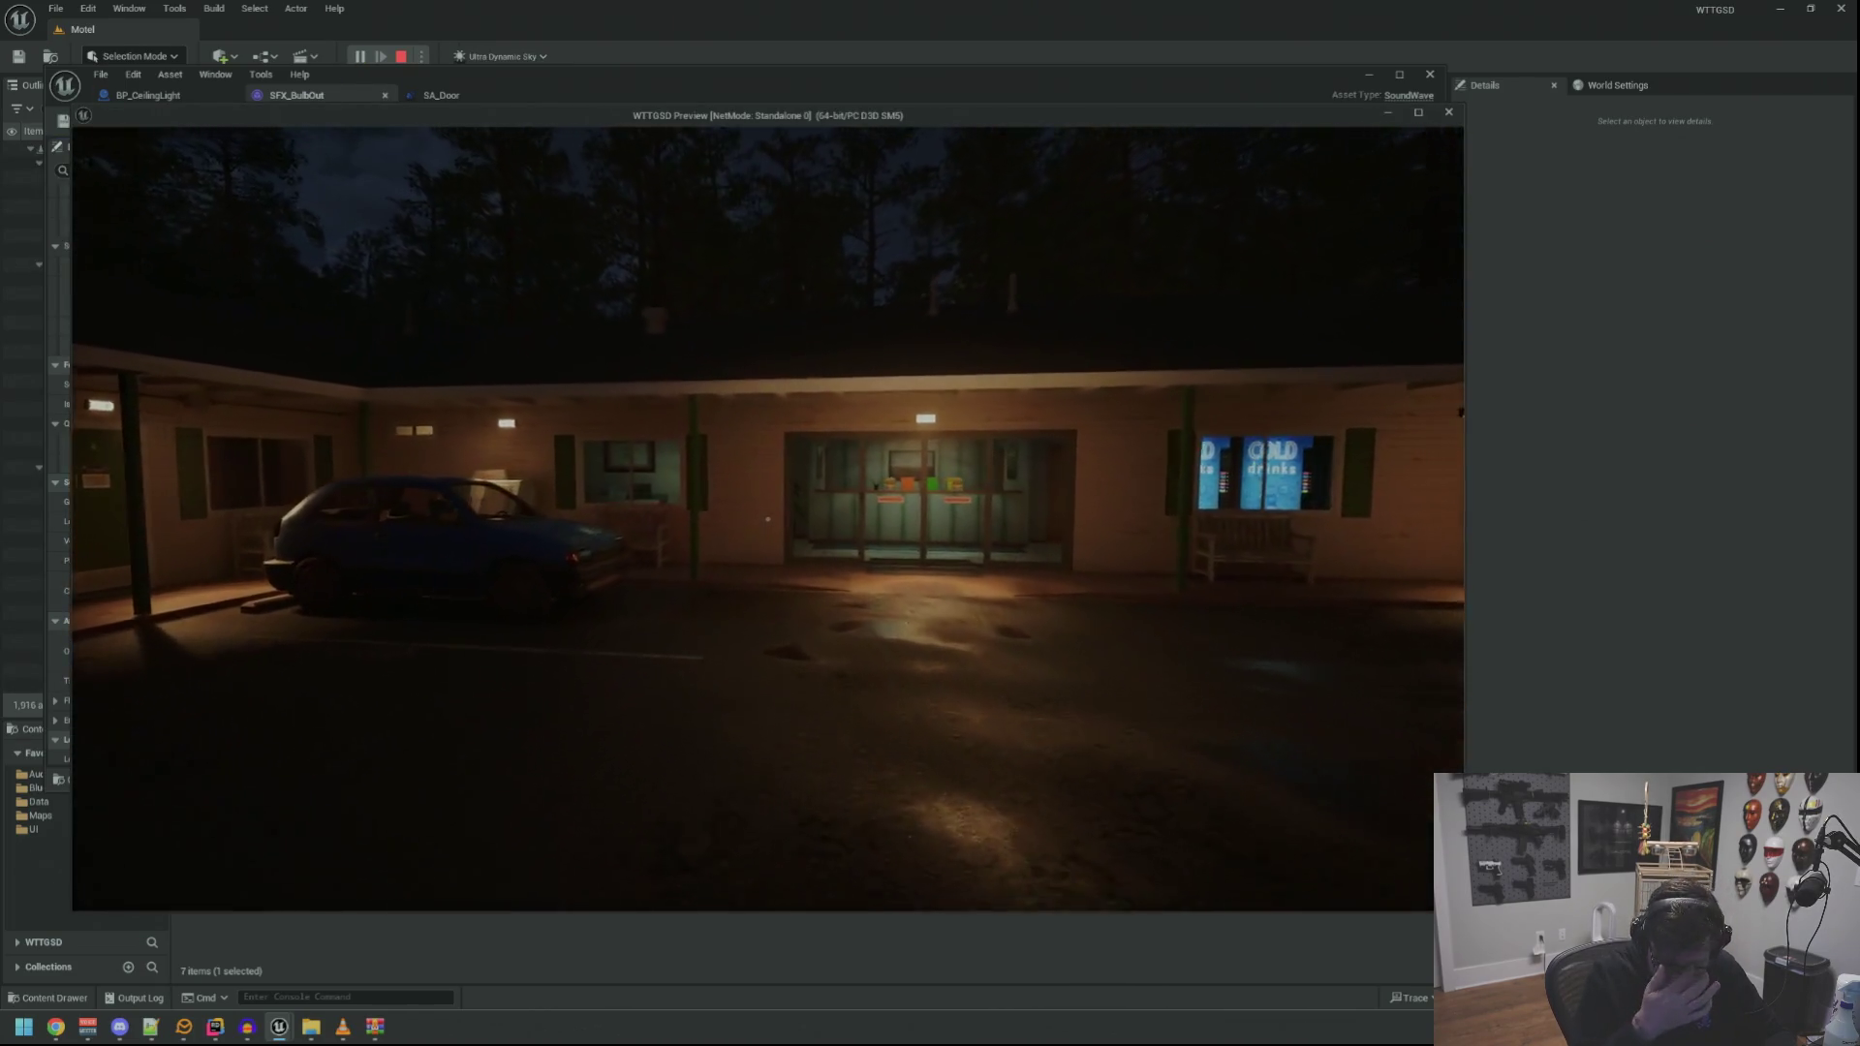
Walk through the motel office, back to door 4, and switch on the room's lights
key(w)
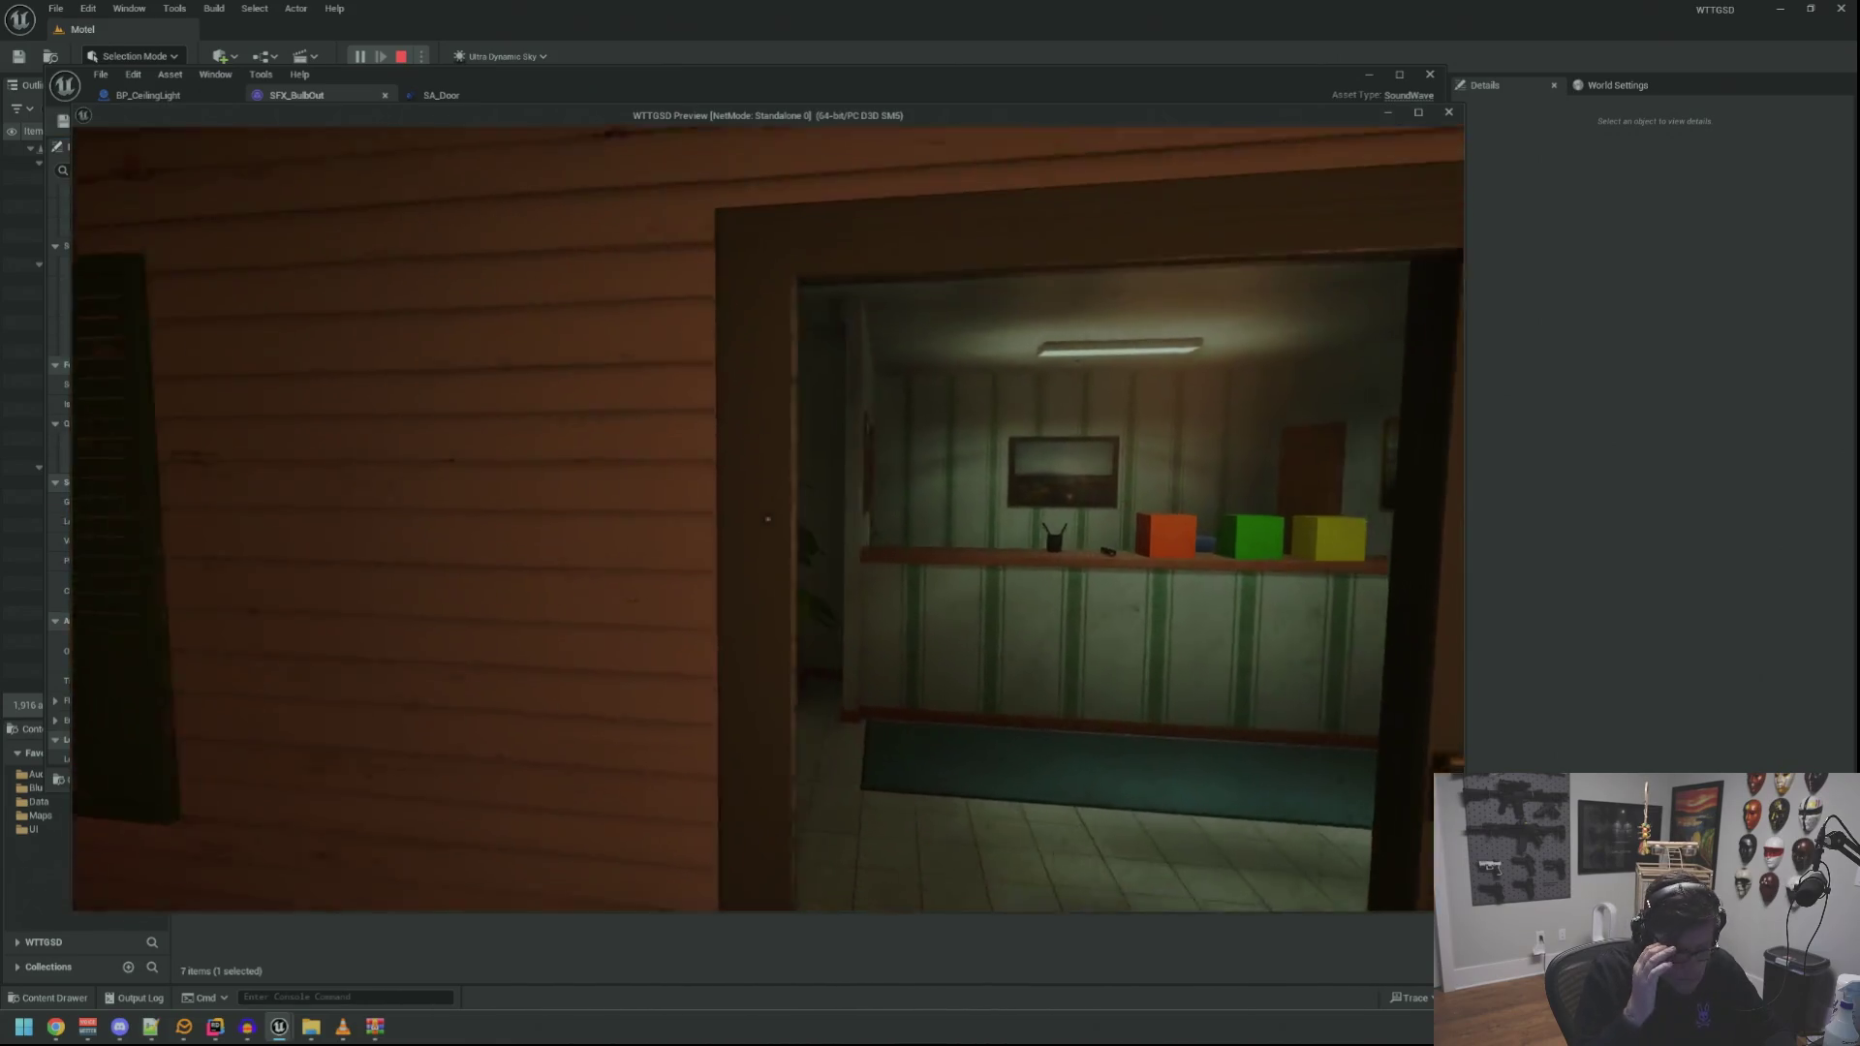
key(w)
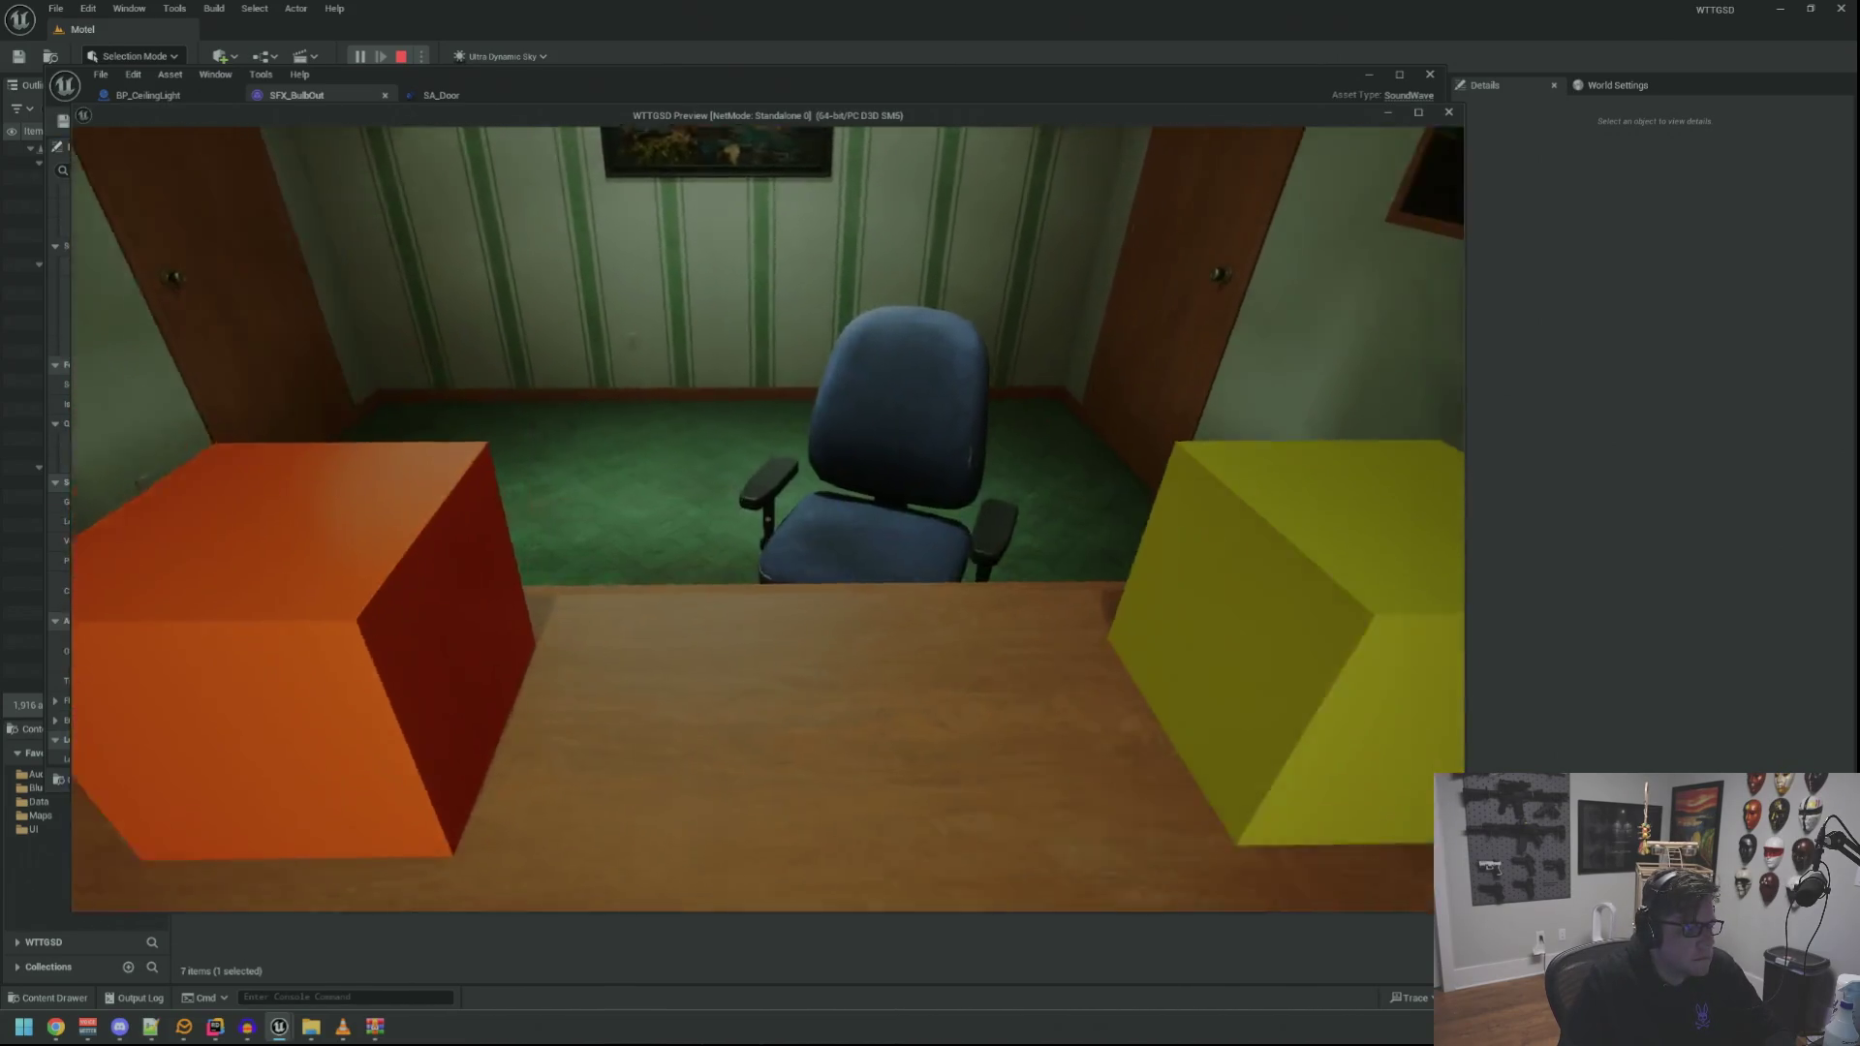
mouse_move(767, 518)
key(w)
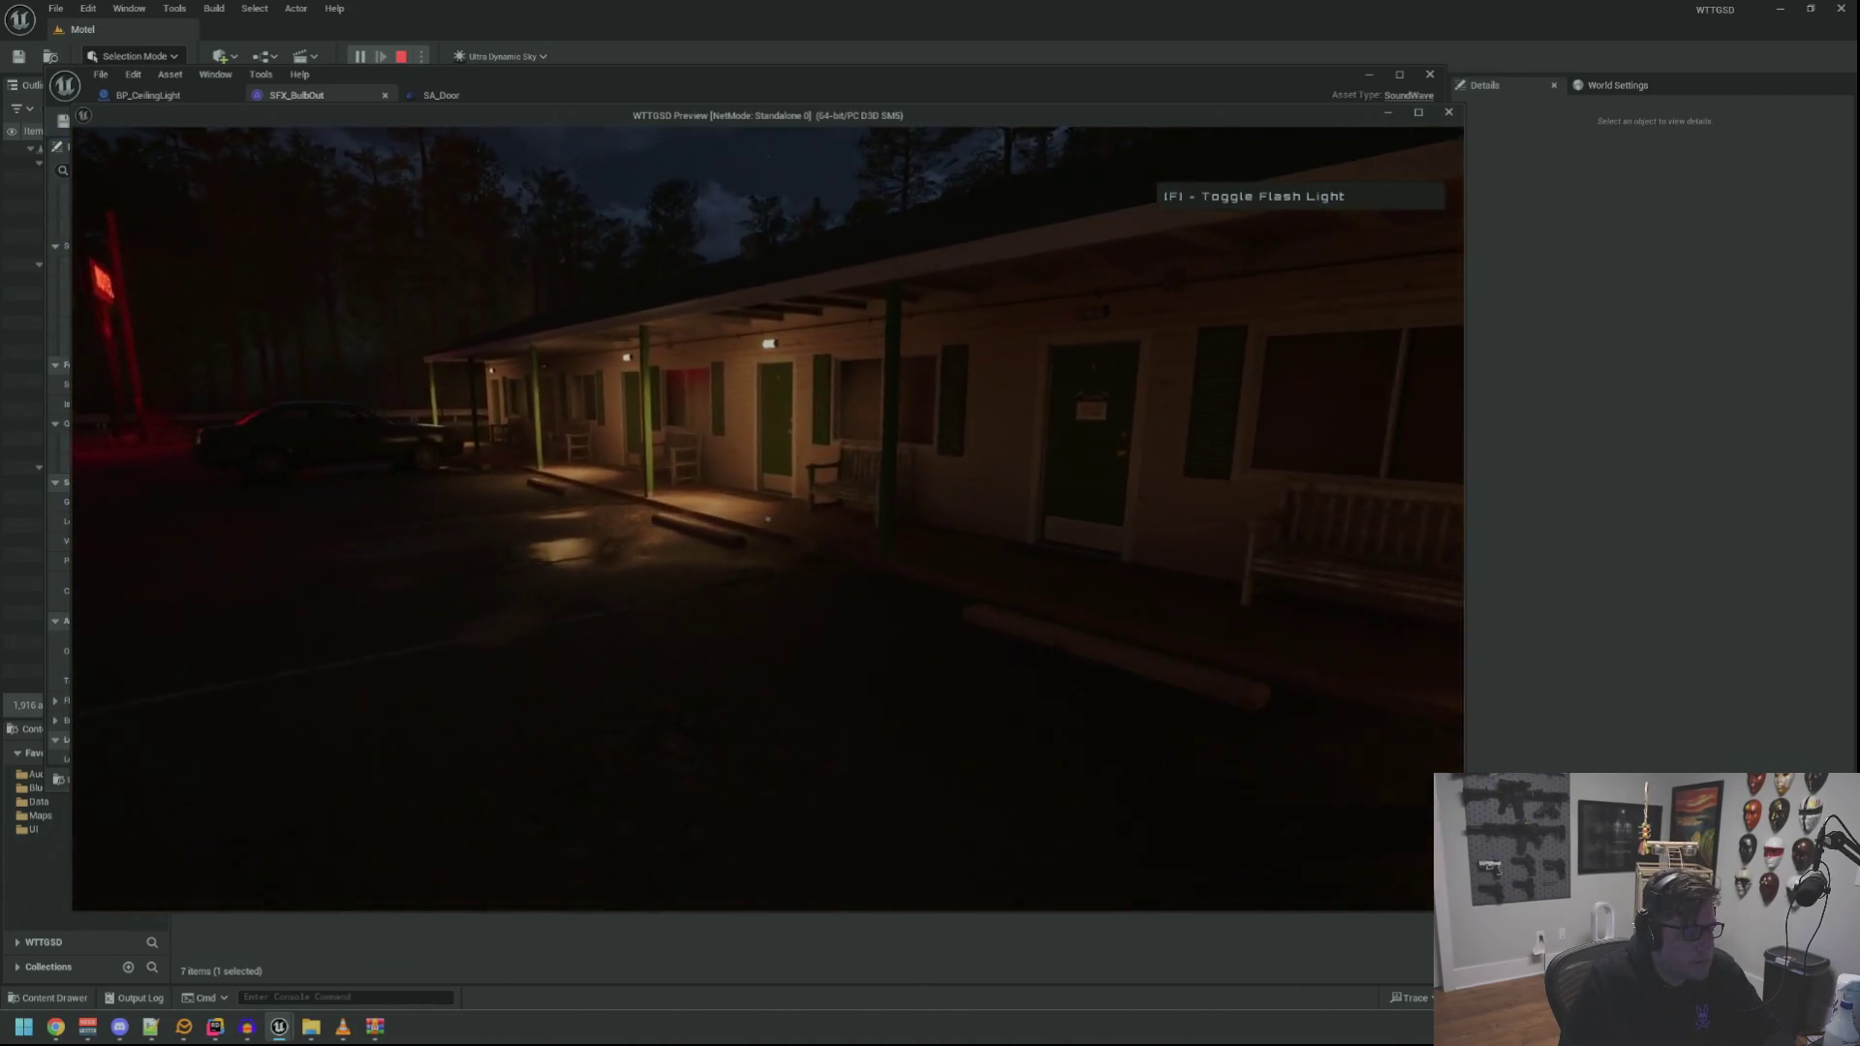
key(w)
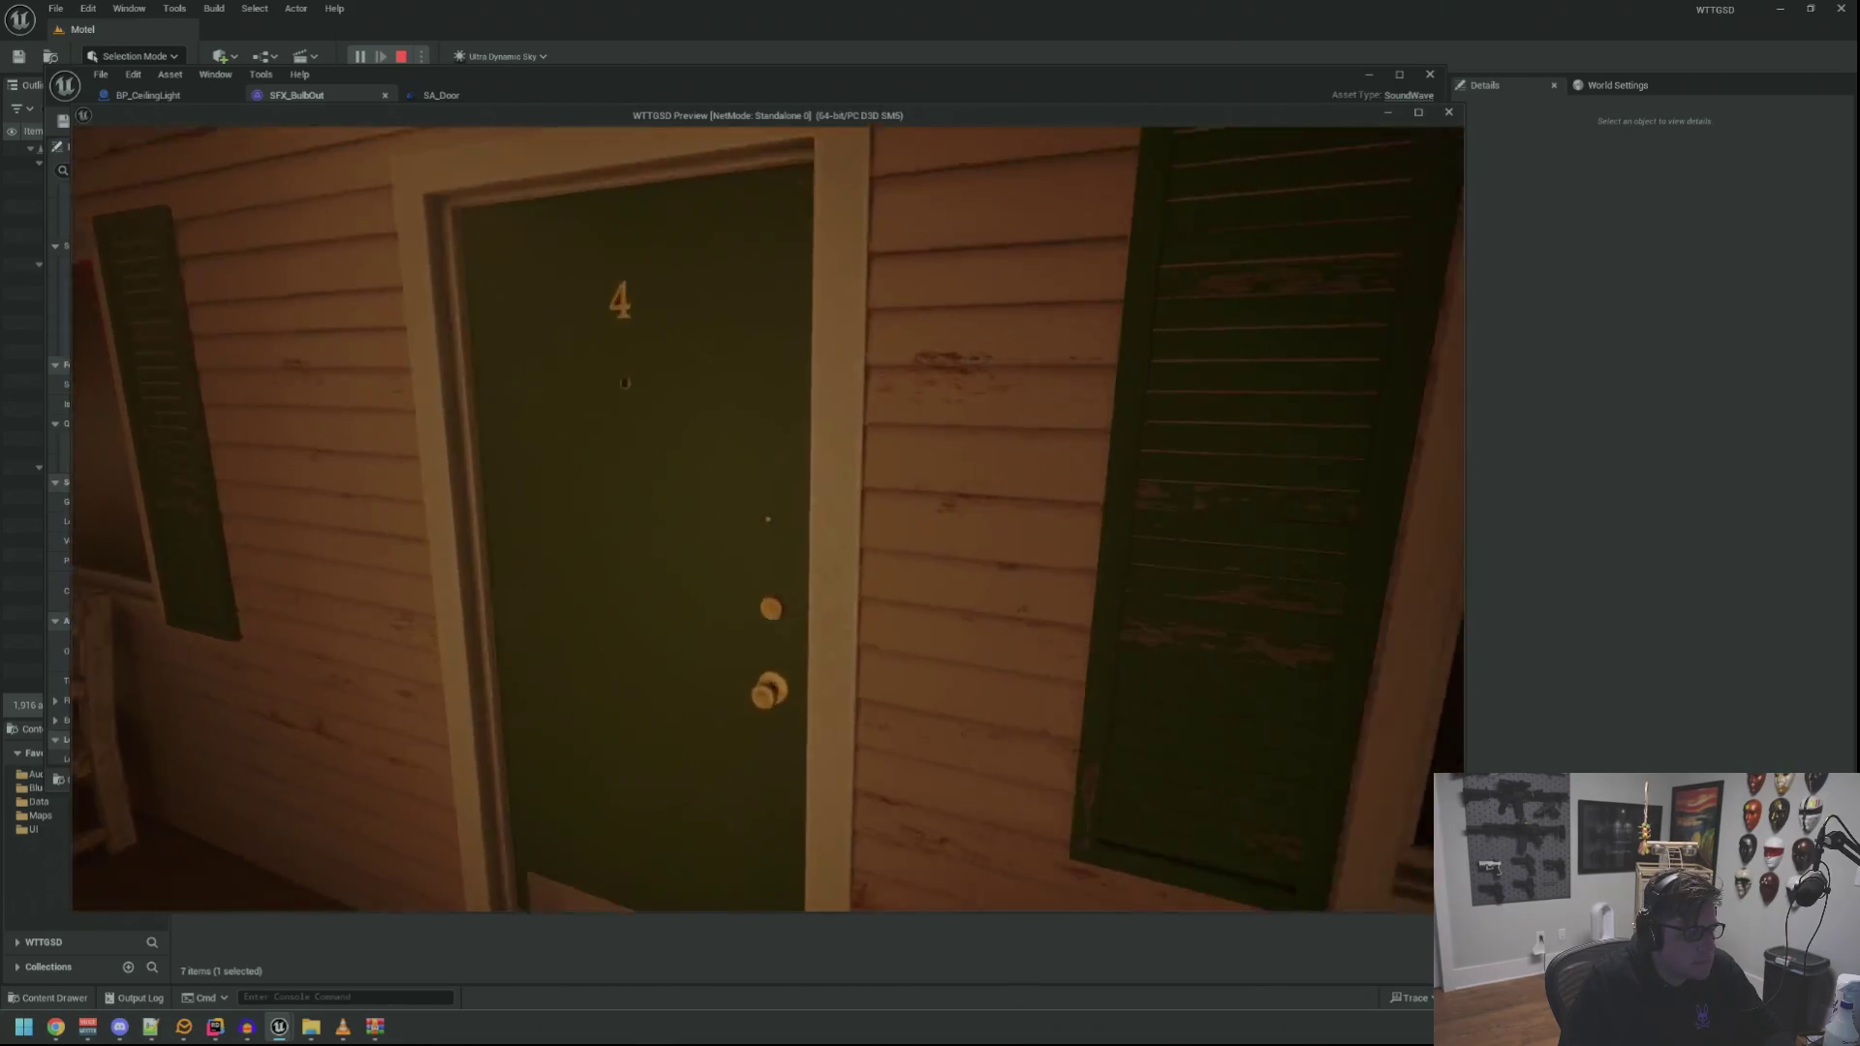
key(e)
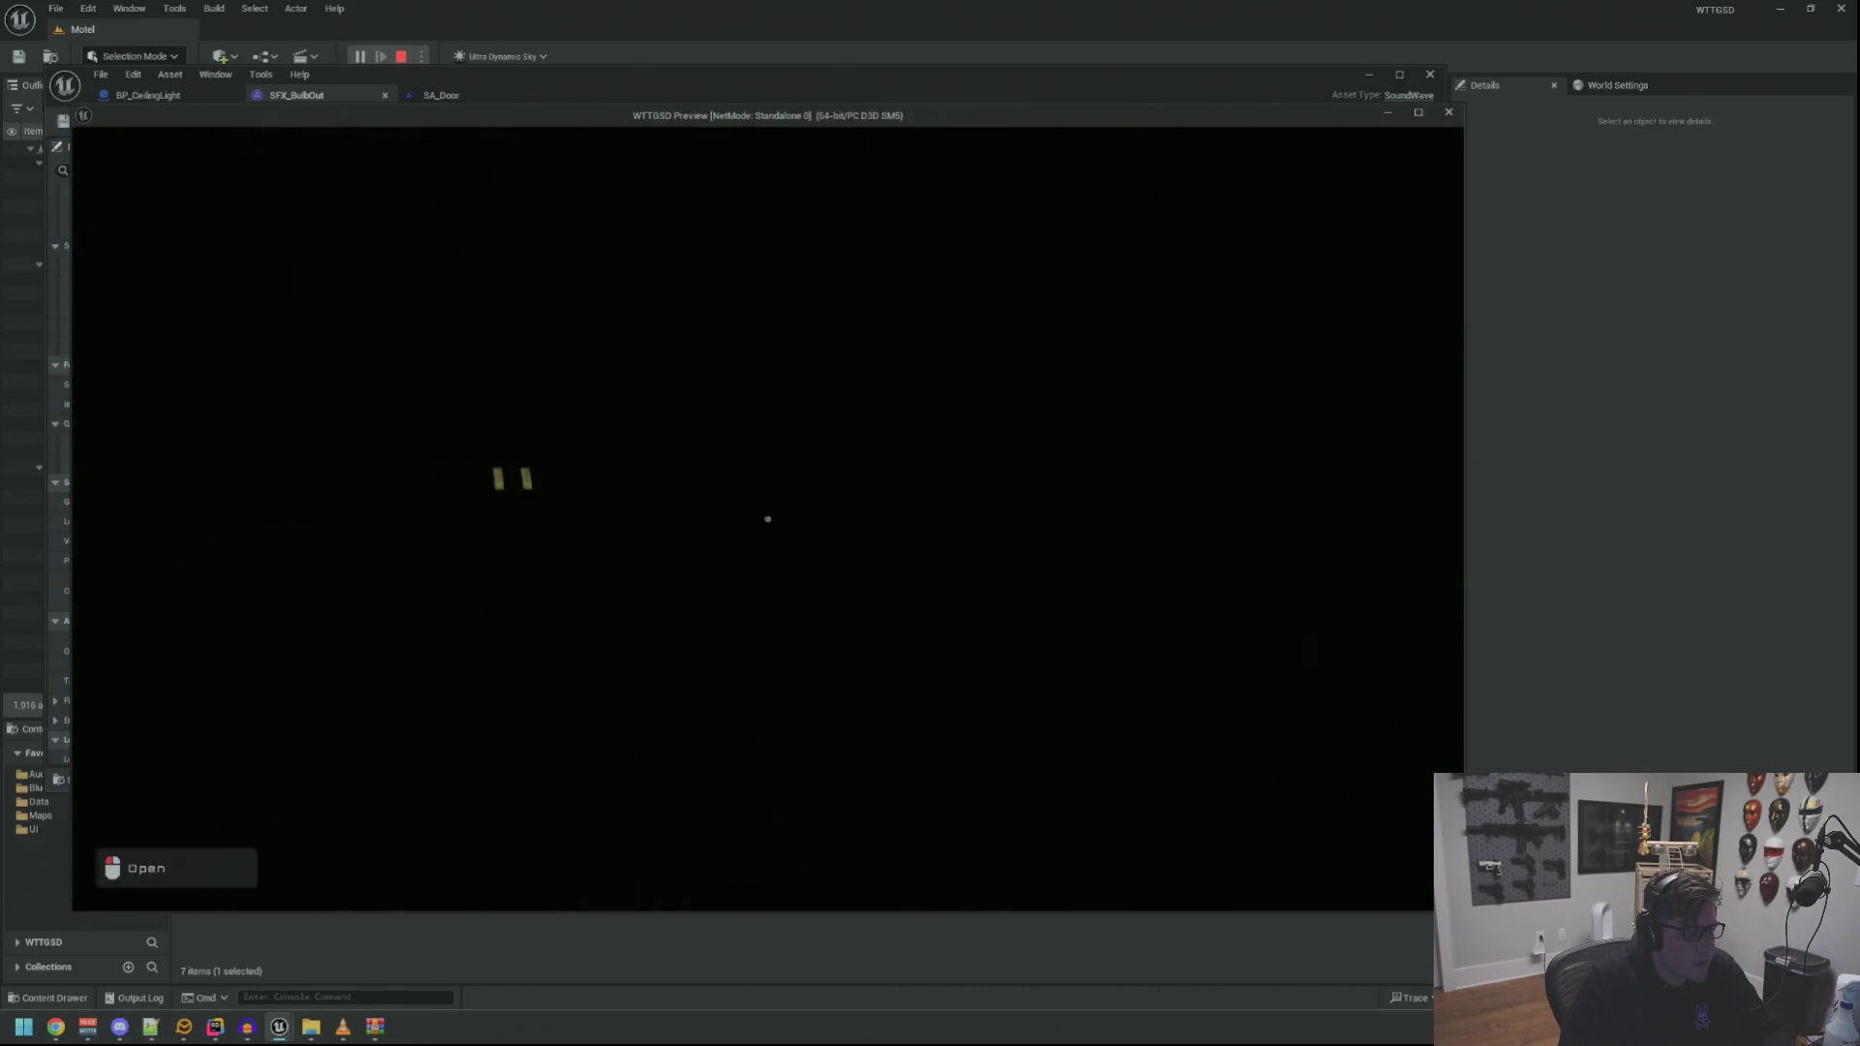
click(767, 519)
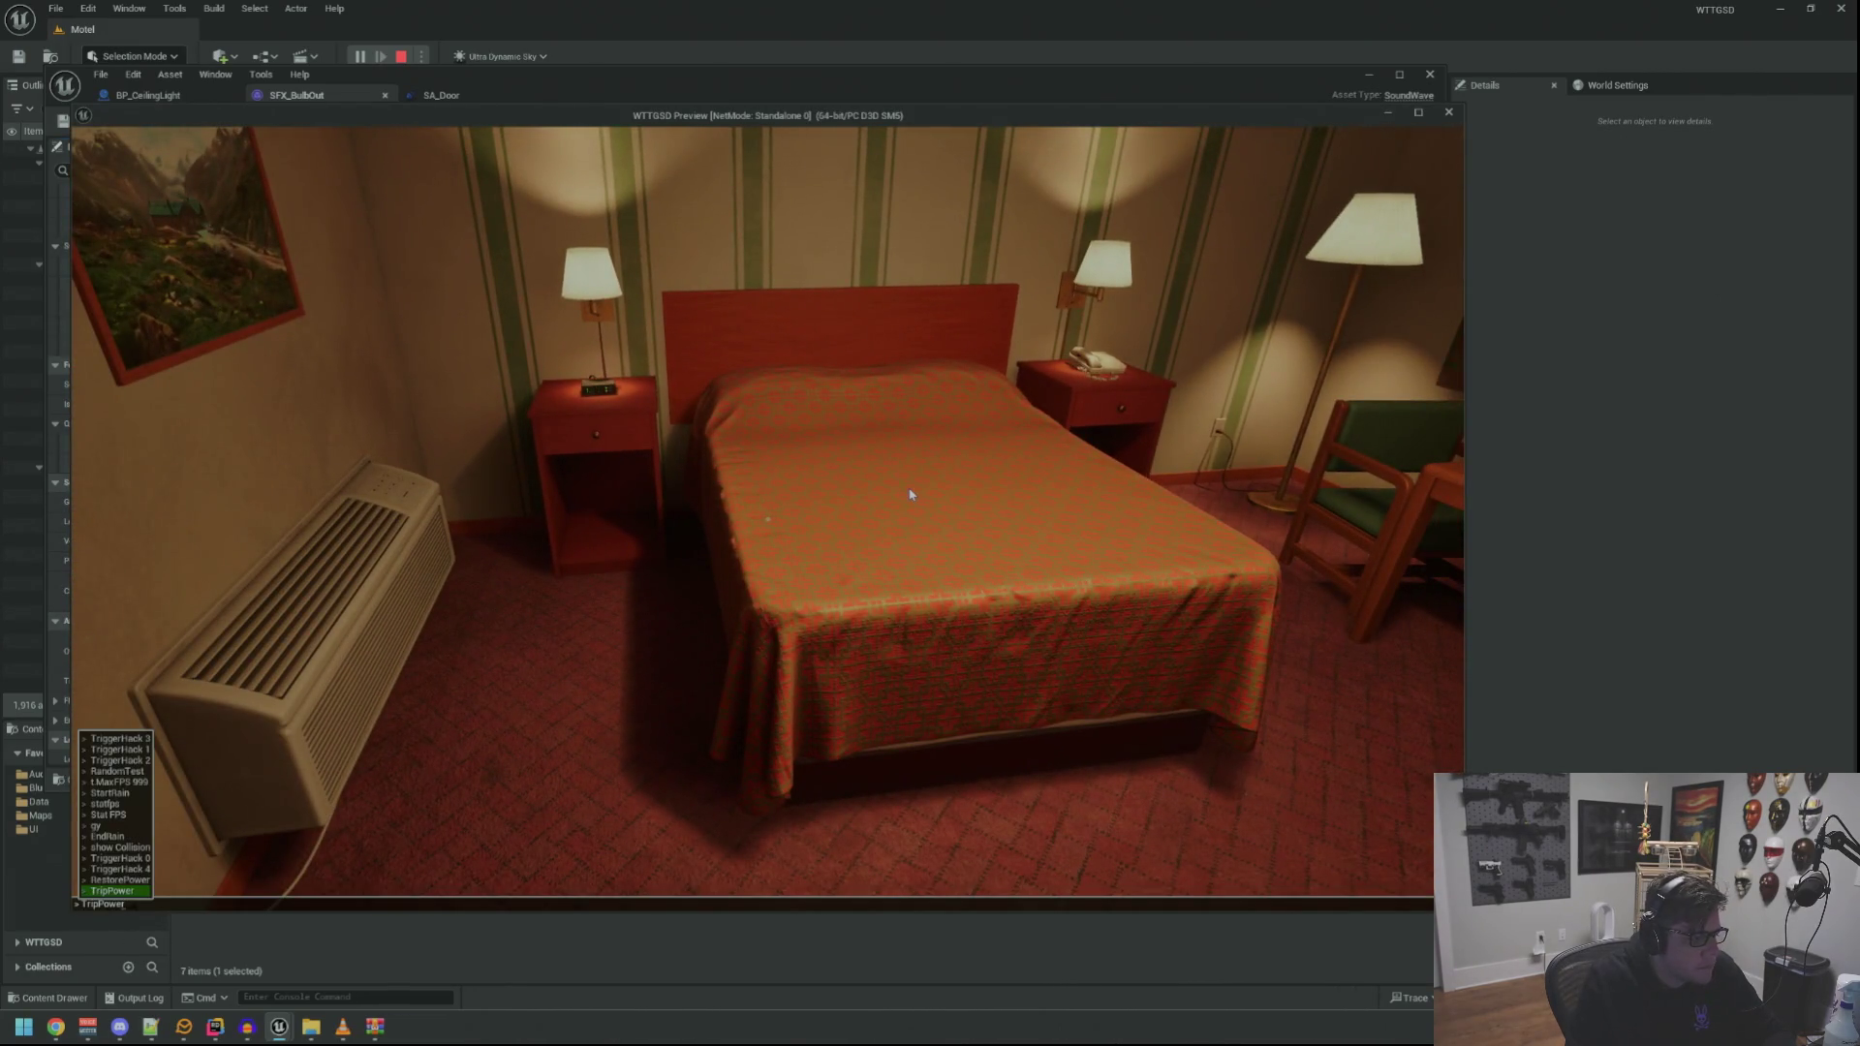
Cut the power with TripPower and explore the dark room and bathroom by flashlight
key(Return)
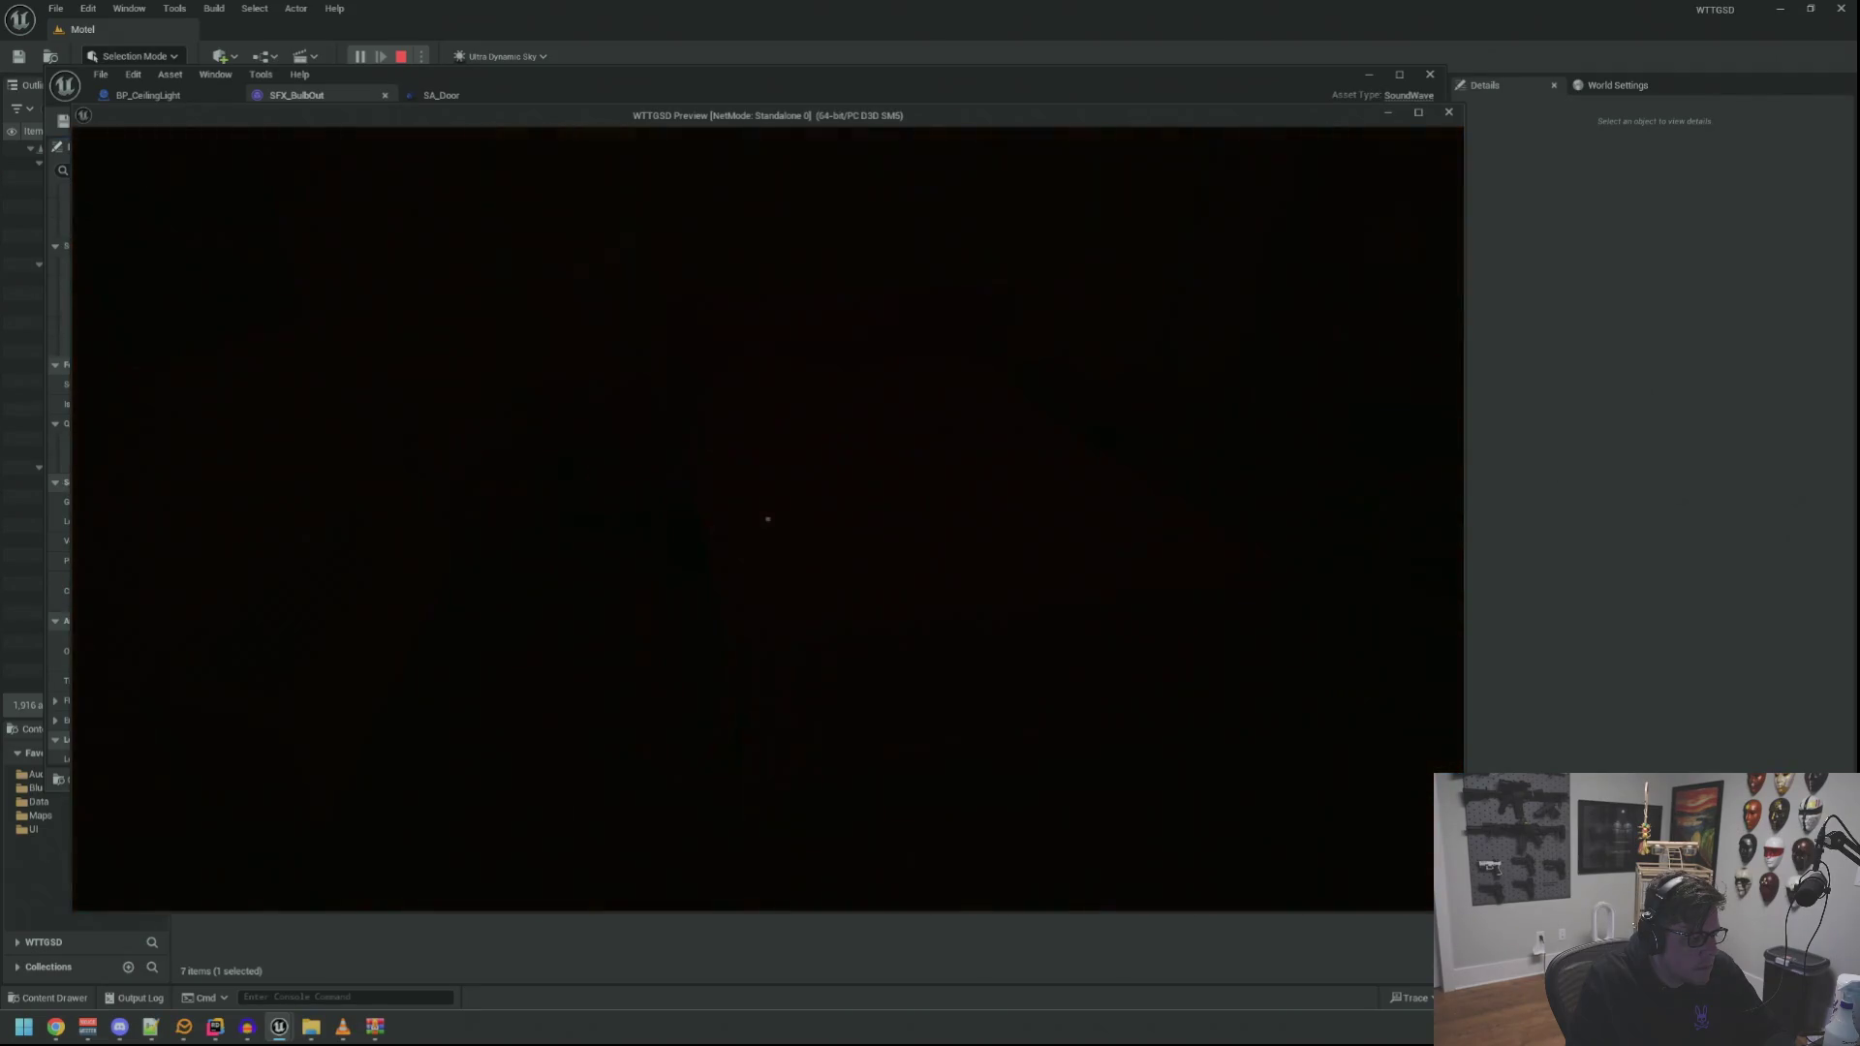
key(f)
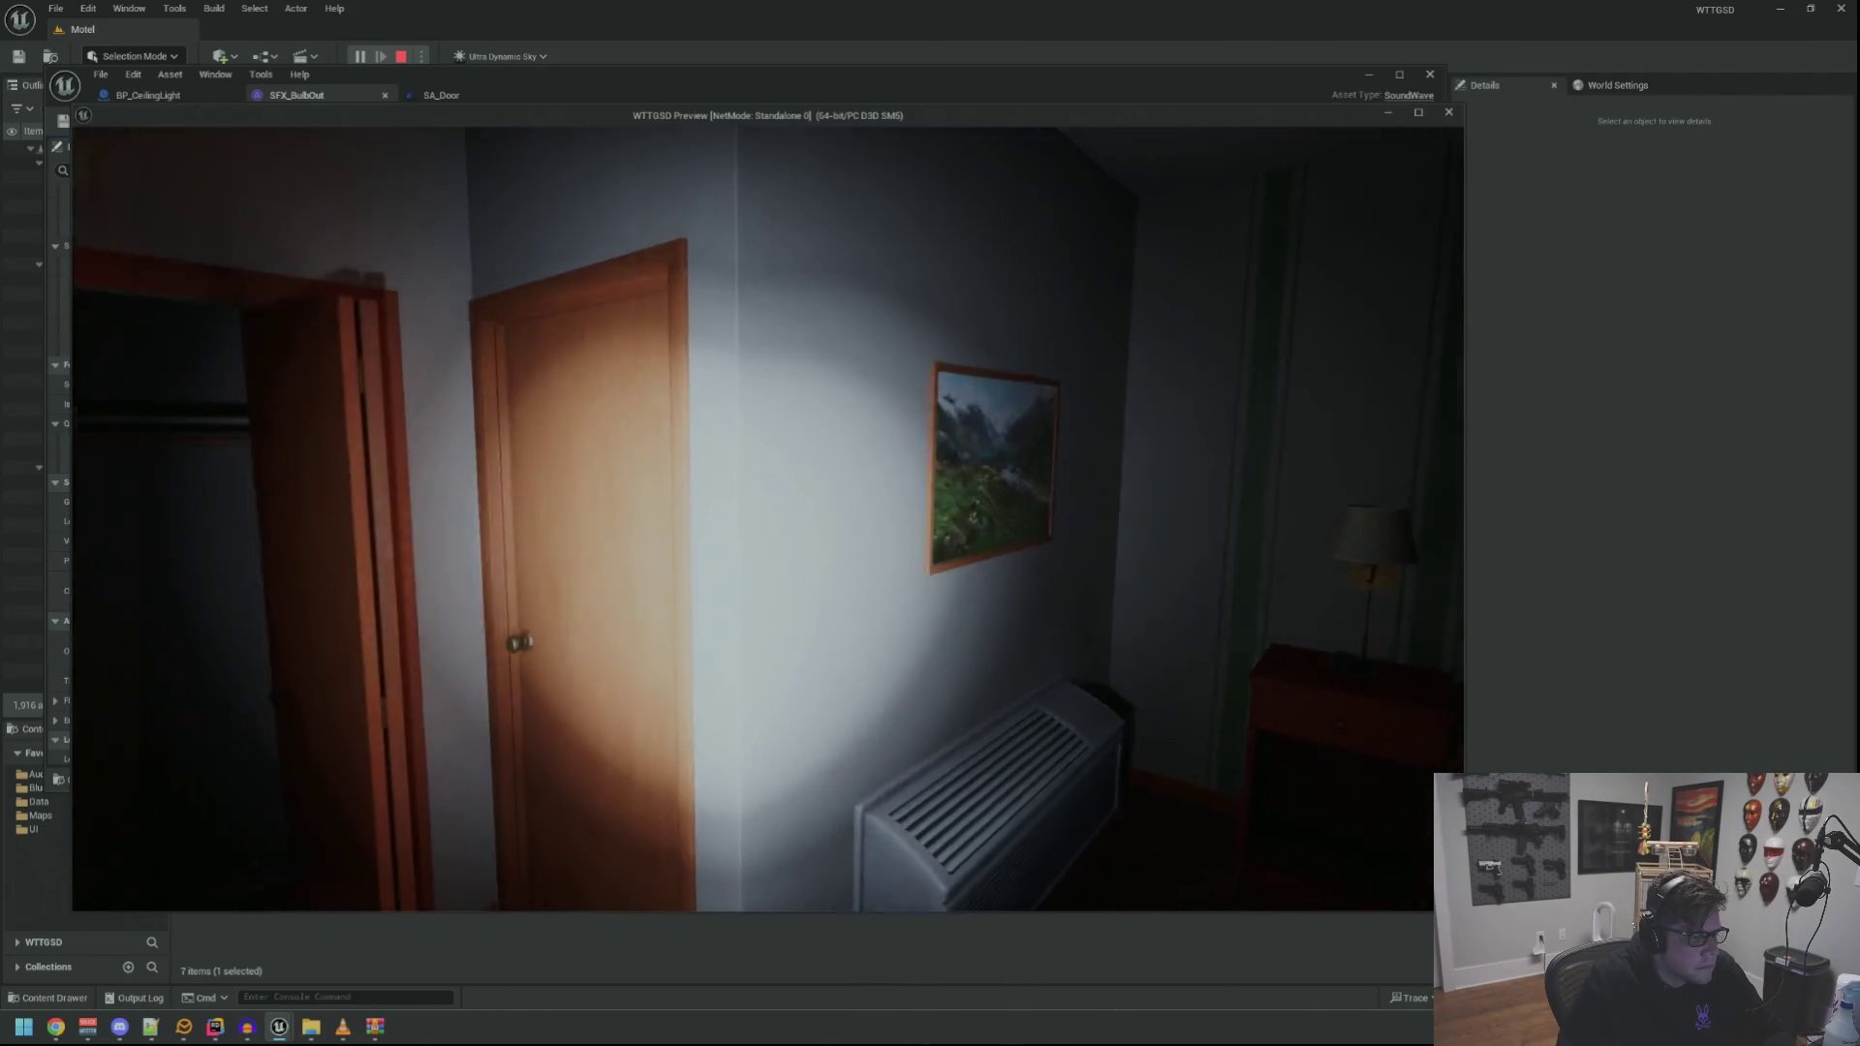
click(767, 519)
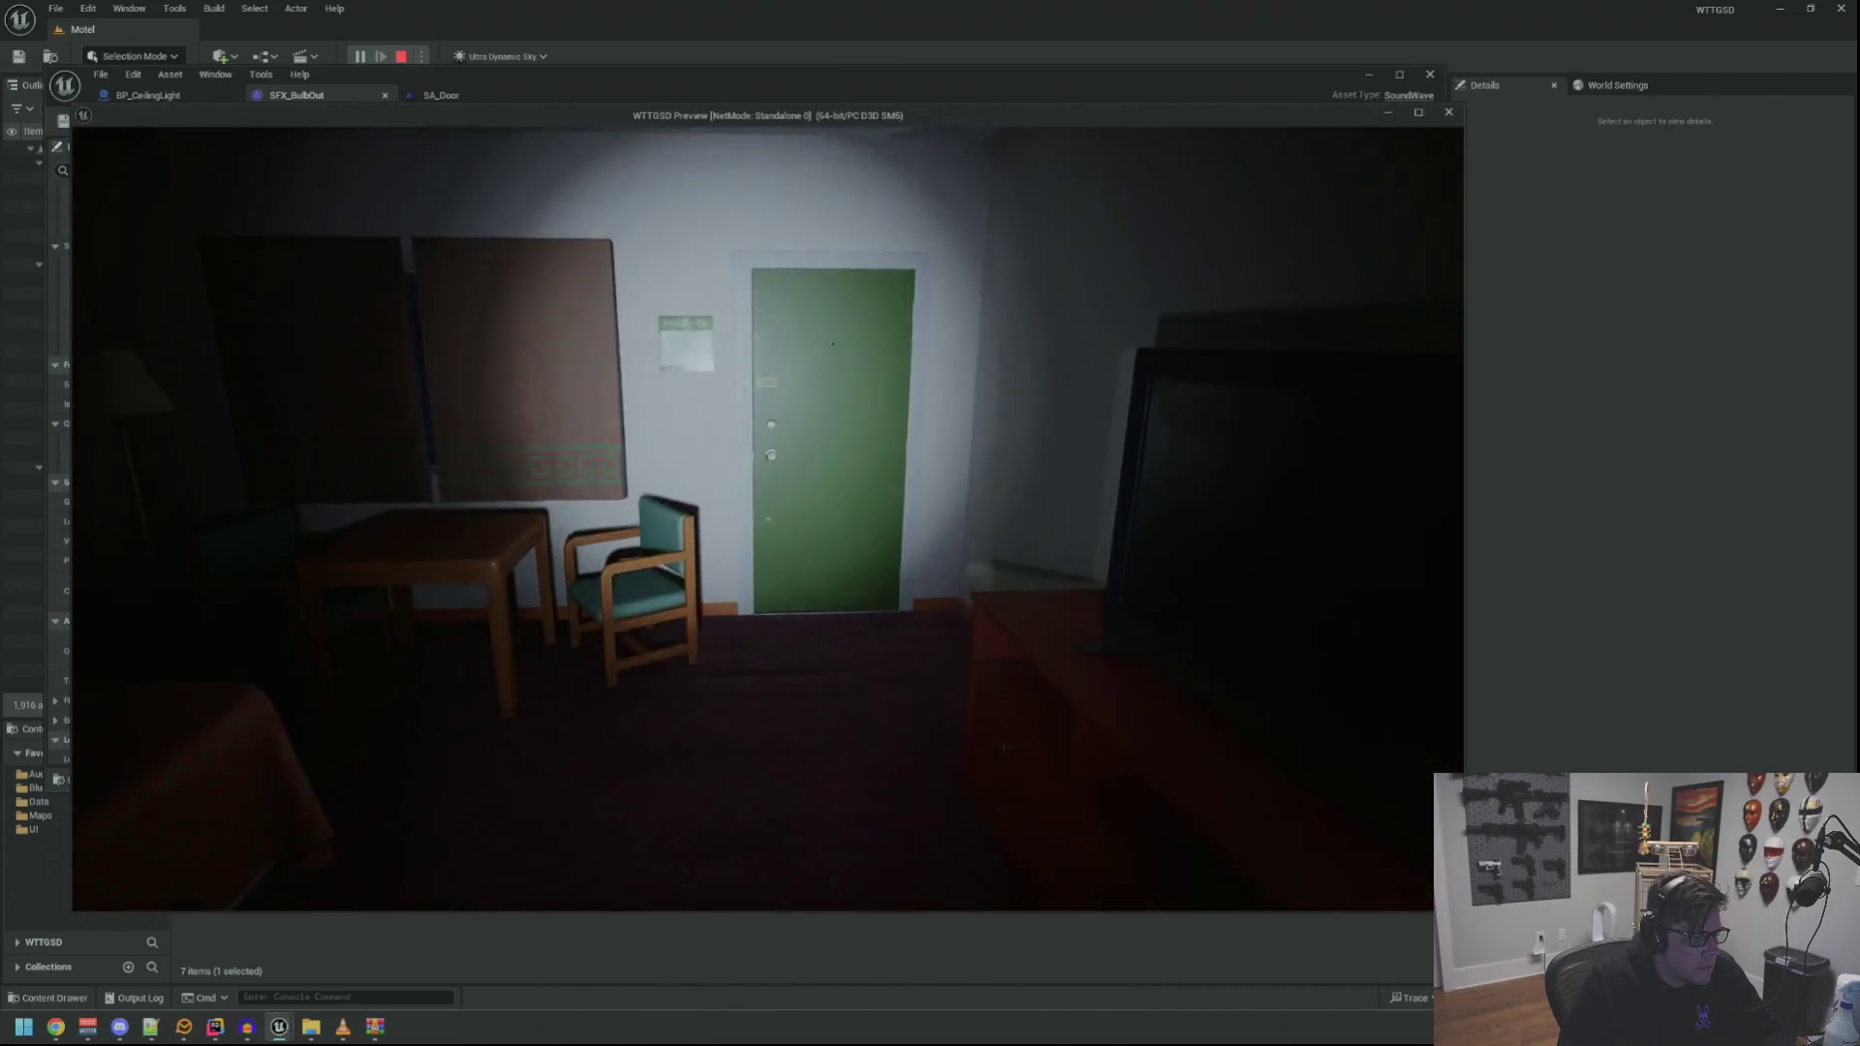
key(f)
click(767, 519)
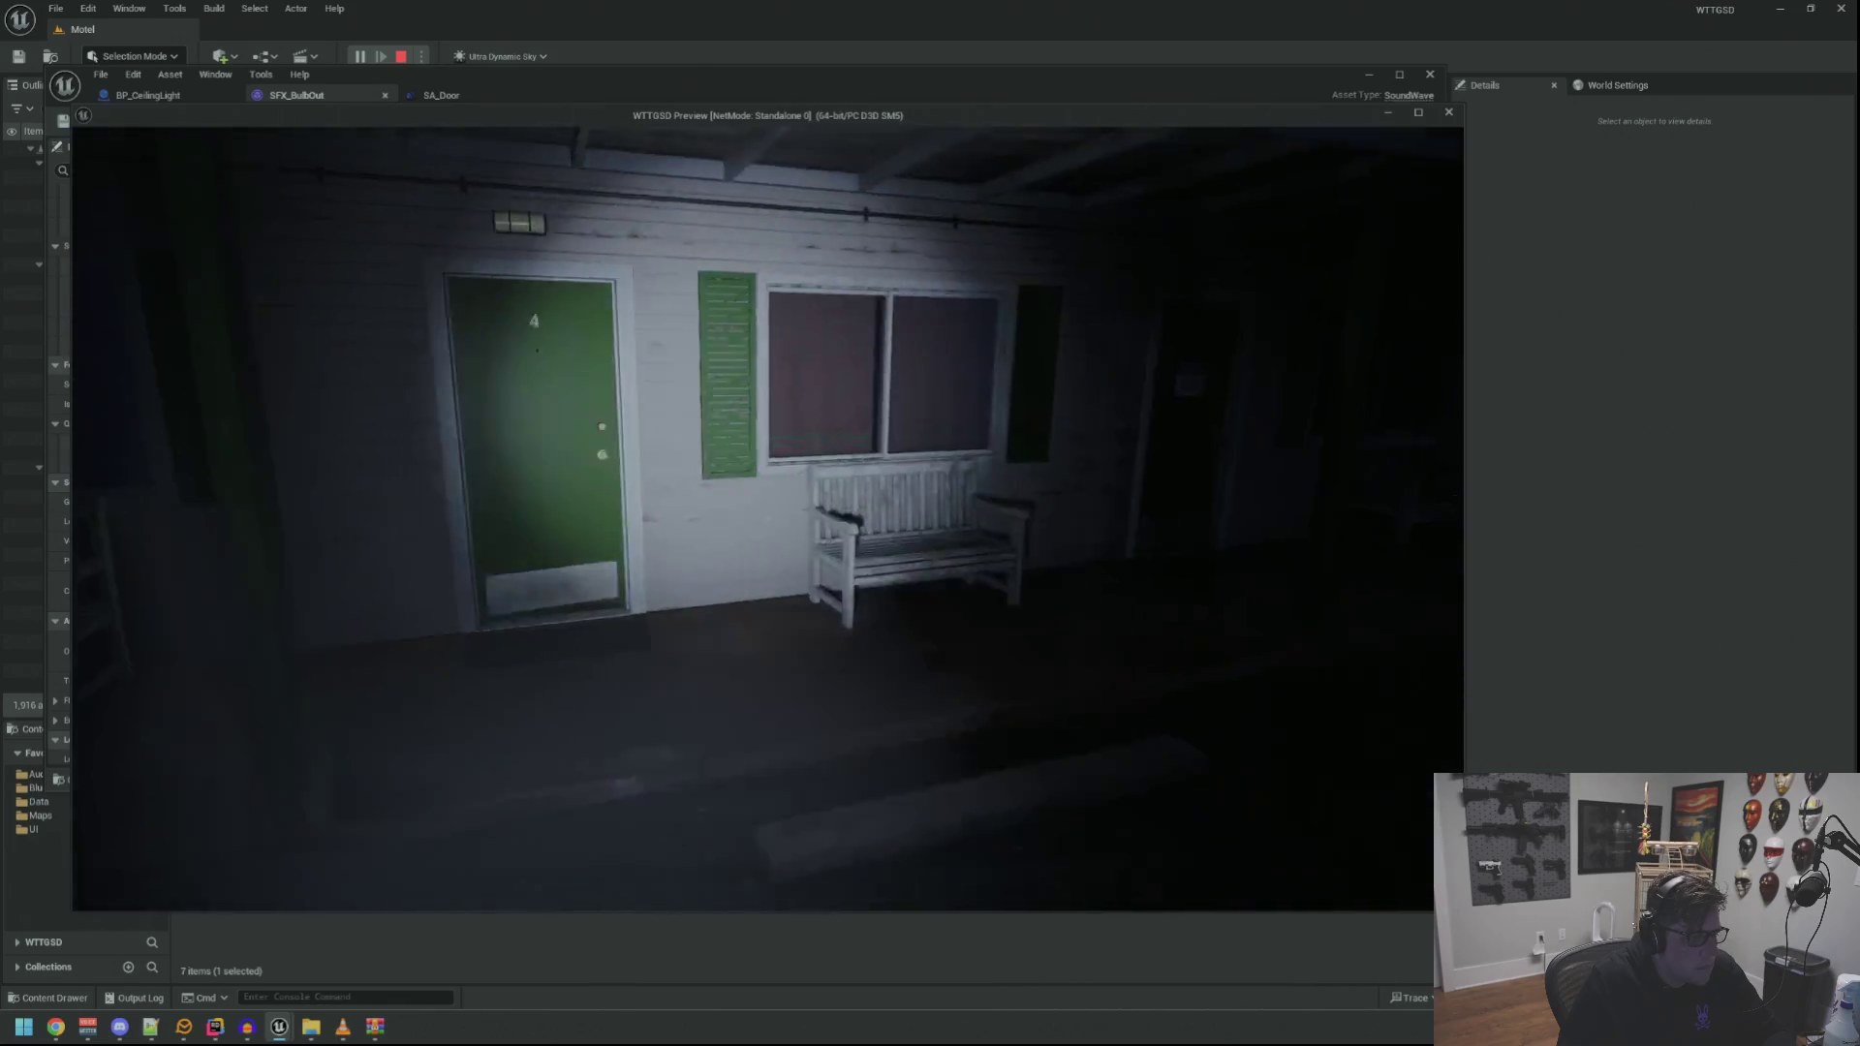
Restore power from outside, then trip it again and turn on the flashlight
key(grave)
key(Up)
key(Up)
key(Return)
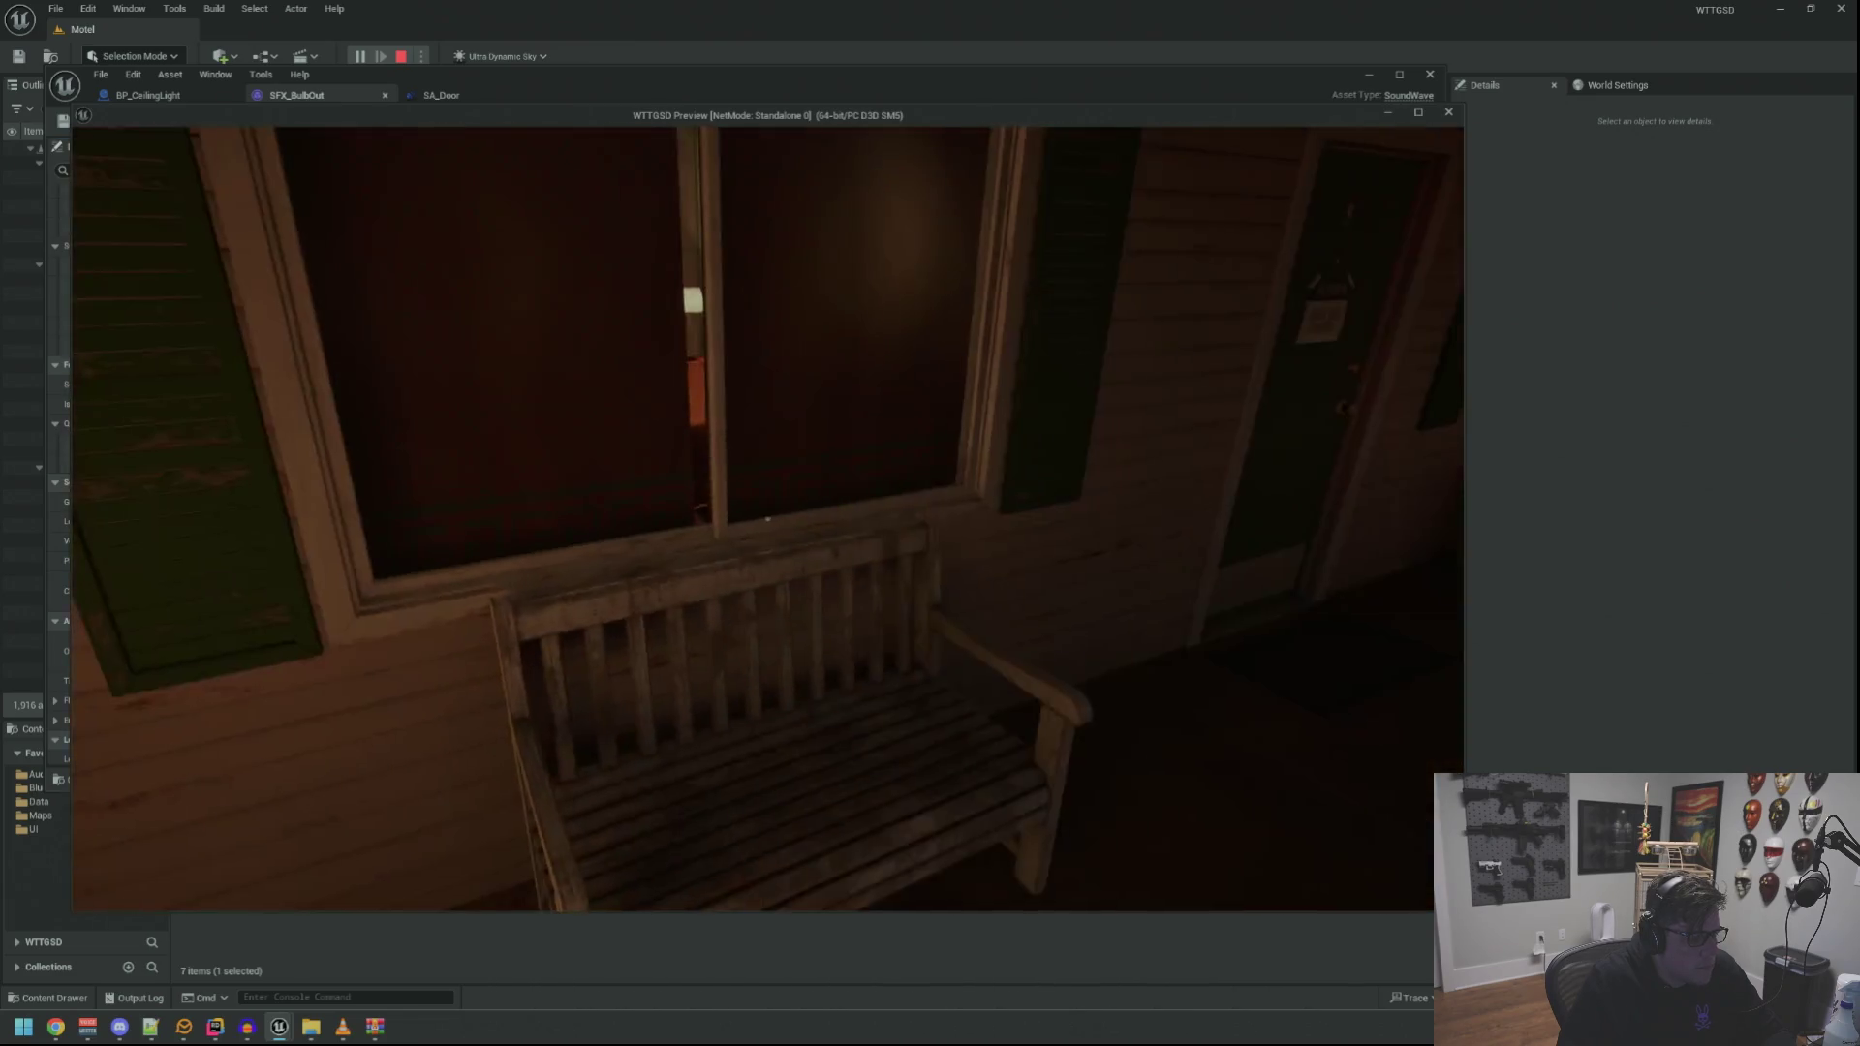
key(grave)
key(Up)
key(Up)
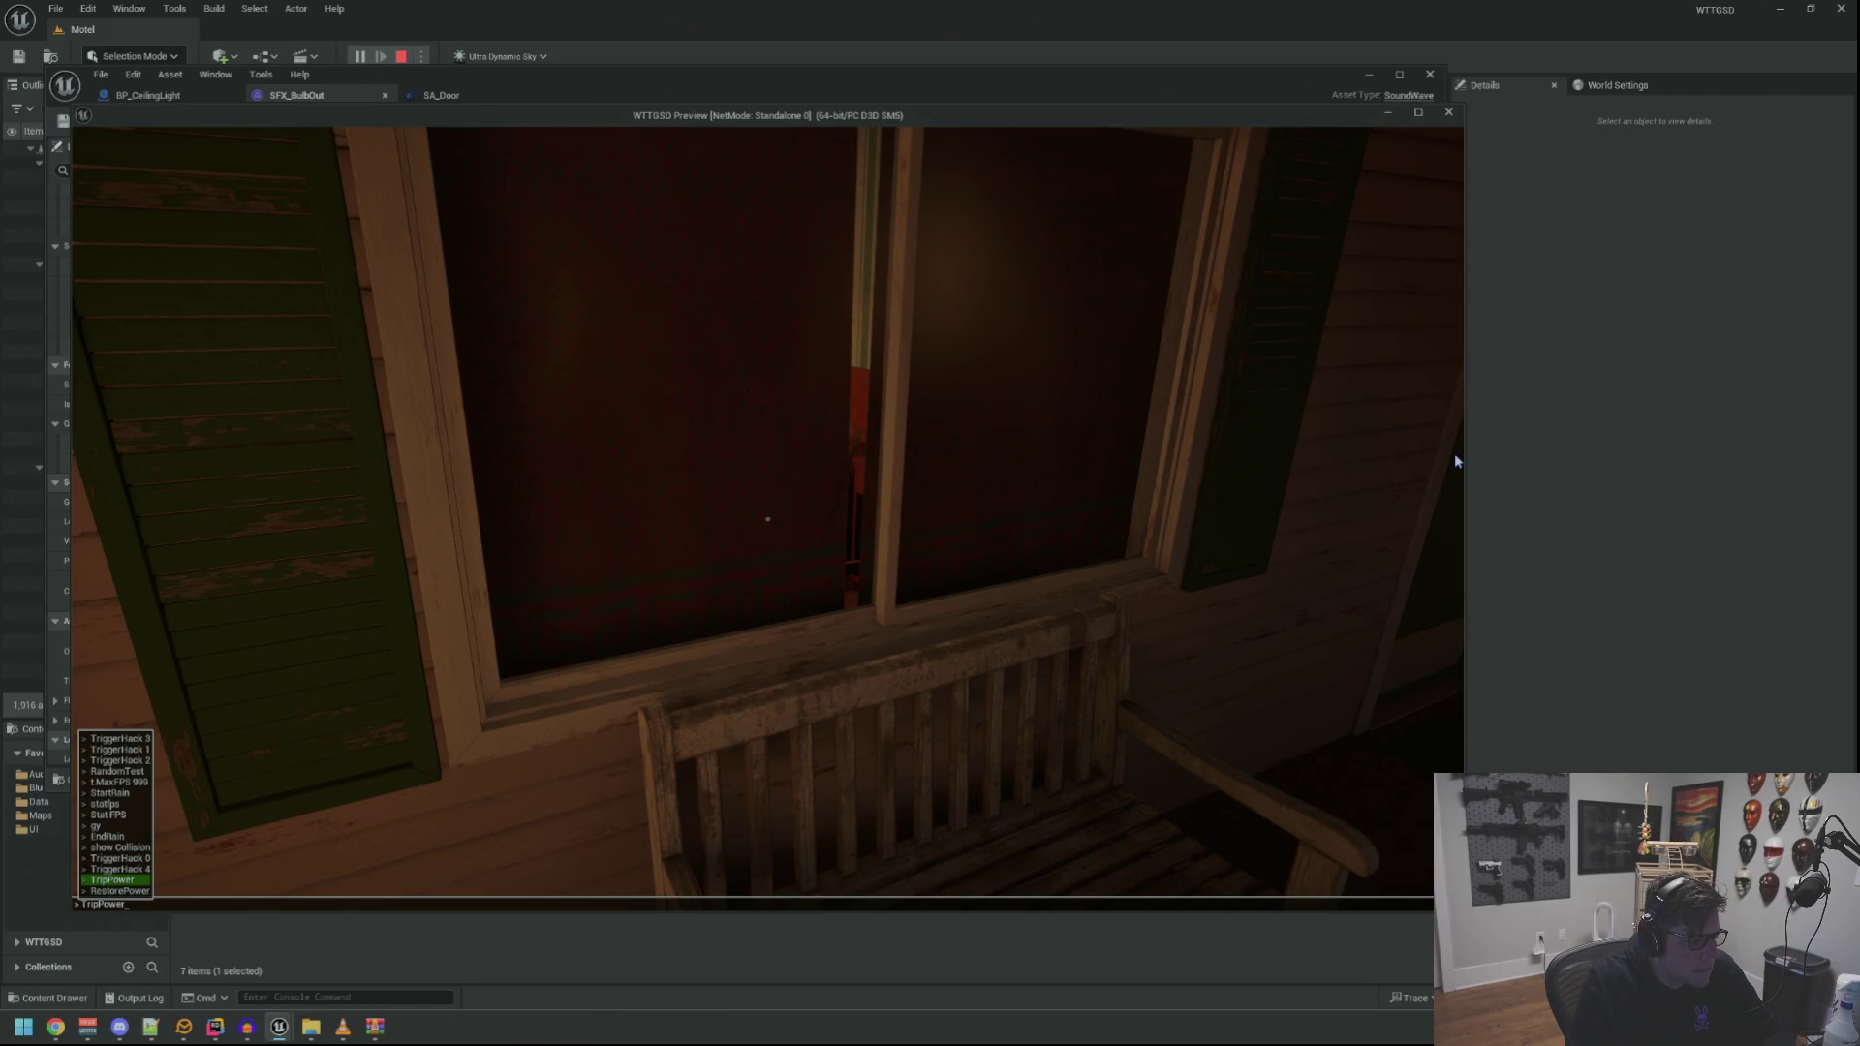
key(Return)
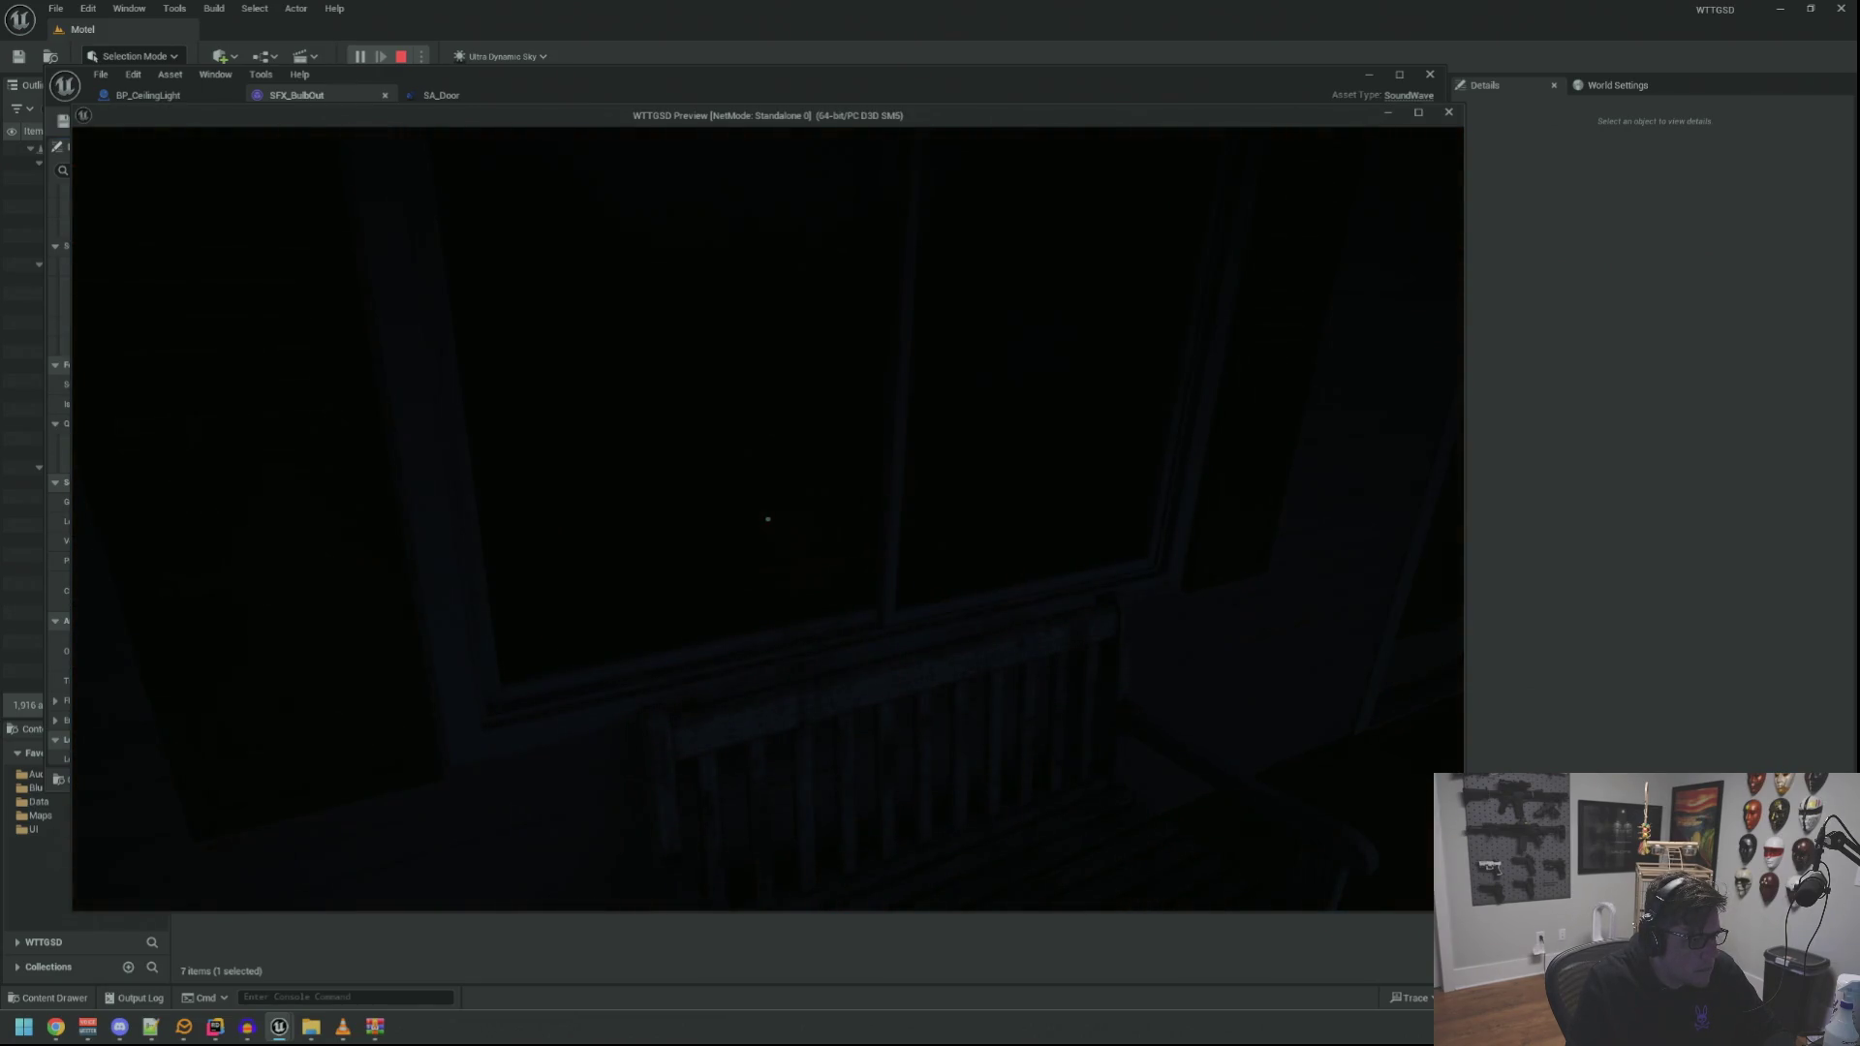
key(f)
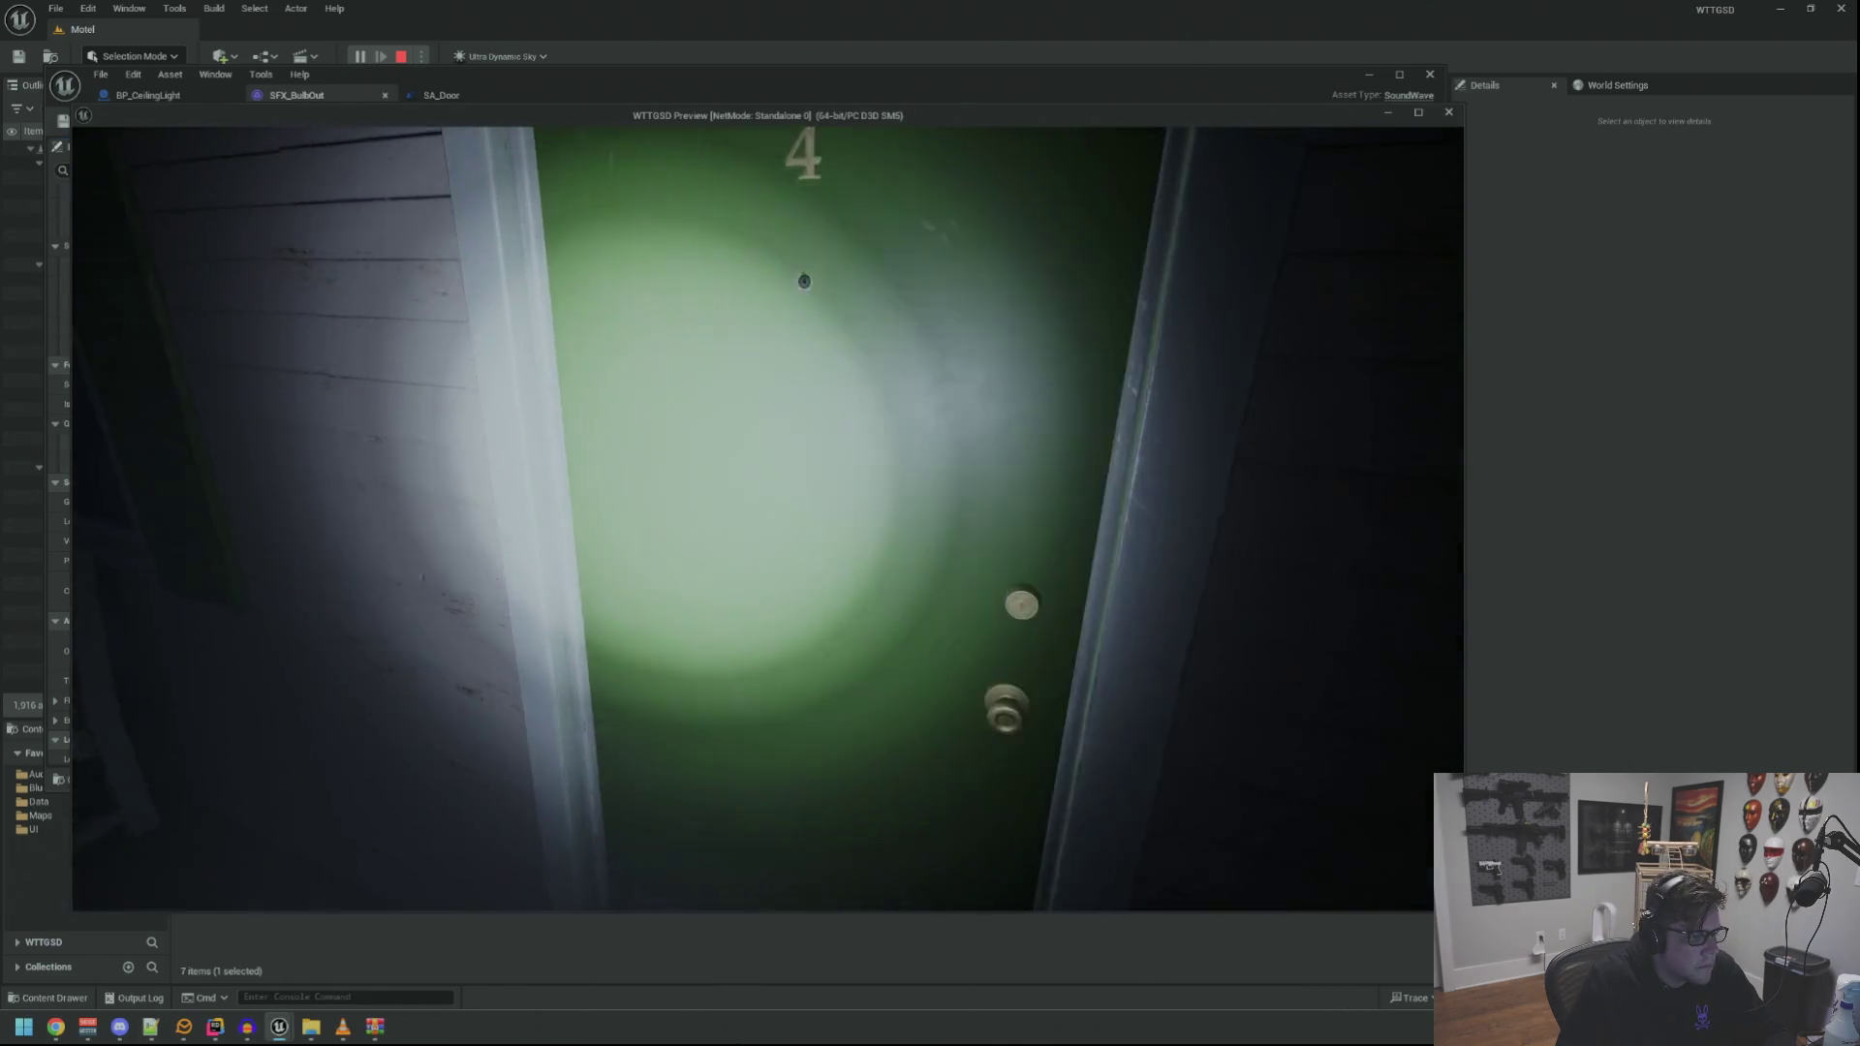
Restore power in the bedroom and step into the opened closet
key(grave)
key(Up)
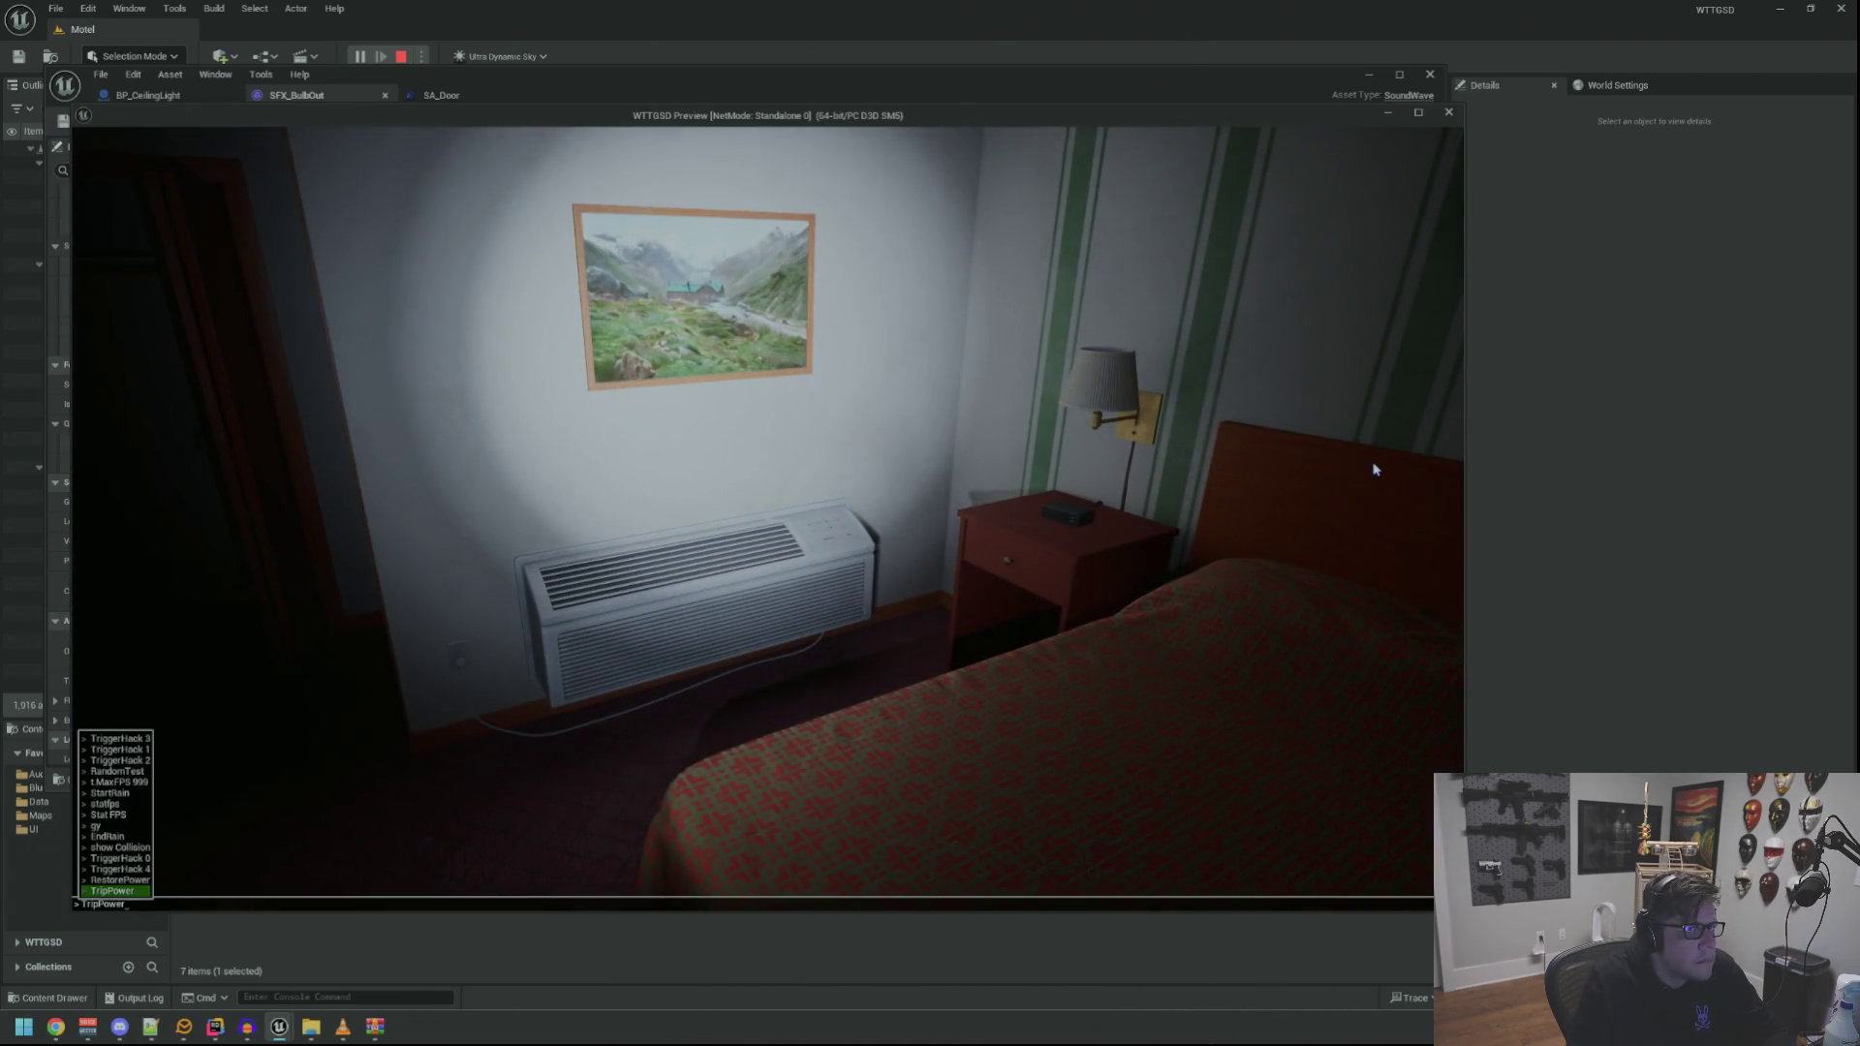
key(Return)
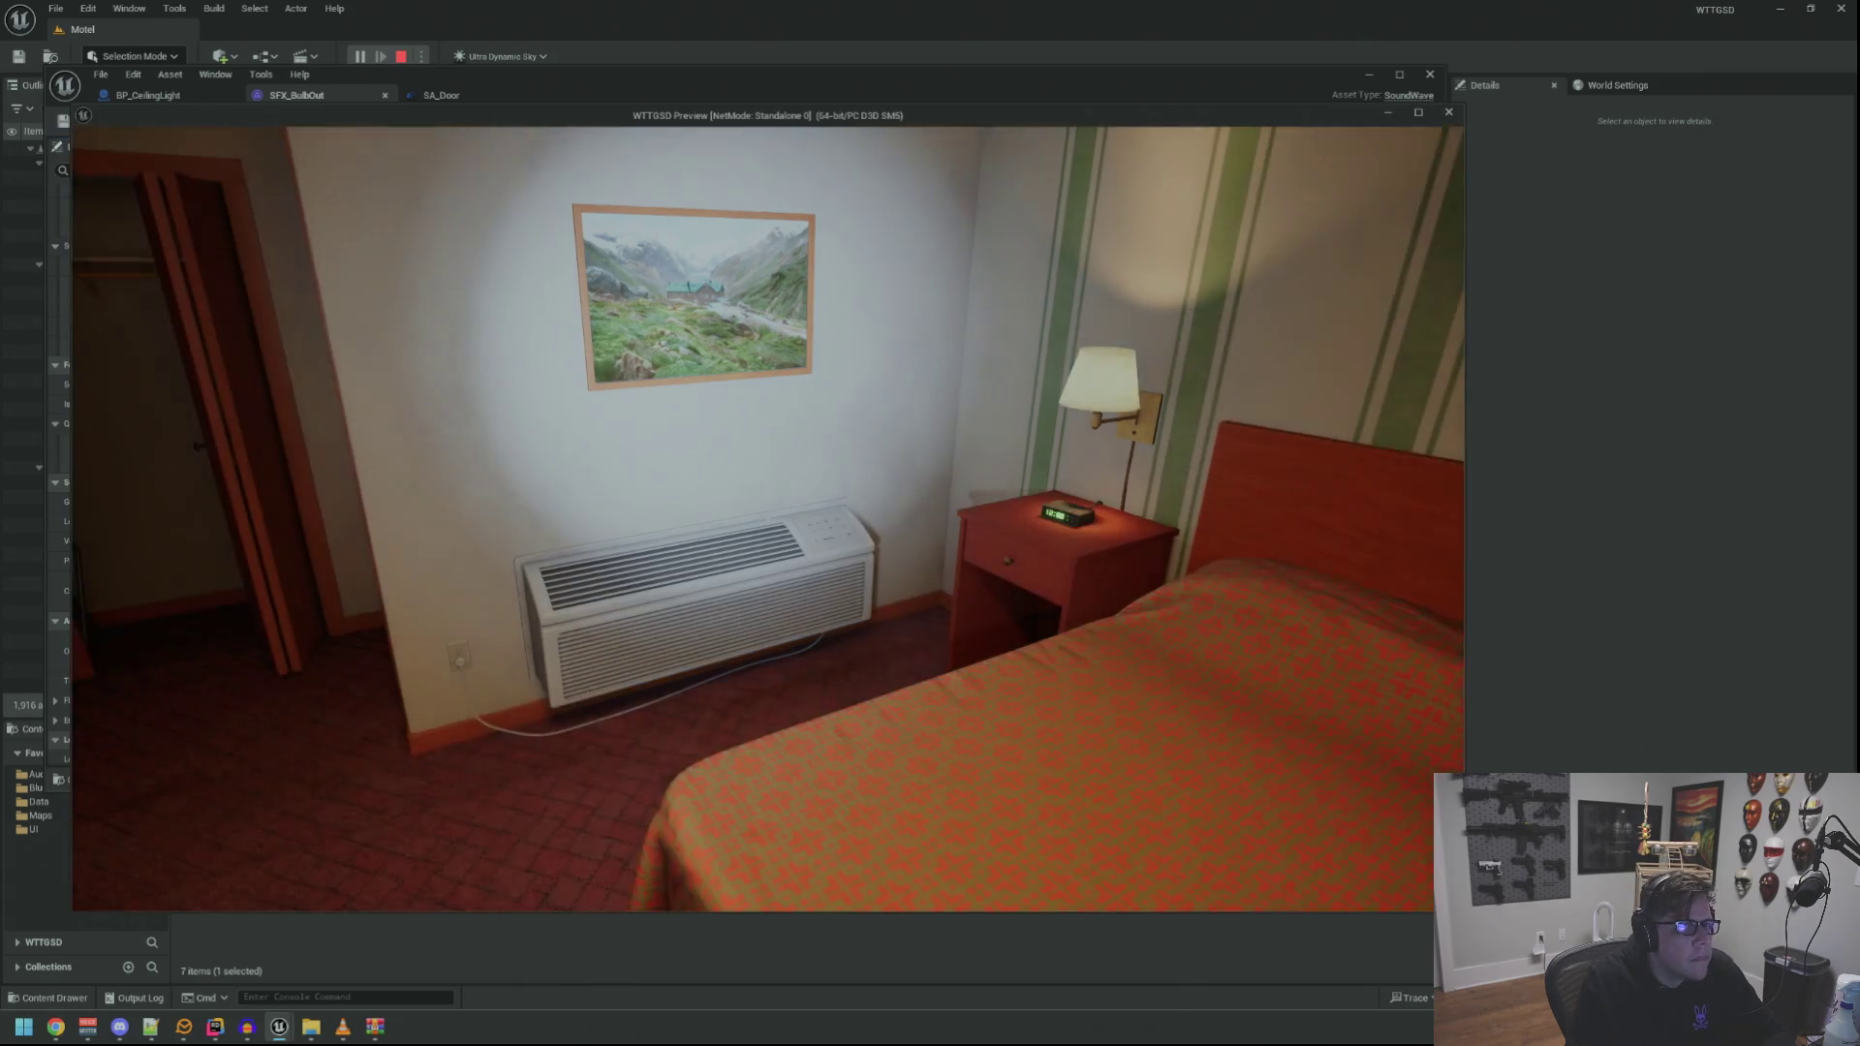
key(w)
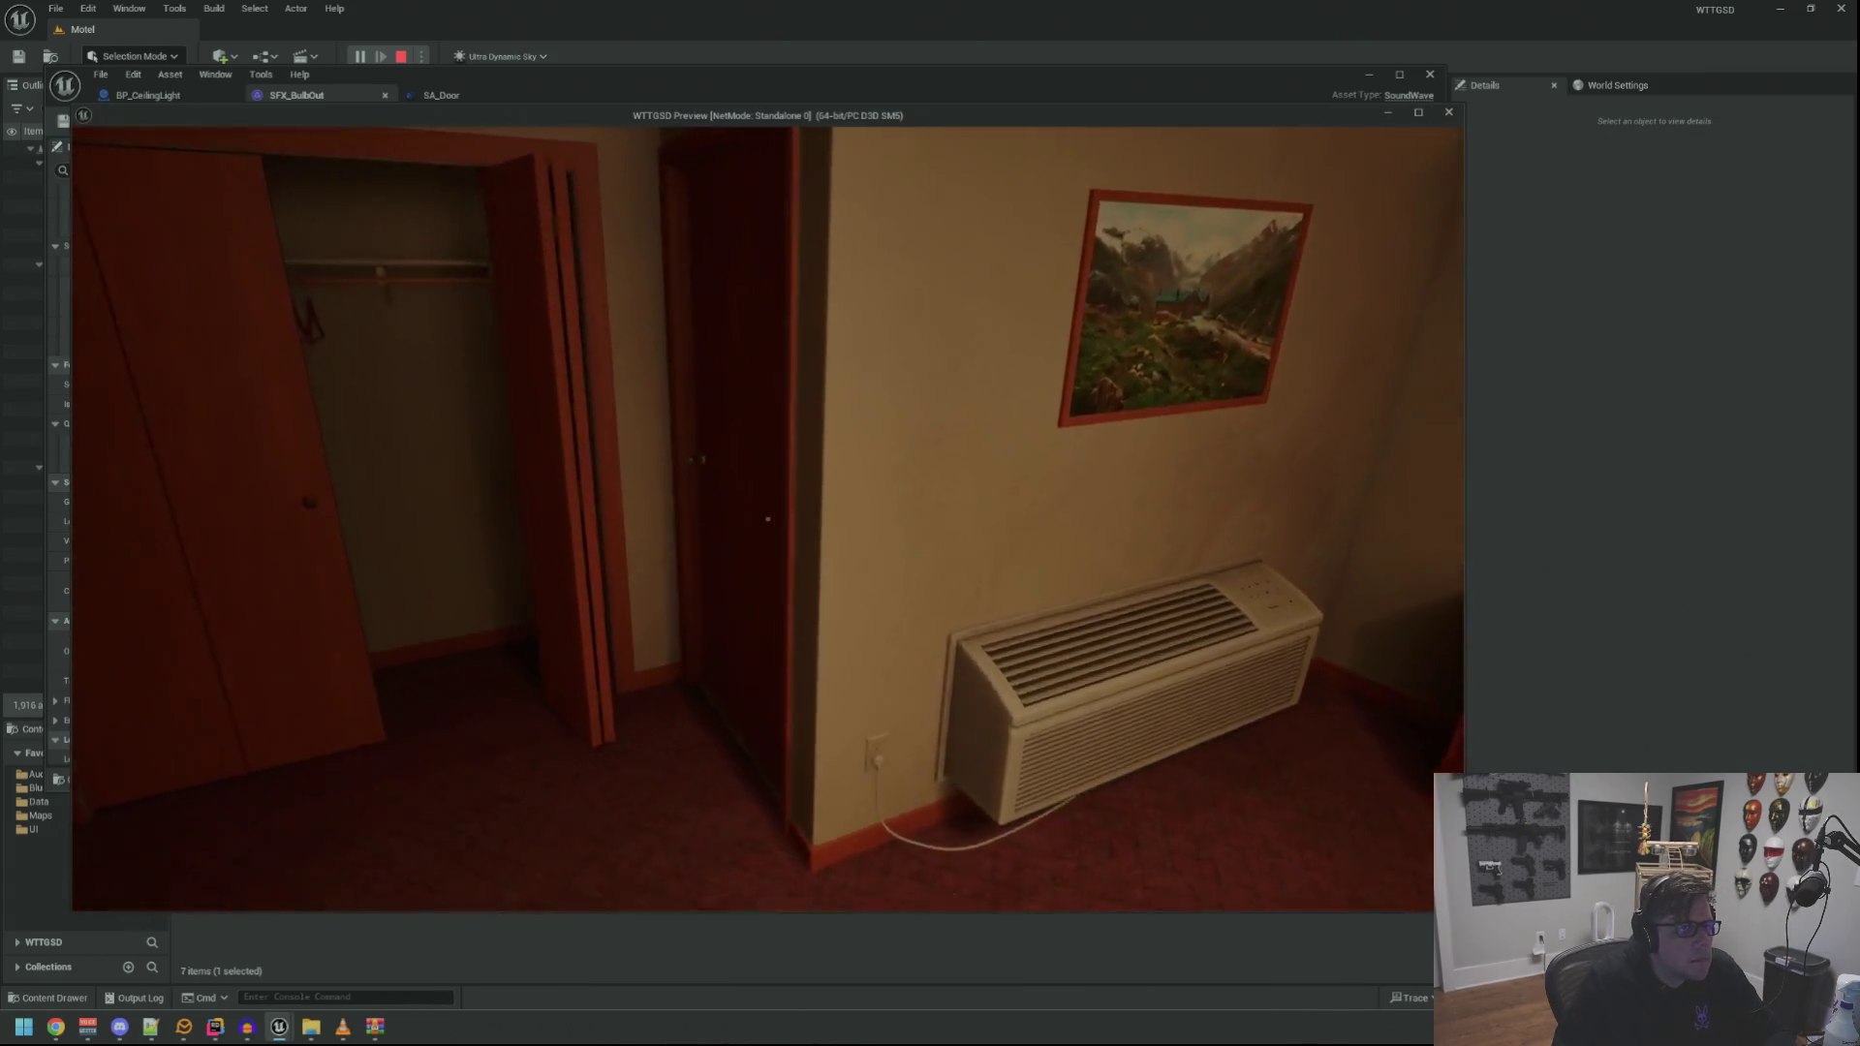
click(768, 520)
key(w)
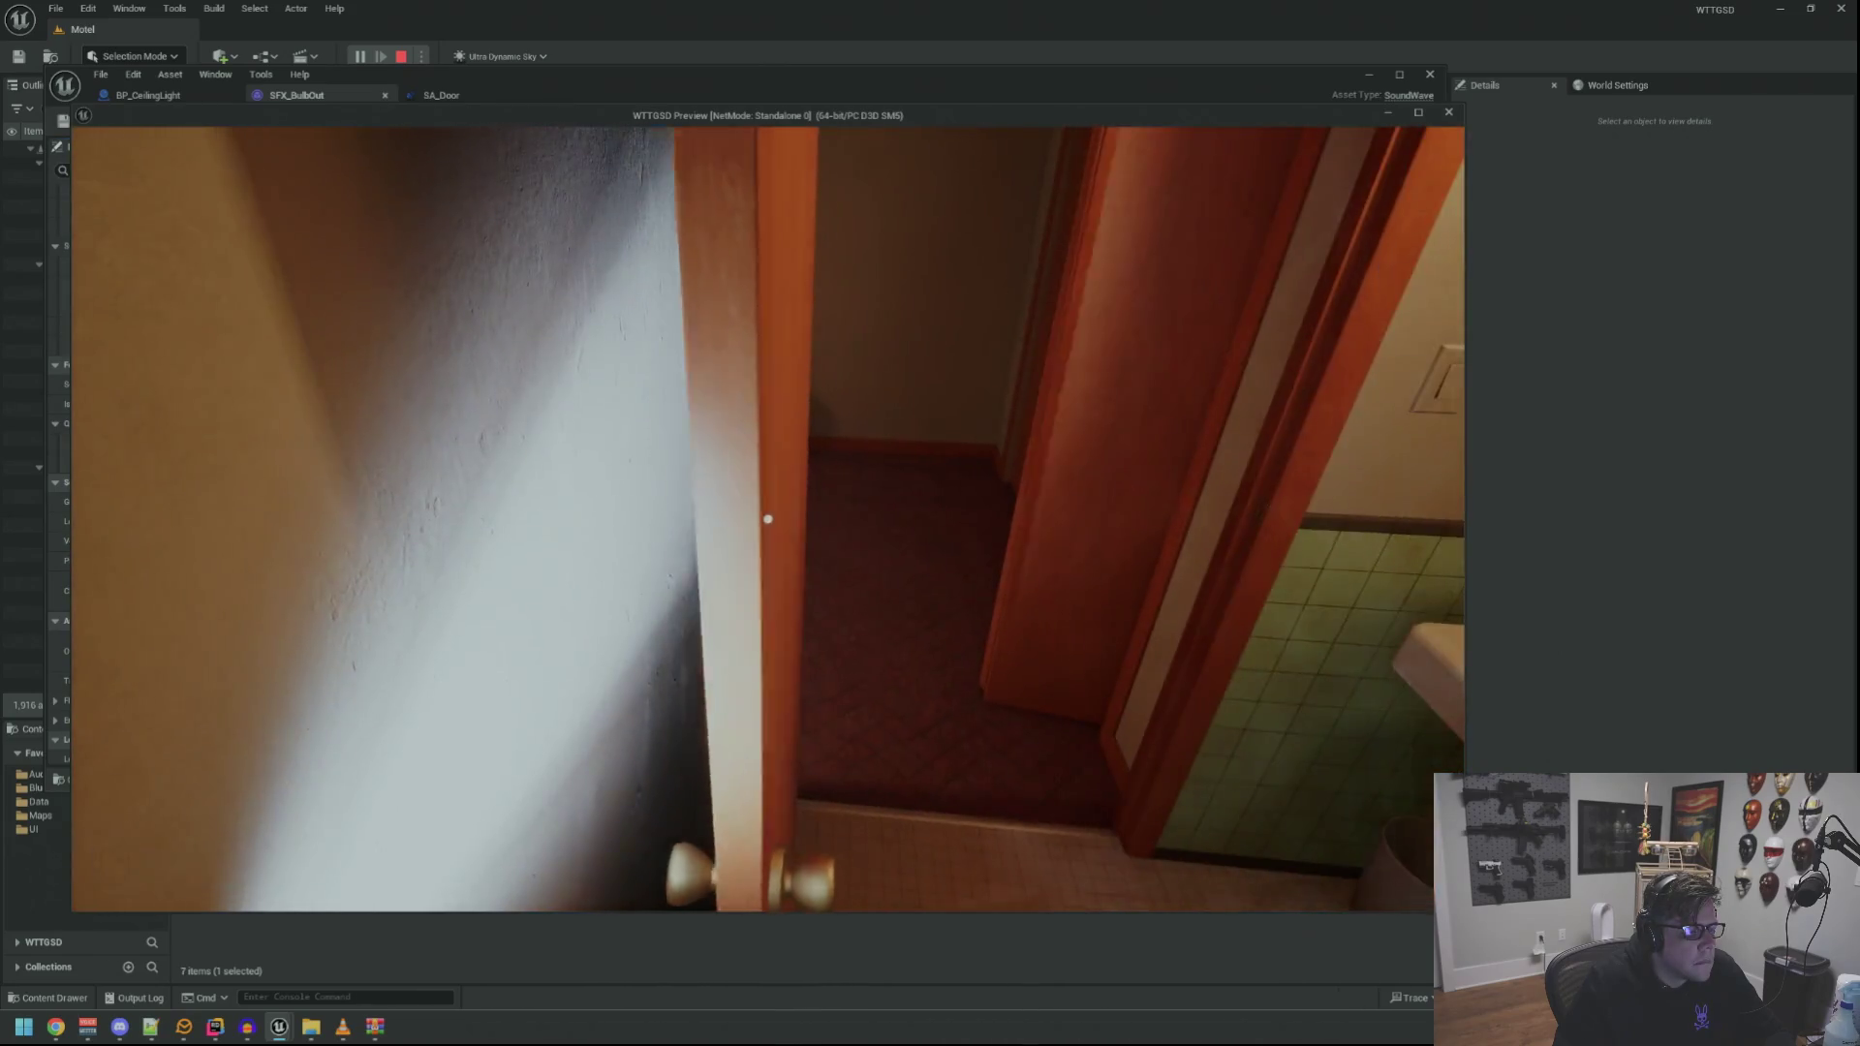
Trip and restore power in the bathroom, then end the play session
key(grave)
key(Up)
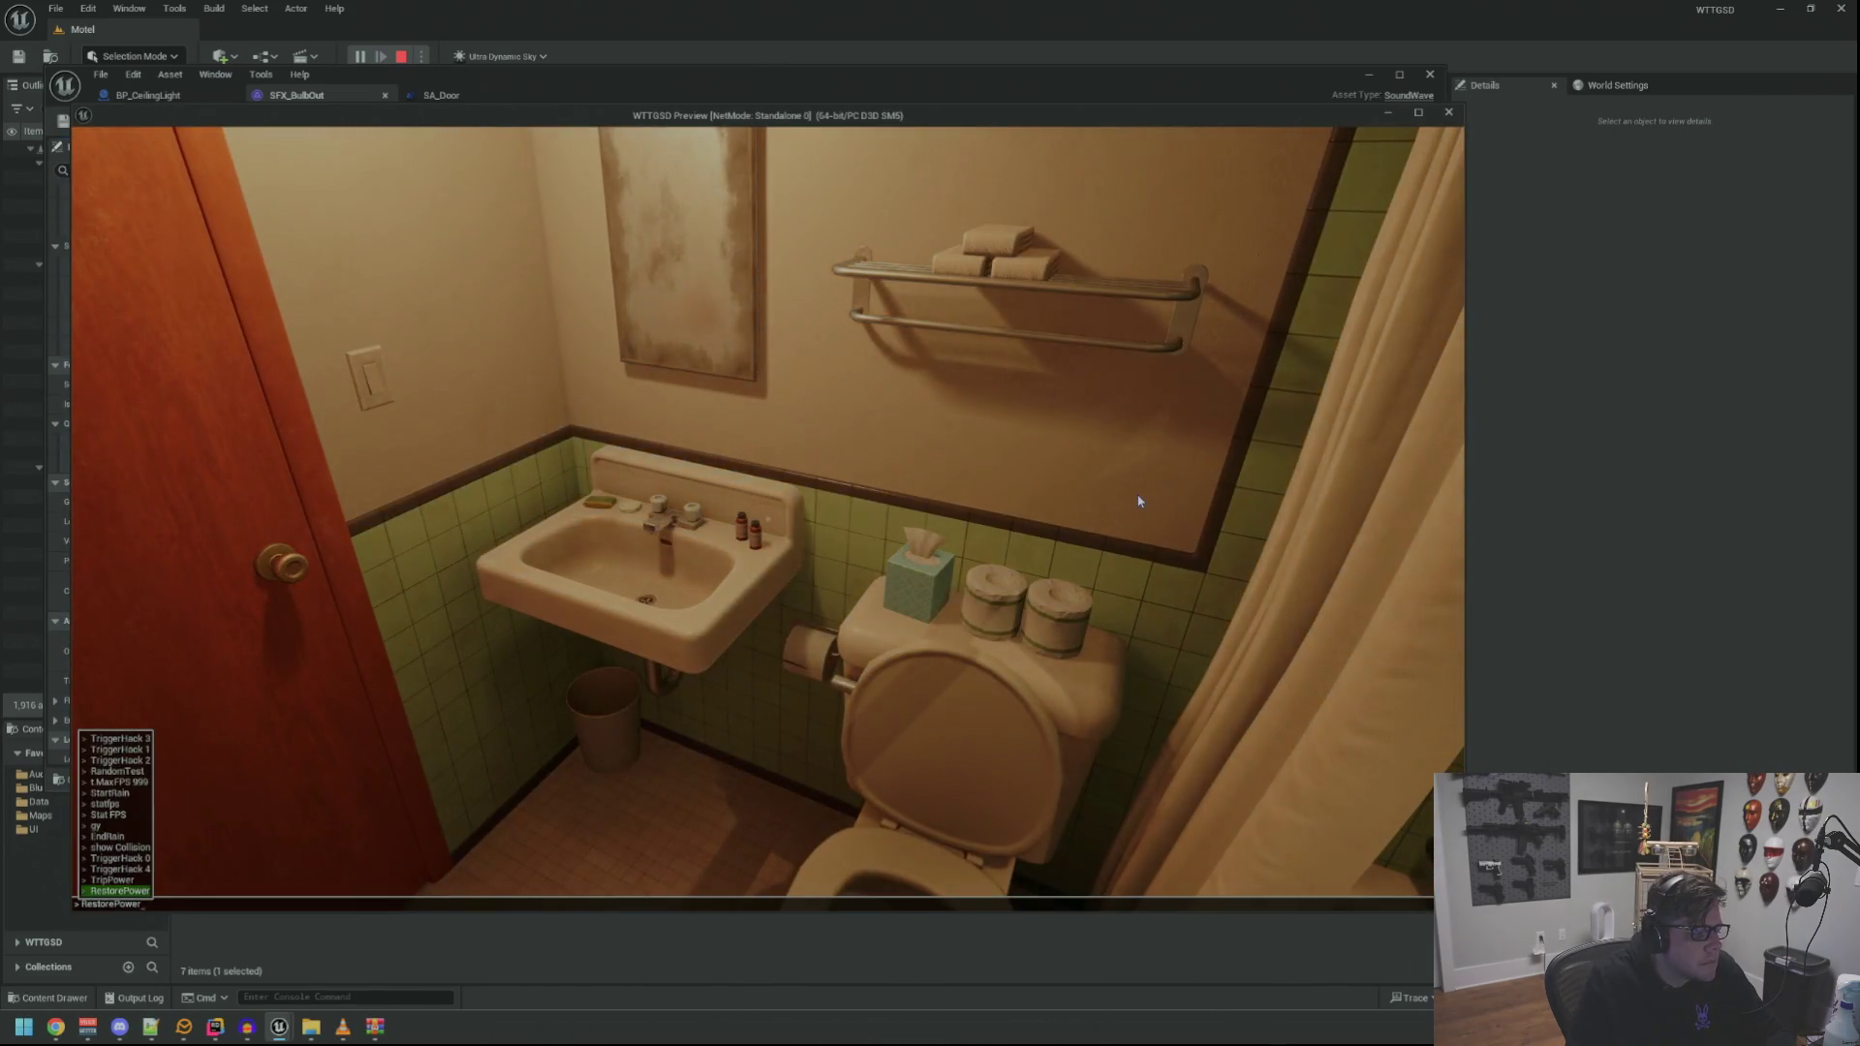
key(Return)
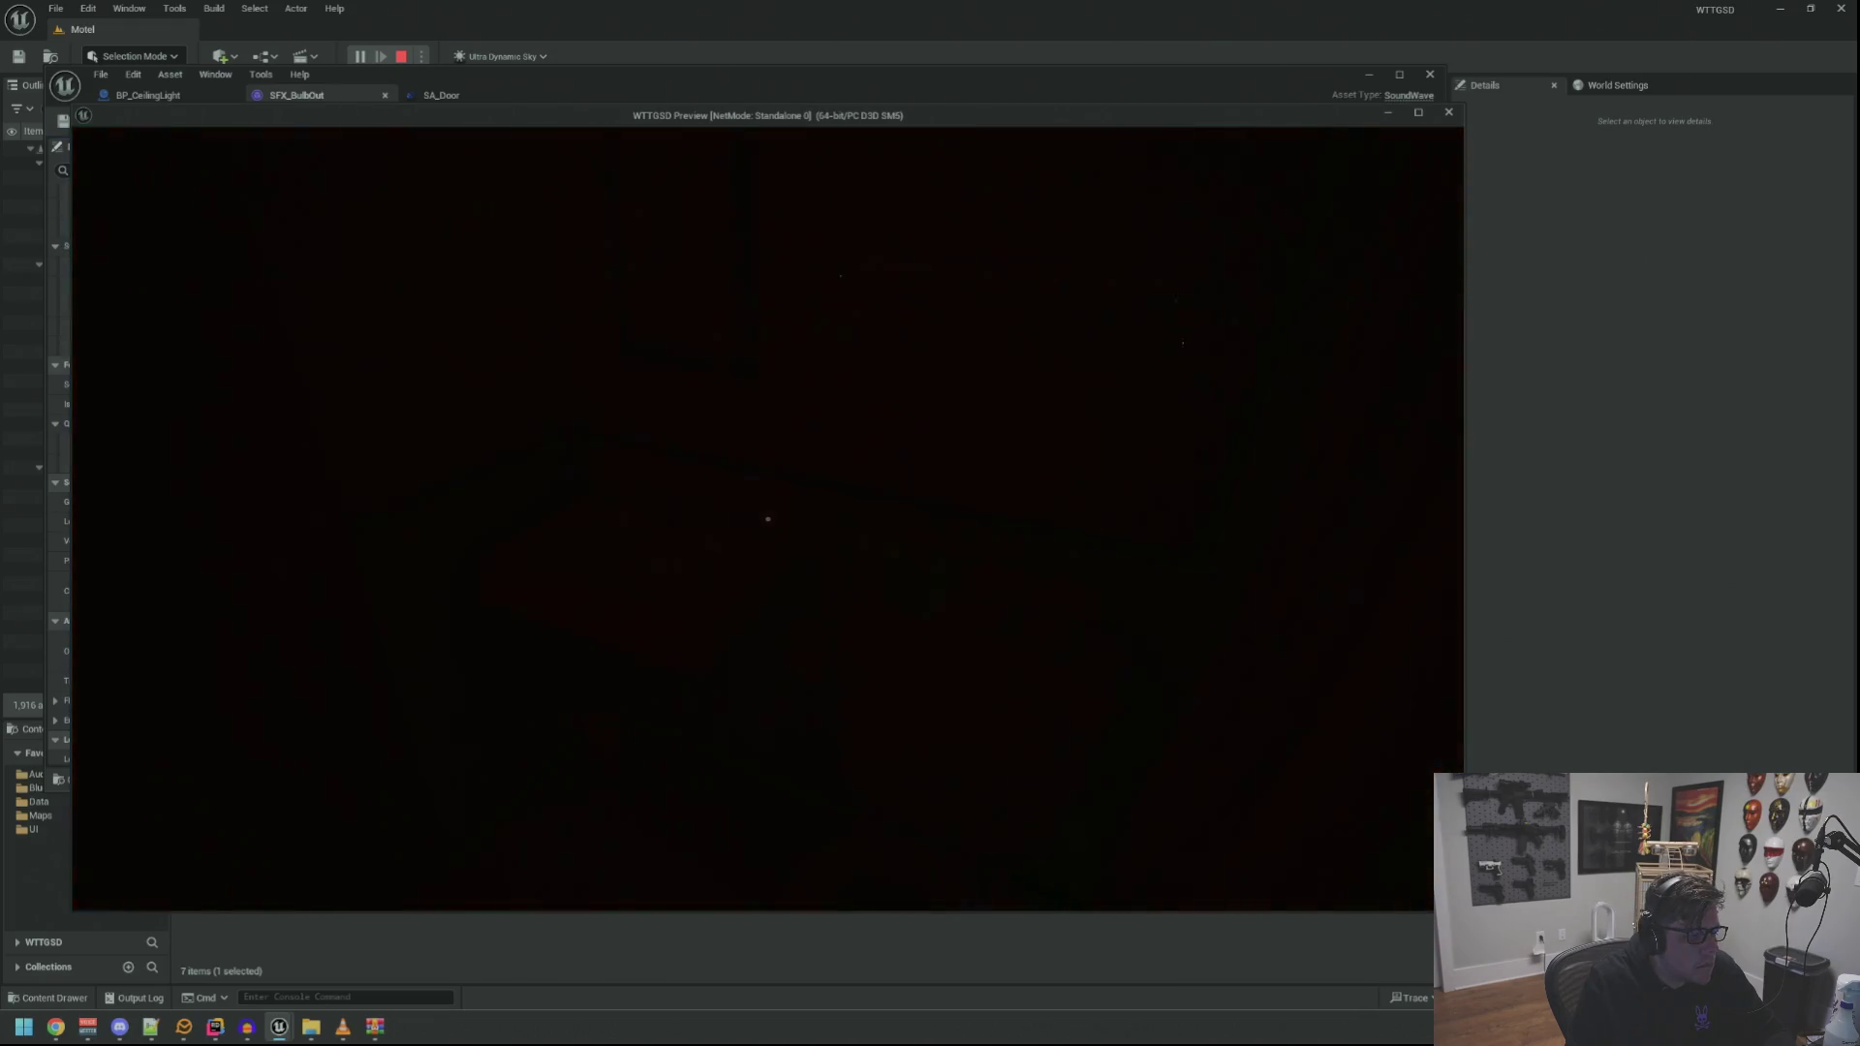
key(grave)
key(Up)
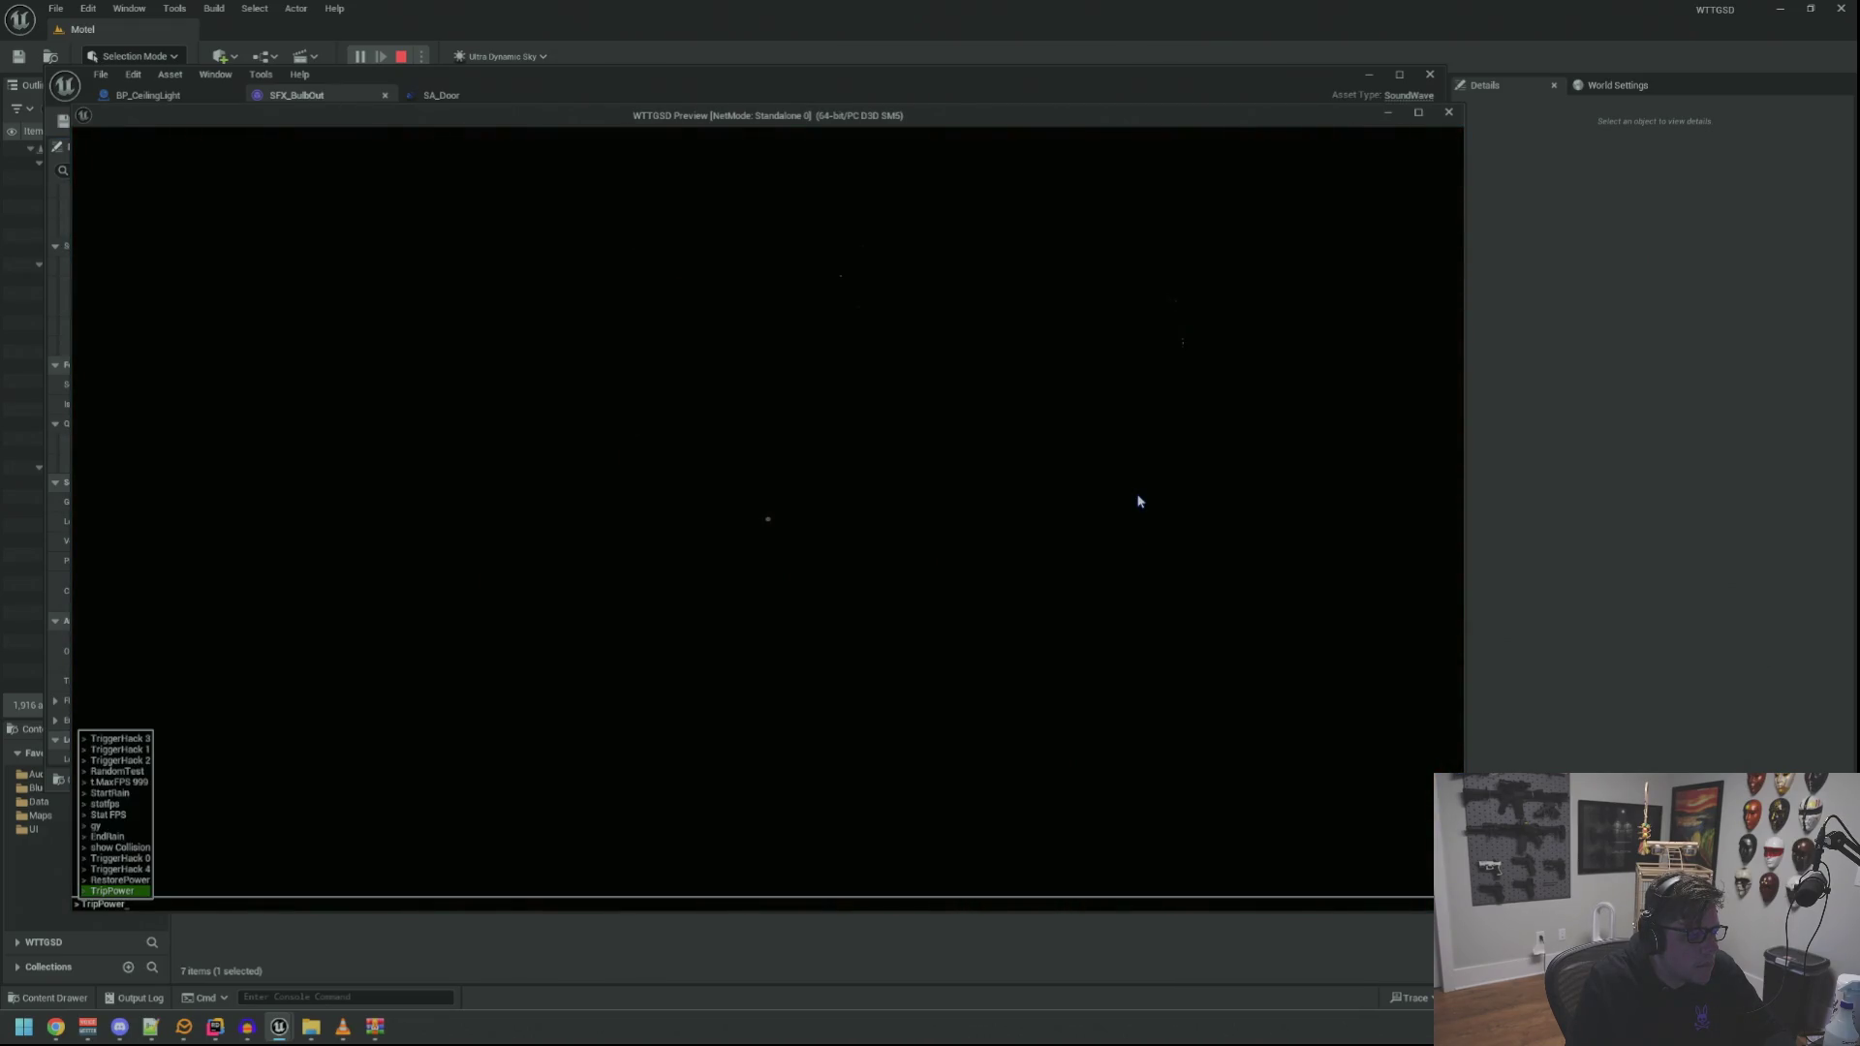
key(Return)
key(Escape)
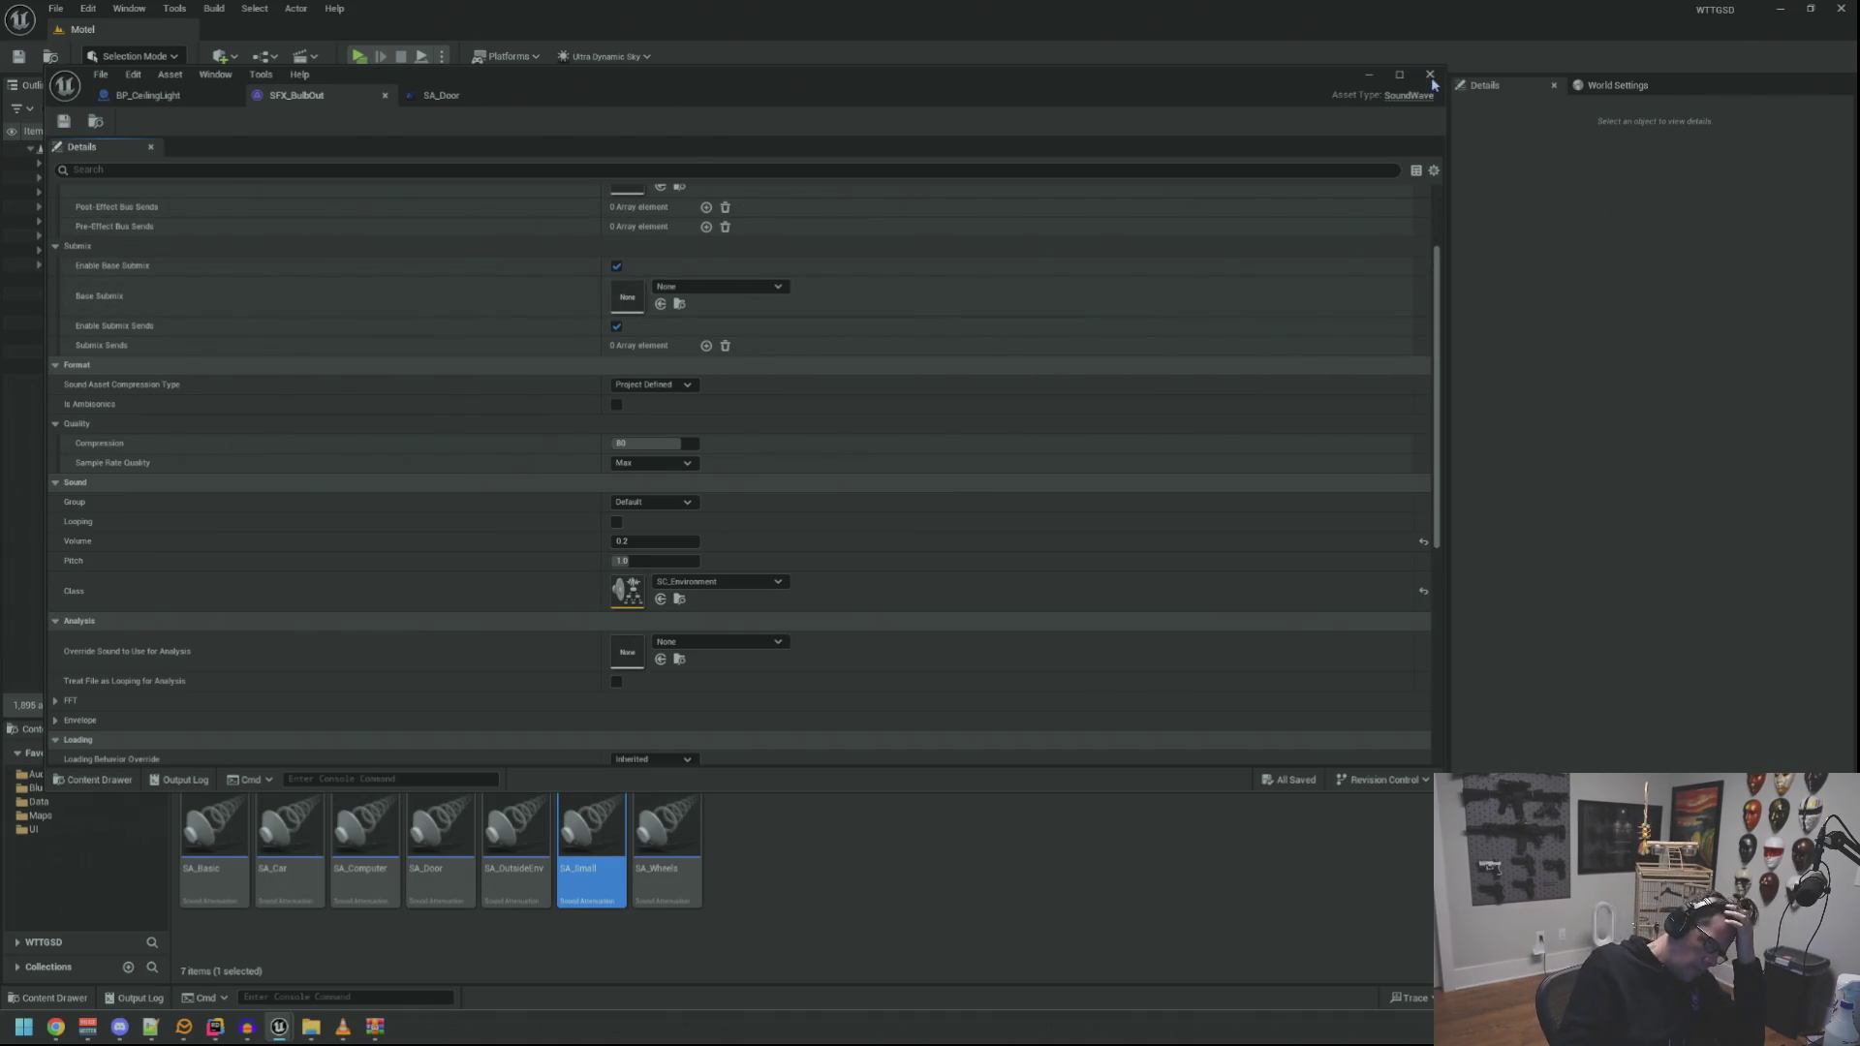
Close the SFX_BulbOut and SA_Door editor tabs
click(539, 95)
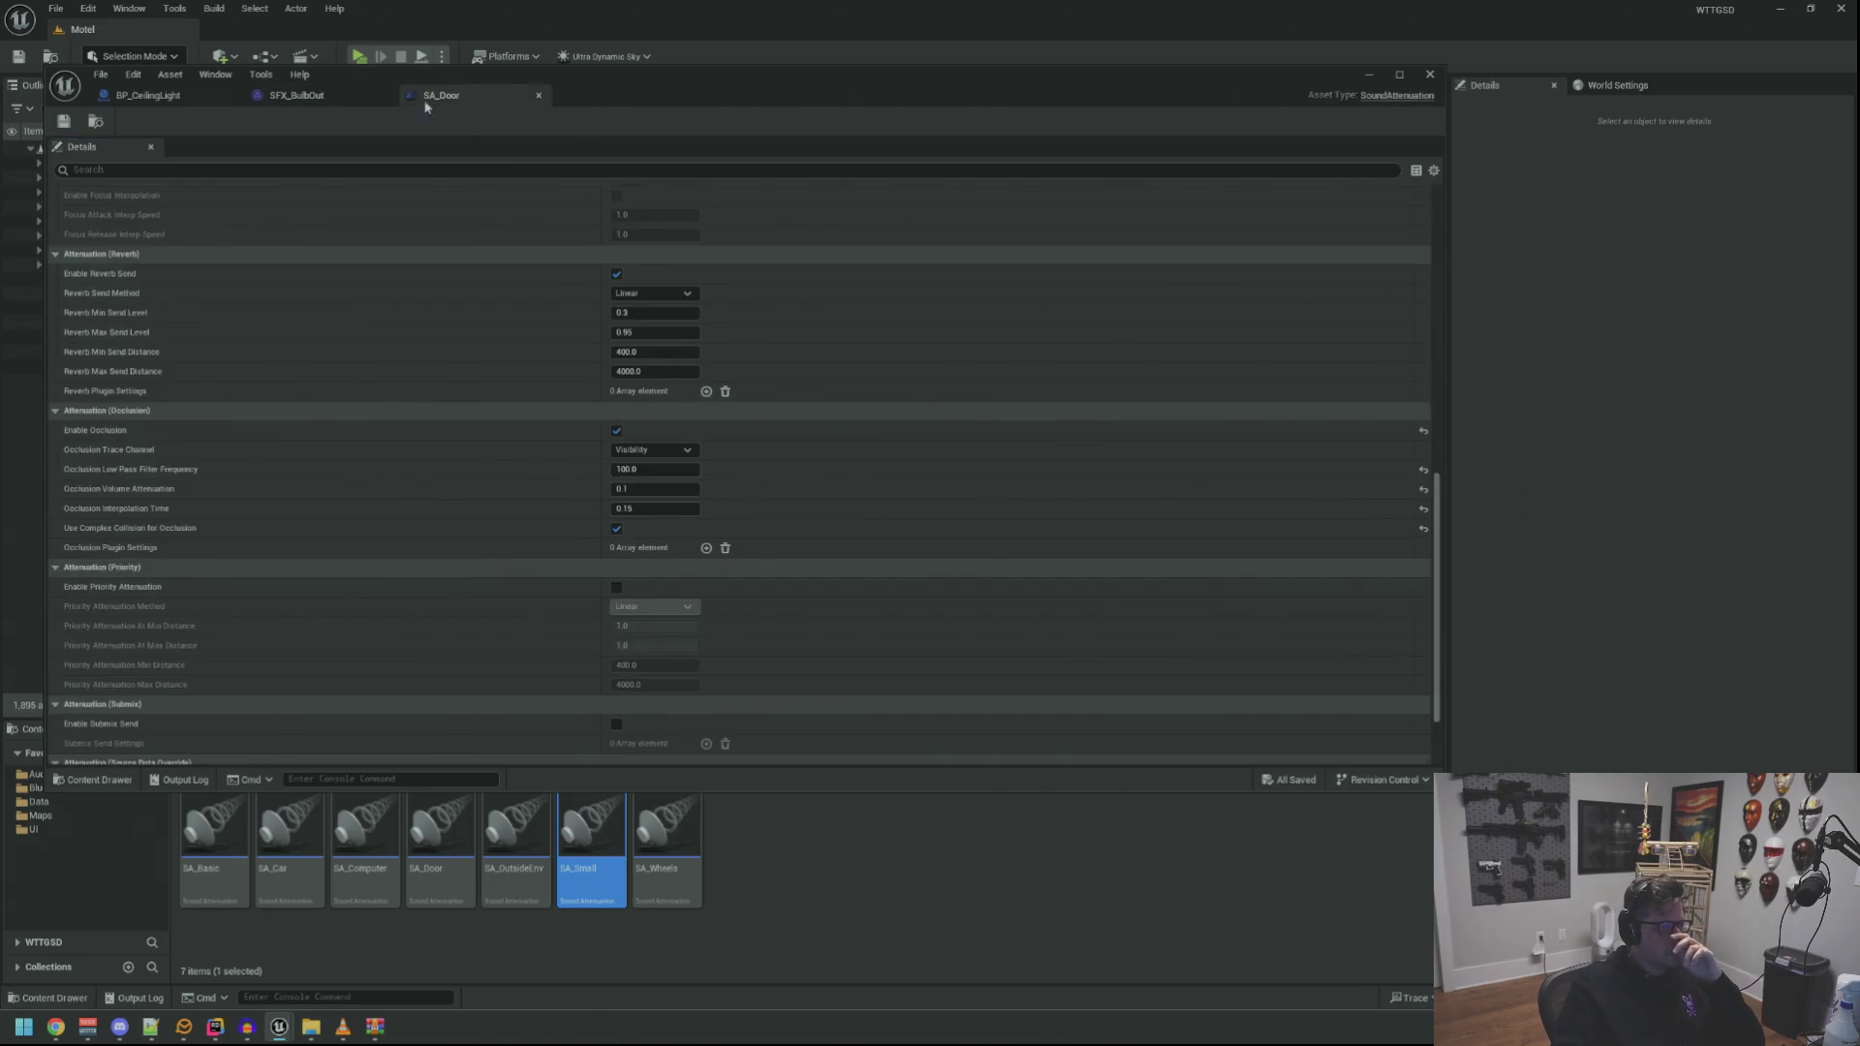
click(384, 95)
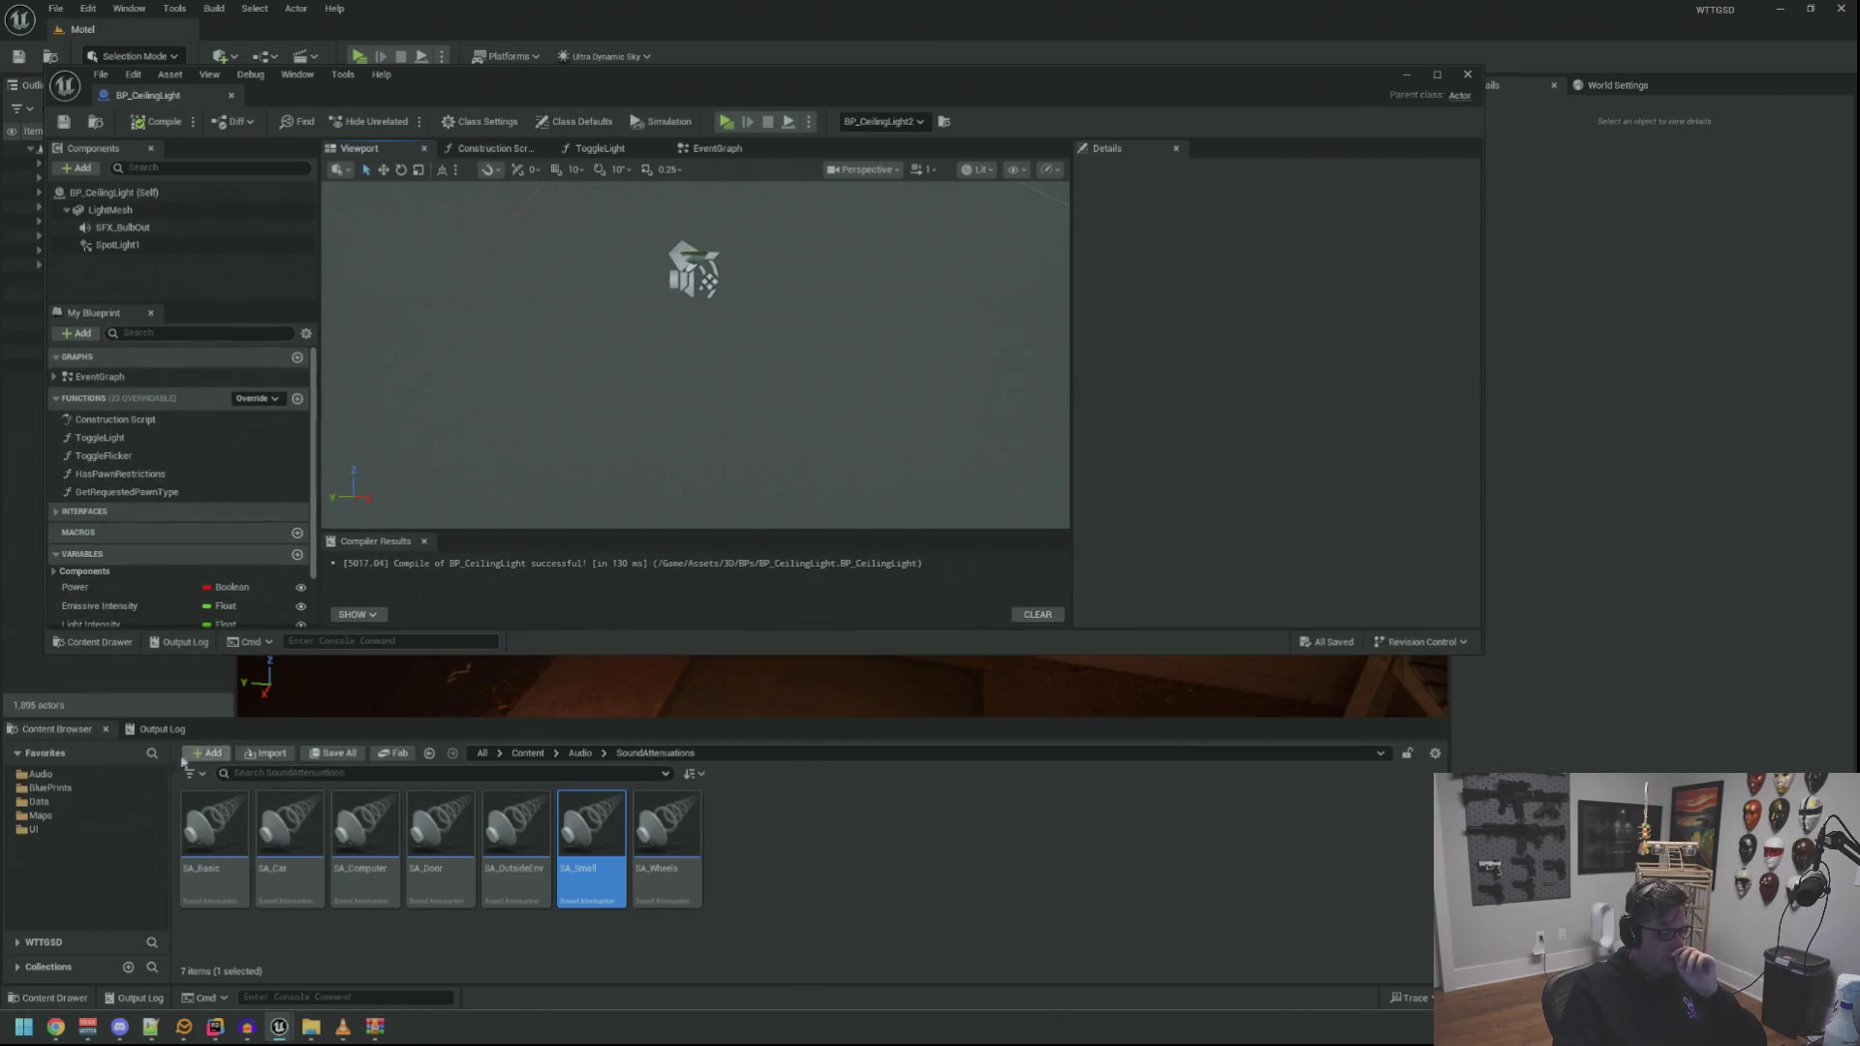
Browse the Content Browser to the Content > Assets > 3D > BPs folder
click(131, 775)
double_click(213, 823)
click(667, 824)
click(365, 823)
click(77, 788)
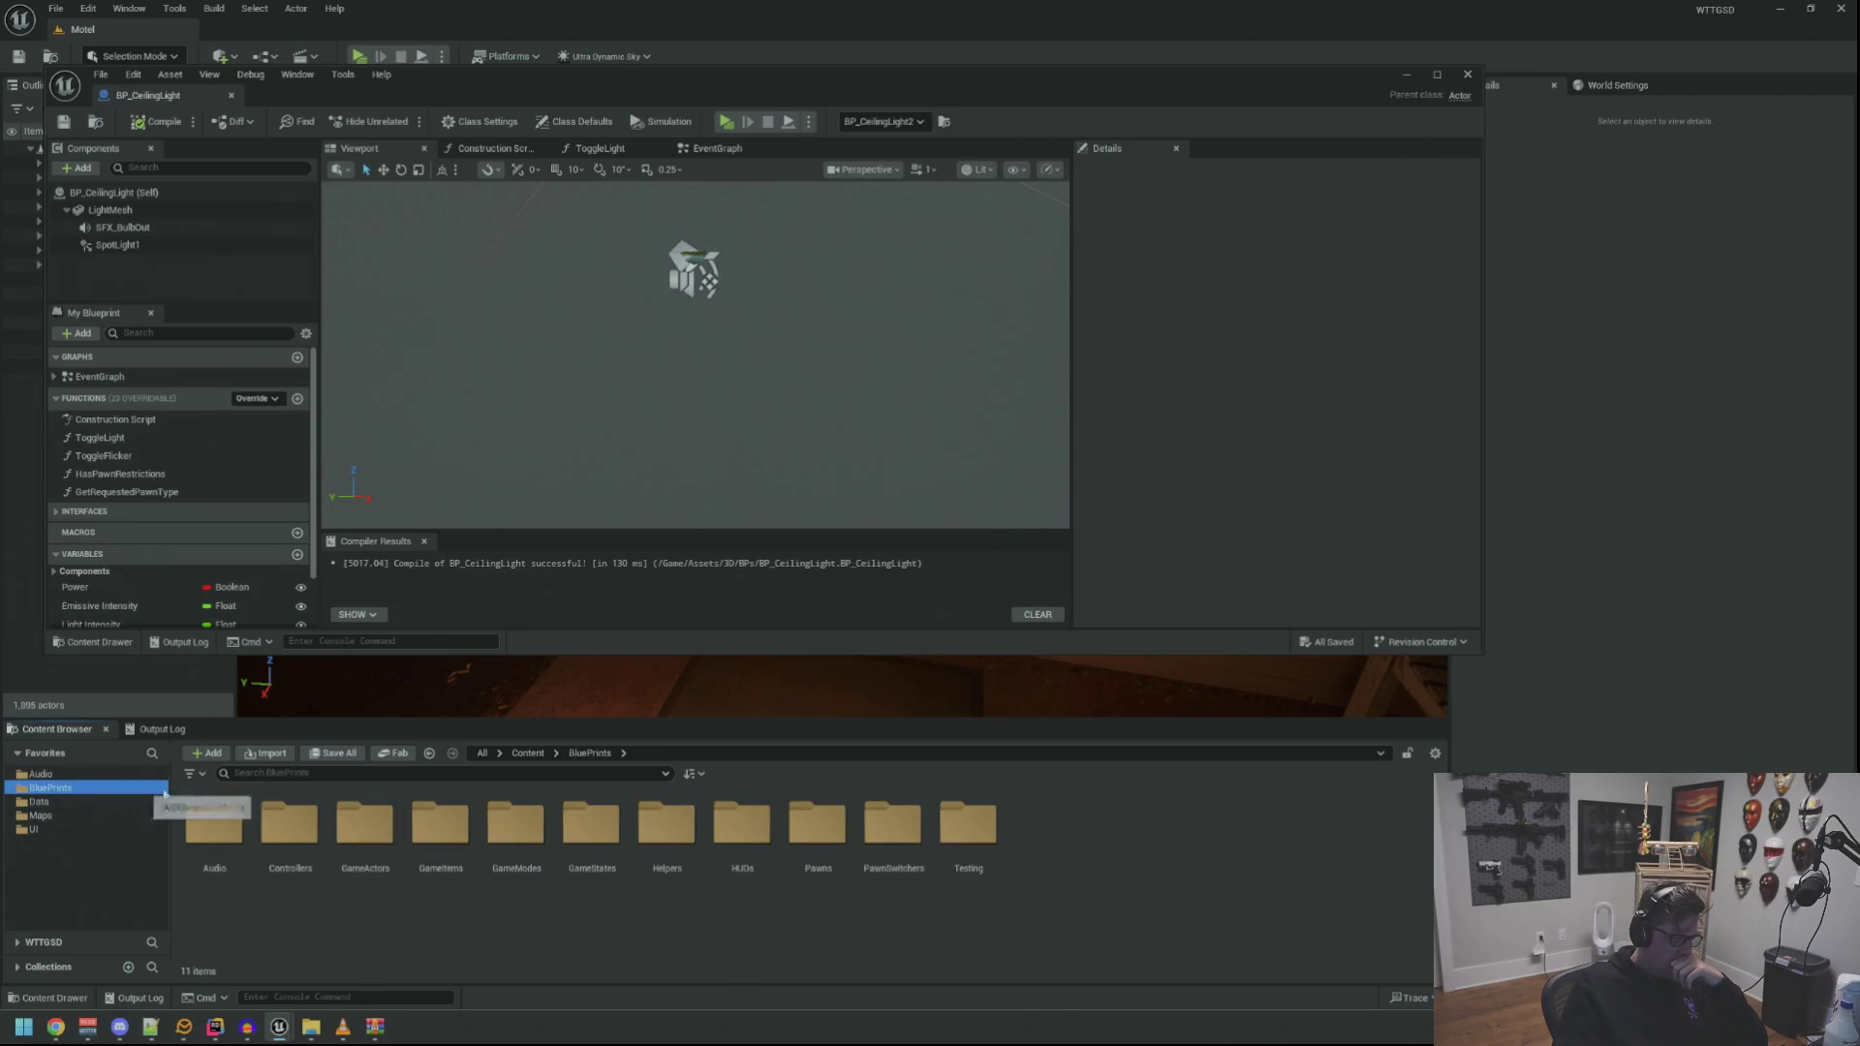
click(40, 774)
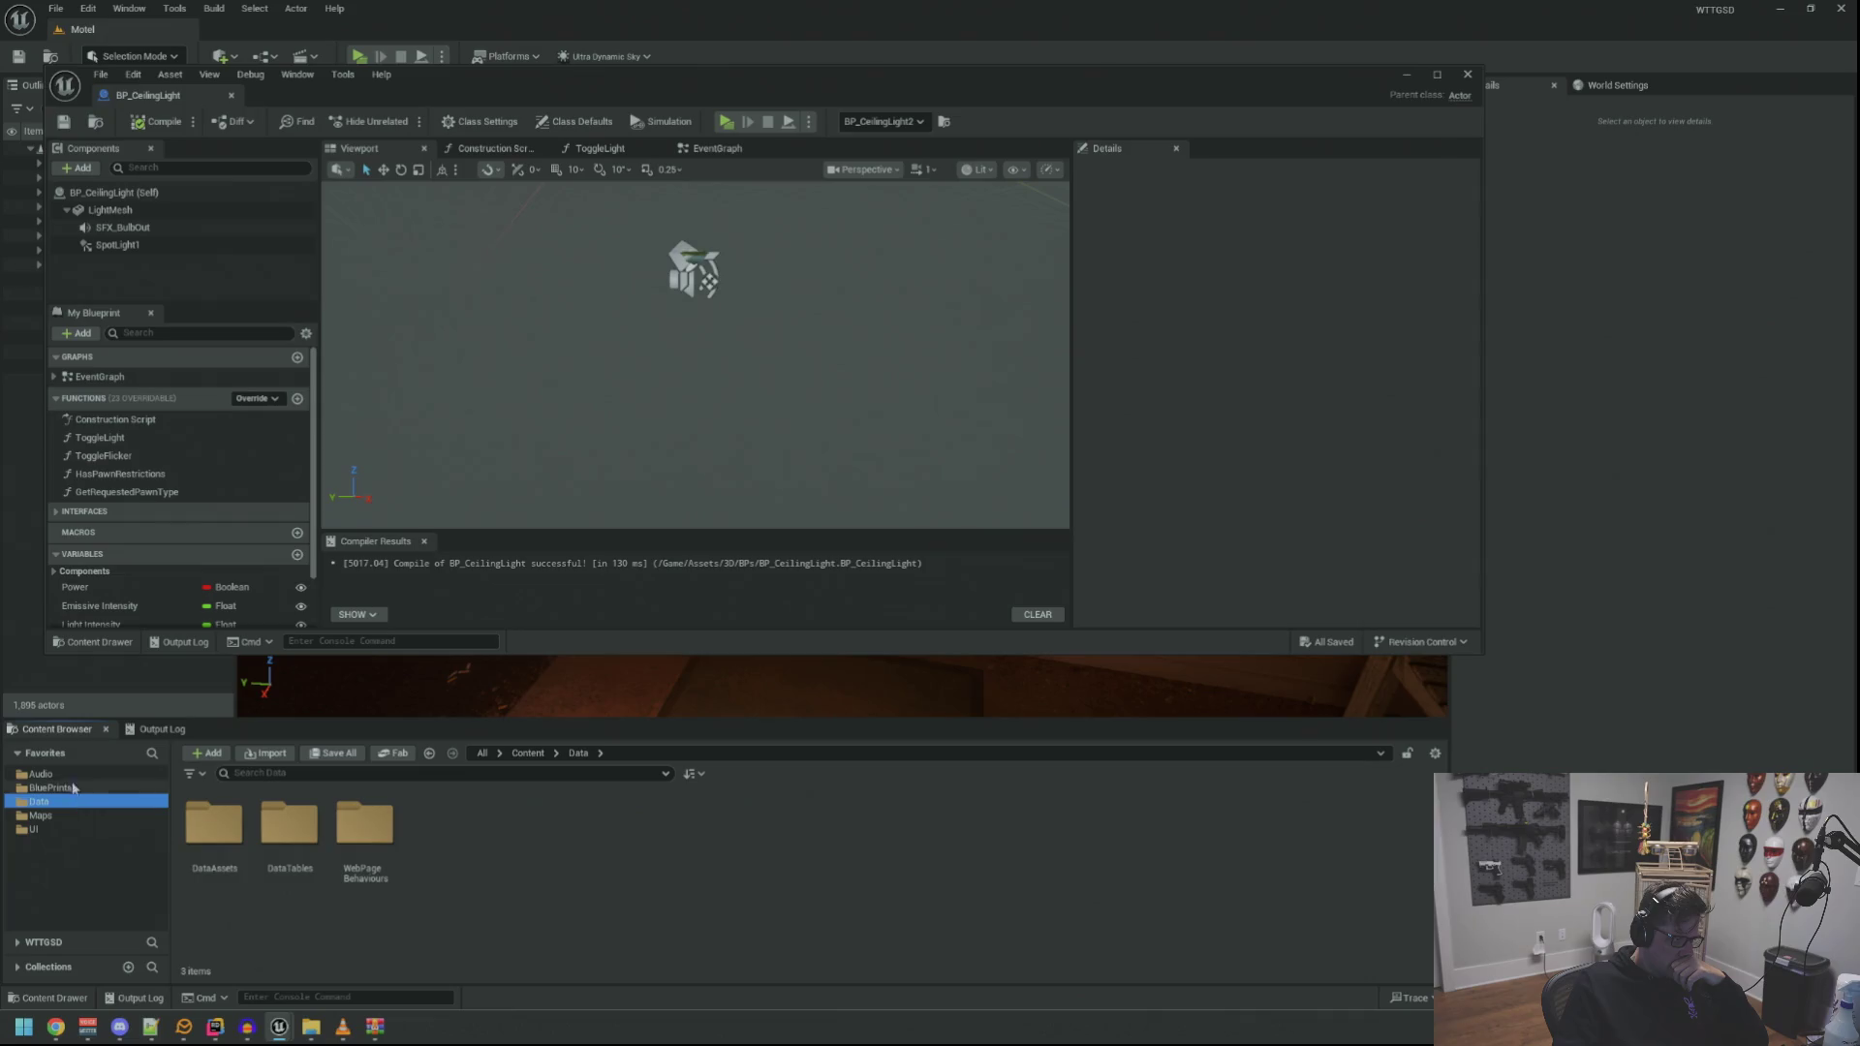
click(71, 945)
click(60, 887)
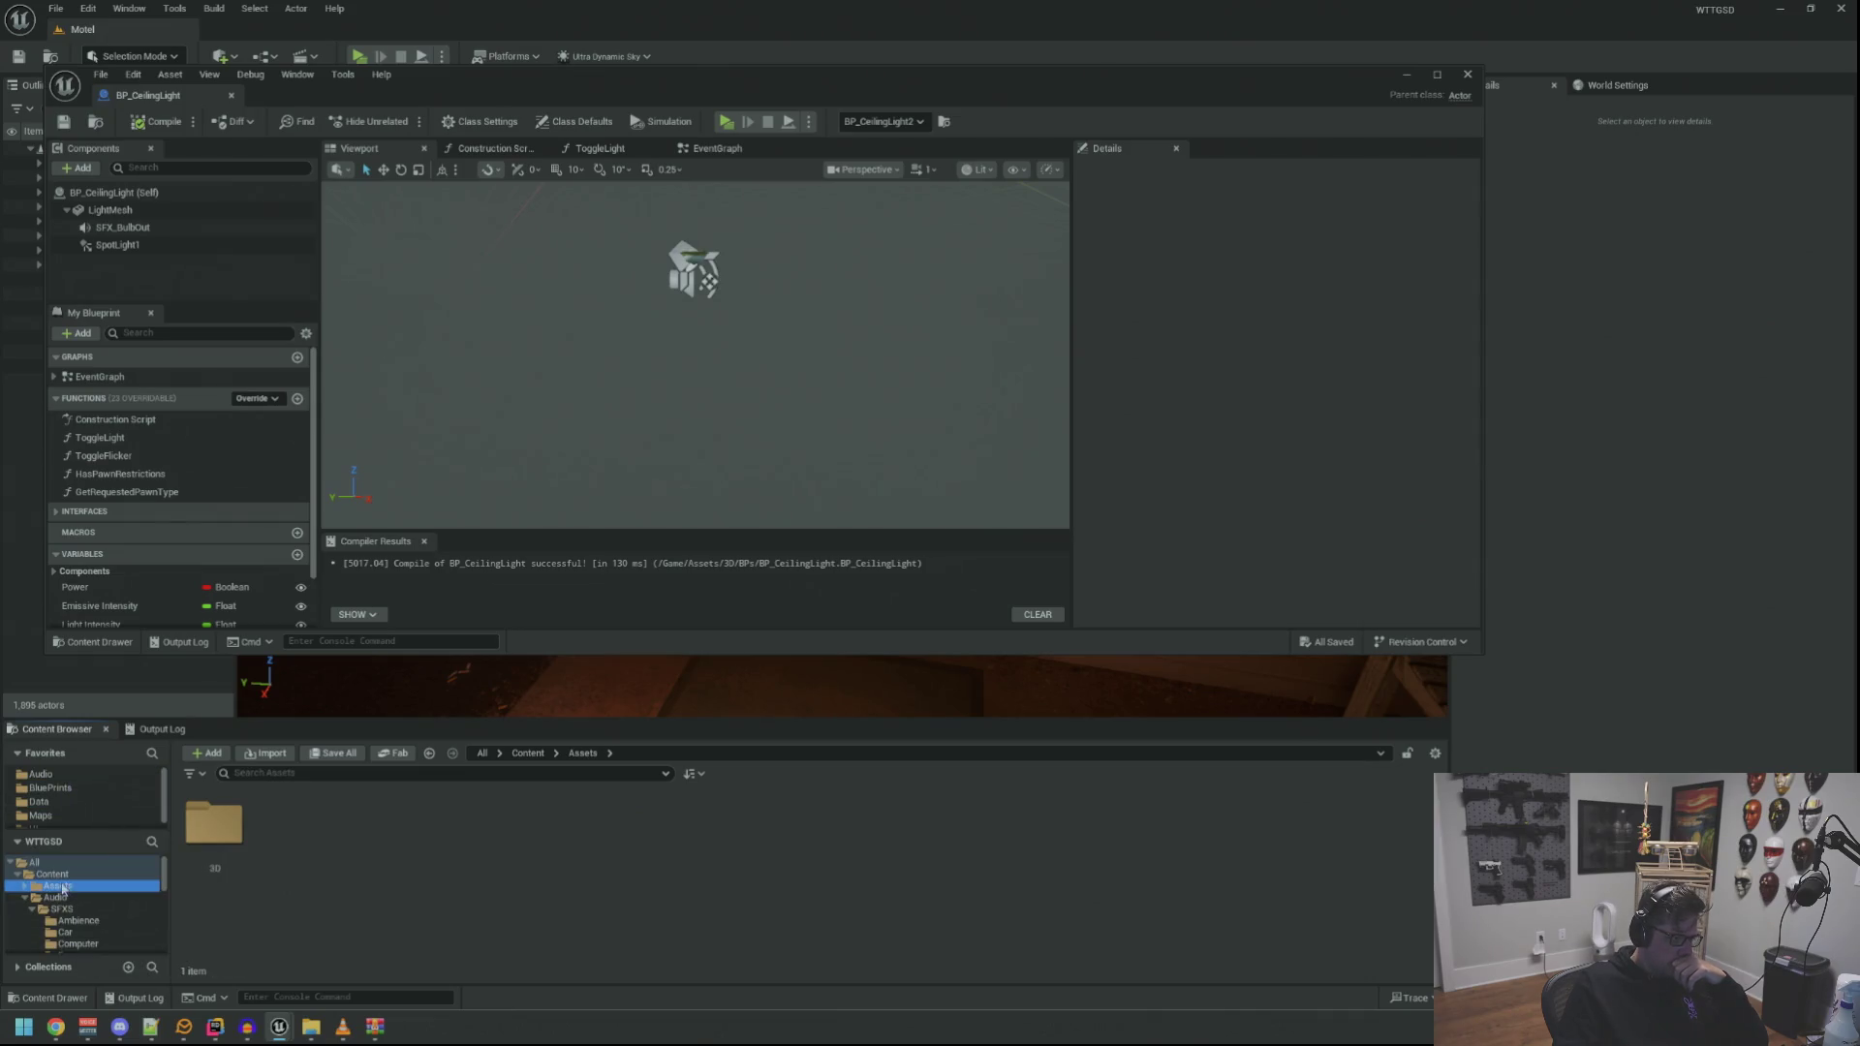
click(218, 829)
double_click(228, 824)
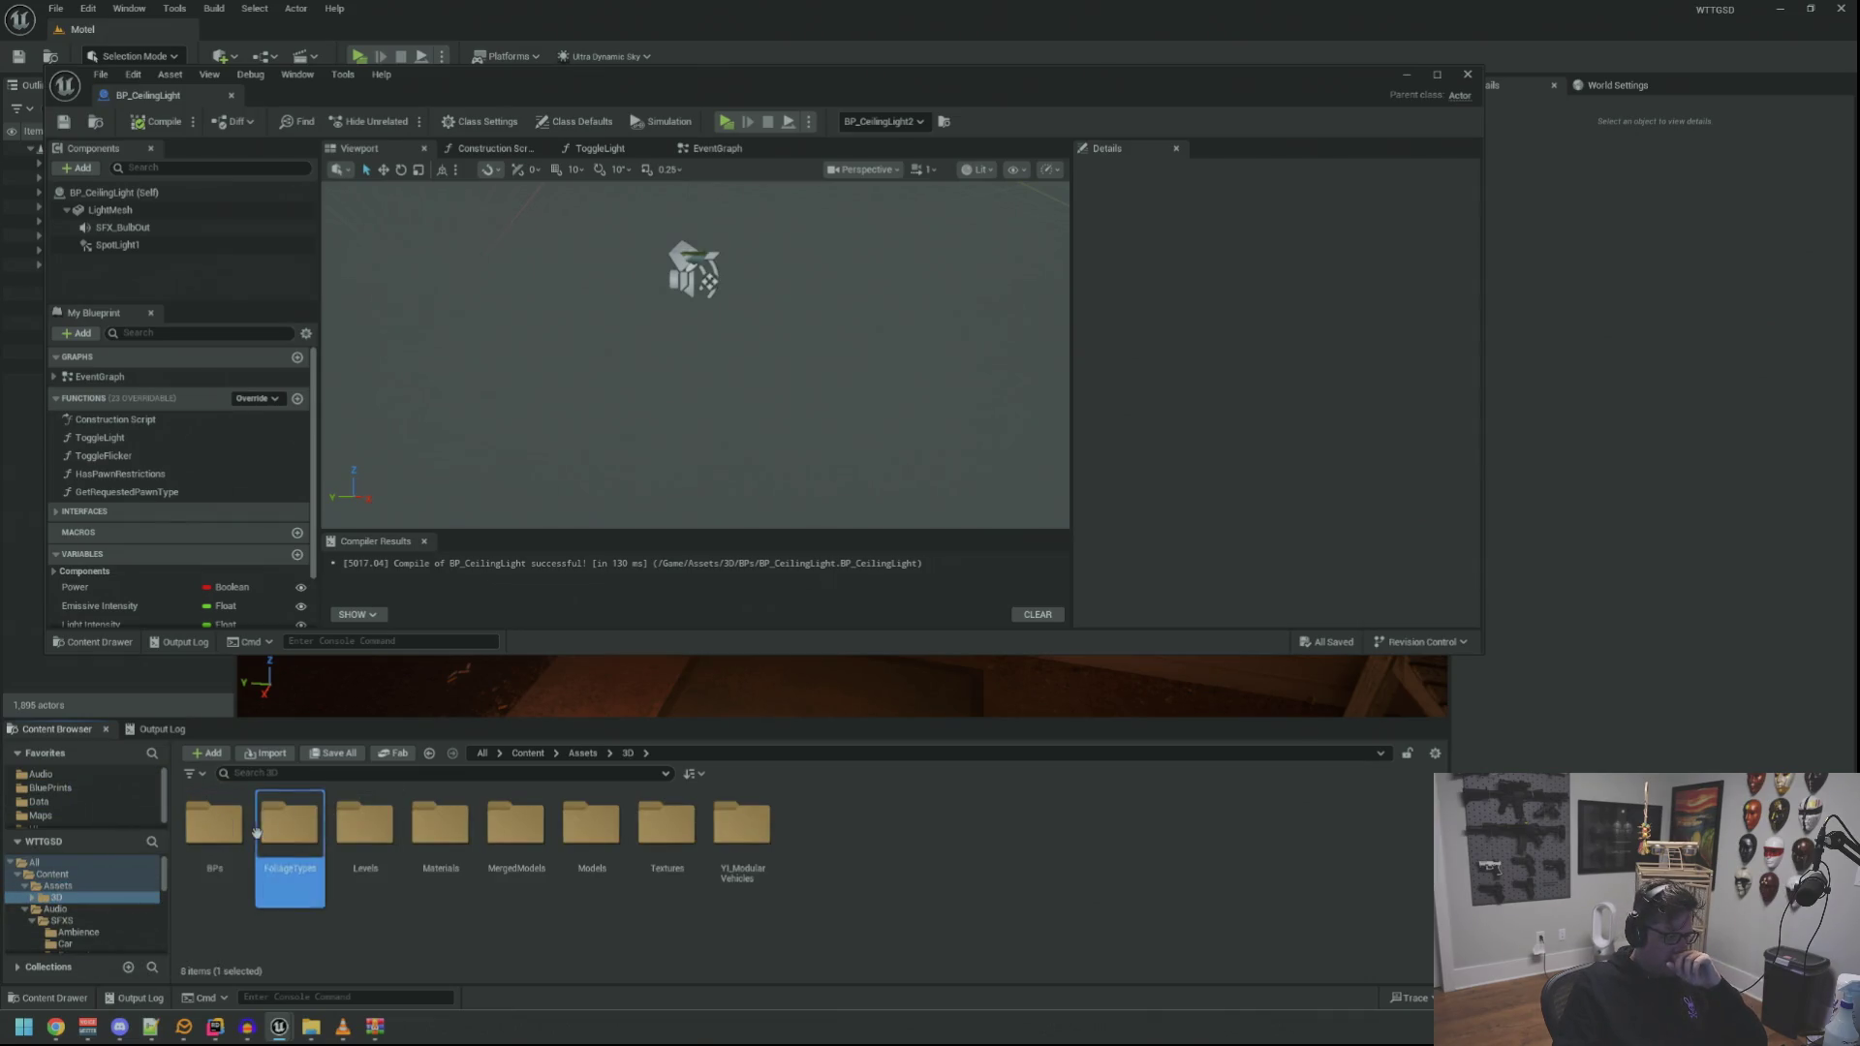
double_click(215, 829)
Open the BP_FloorLamp, BP_OfficeLight, BP_ShowerLight, BP_VanityLight and BP_WallLamp blueprints
double_click(388, 825)
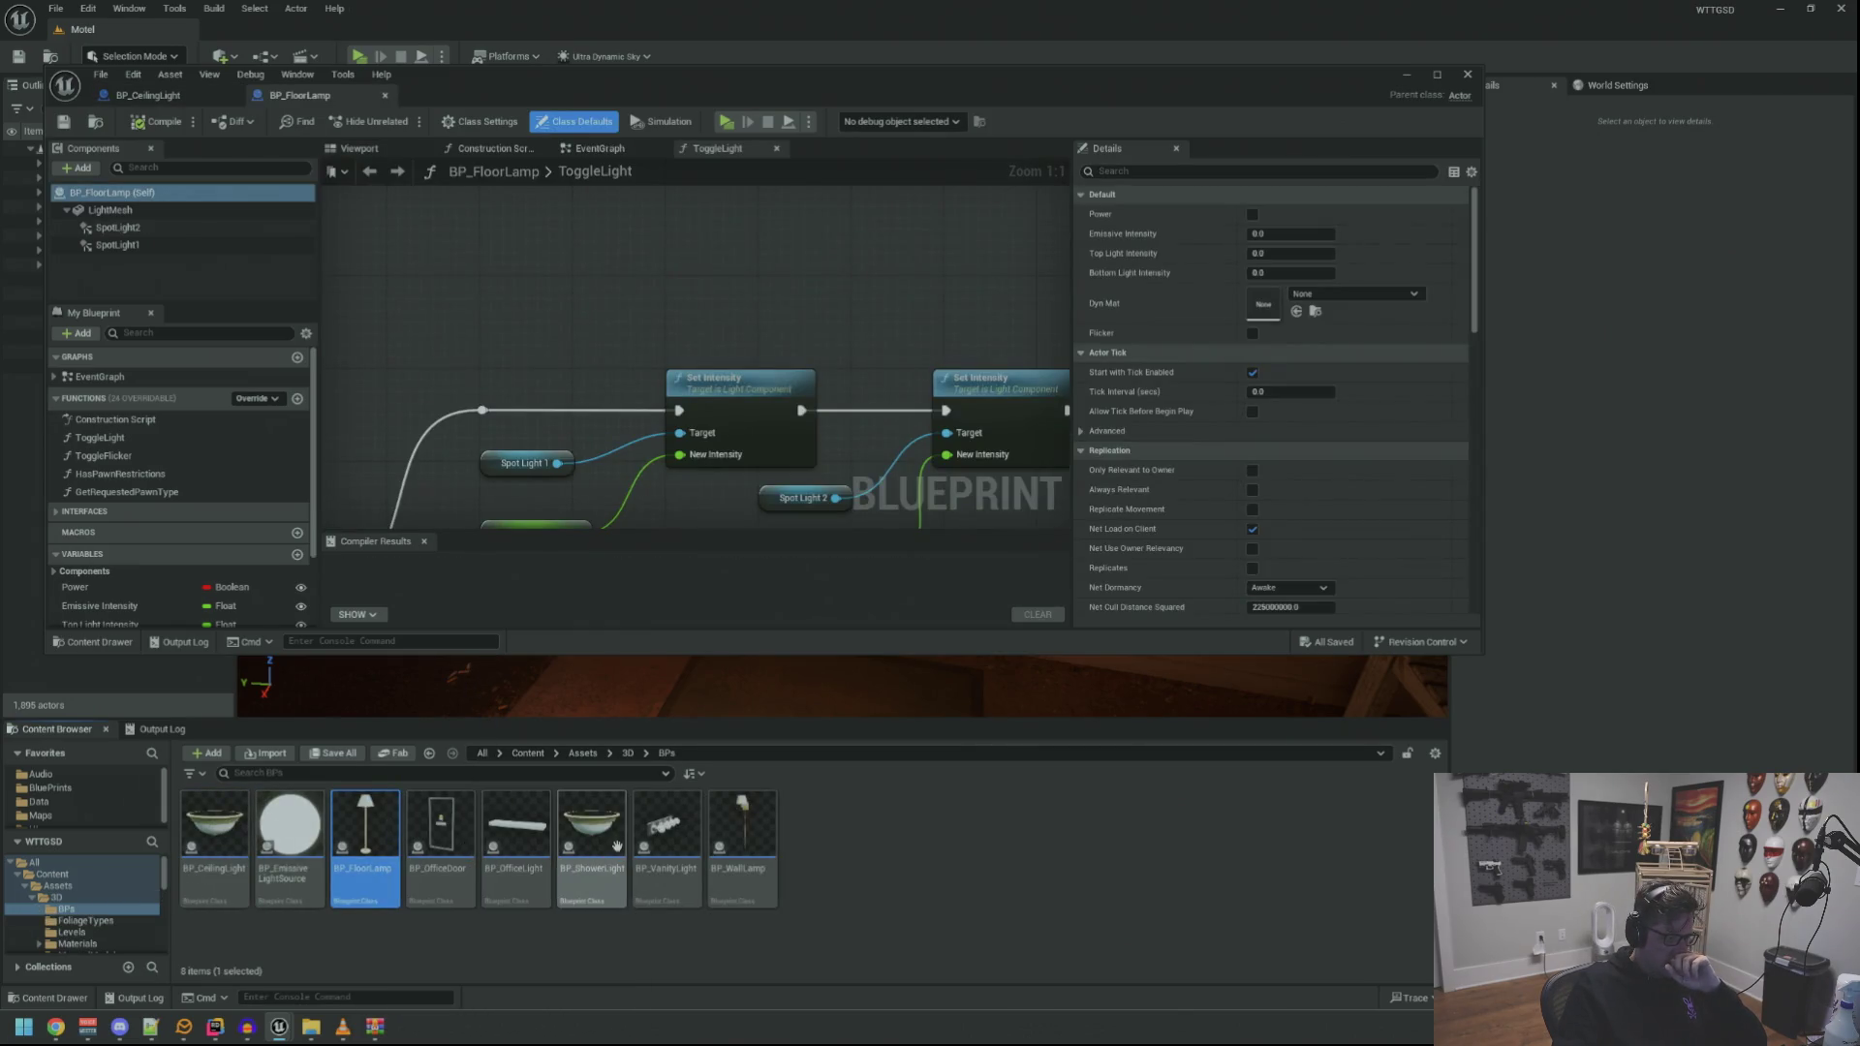
double_click(516, 843)
double_click(589, 843)
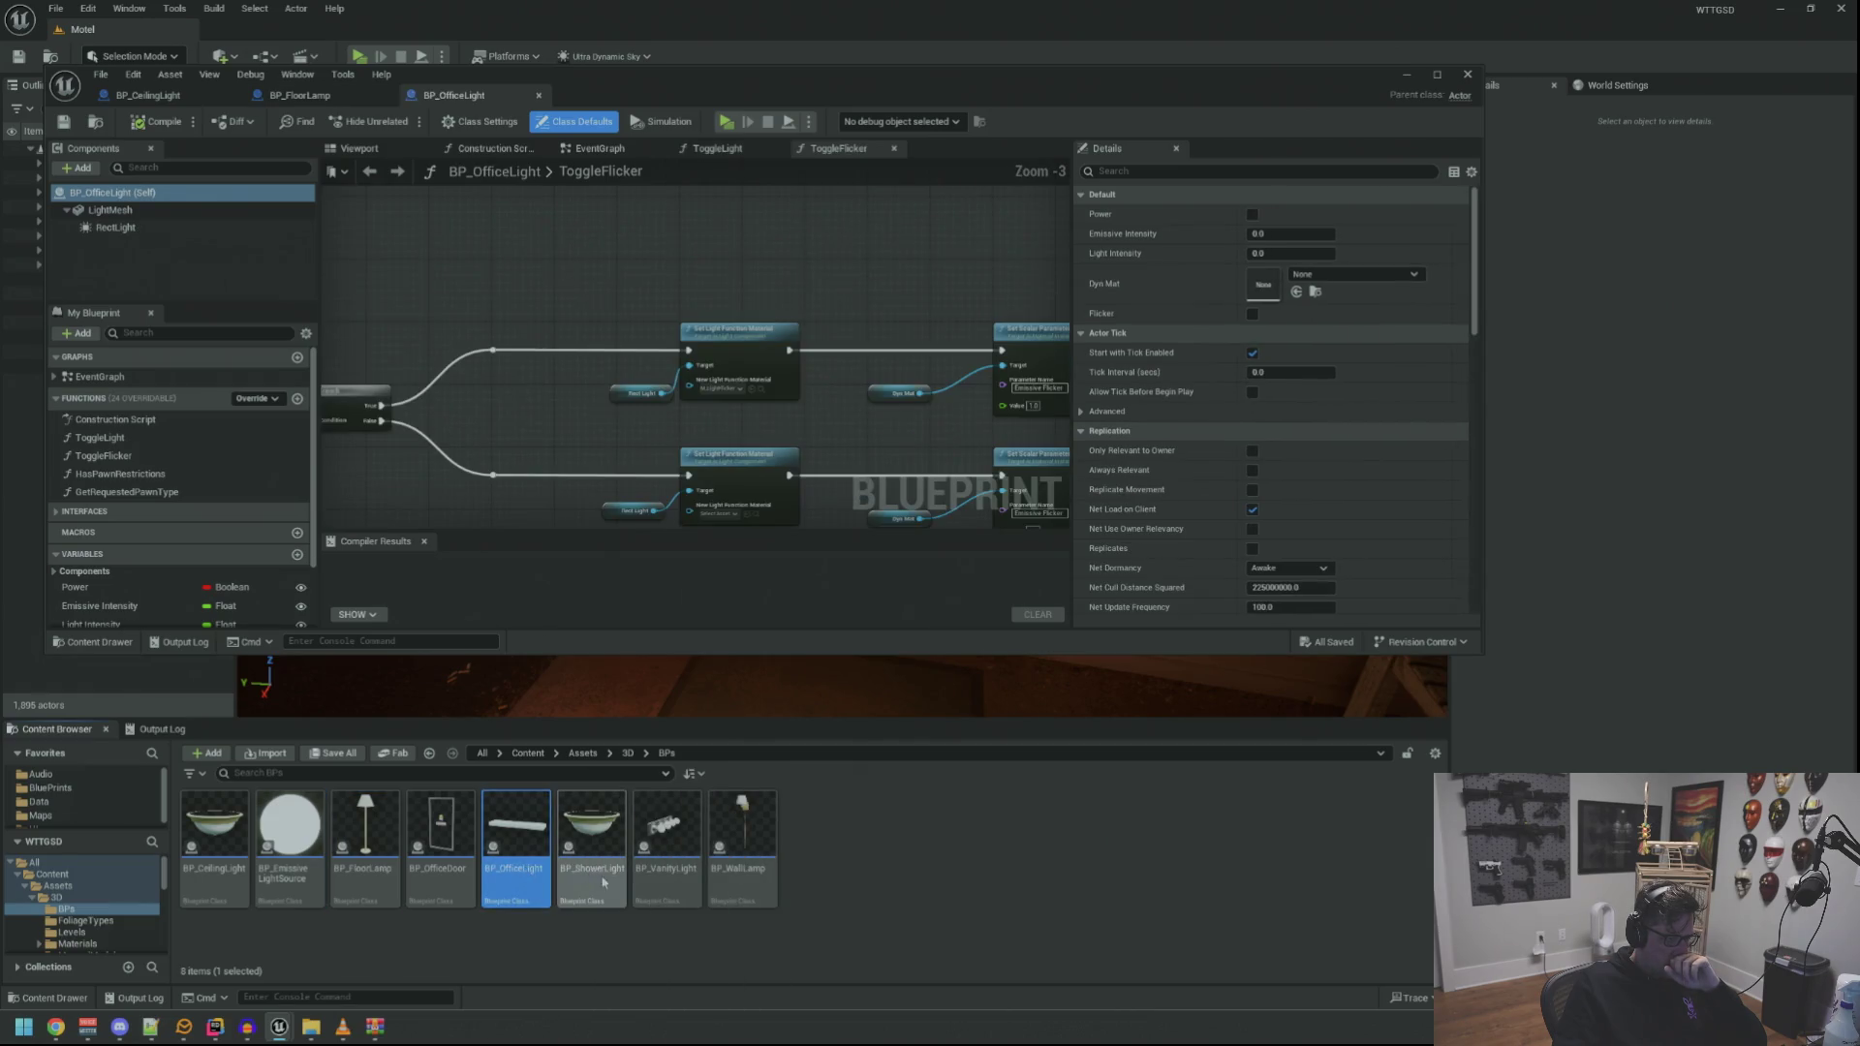
double_click(666, 843)
double_click(742, 843)
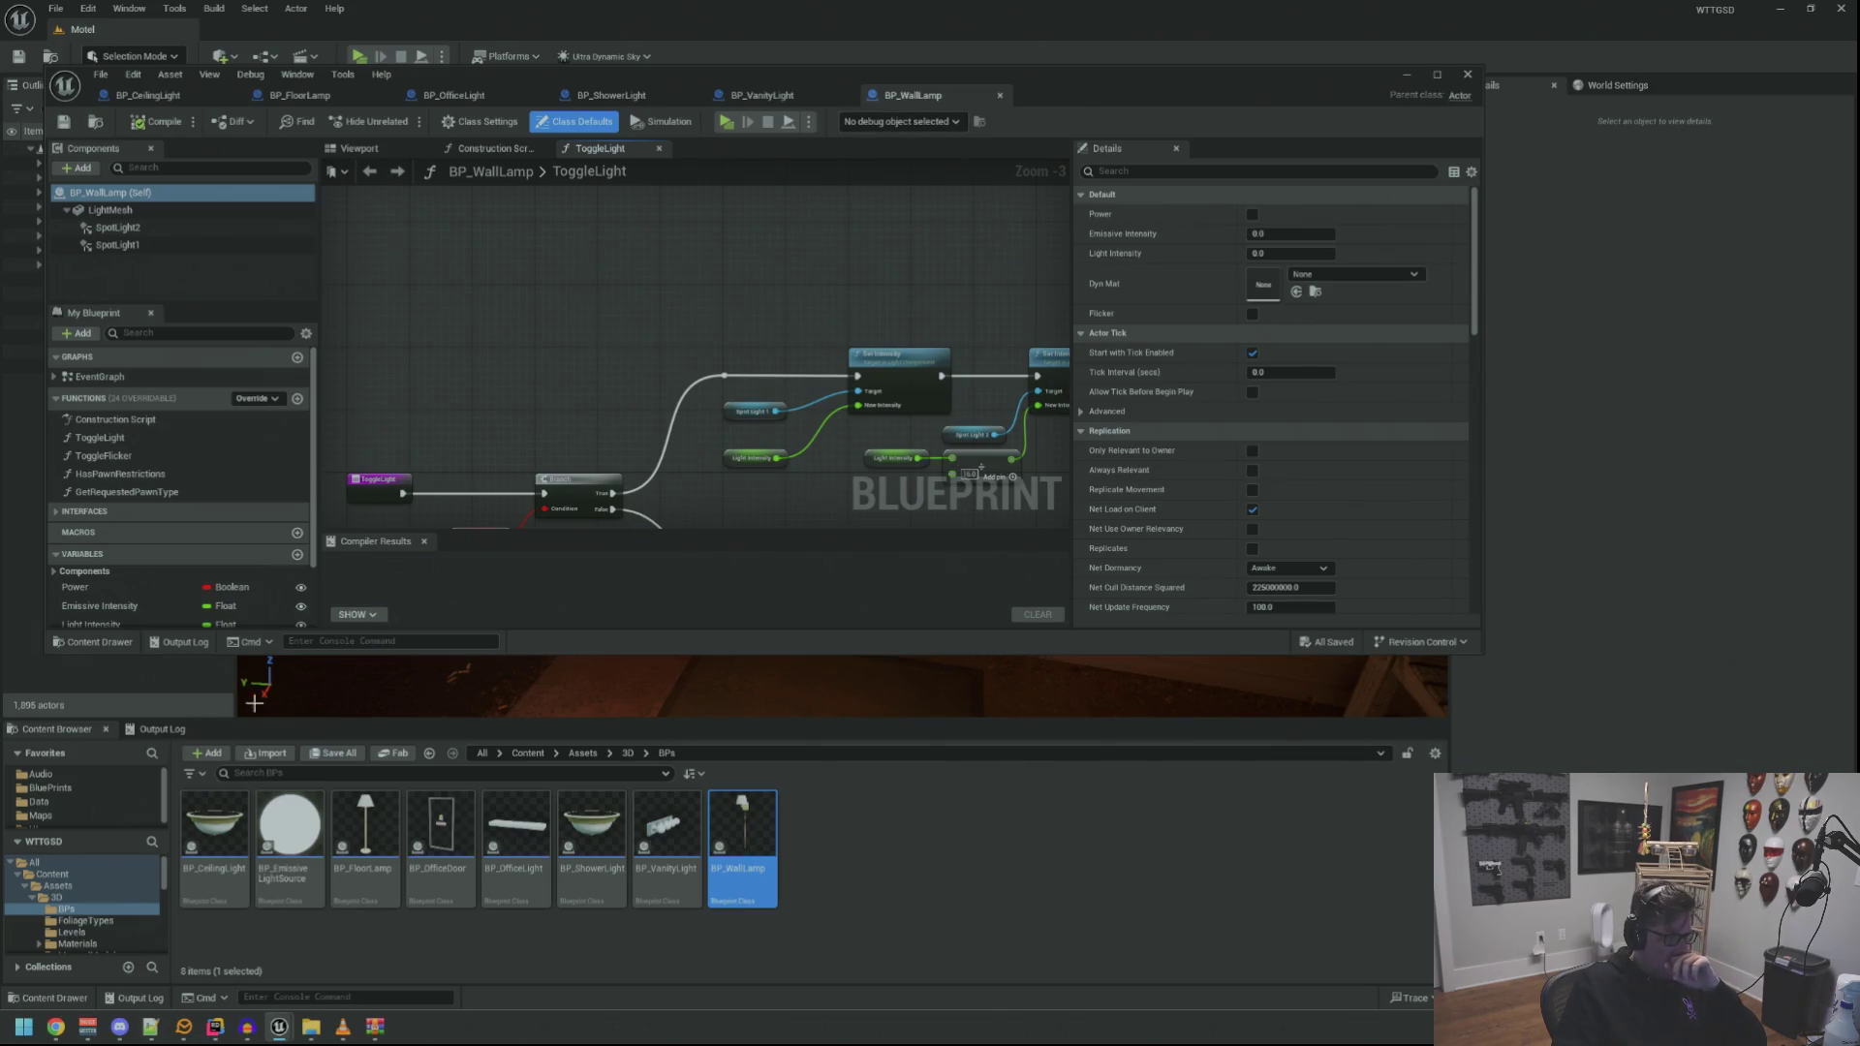
Move BP_ShowerLight's tab beside the ceiling light and preview its fixture in the Viewport
mouse_move(259, 719)
mouse_down()
mouse_move(291, 913)
mouse_move(303, 698)
mouse_move(297, 743)
mouse_up()
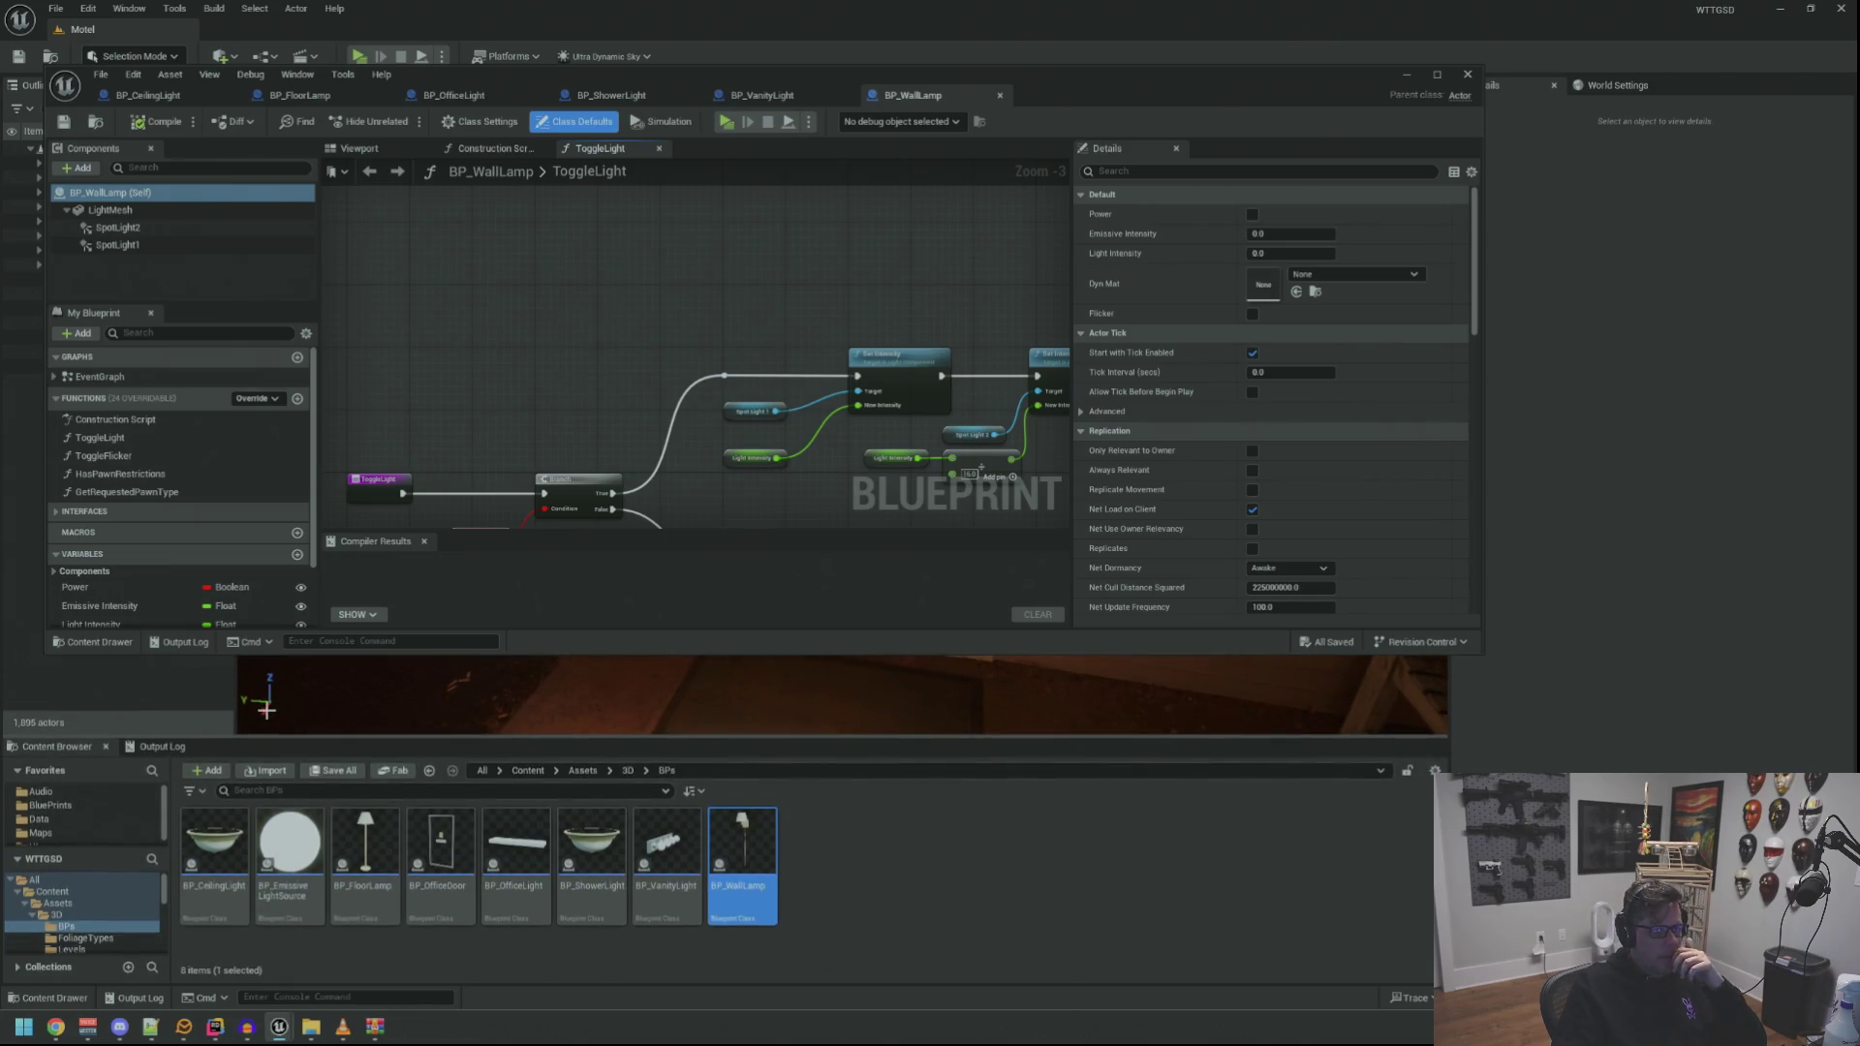
click(87, 861)
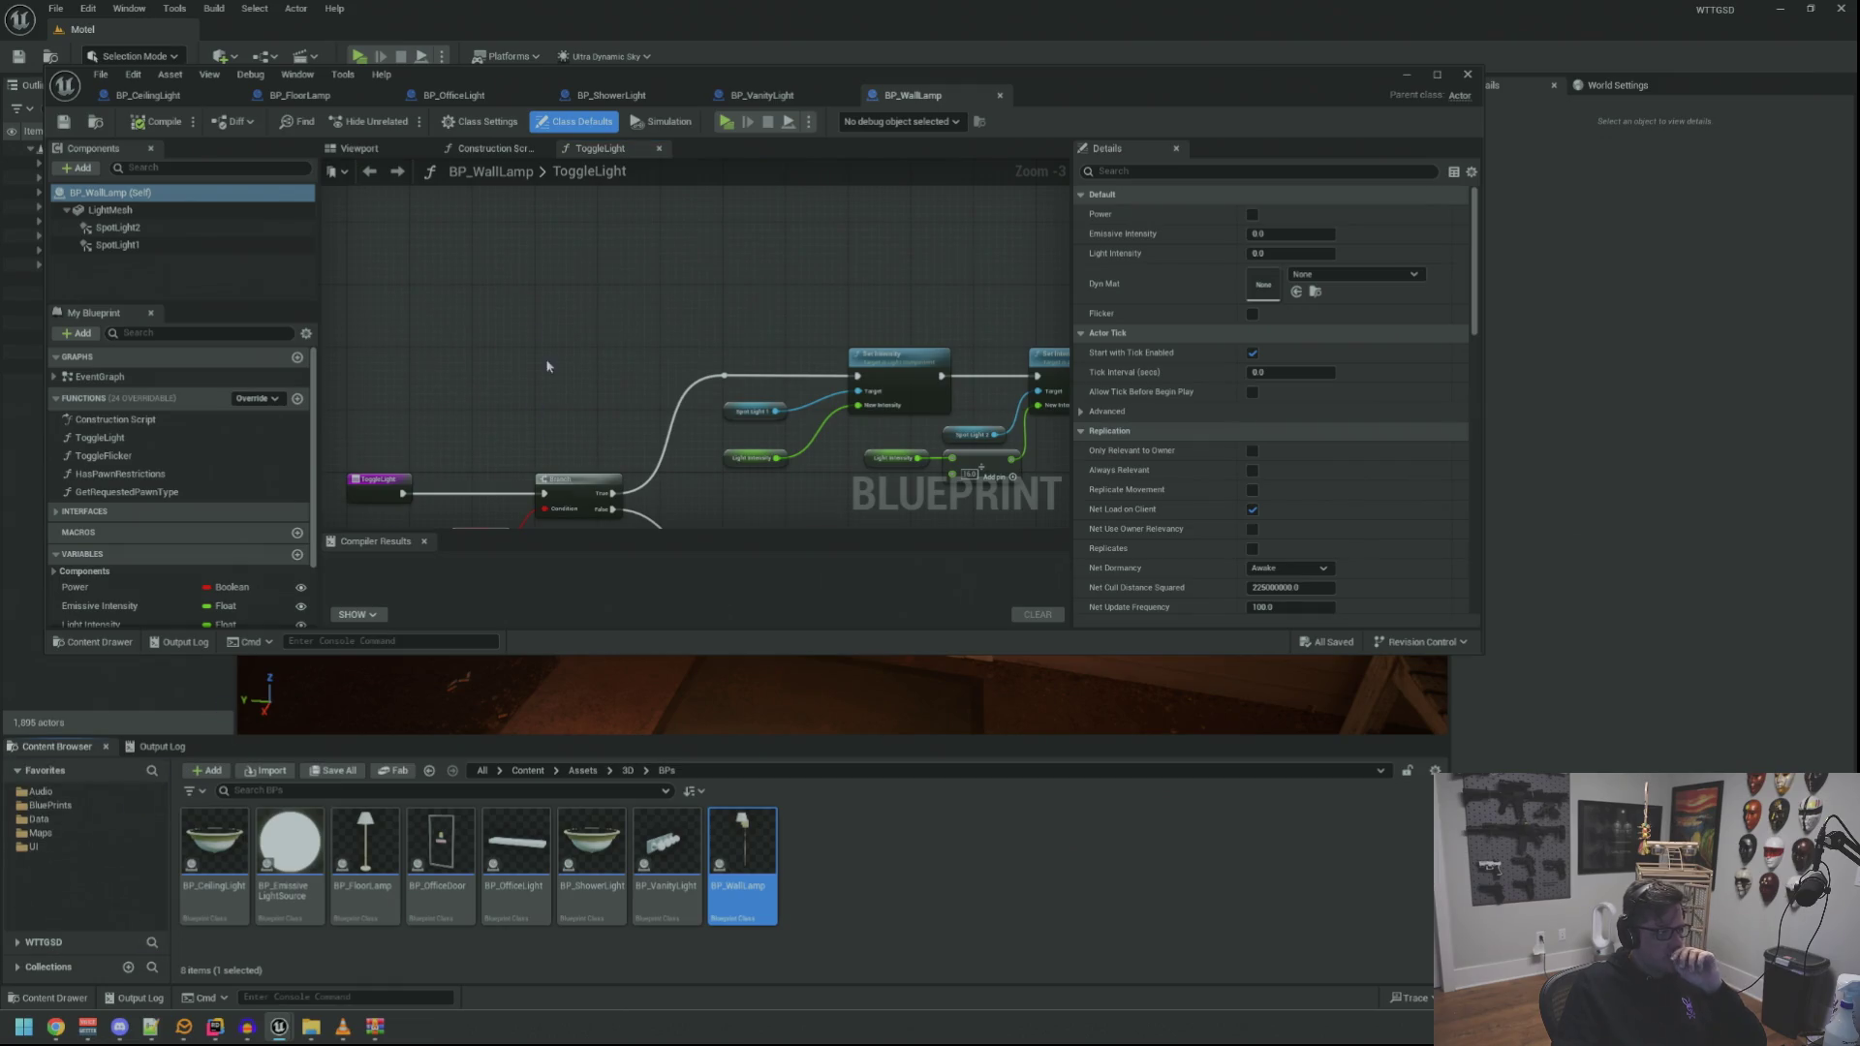
click(315, 97)
click(472, 96)
drag(578, 97, 324, 101)
click(361, 150)
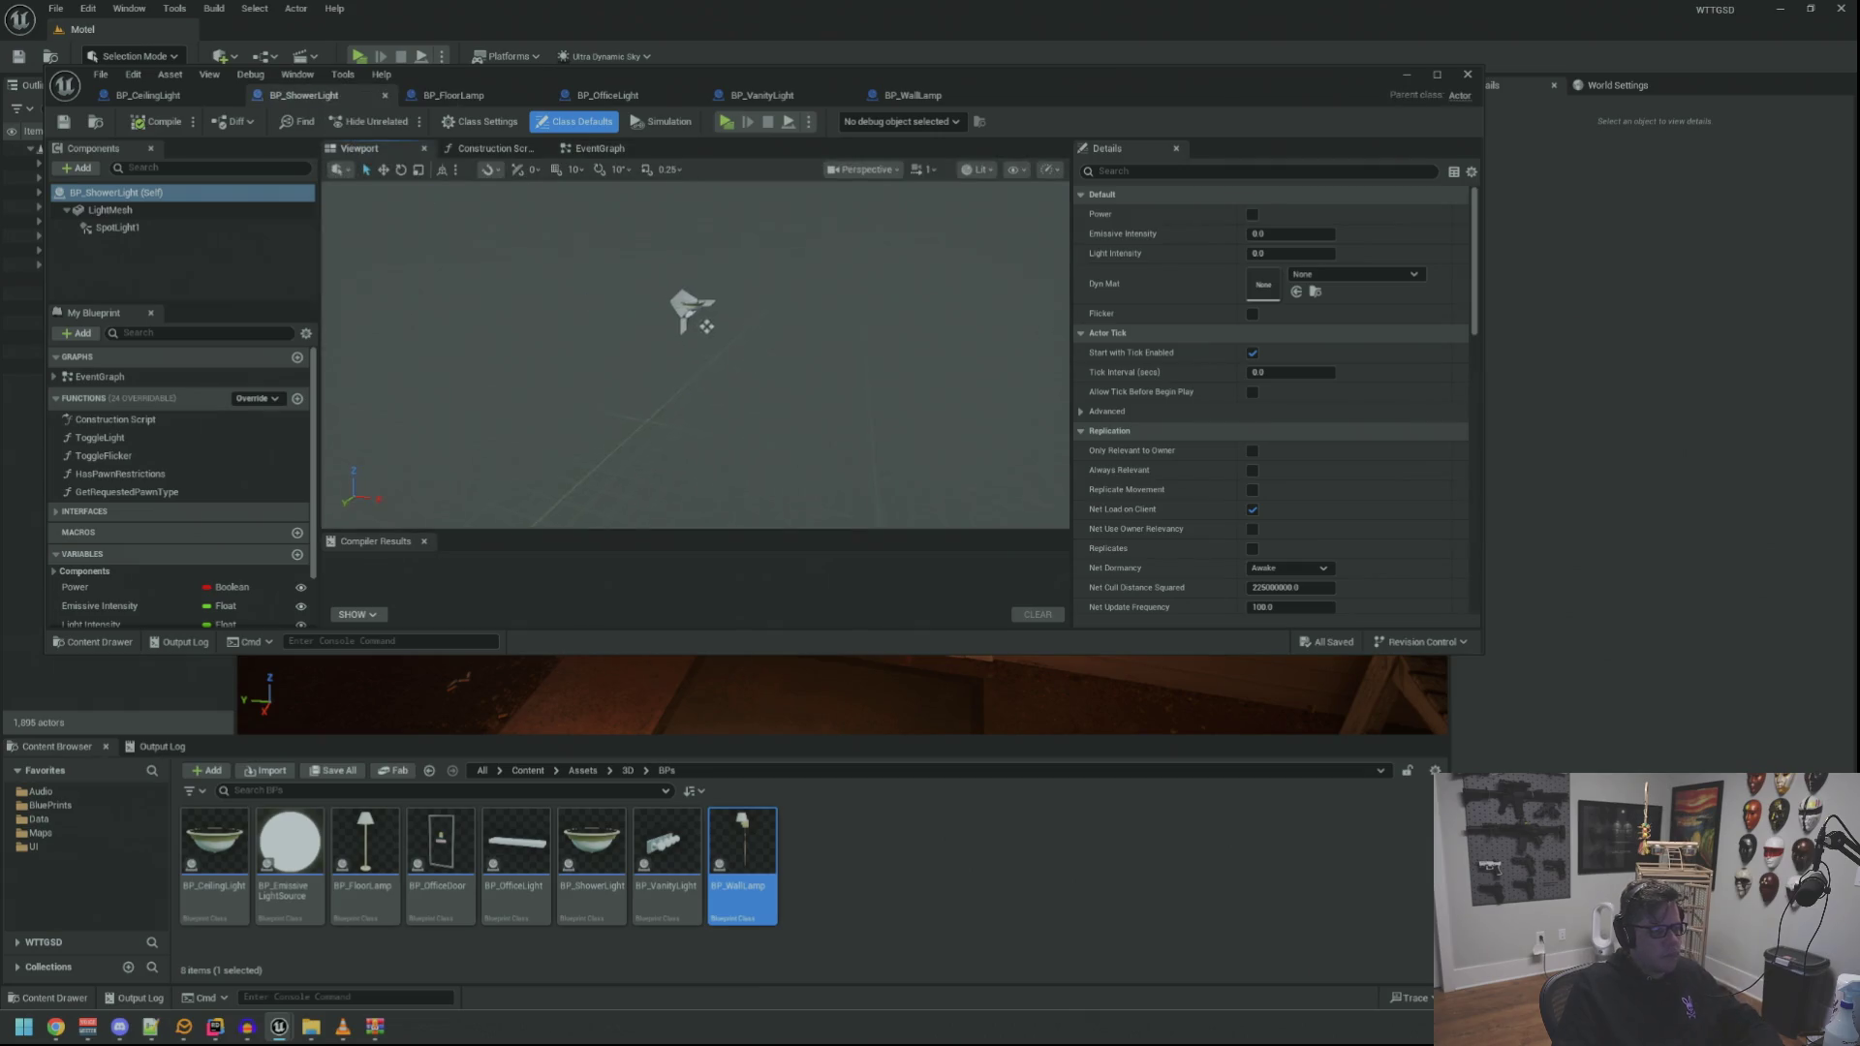
scroll(689, 334, up, 6)
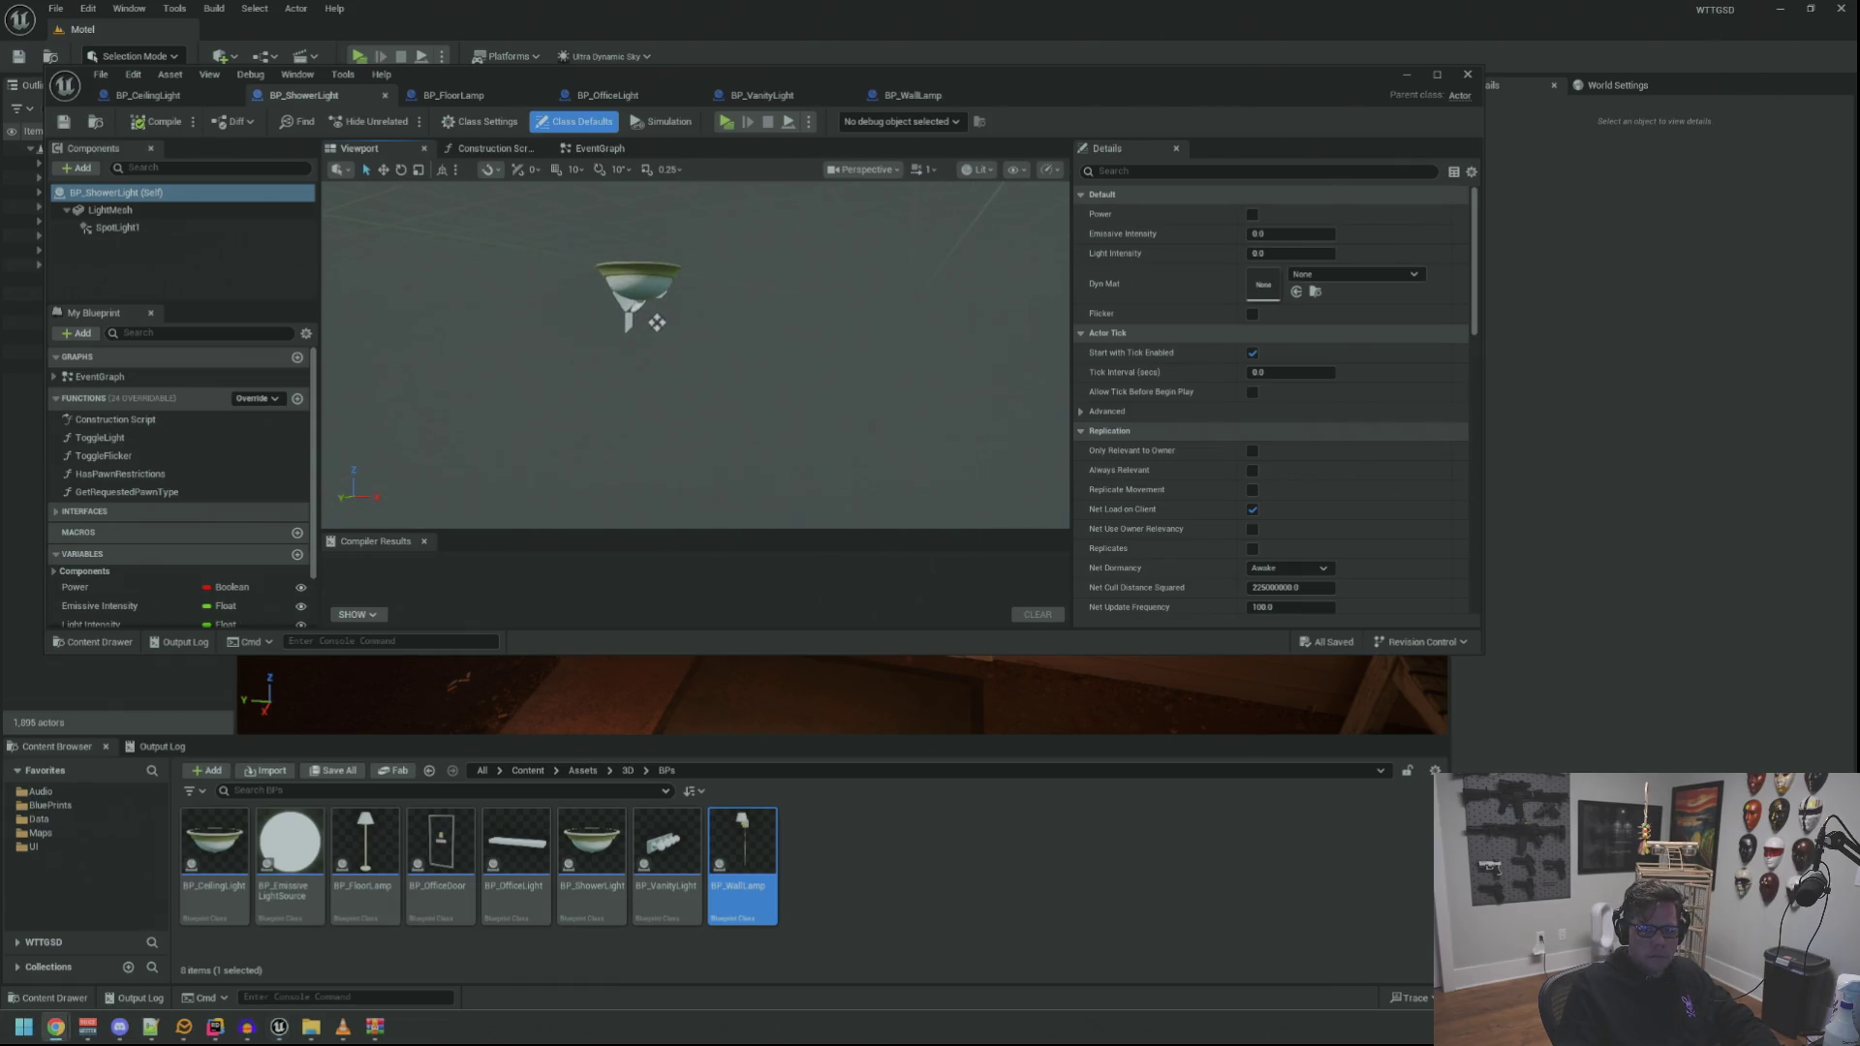
drag(845, 255, 829, 320)
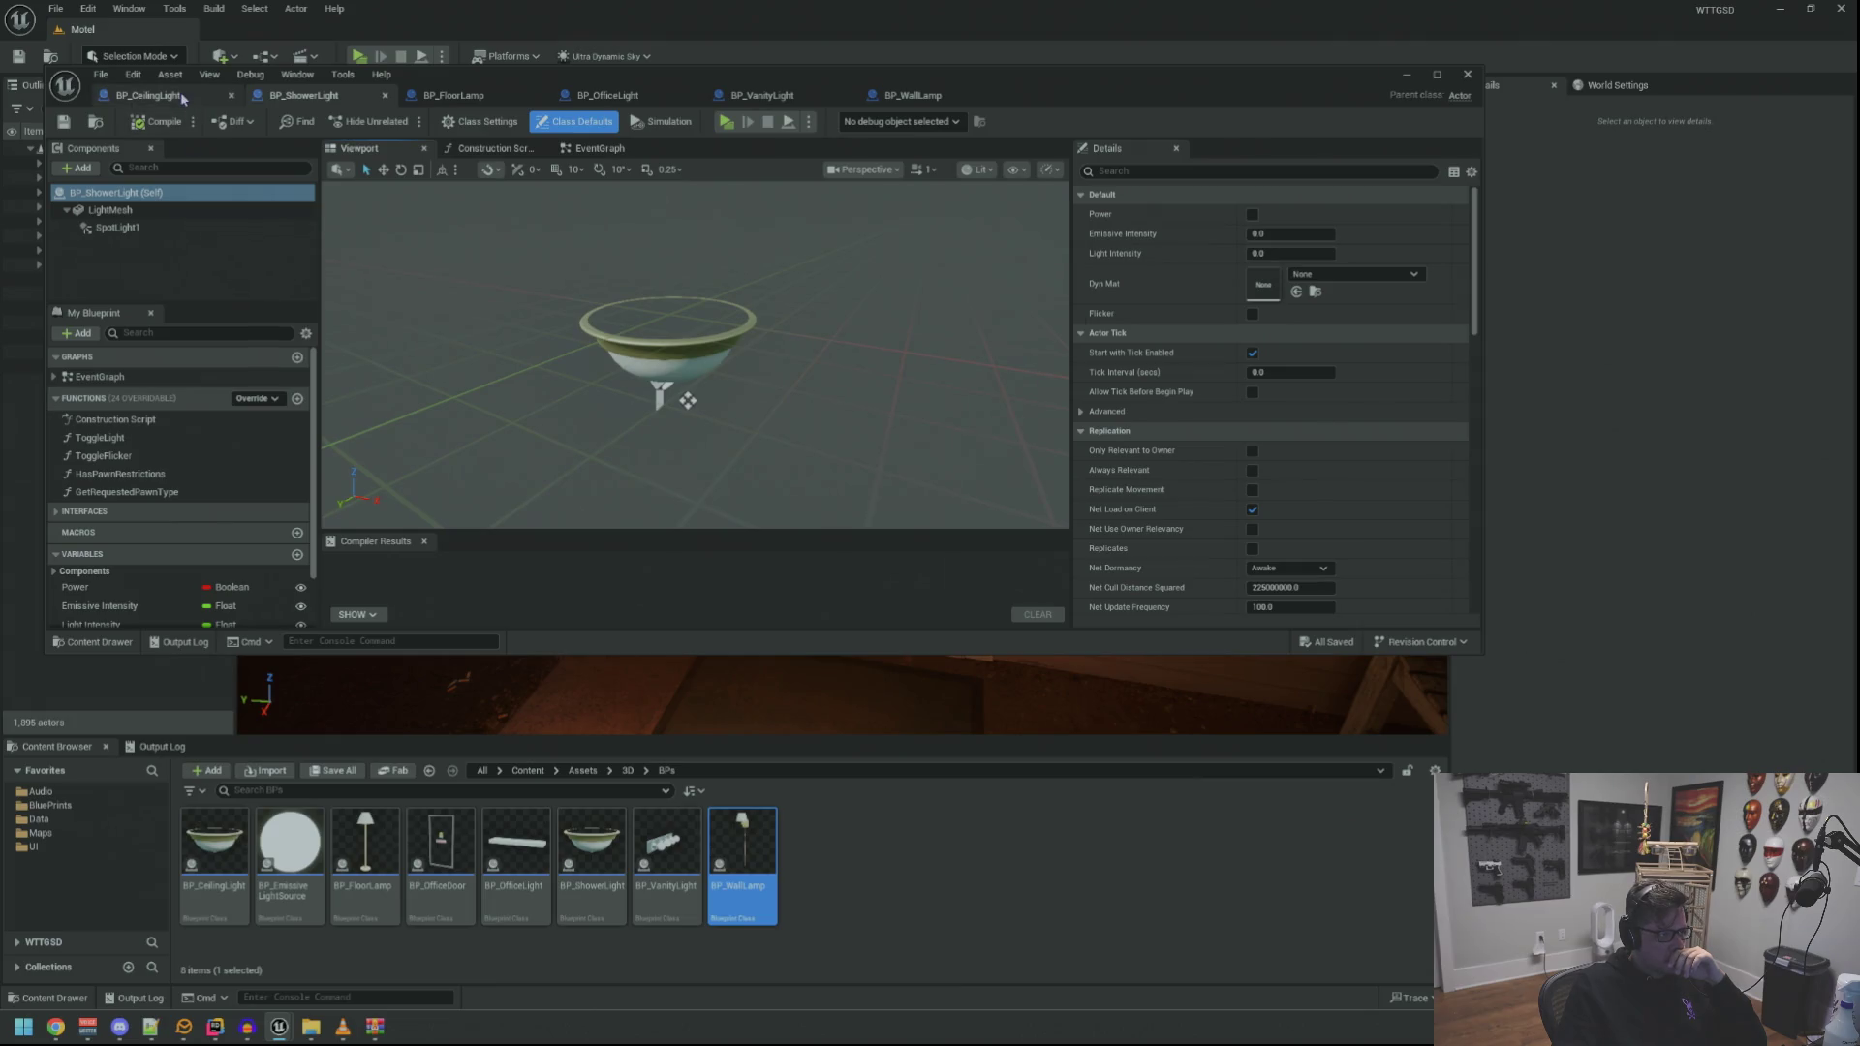
Copy the ceiling light's SFX_BulbOut component and paste it under LightMesh in BP_ShowerLight
click(148, 95)
click(122, 227)
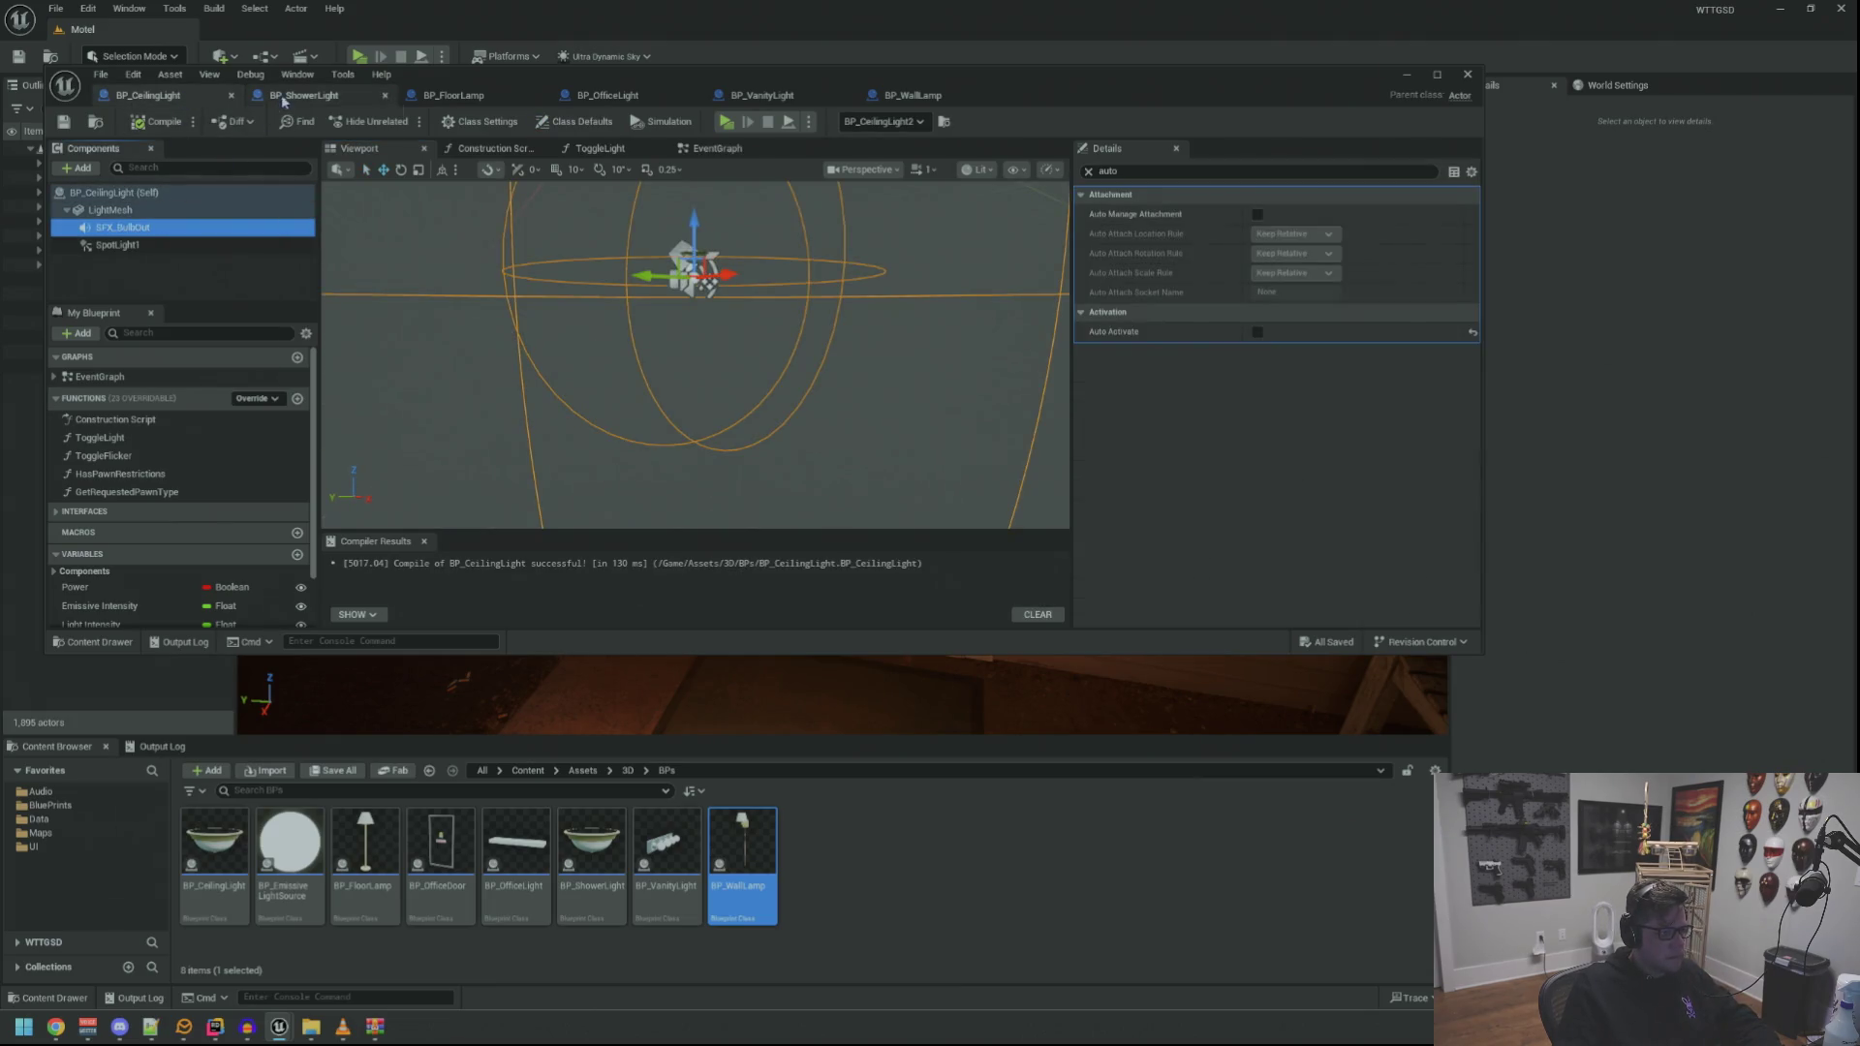
click(1088, 171)
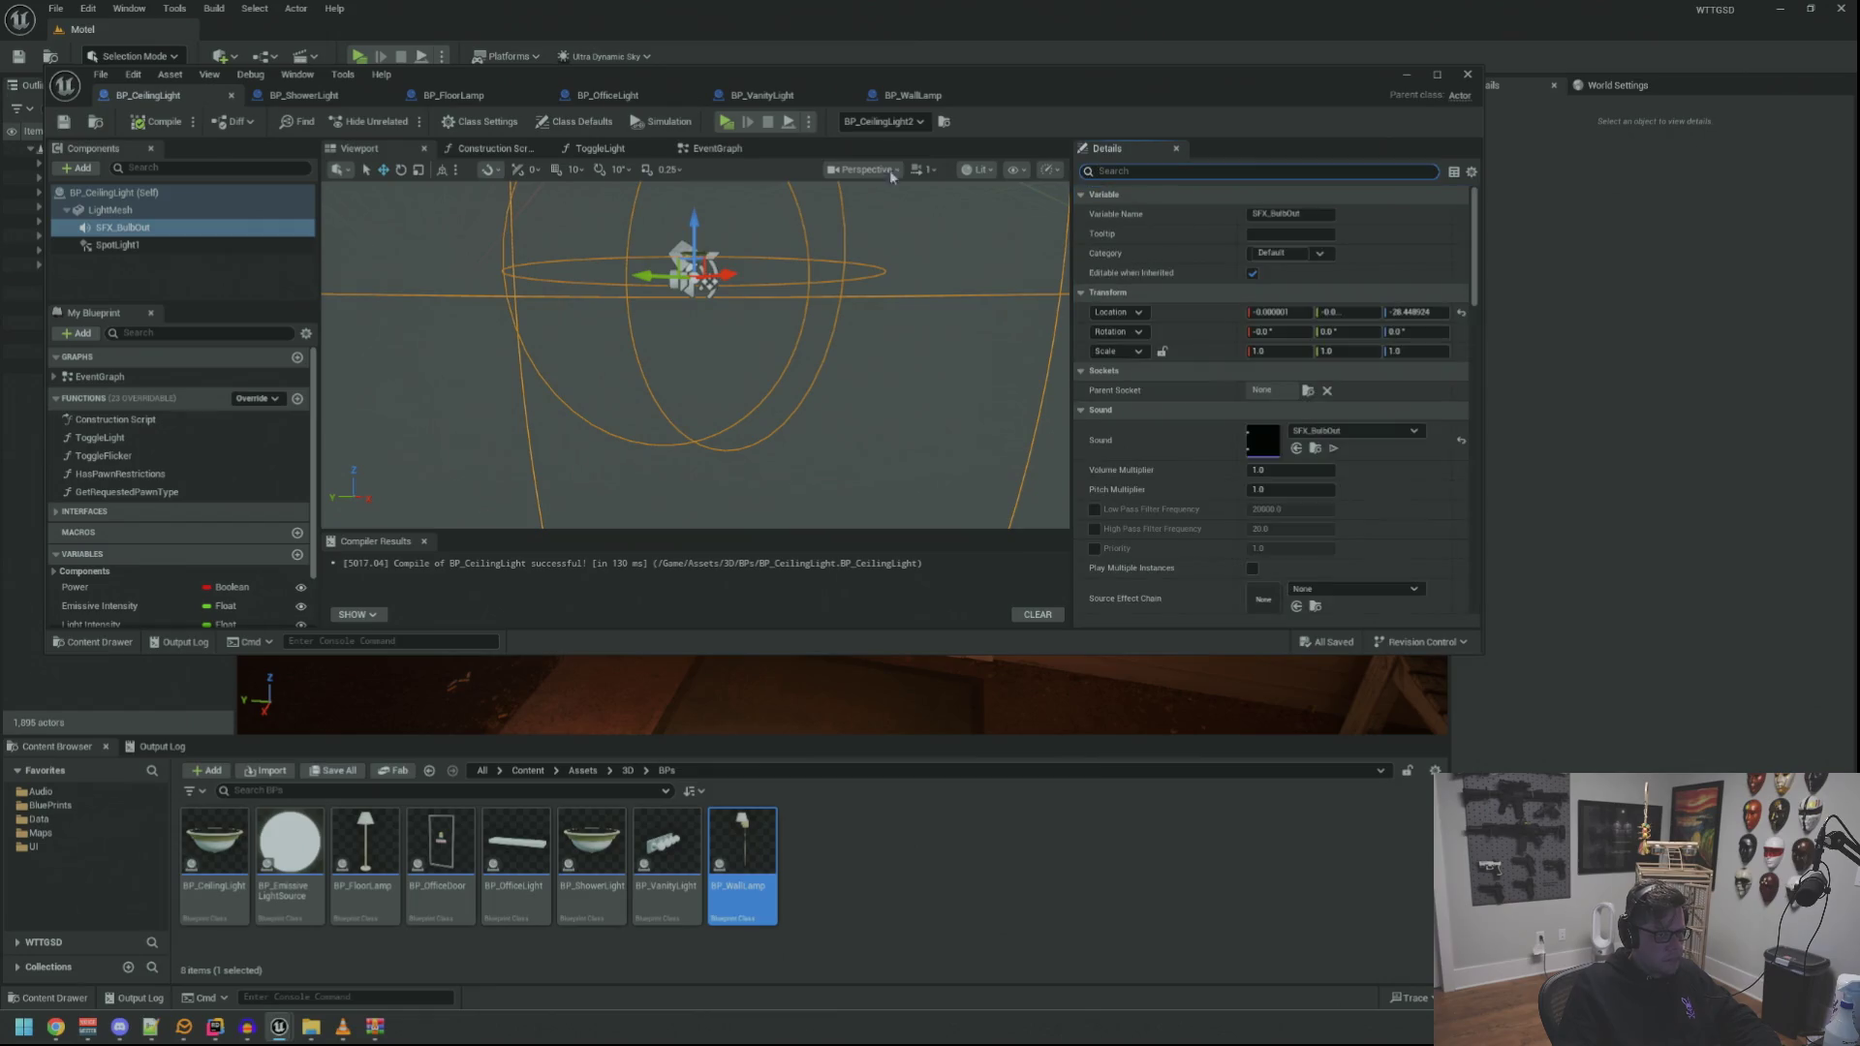
click(295, 96)
click(161, 211)
key(ctrl+v)
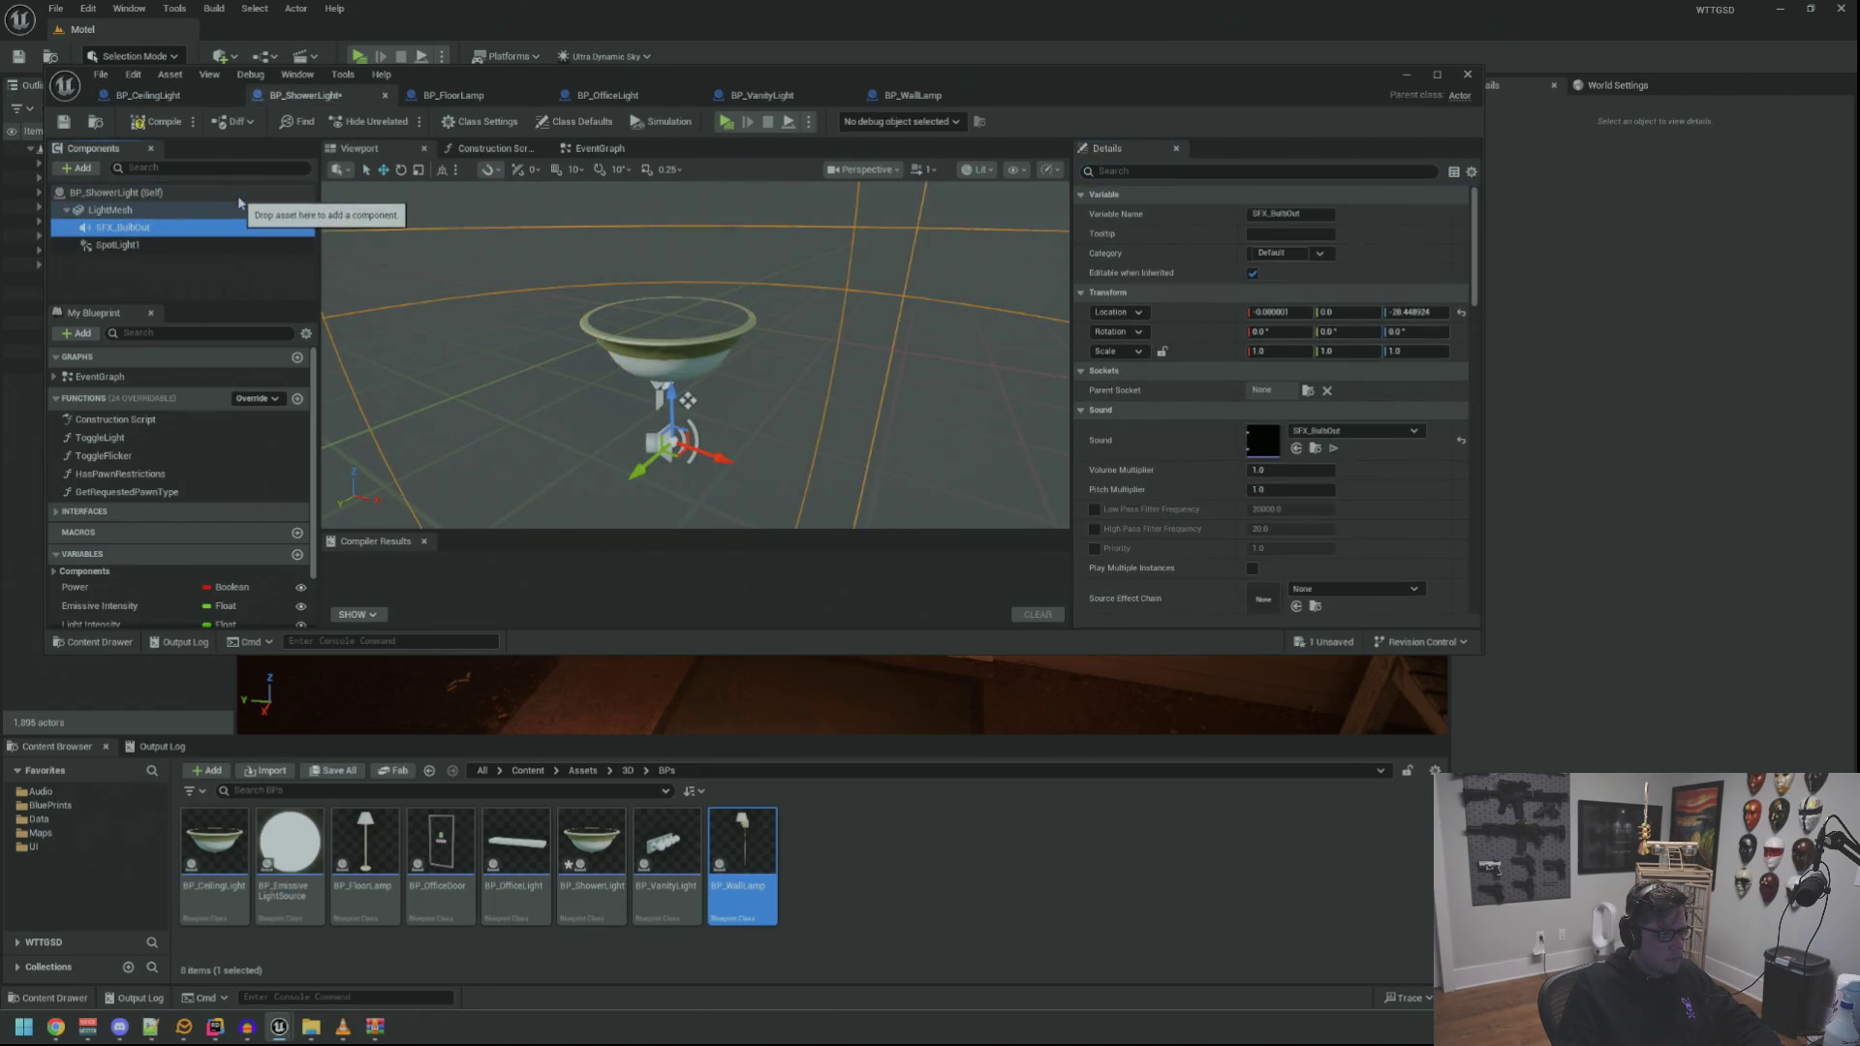
Review BP_CeilingLight's event graph, then return to BP_ShowerLight
click(153, 97)
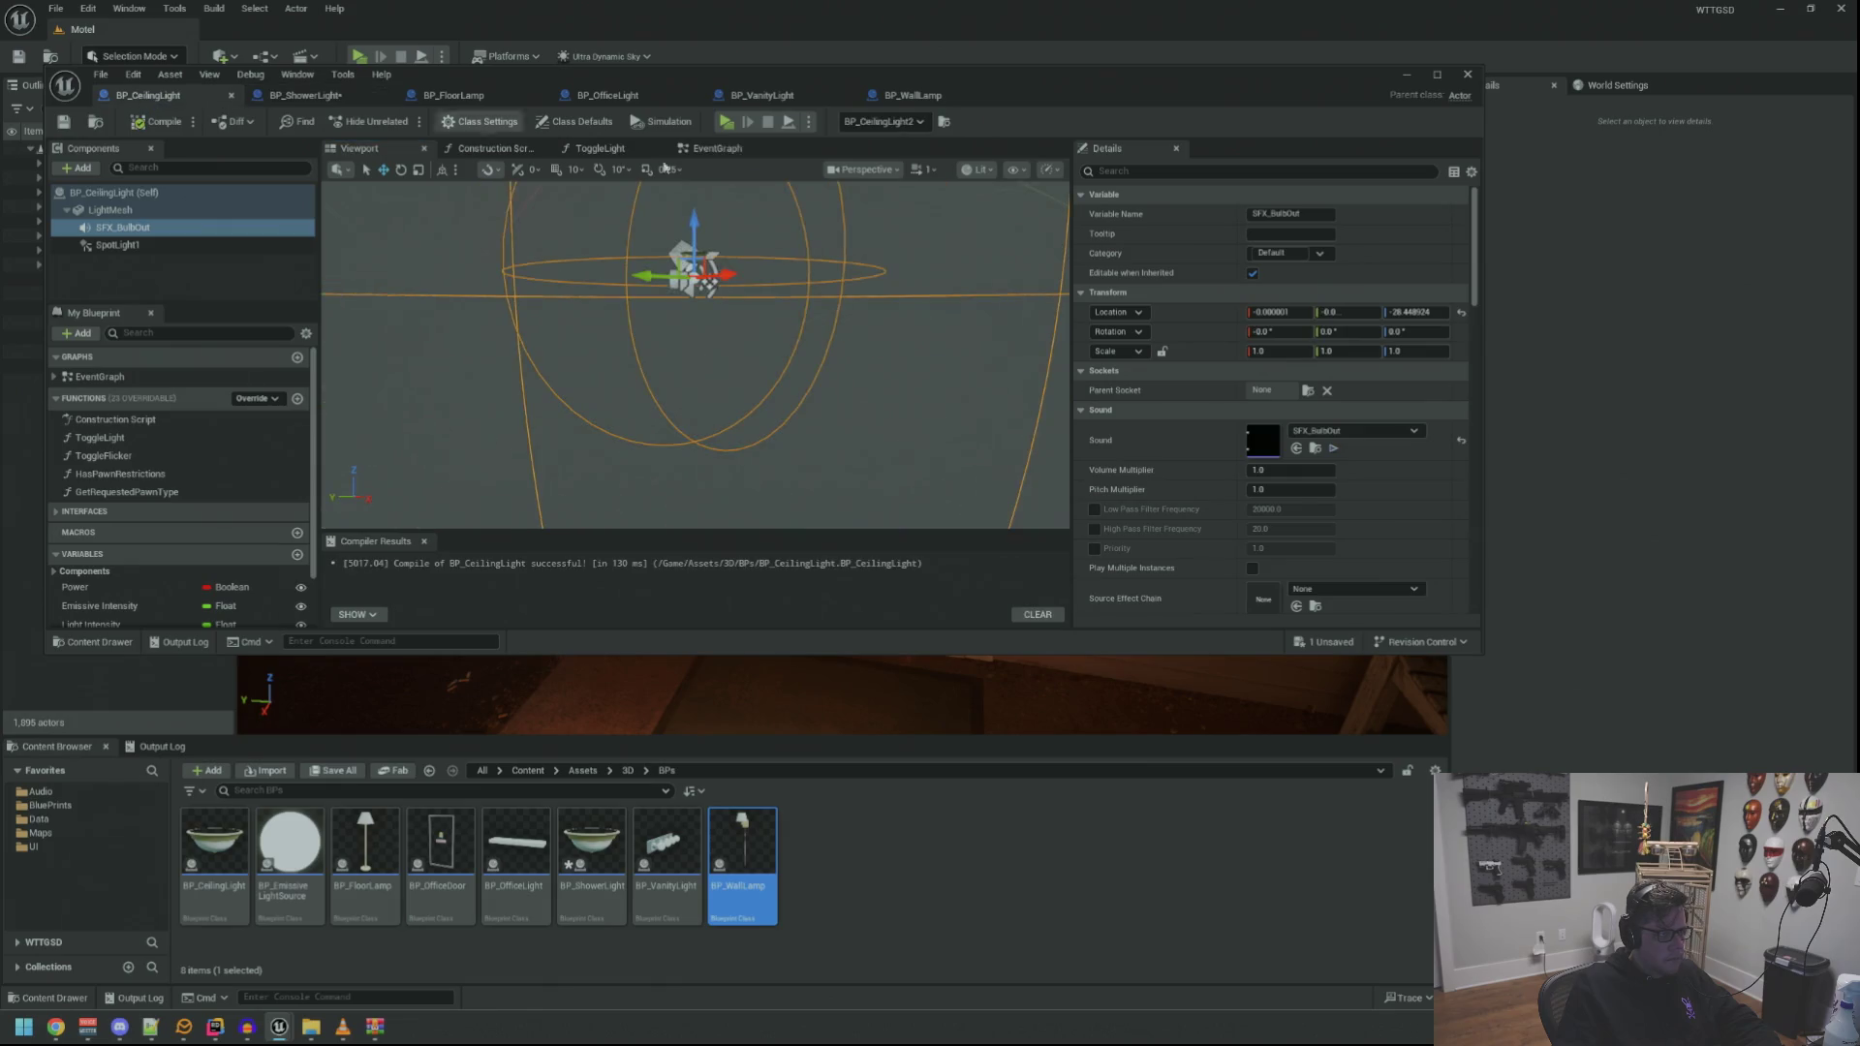
click(721, 152)
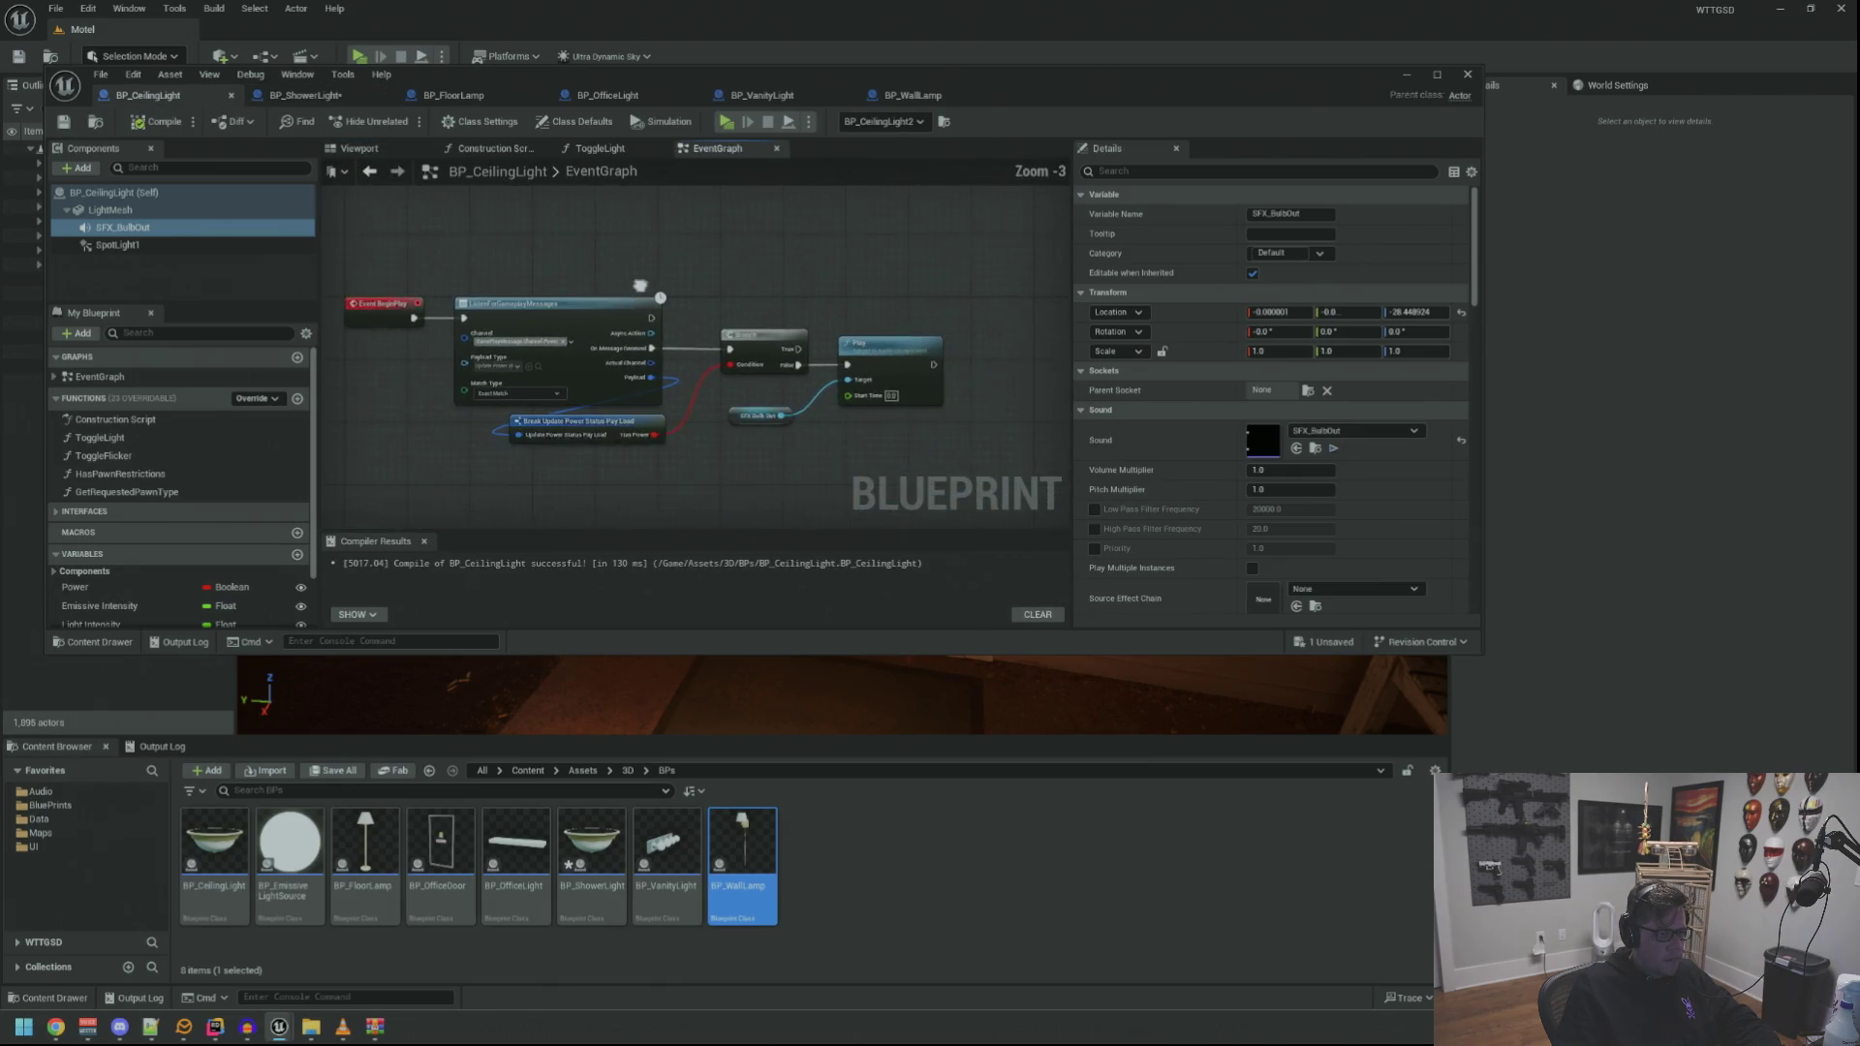
click(697, 438)
scroll(582, 252, up, 2)
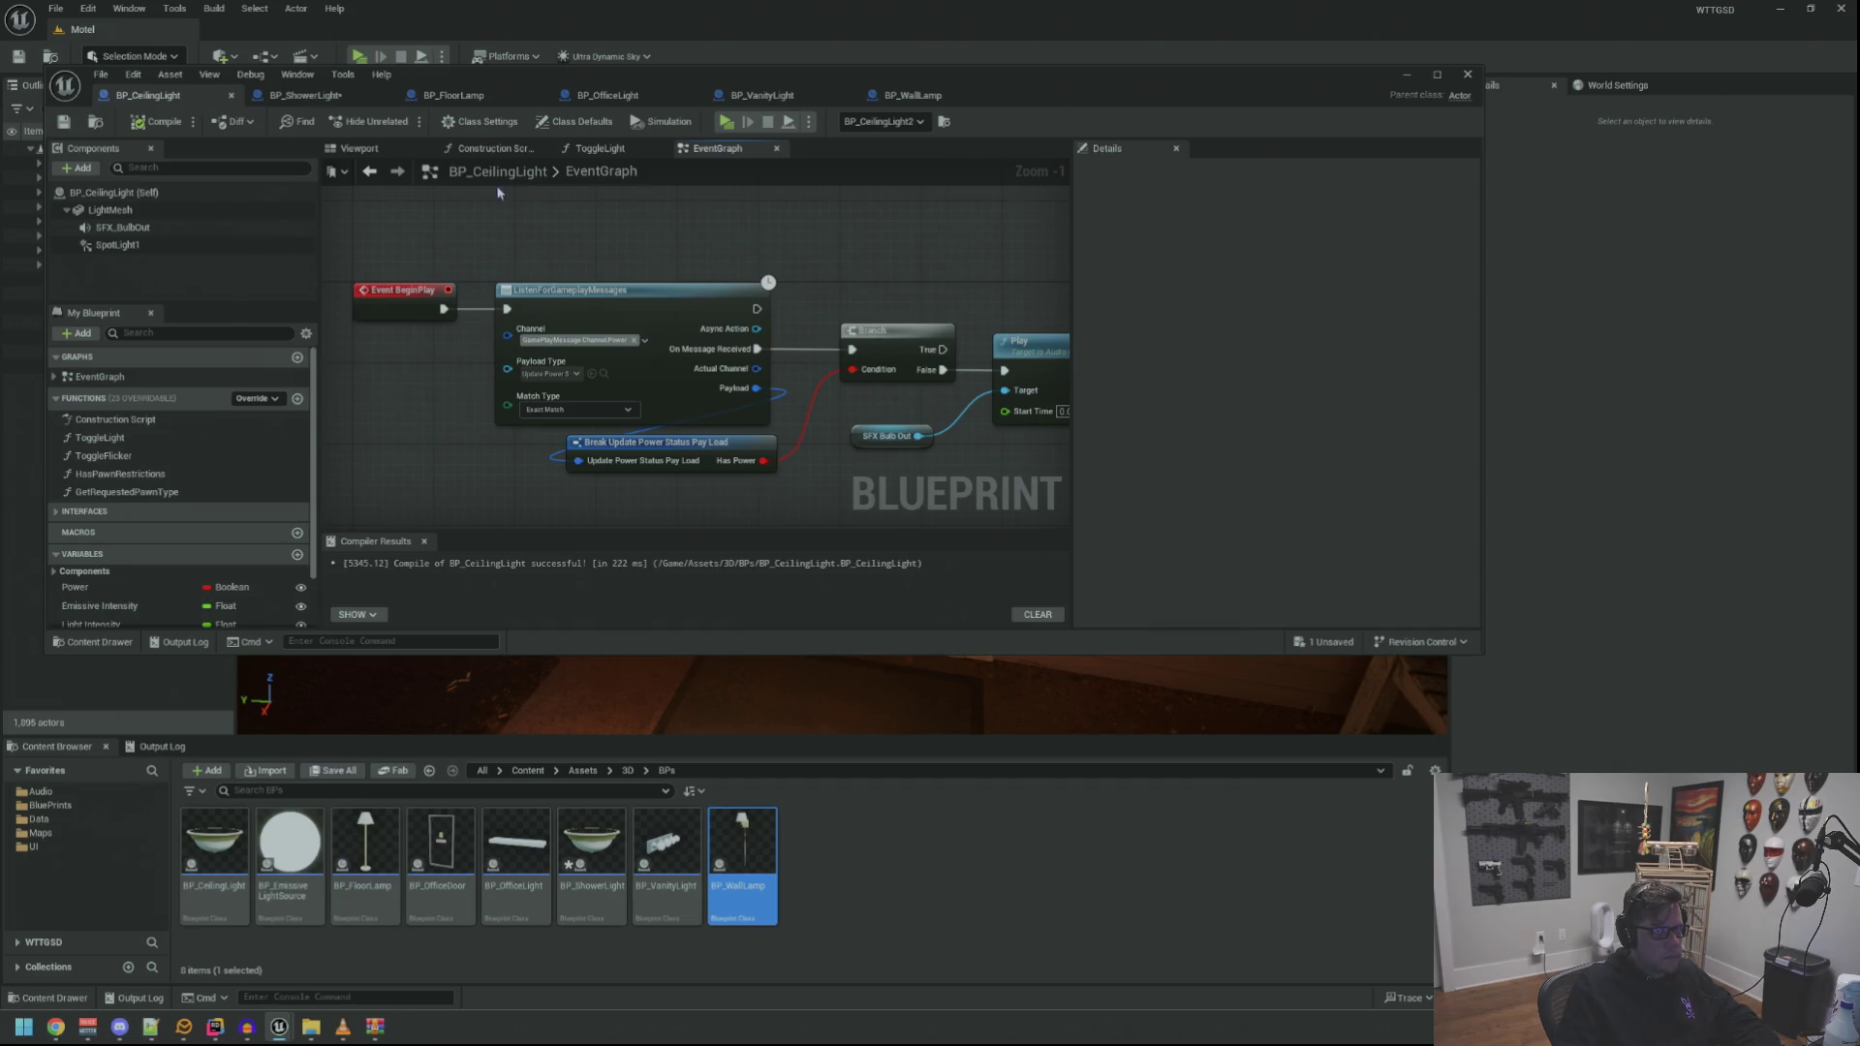
click(269, 101)
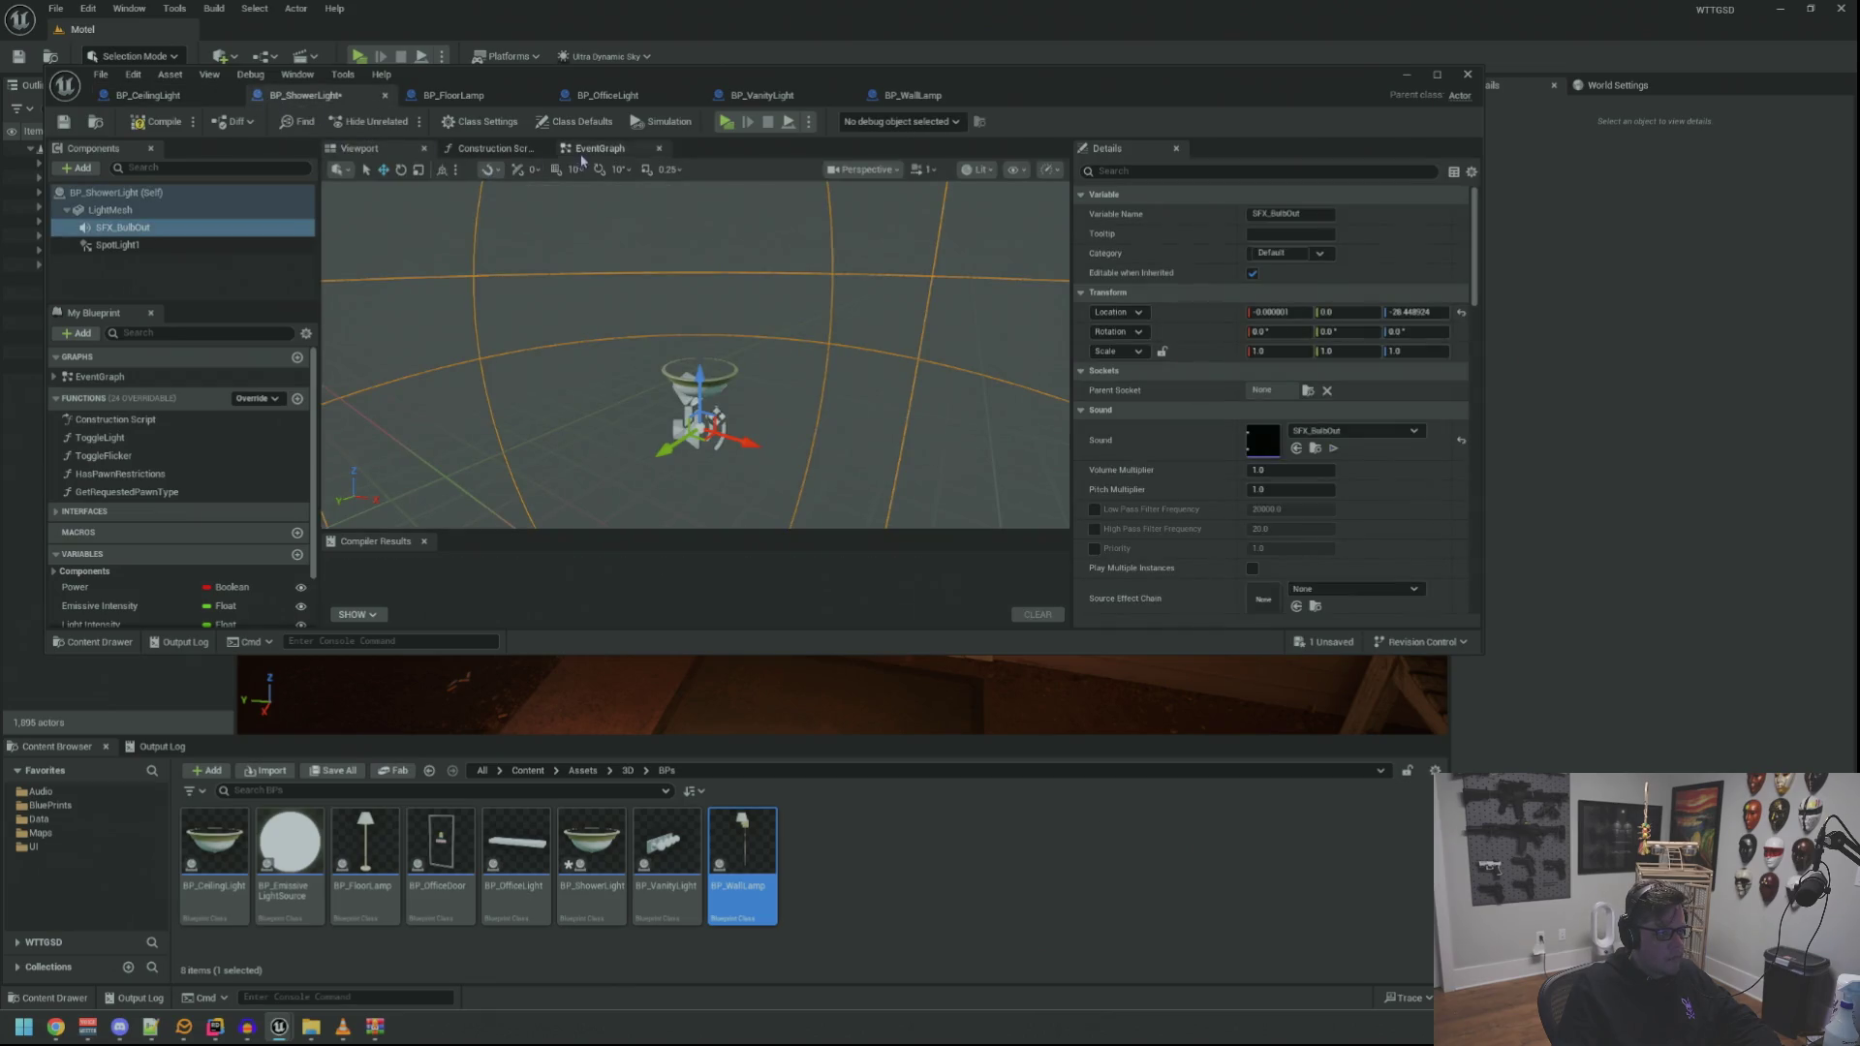
In the shower light's EventGraph, spread out the TurnLightSource chains and power-listening group
click(598, 148)
drag(713, 323, 743, 292)
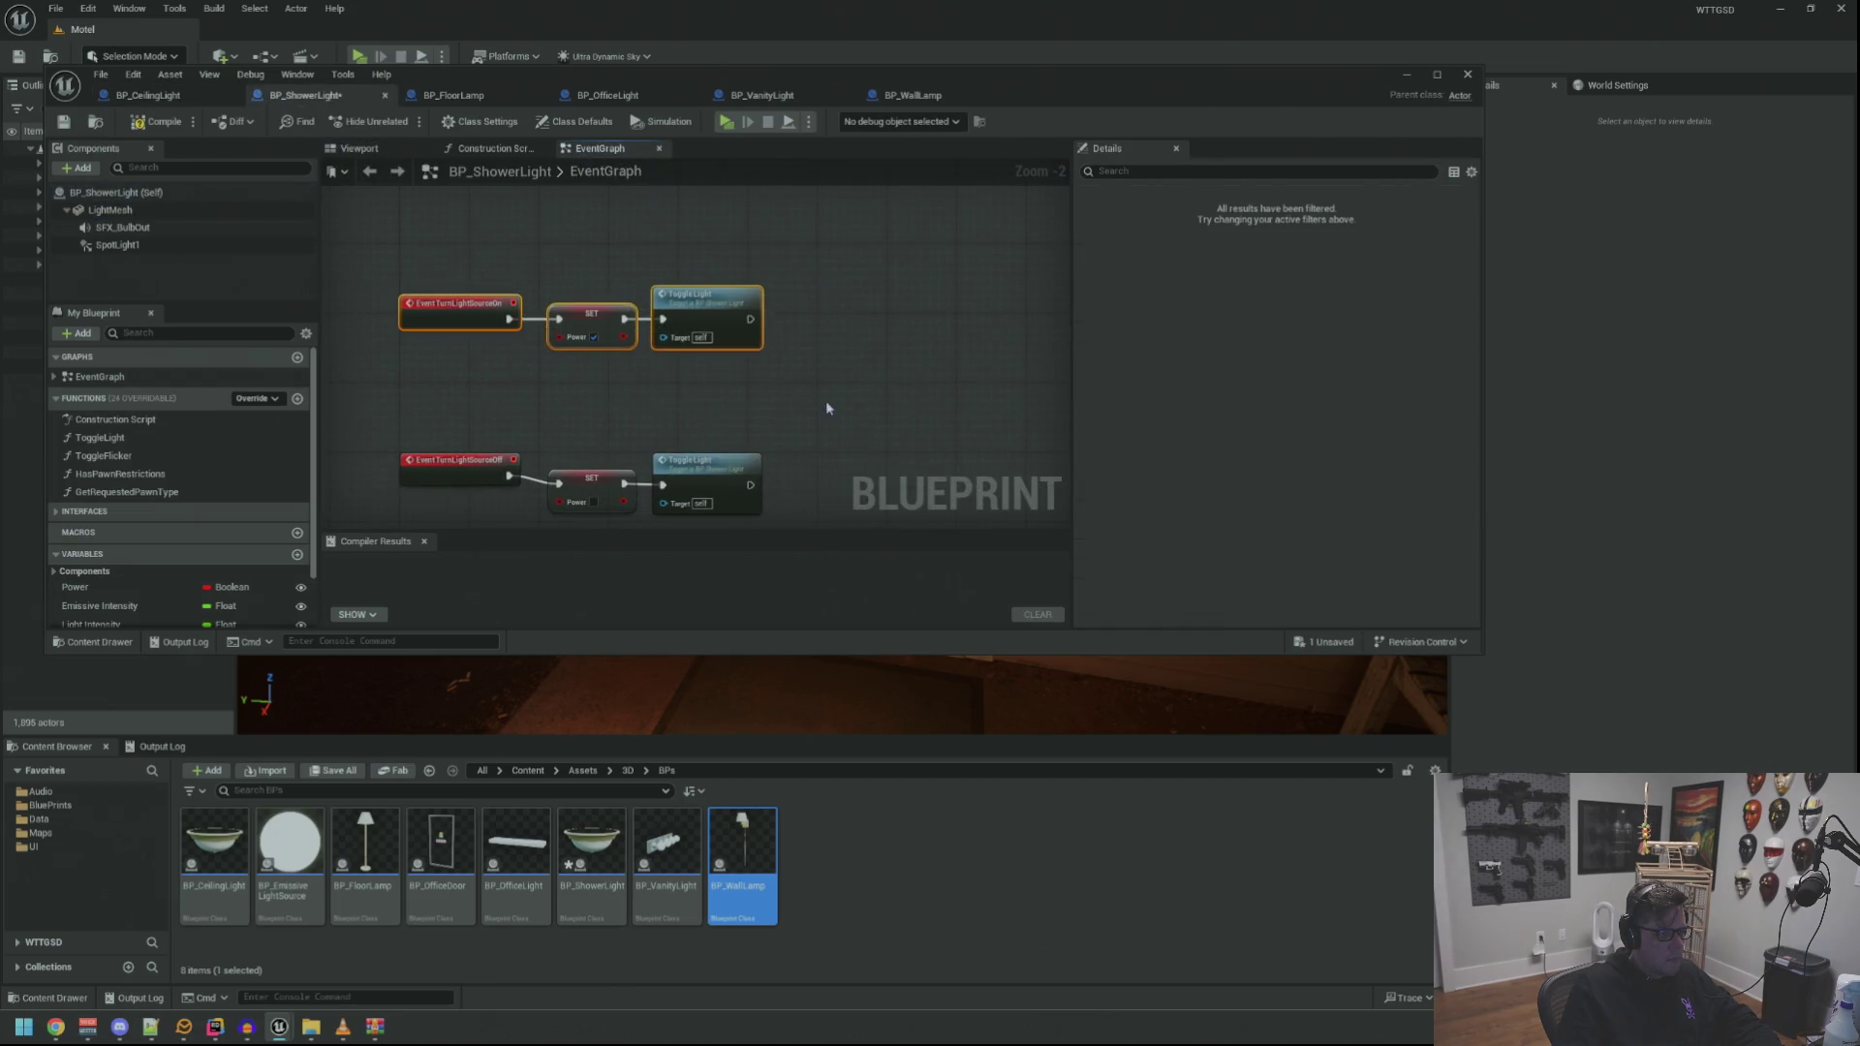
drag(628, 440, 665, 374)
scroll(666, 374, up, 3)
drag(378, 431, 759, 351)
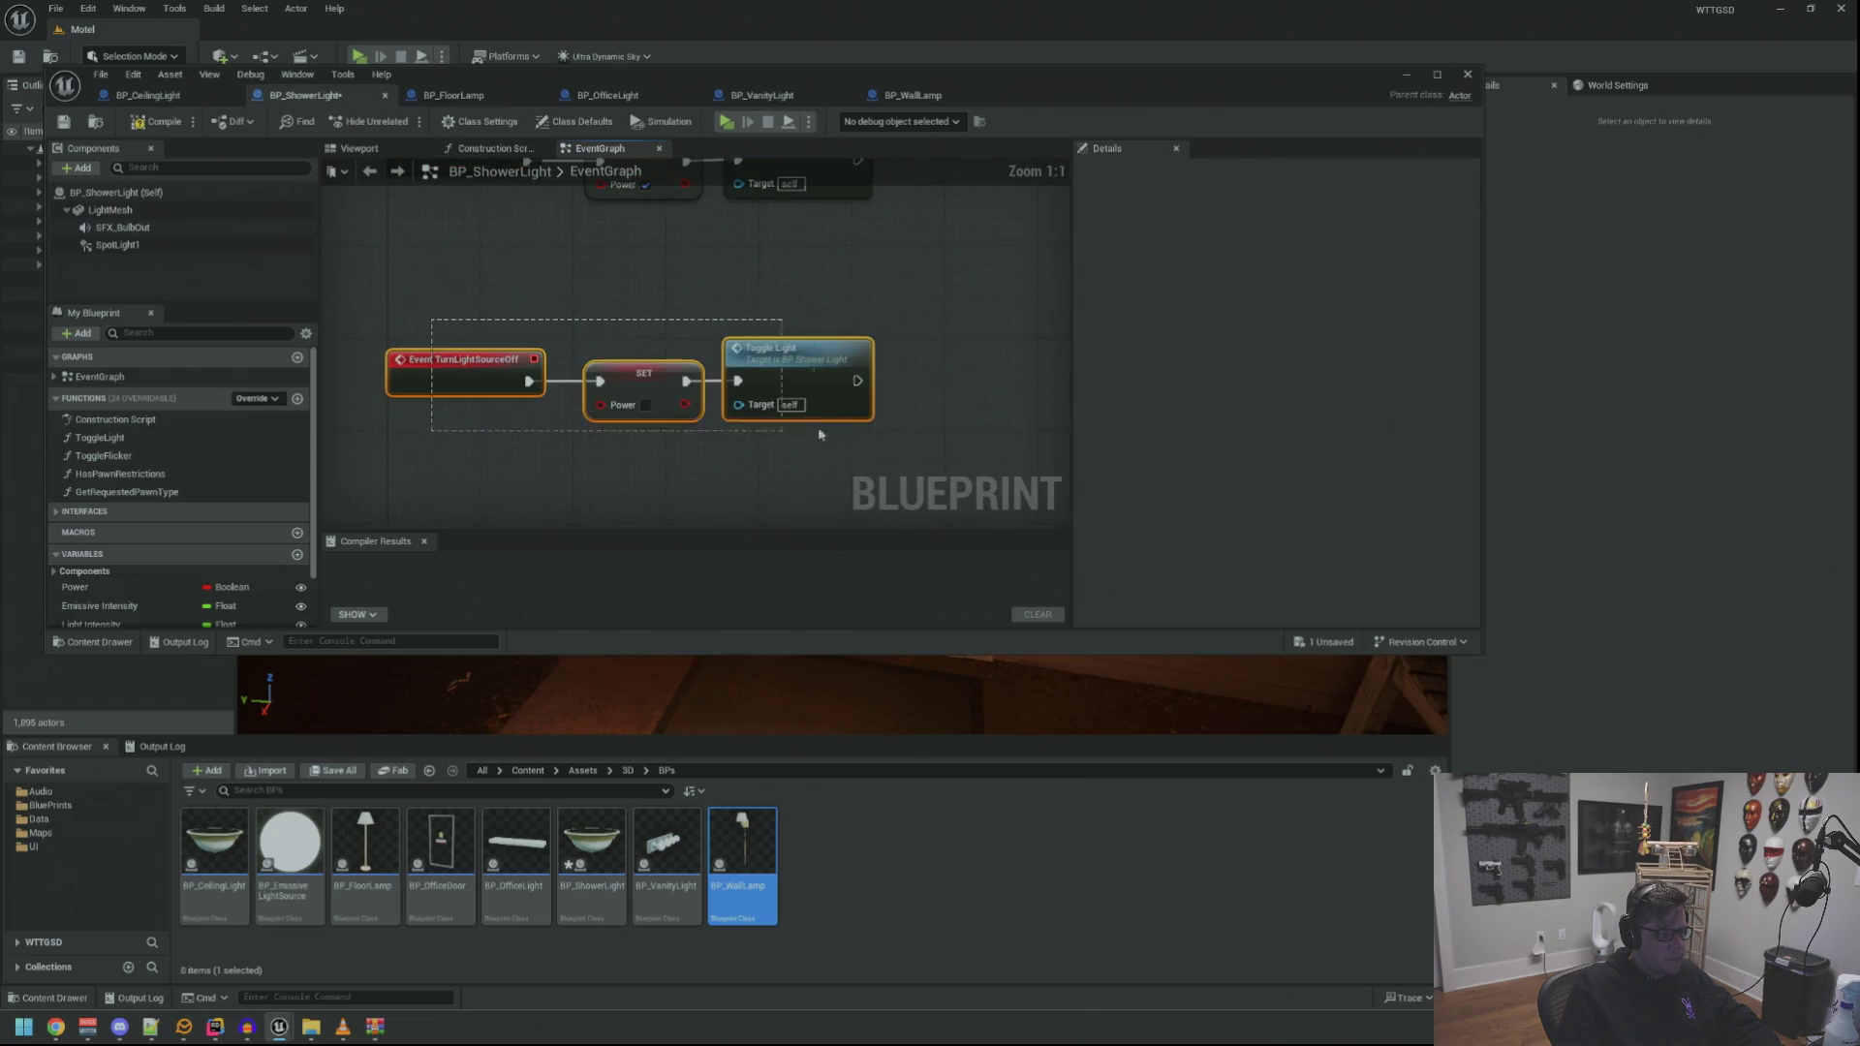
drag(620, 272, 580, 362)
mouse_move(538, 293)
mouse_down()
mouse_move(844, 435)
mouse_move(790, 387)
mouse_up()
click(736, 333)
mouse_move(735, 332)
mouse_down()
mouse_move(657, 336)
mouse_move(652, 431)
mouse_move(620, 455)
mouse_up()
scroll(568, 315, down, 4)
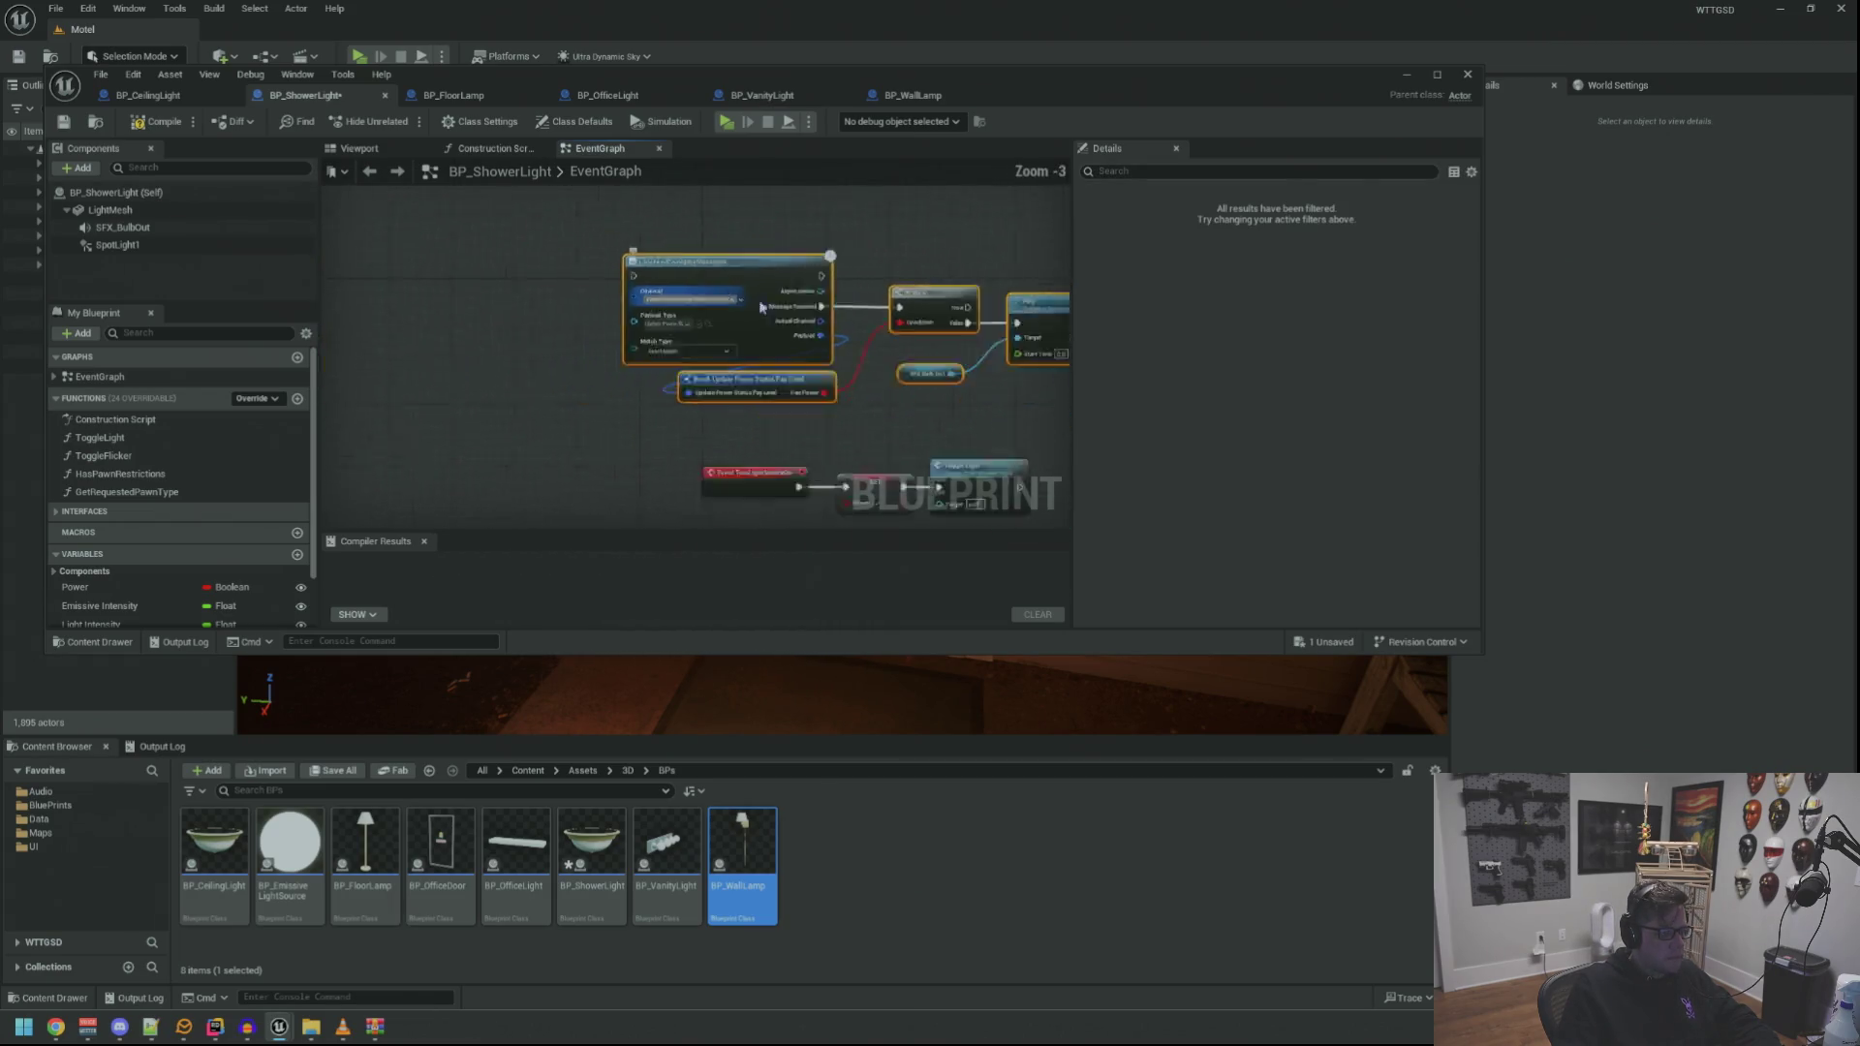
drag(565, 281, 800, 281)
click(632, 341)
scroll(632, 341, up, 4)
Add an Event BeginPlay node and place the power-listening group beside it
right_click(555, 321)
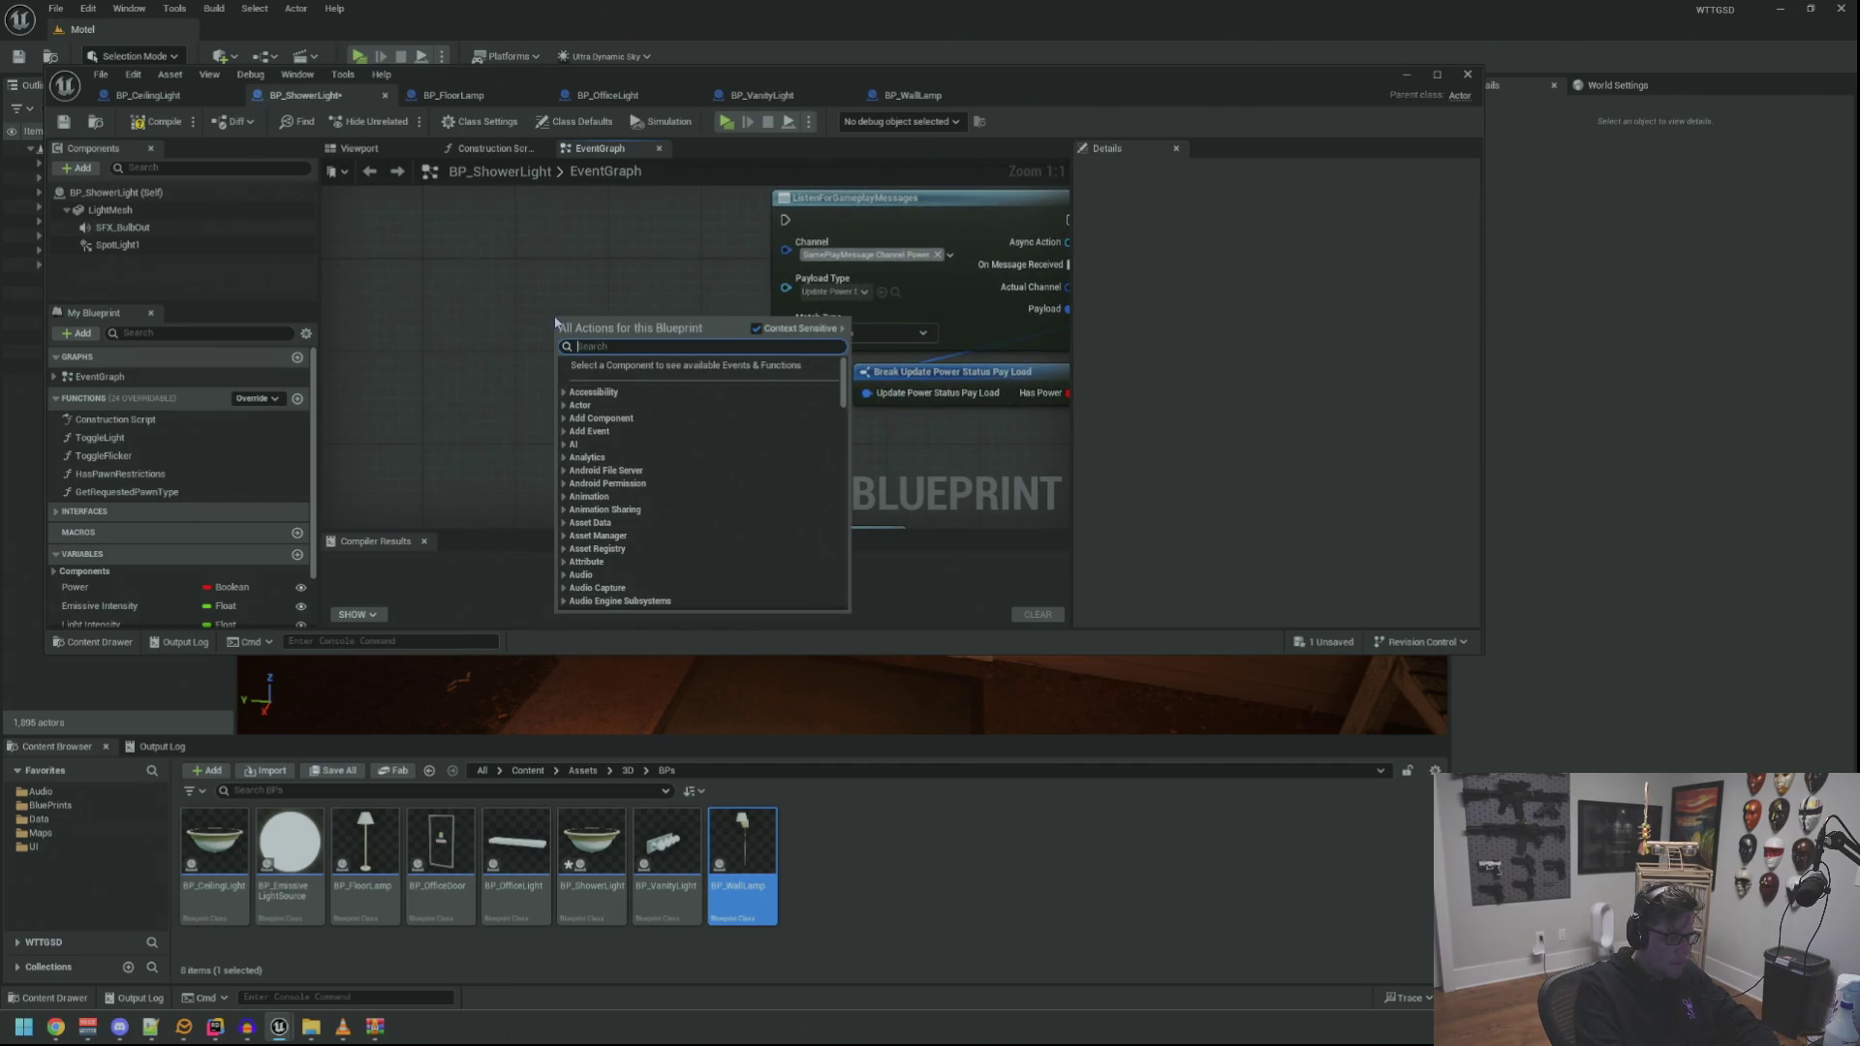
text(begin)
key(Return)
mouse_move(607, 323)
mouse_down()
mouse_move(457, 278)
mouse_move(473, 269)
mouse_move(397, 298)
mouse_up()
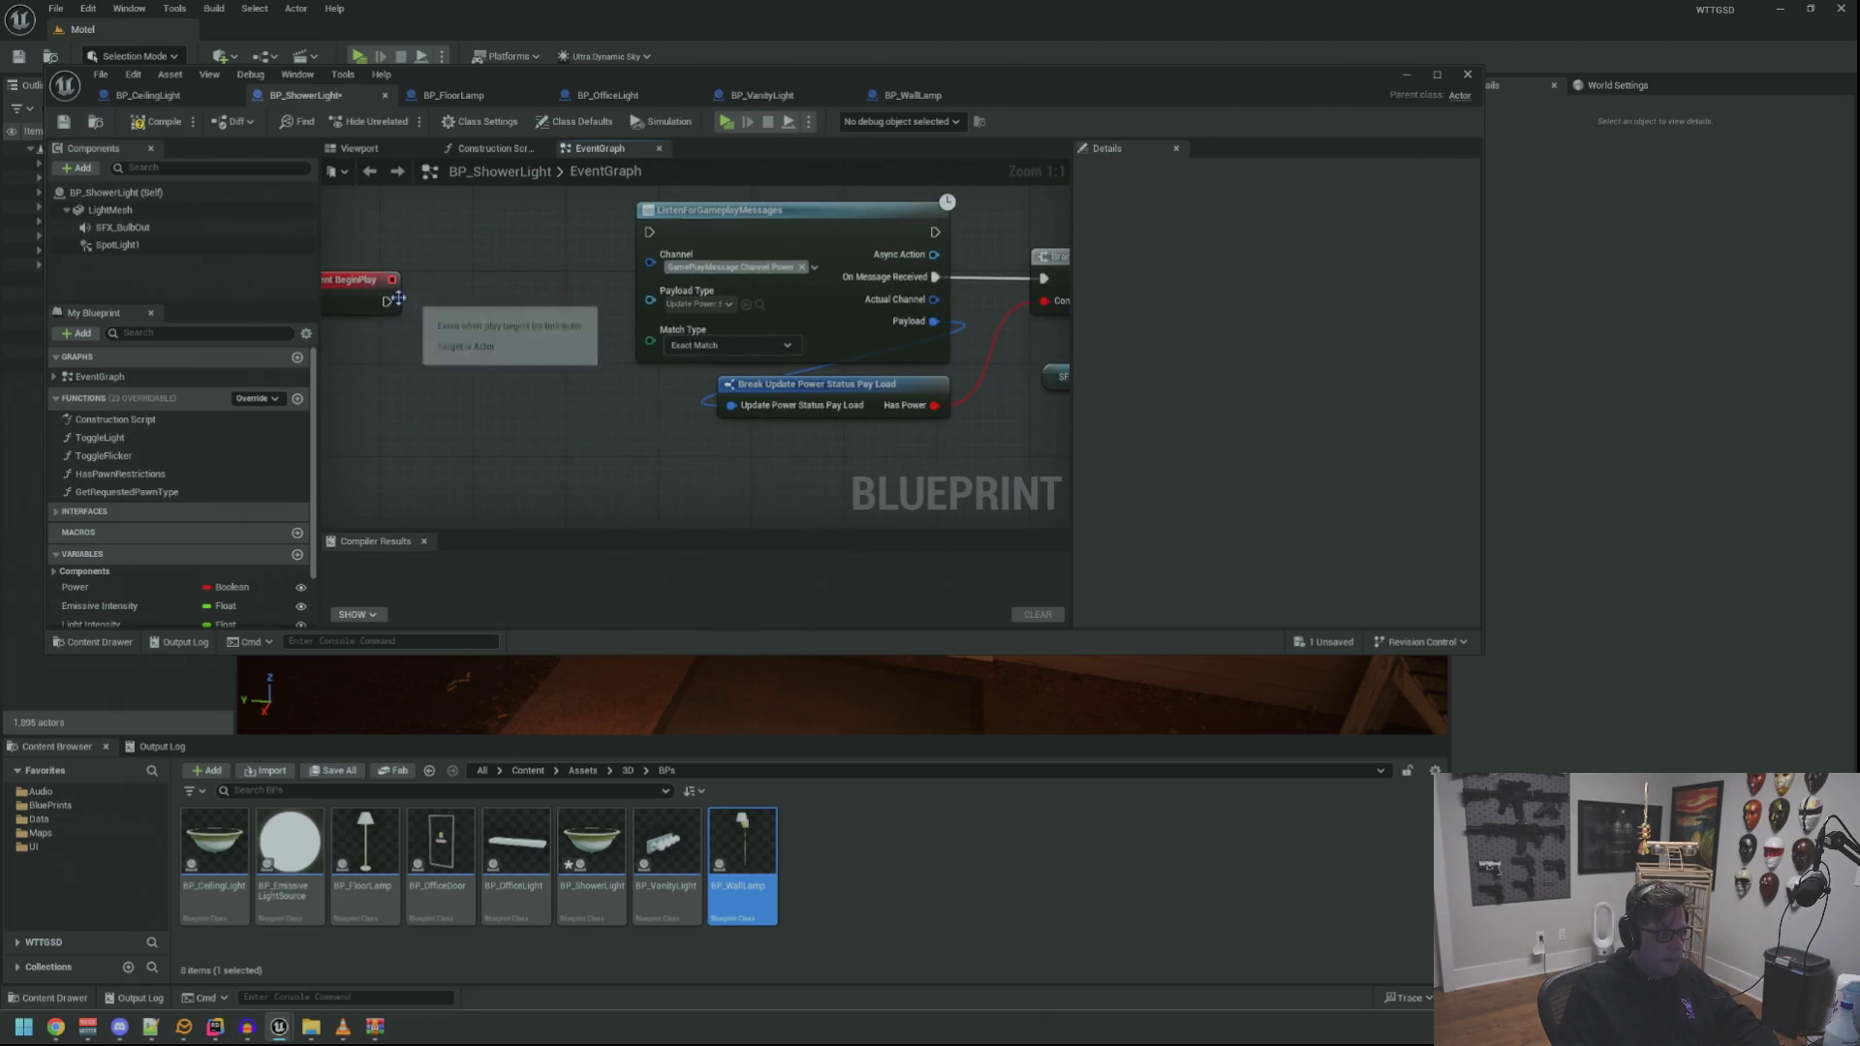
scroll(599, 275, down, 2)
drag(465, 216, 1006, 414)
mouse_move(703, 219)
mouse_down()
mouse_move(678, 306)
mouse_move(567, 282)
mouse_up()
Move the TurnLightSource chains lower, tidy the Branch and Play nodes, and compile
mouse_move(805, 487)
mouse_down()
mouse_move(831, 299)
mouse_move(363, 505)
mouse_up()
mouse_move(473, 285)
mouse_down()
mouse_move(475, 446)
mouse_move(480, 363)
mouse_up()
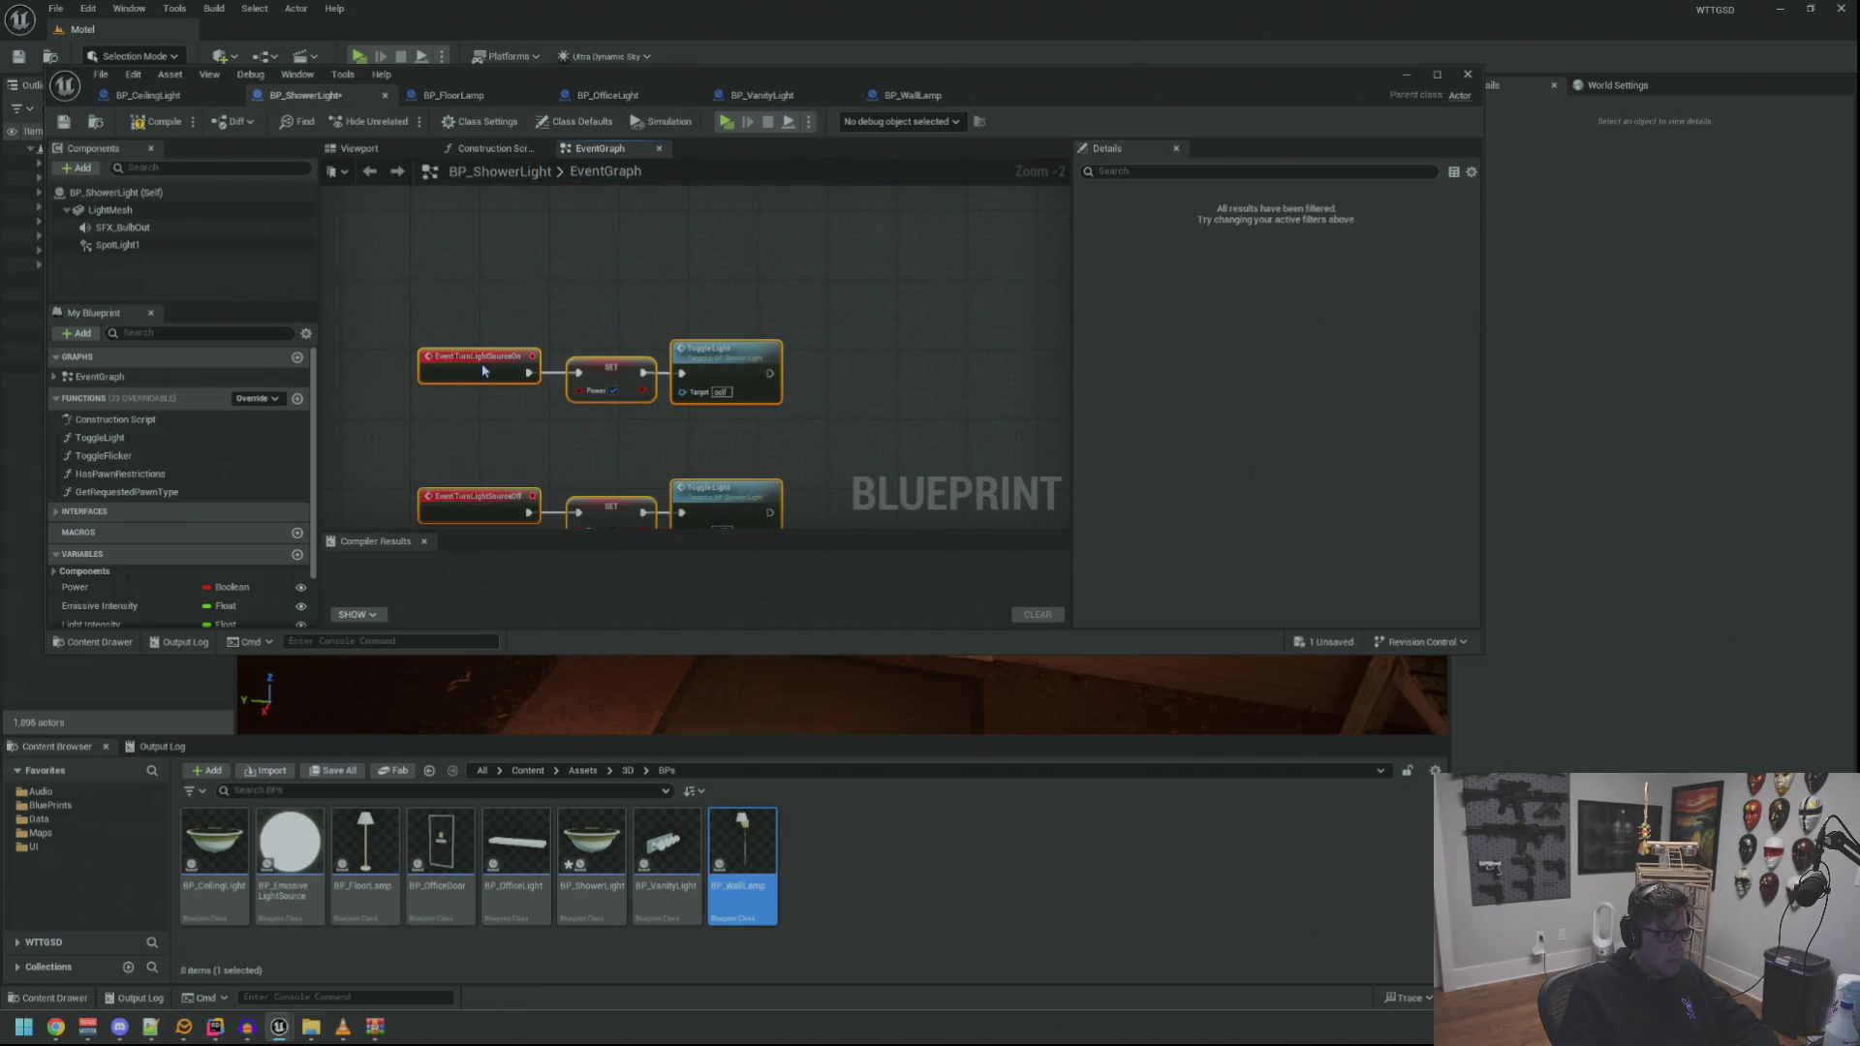
click(546, 290)
scroll(545, 289, up, 2)
mouse_move(545, 290)
mouse_down()
mouse_move(593, 415)
mouse_move(544, 427)
mouse_move(562, 401)
mouse_move(514, 381)
mouse_move(660, 407)
mouse_up()
scroll(514, 382, down, 1)
mouse_move(520, 387)
mouse_down()
mouse_move(562, 395)
mouse_move(711, 338)
mouse_up()
scroll(562, 396, up, 1)
scroll(711, 337, down, 1)
scroll(843, 264, up, 1)
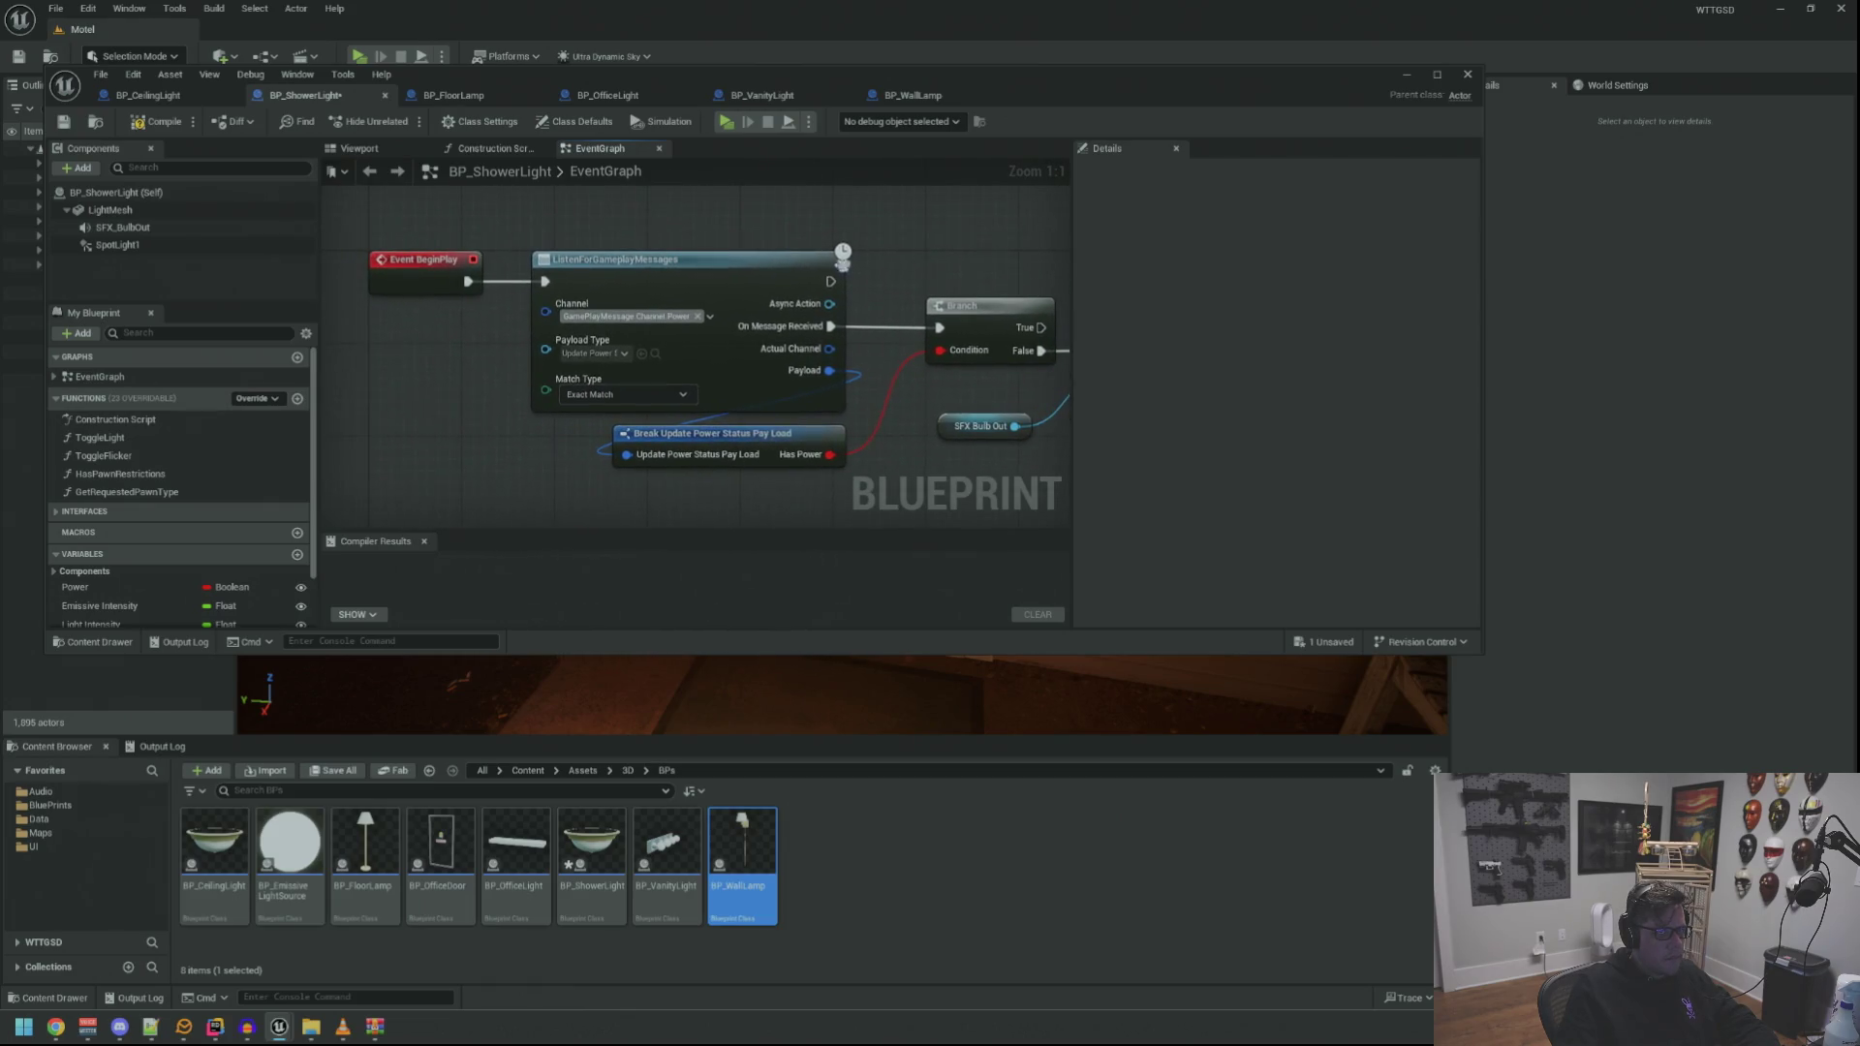
drag(442, 260, 362, 324)
drag(527, 322, 527, 325)
mouse_move(986, 262)
mouse_down()
mouse_move(682, 247)
mouse_move(987, 295)
mouse_move(667, 270)
mouse_move(843, 270)
mouse_up()
click(856, 293)
key(ctrl+z)
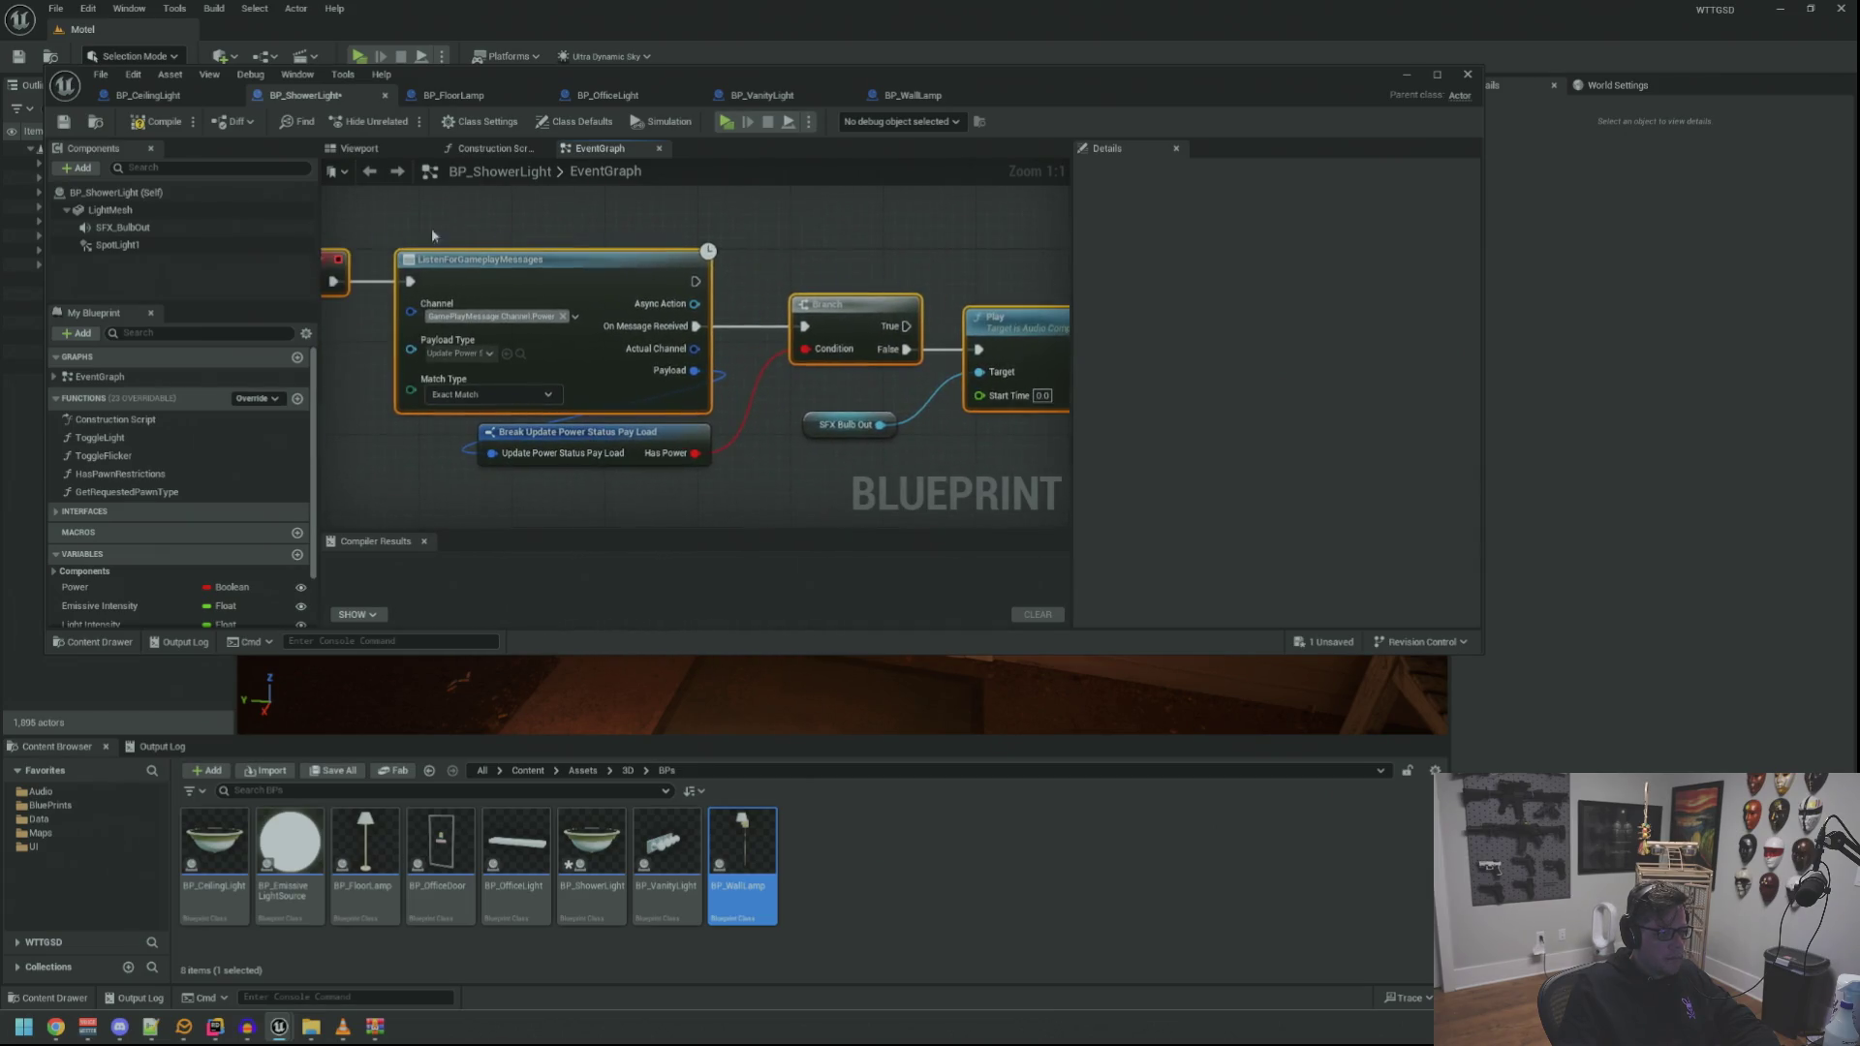
click(159, 121)
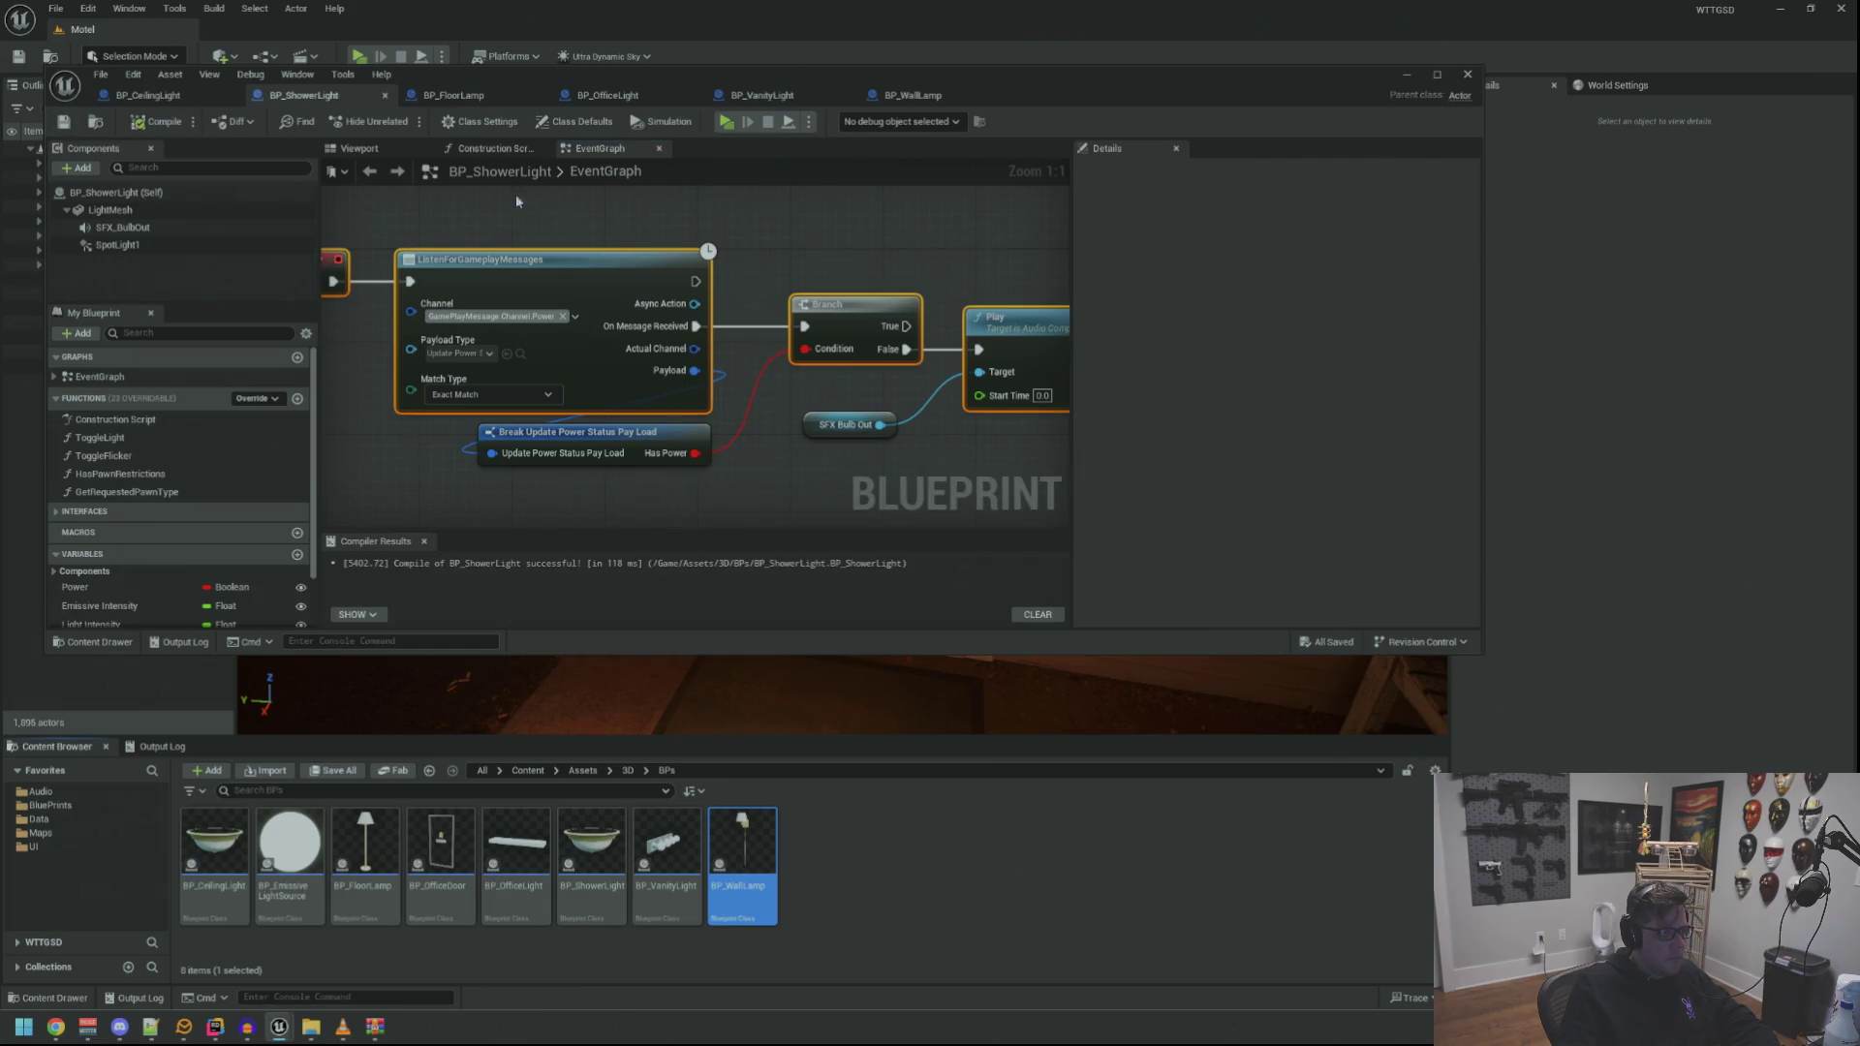
Preview BP_FloorLamp in the Viewport and select its LightMesh component
click(453, 97)
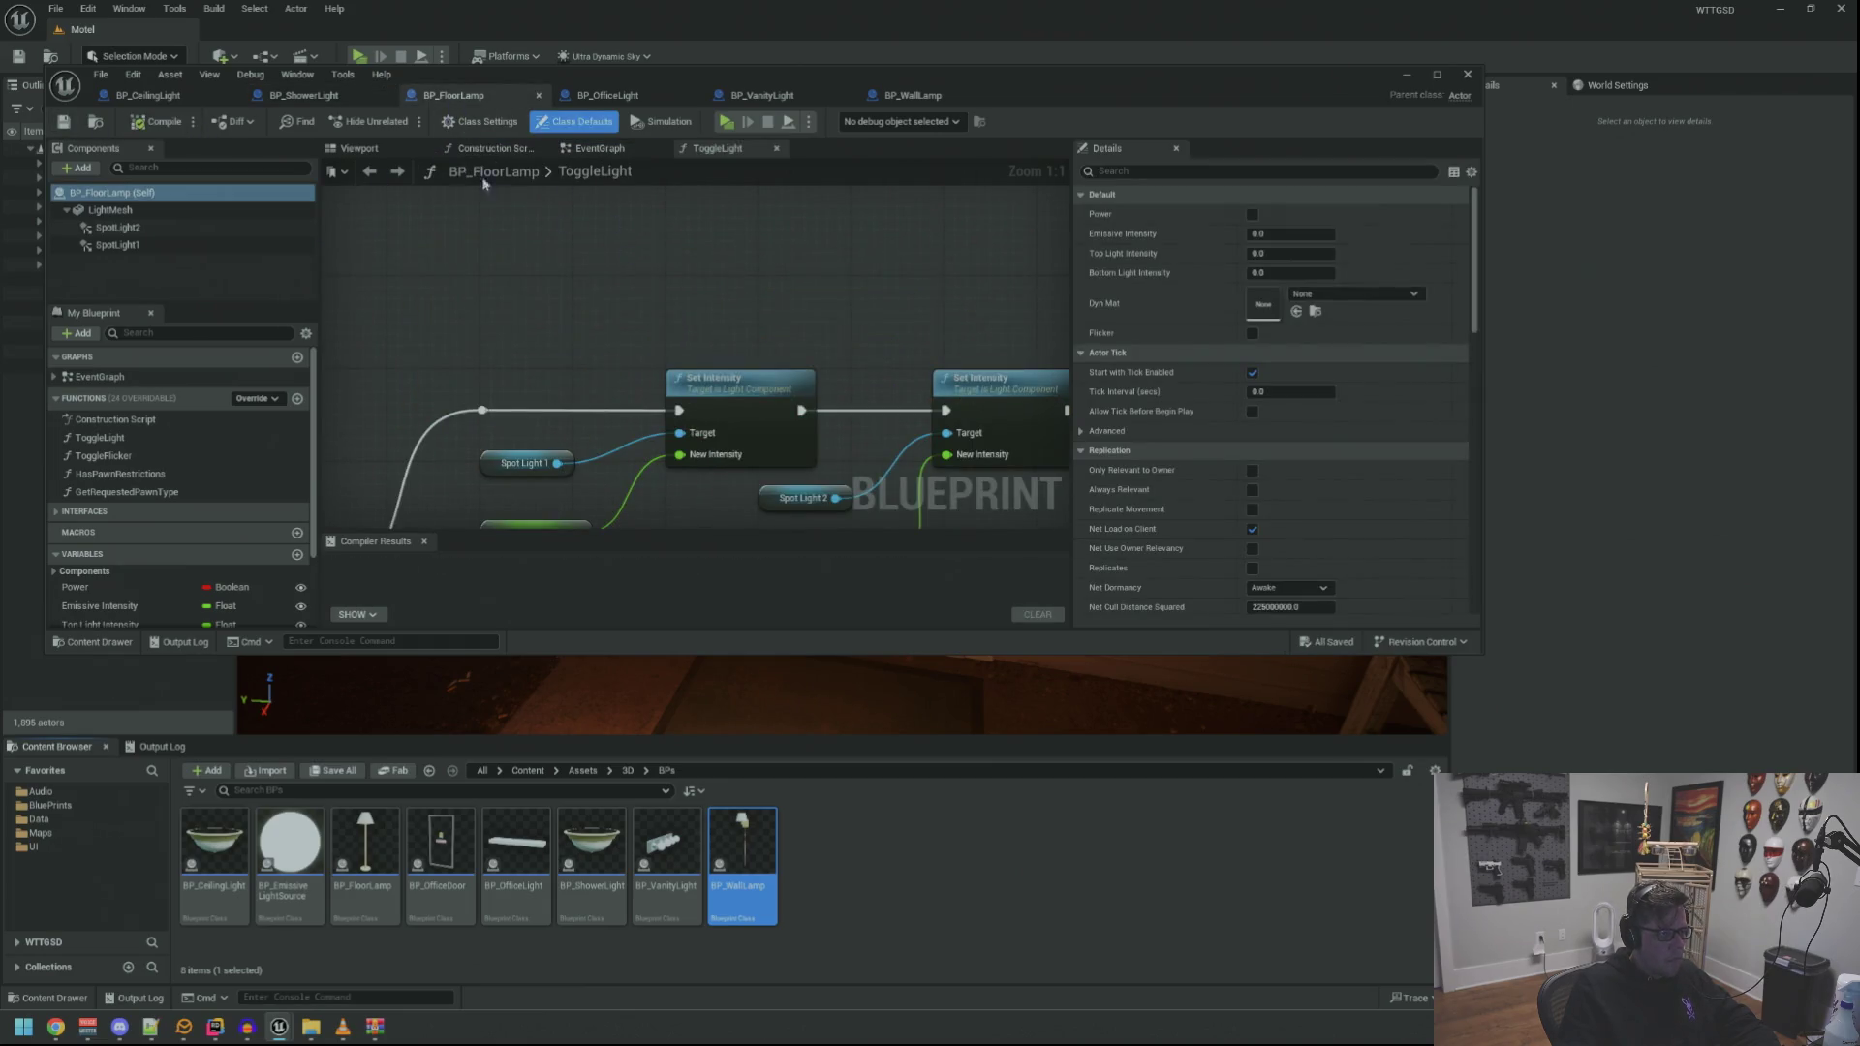
click(360, 148)
scroll(696, 308, up, 5)
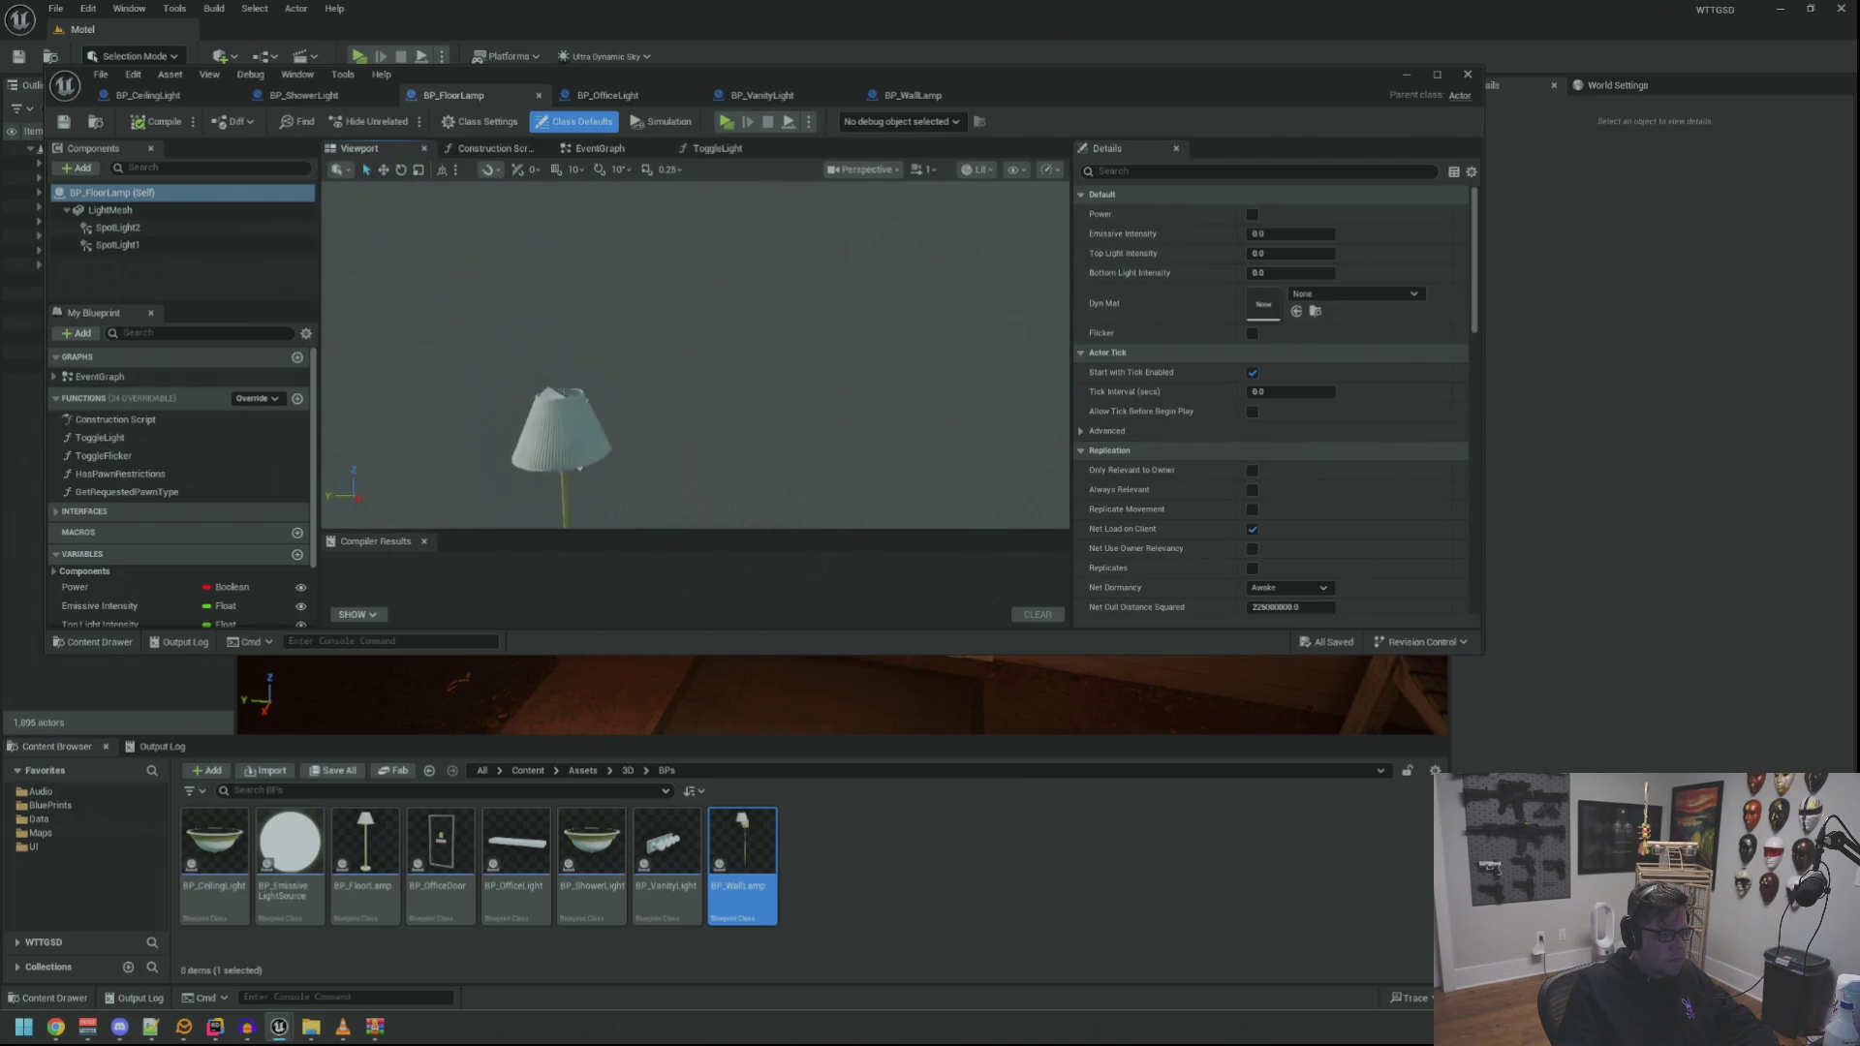
scroll(696, 308, down, 3)
click(223, 210)
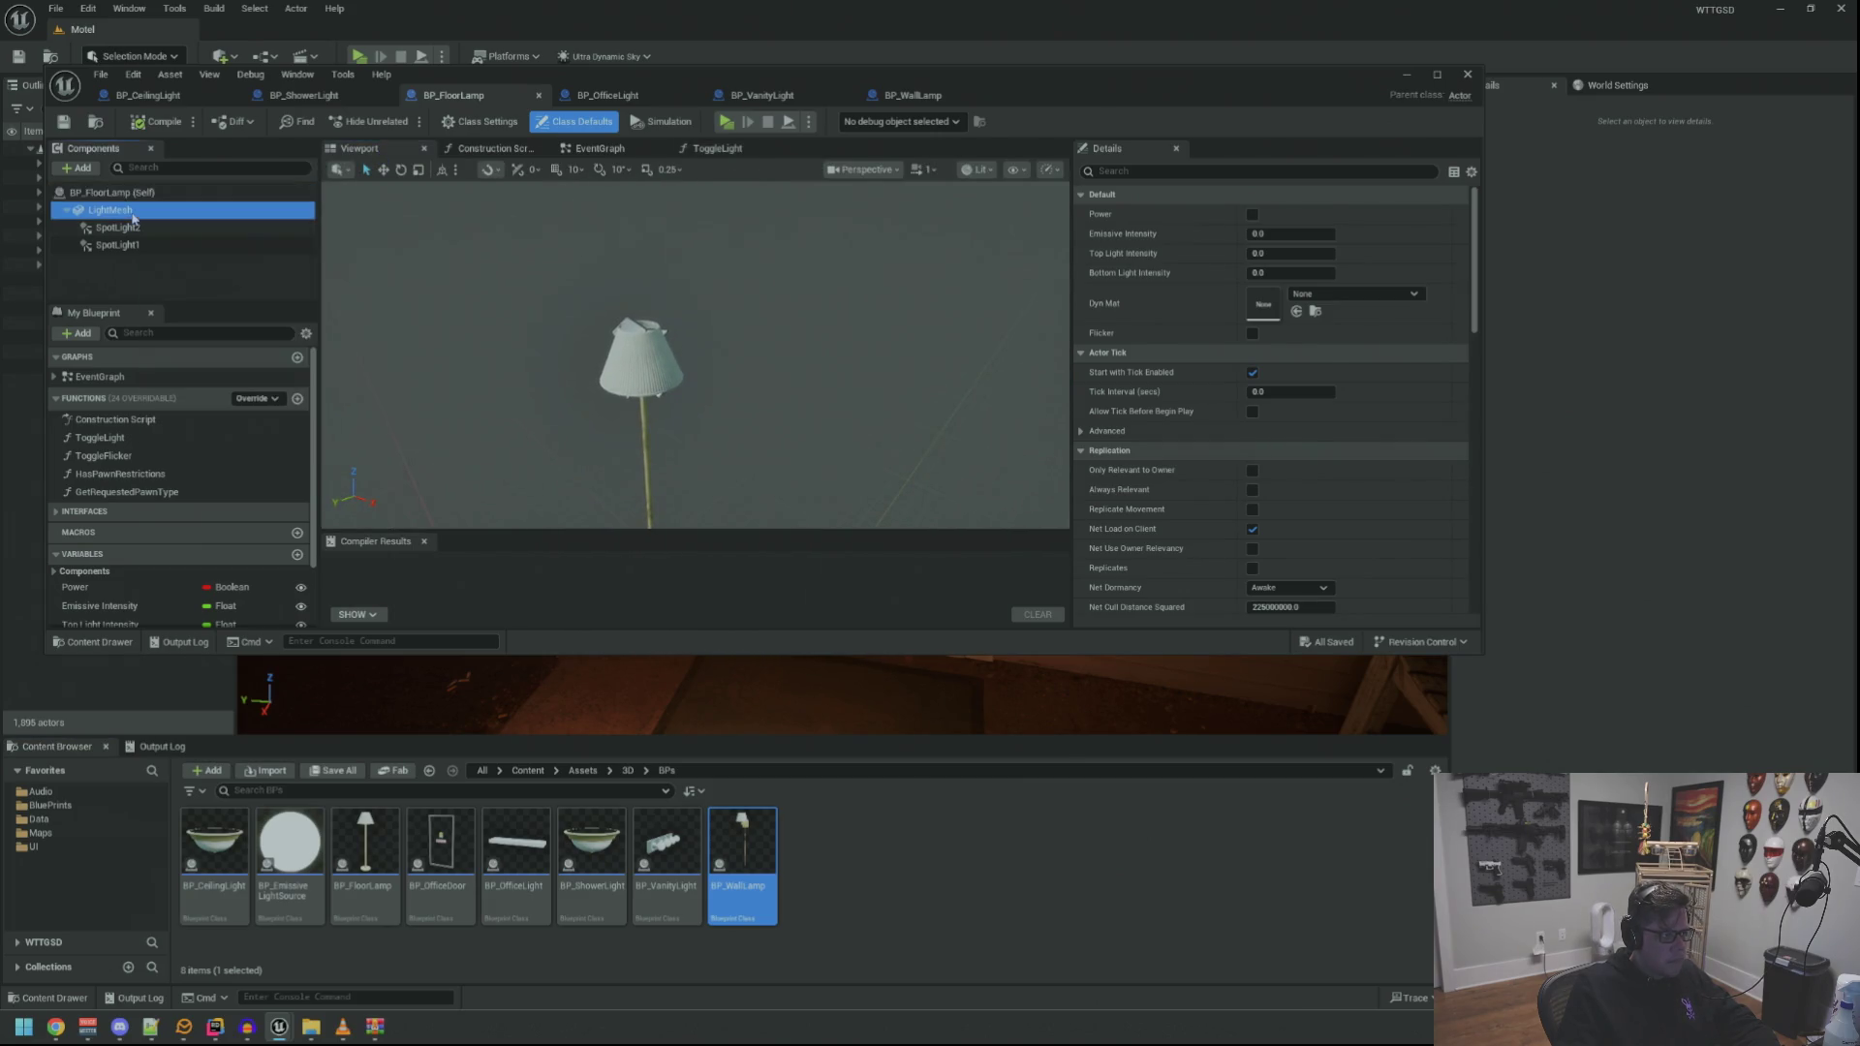
Bring the ceiling light's SFX_BulbOut component into the floor lamp and focus on it
click(148, 94)
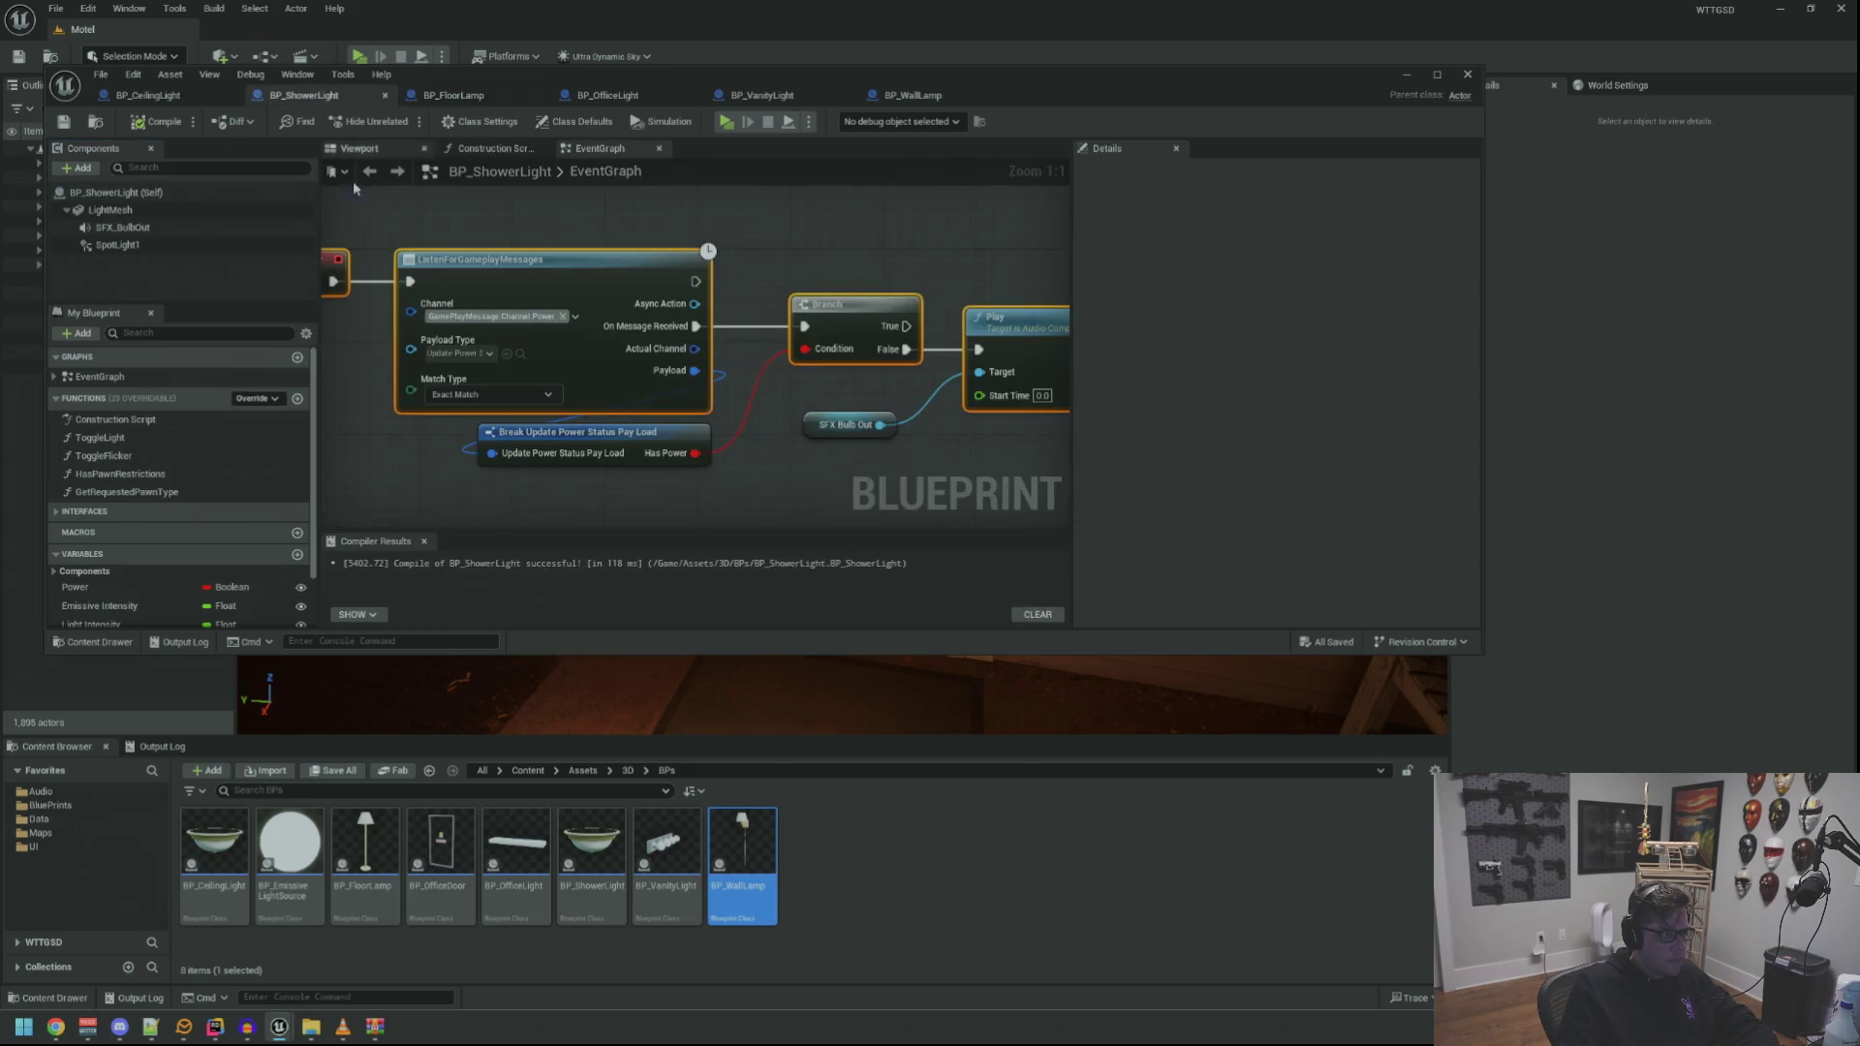
click(182, 228)
click(304, 95)
click(472, 97)
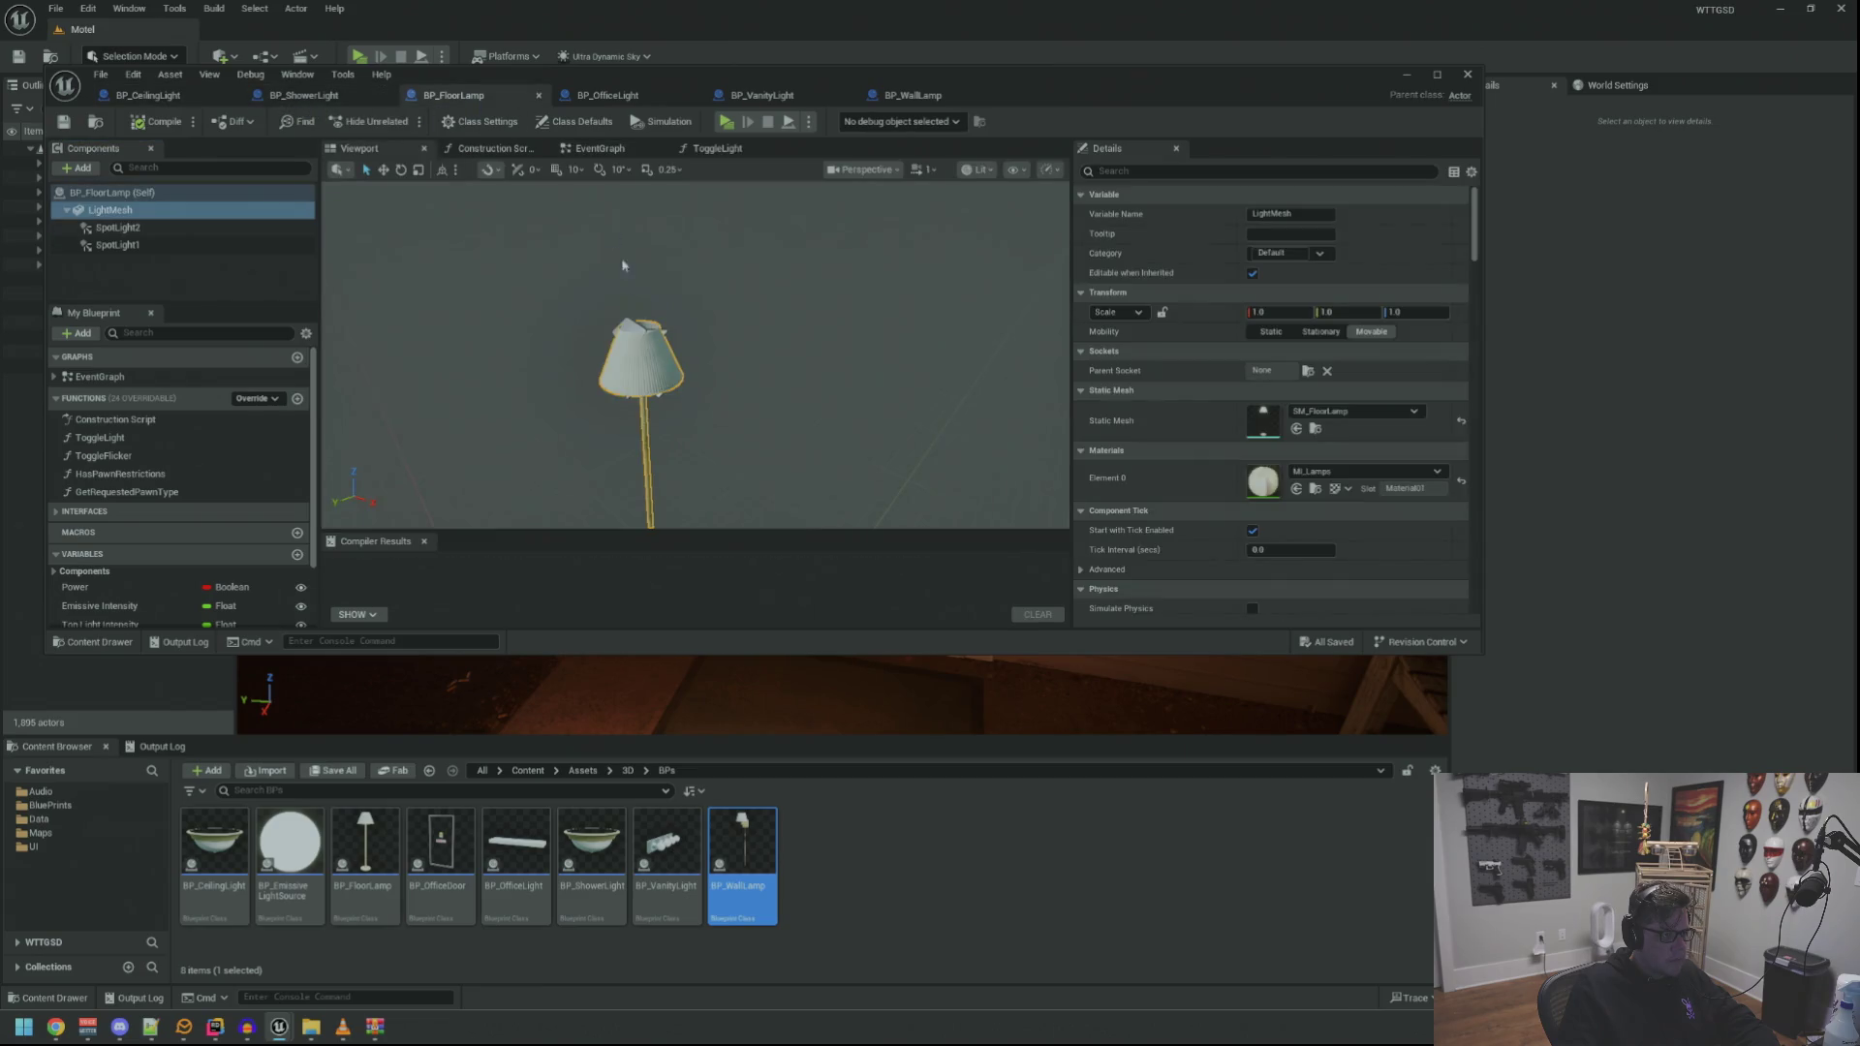
double_click(182, 228)
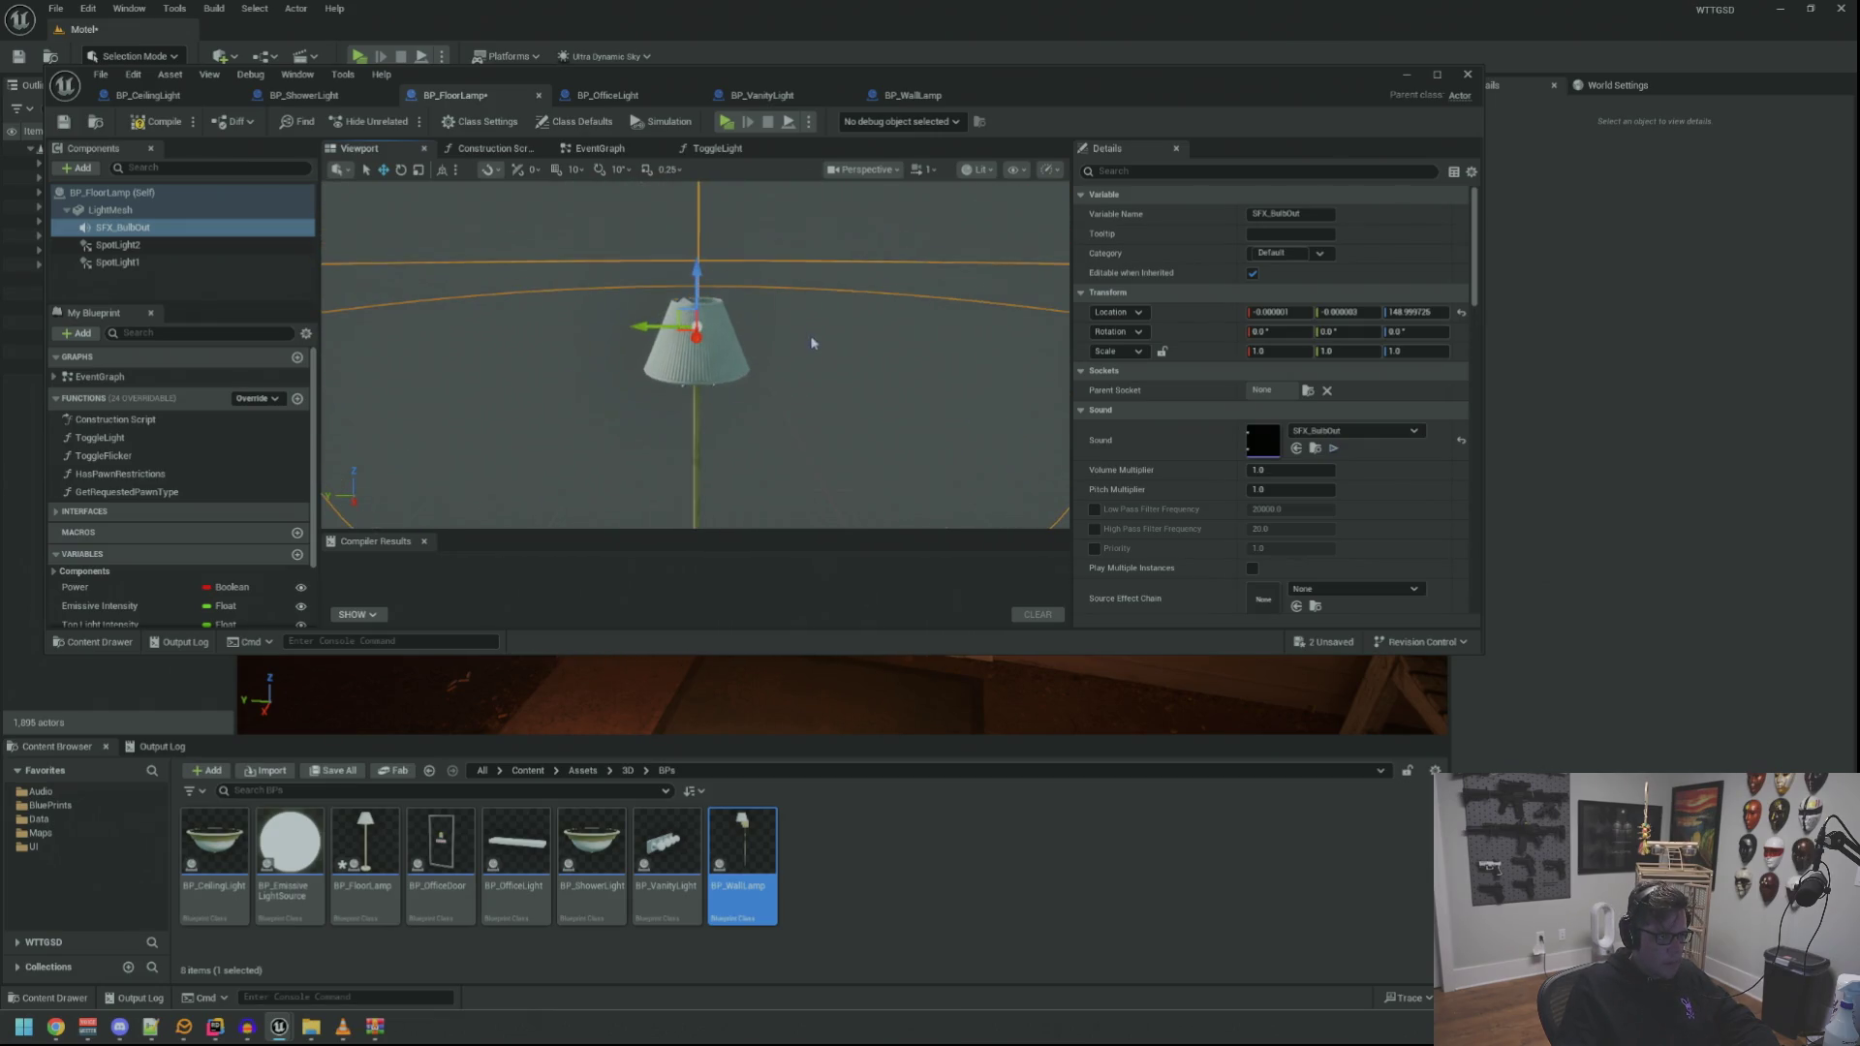
Orbit and zoom around the floor lamp to check the sound's placement at the shade
scroll(811, 332, up, 5)
scroll(804, 359, down, 6)
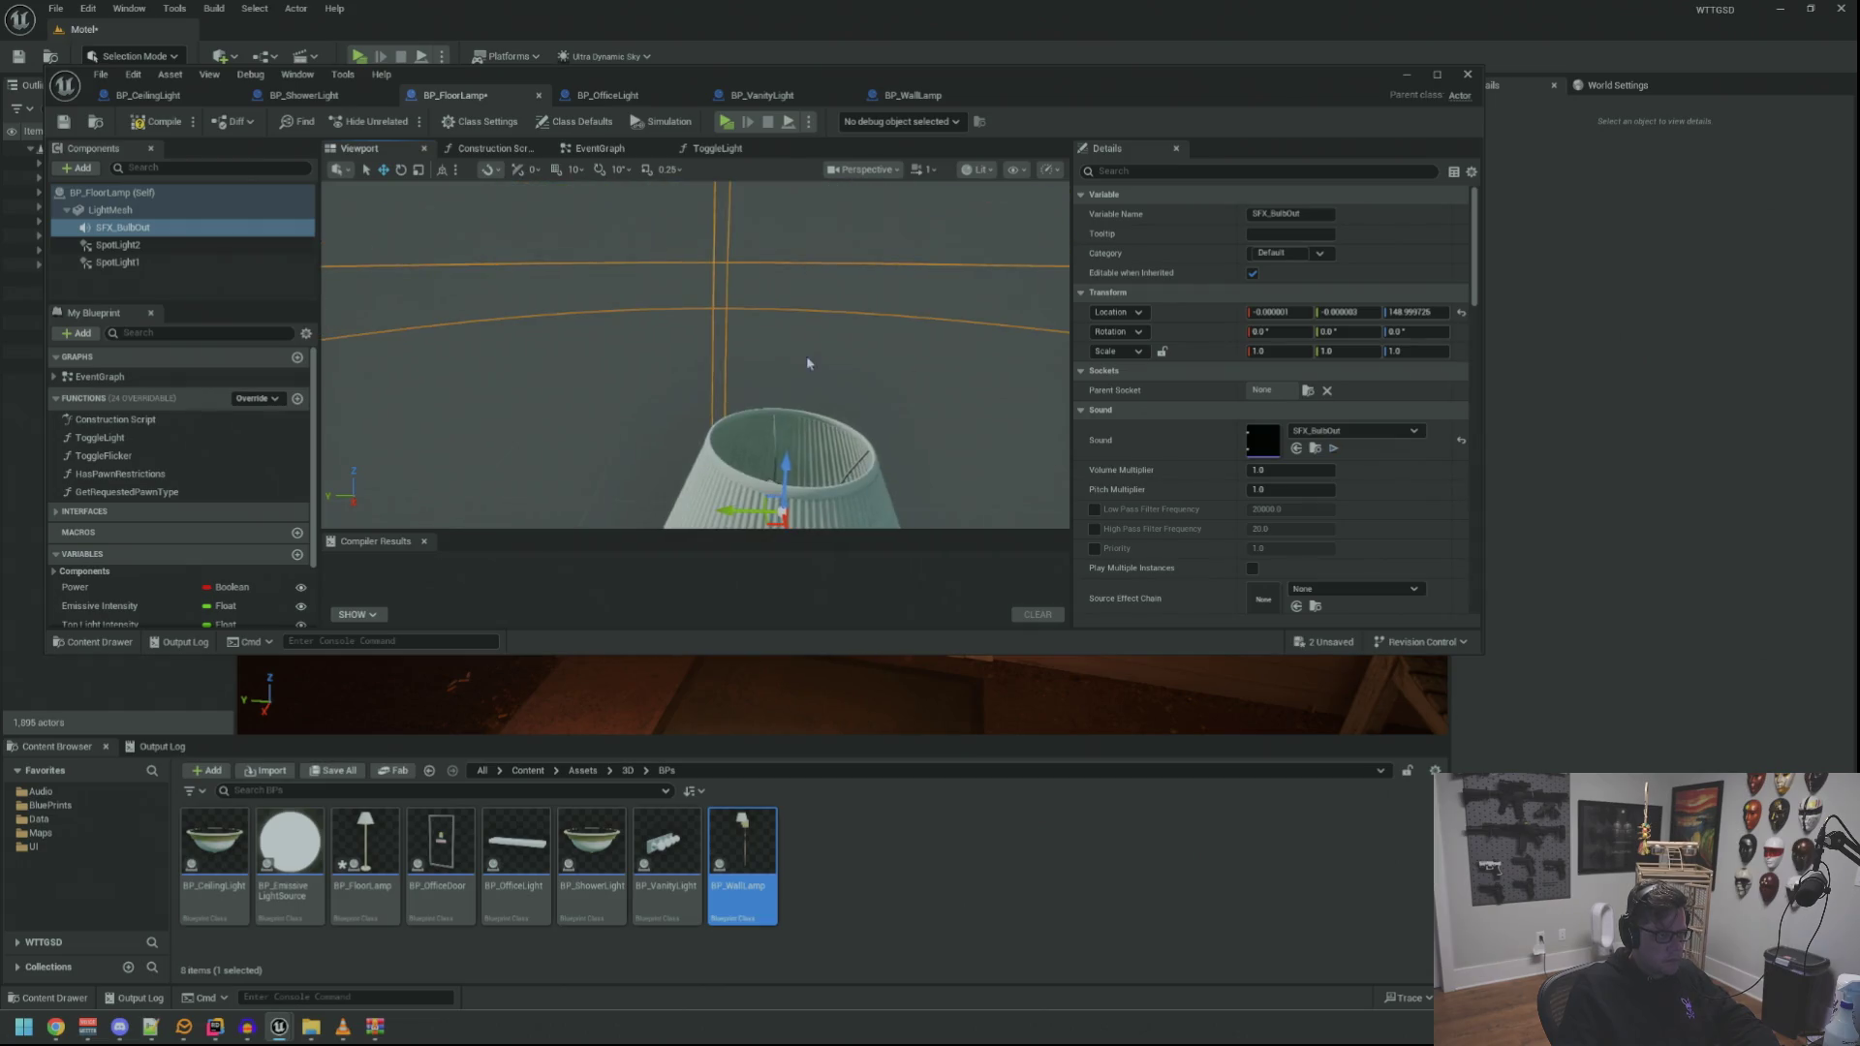
scroll(773, 338, down, 5)
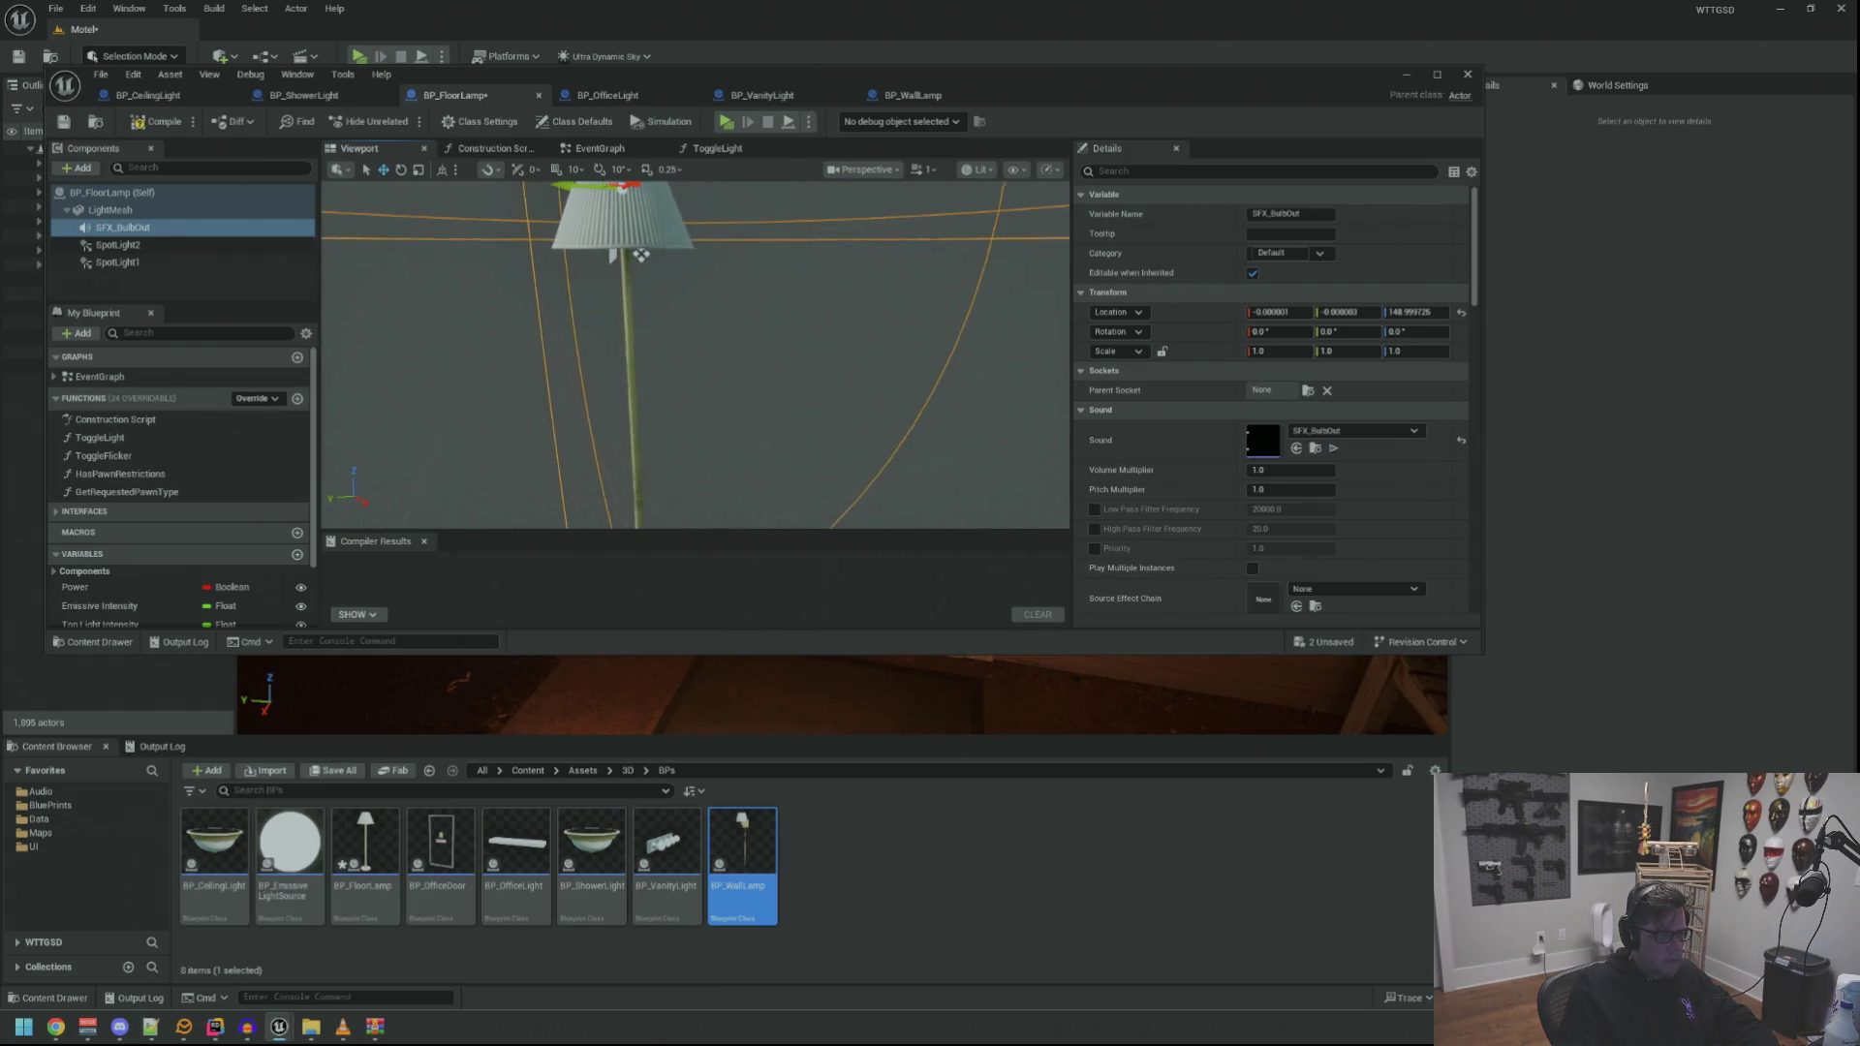
drag(359, 223, 290, 233)
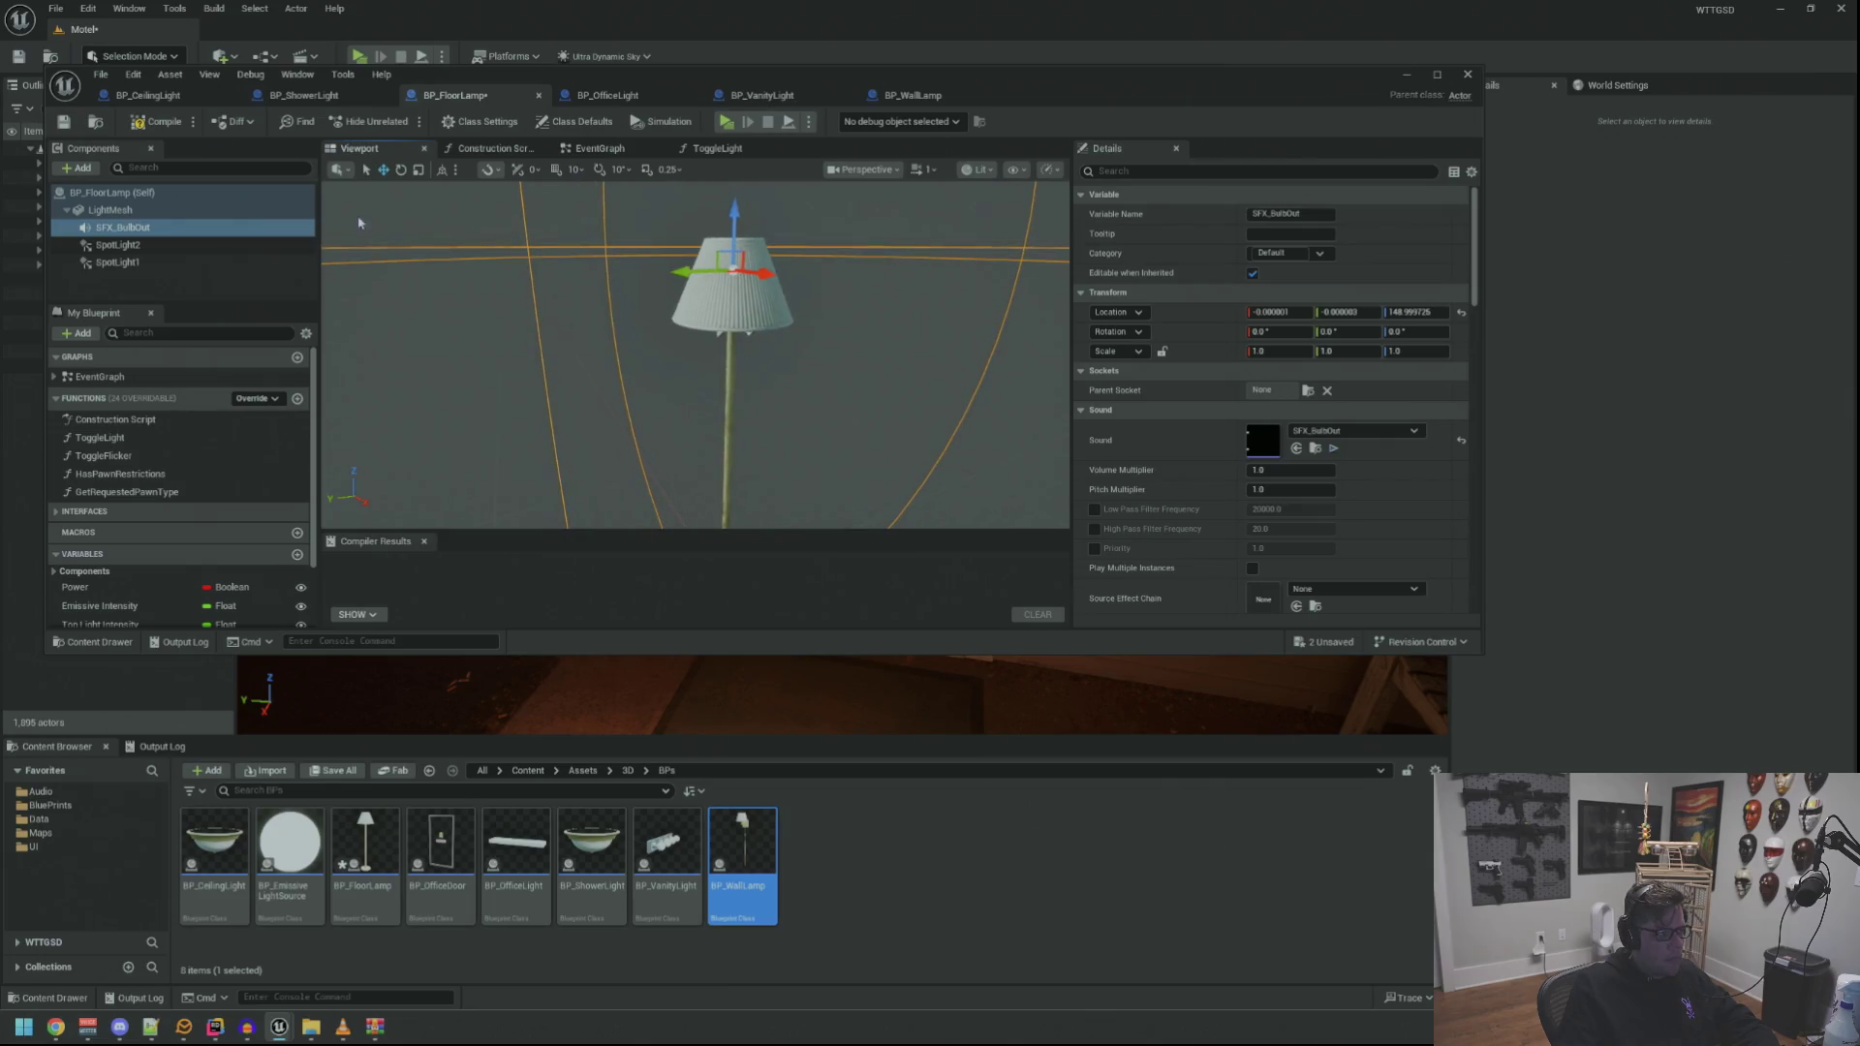
scroll(734, 326, down, 4)
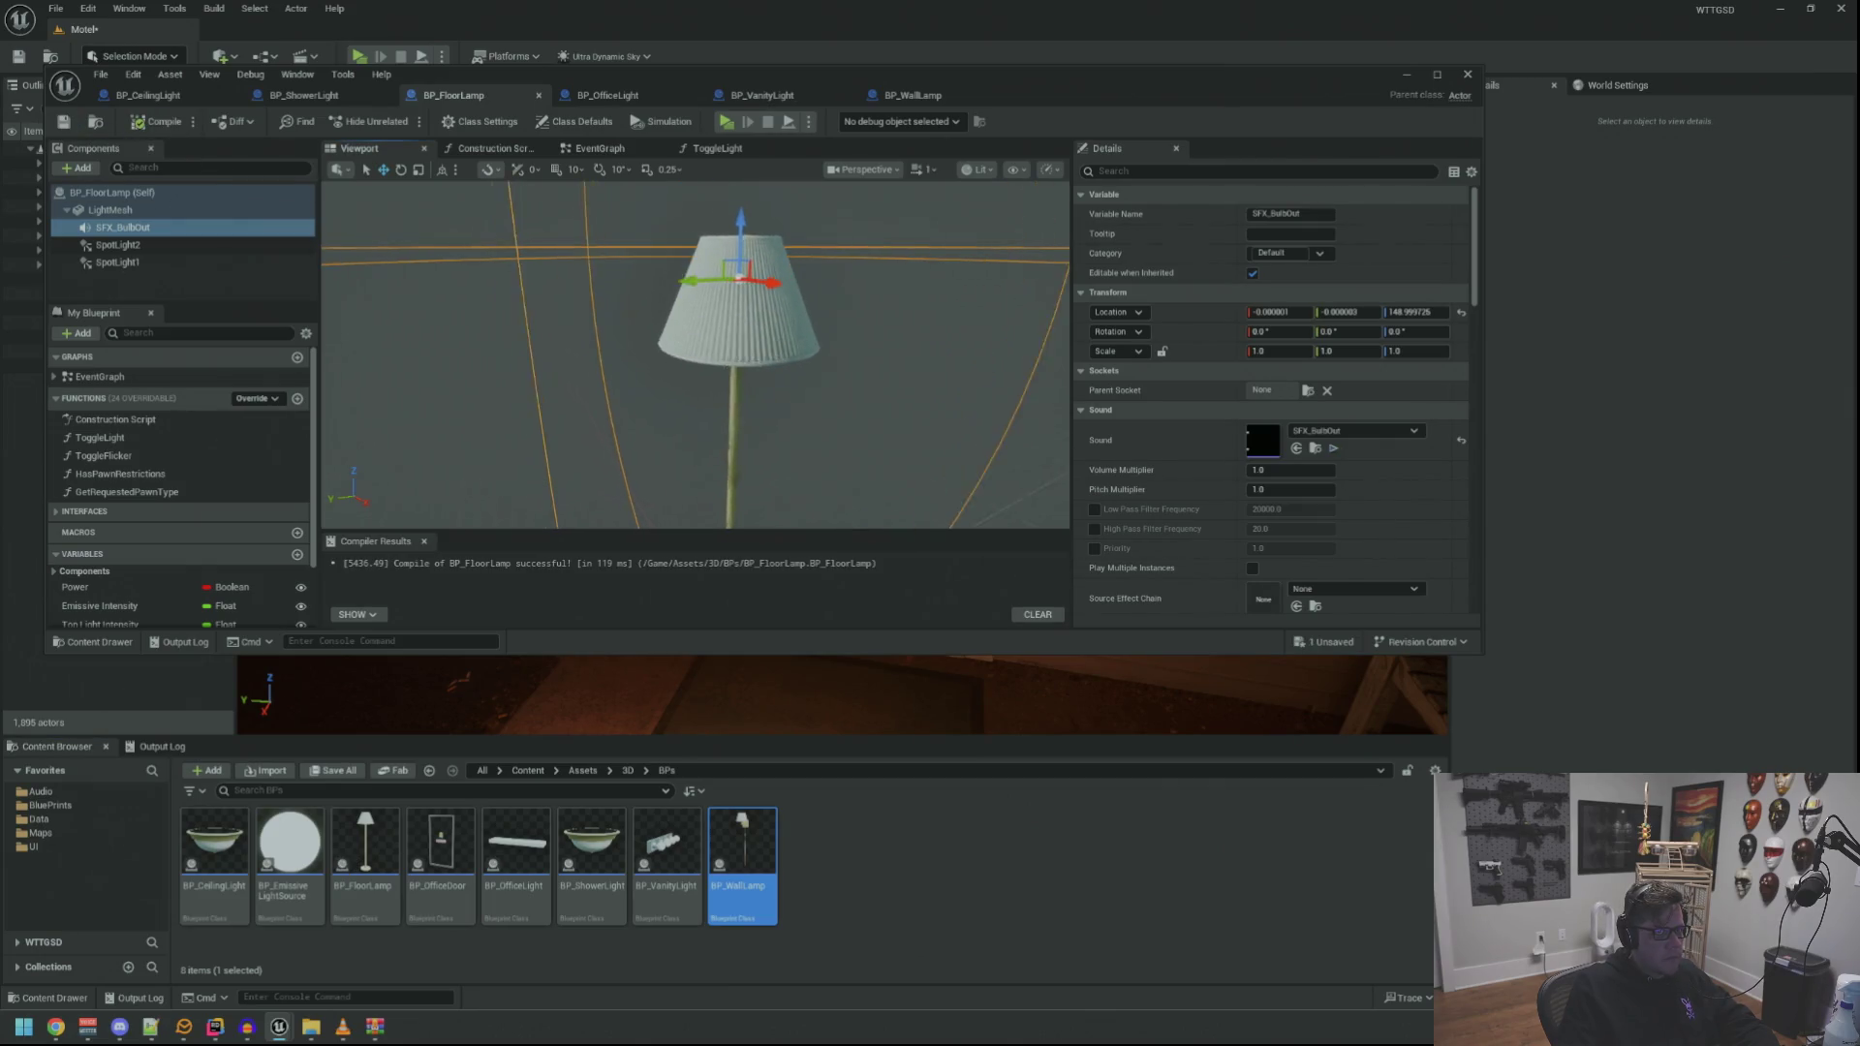
drag(734, 326, 734, 325)
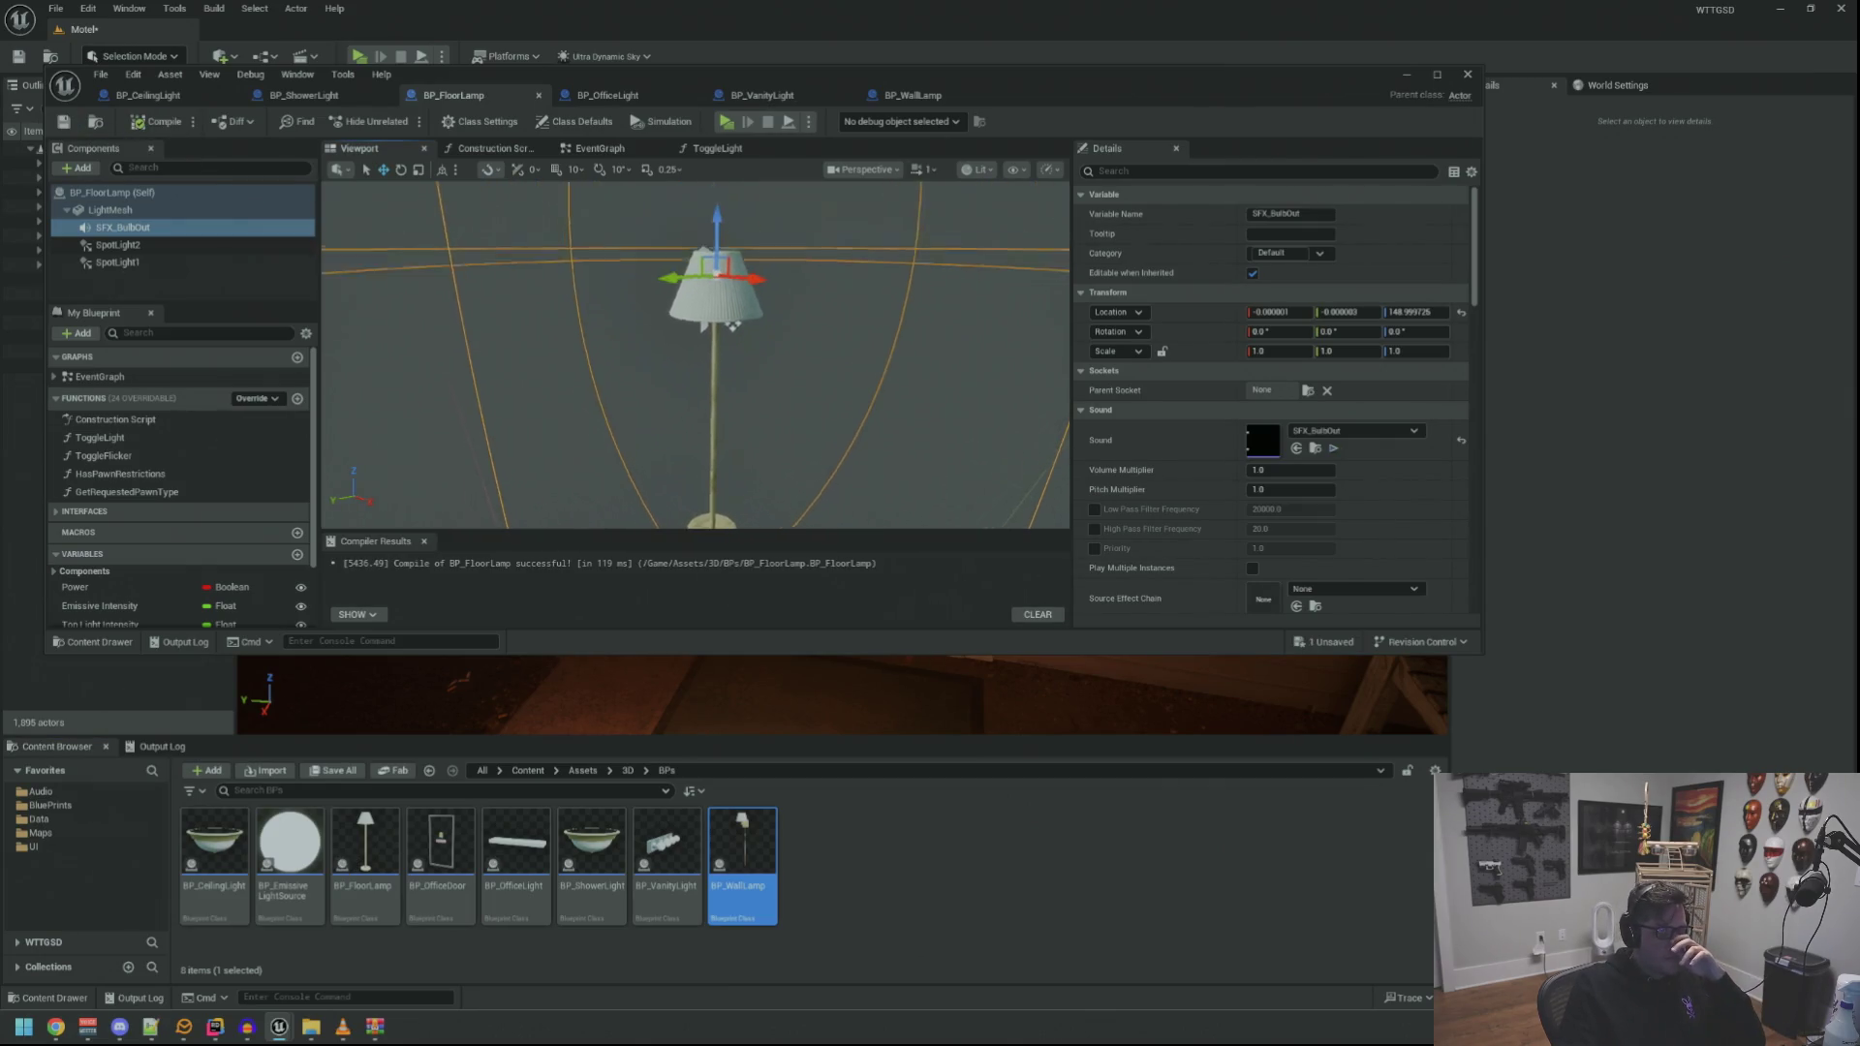
drag(620, 285, 603, 290)
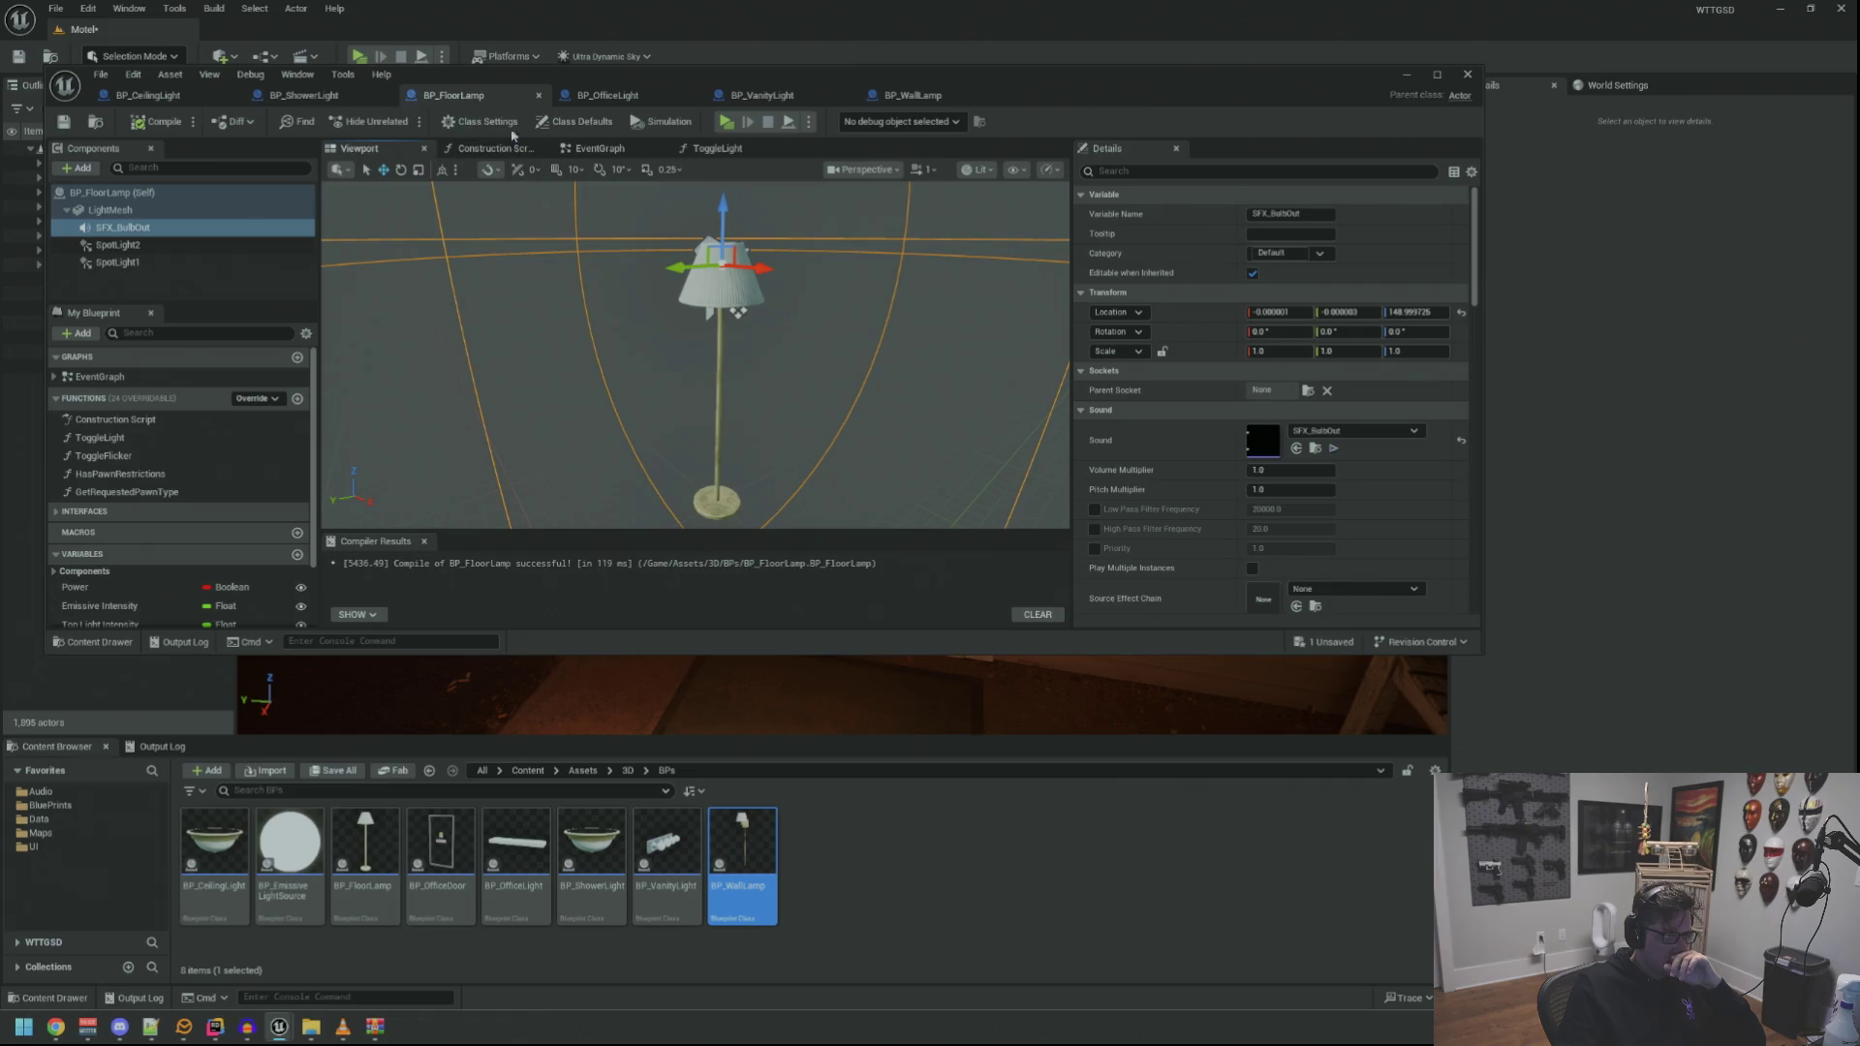
click(330, 90)
Select the shower light's power-loss node group for copying
scroll(700, 265, down, 3)
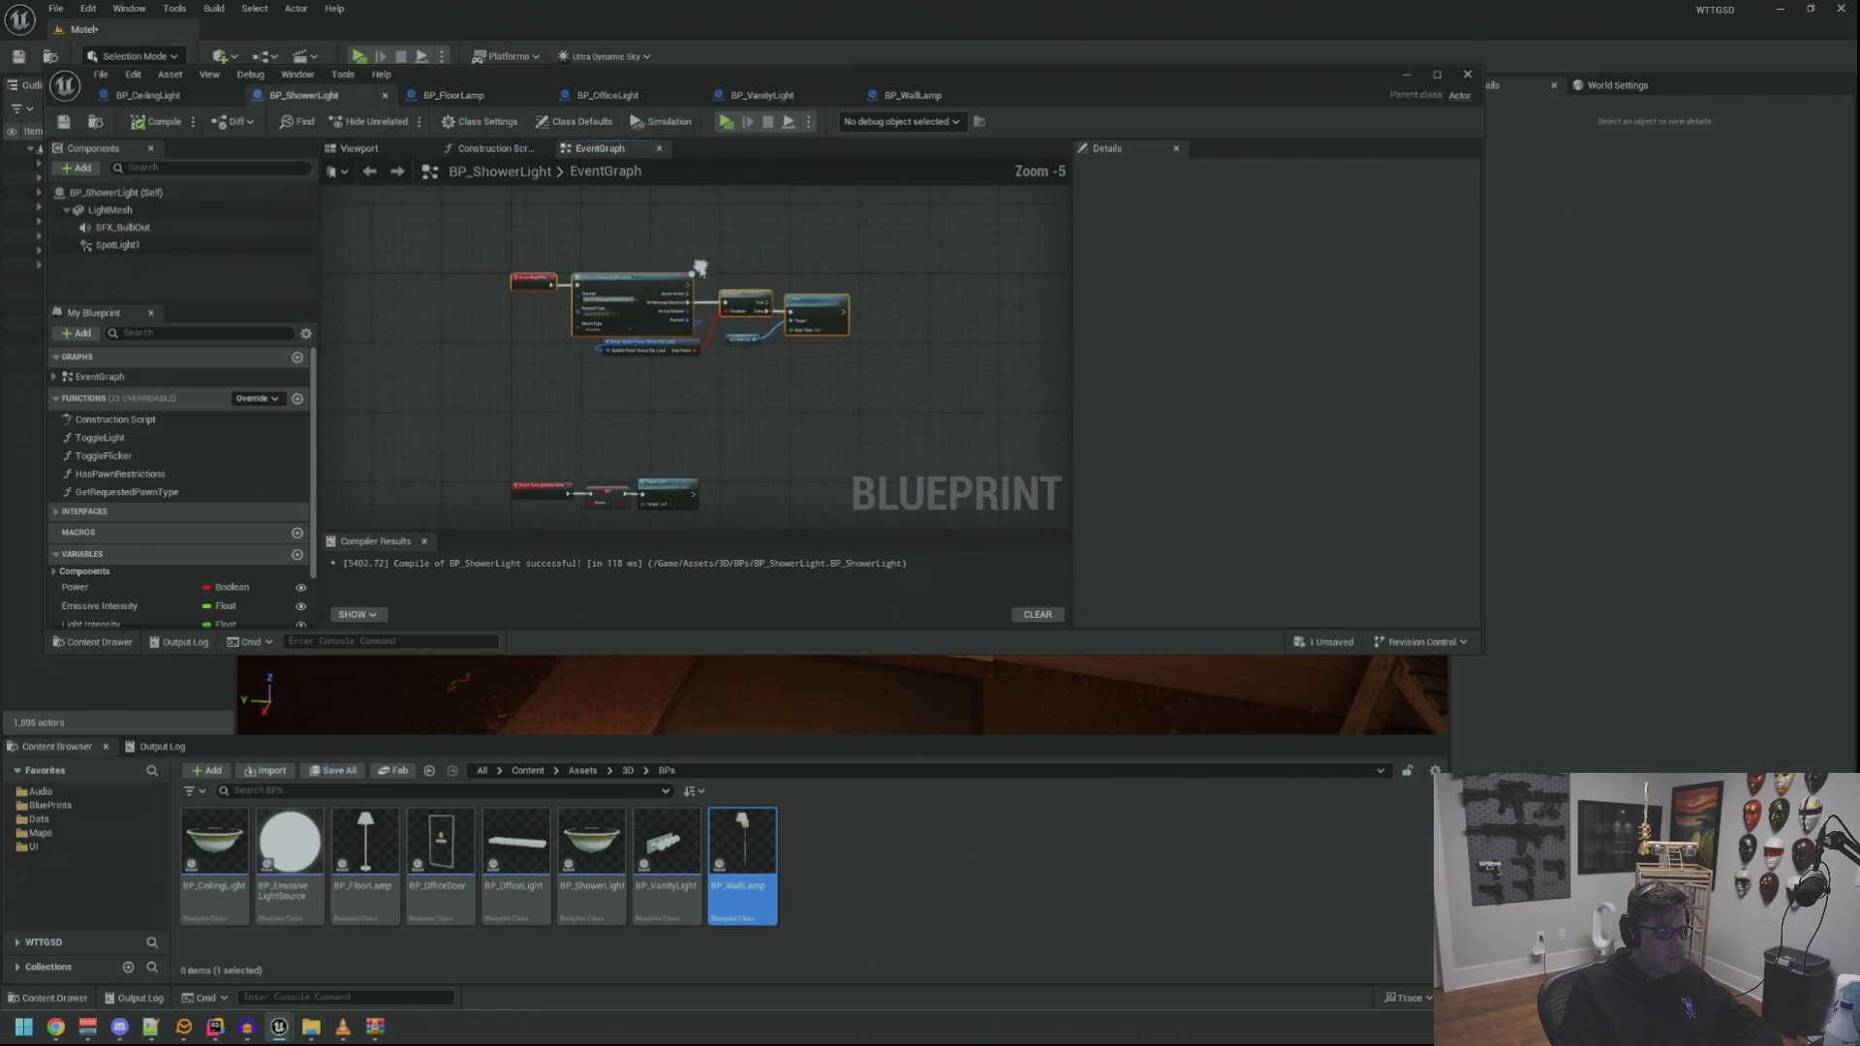
drag(882, 402, 882, 402)
double_click(602, 170)
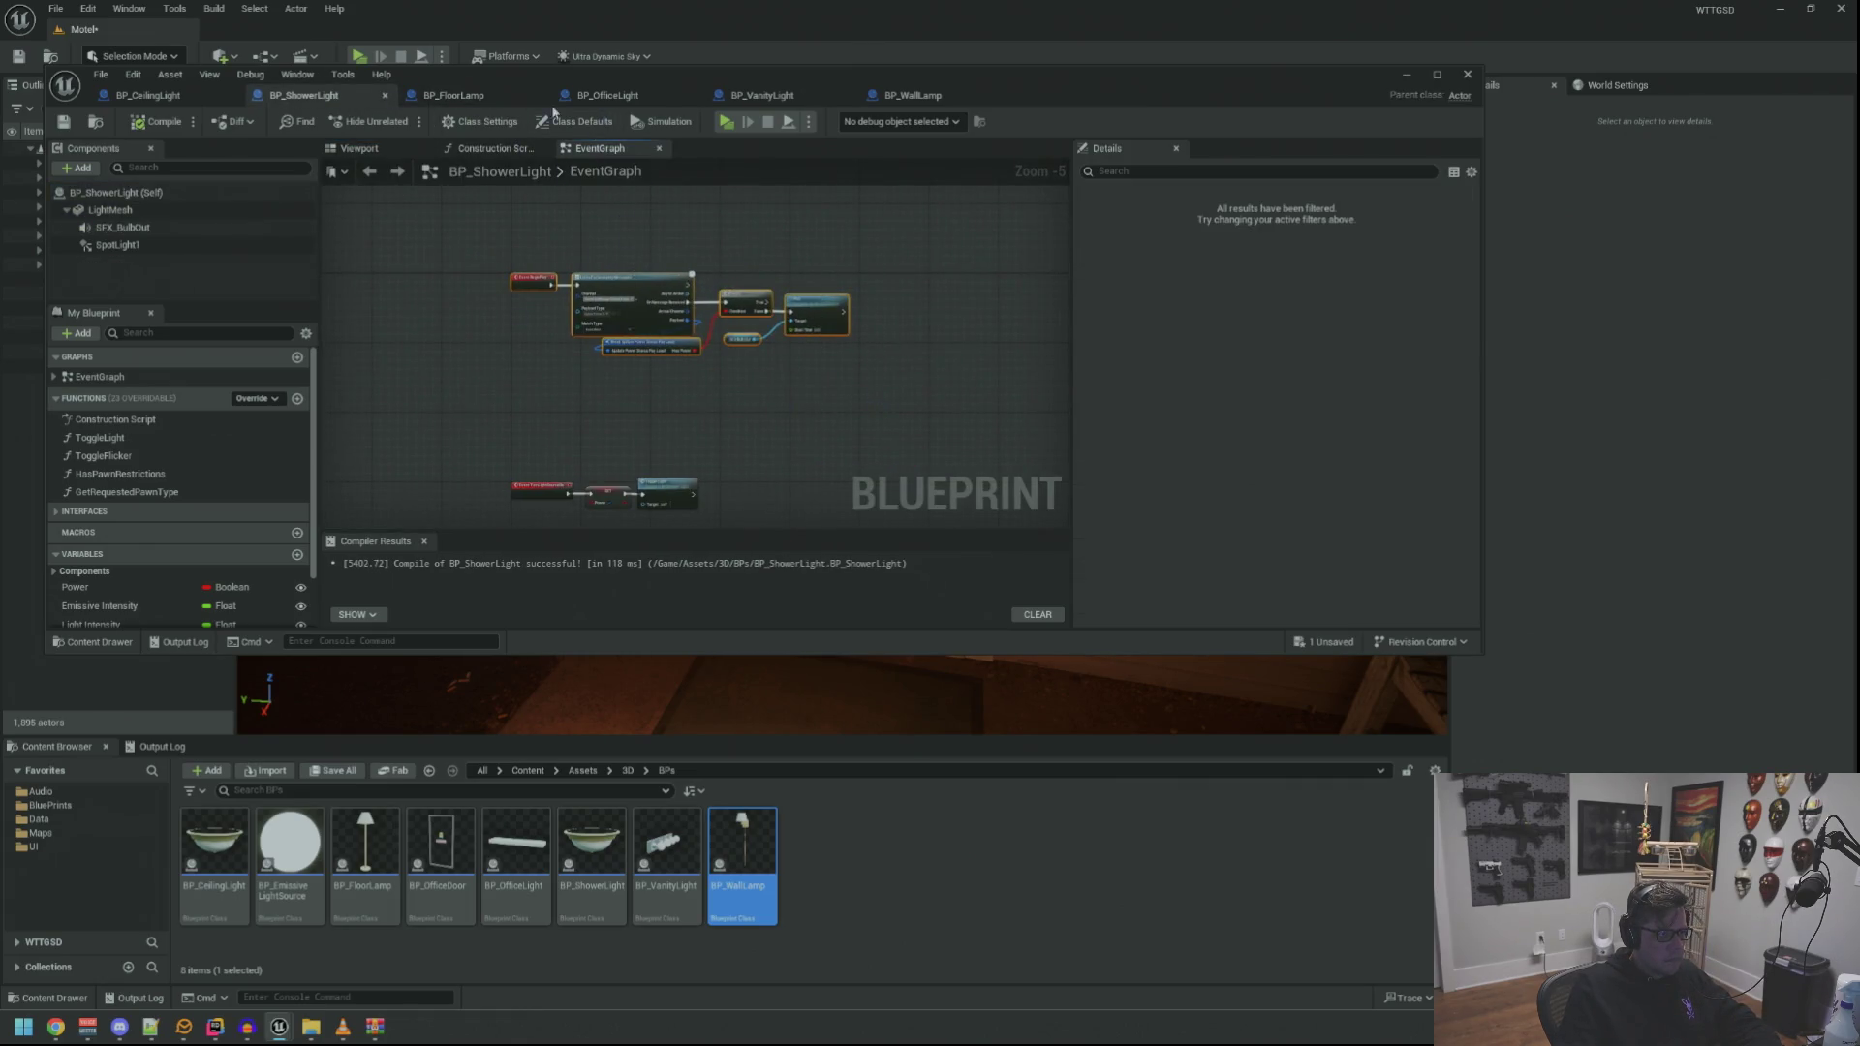
Close BP_OfficeLight's extra function graphs, open its event graph and compile it
click(608, 95)
click(838, 148)
scroll(681, 281, down, 2)
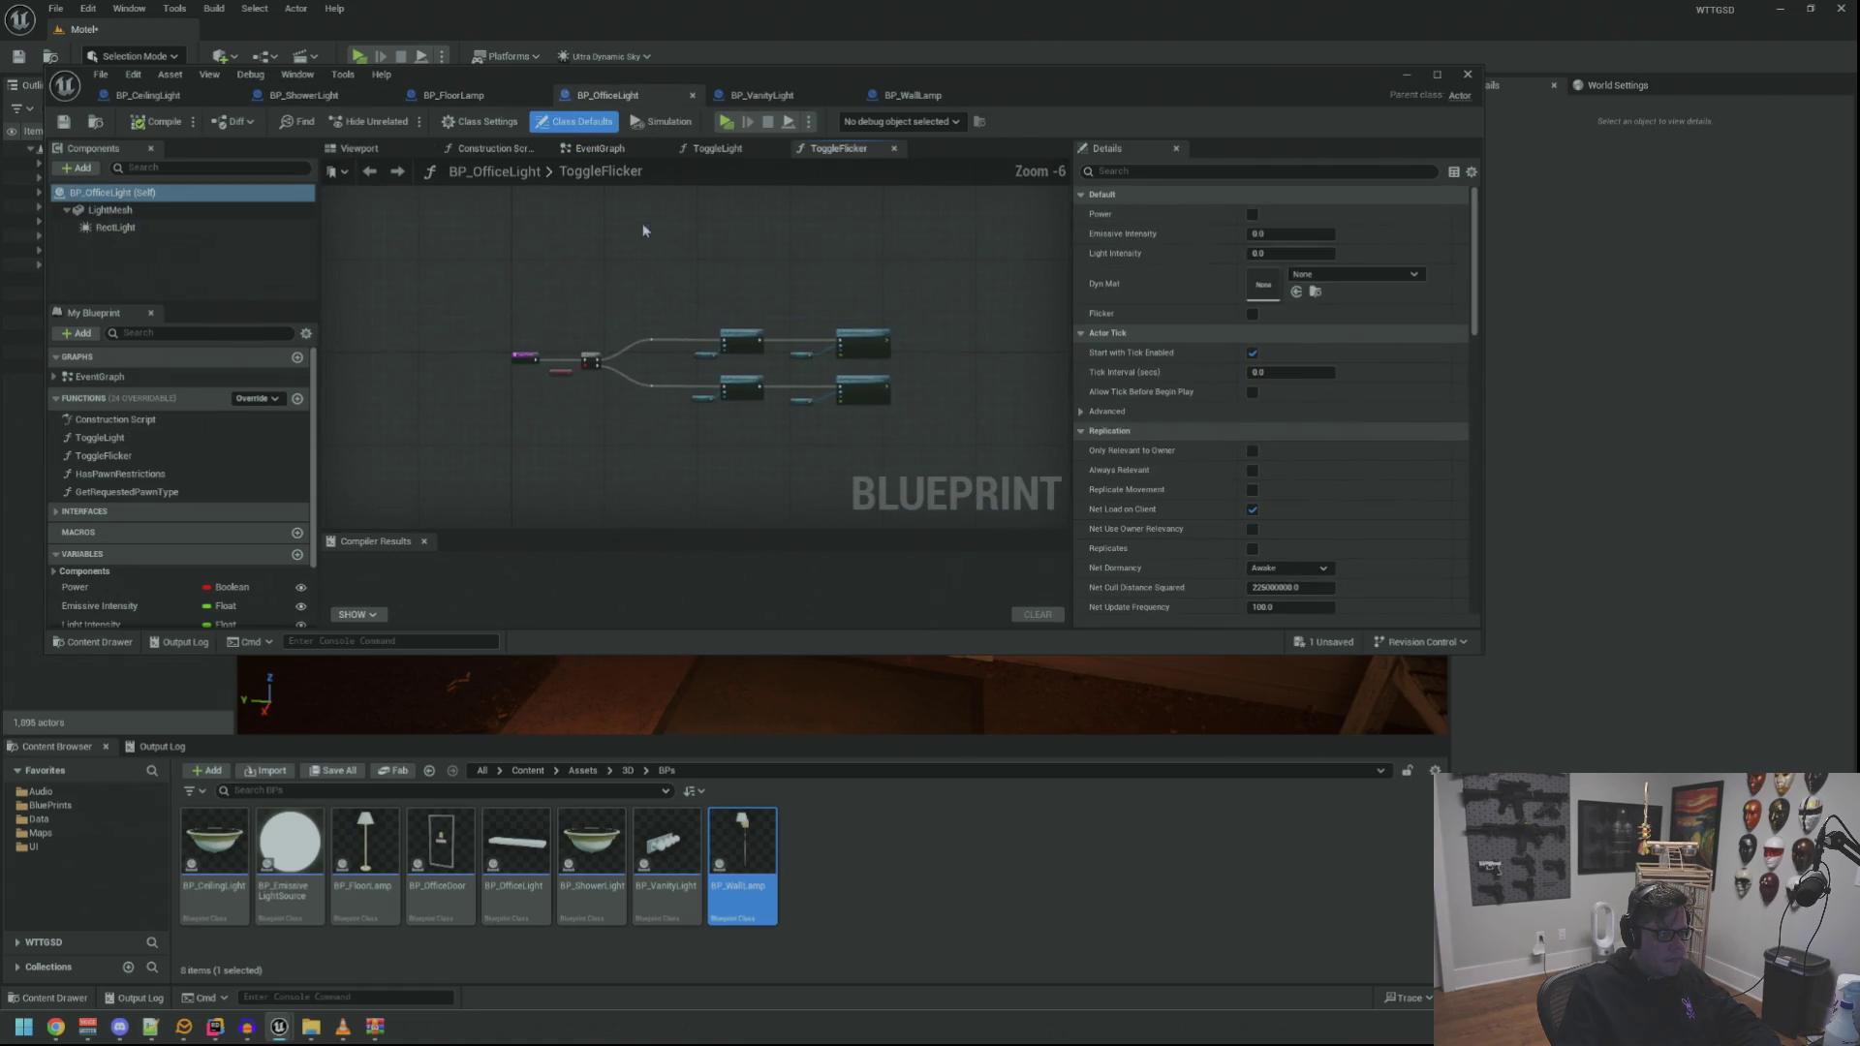
middle_click(814, 152)
middle_click(717, 149)
click(608, 148)
scroll(705, 257, up, 3)
click(733, 257)
key(F7)
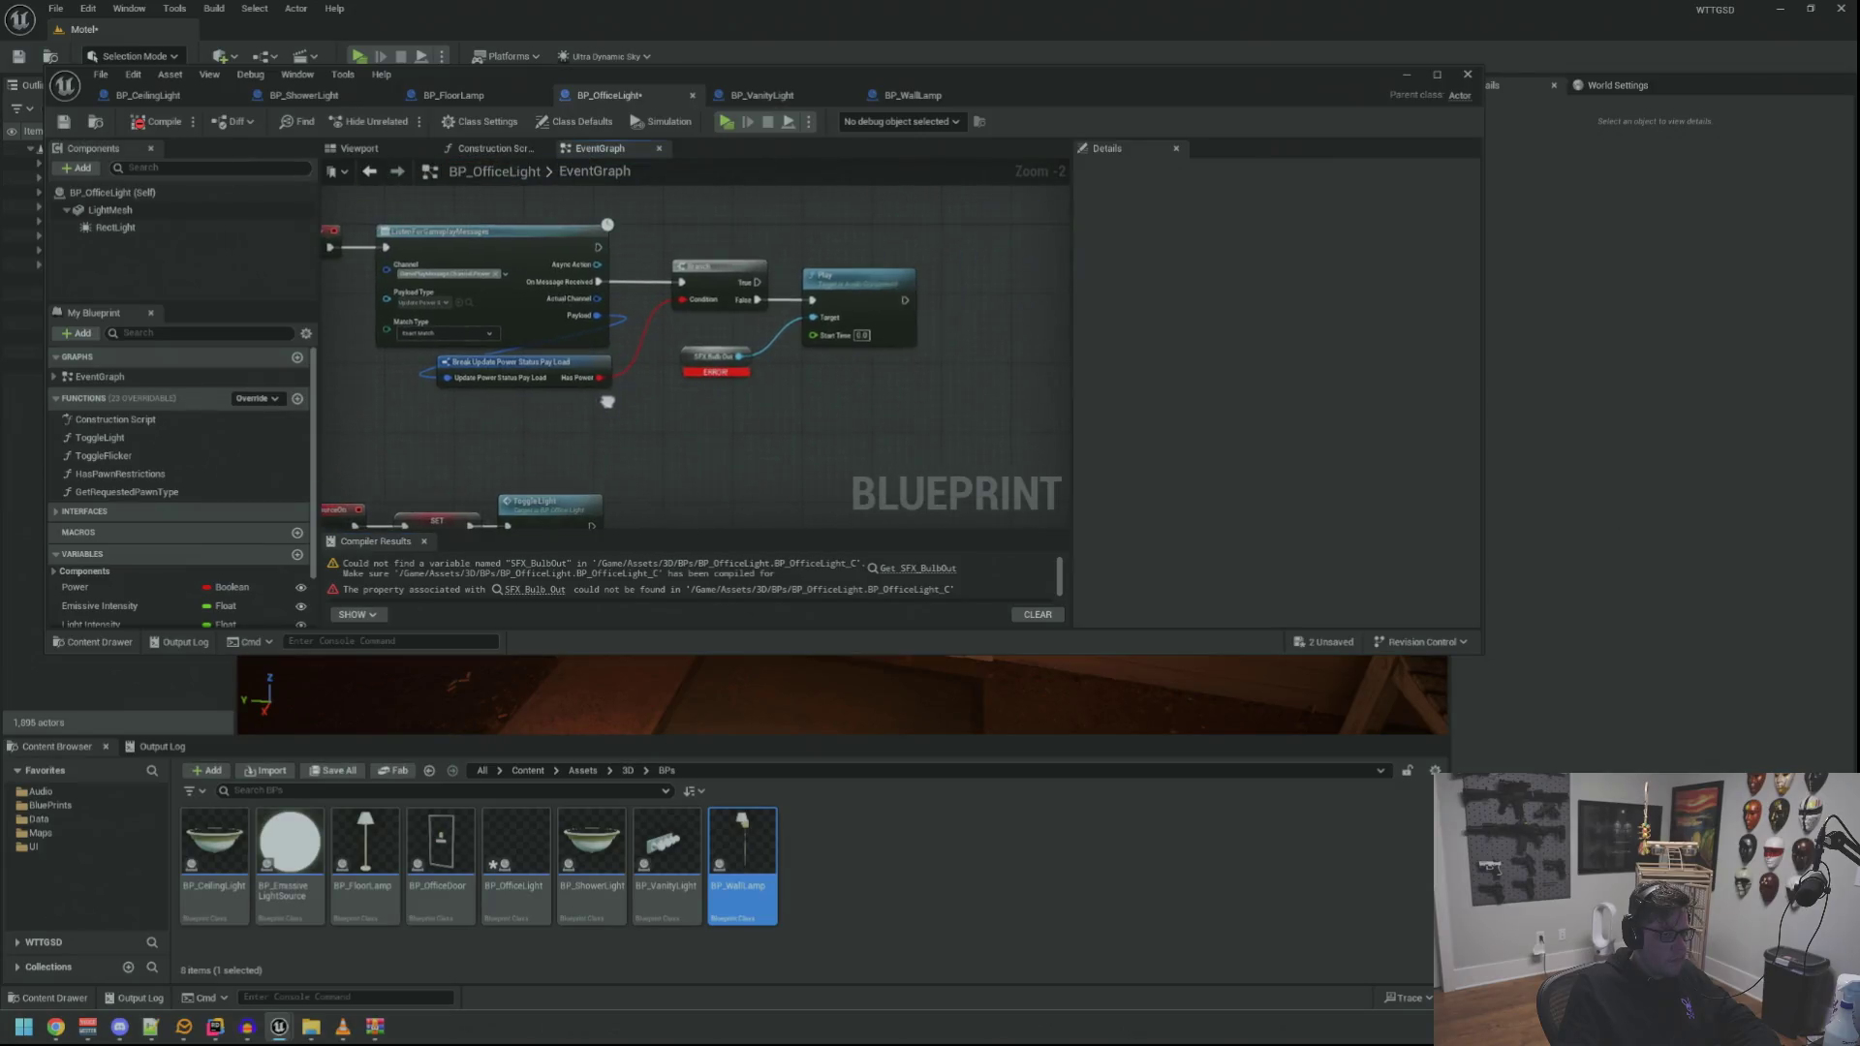
scroll(581, 329, up, 2)
Delete the stray power-loss nodes from BP_OfficeLight and save it
click(492, 97)
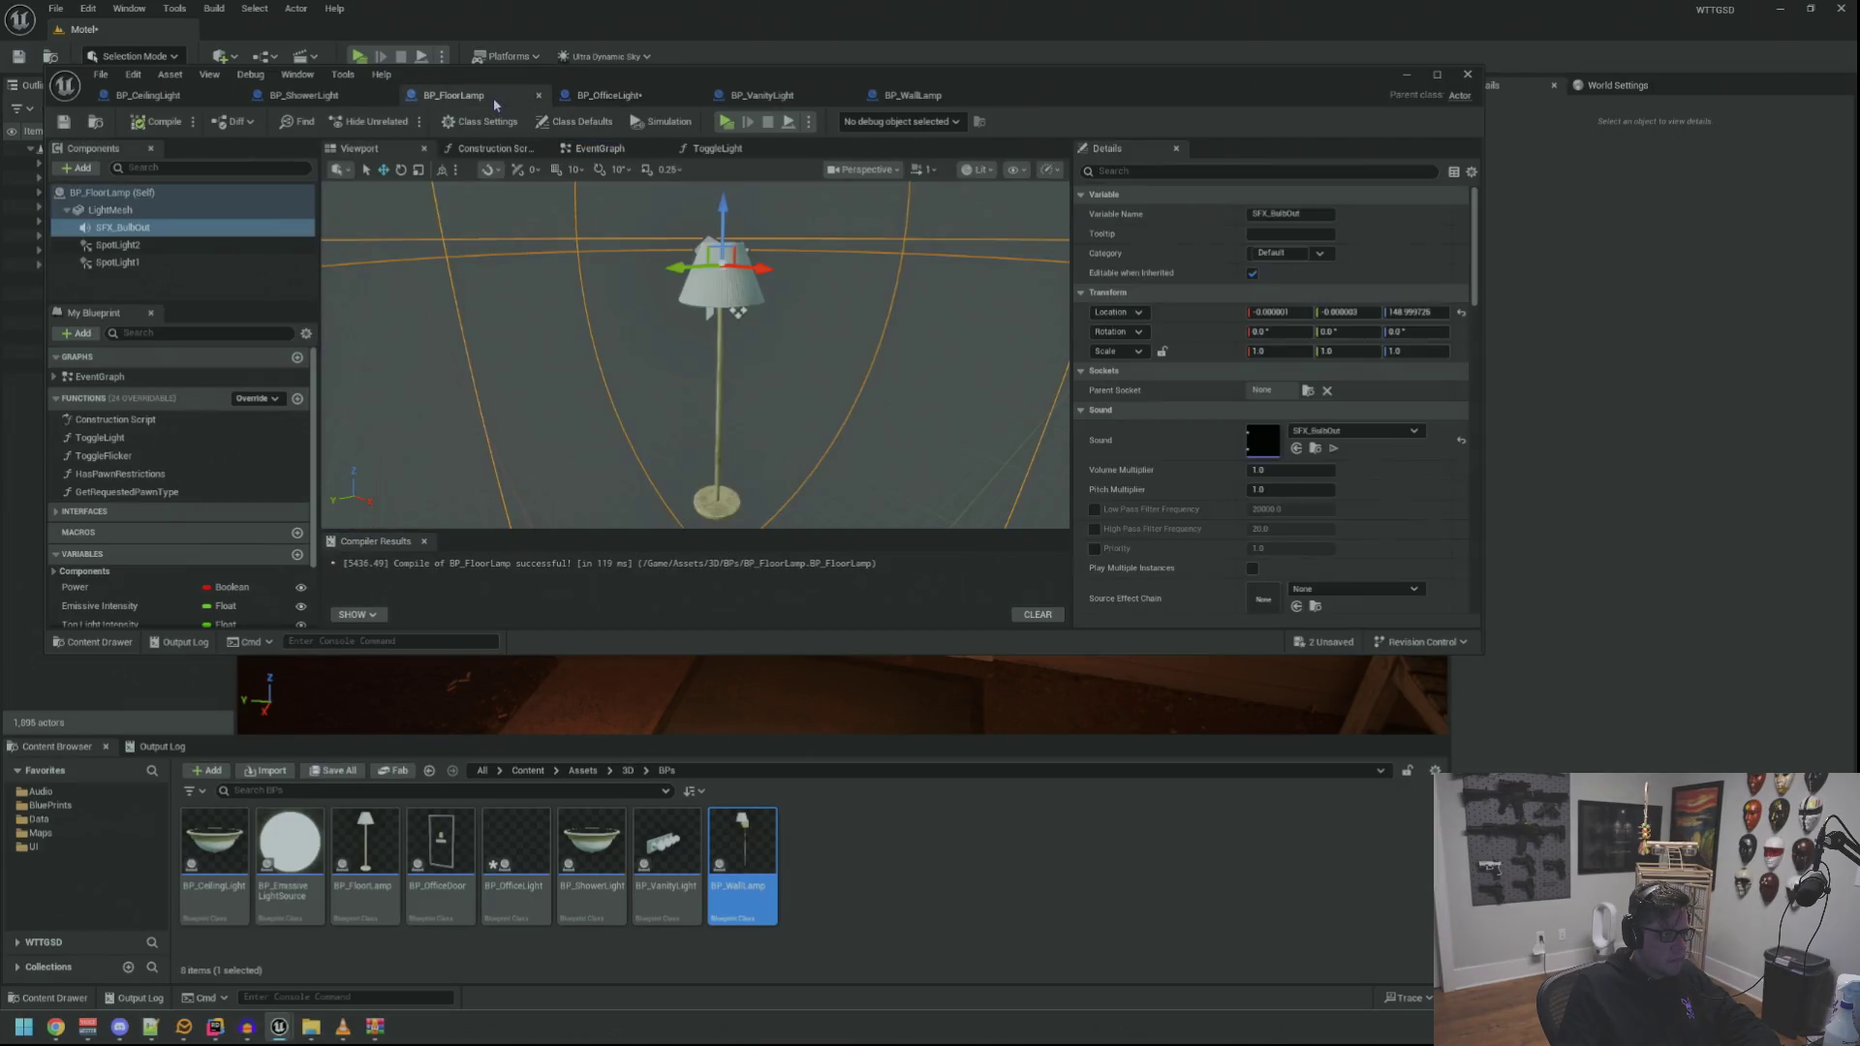
click(628, 100)
key(Home)
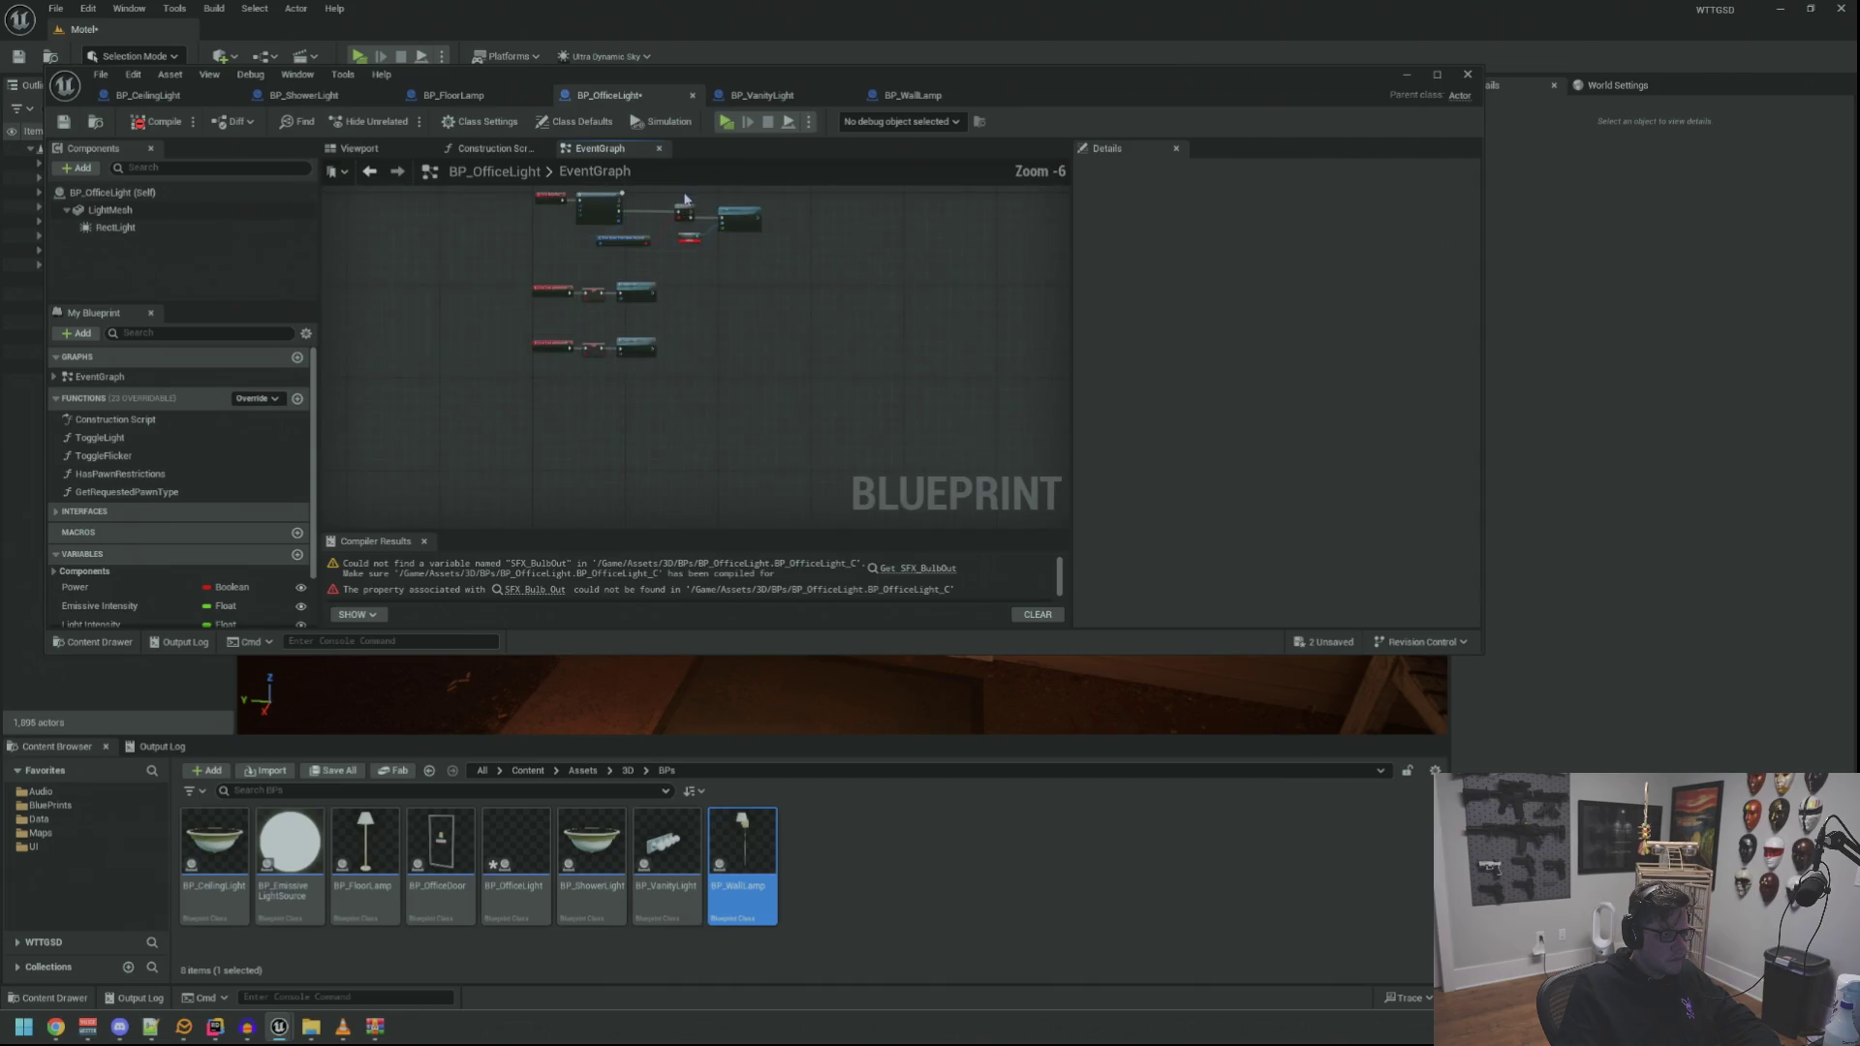
drag(853, 390, 514, 417)
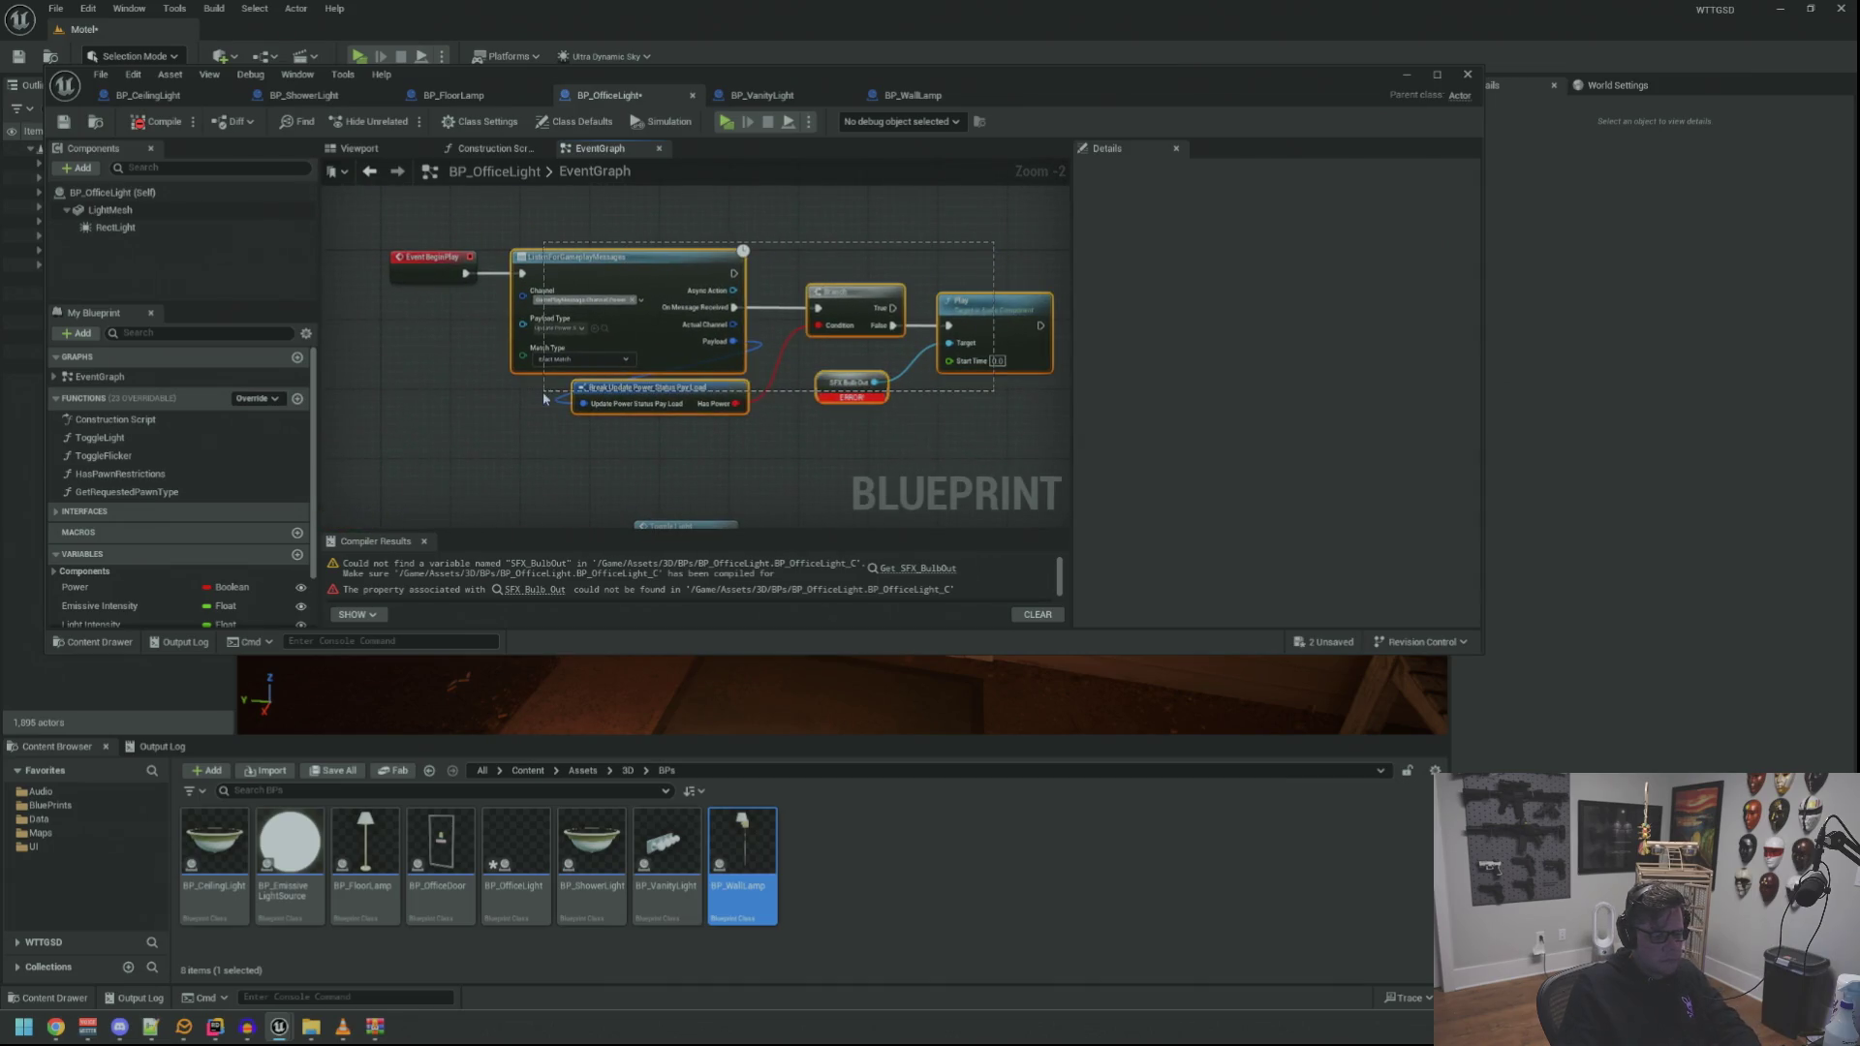
mouse_move(368, 231)
mouse_down()
mouse_move(775, 407)
mouse_move(942, 416)
mouse_up()
key(Delete)
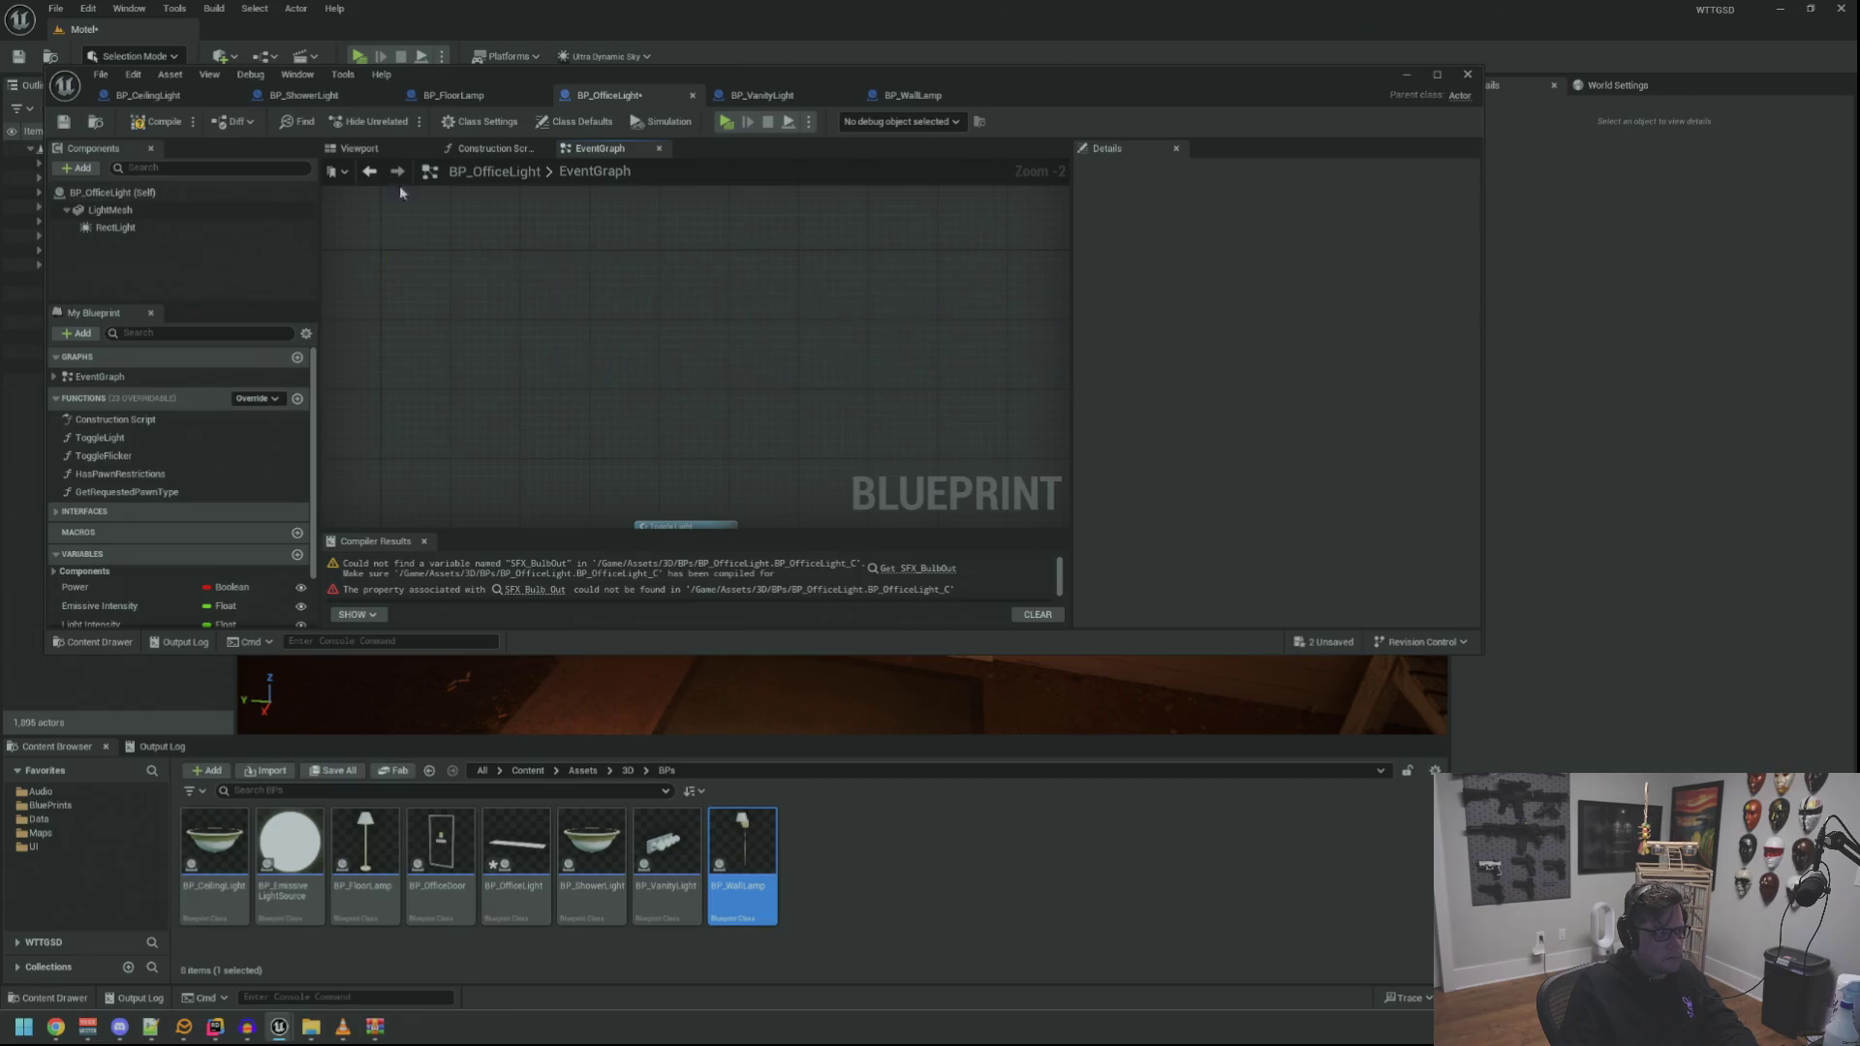
click(67, 124)
Paste the power-listener group into BP_FloorLamp's EventGraph above the light events
click(470, 96)
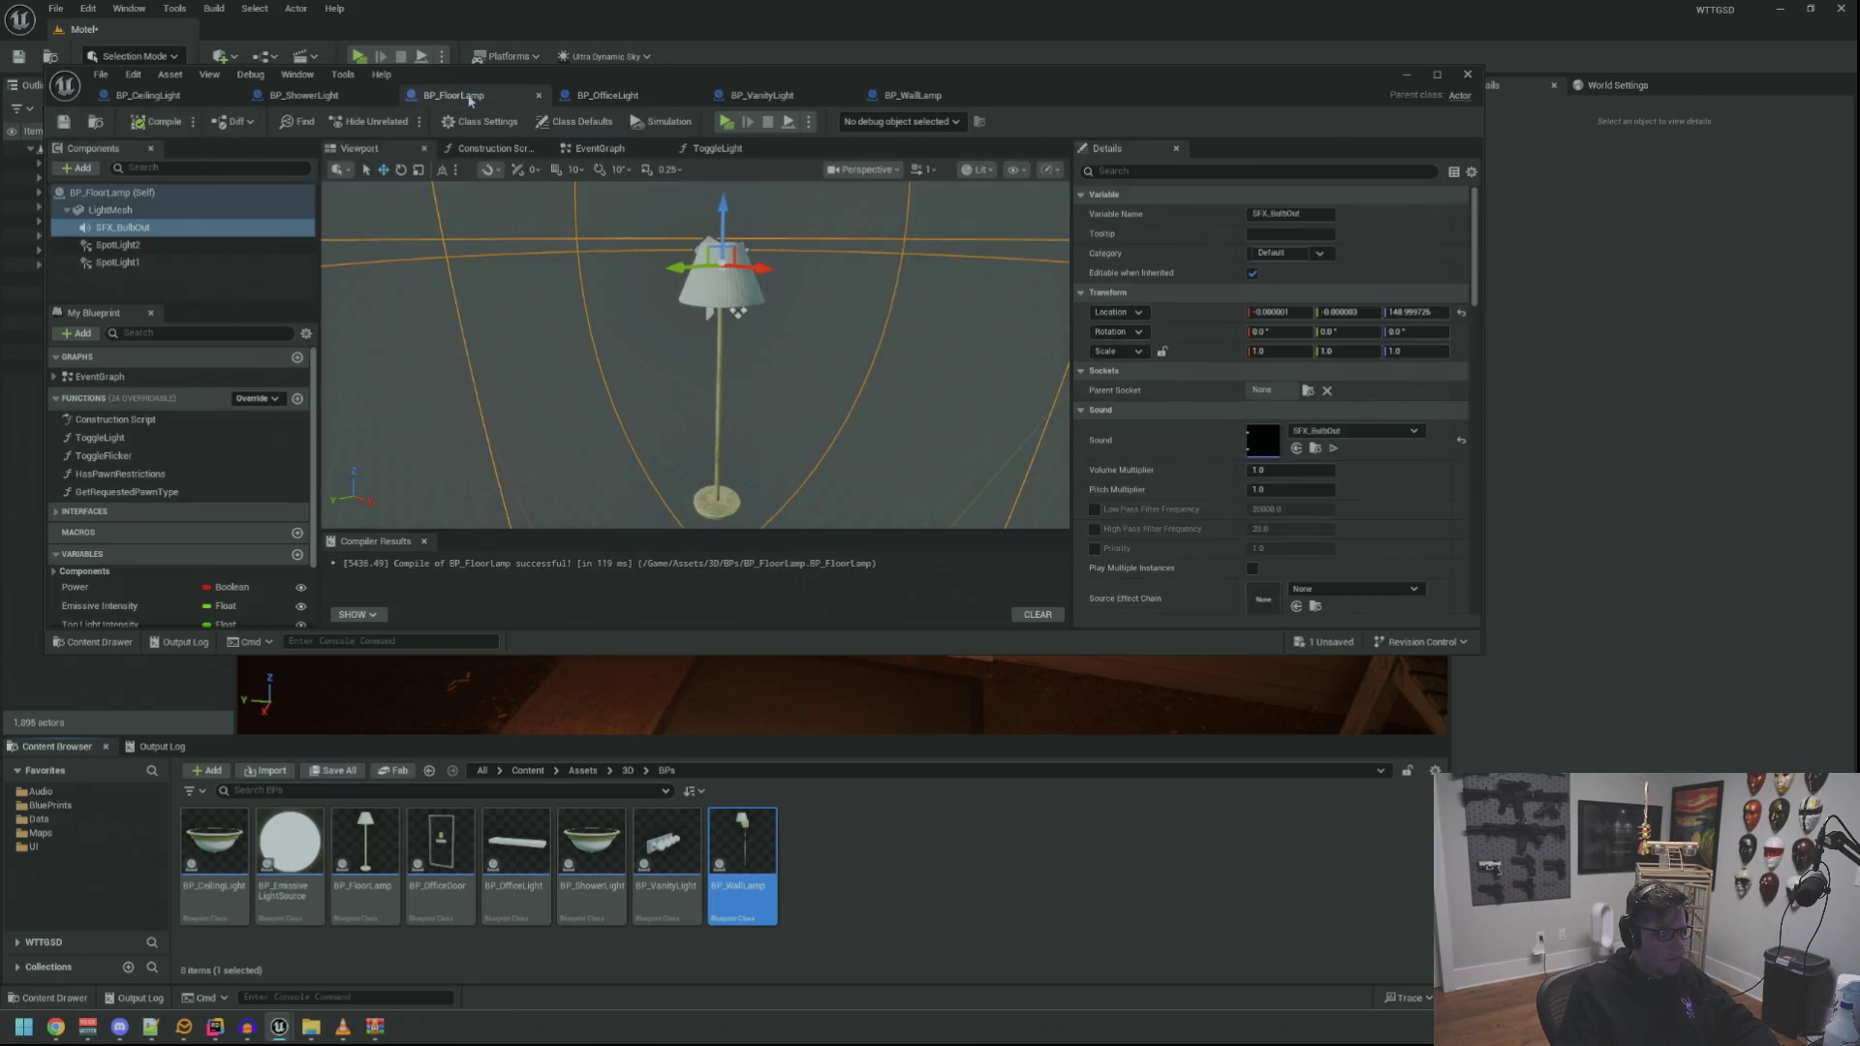
click(600, 149)
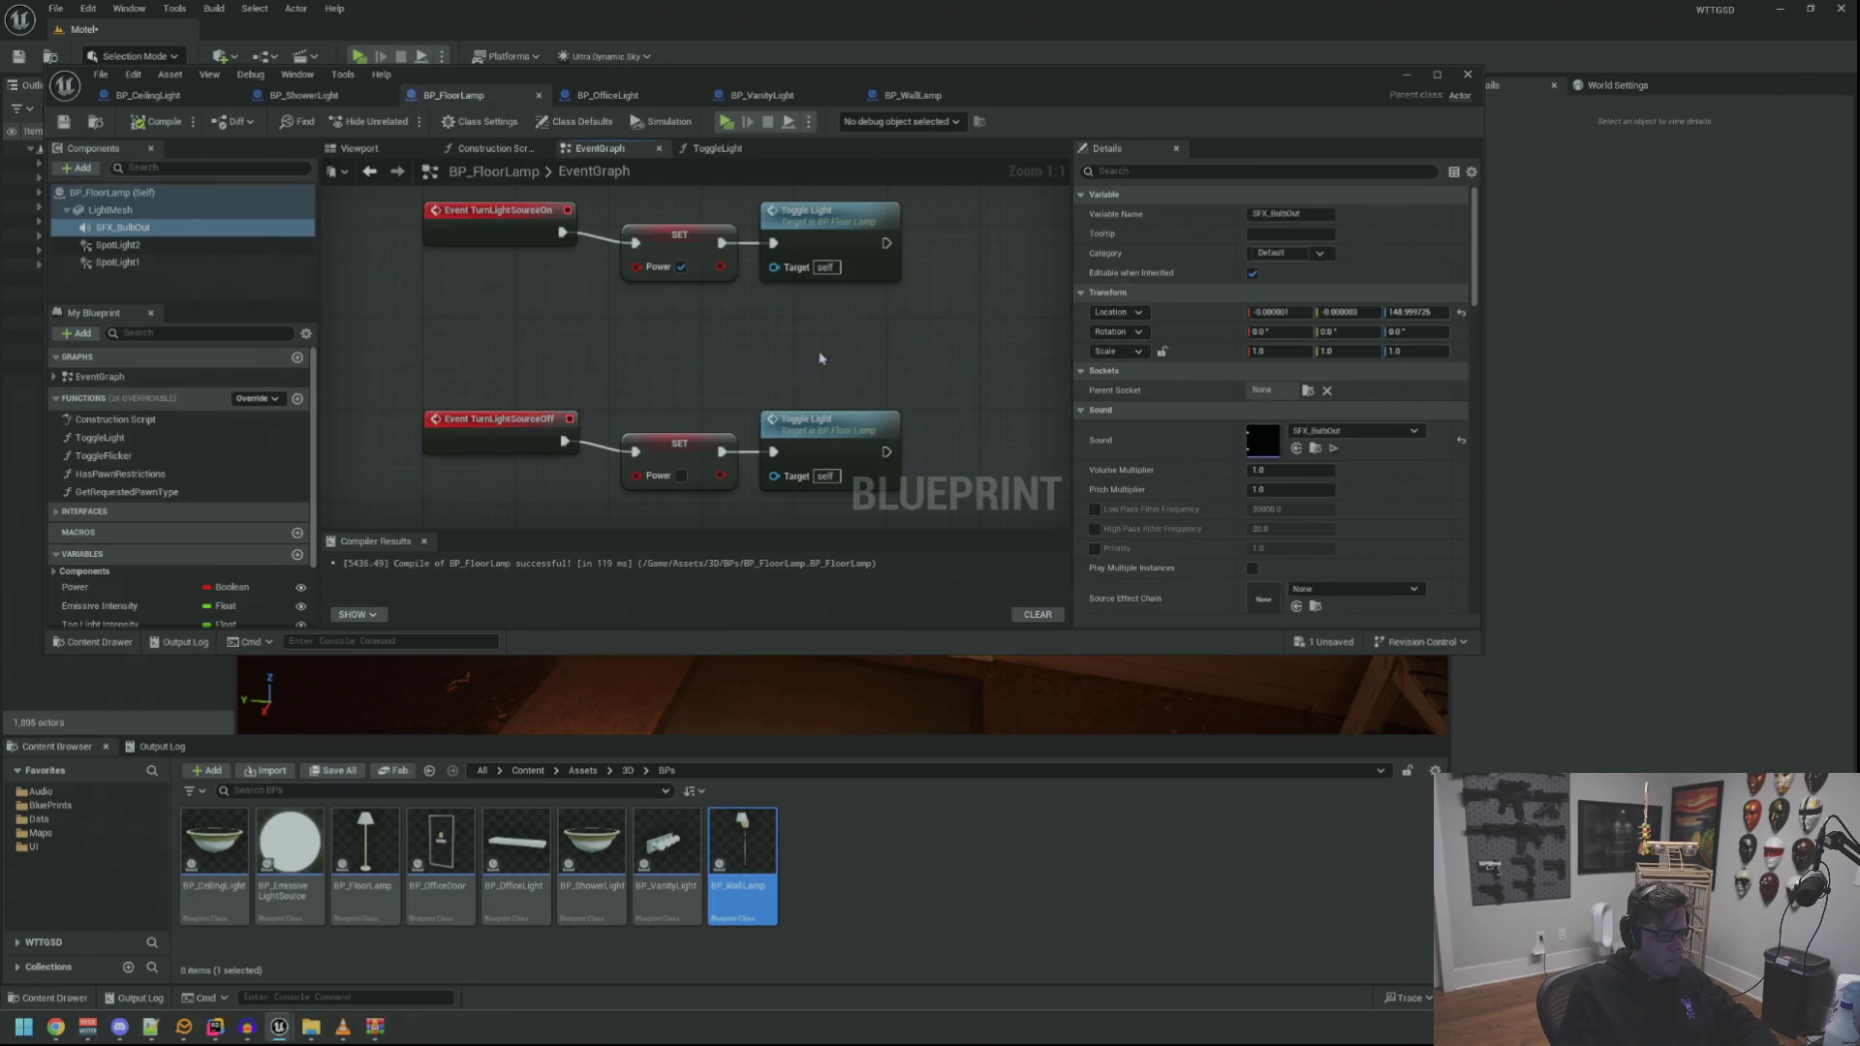
scroll(820, 359, down, 3)
middle_click(718, 150)
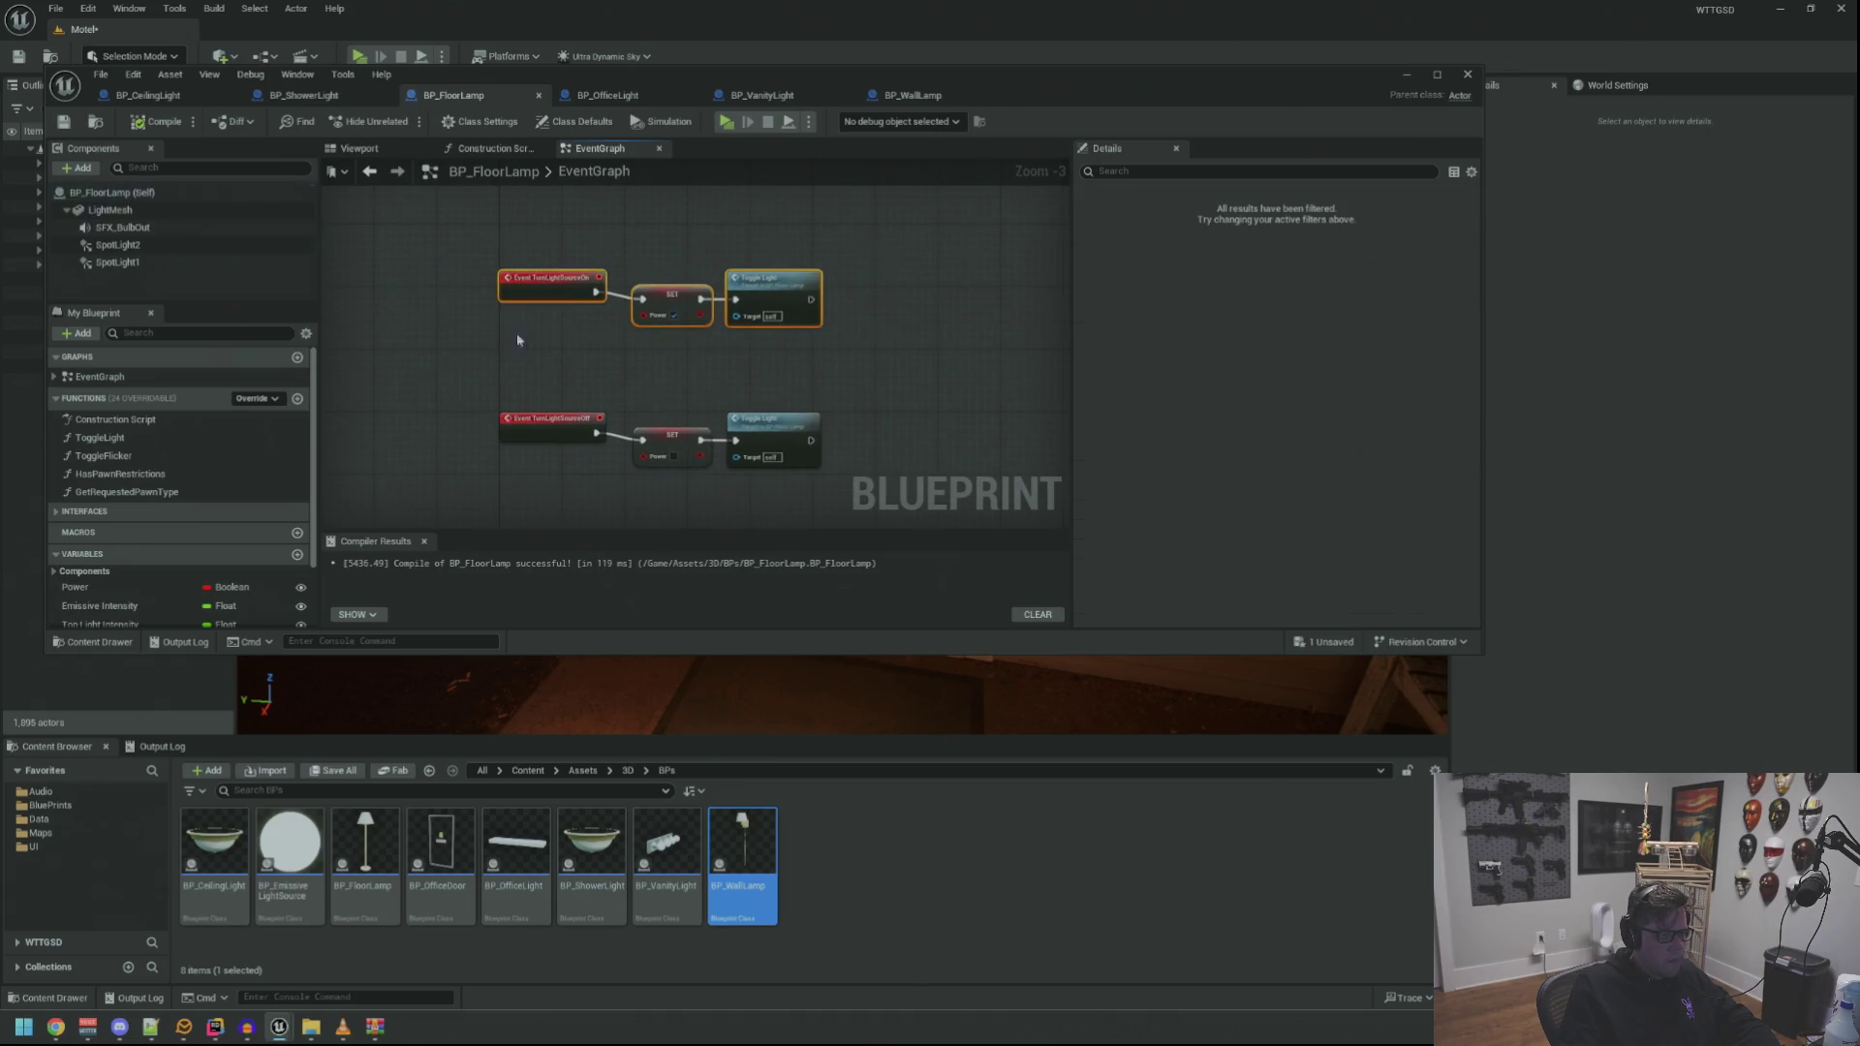
drag(509, 348, 852, 480)
key(ctrl+v)
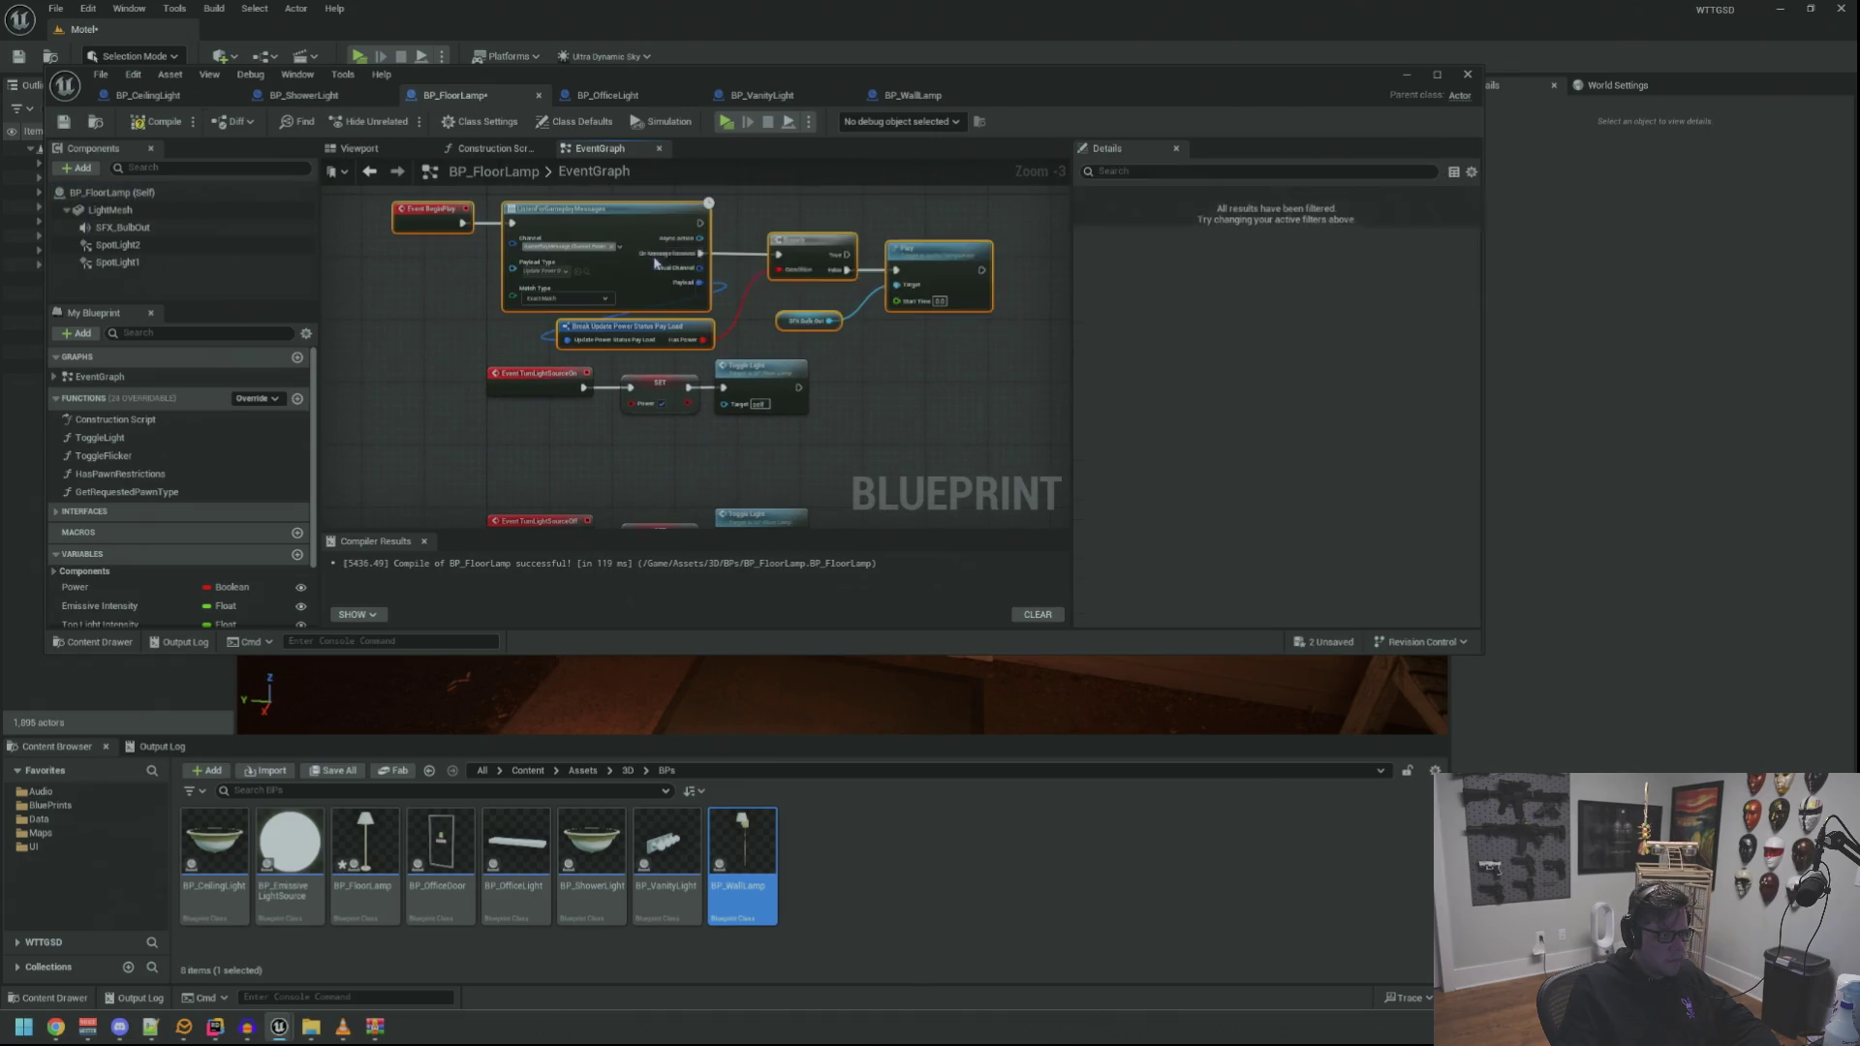
mouse_move(641, 303)
mouse_down()
mouse_move(753, 300)
mouse_move(735, 296)
mouse_up()
Move the TurnLightSourceOn row down and review the listener, Branch and Play nodes
mouse_move(919, 462)
mouse_down()
mouse_move(885, 323)
mouse_move(500, 386)
mouse_up()
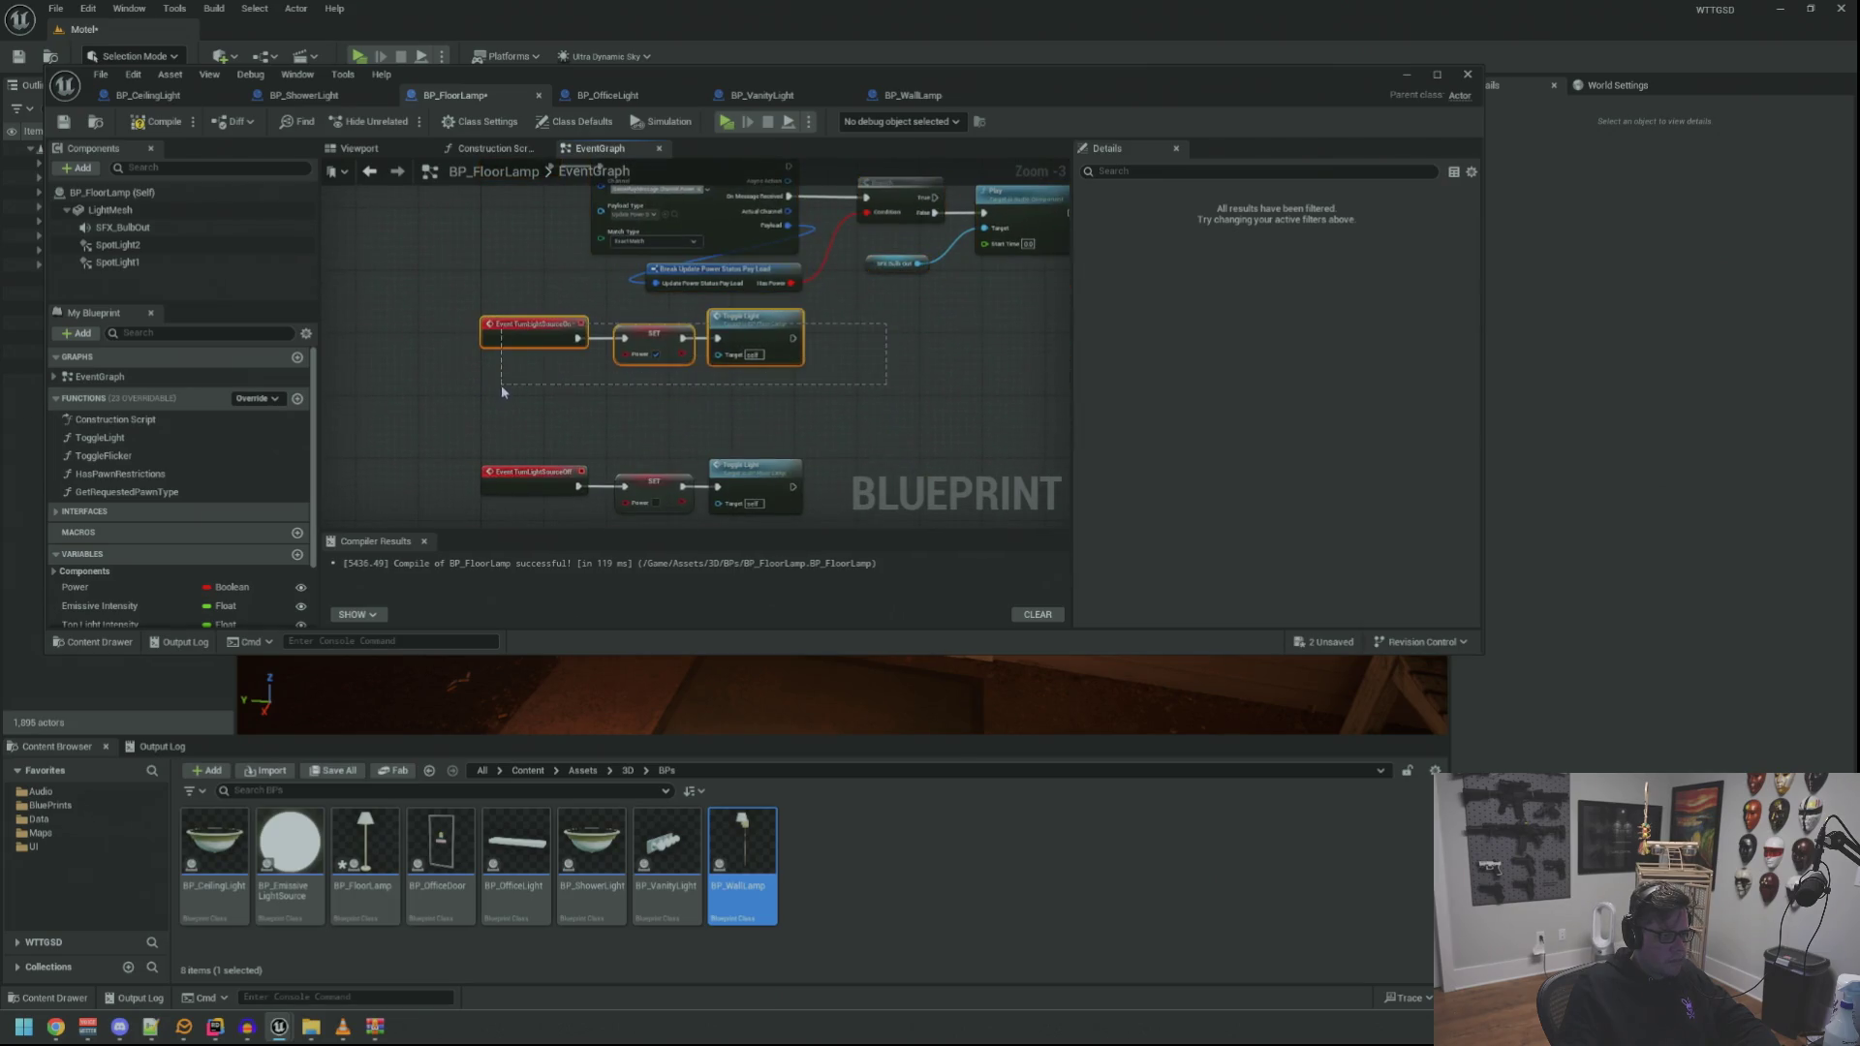
drag(749, 330, 762, 395)
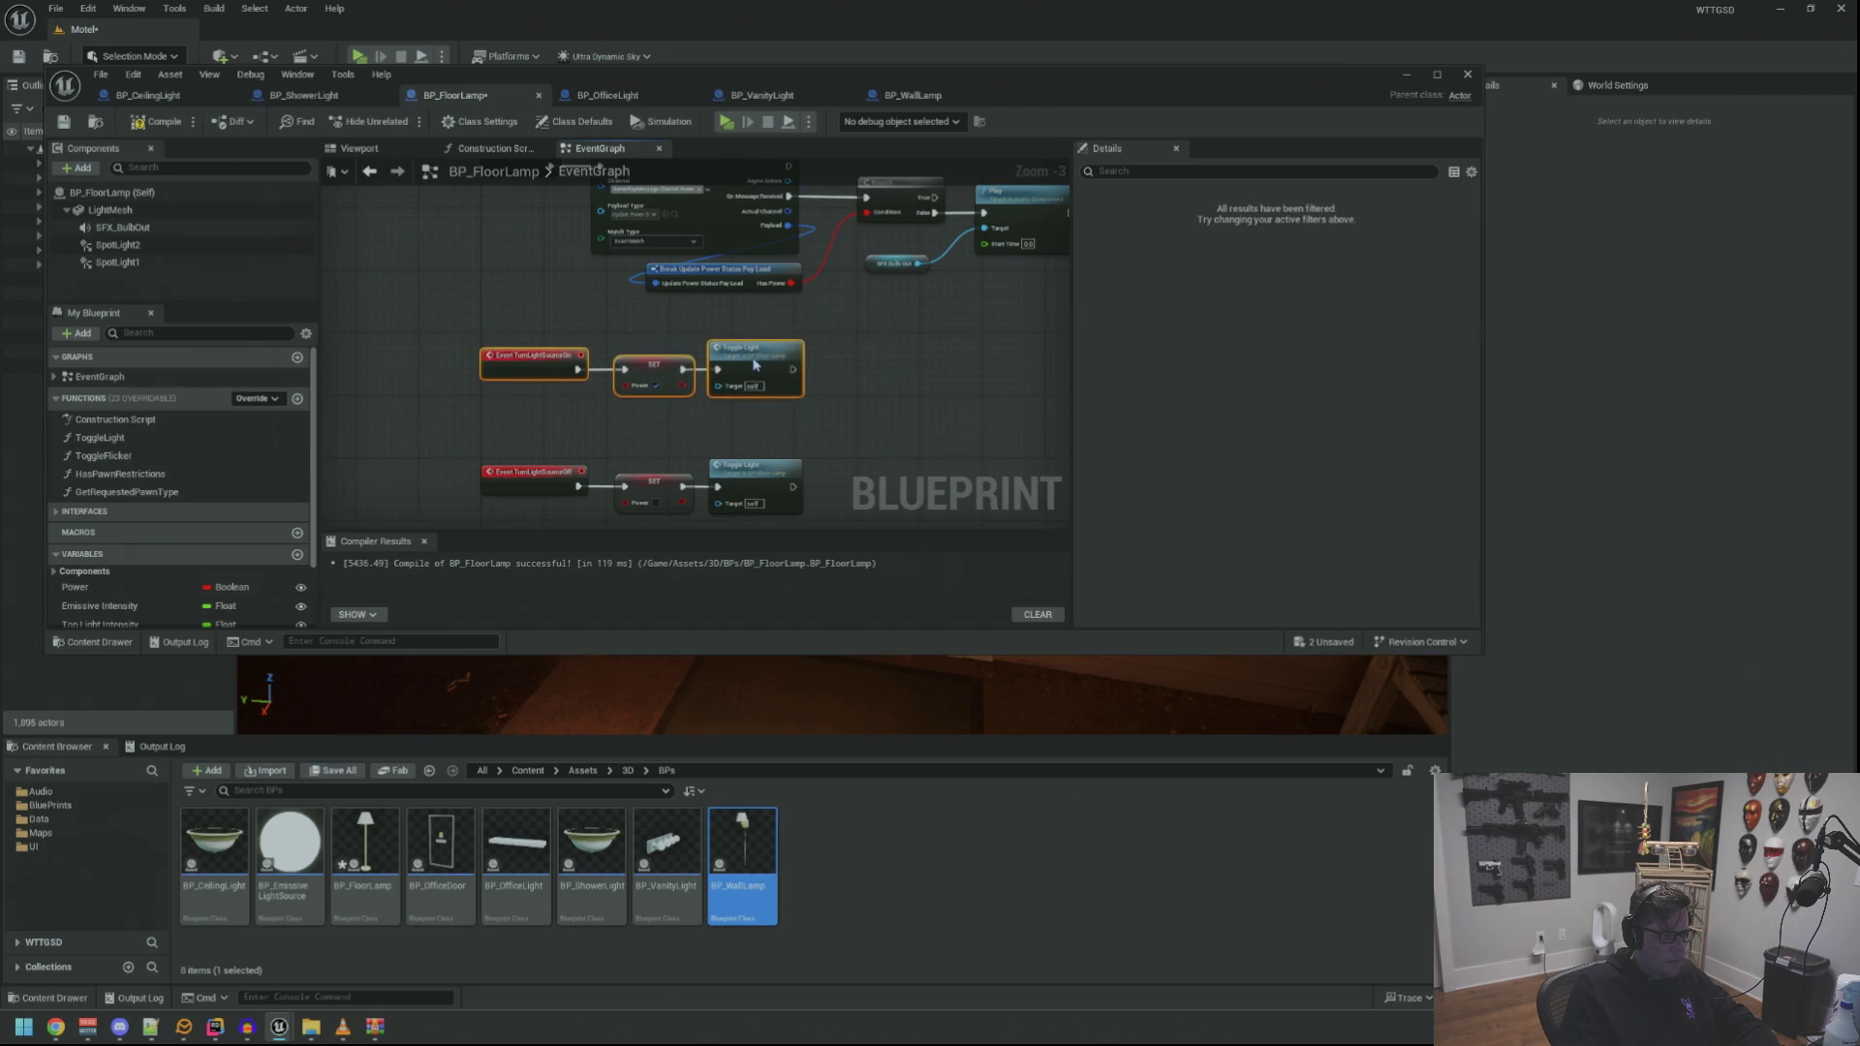
click(922, 439)
drag(828, 366, 640, 415)
scroll(824, 358, up, 2)
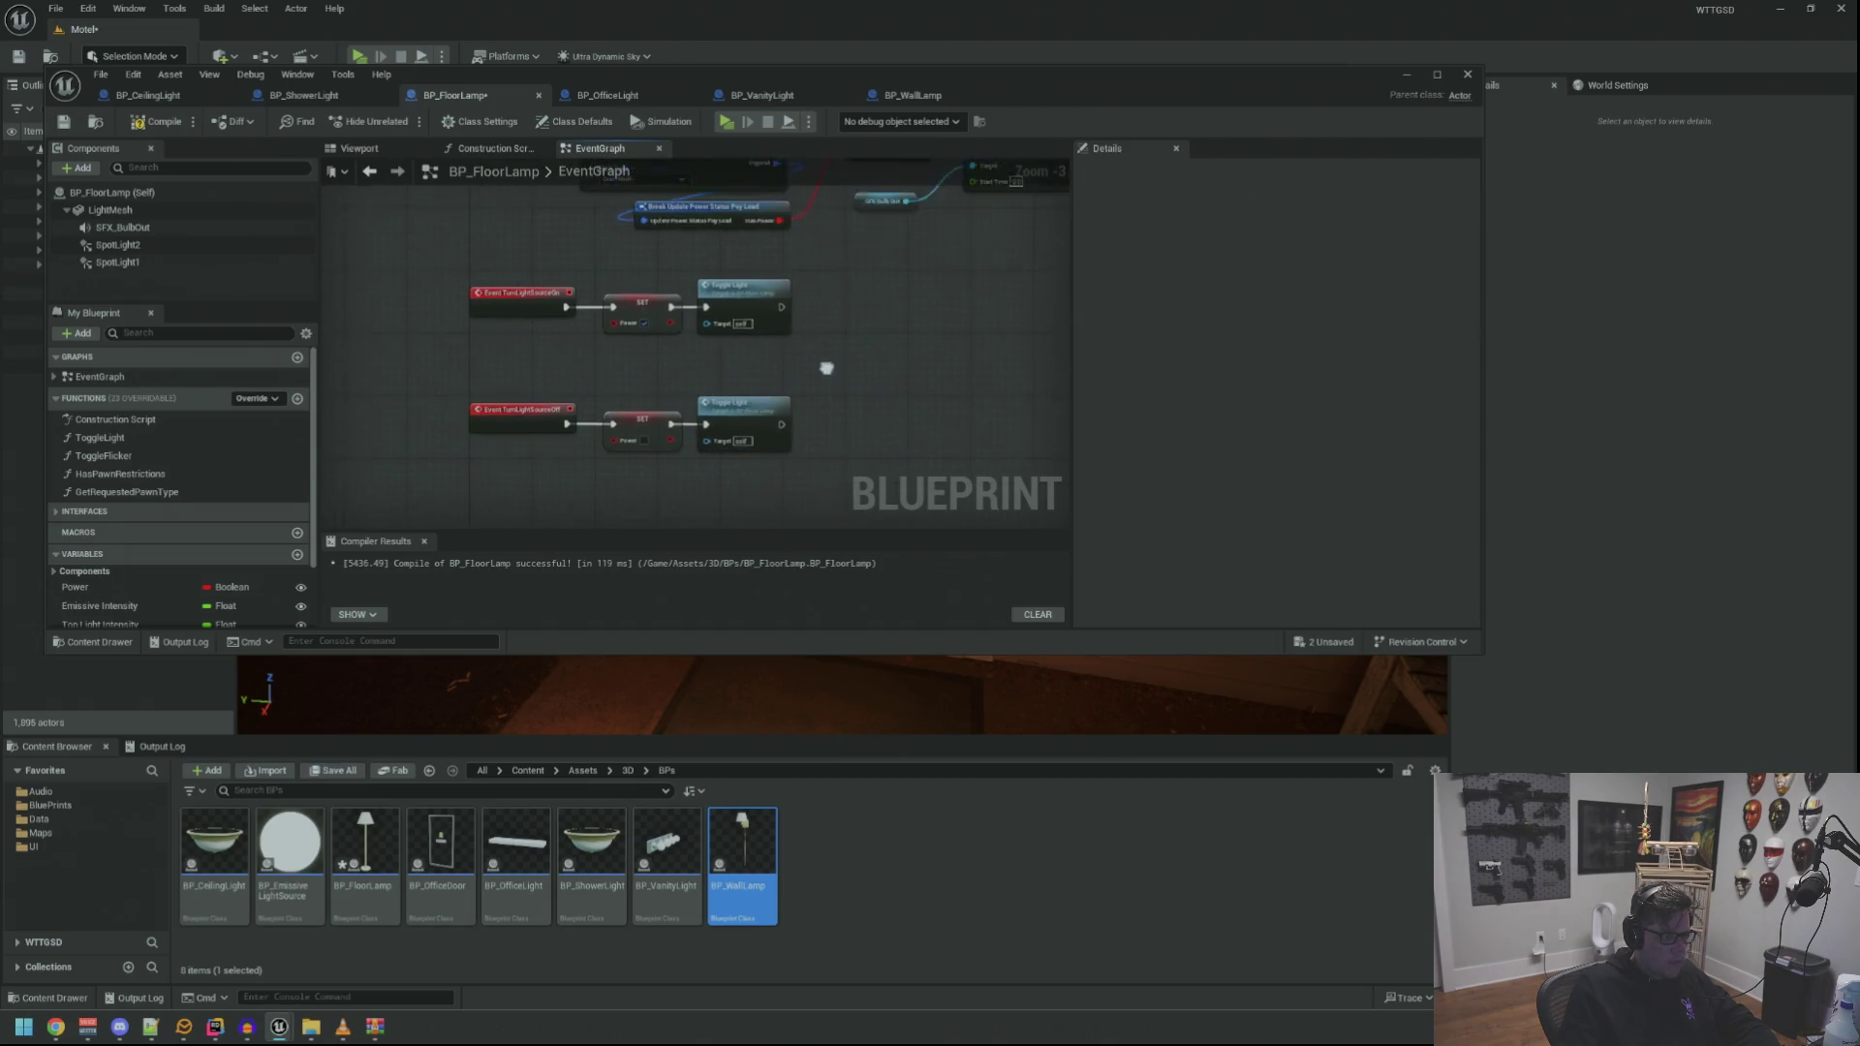
drag(886, 306, 782, 376)
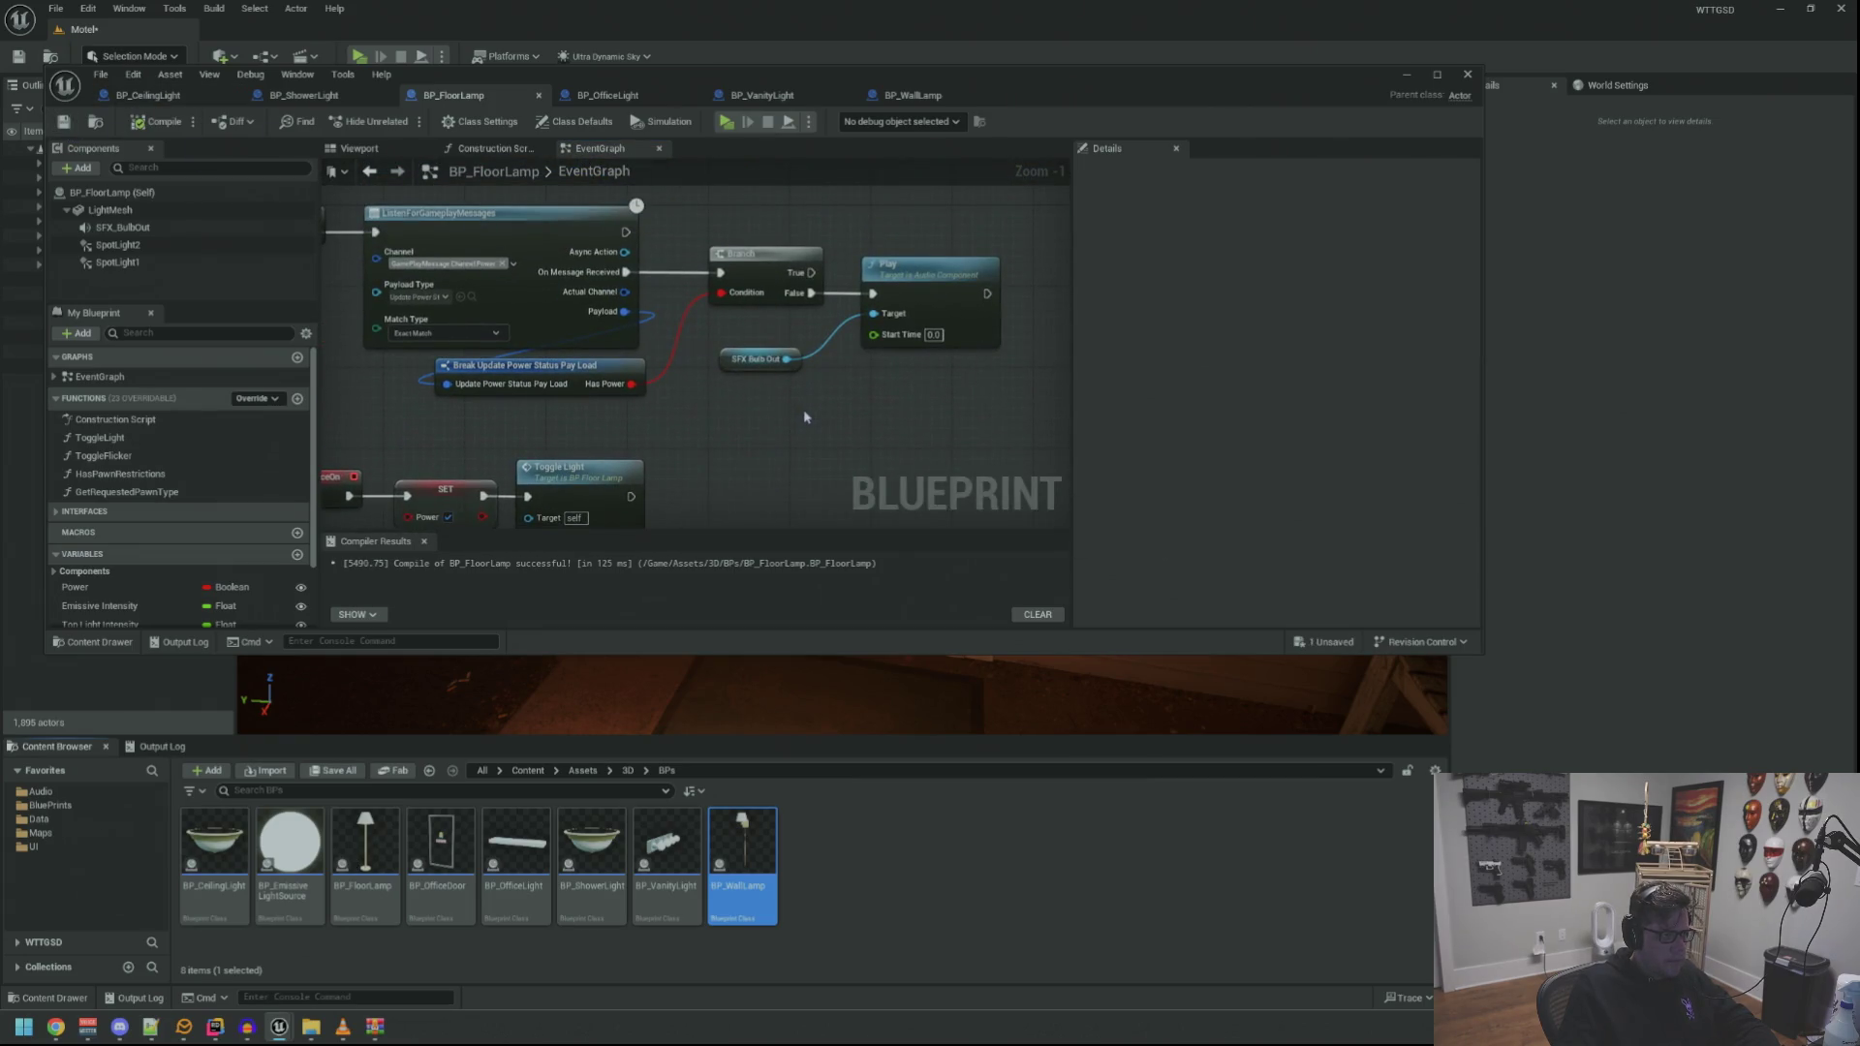
click(793, 361)
mouse_move(796, 370)
mouse_down()
mouse_move(821, 367)
mouse_move(804, 261)
mouse_move(685, 252)
mouse_move(711, 229)
mouse_up()
scroll(780, 263, up, 1)
click(753, 95)
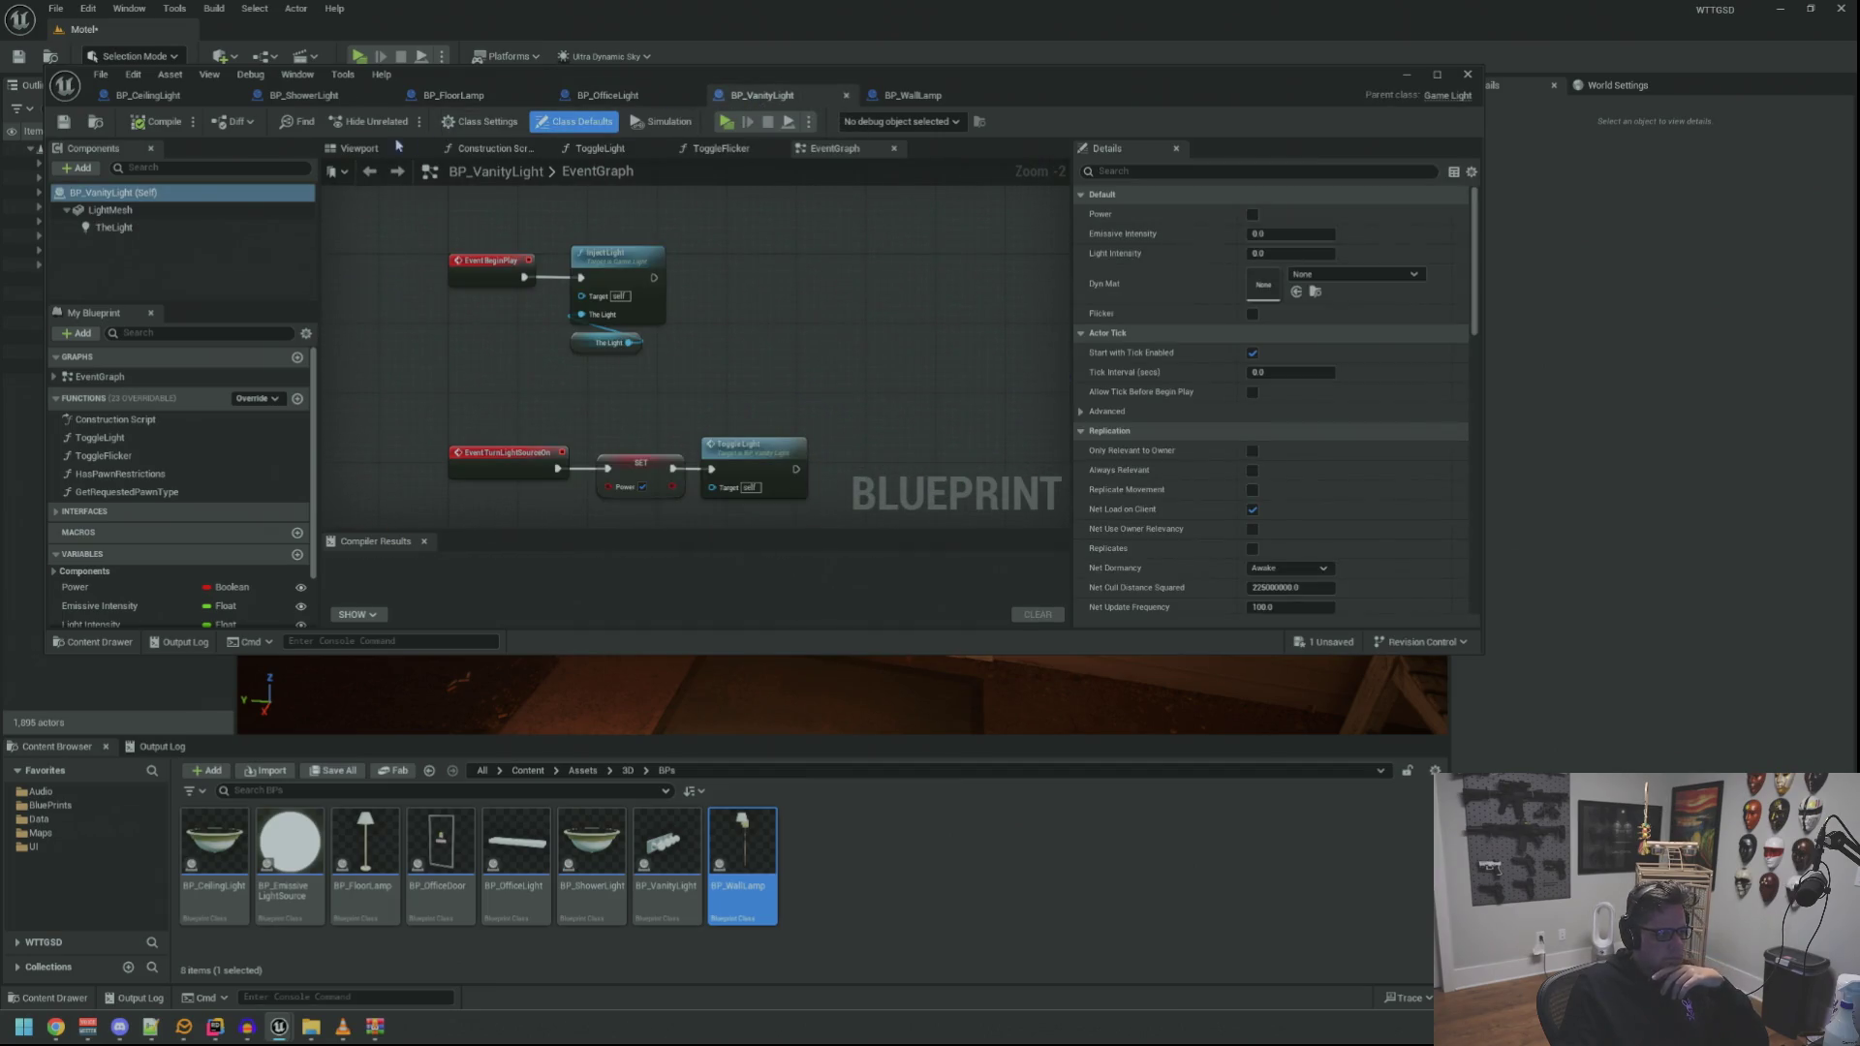
Close BP_VanityLight and view the wall lamp model in its Viewport
click(360, 148)
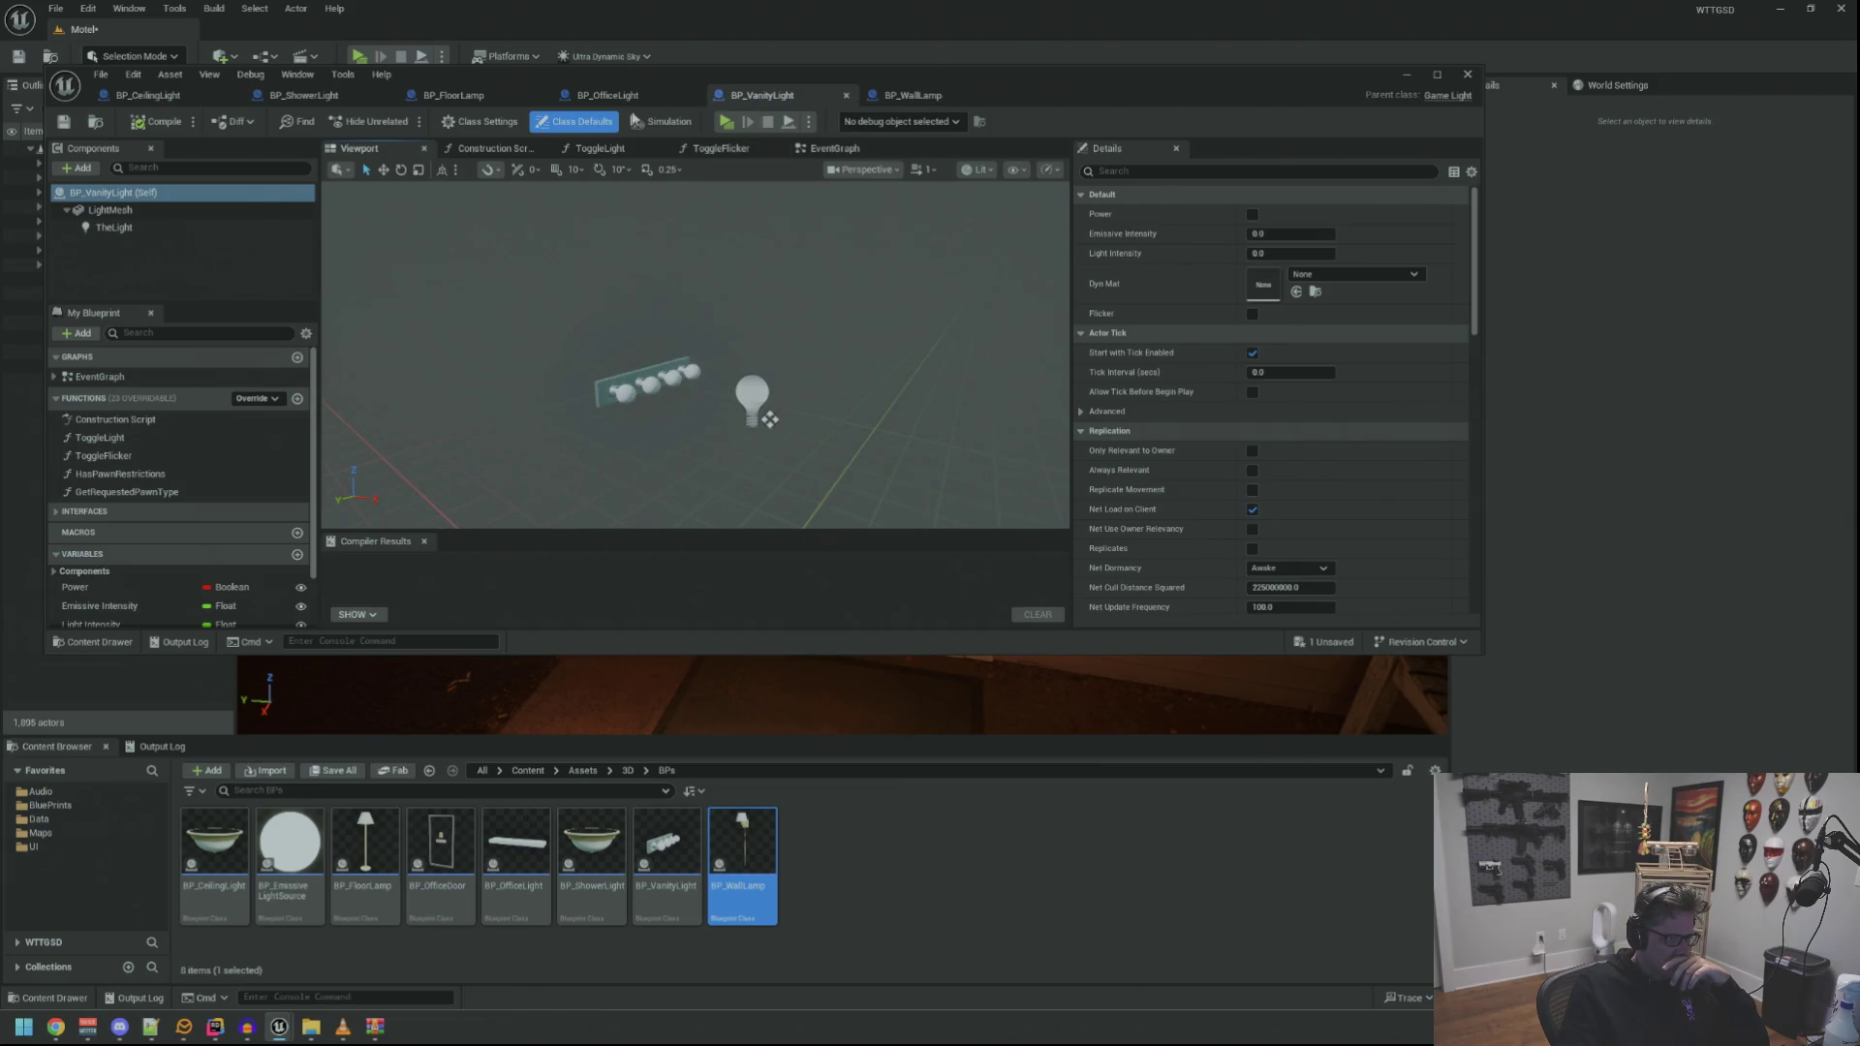
middle_click(746, 97)
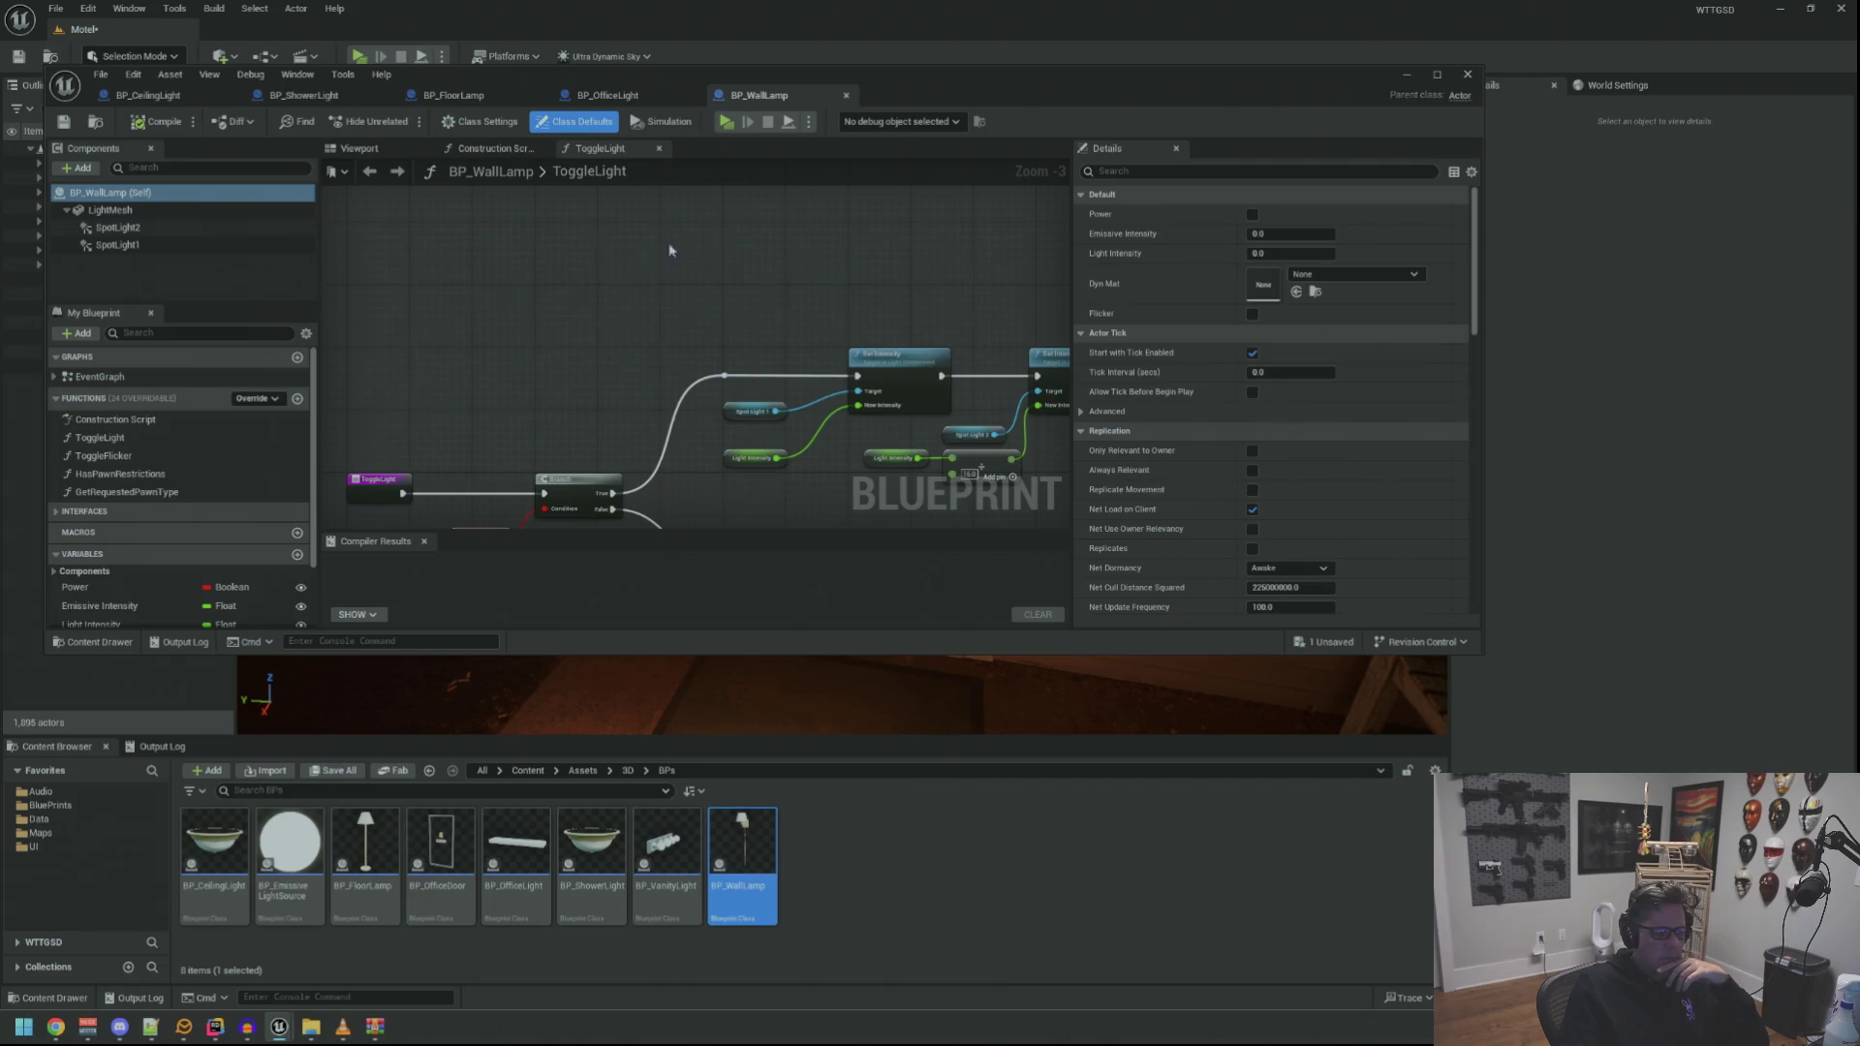
scroll(681, 248, down, 4)
click(400, 152)
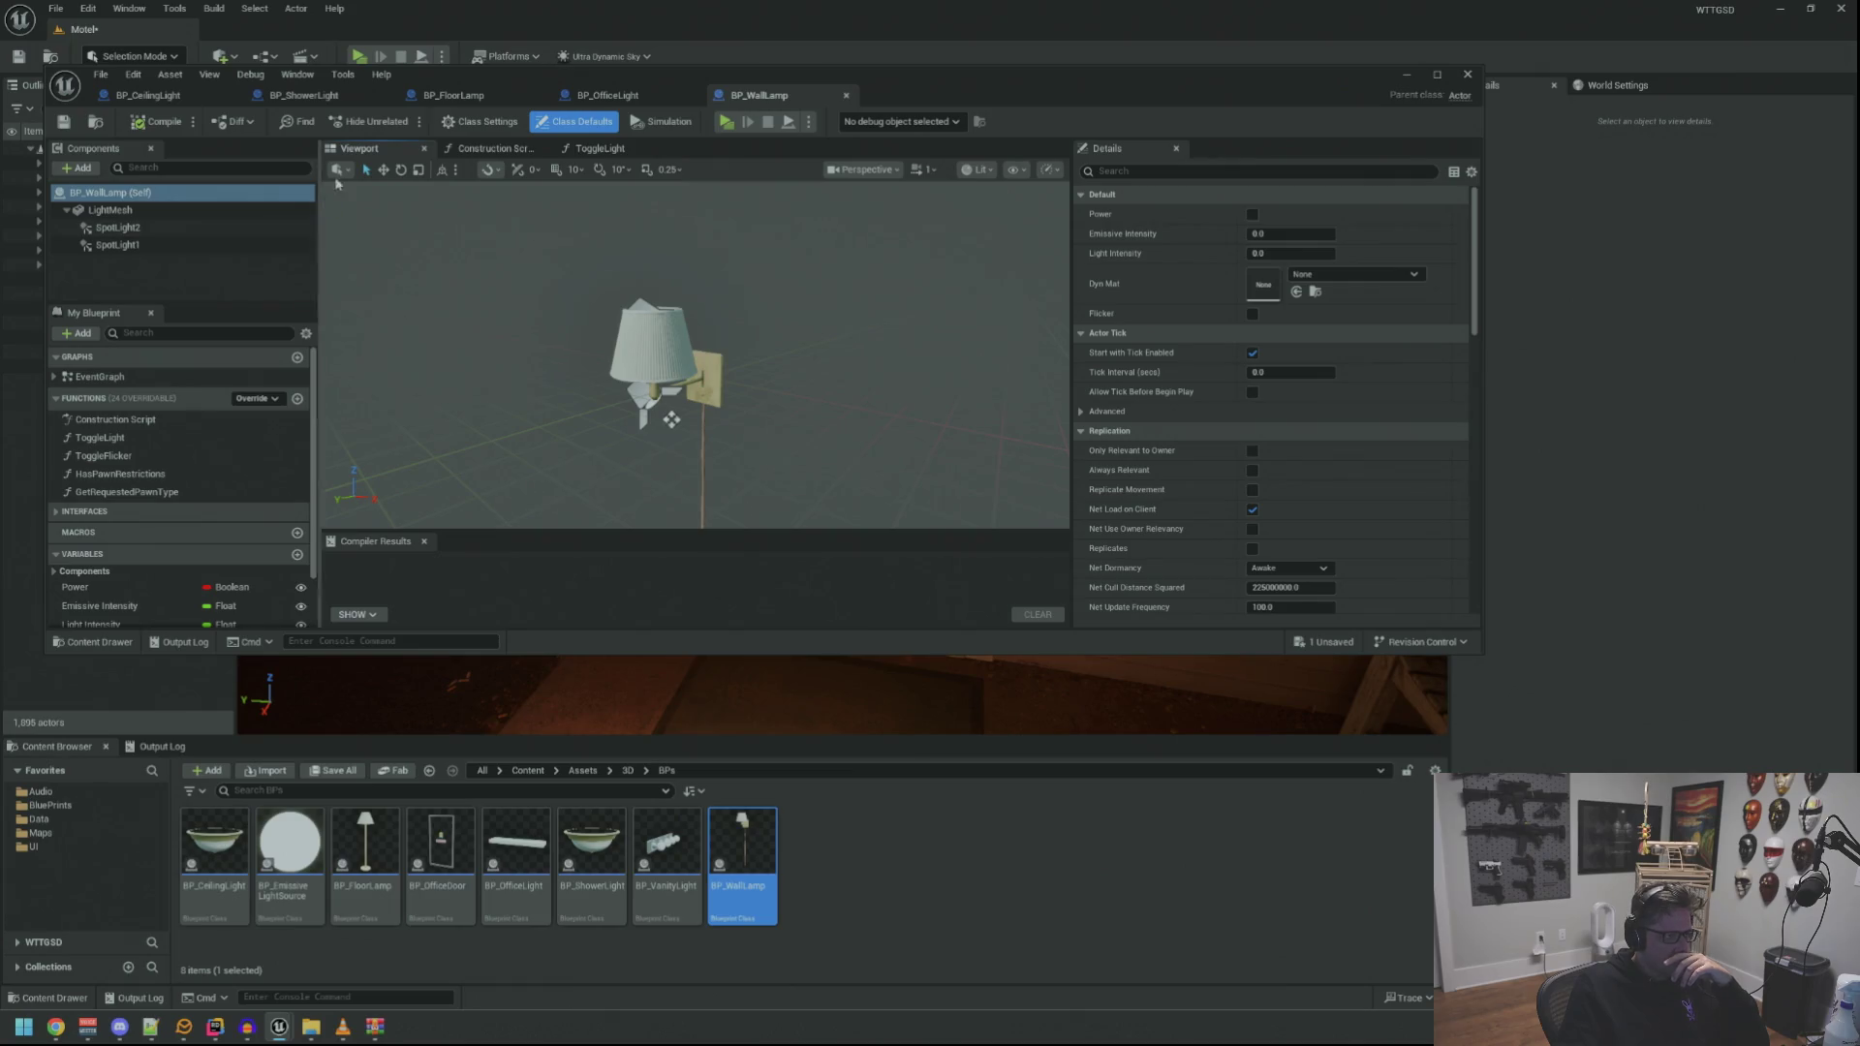
Paste the shower light's SFX_BulbOut into BP_WallLamp and move it to the lampshade
click(294, 96)
click(374, 152)
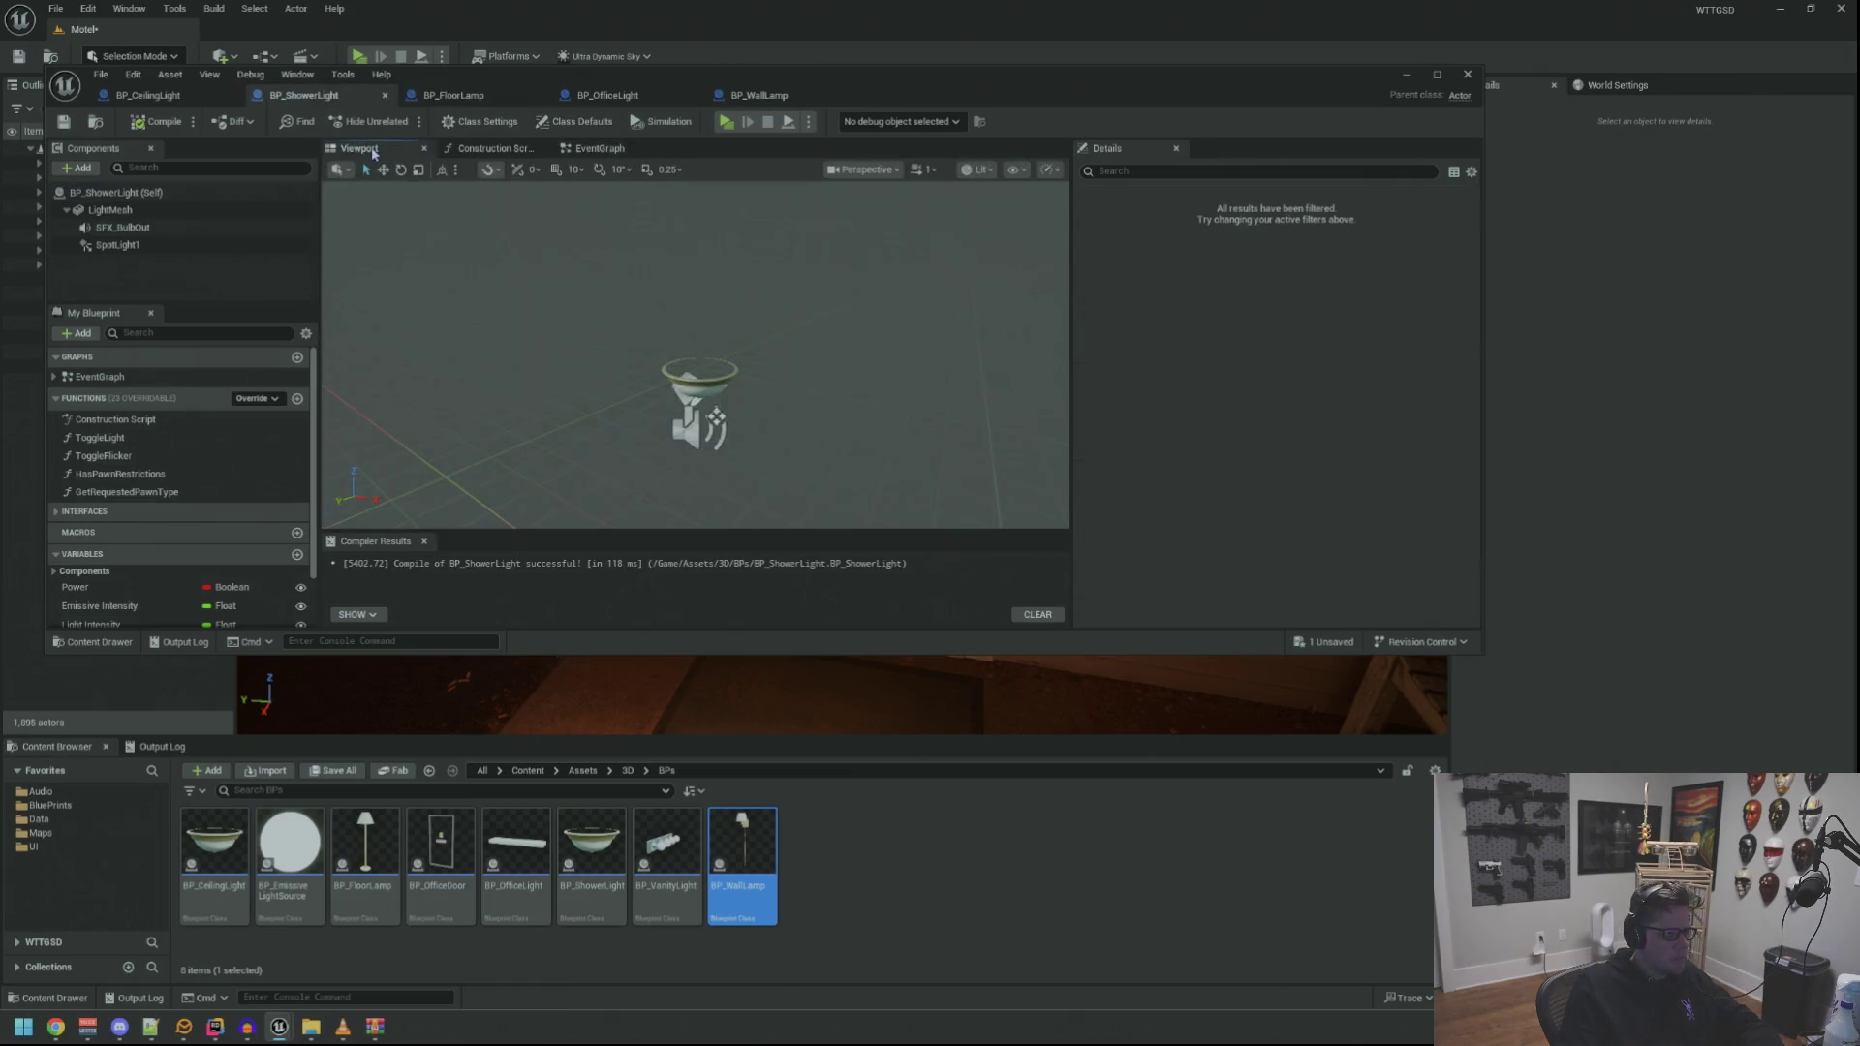
click(165, 228)
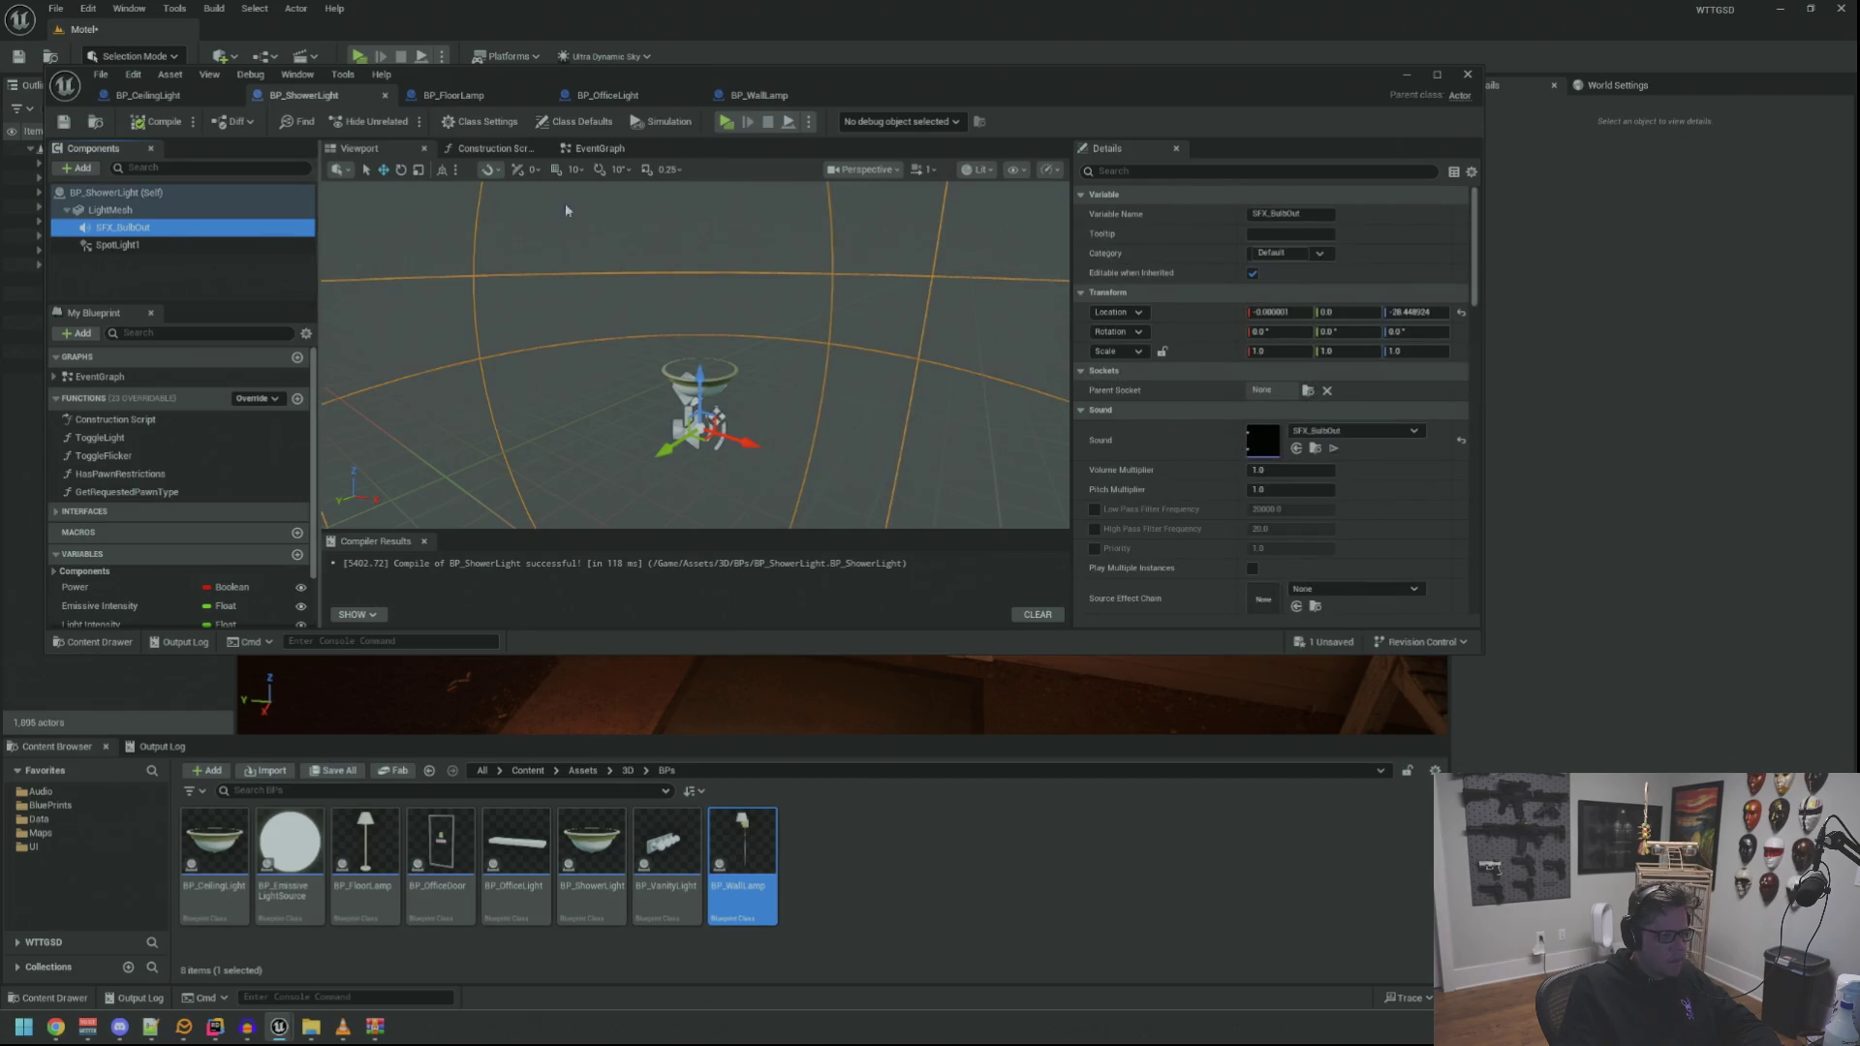
click(751, 96)
key(ctrl+v)
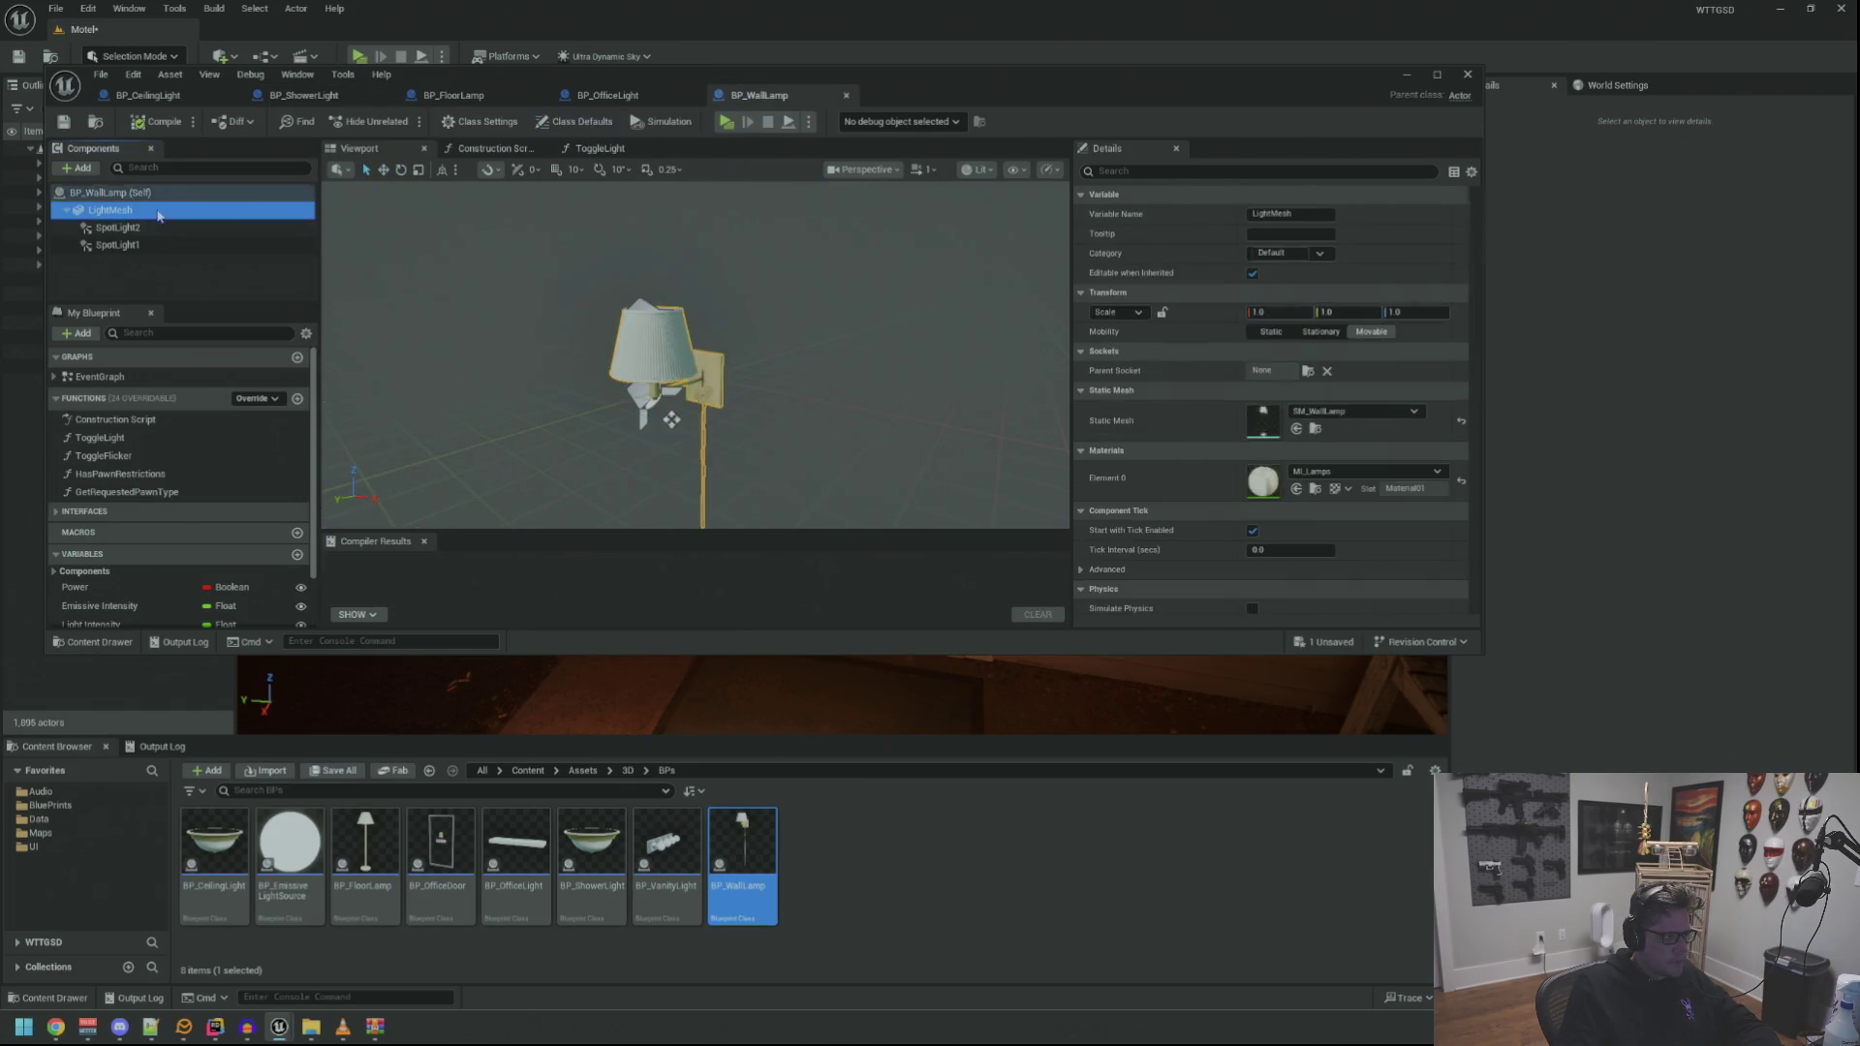
scroll(777, 453, up, 2)
mouse_move(726, 446)
mouse_down()
mouse_move(666, 455)
mouse_move(720, 278)
mouse_move(841, 190)
mouse_up()
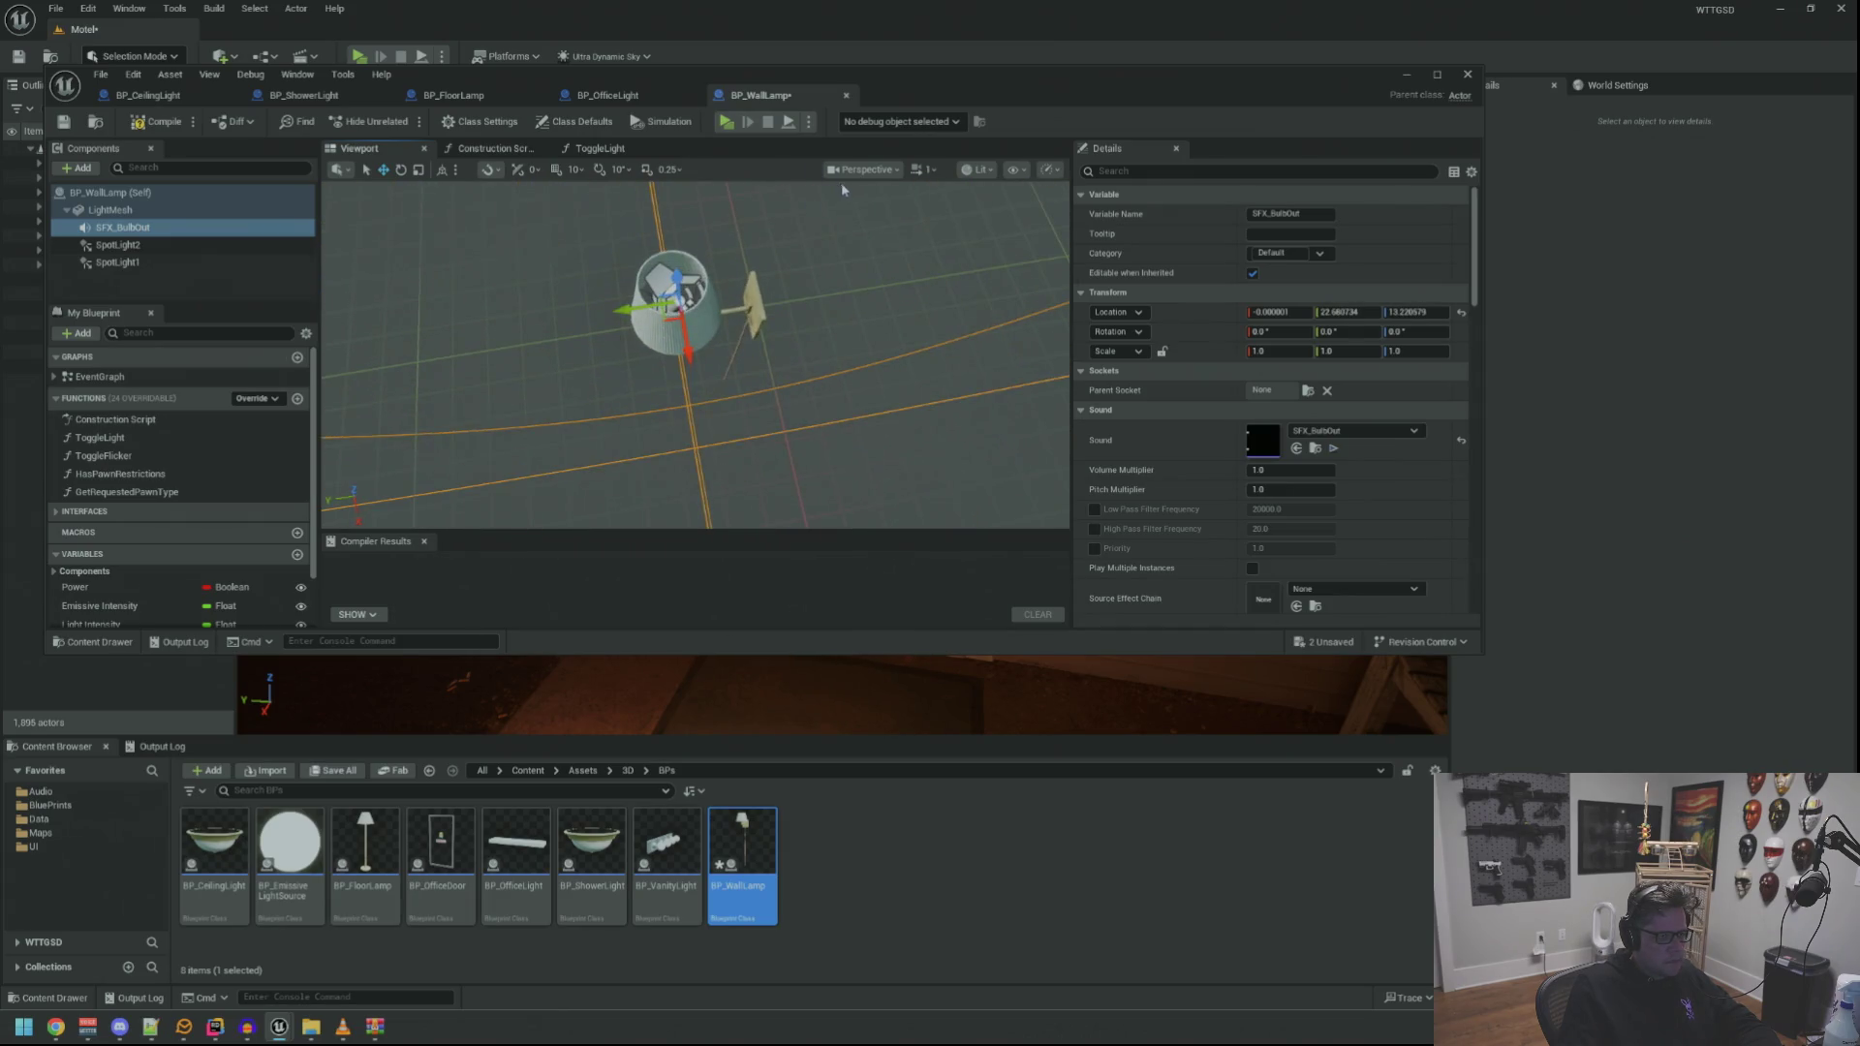
mouse_move(910, 284)
mouse_down()
mouse_move(911, 252)
mouse_move(911, 290)
mouse_move(949, 339)
mouse_move(620, 275)
mouse_move(696, 309)
mouse_move(696, 252)
mouse_move(706, 366)
mouse_move(745, 328)
mouse_up()
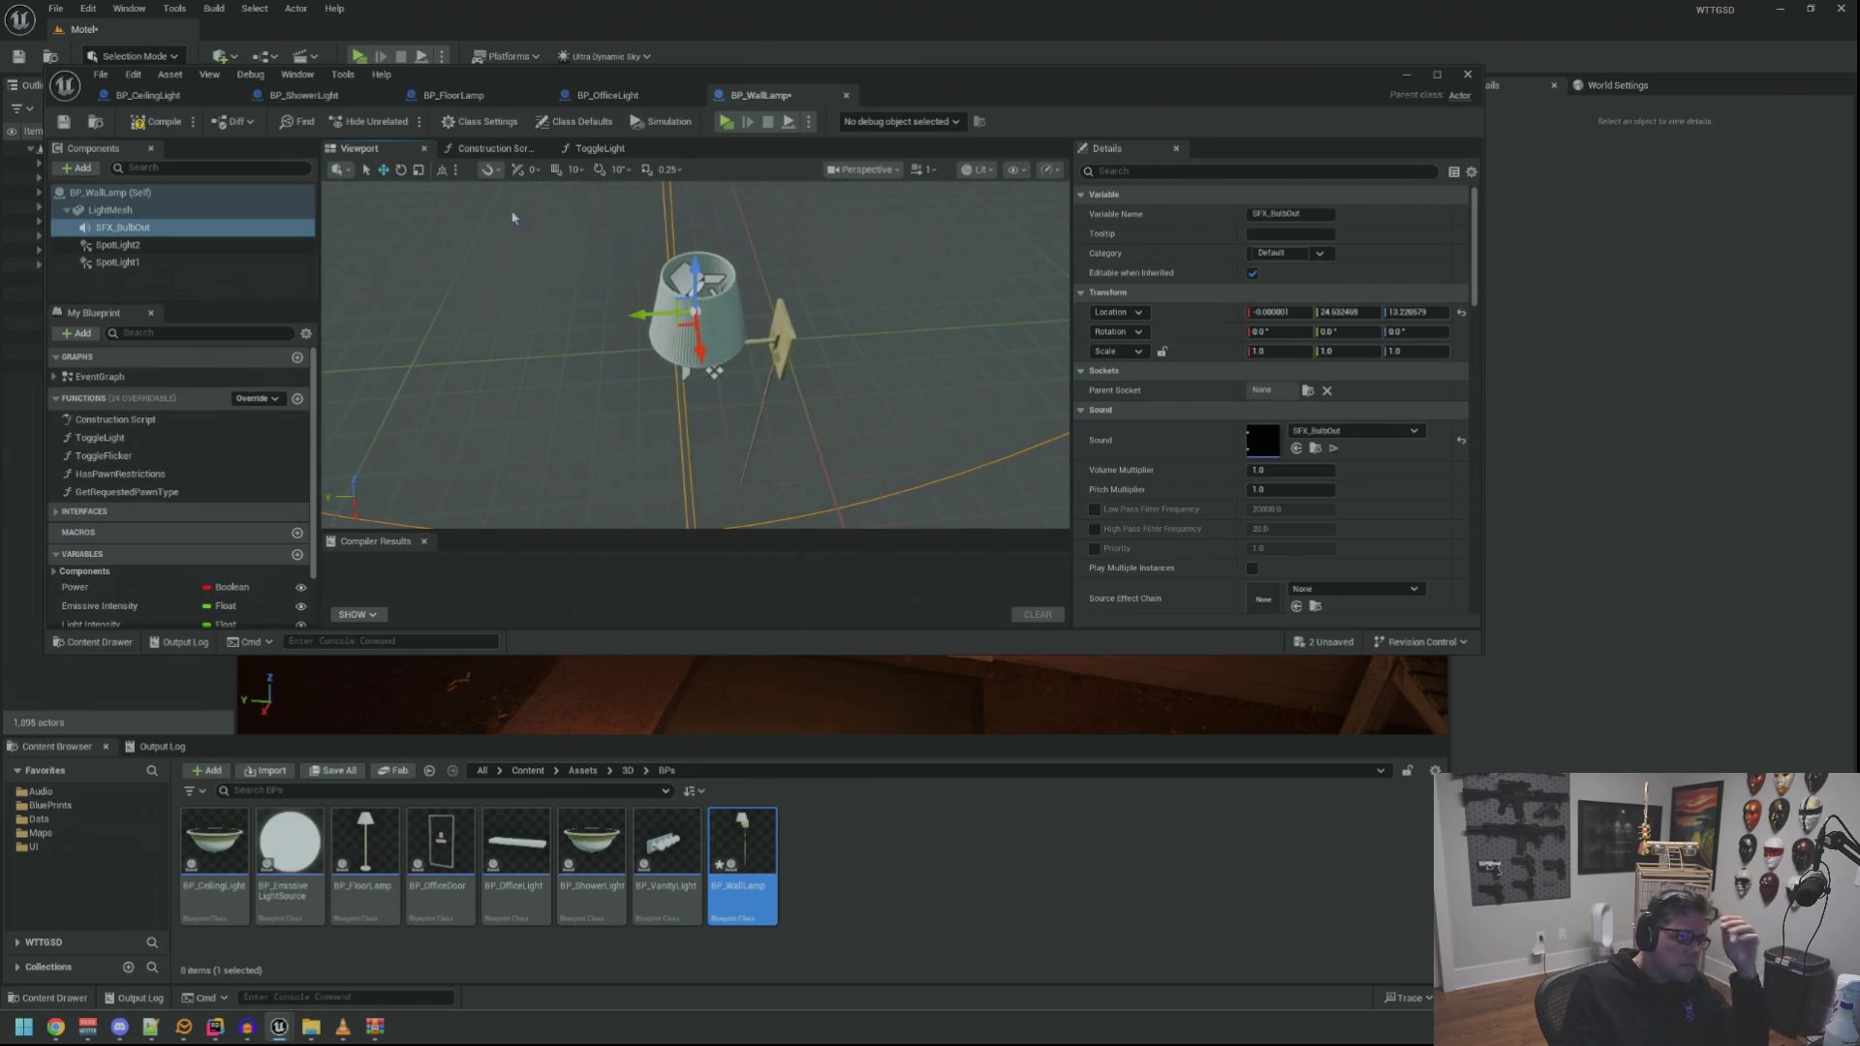
Close the wall lamp's construction script and ToggleLight graphs and open its EventGraph
click(513, 149)
click(596, 148)
click(658, 148)
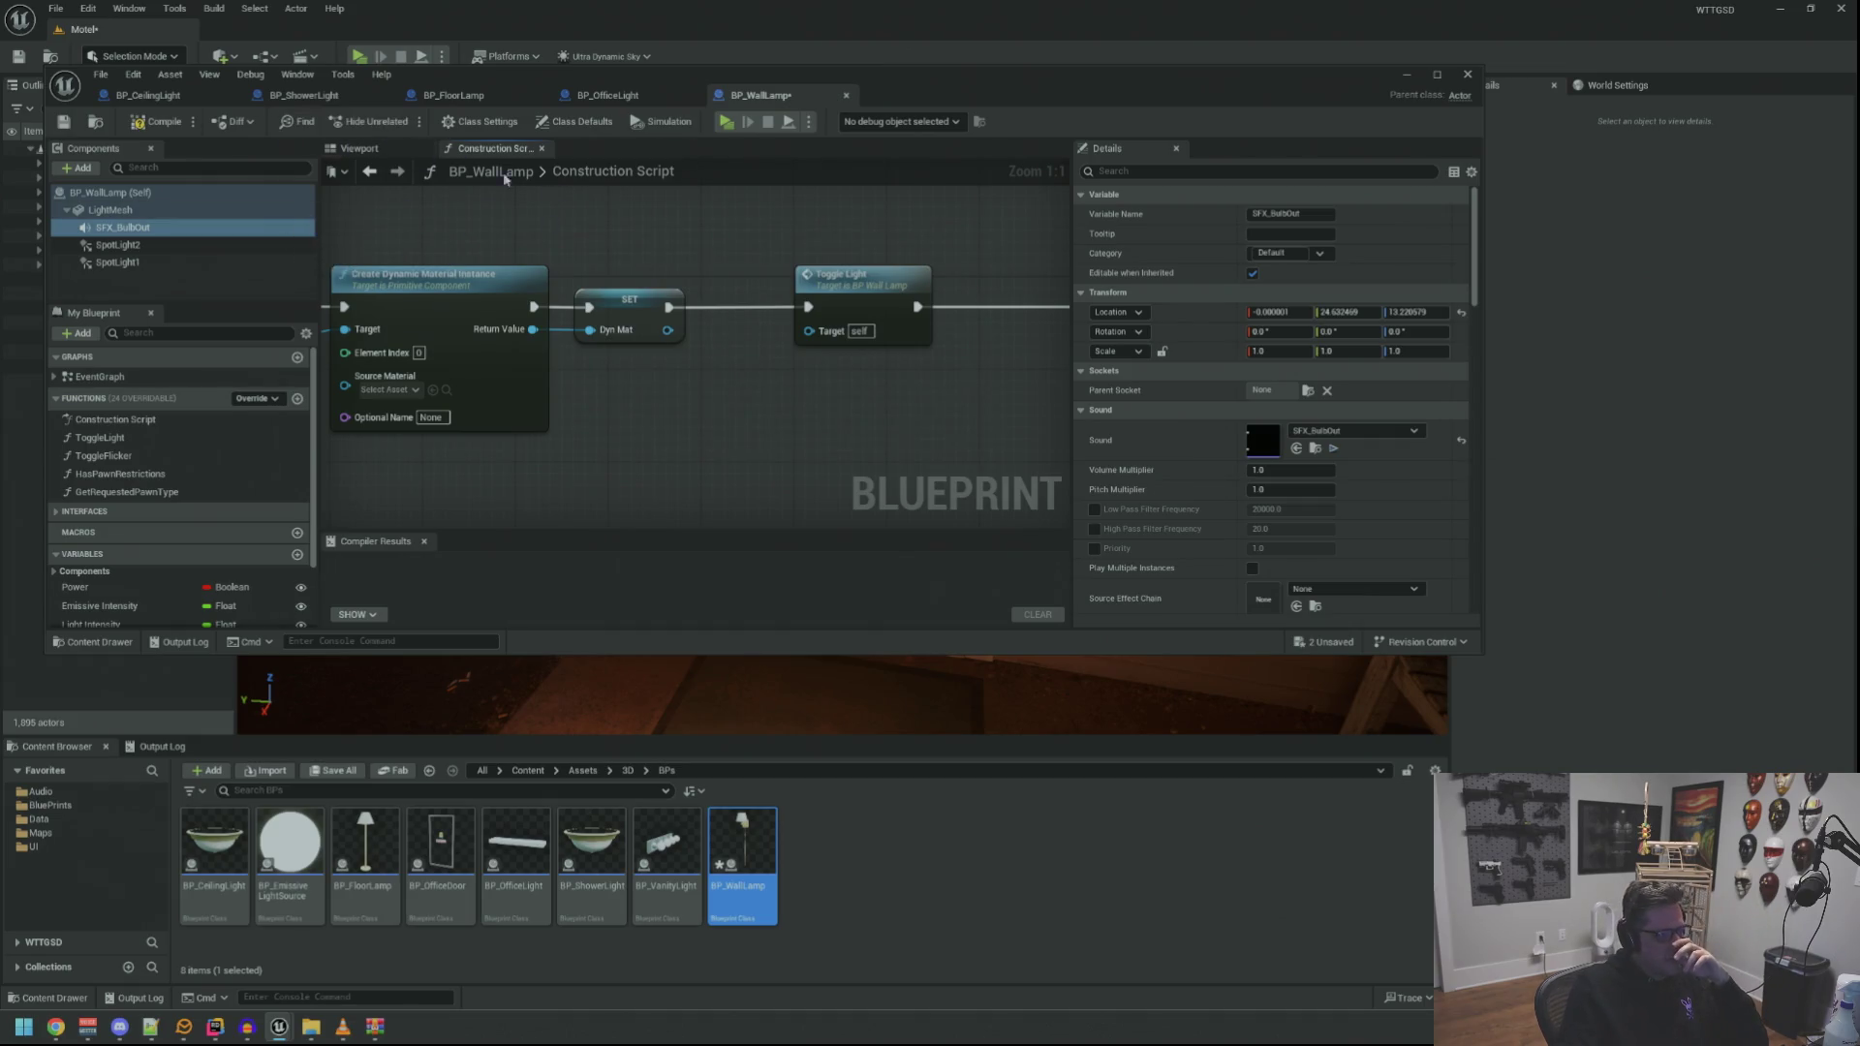
double_click(160, 380)
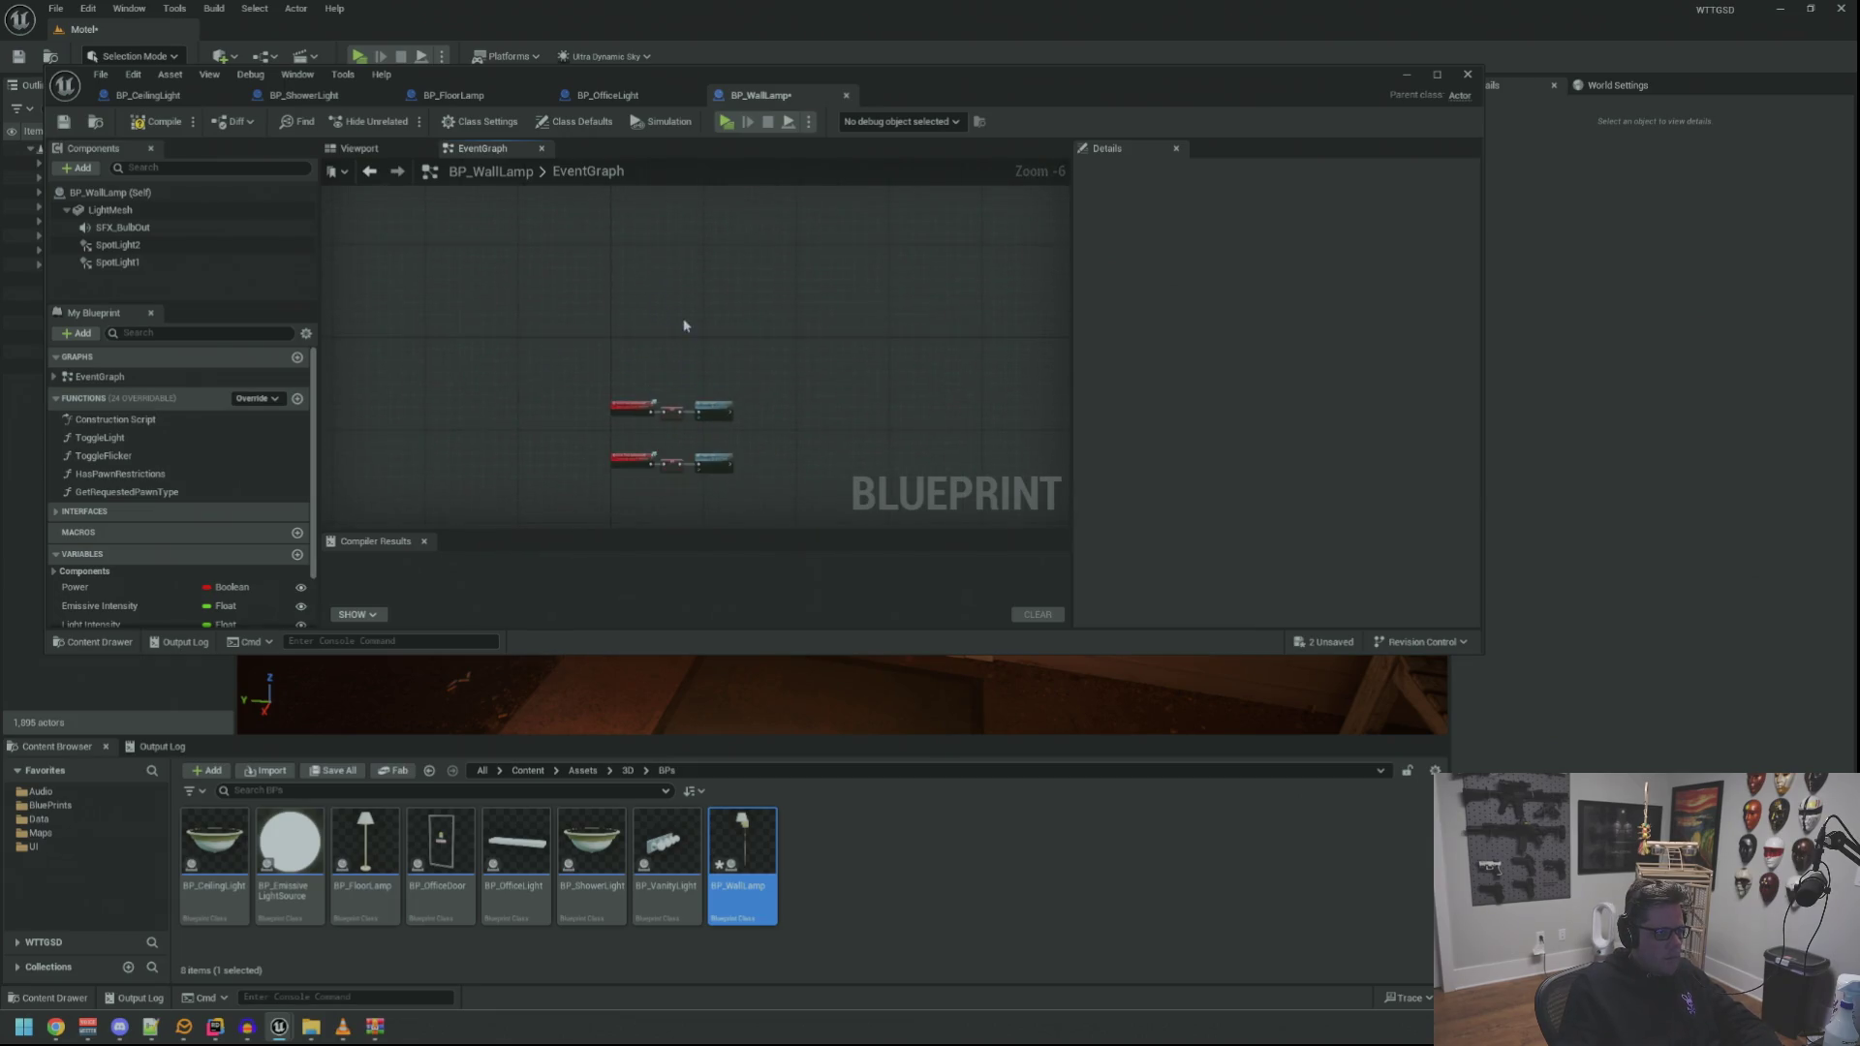
scroll(641, 329, up, 3)
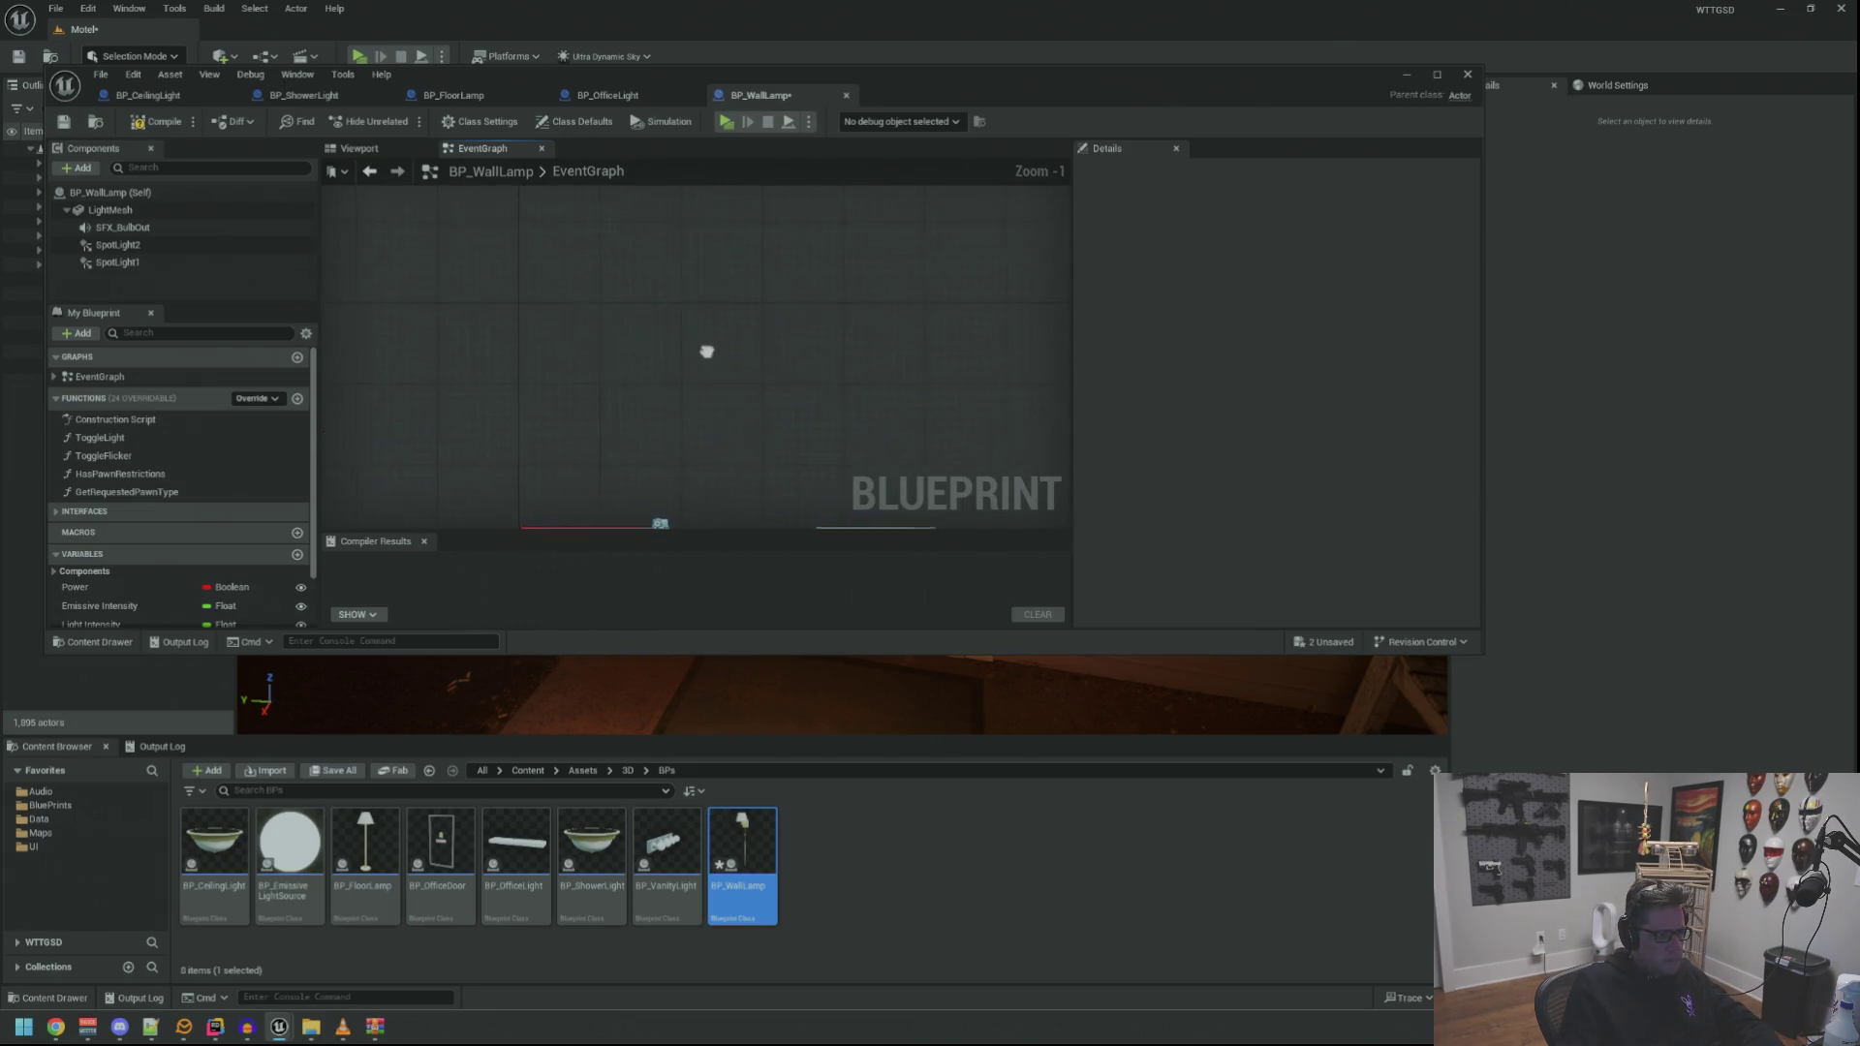
Copy BP_FloorLamp's power-listener nodes and paste them into BP_WallLamp's EventGraph
click(608, 94)
click(456, 95)
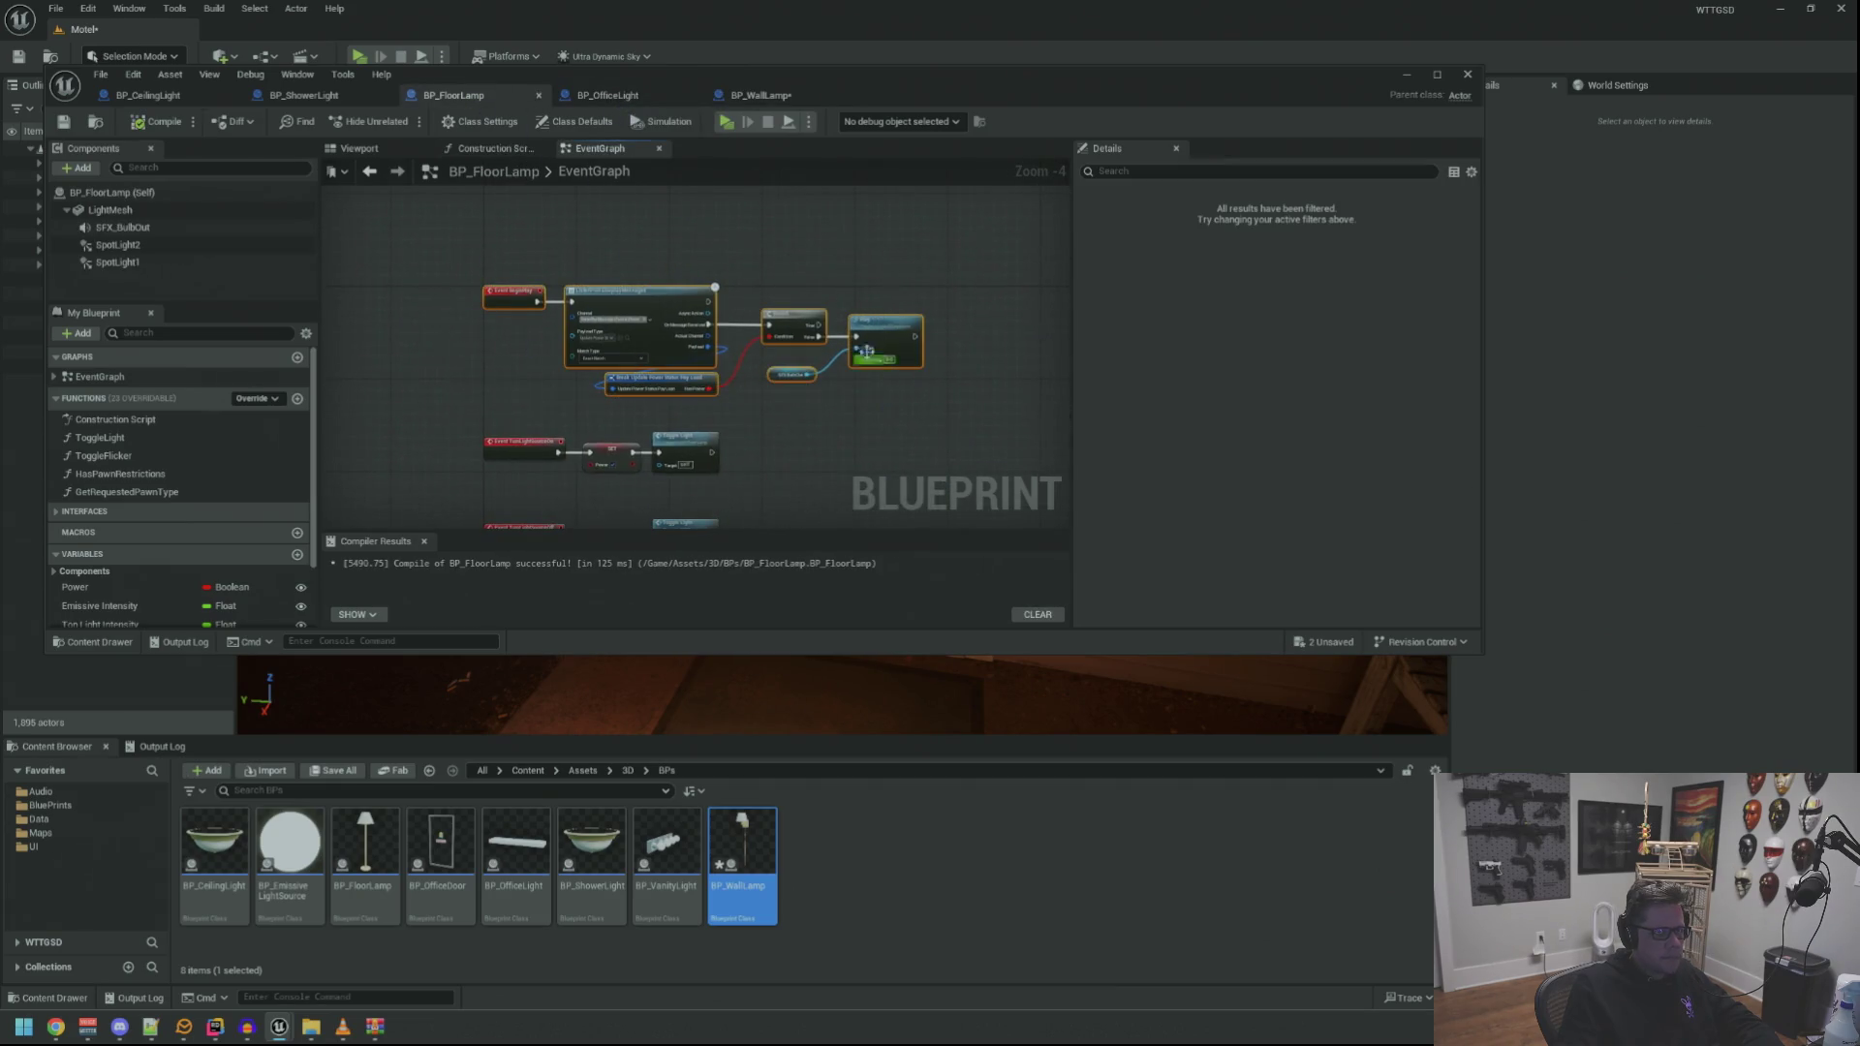
click(743, 96)
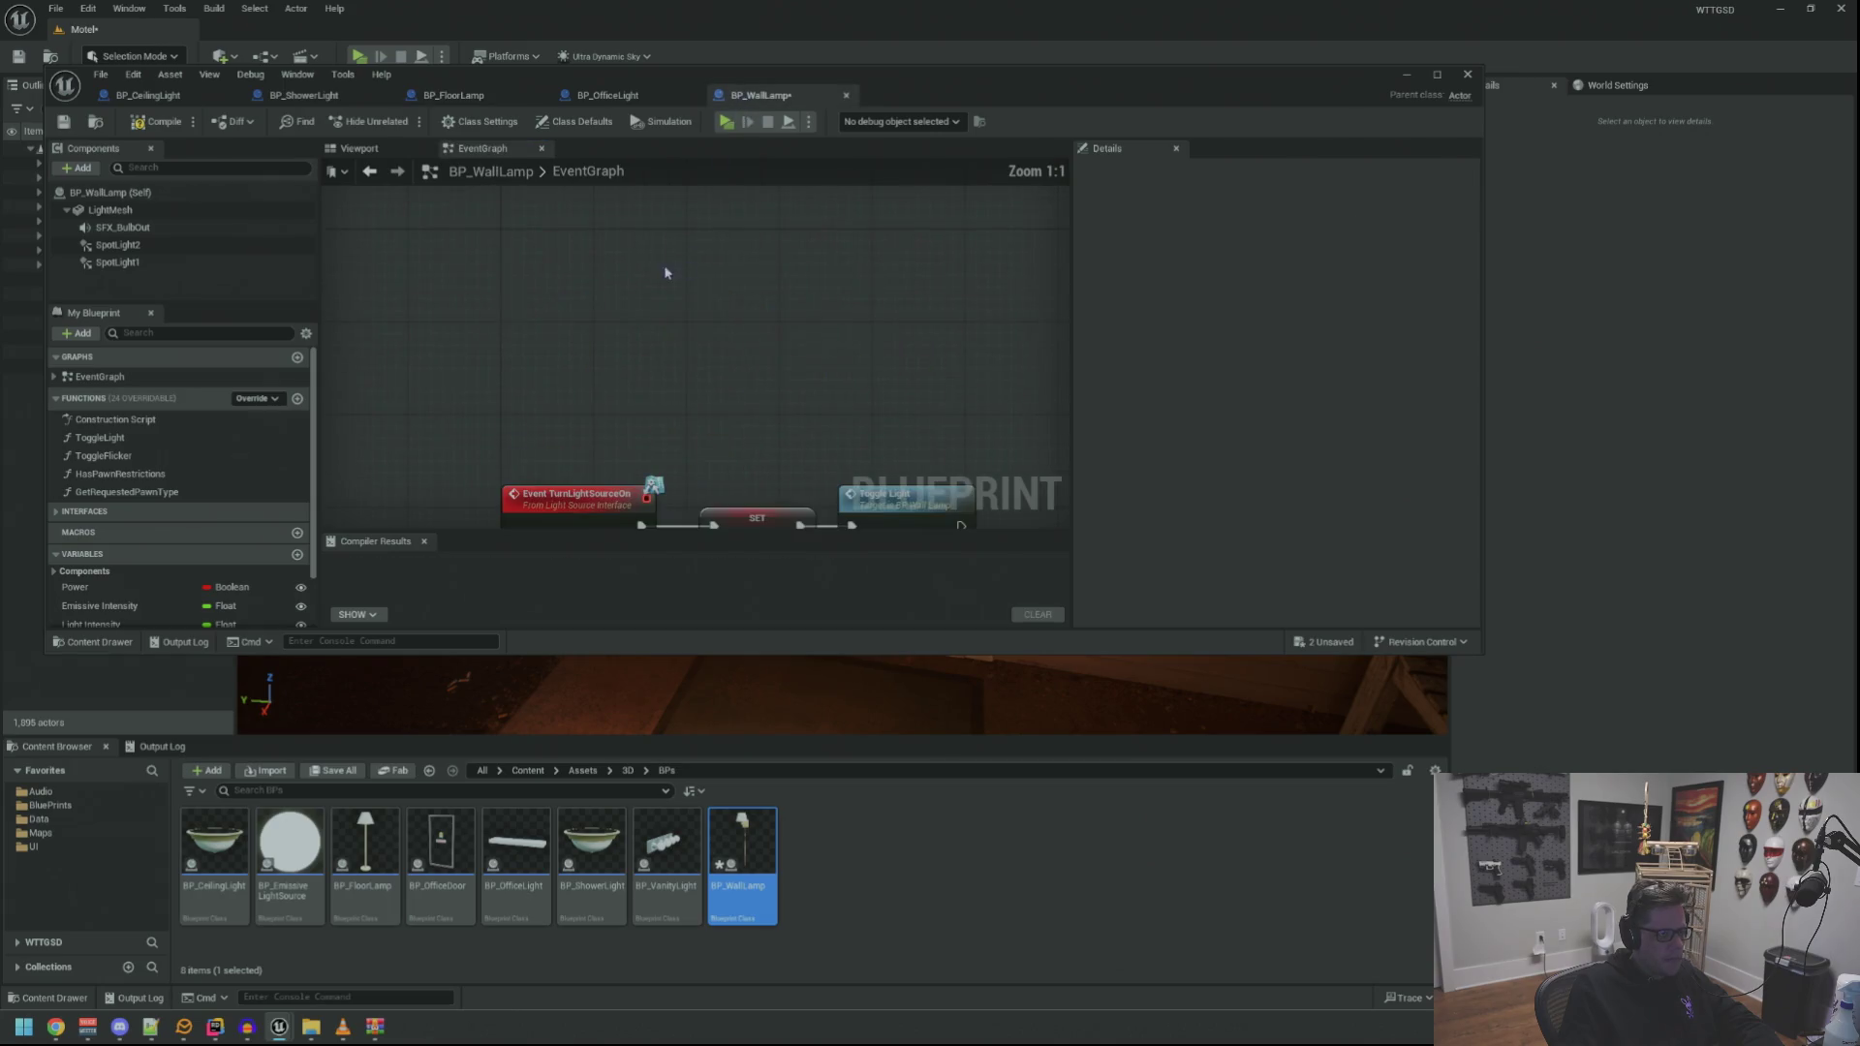
key(ctrl+v)
drag(636, 254, 810, 262)
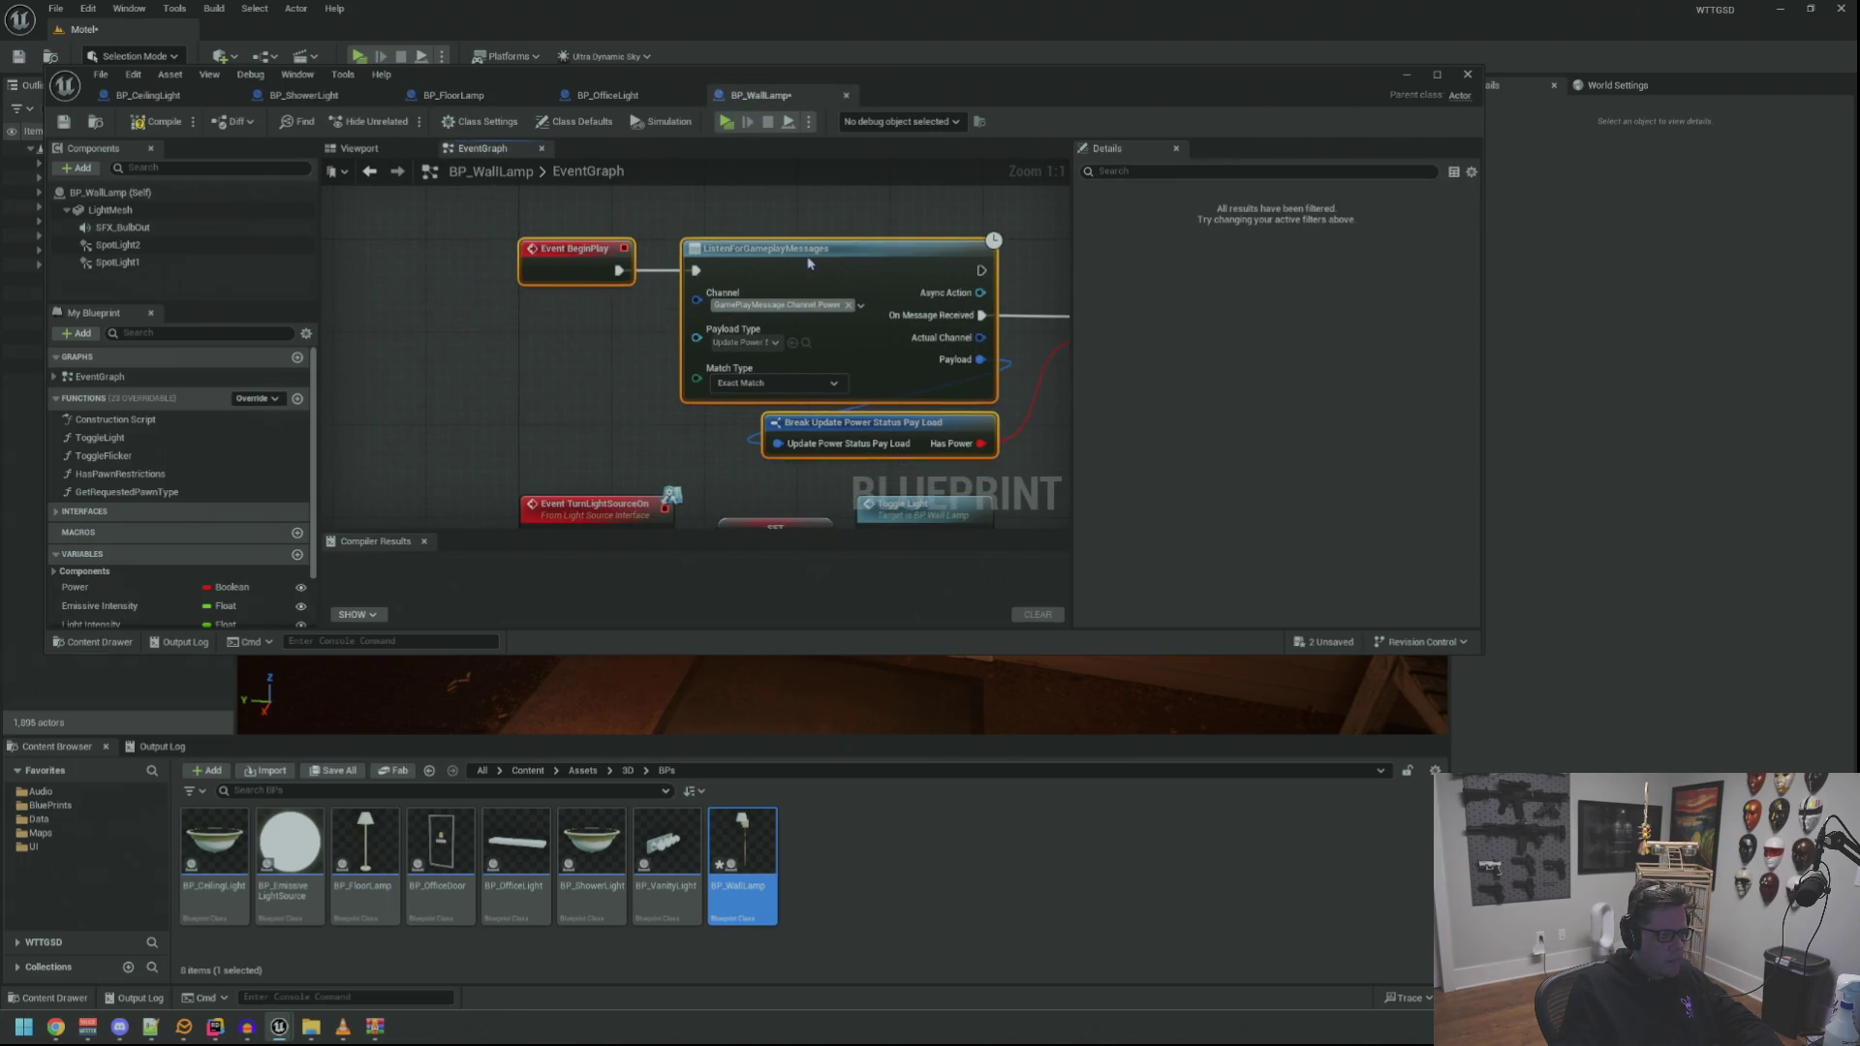
click(603, 384)
Move the TurnLightSourceOn nodes down below the listener, then minimize the blueprint editor
scroll(602, 383, down, 2)
mouse_move(602, 383)
mouse_down()
mouse_move(856, 408)
mouse_move(512, 401)
mouse_up()
mouse_move(733, 350)
mouse_down()
mouse_move(733, 431)
mouse_move(734, 385)
mouse_move(732, 405)
mouse_move(779, 402)
mouse_up()
click(891, 437)
scroll(831, 365, up, 2)
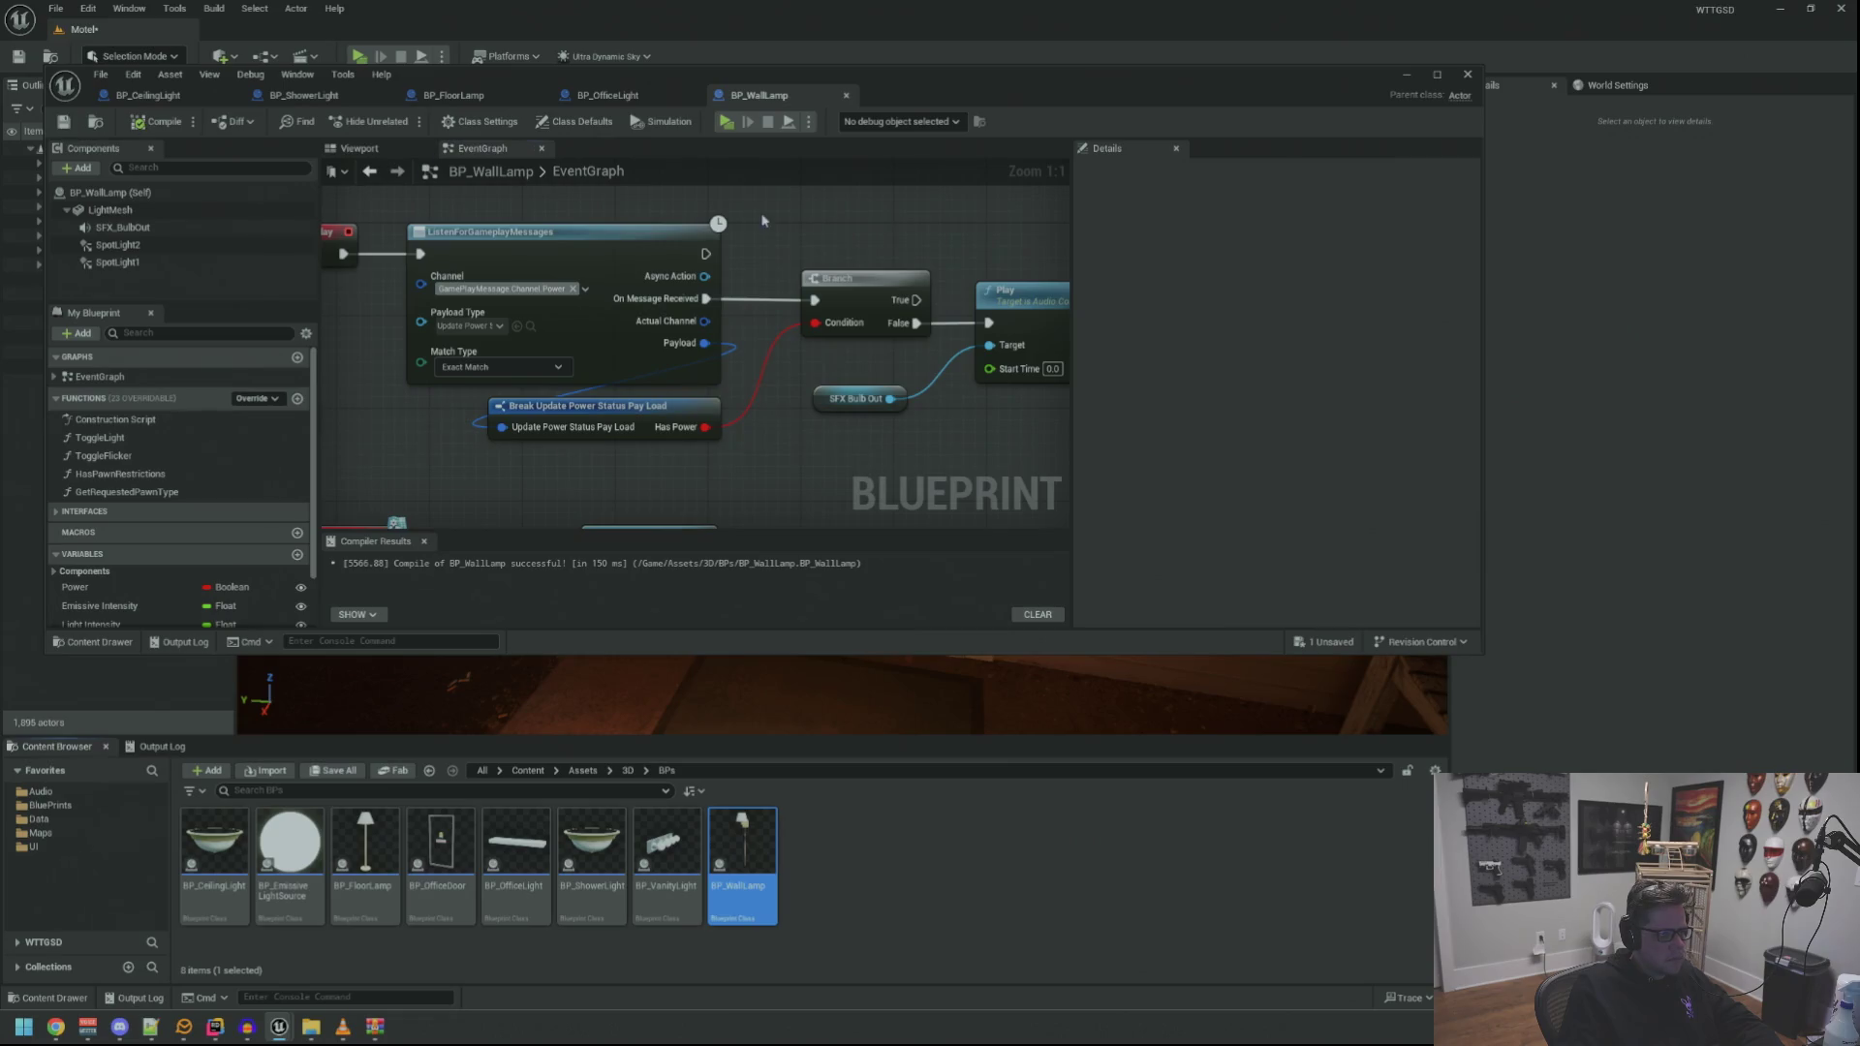
drag(763, 221, 767, 242)
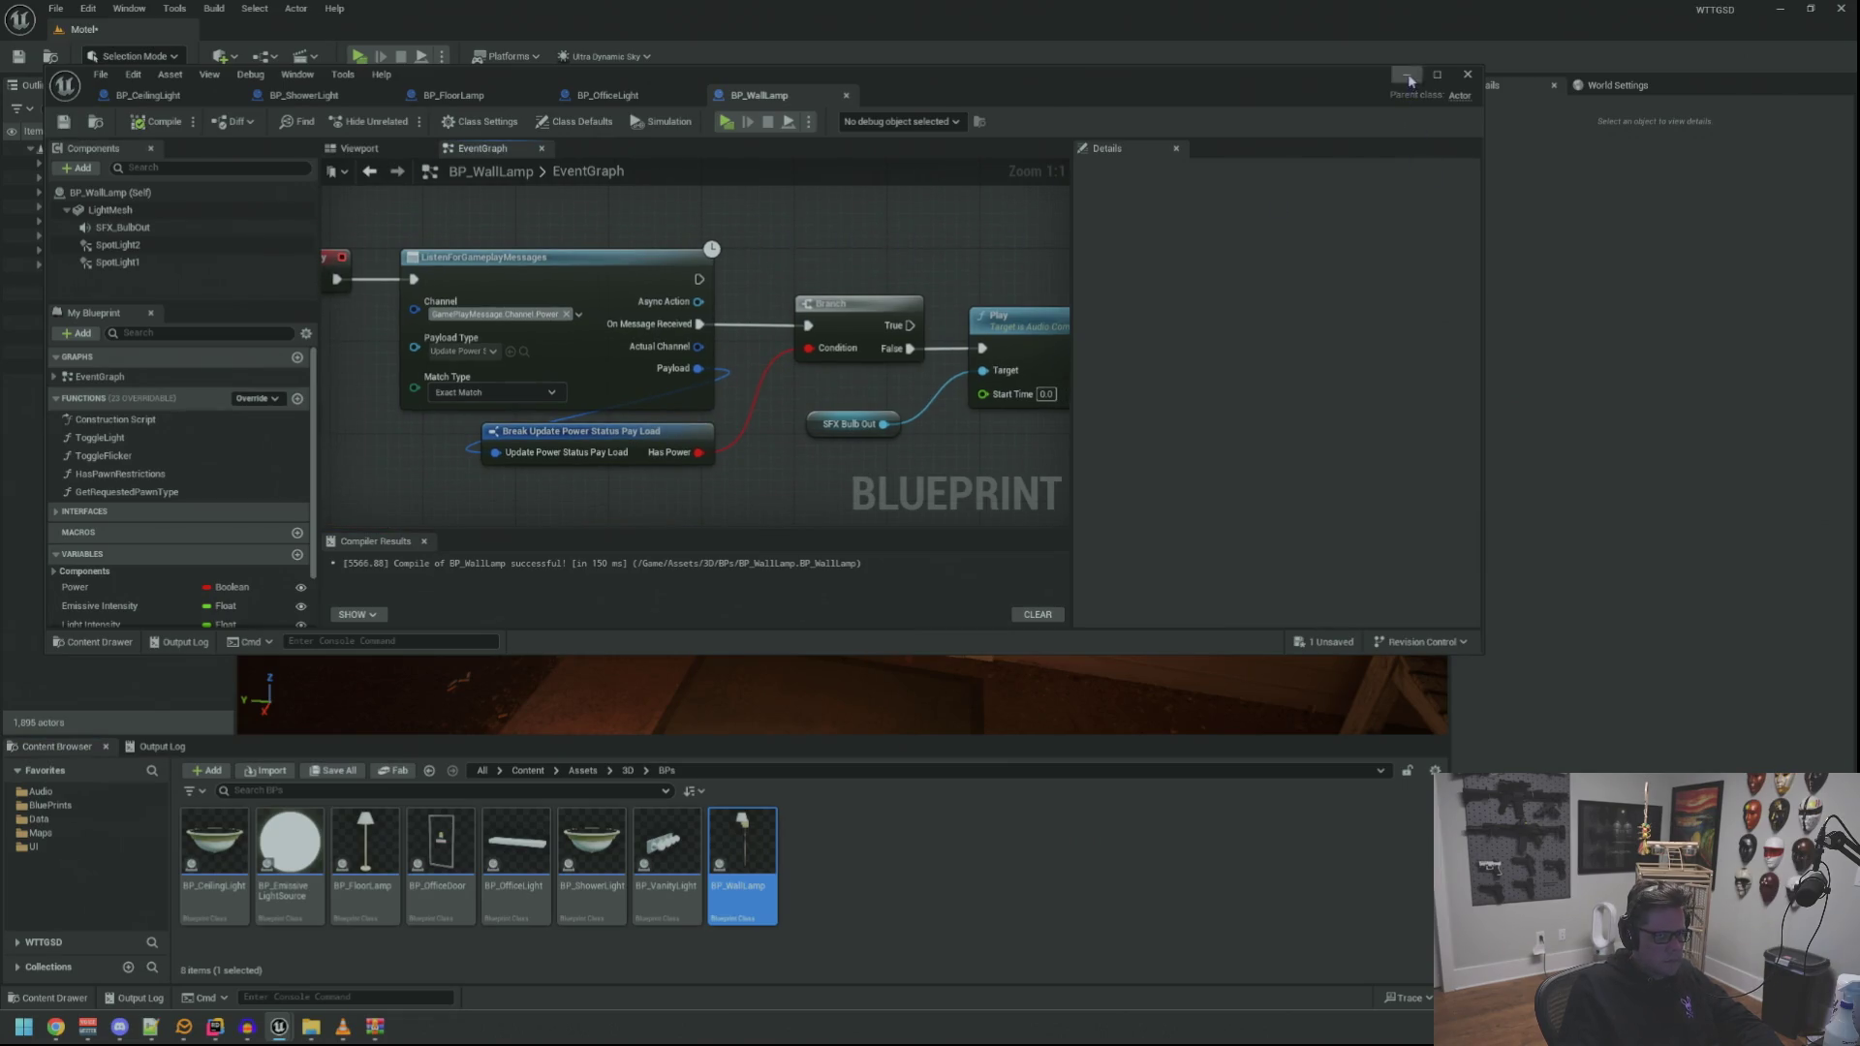
click(1408, 76)
Show the output log, save all modified assets, and launch a Play preview of the Motel level
click(162, 747)
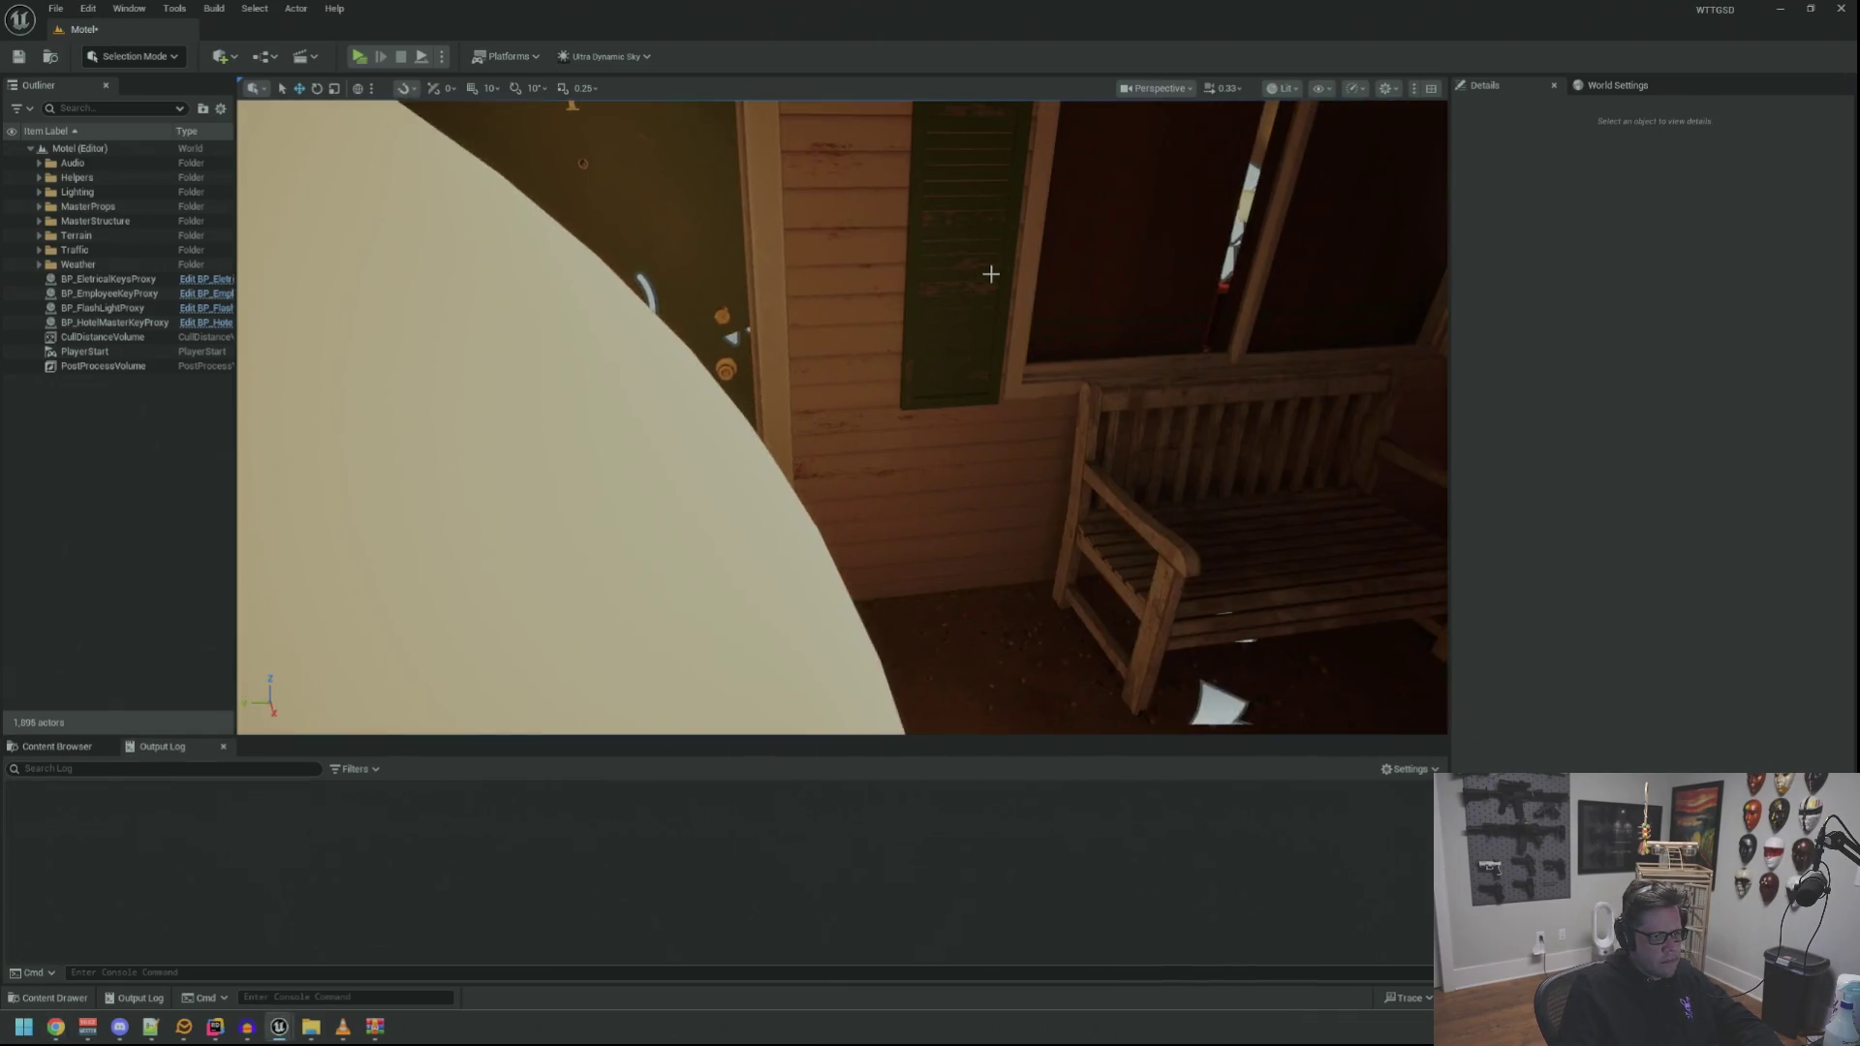
key(ctrl+s)
click(366, 60)
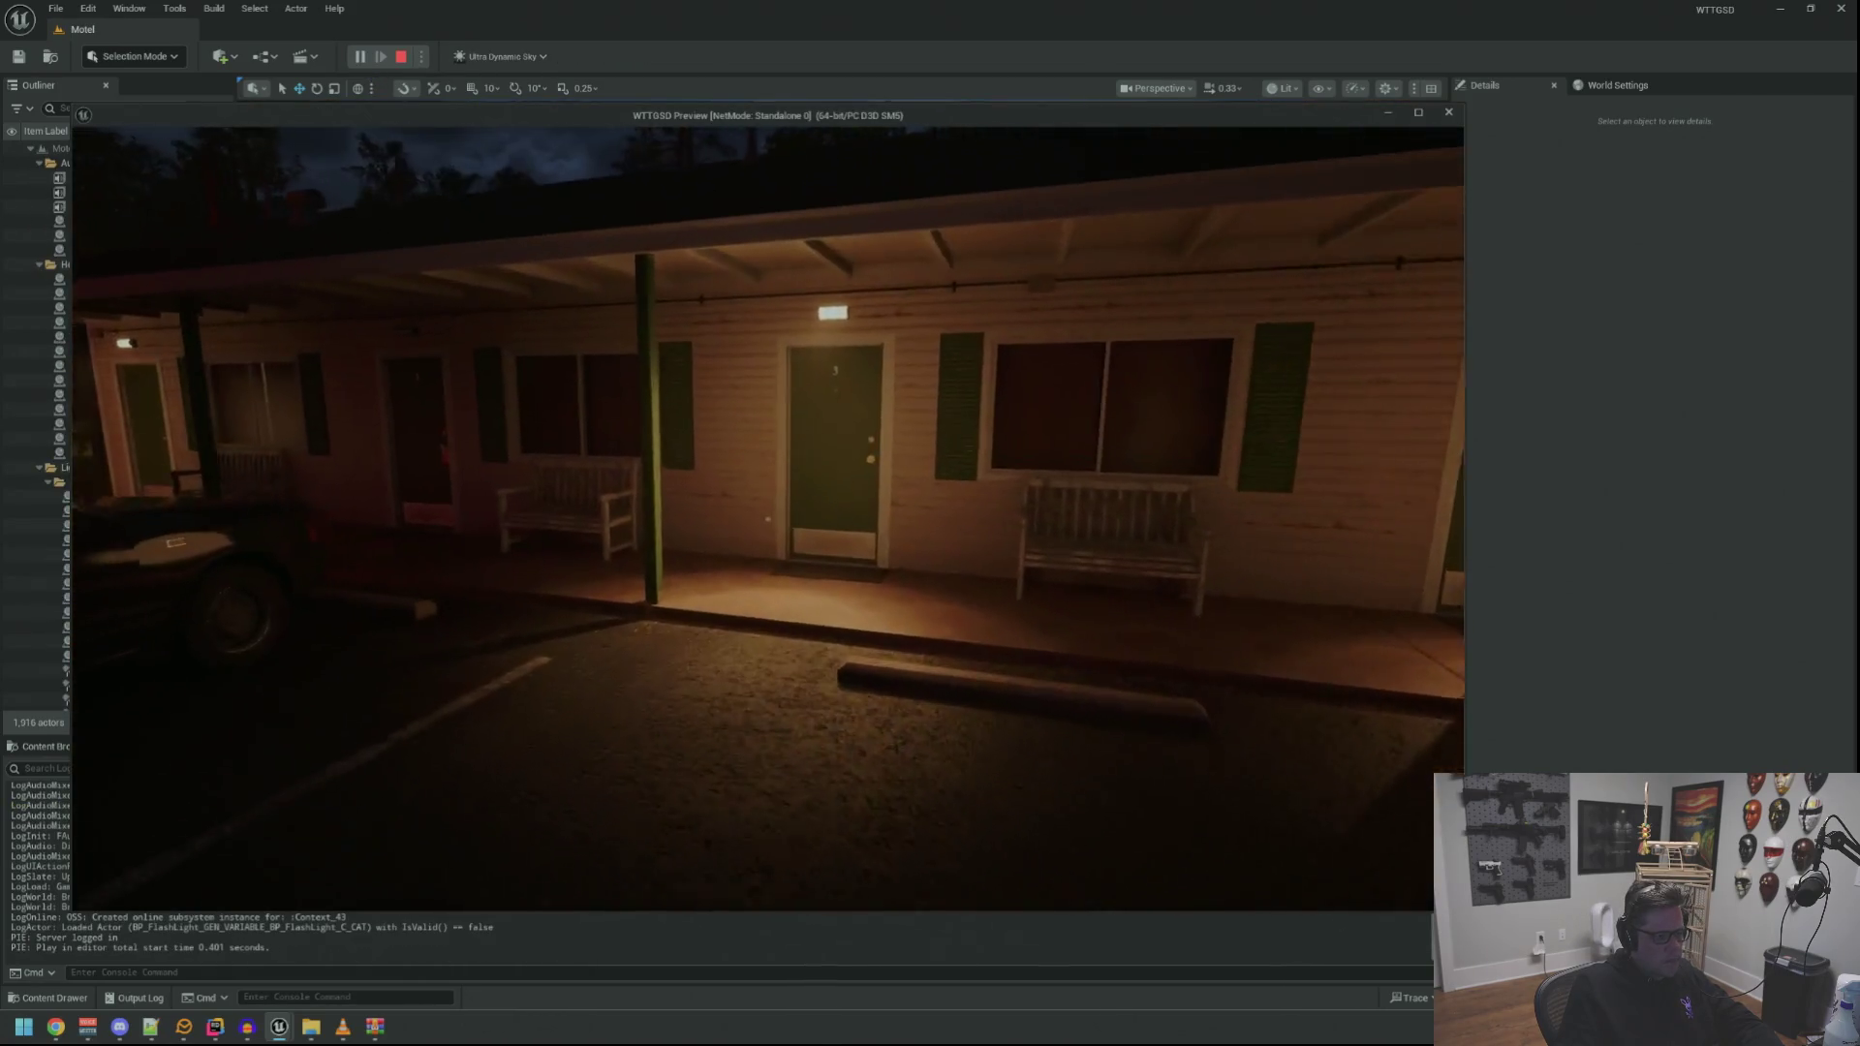
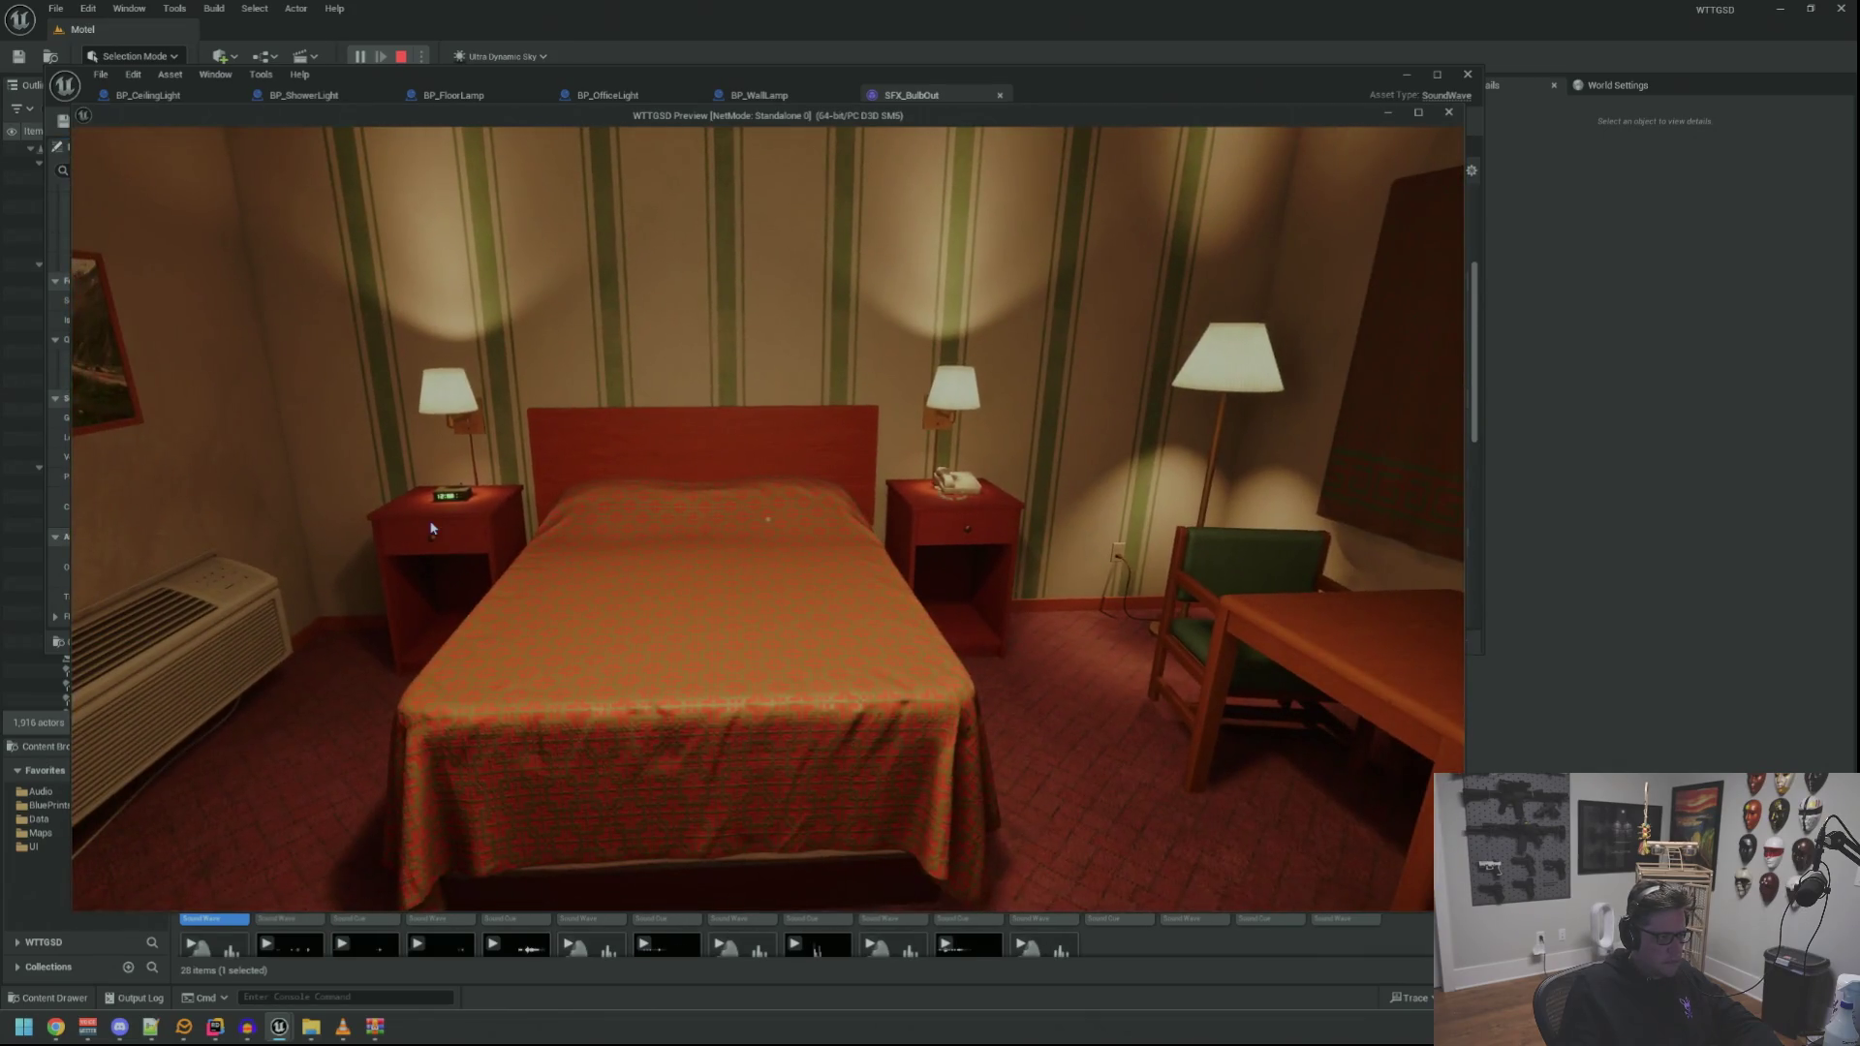
Trip and restore the power twice in the bedroom by recalling the TripPower console command
key(grave)
key(Up)
key(Return)
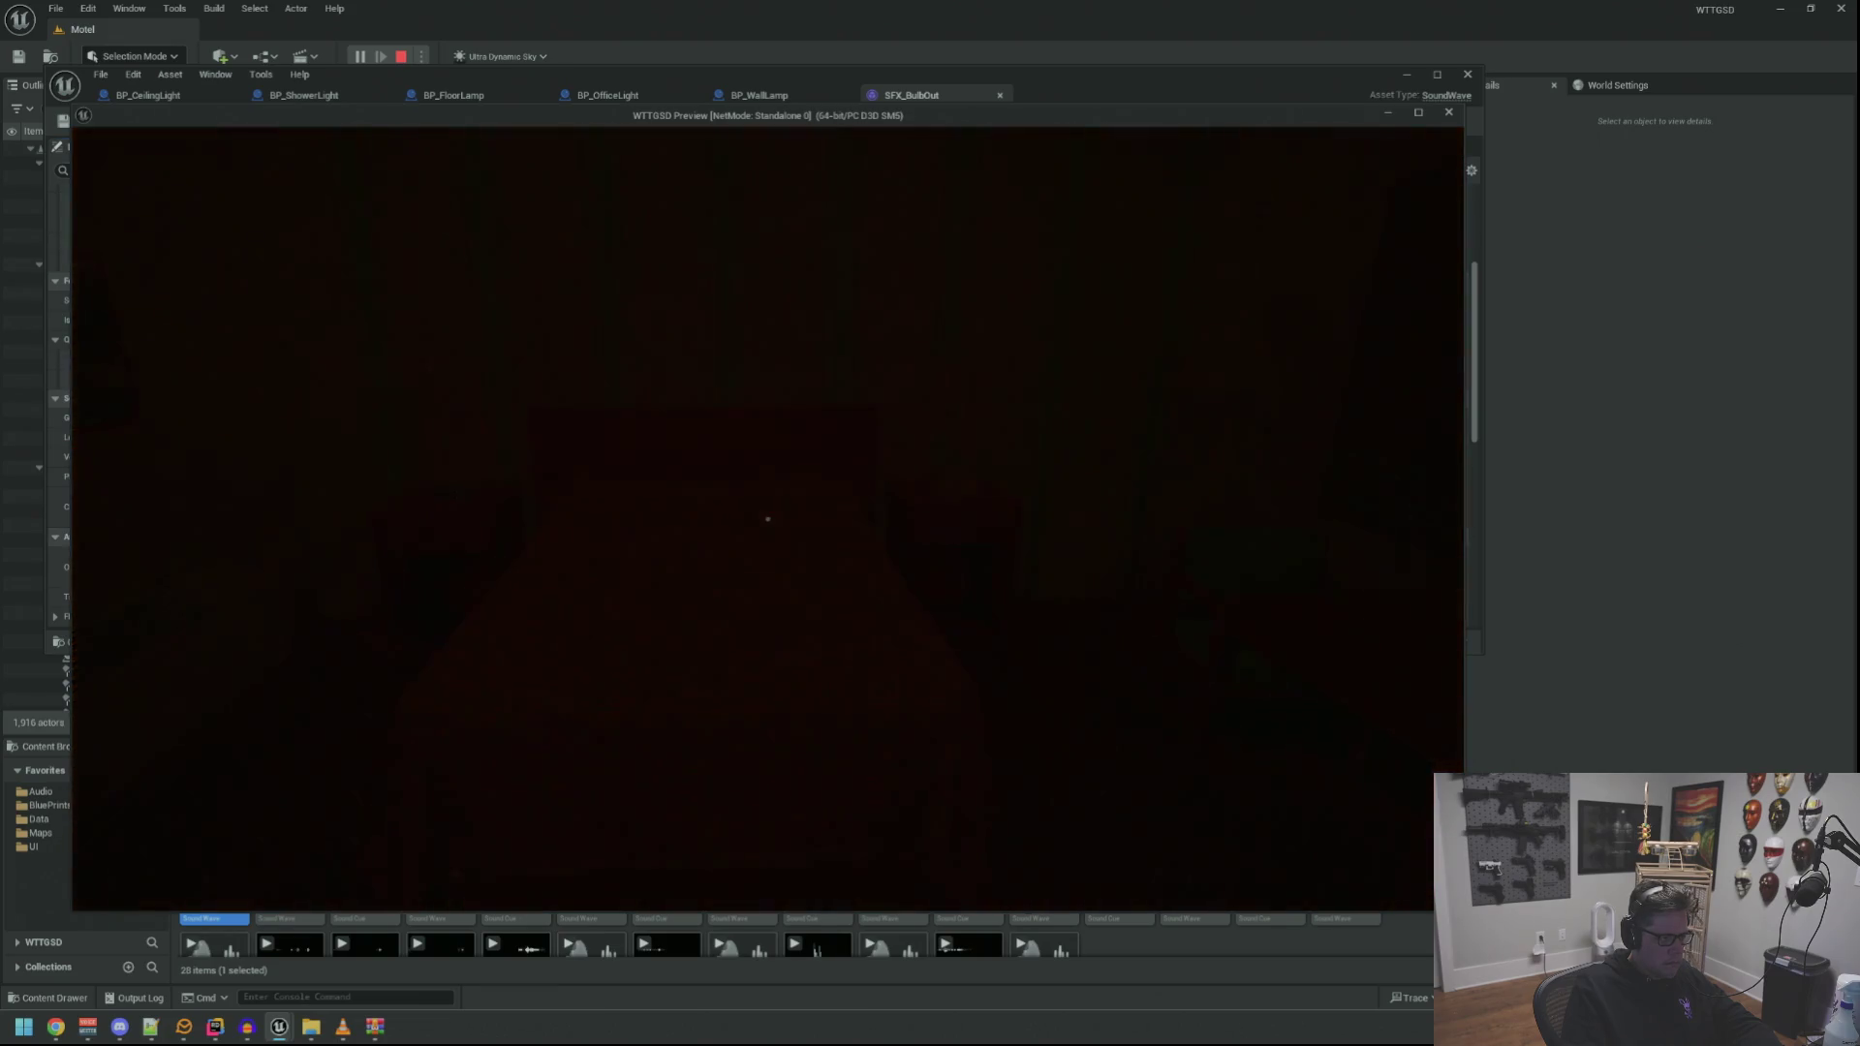
key(Up)
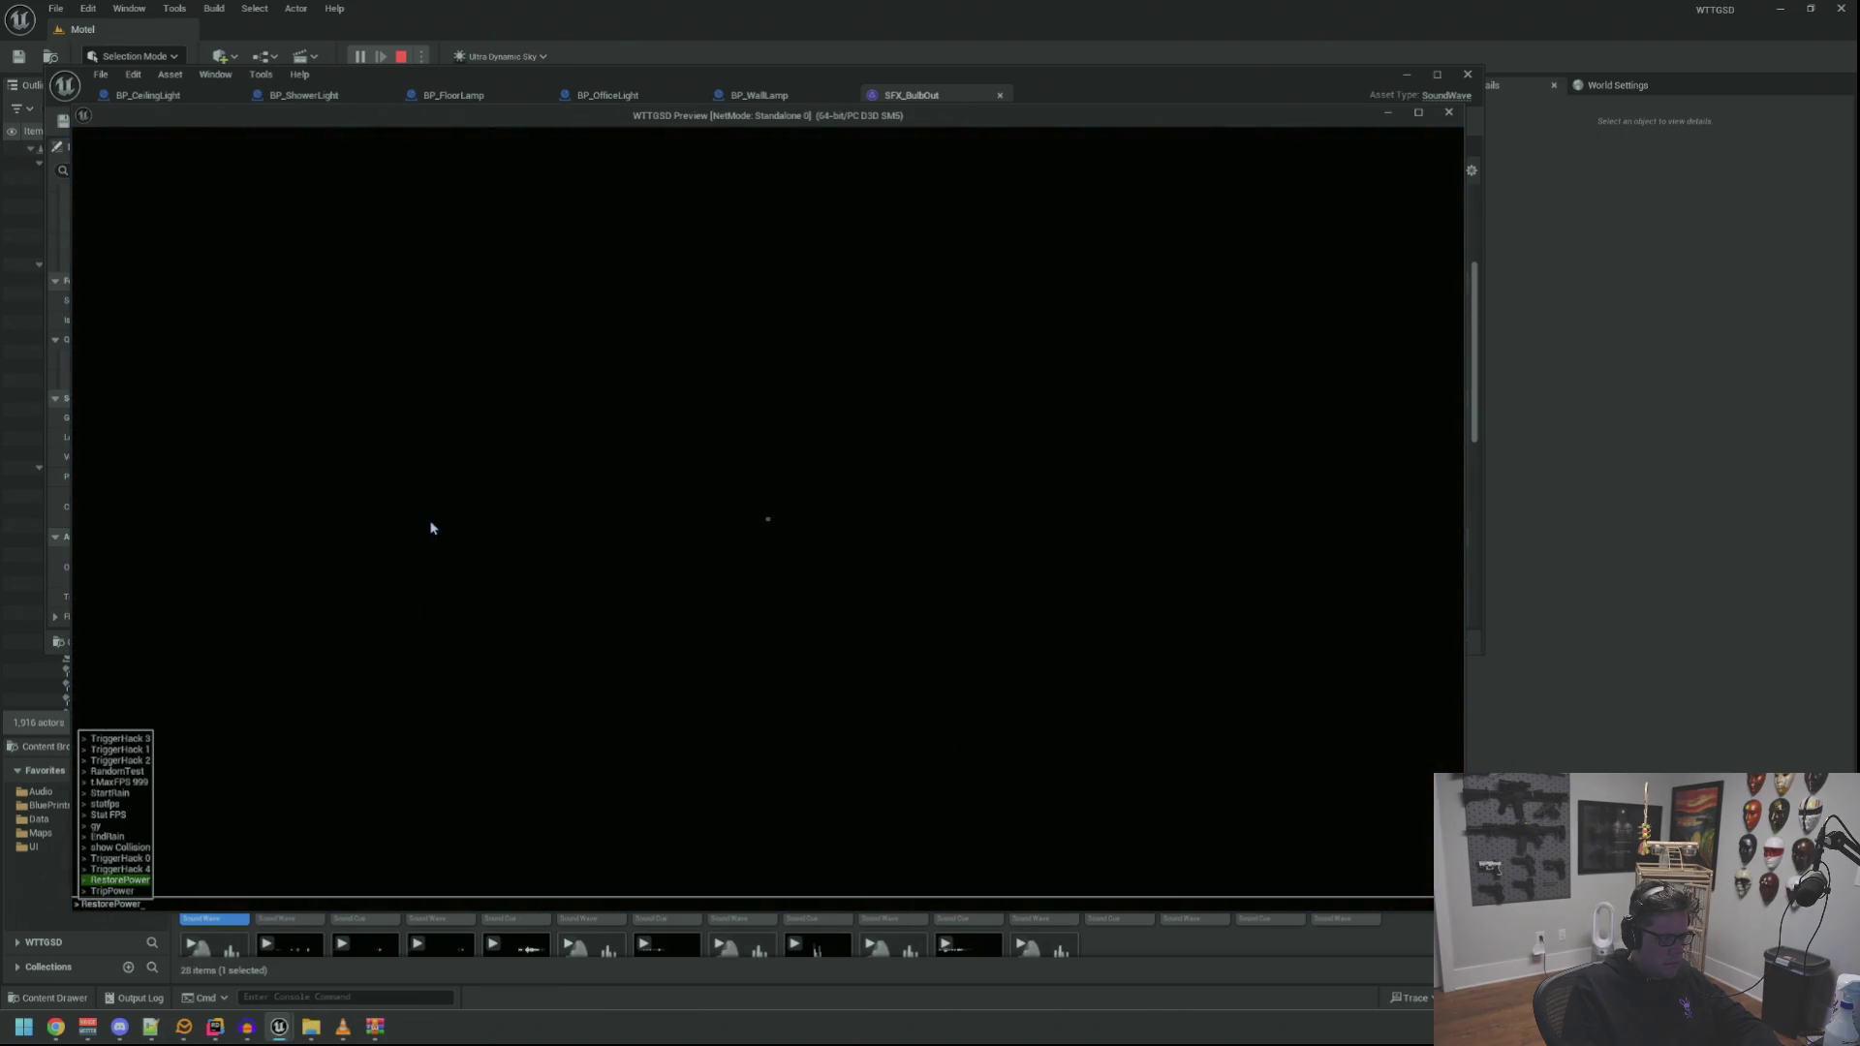
key(Return)
key(grave)
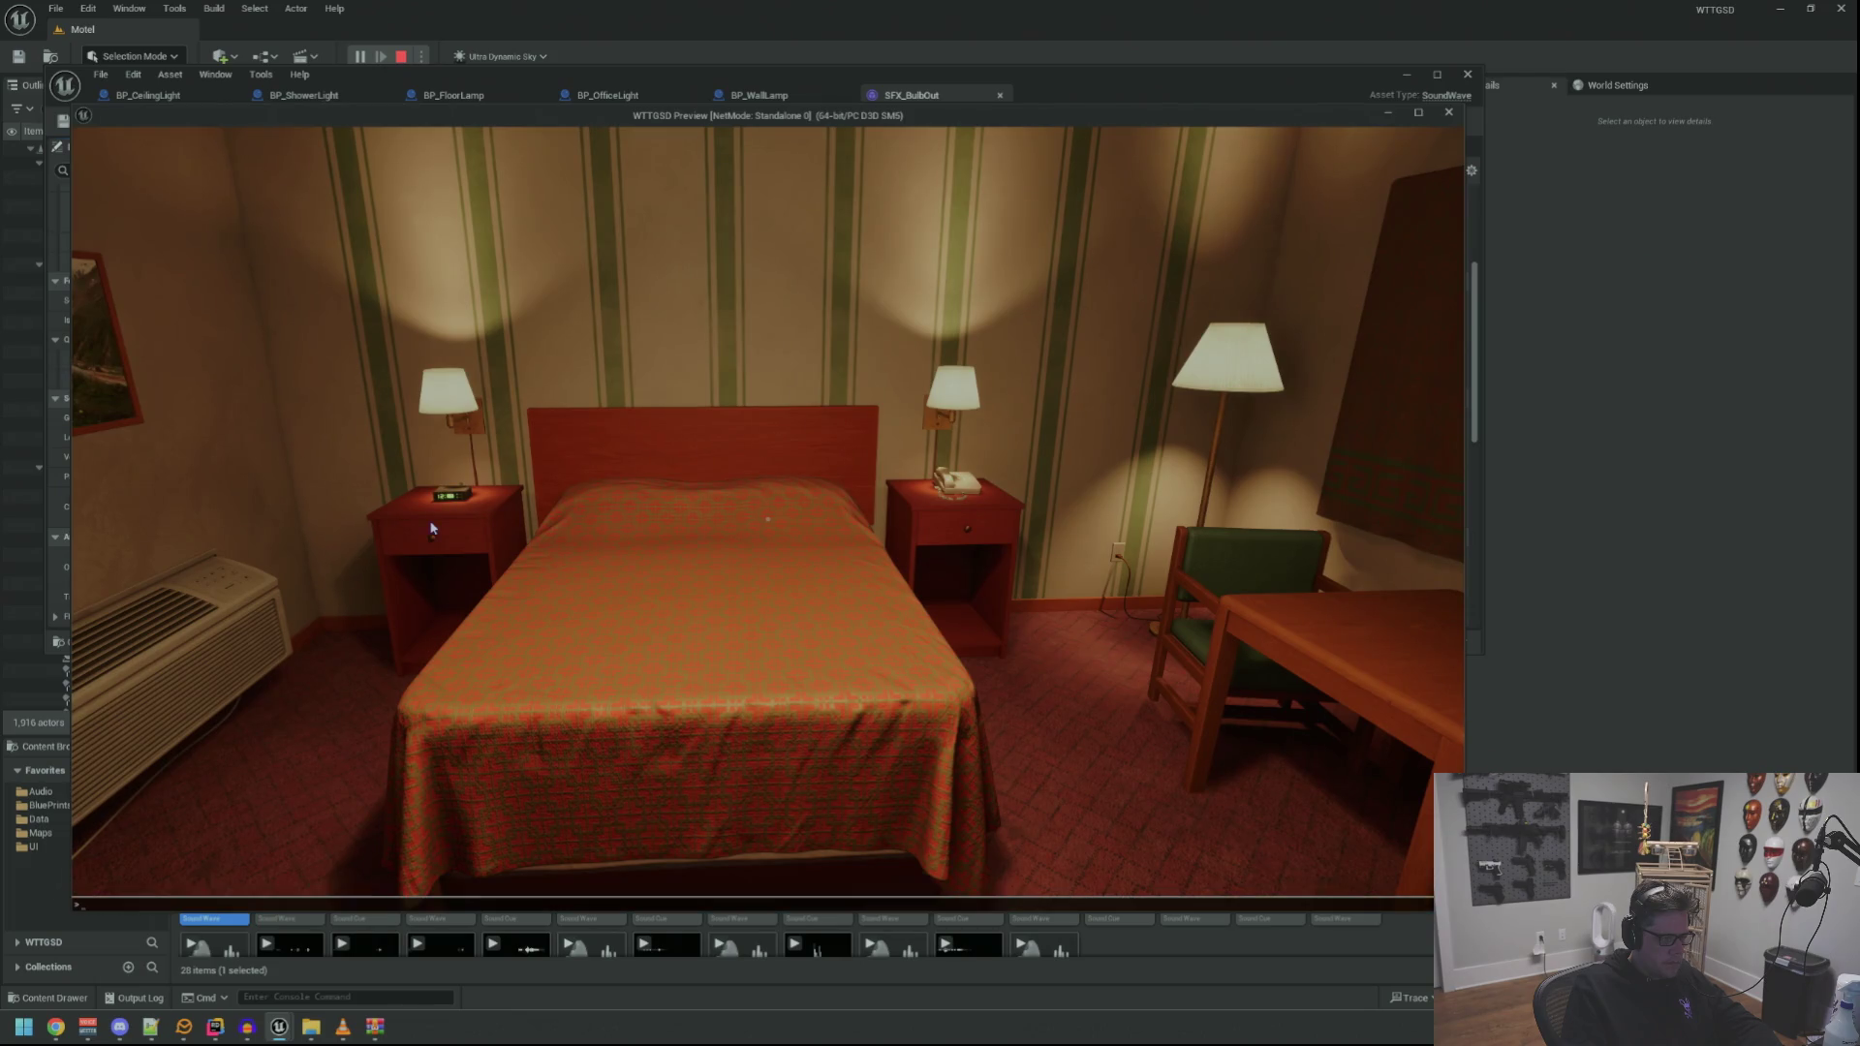
key(Up)
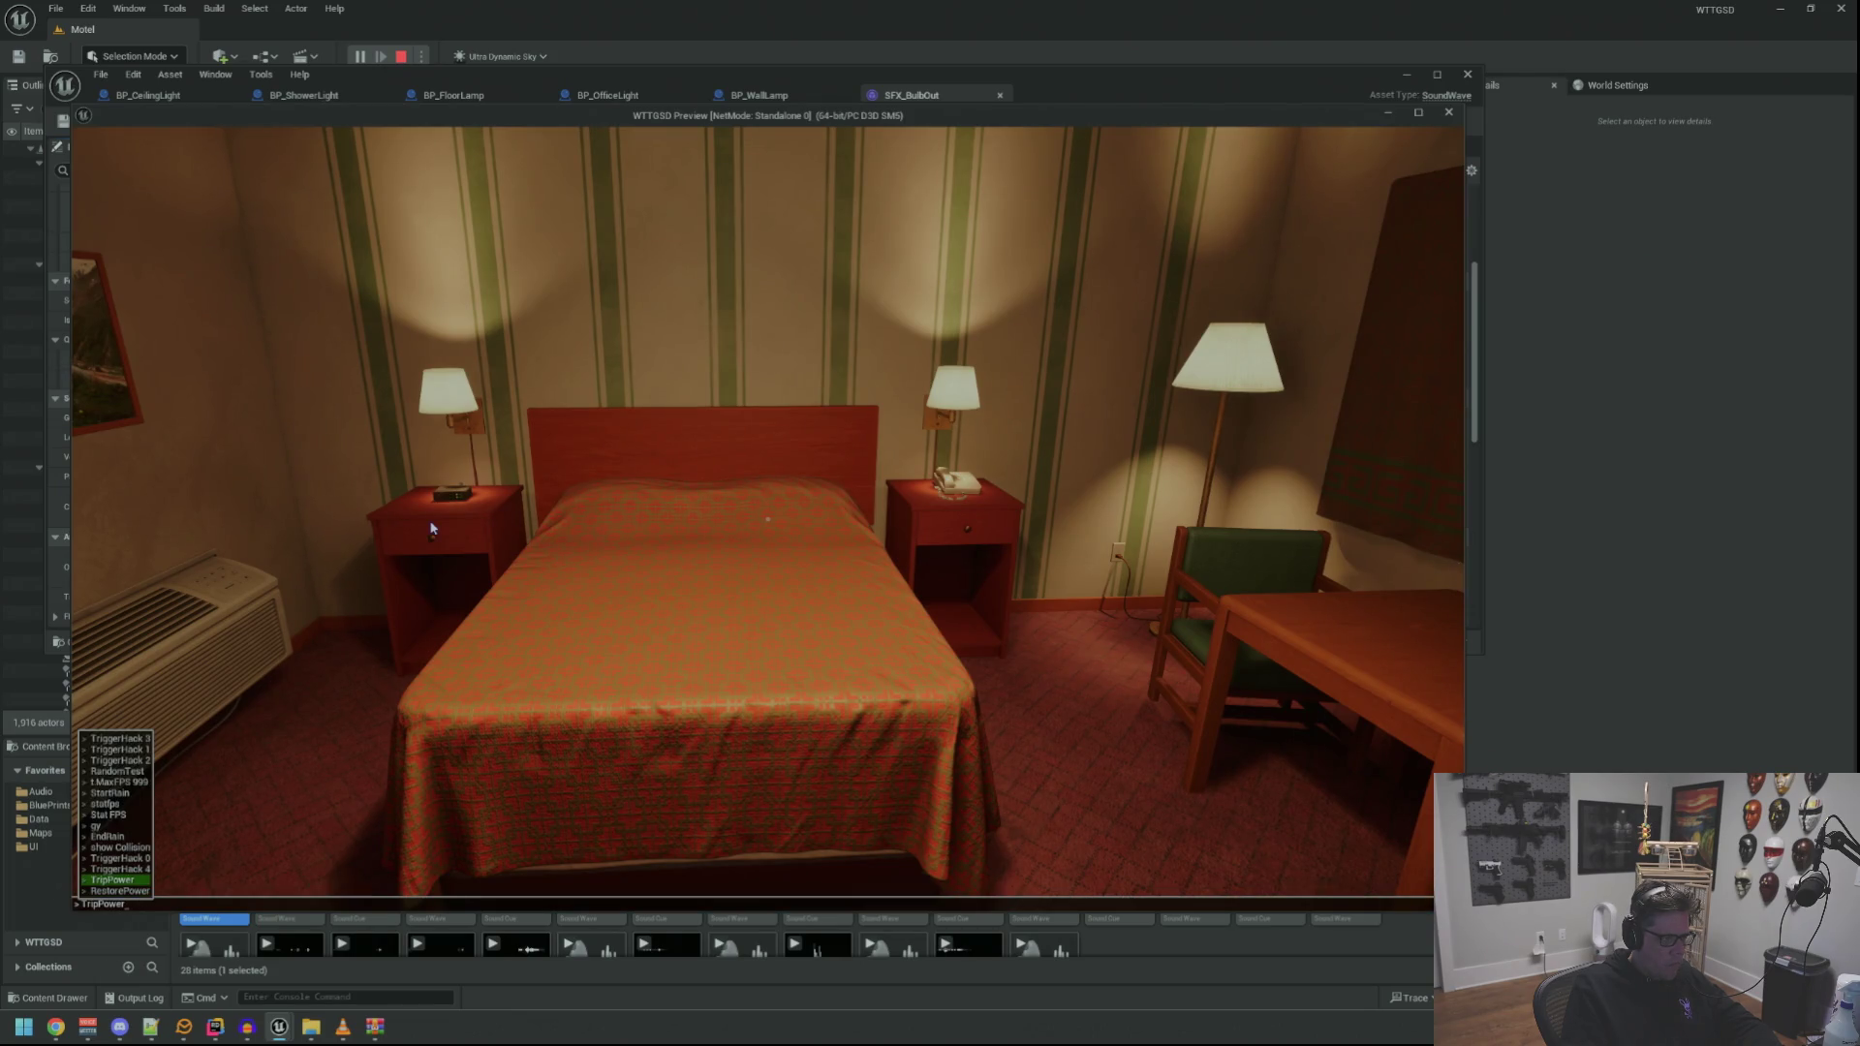
key(Return)
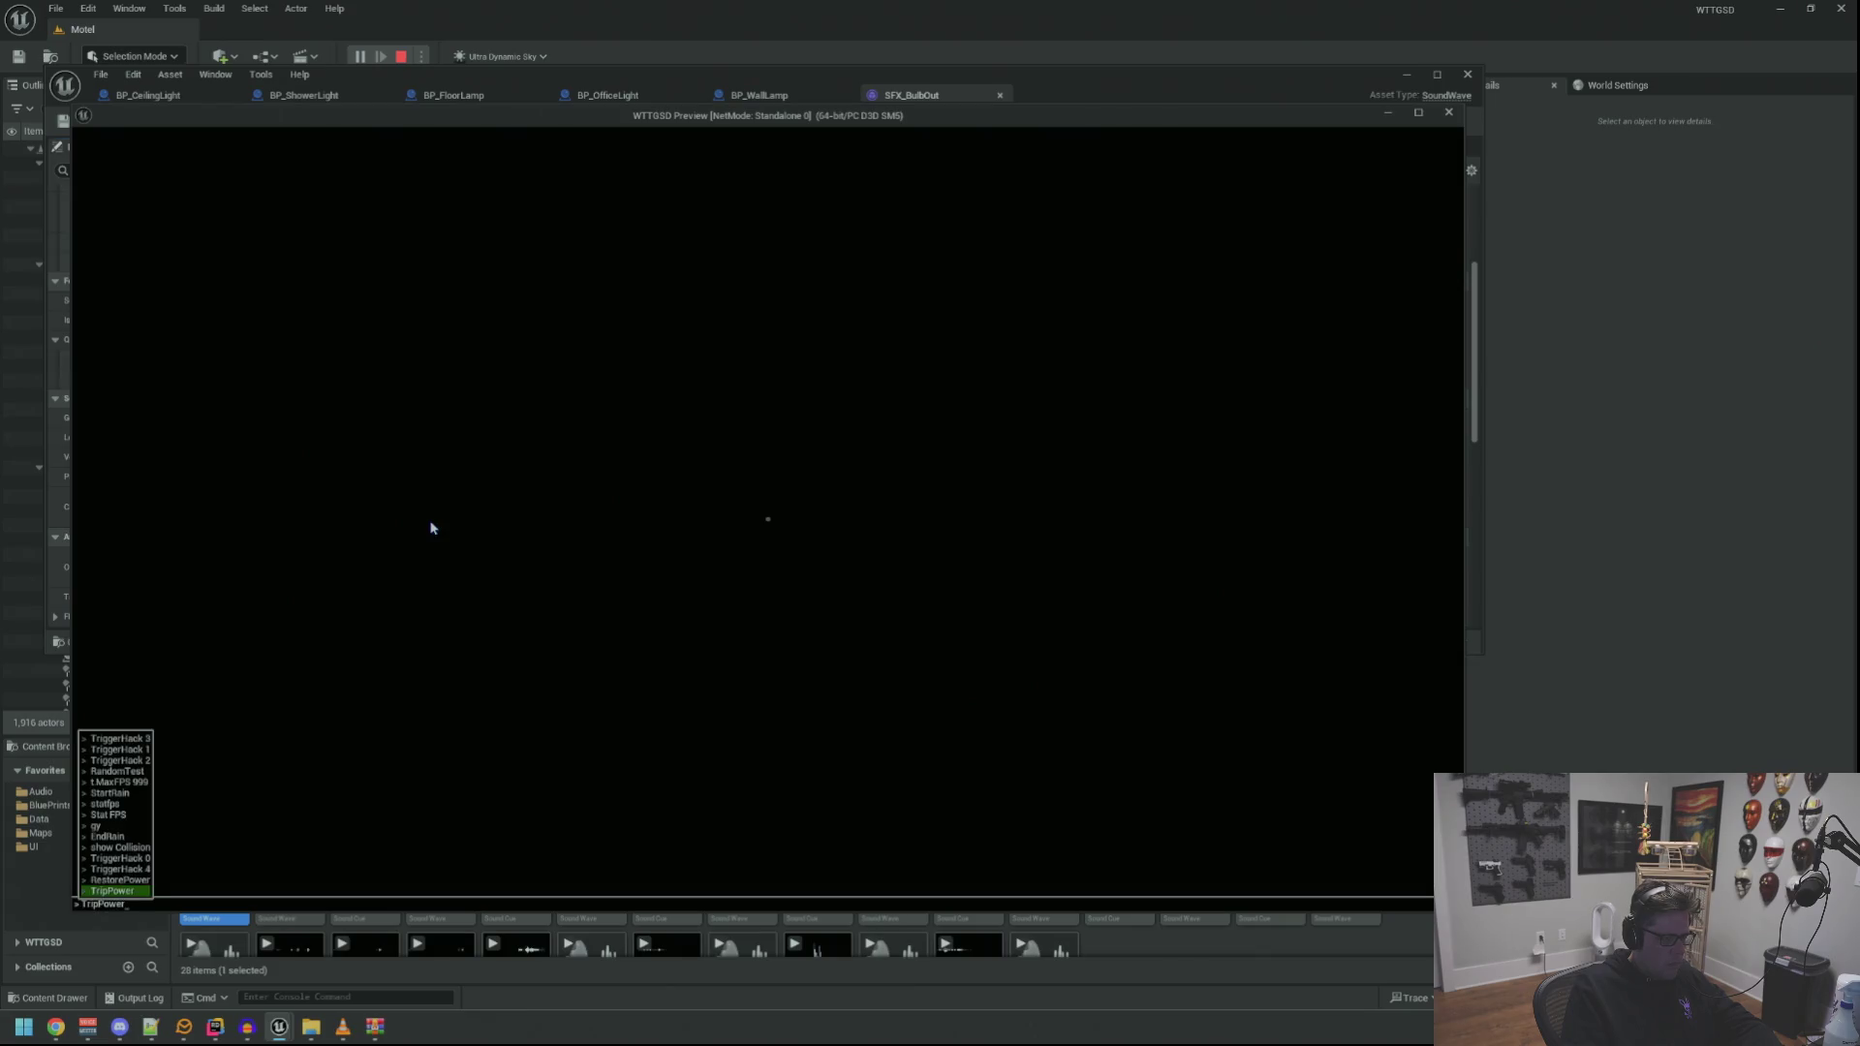
key(Return)
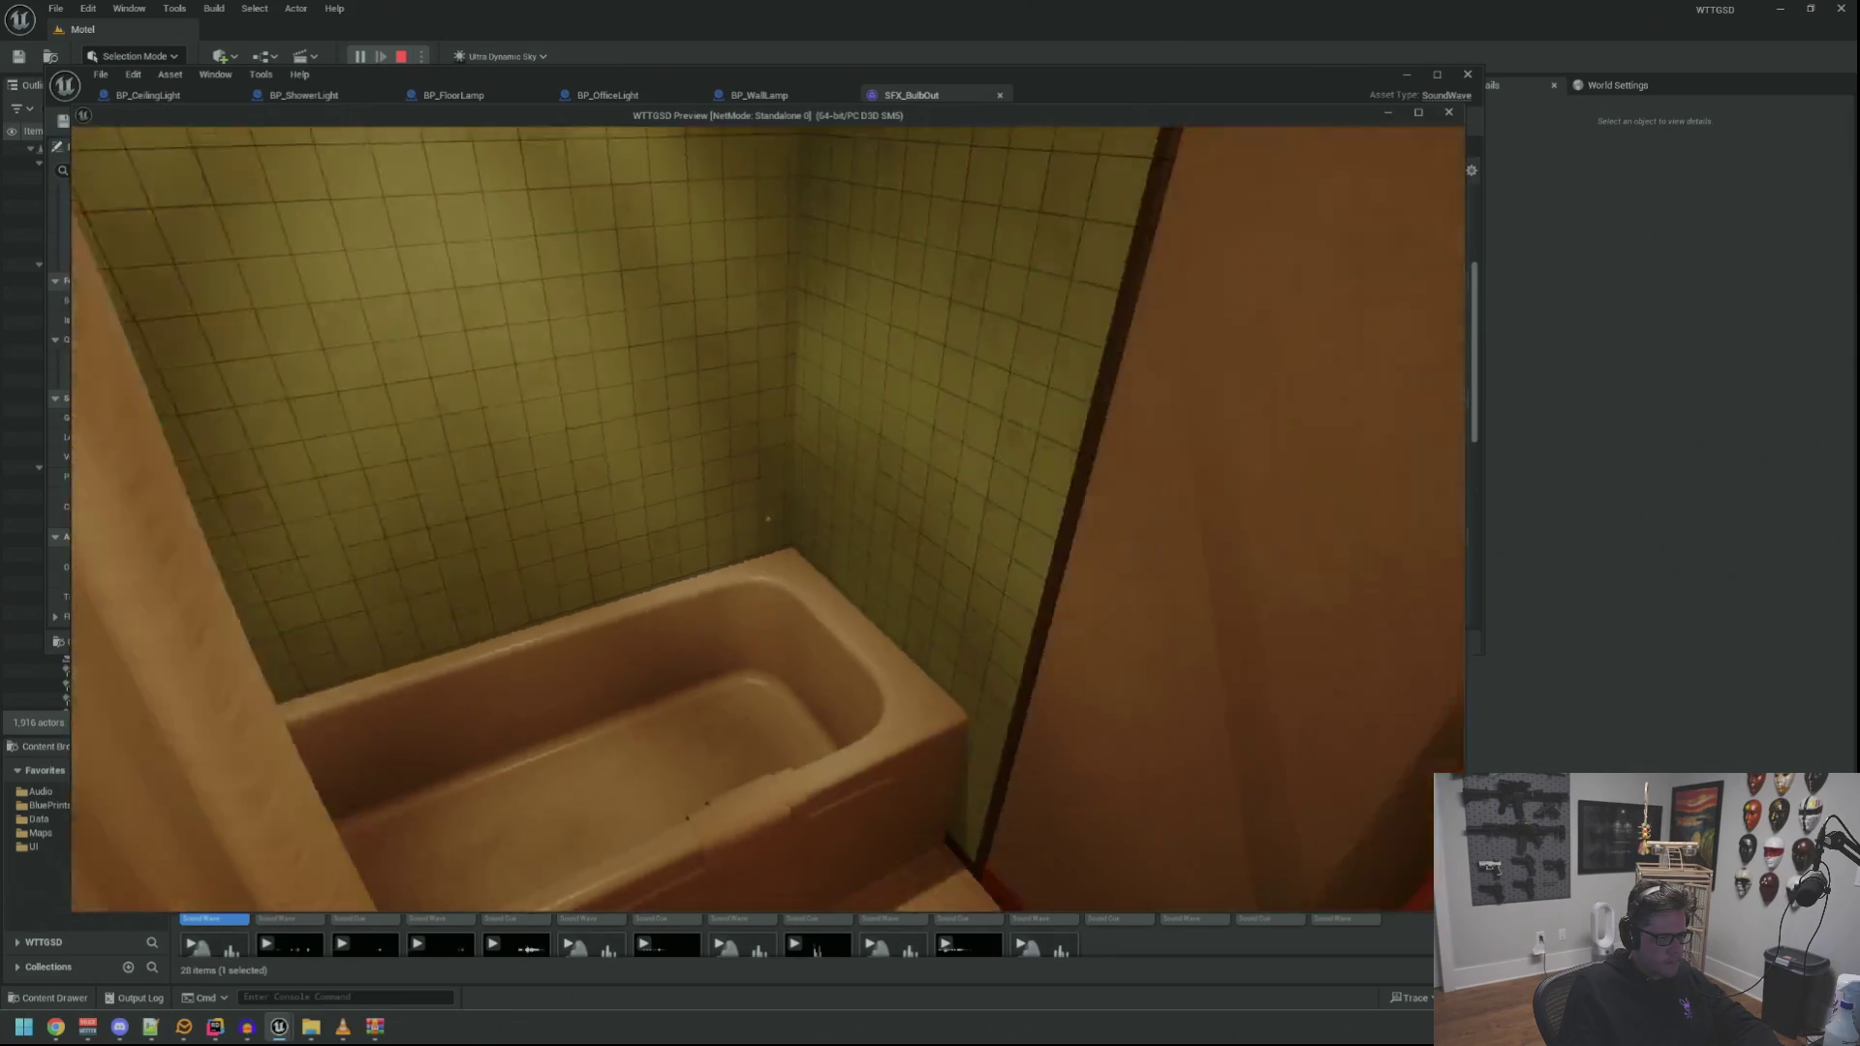
Trip and then restore the power while facing the bathtub
key(grave)
key(Up)
key(Up)
key(Return)
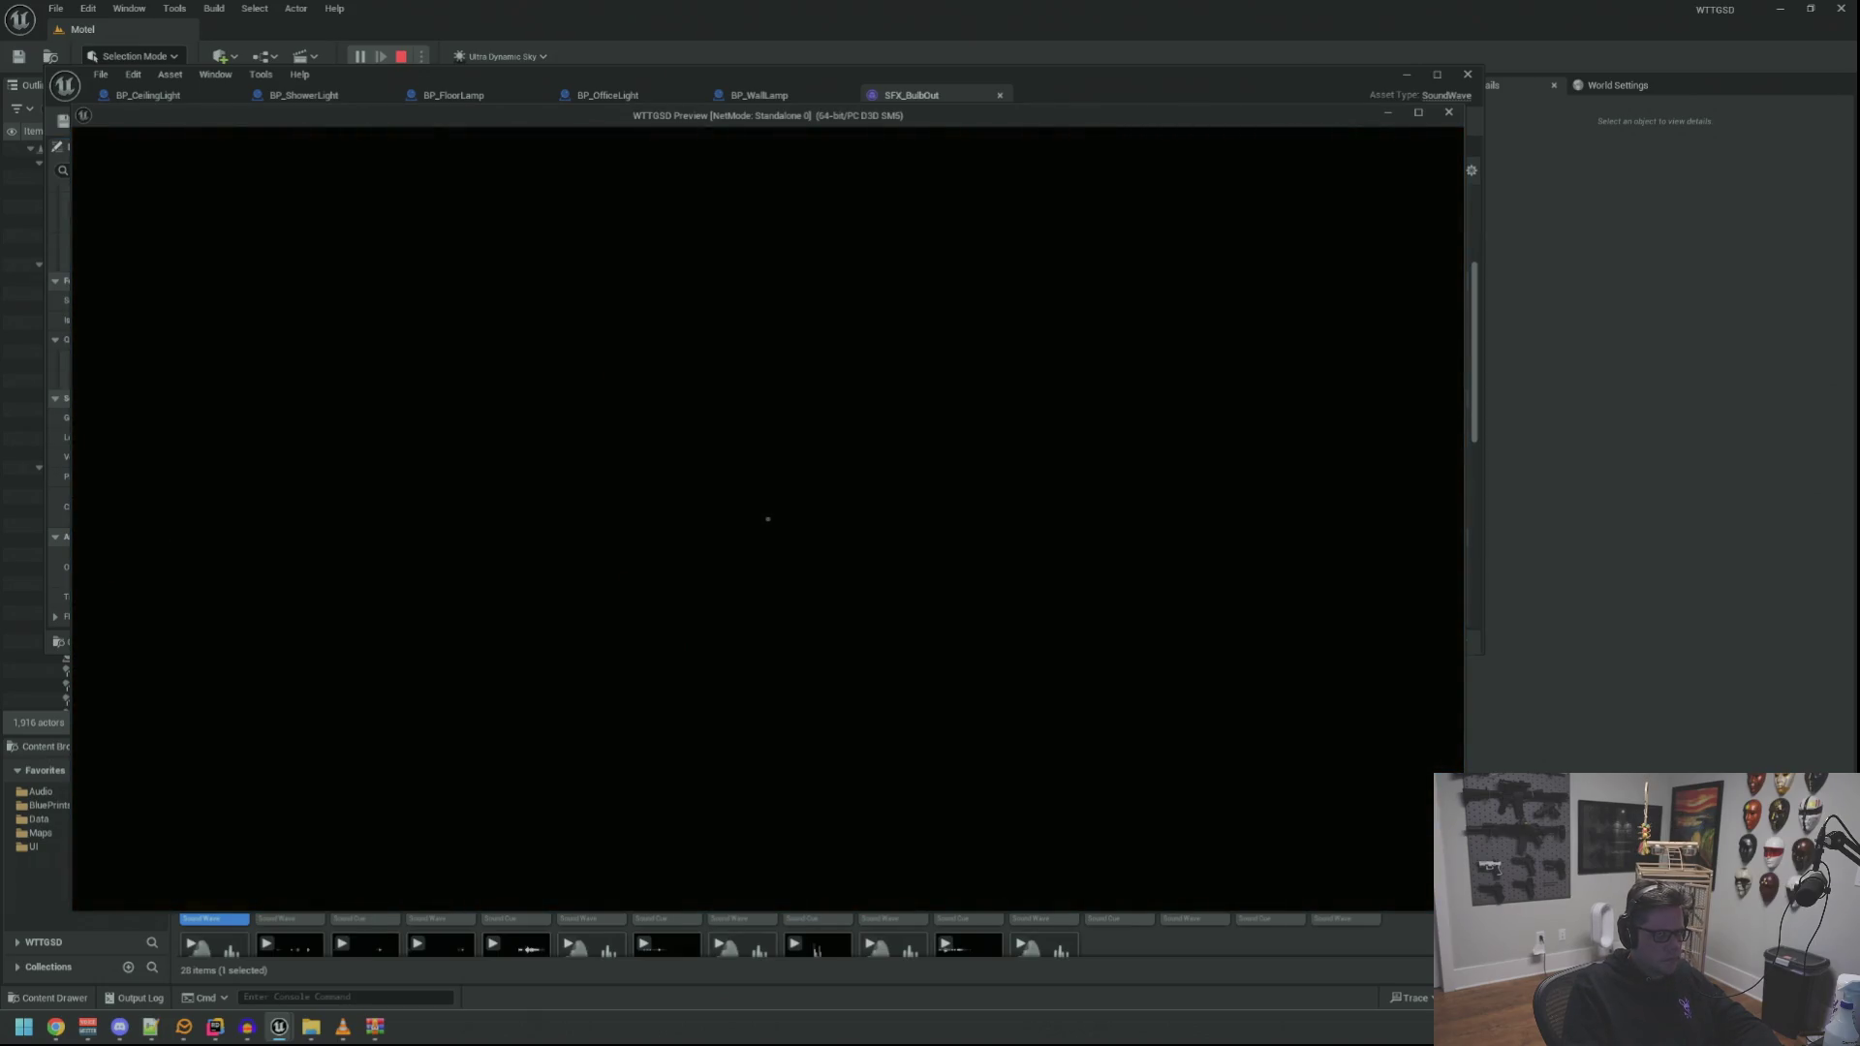
key(Return)
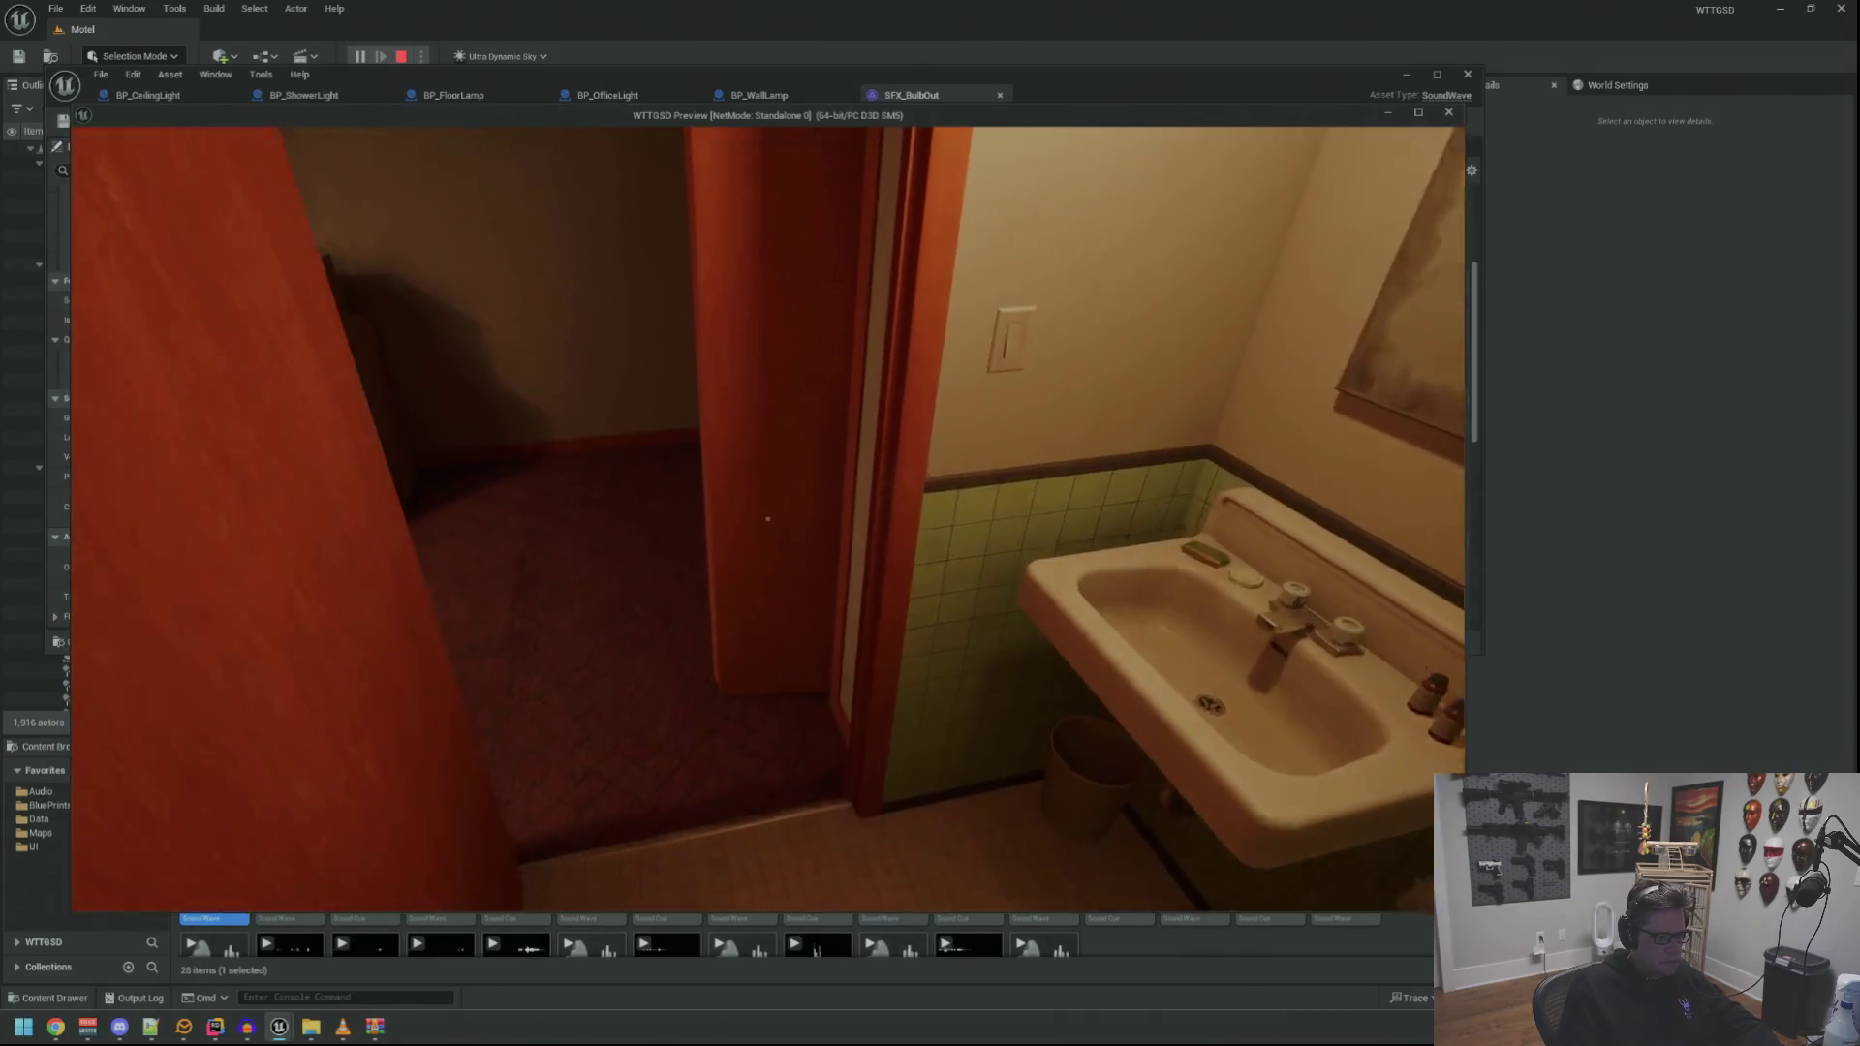
Walk over to the lamps, trip the power there, then restore it
key(w)
key(w)
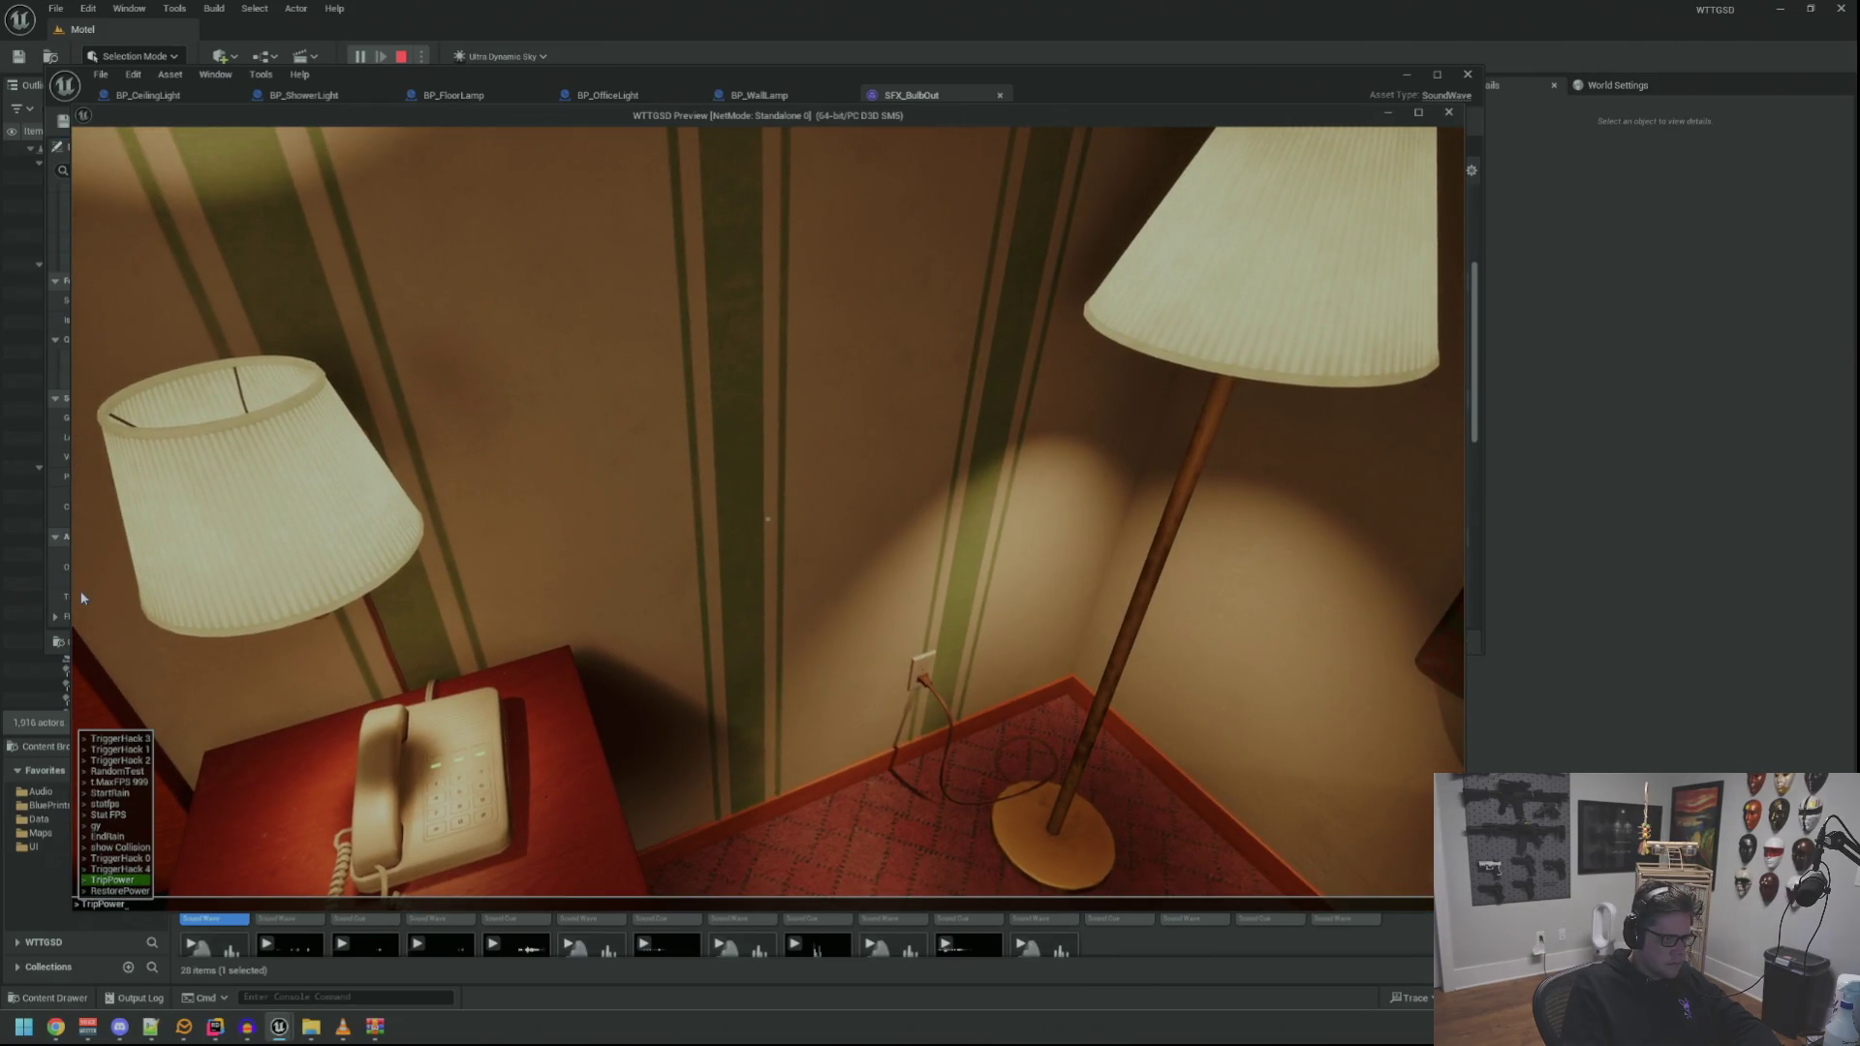
key(Return)
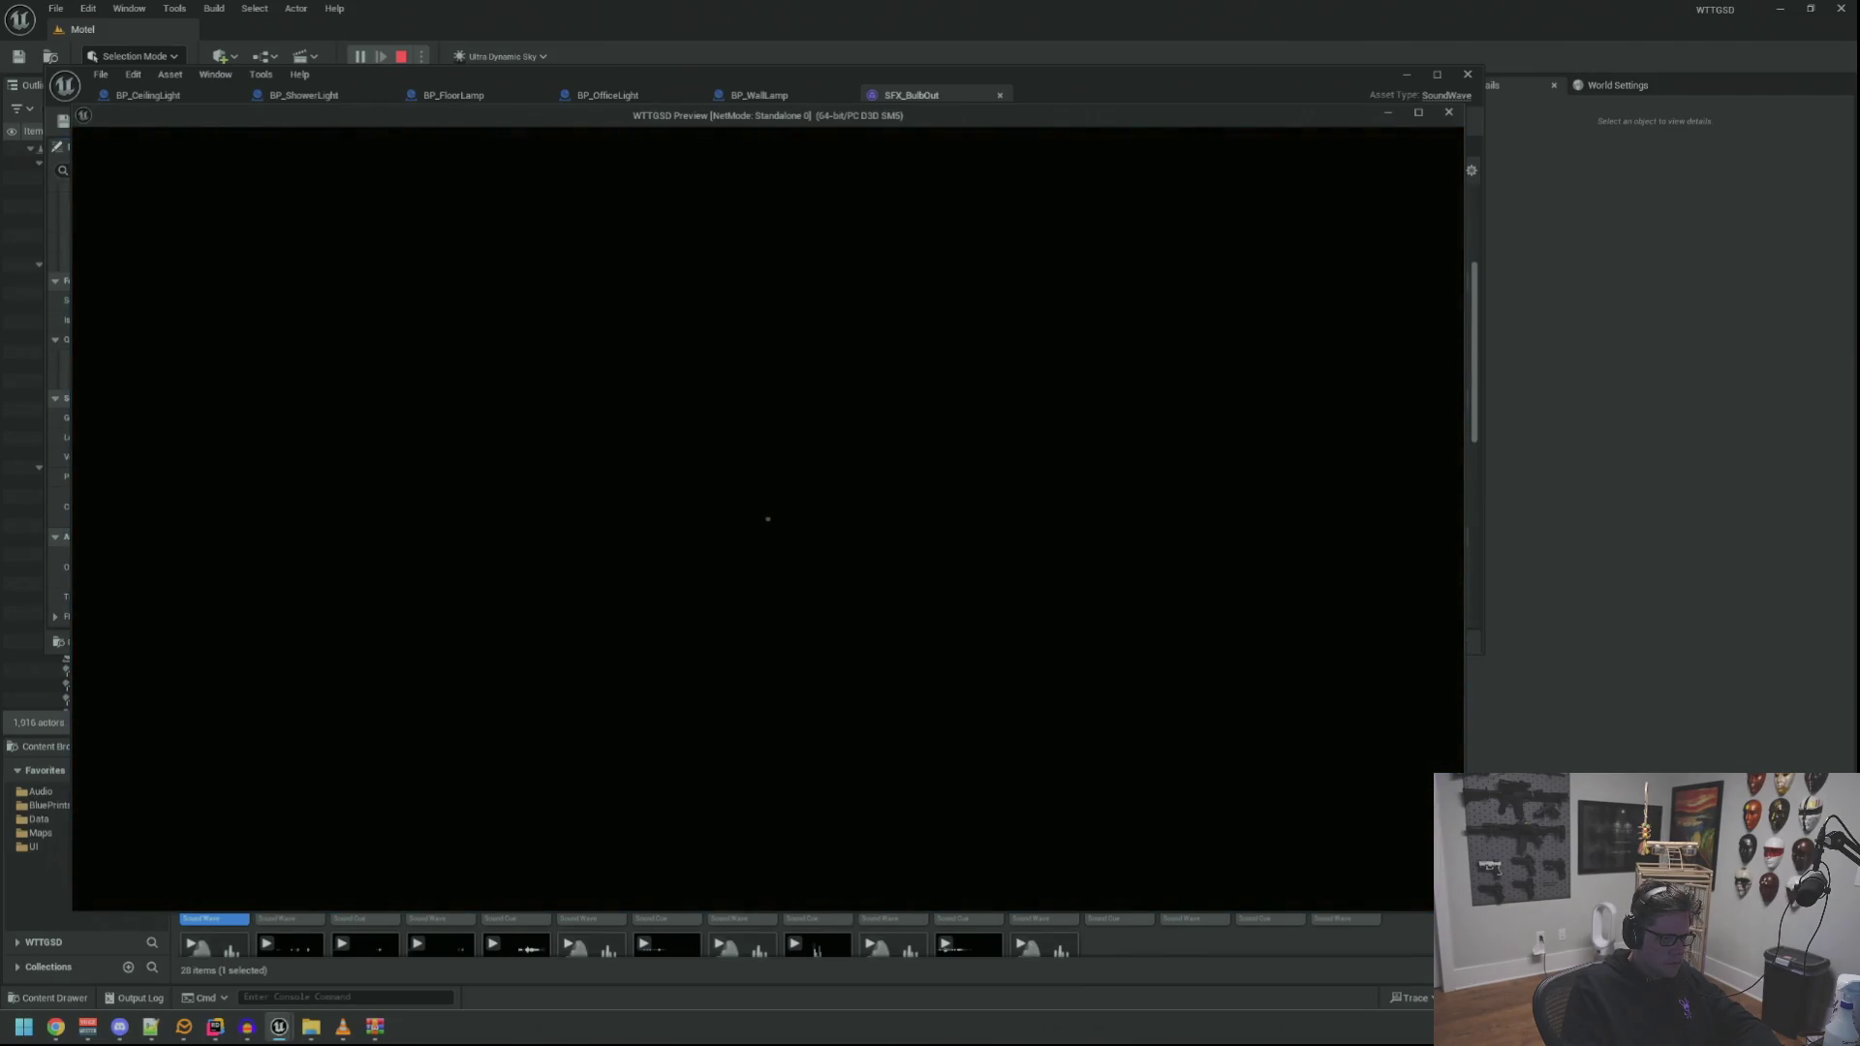
key(Return)
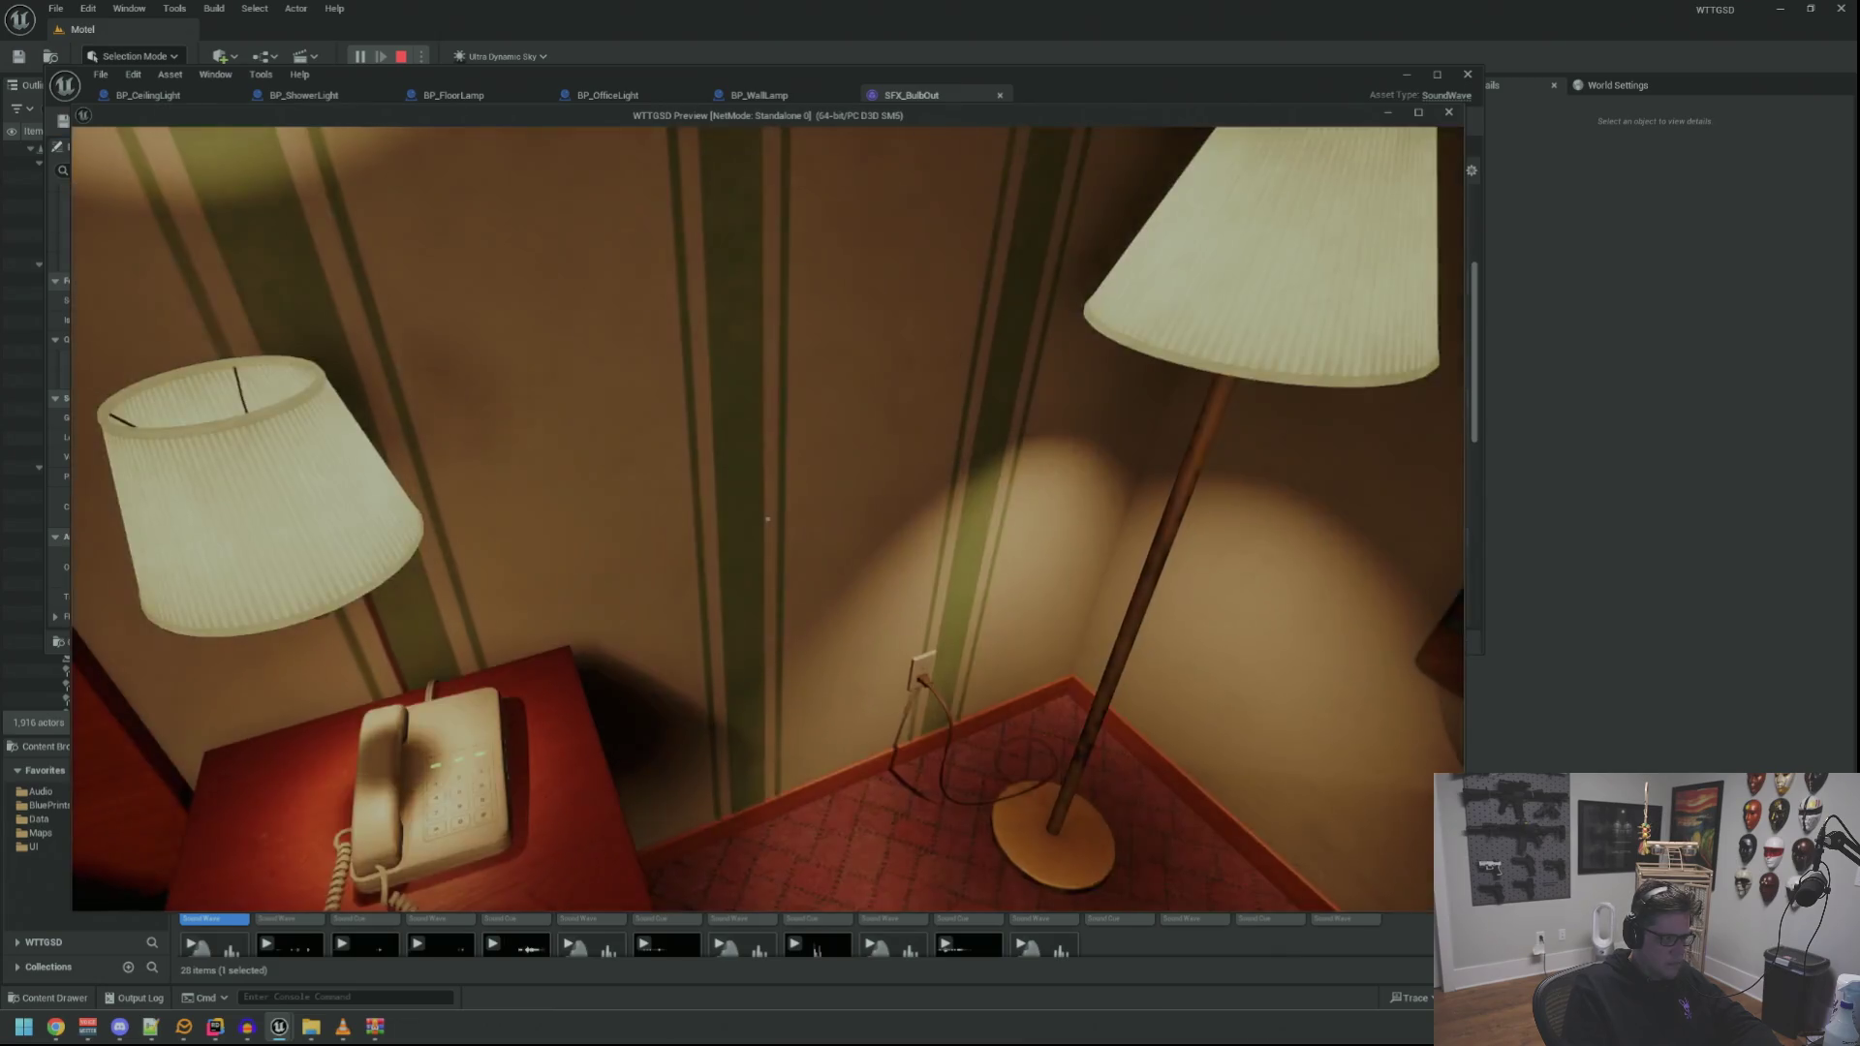
key(w)
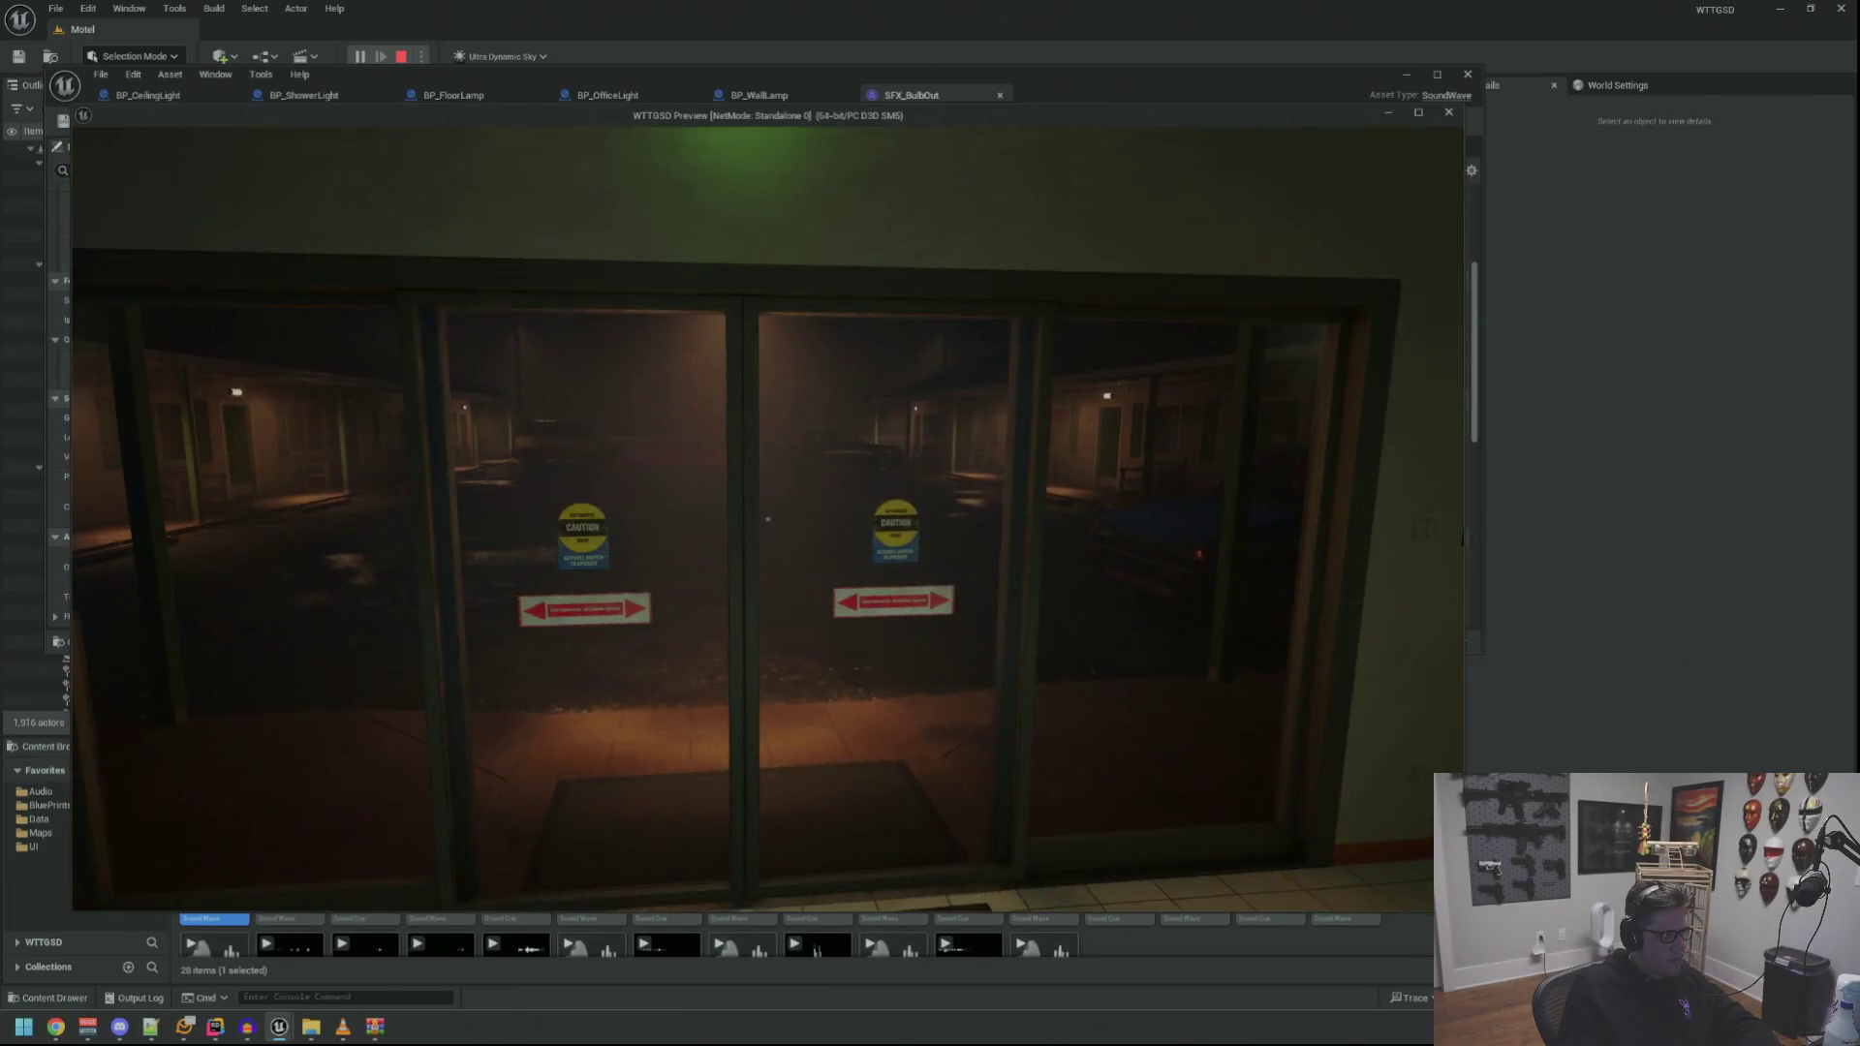
Walk through the lobby and parking lot, then enter motel door 1
key(w)
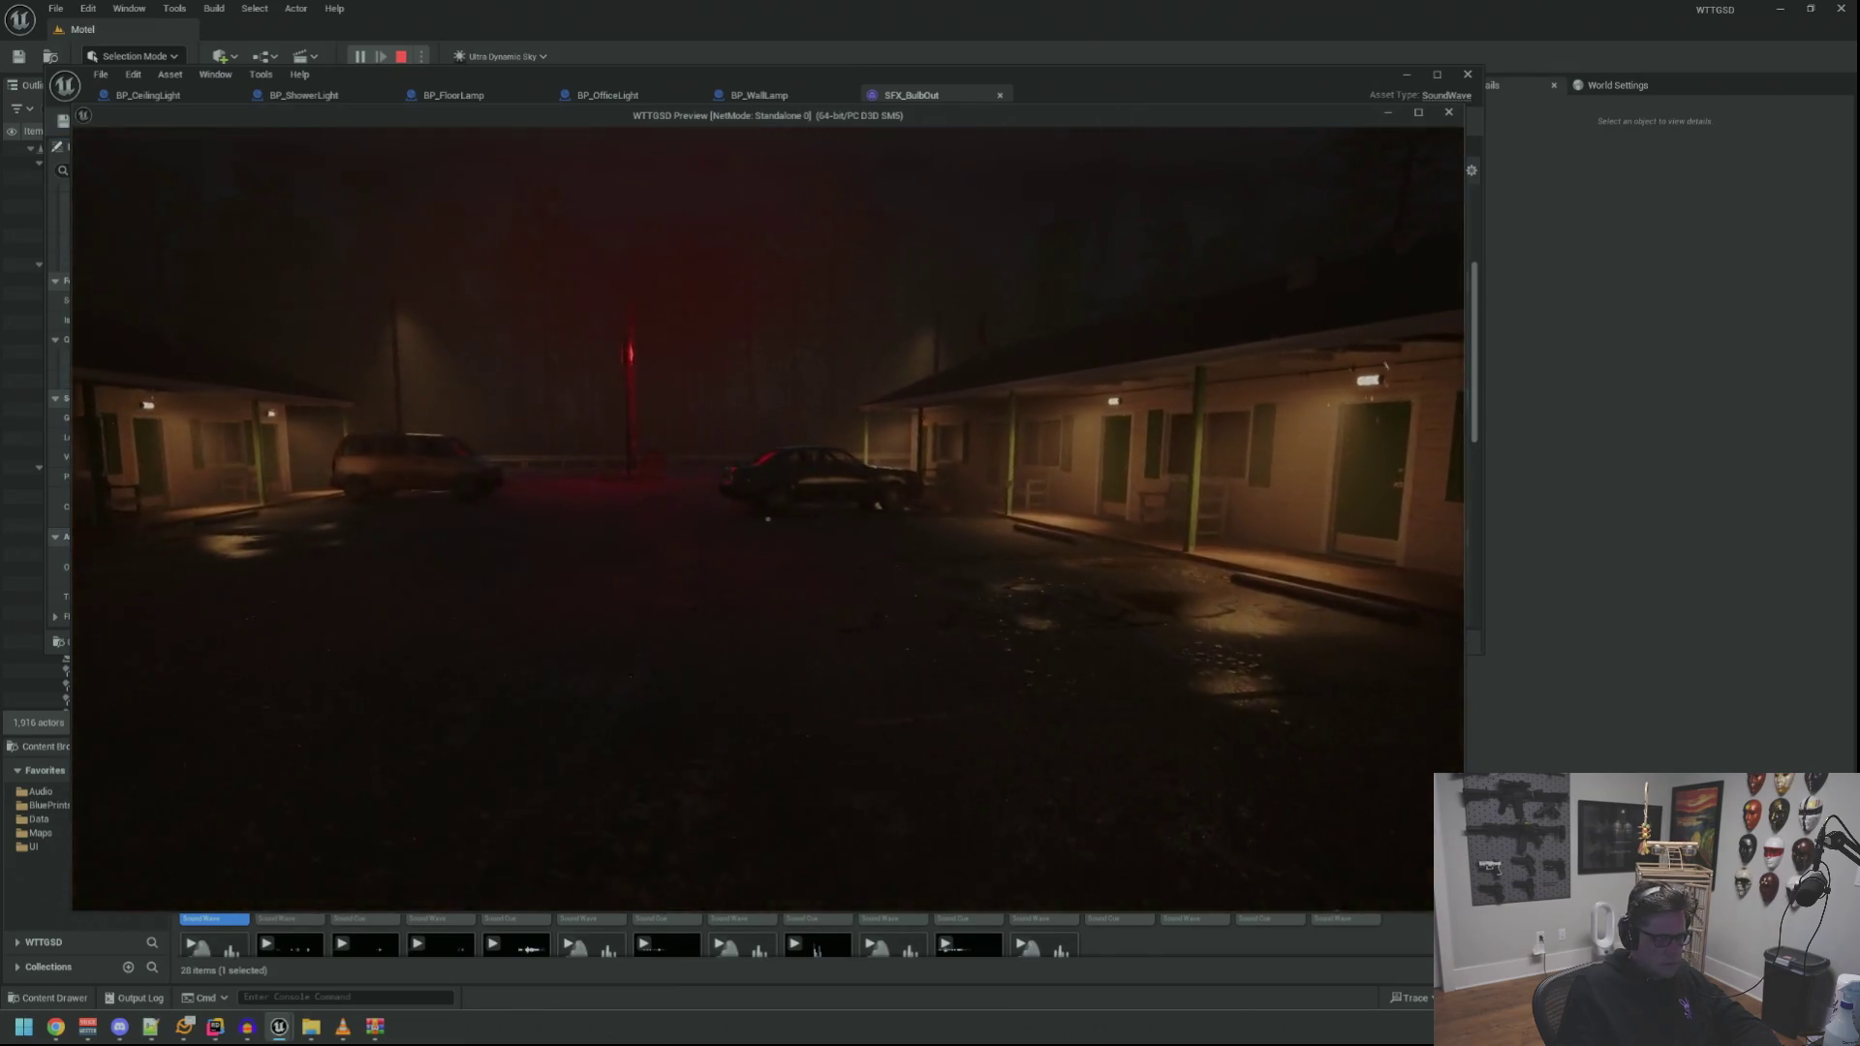
key(w)
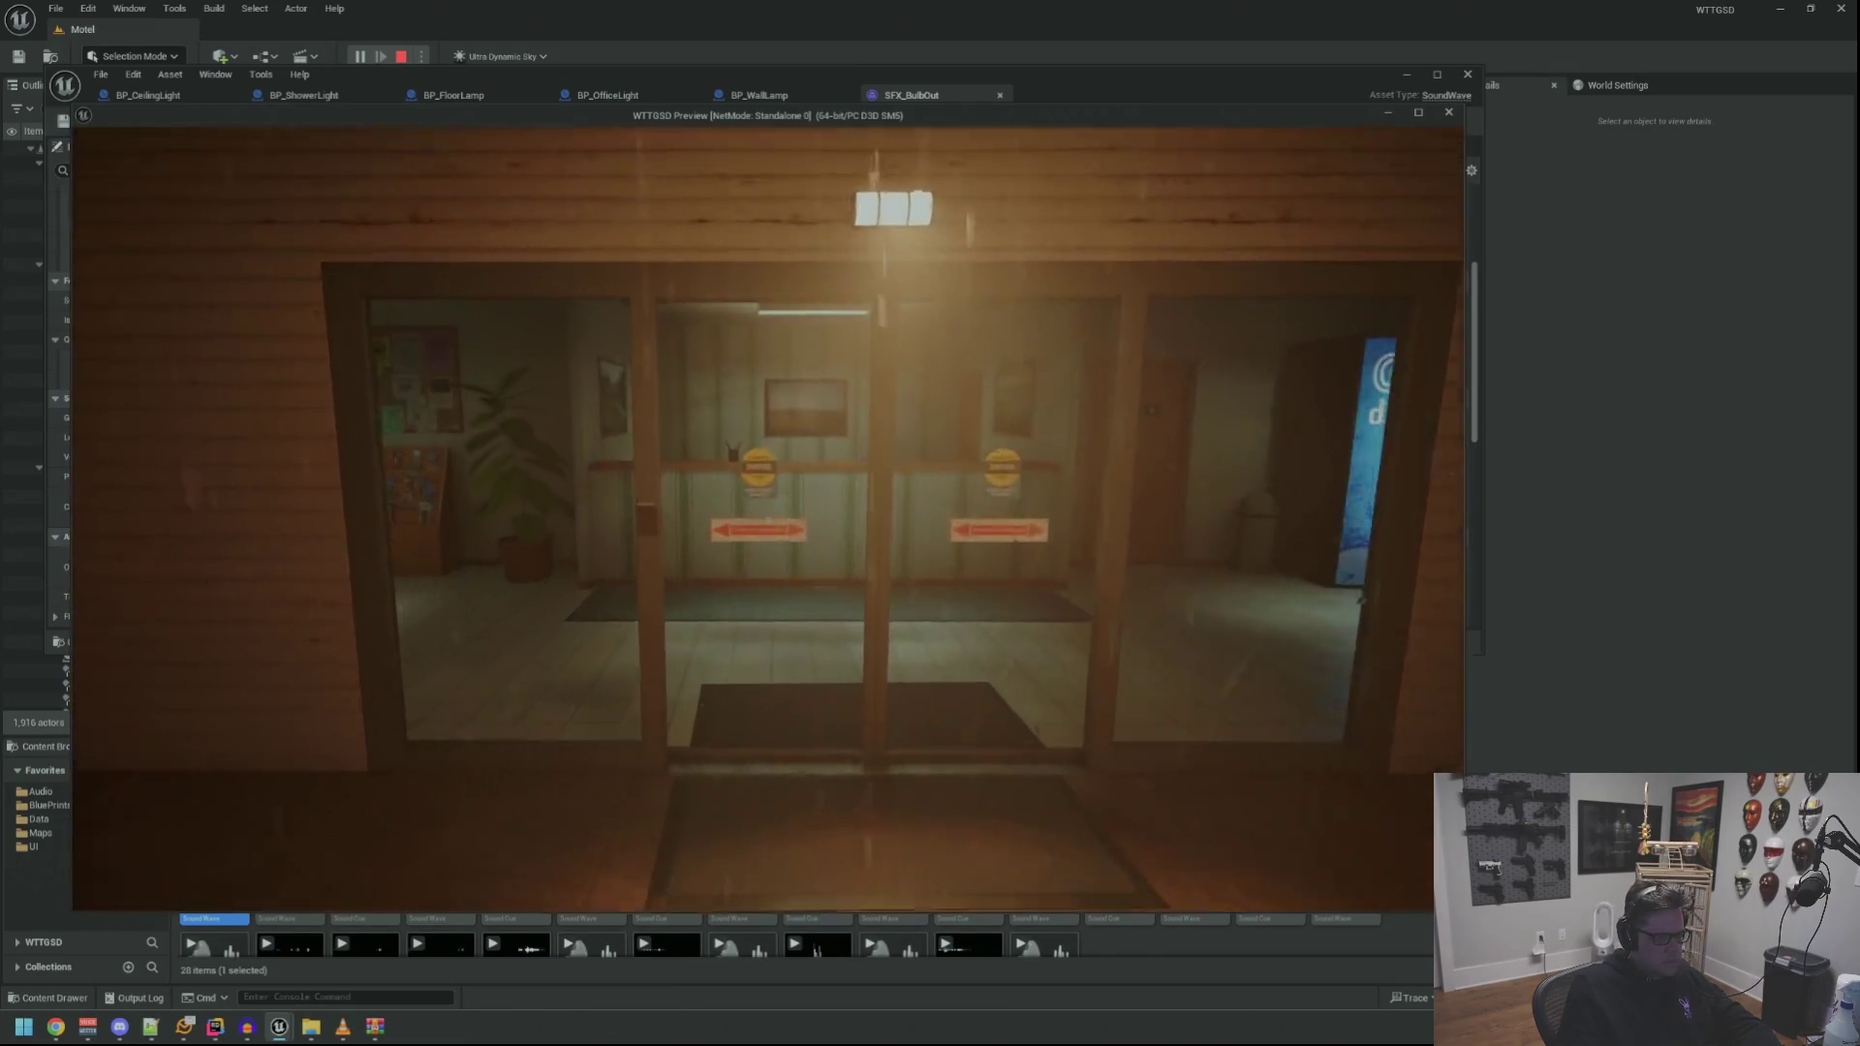
key(w)
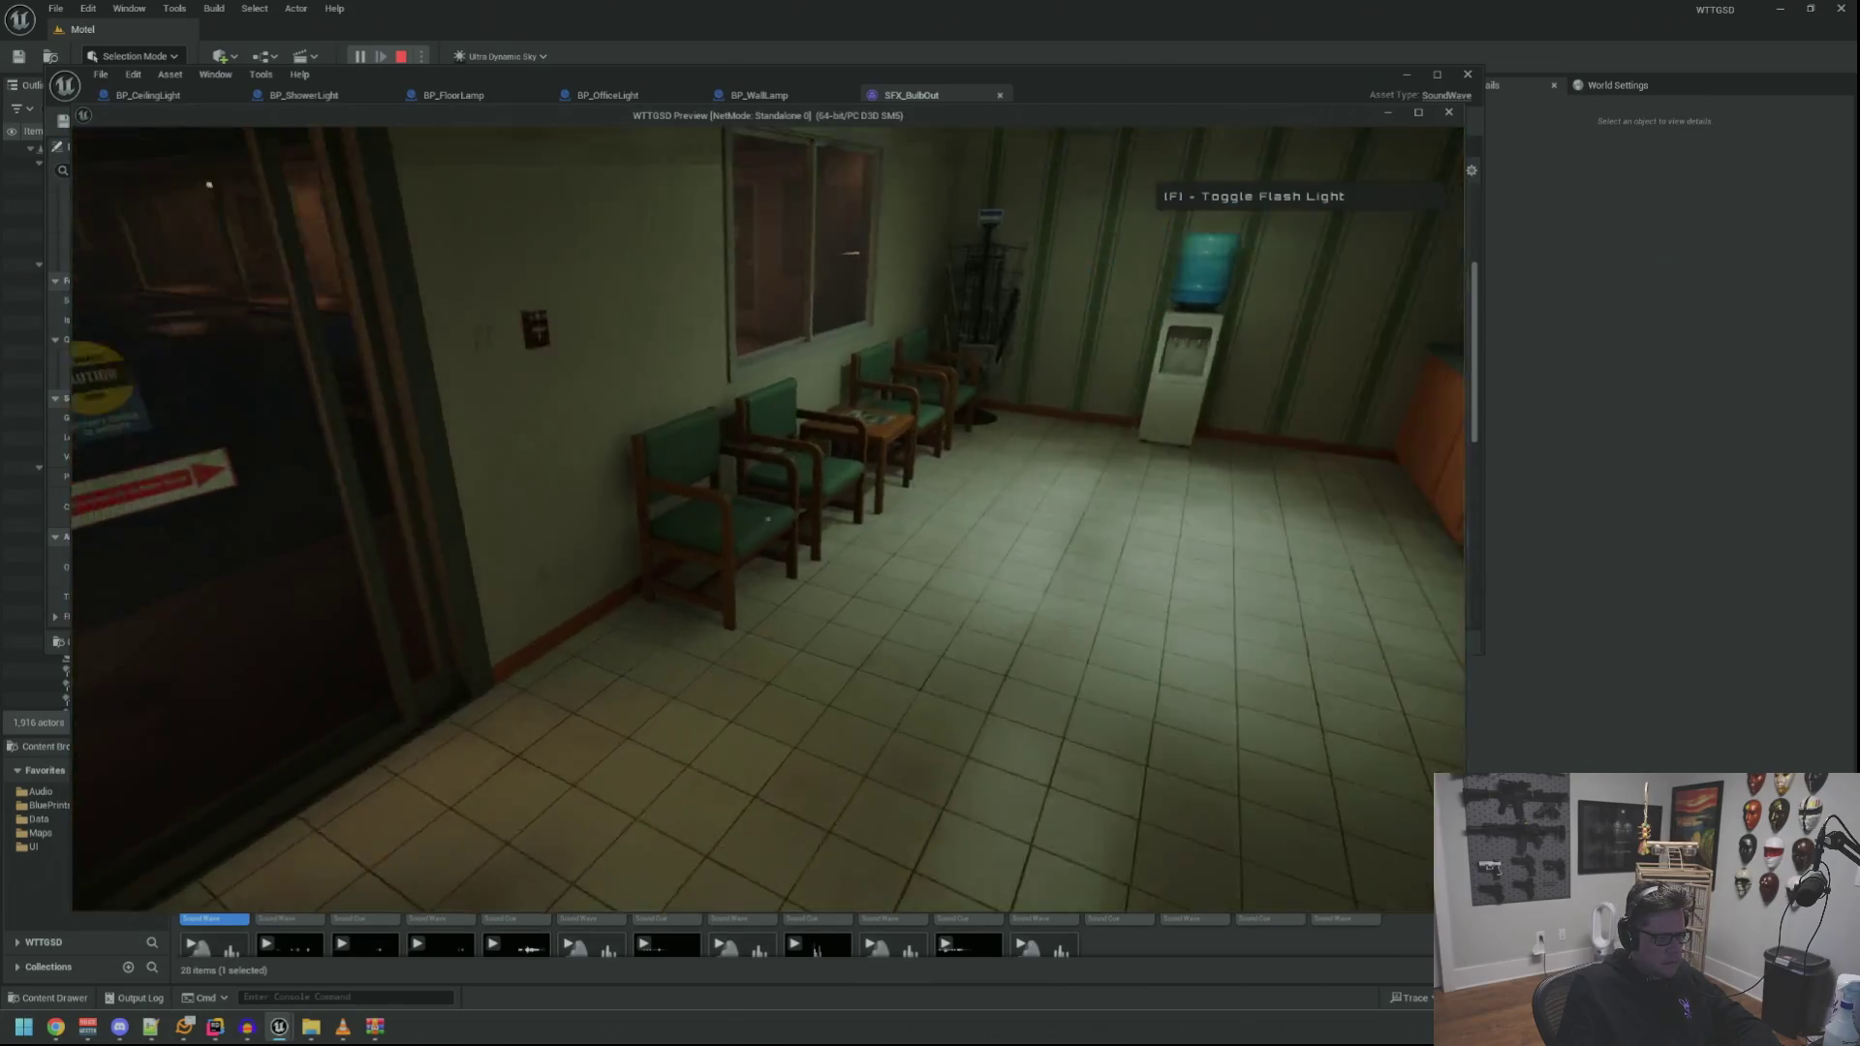
key(w)
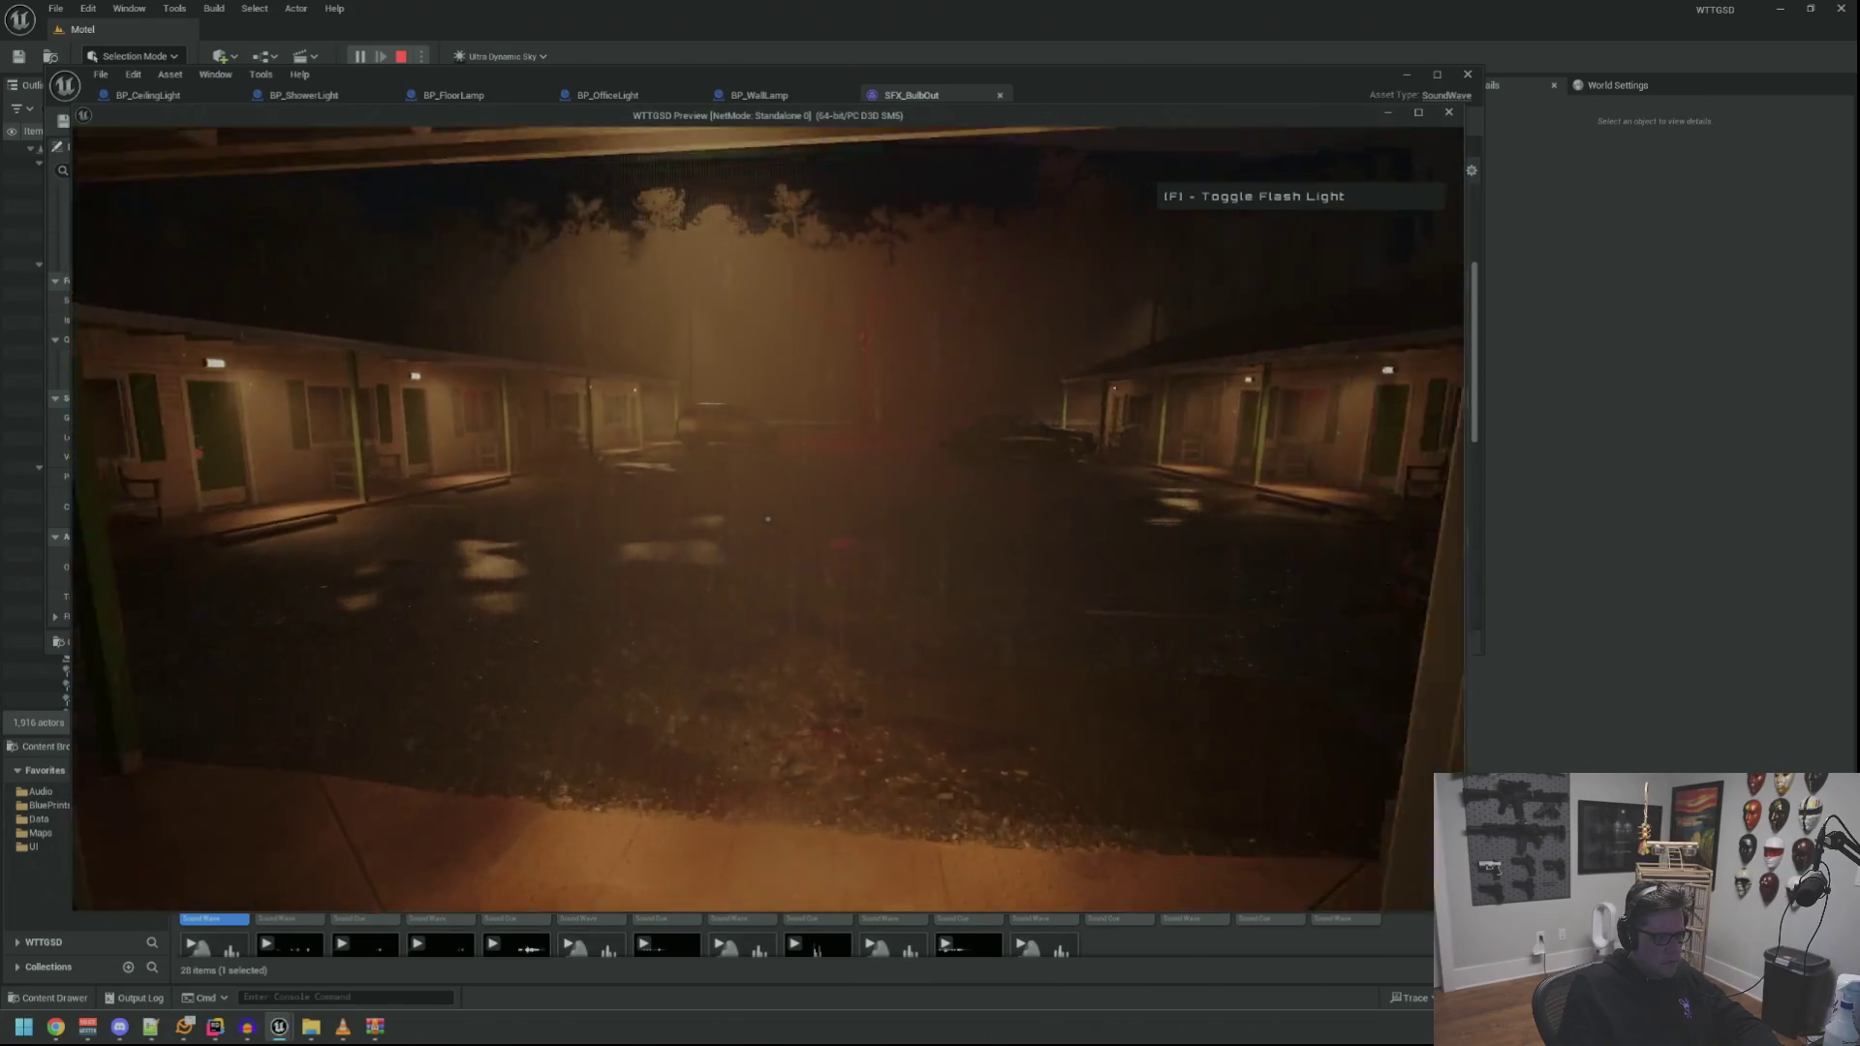
key(w)
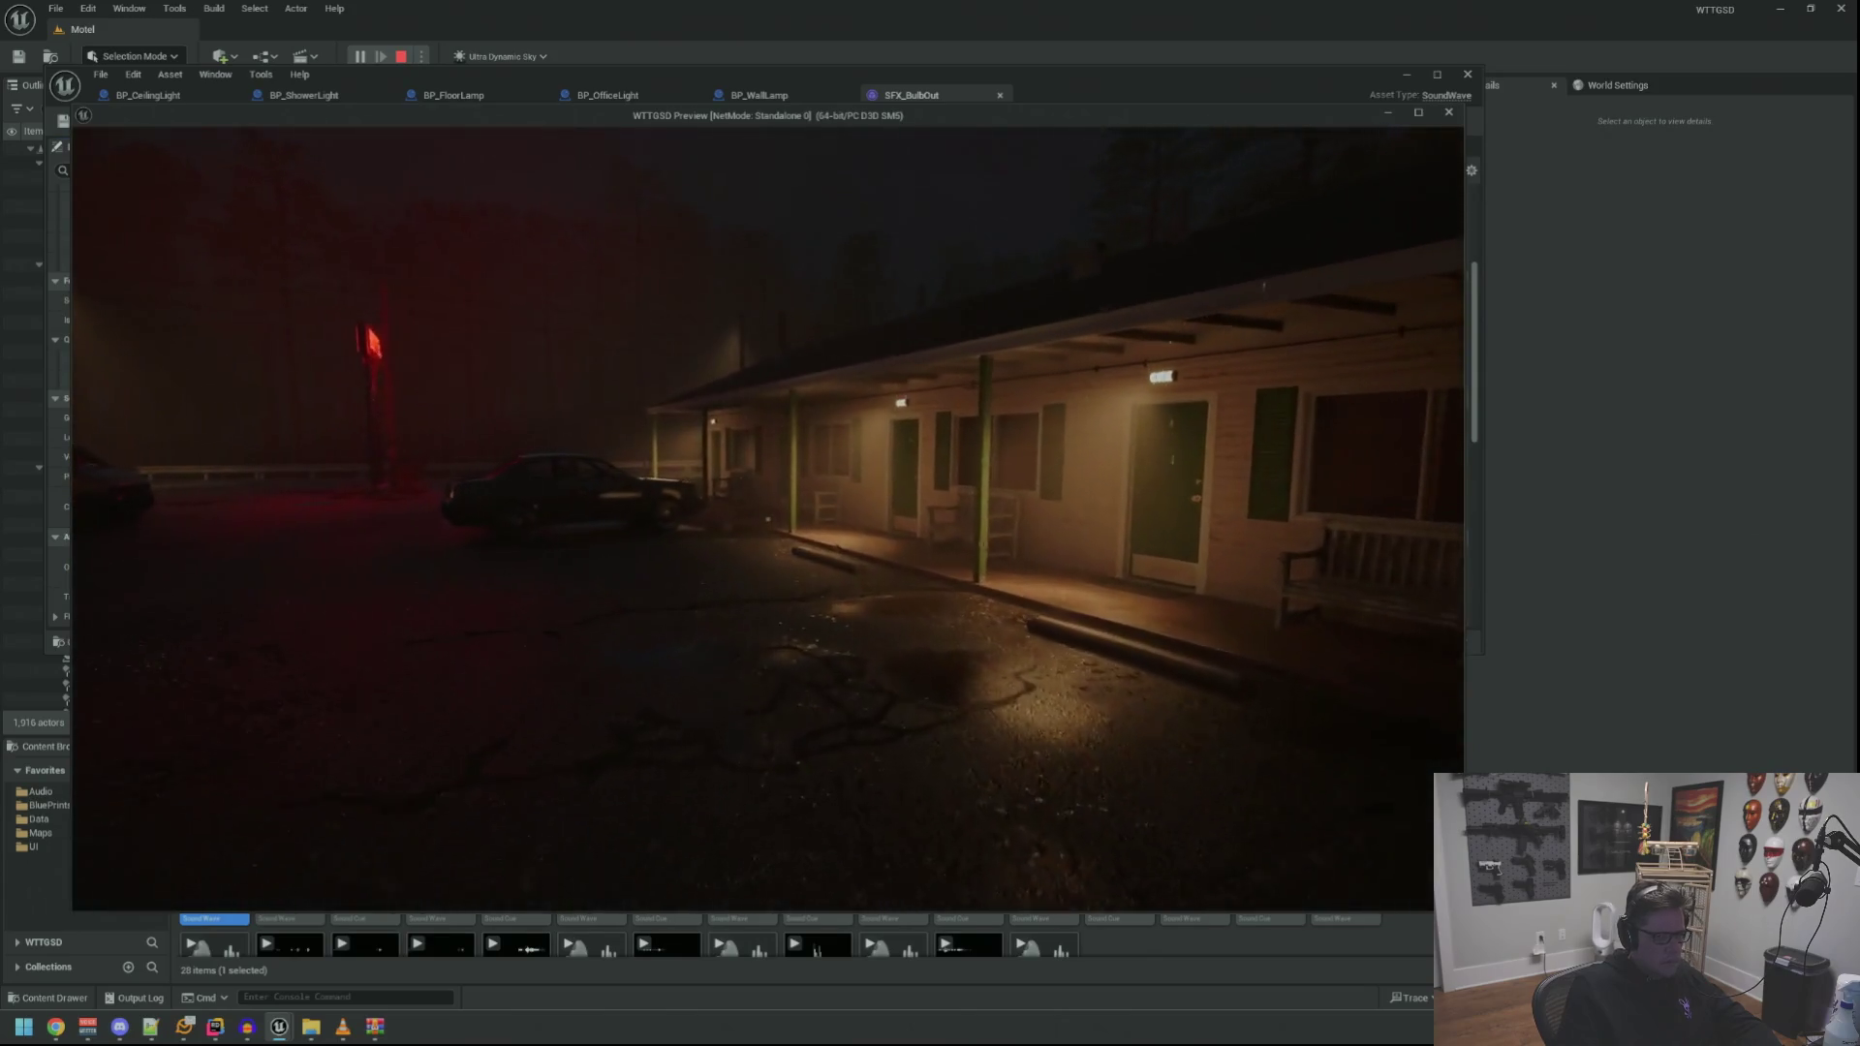
key(w)
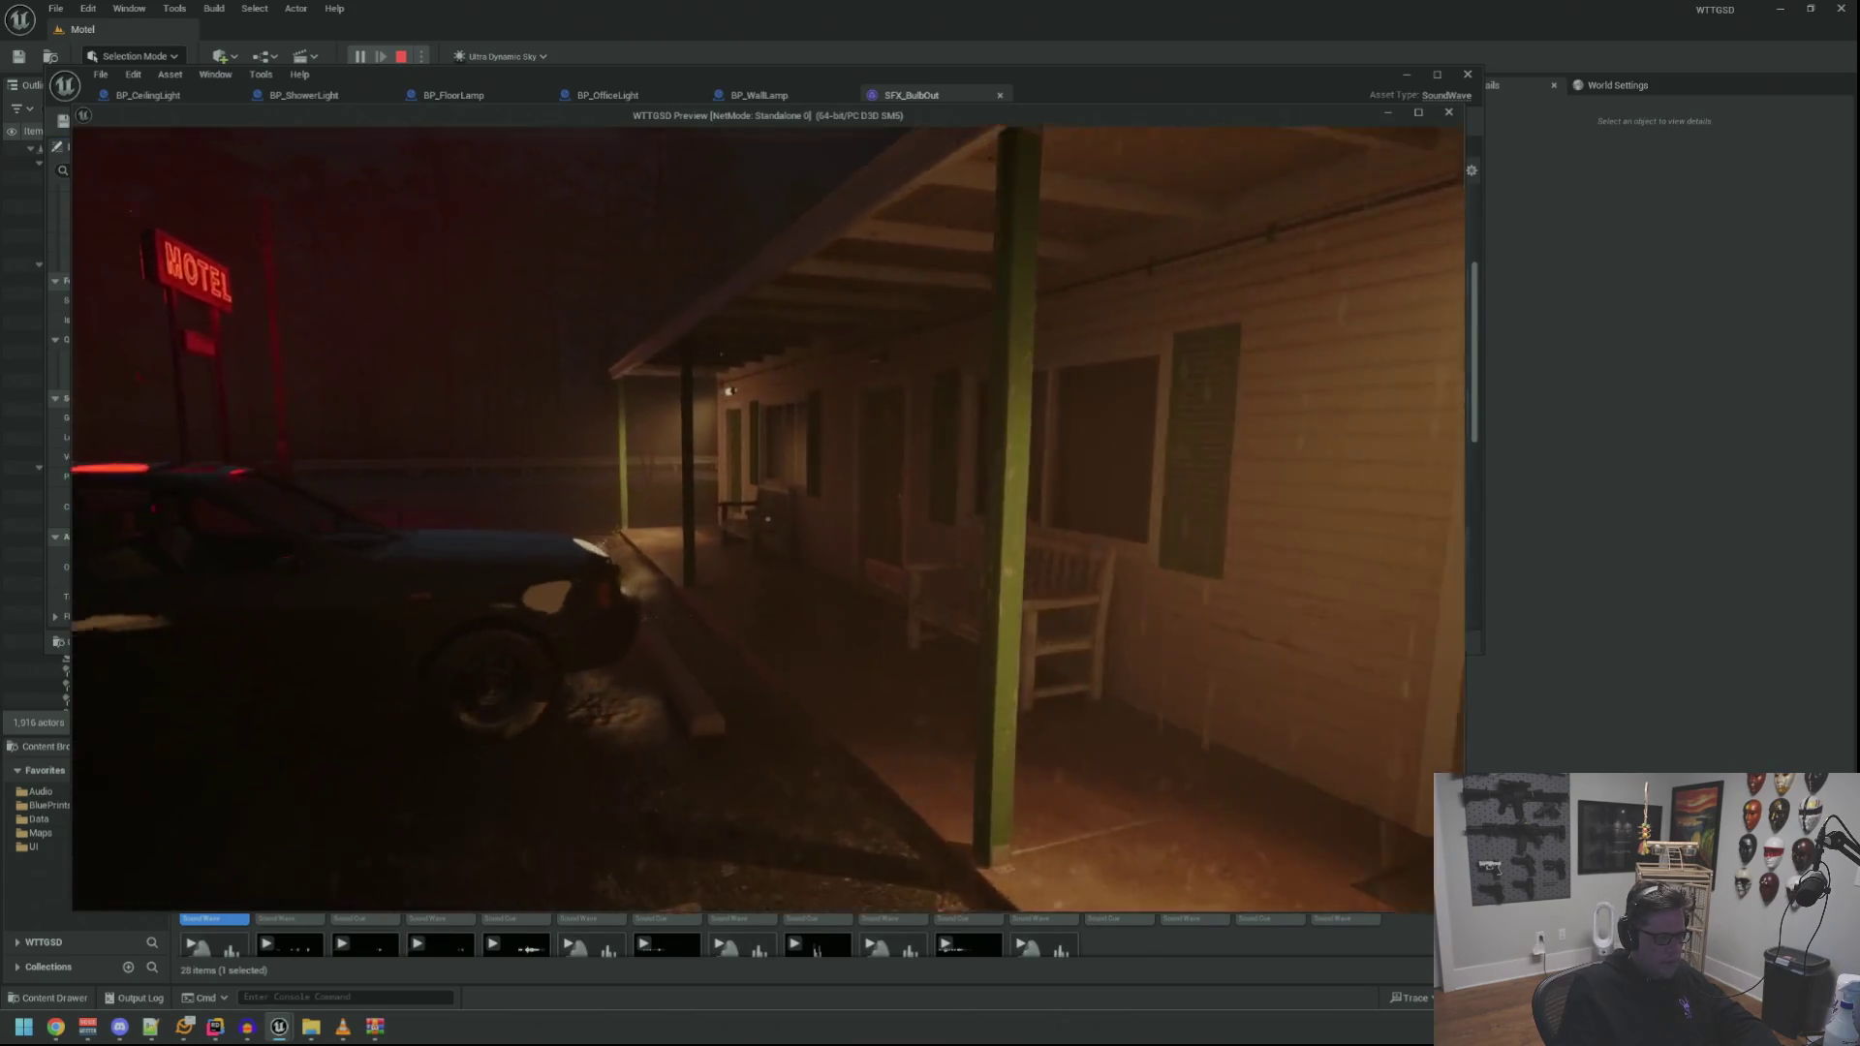
key(w)
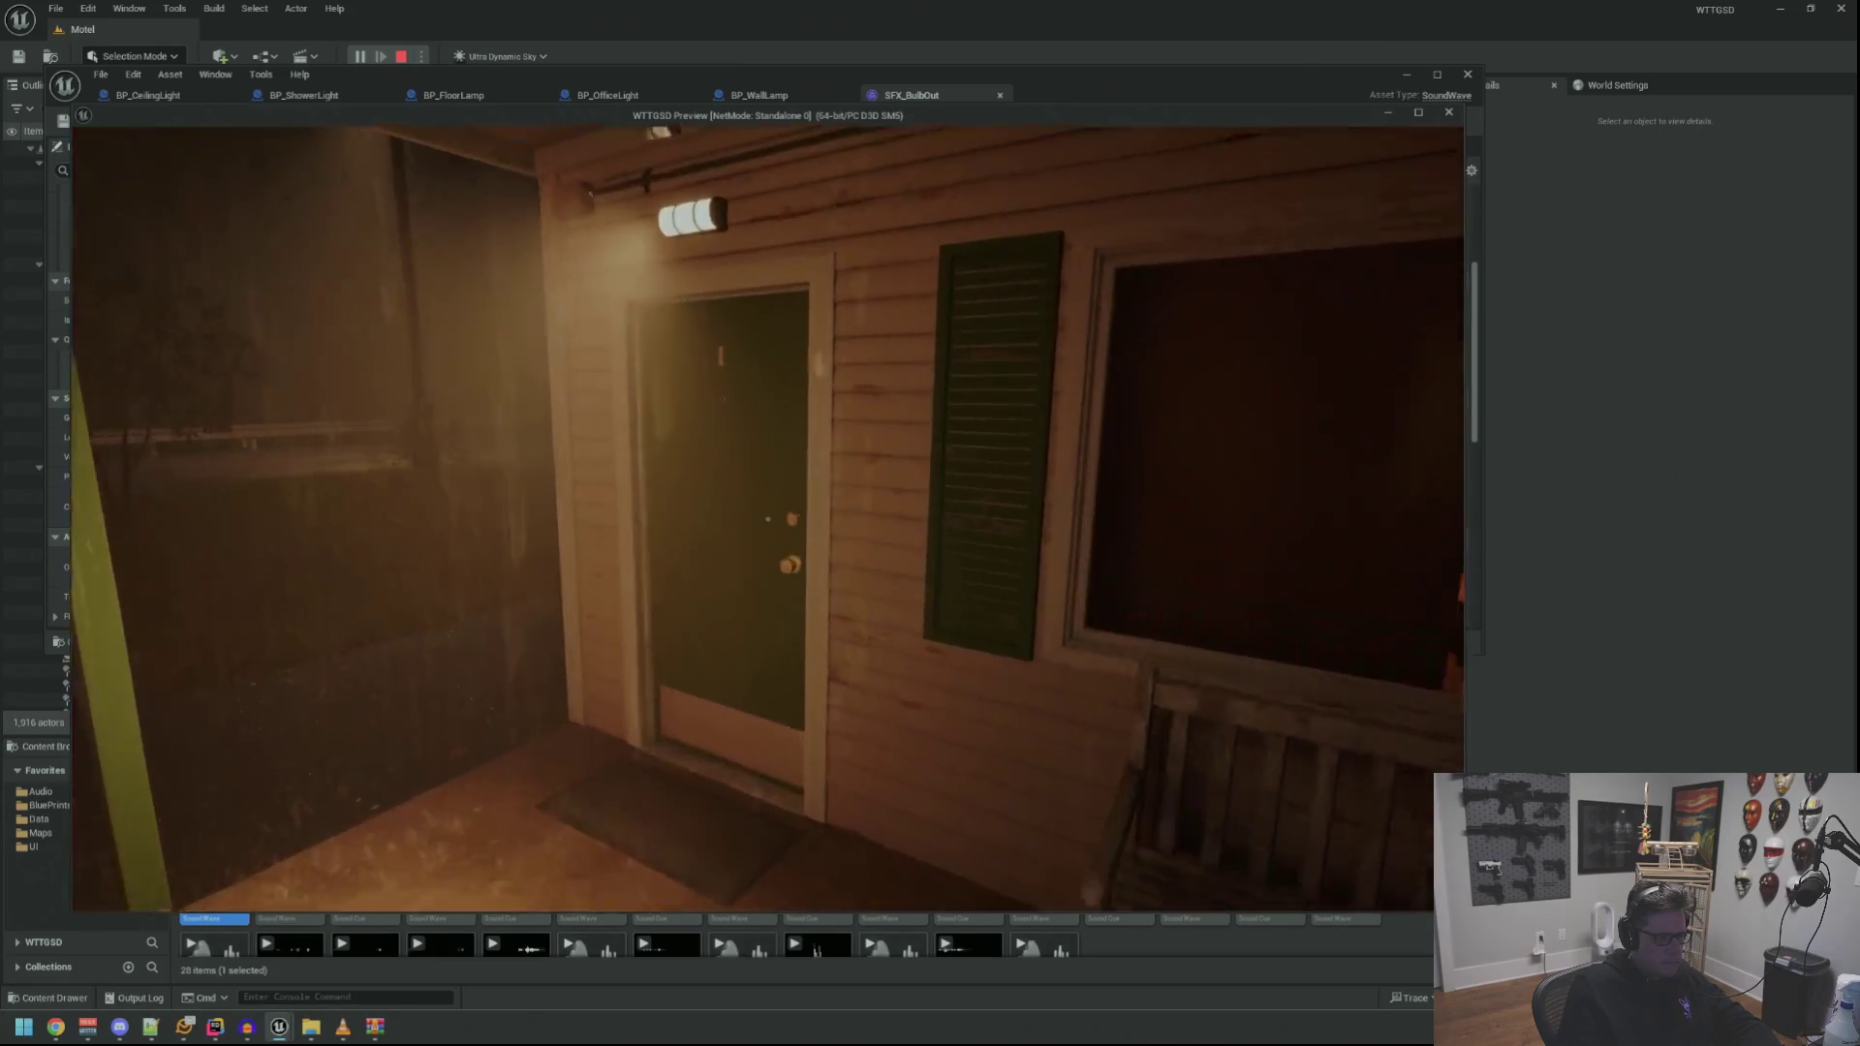
key(e)
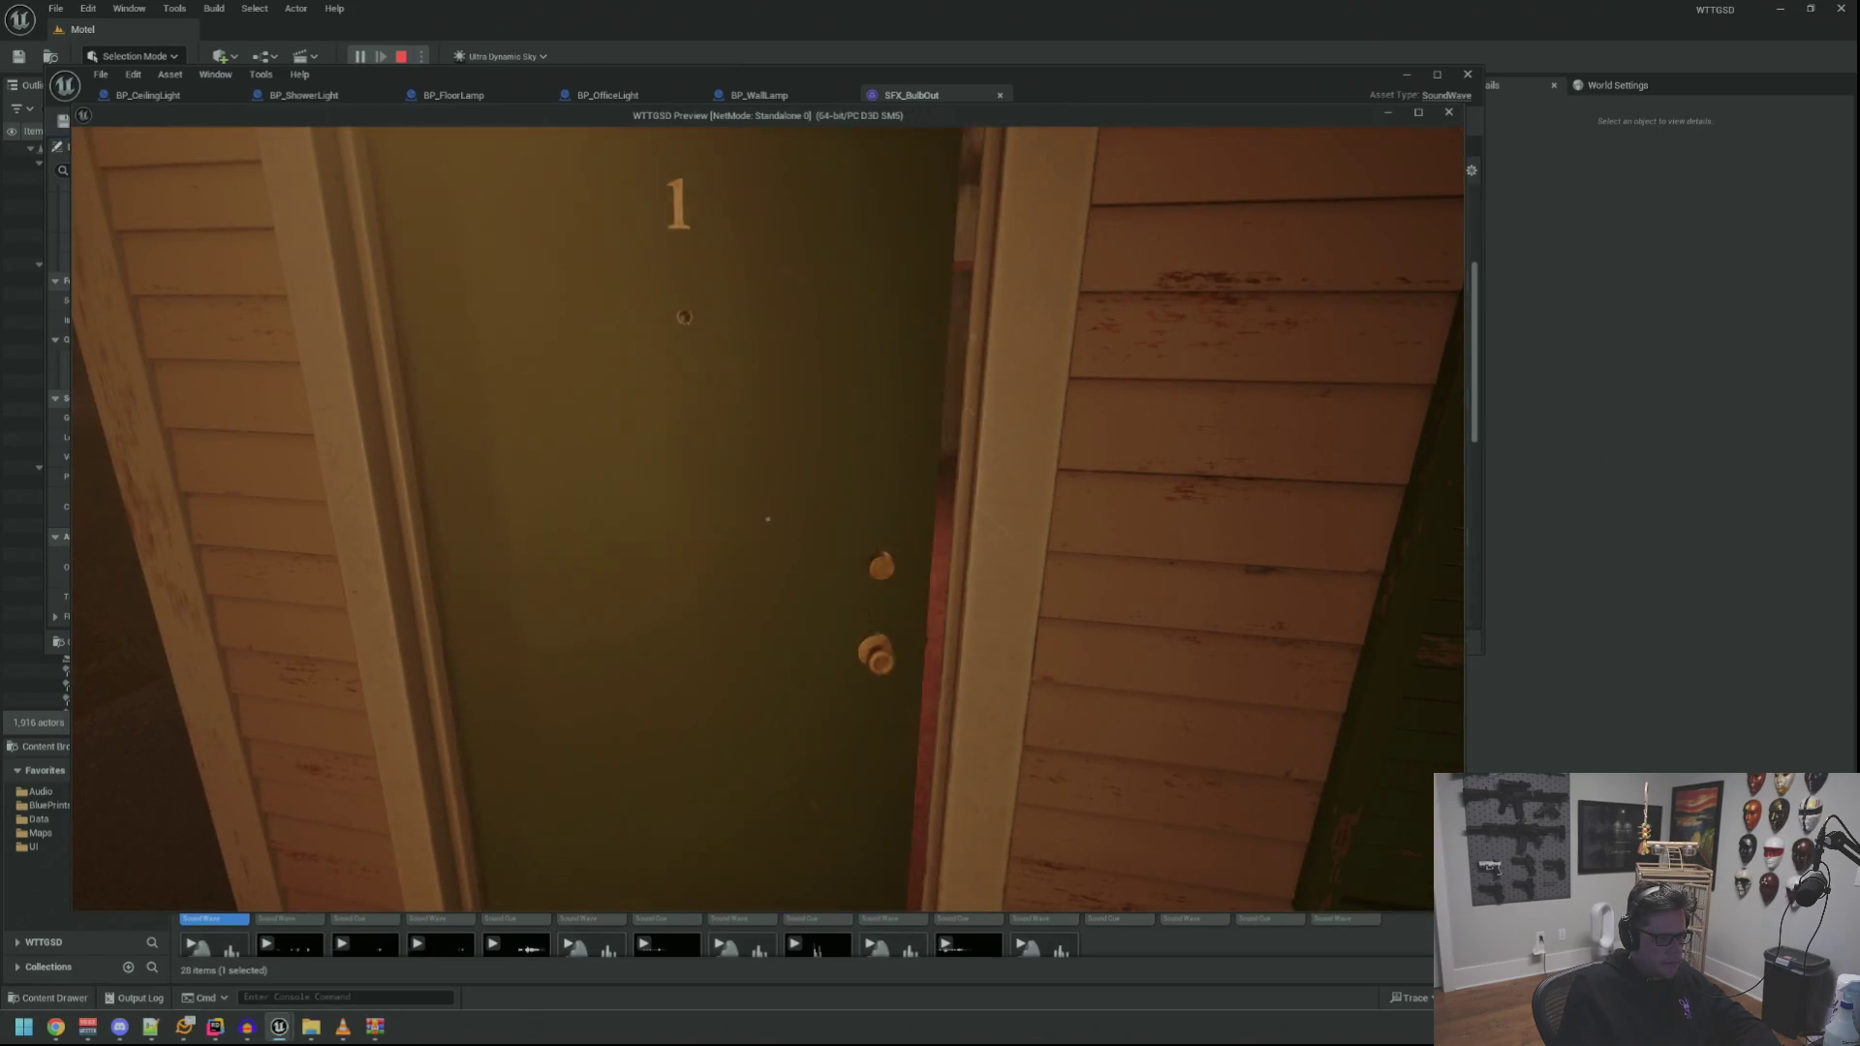
key(w)
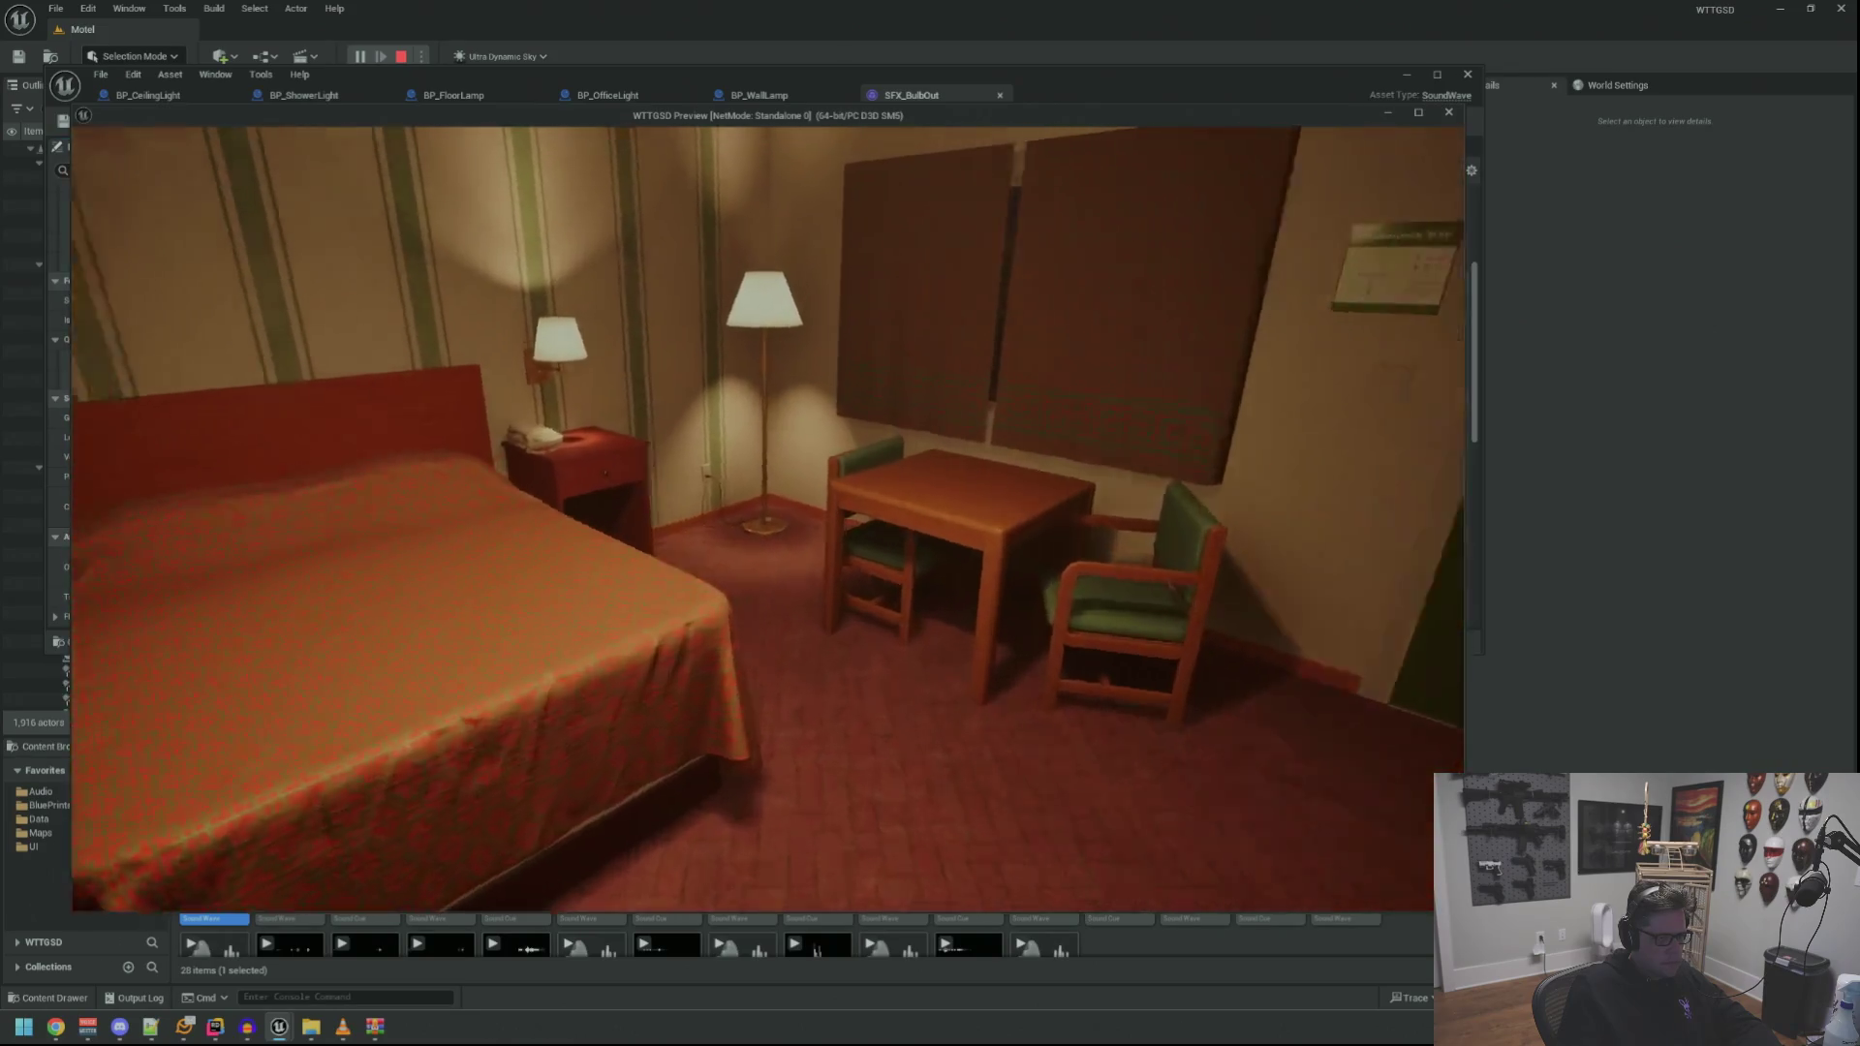
Trip and restore power in room 1, trip it again, then stop the play test
key(grave)
key(Up)
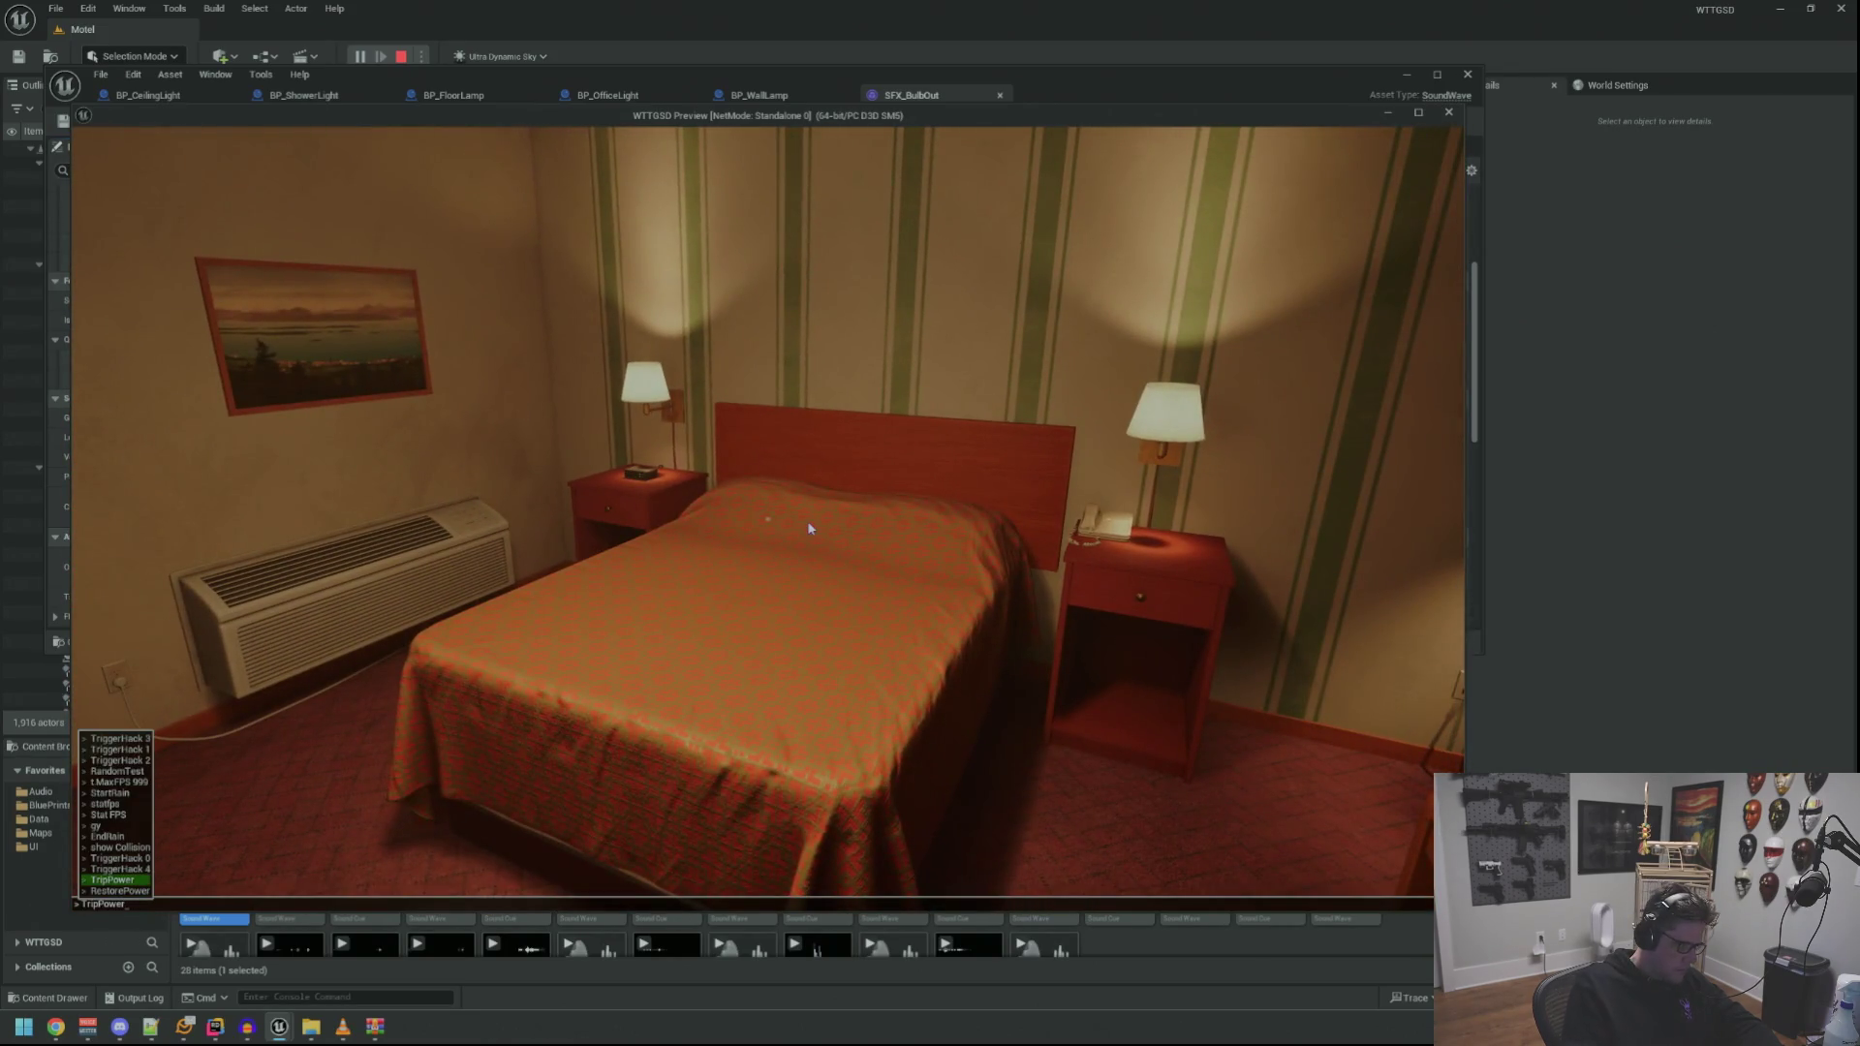
key(Return)
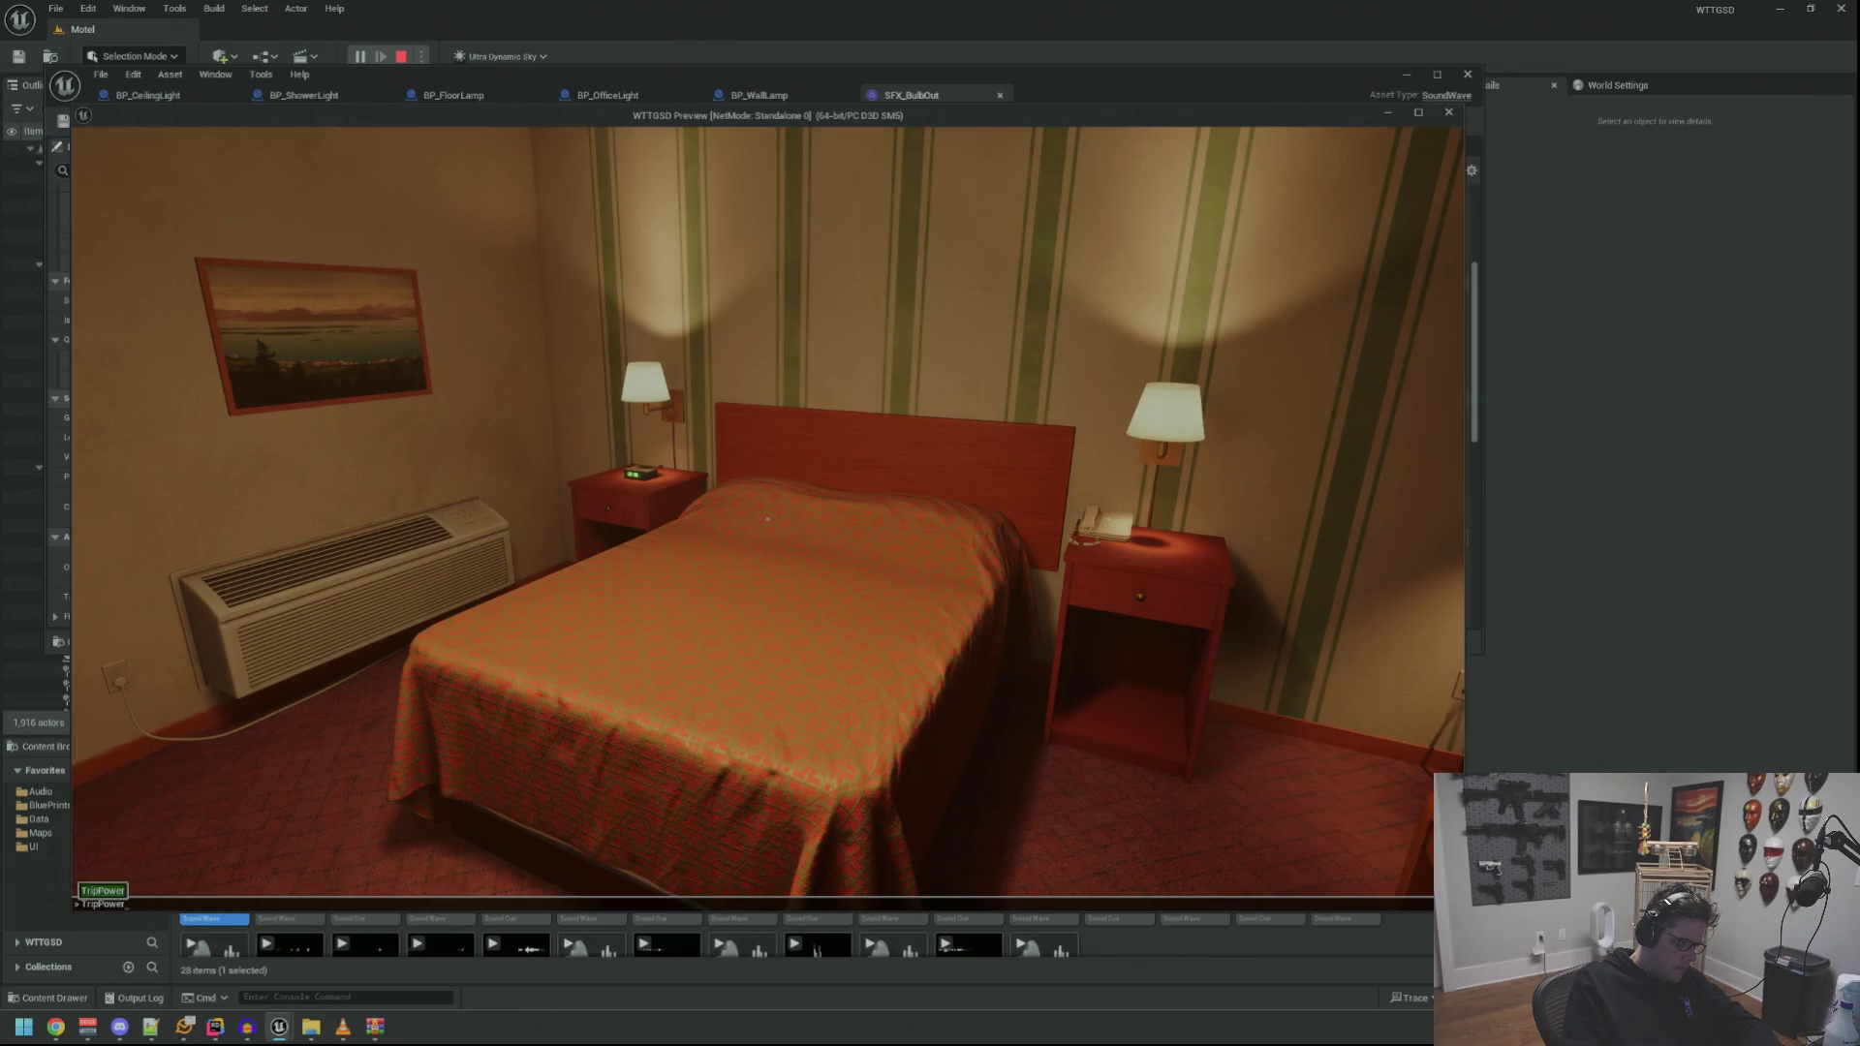
key(grave)
key(Up)
key(Return)
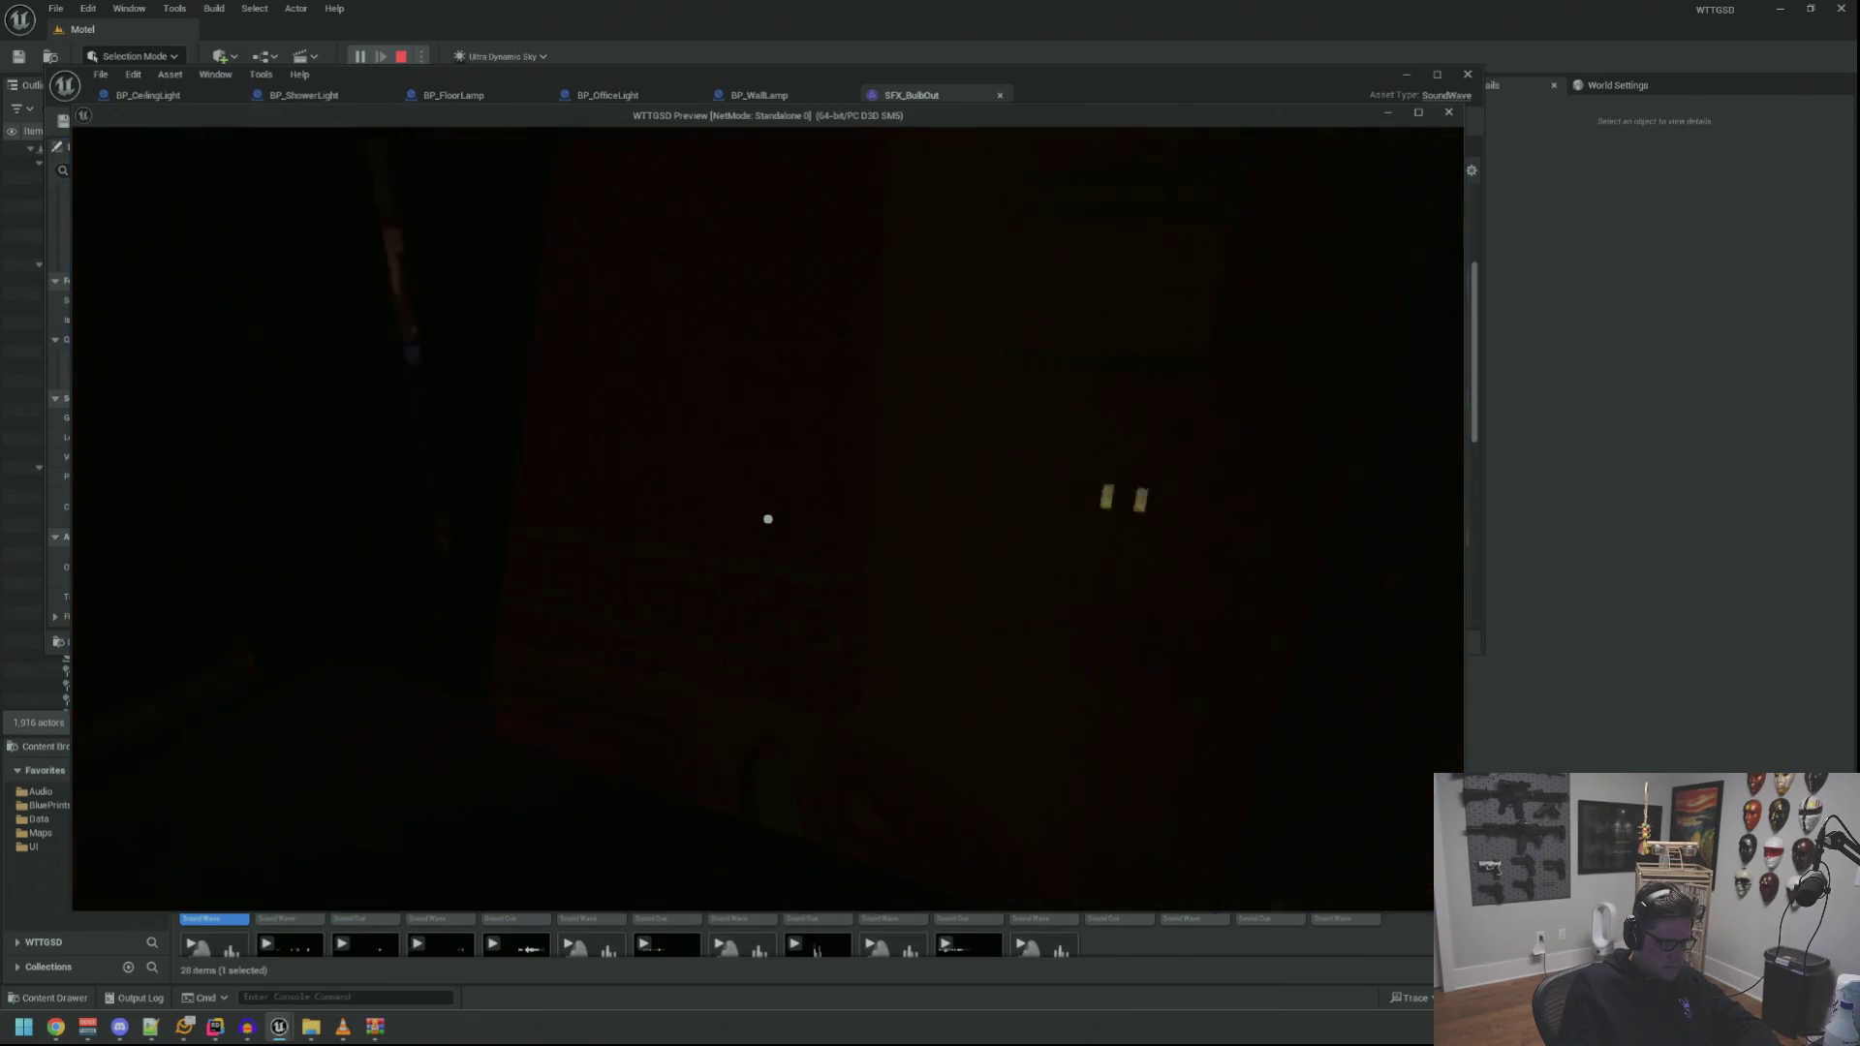
key(grave)
key(Up)
key(Up)
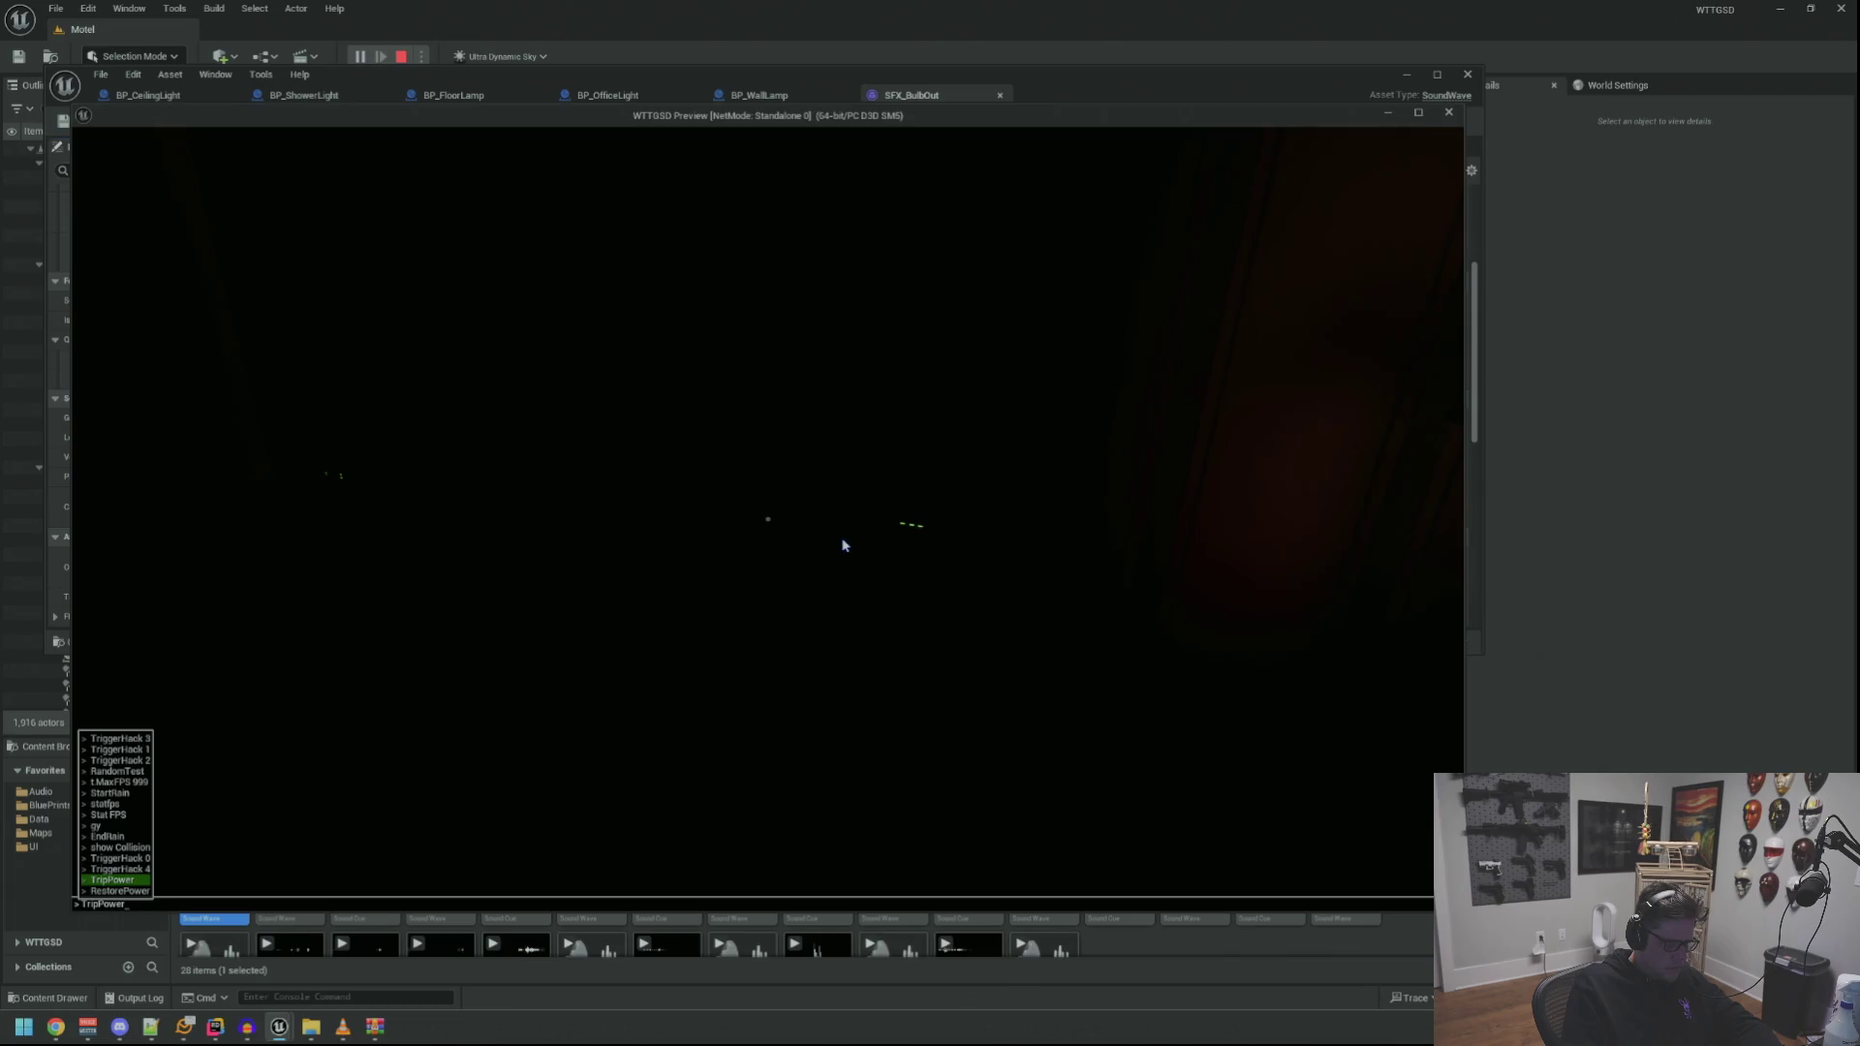
key(Return)
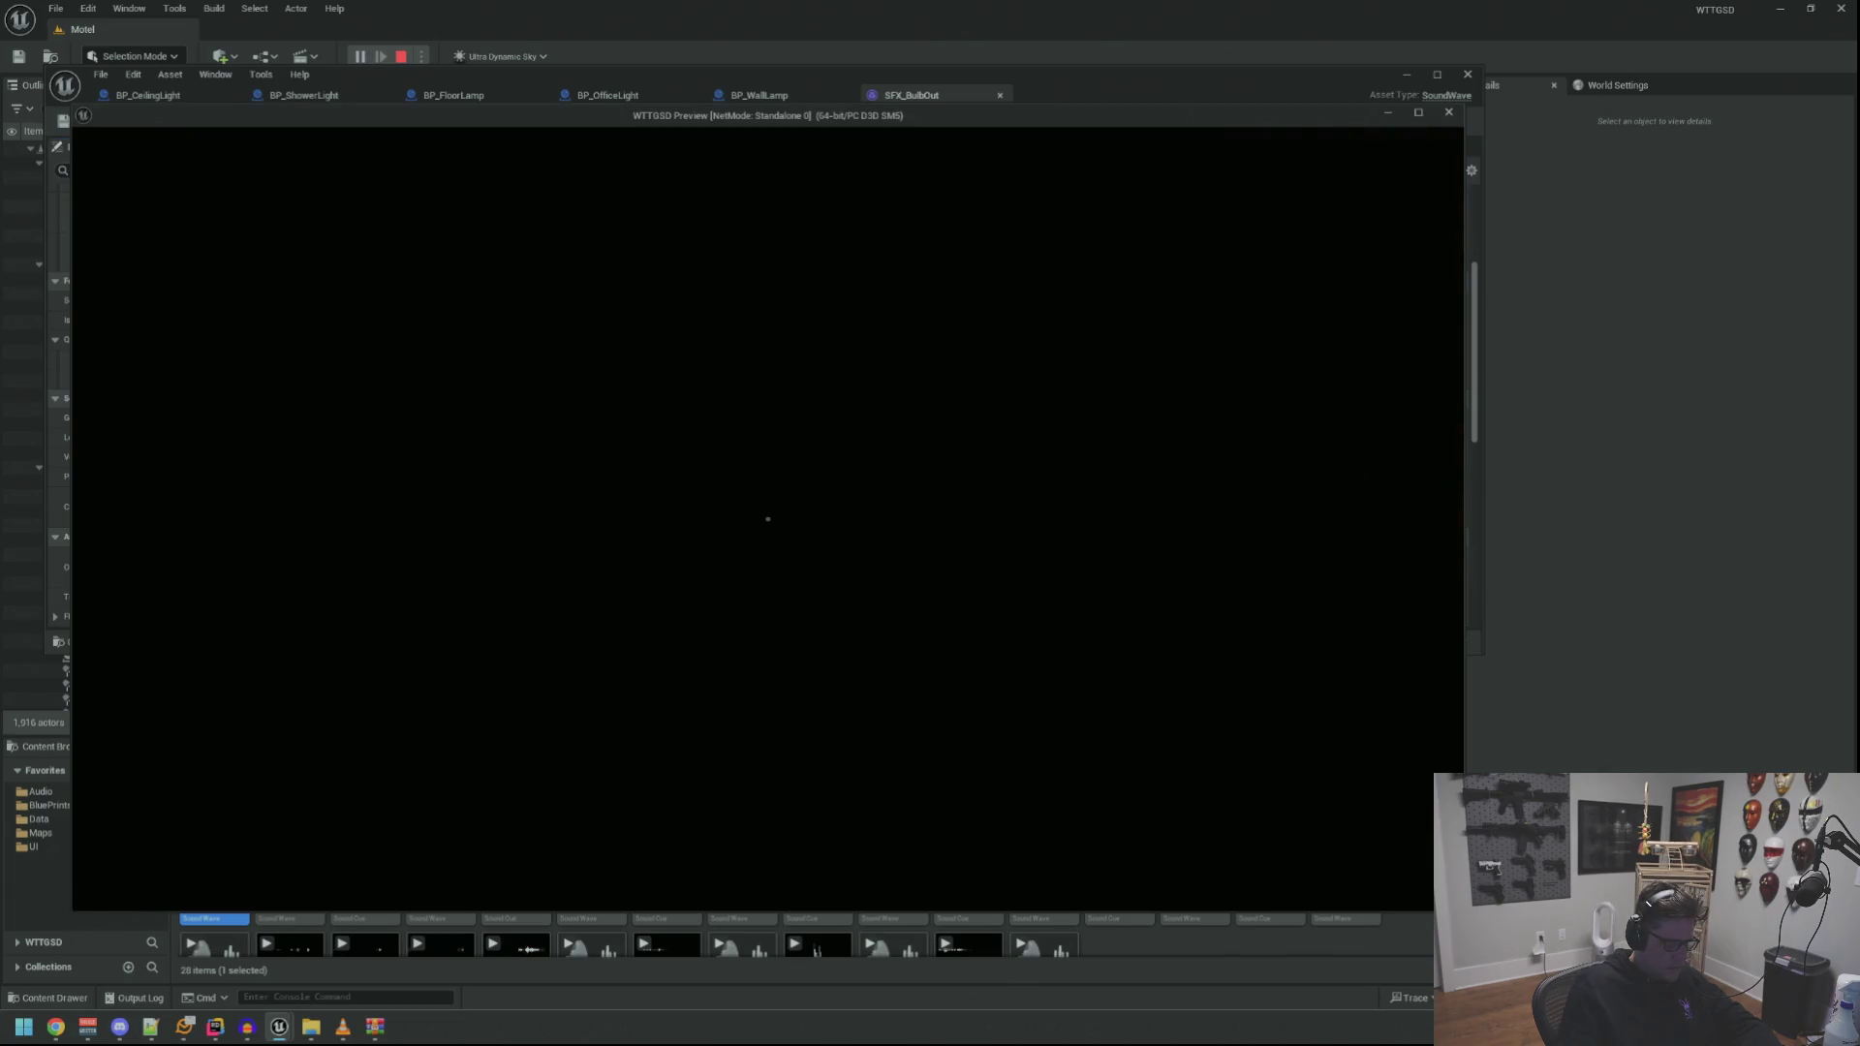
key(Escape)
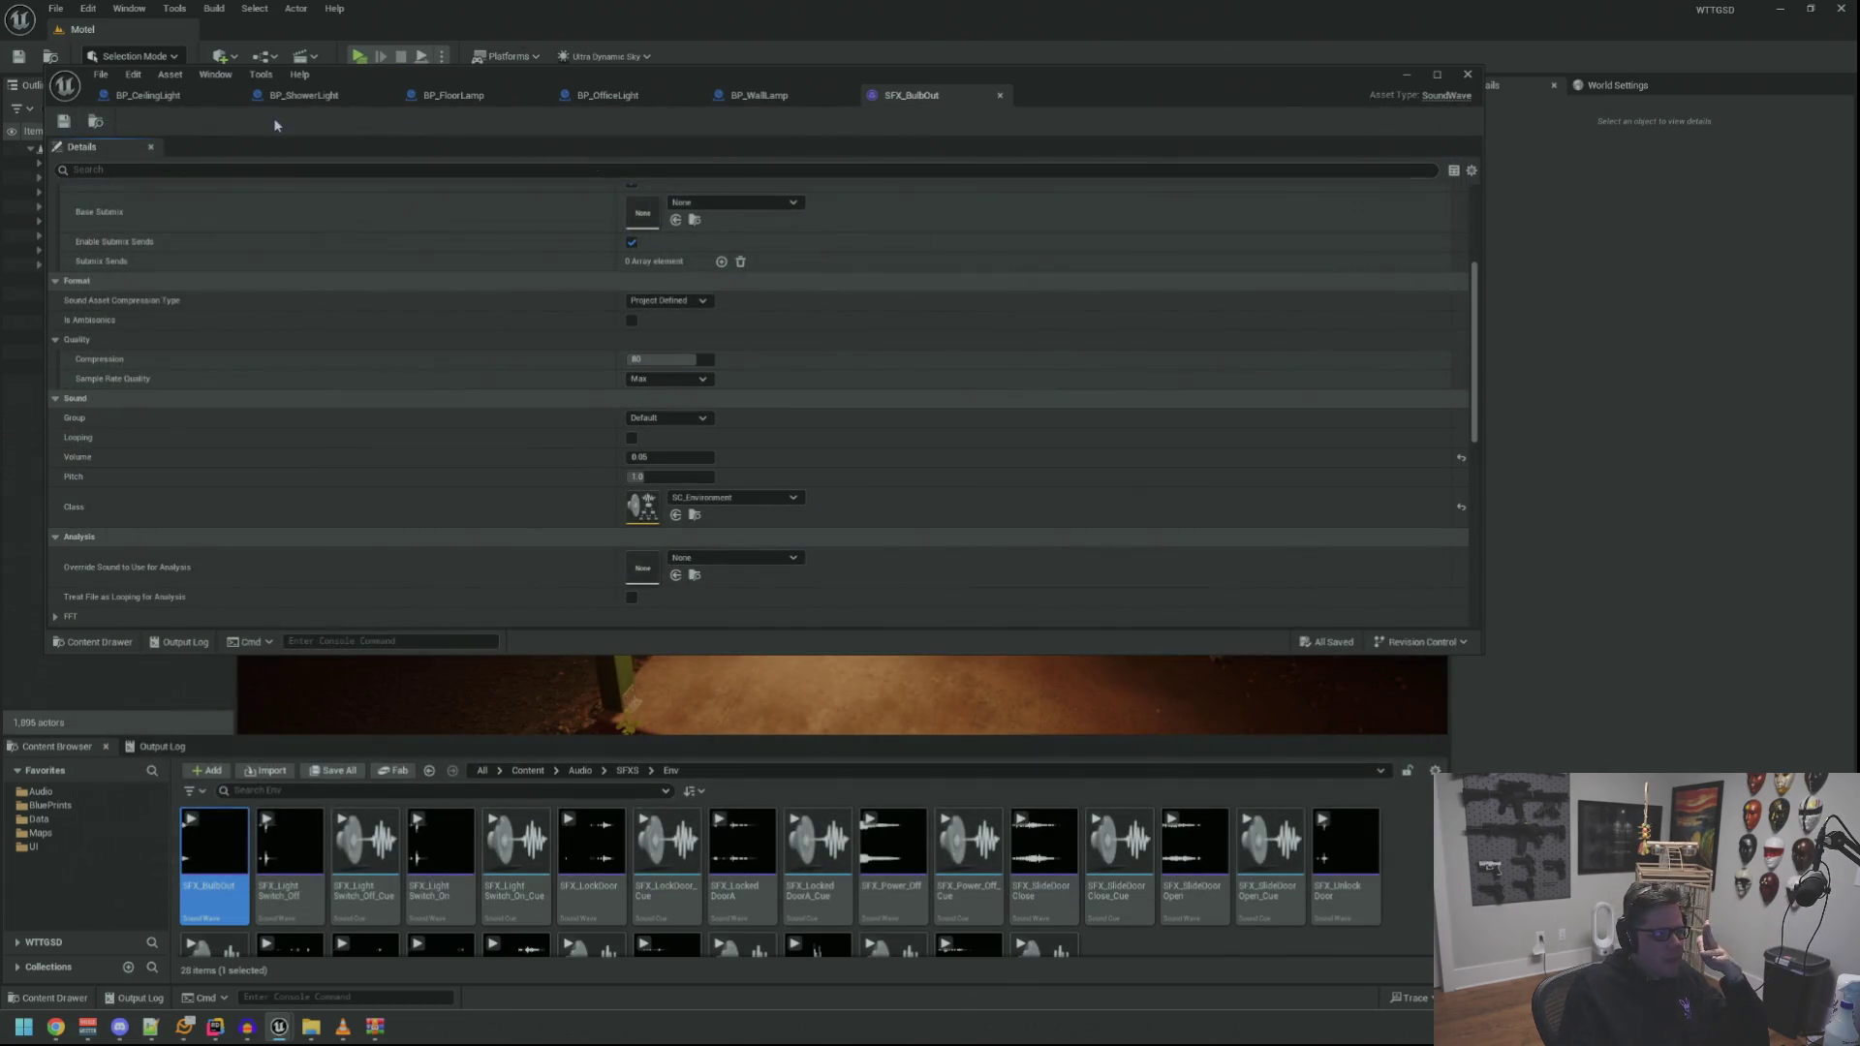
Switch to BP_CeilingLight and maximize its blueprint editor over the event graph
click(188, 101)
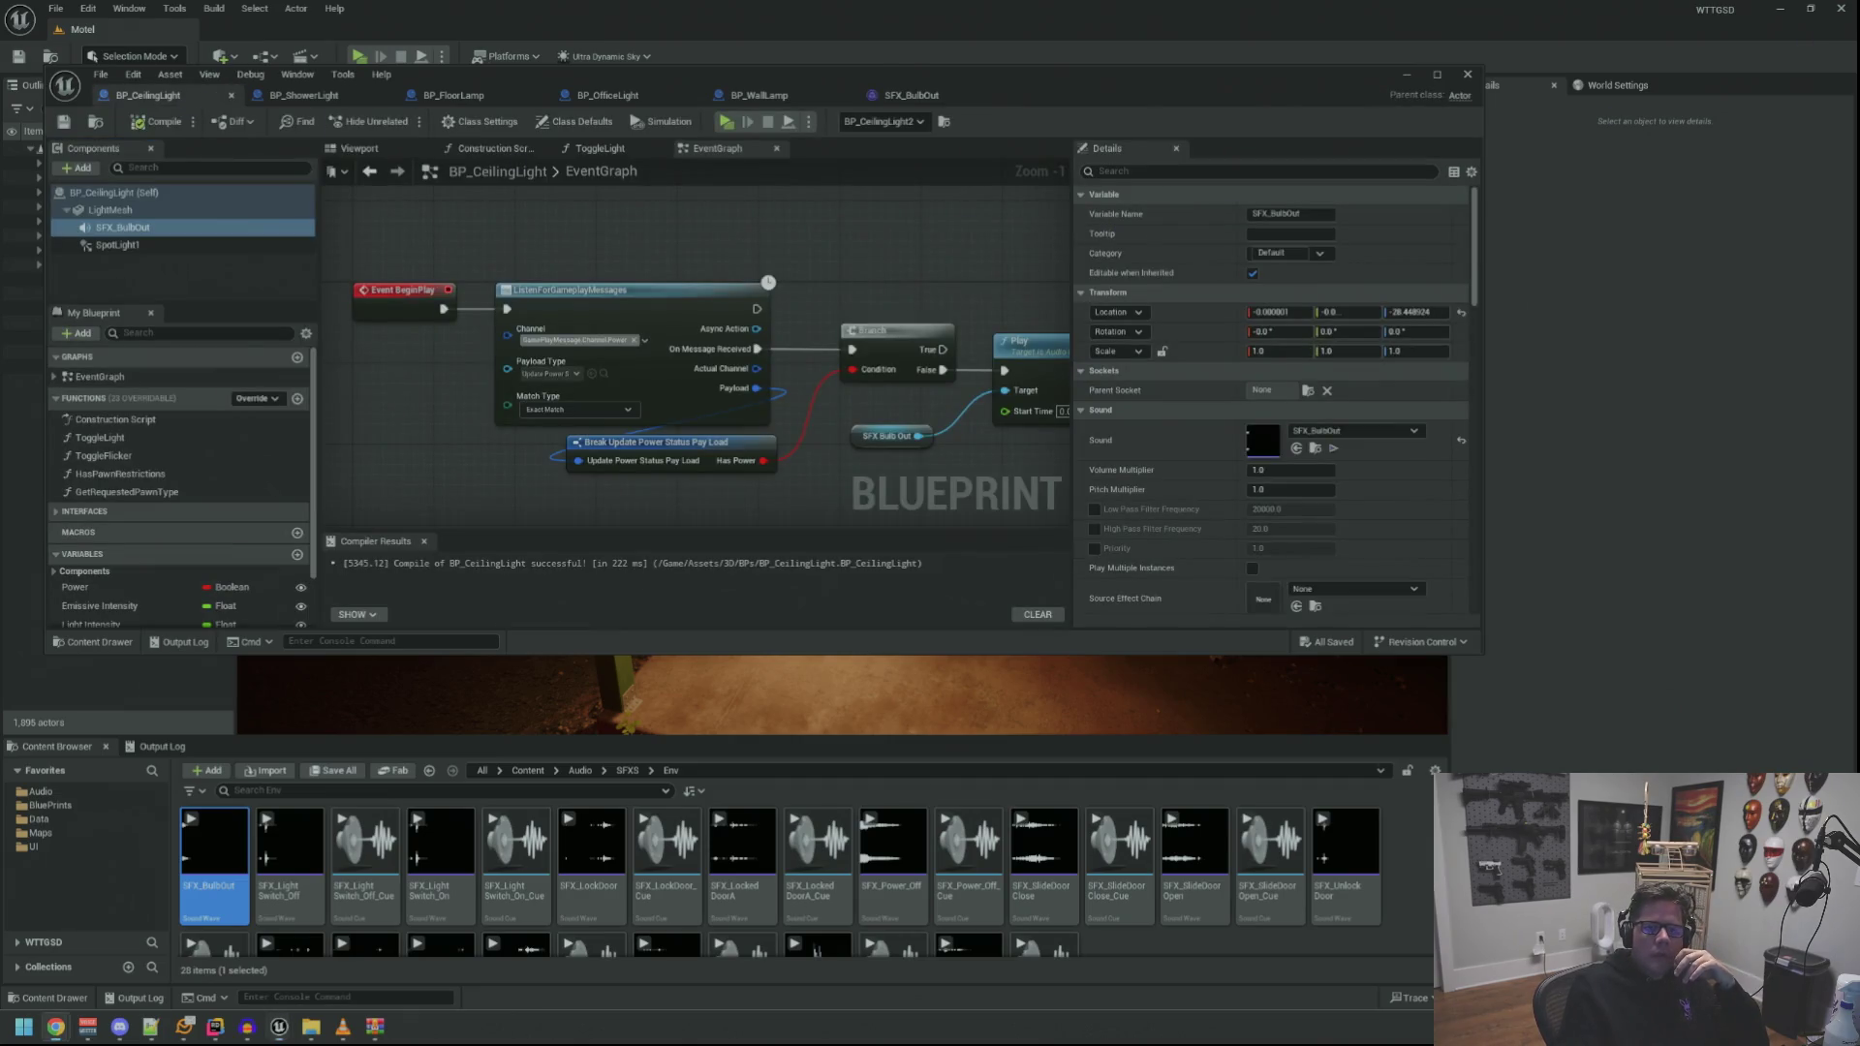
drag(1002, 250, 885, 250)
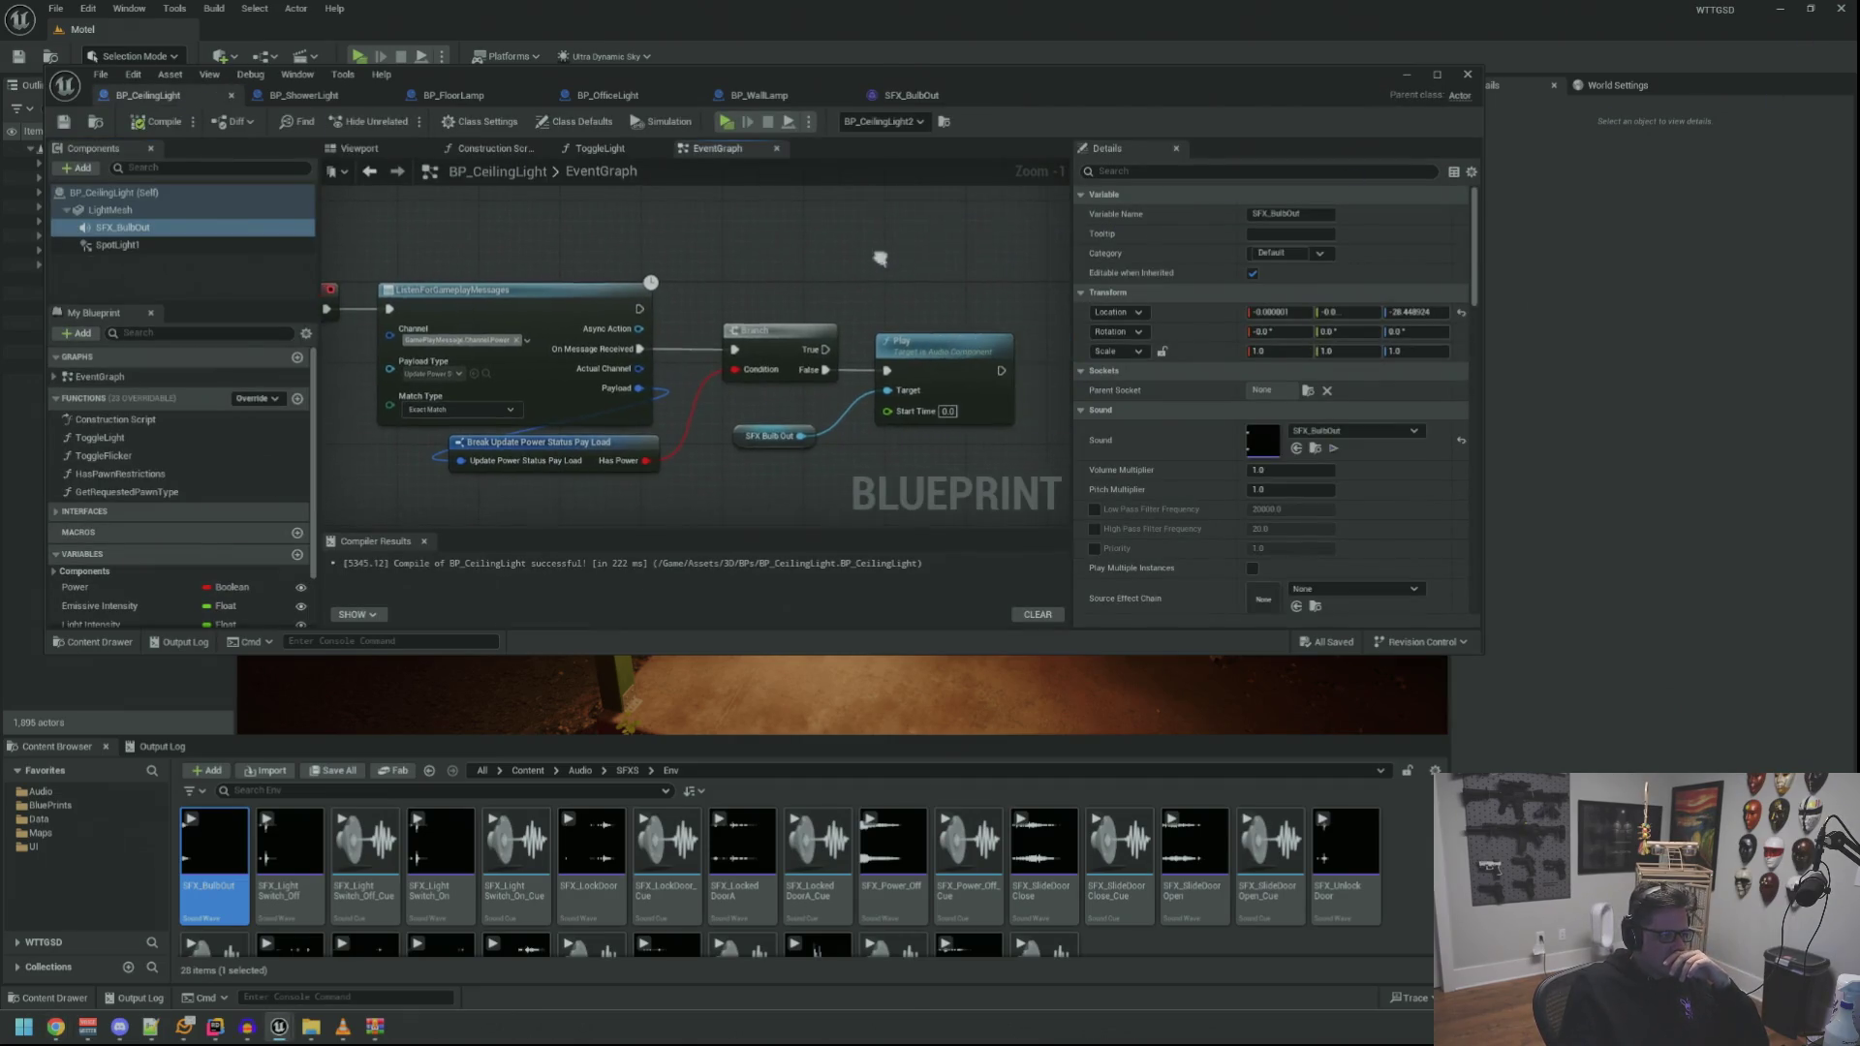
click(1438, 75)
mouse_move(919, 189)
mouse_down()
mouse_move(1012, 289)
mouse_move(852, 258)
mouse_up()
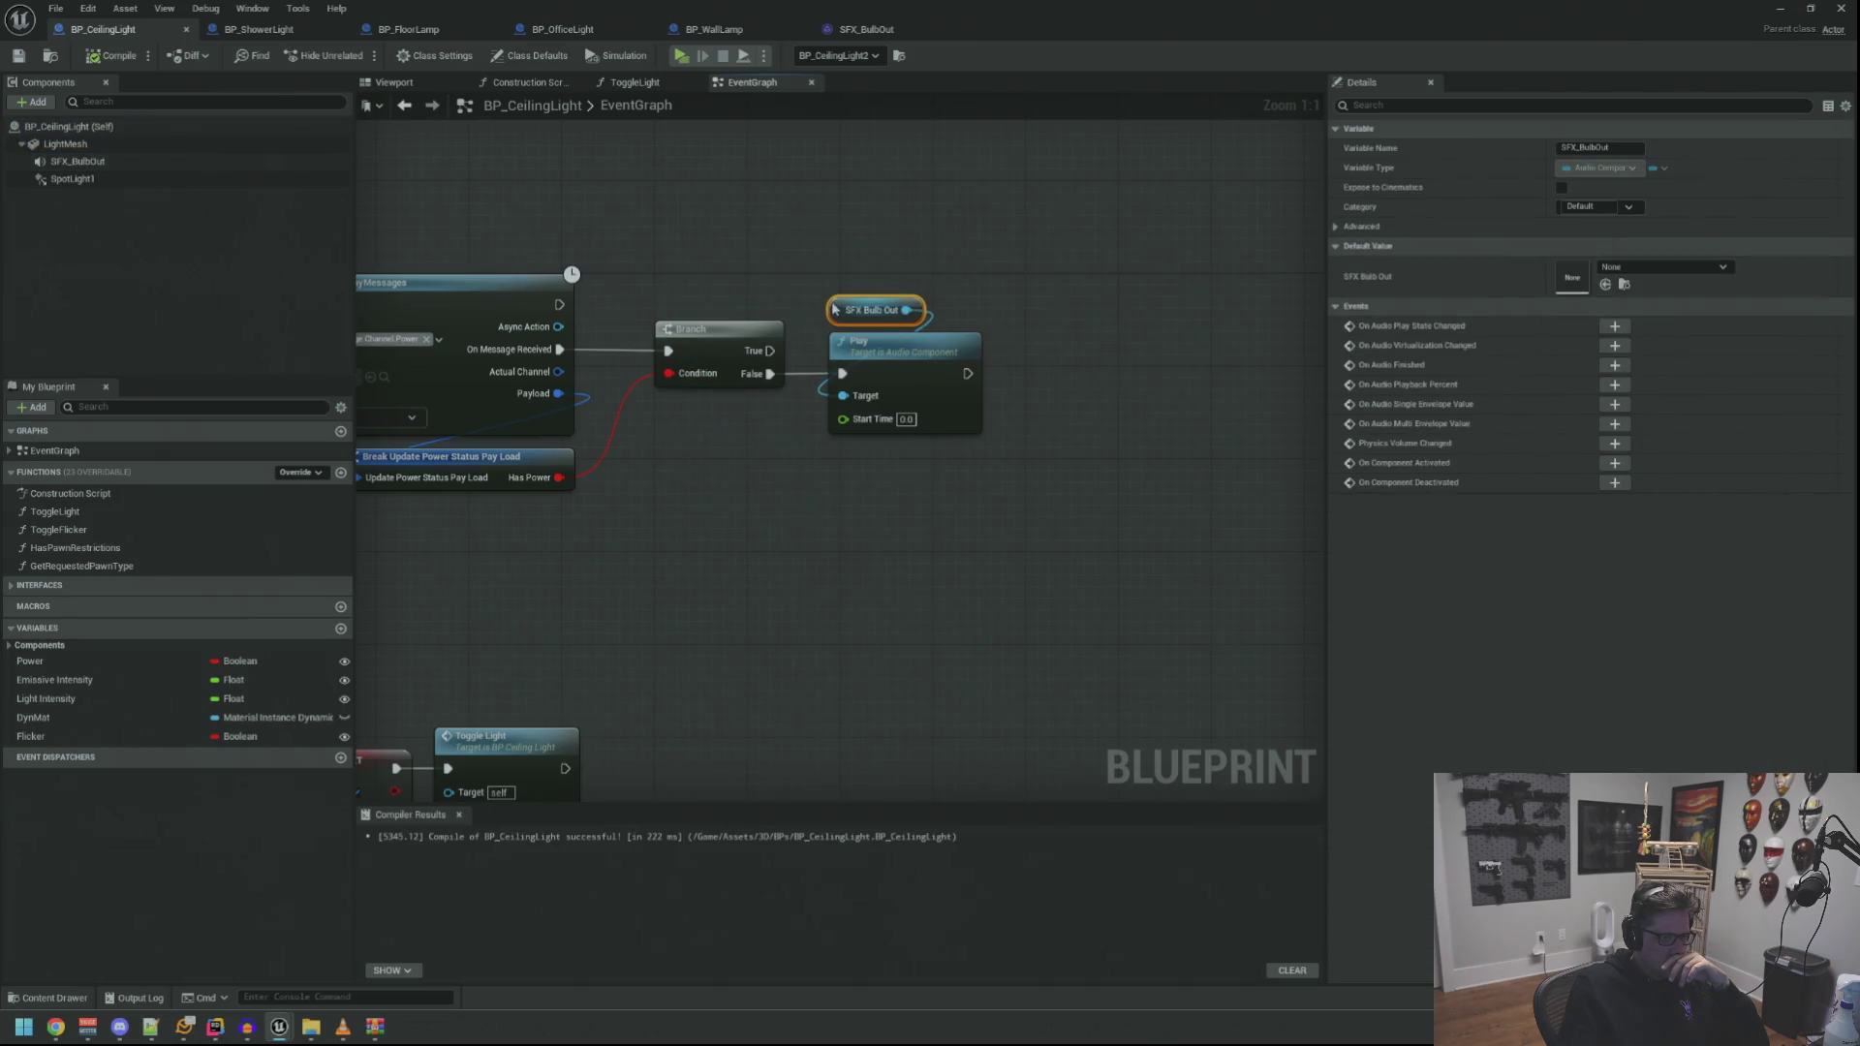
click(783, 263)
mouse_move(782, 264)
mouse_down()
mouse_move(1133, 289)
mouse_move(666, 280)
mouse_move(706, 249)
mouse_move(863, 420)
mouse_up()
Shift the Branch, SFX Bulb Out and Play nodes right to free up space
drag(820, 343, 971, 343)
click(879, 421)
mouse_move(879, 421)
mouse_down()
mouse_move(900, 421)
mouse_move(787, 444)
mouse_move(814, 408)
mouse_up()
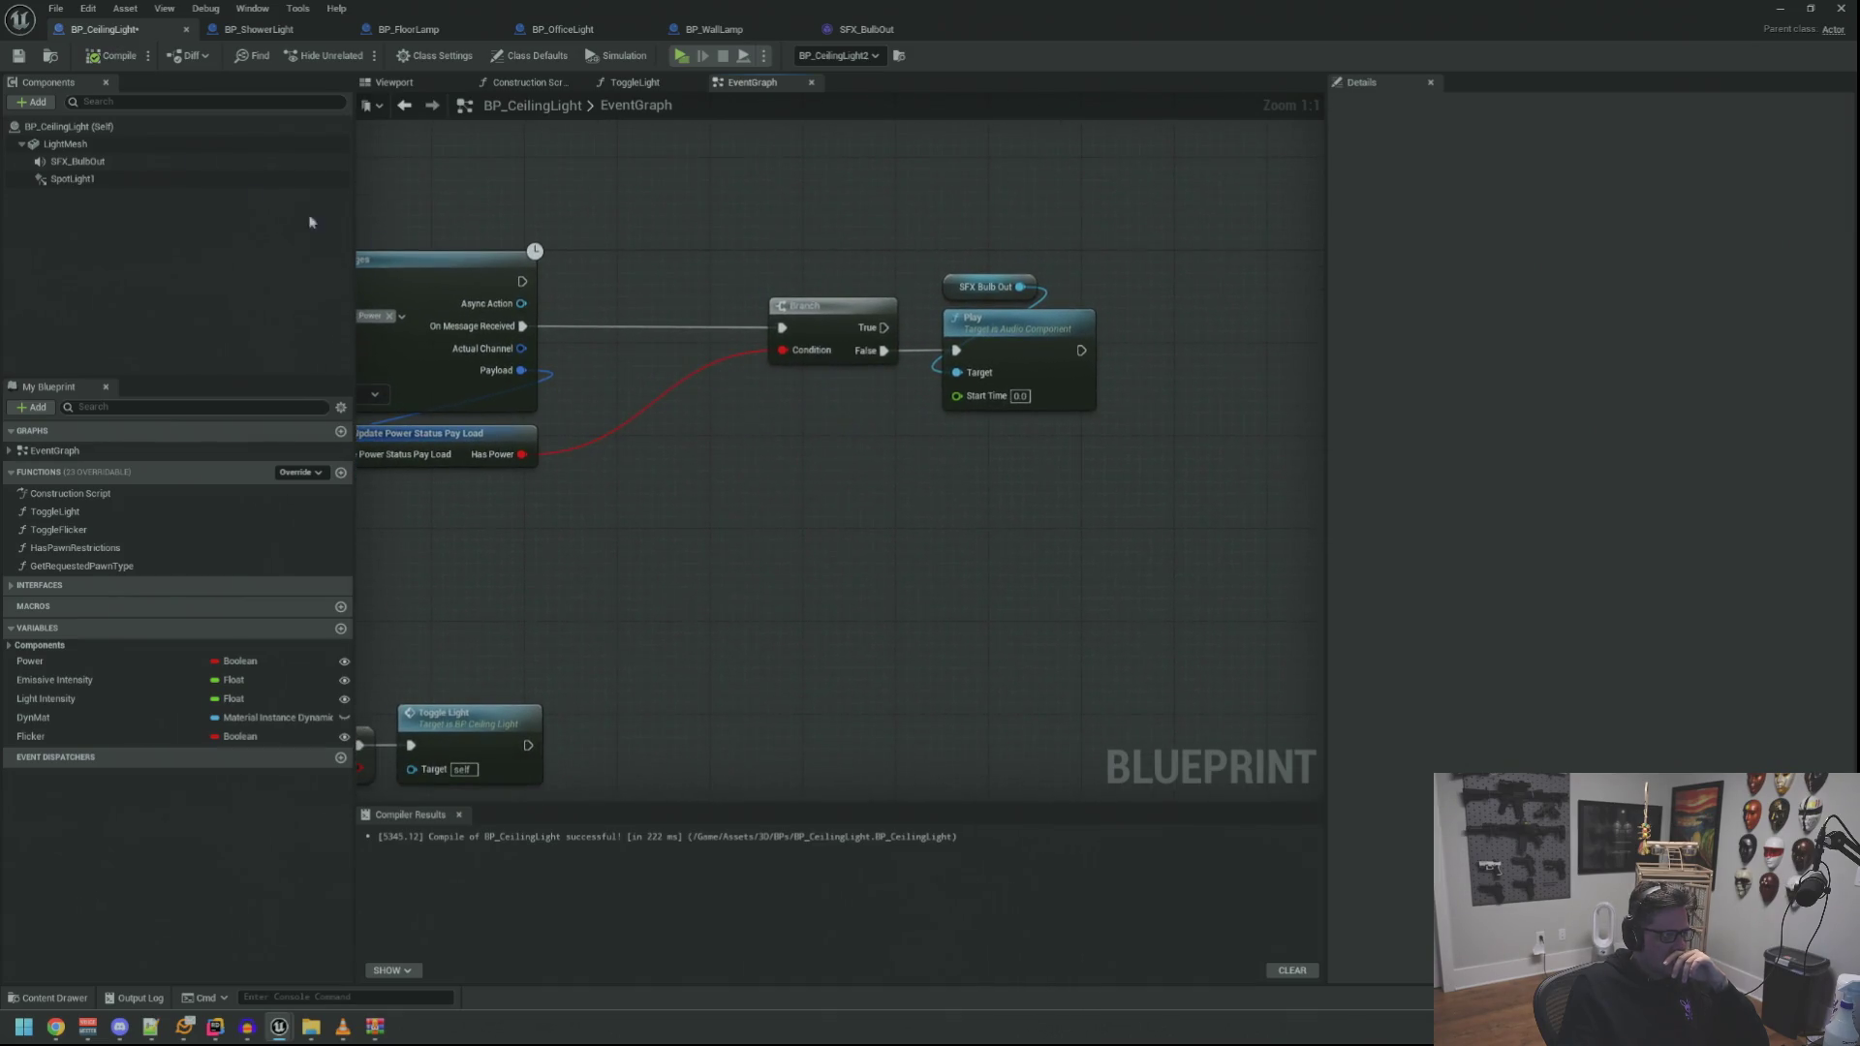
drag(683, 232, 755, 239)
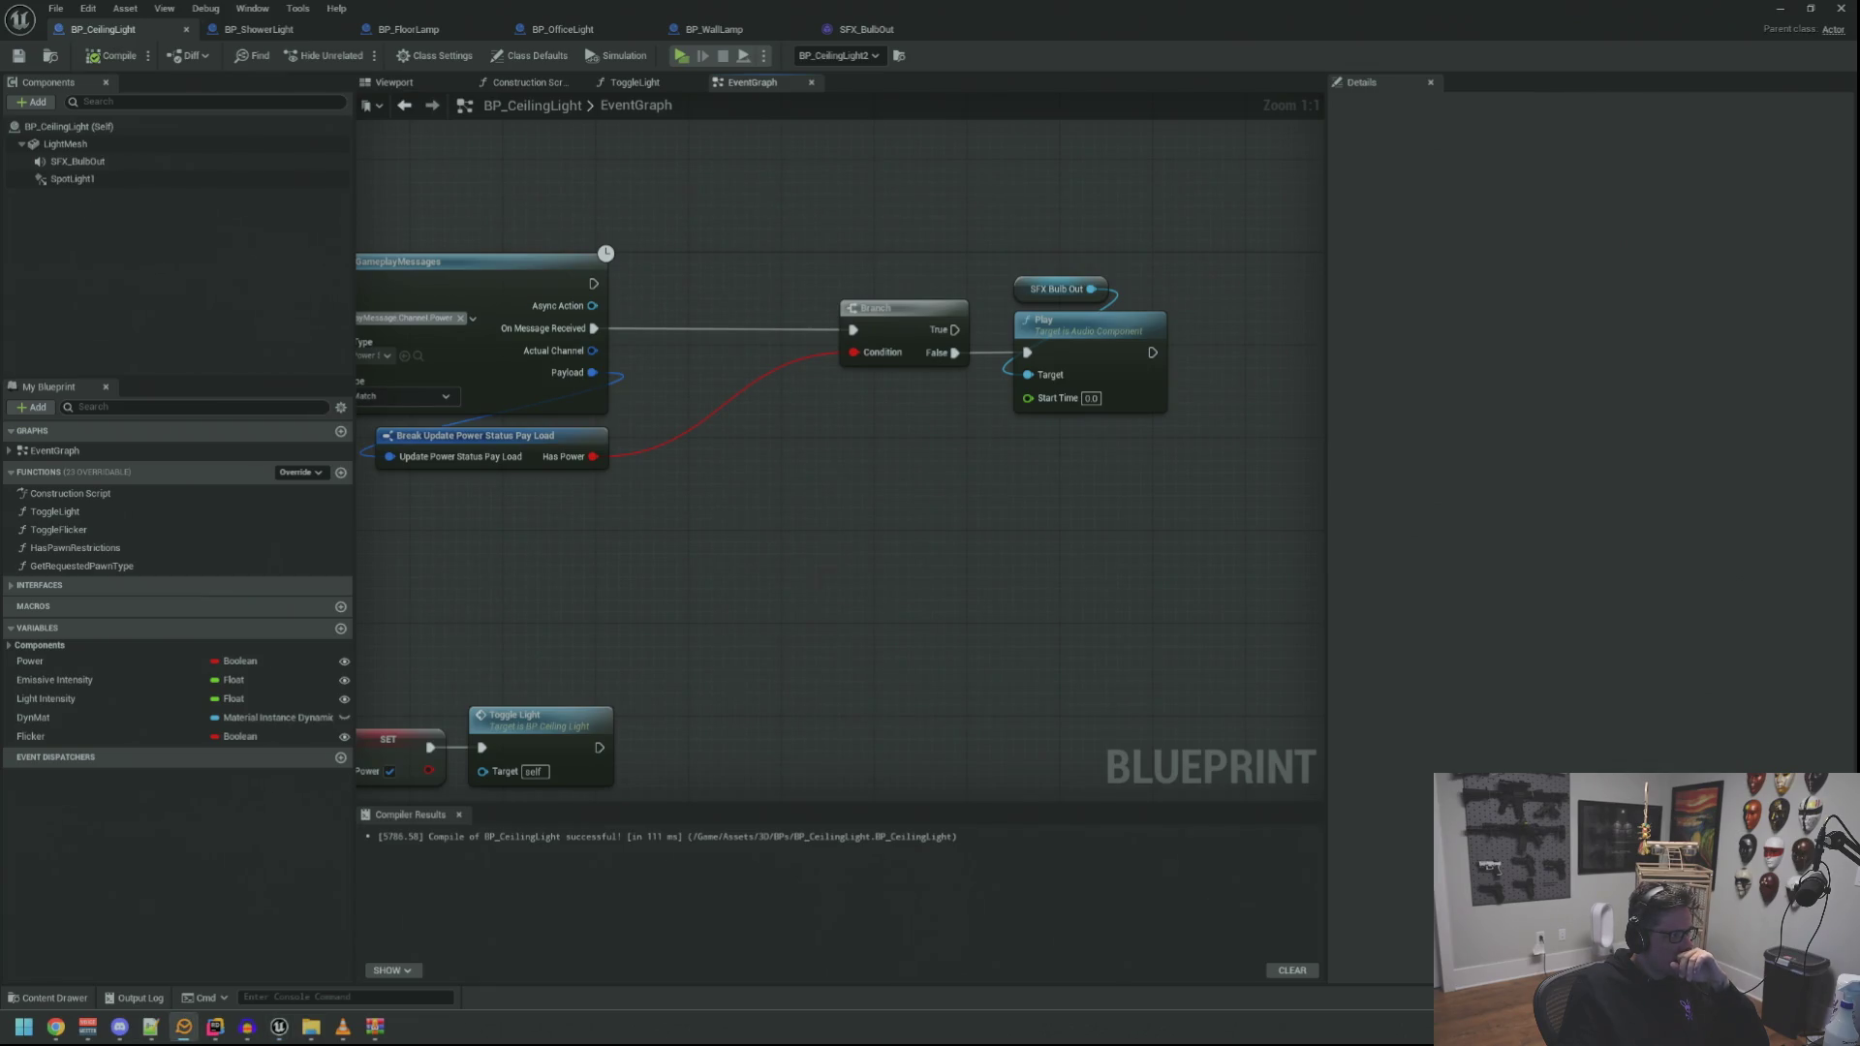
mouse_move(851, 446)
mouse_down()
mouse_move(739, 469)
mouse_move(828, 451)
mouse_move(731, 638)
mouse_up()
mouse_move(514, 746)
mouse_down()
mouse_move(707, 504)
mouse_move(777, 516)
mouse_up()
Search the action list for a Has Power or IsOn getter, then dismiss it
right_click(764, 505)
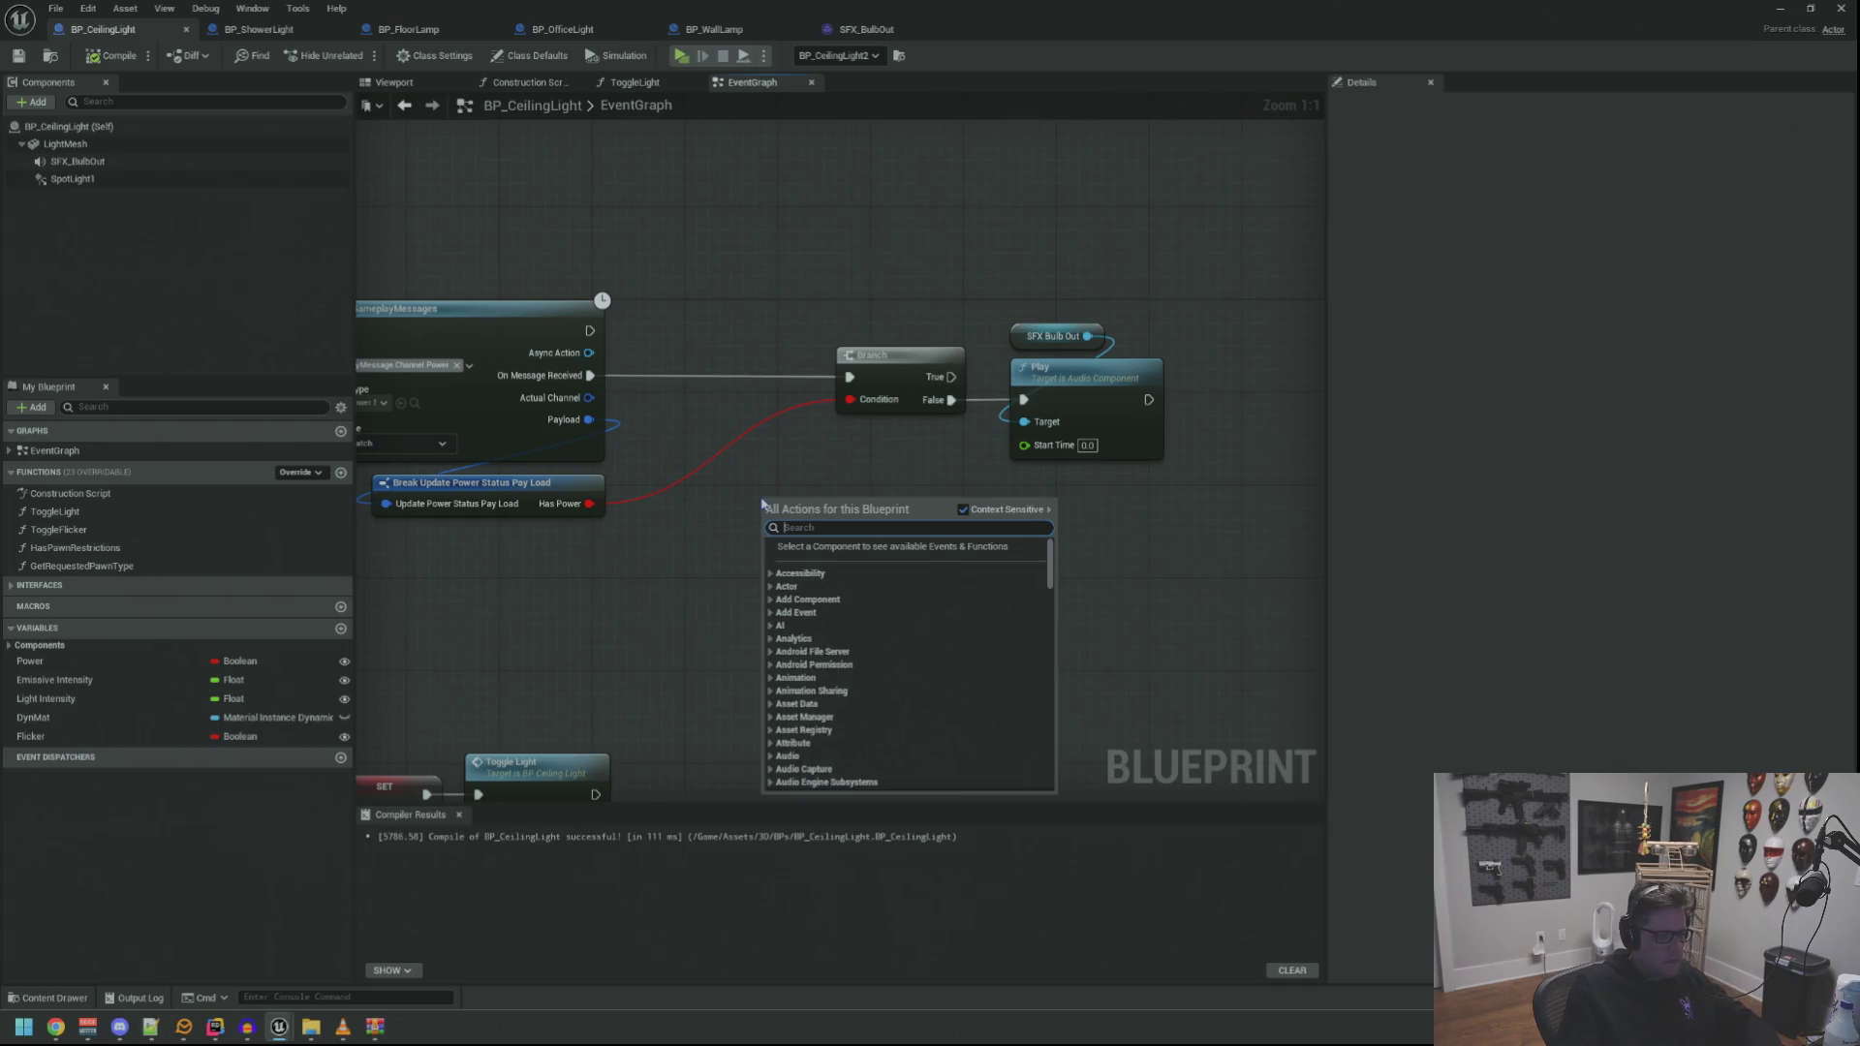
text(has)
key(BackSpace)
key(BackSpace)
key(BackSpace)
text(get ison)
key(ctrl+a)
key(BackSpace)
text(ison)
key(BackSpace)
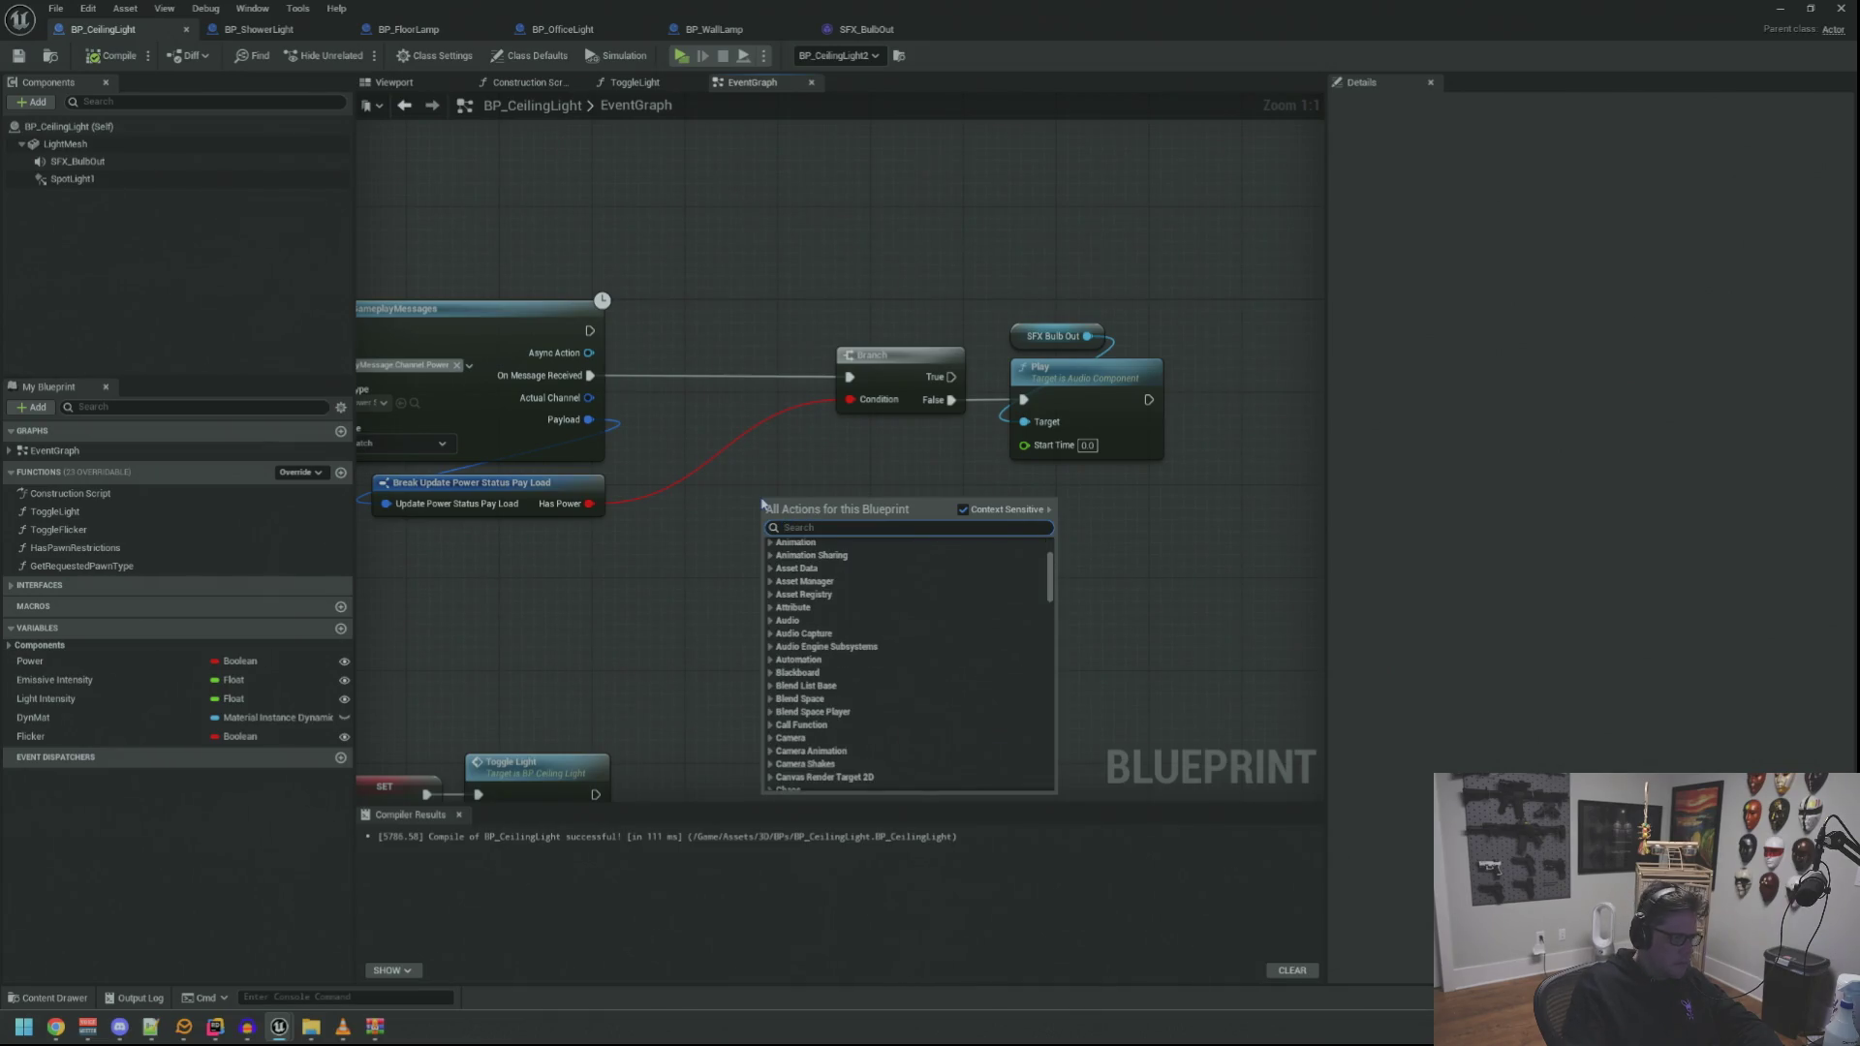
click(692, 548)
drag(681, 553, 819, 532)
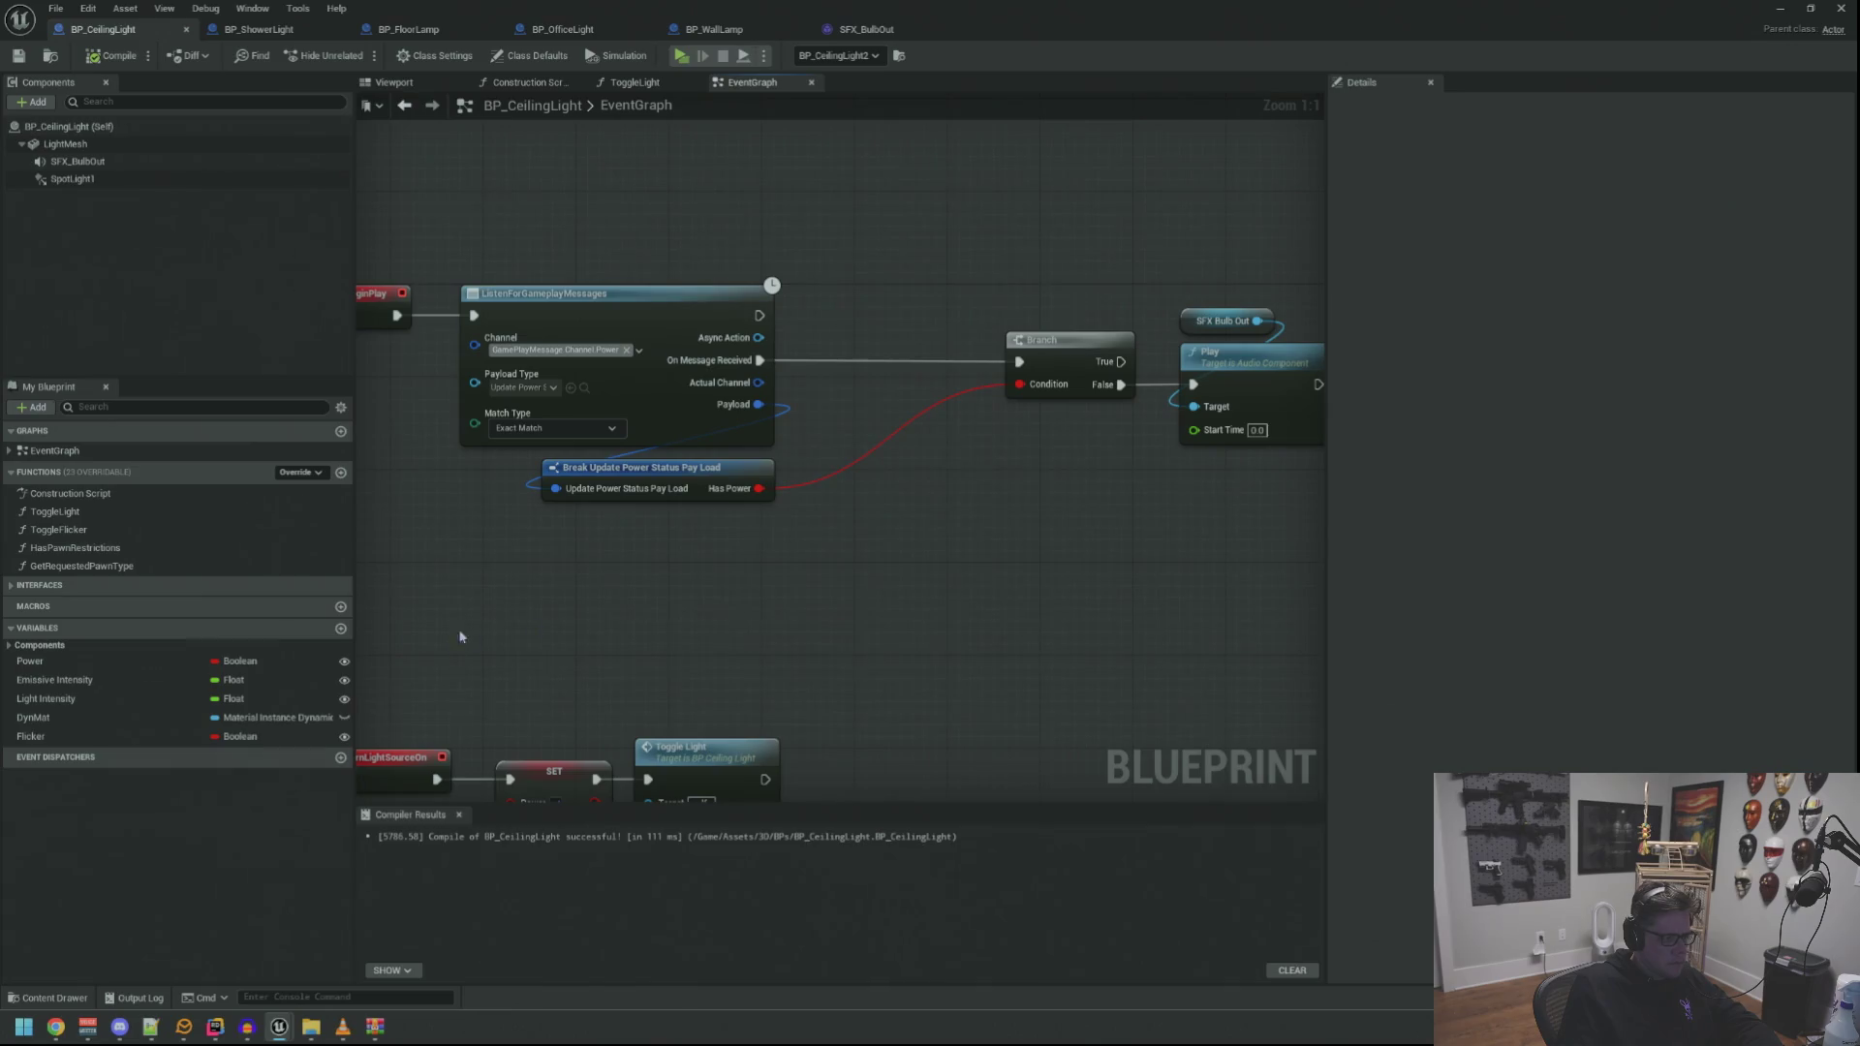
scroll(675, 650, down, 3)
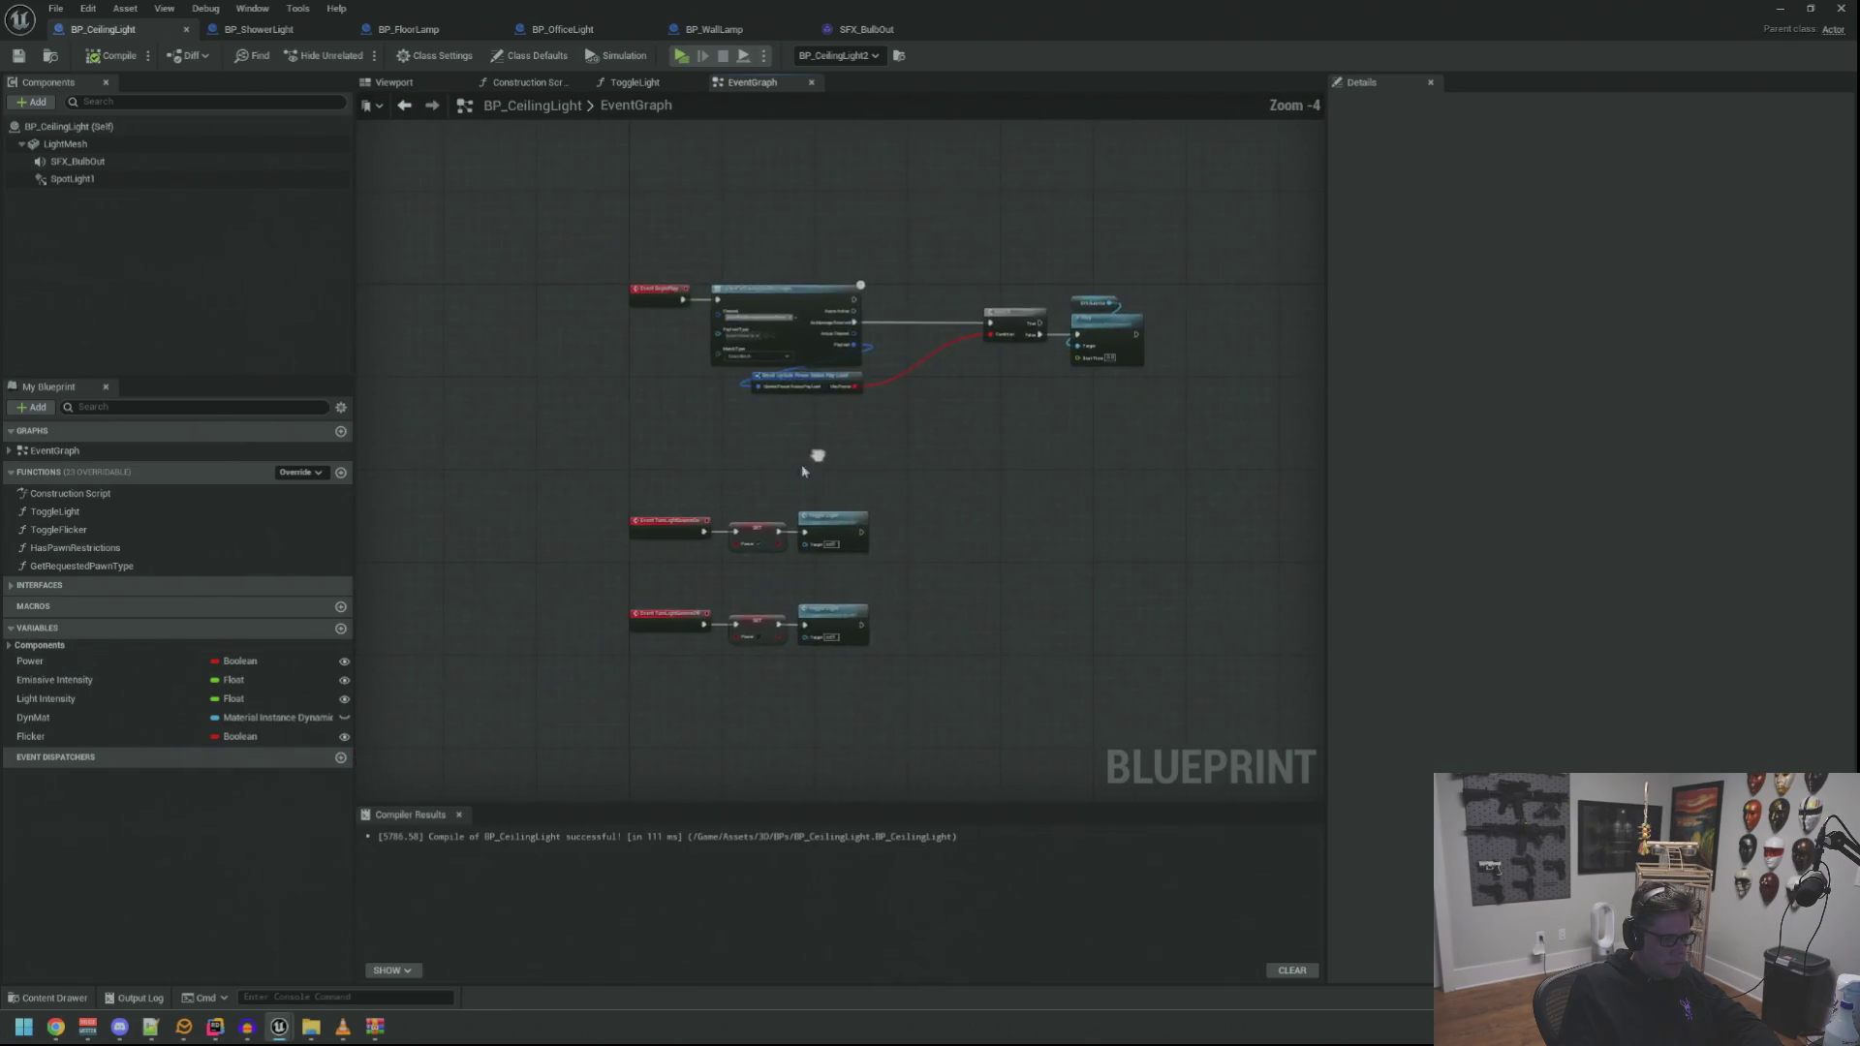
scroll(730, 502, up, 3)
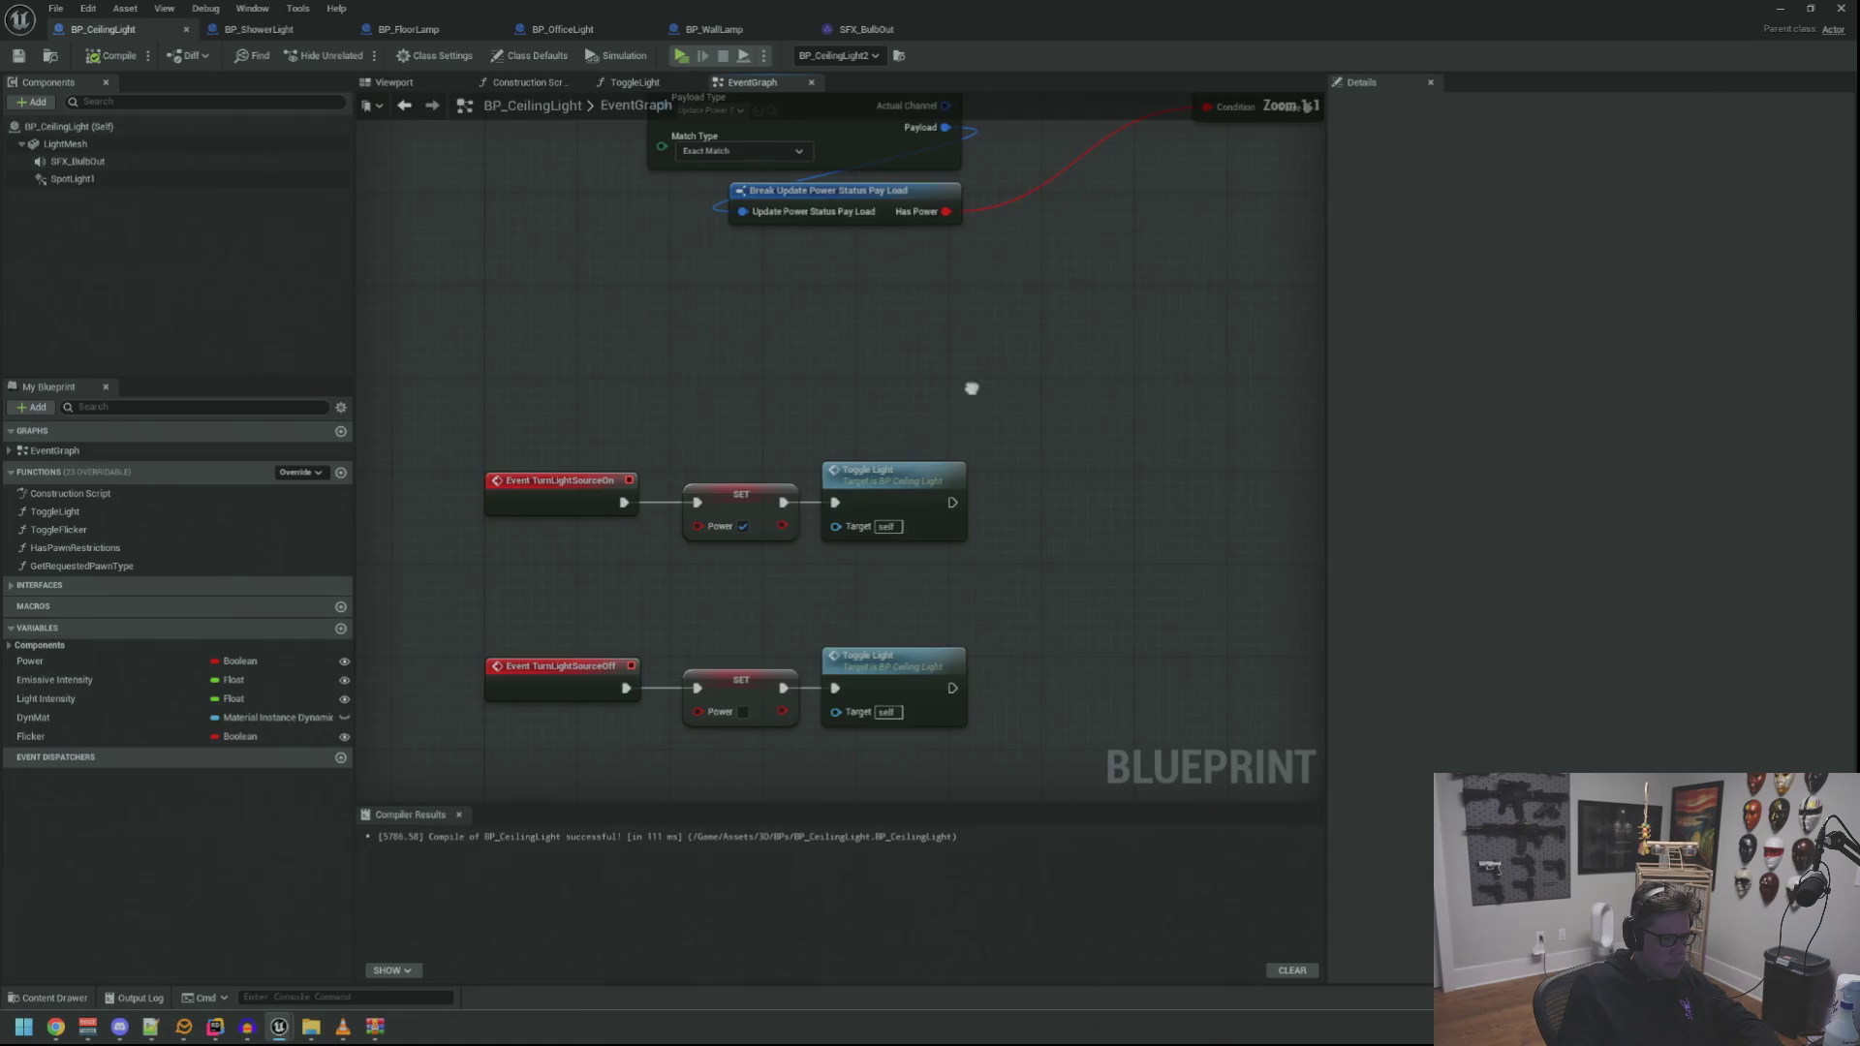
Add a Get Power node and a Branch driven by its output
right_click(790, 452)
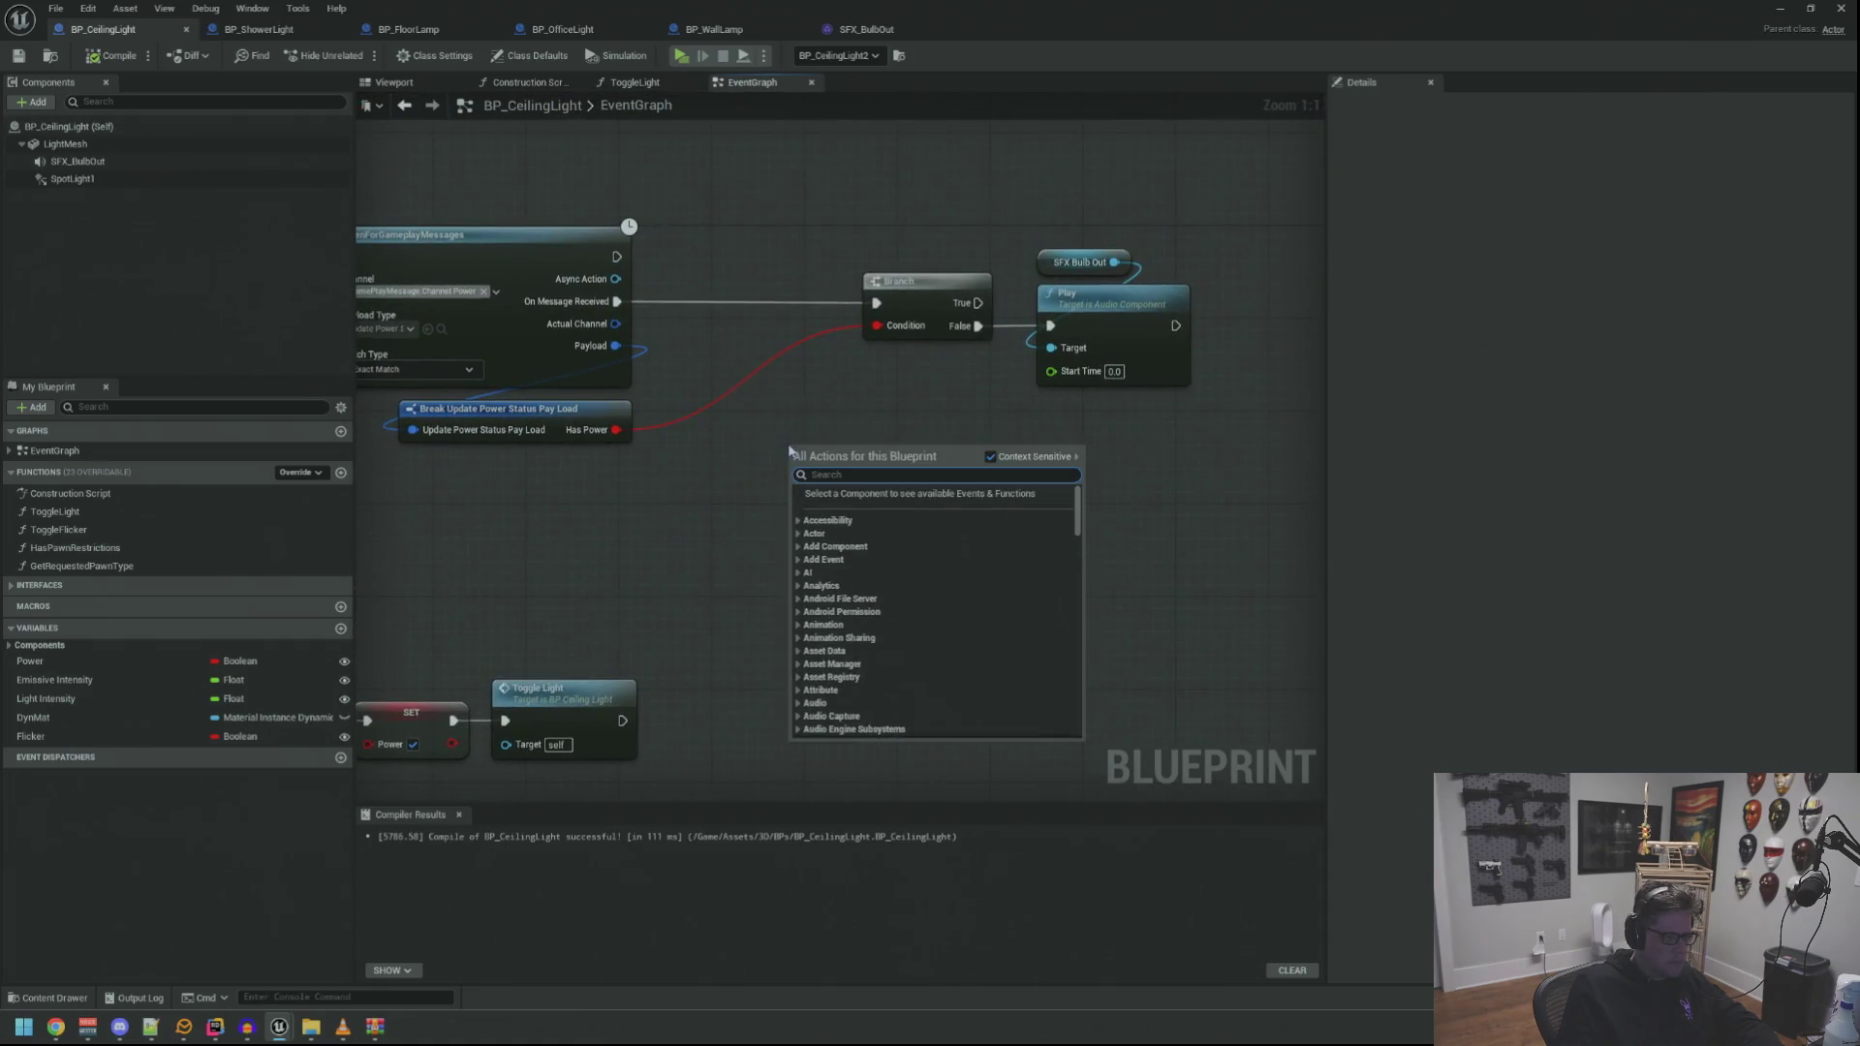
text(get power)
key(Return)
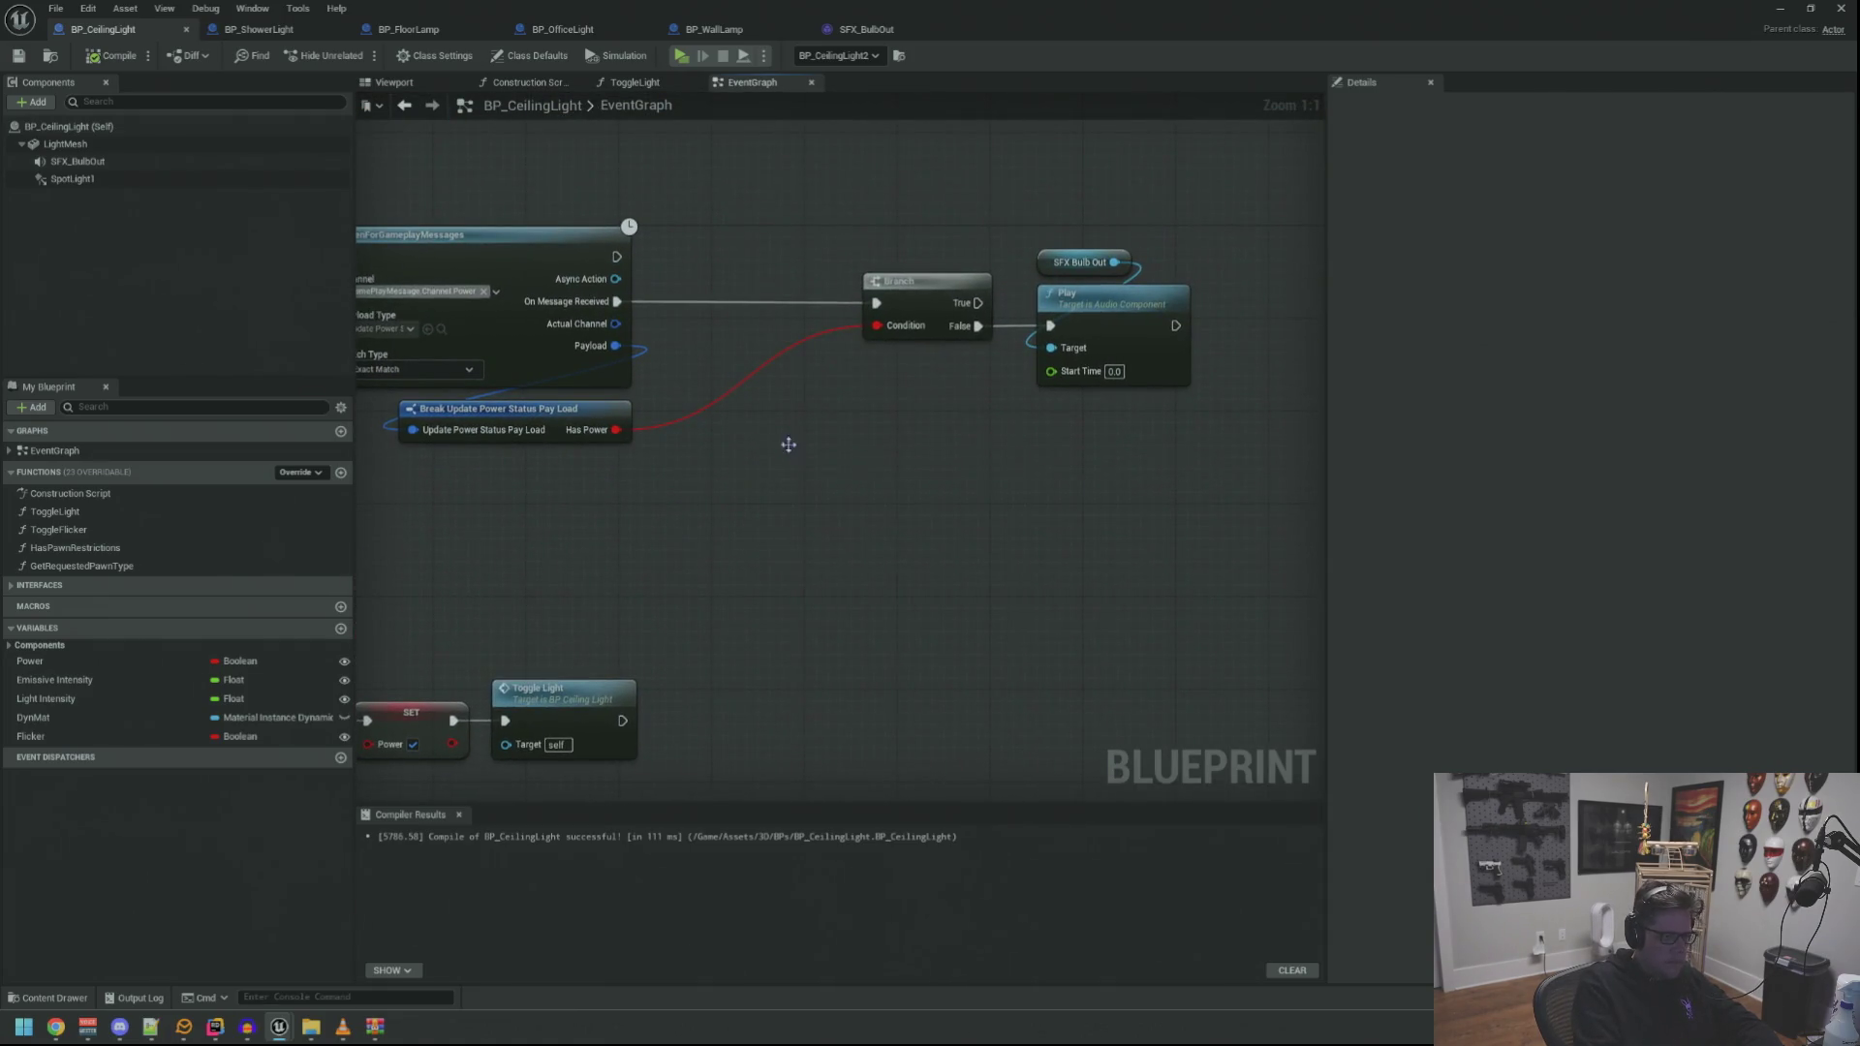
mouse_move(859, 448)
mouse_down()
mouse_move(938, 438)
mouse_move(937, 417)
mouse_up()
text(branch)
key(Return)
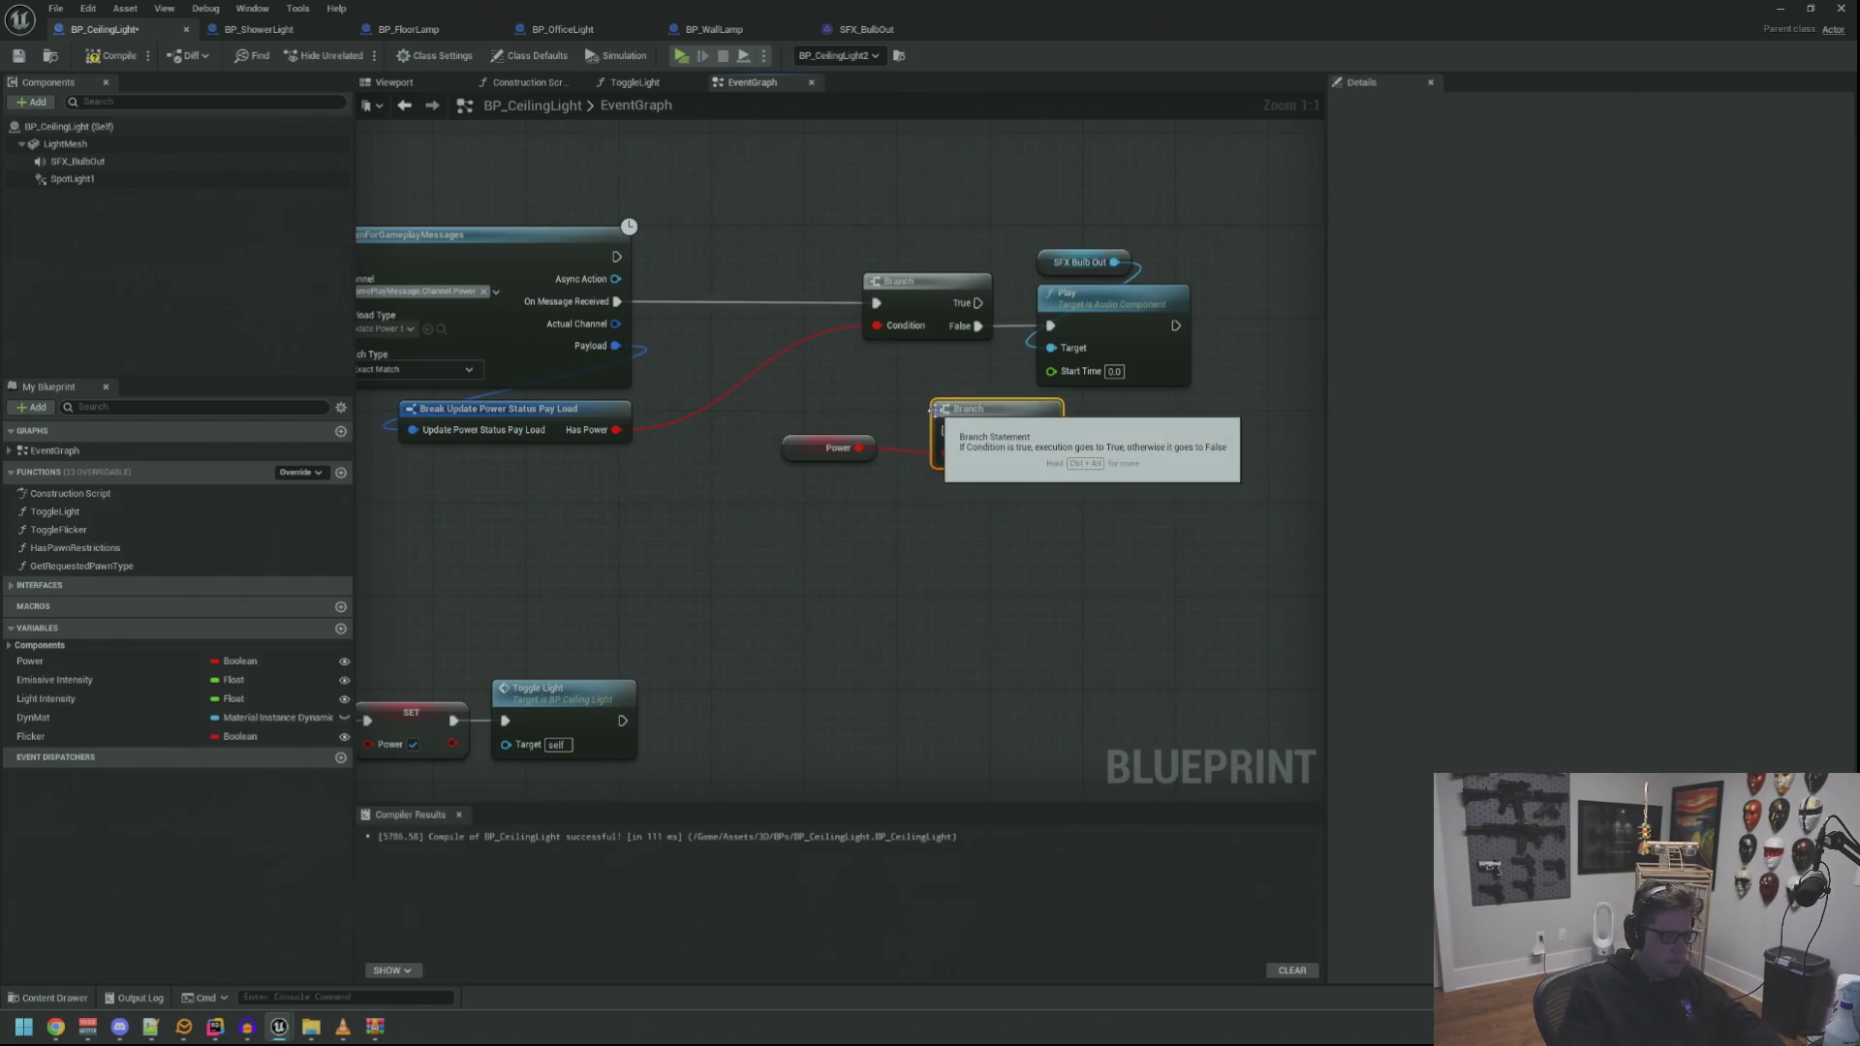
Route On Message Received through the new Branch, with its True into the old Branch
mouse_move(616, 301)
mouse_down()
mouse_move(945, 430)
mouse_move(735, 306)
mouse_up()
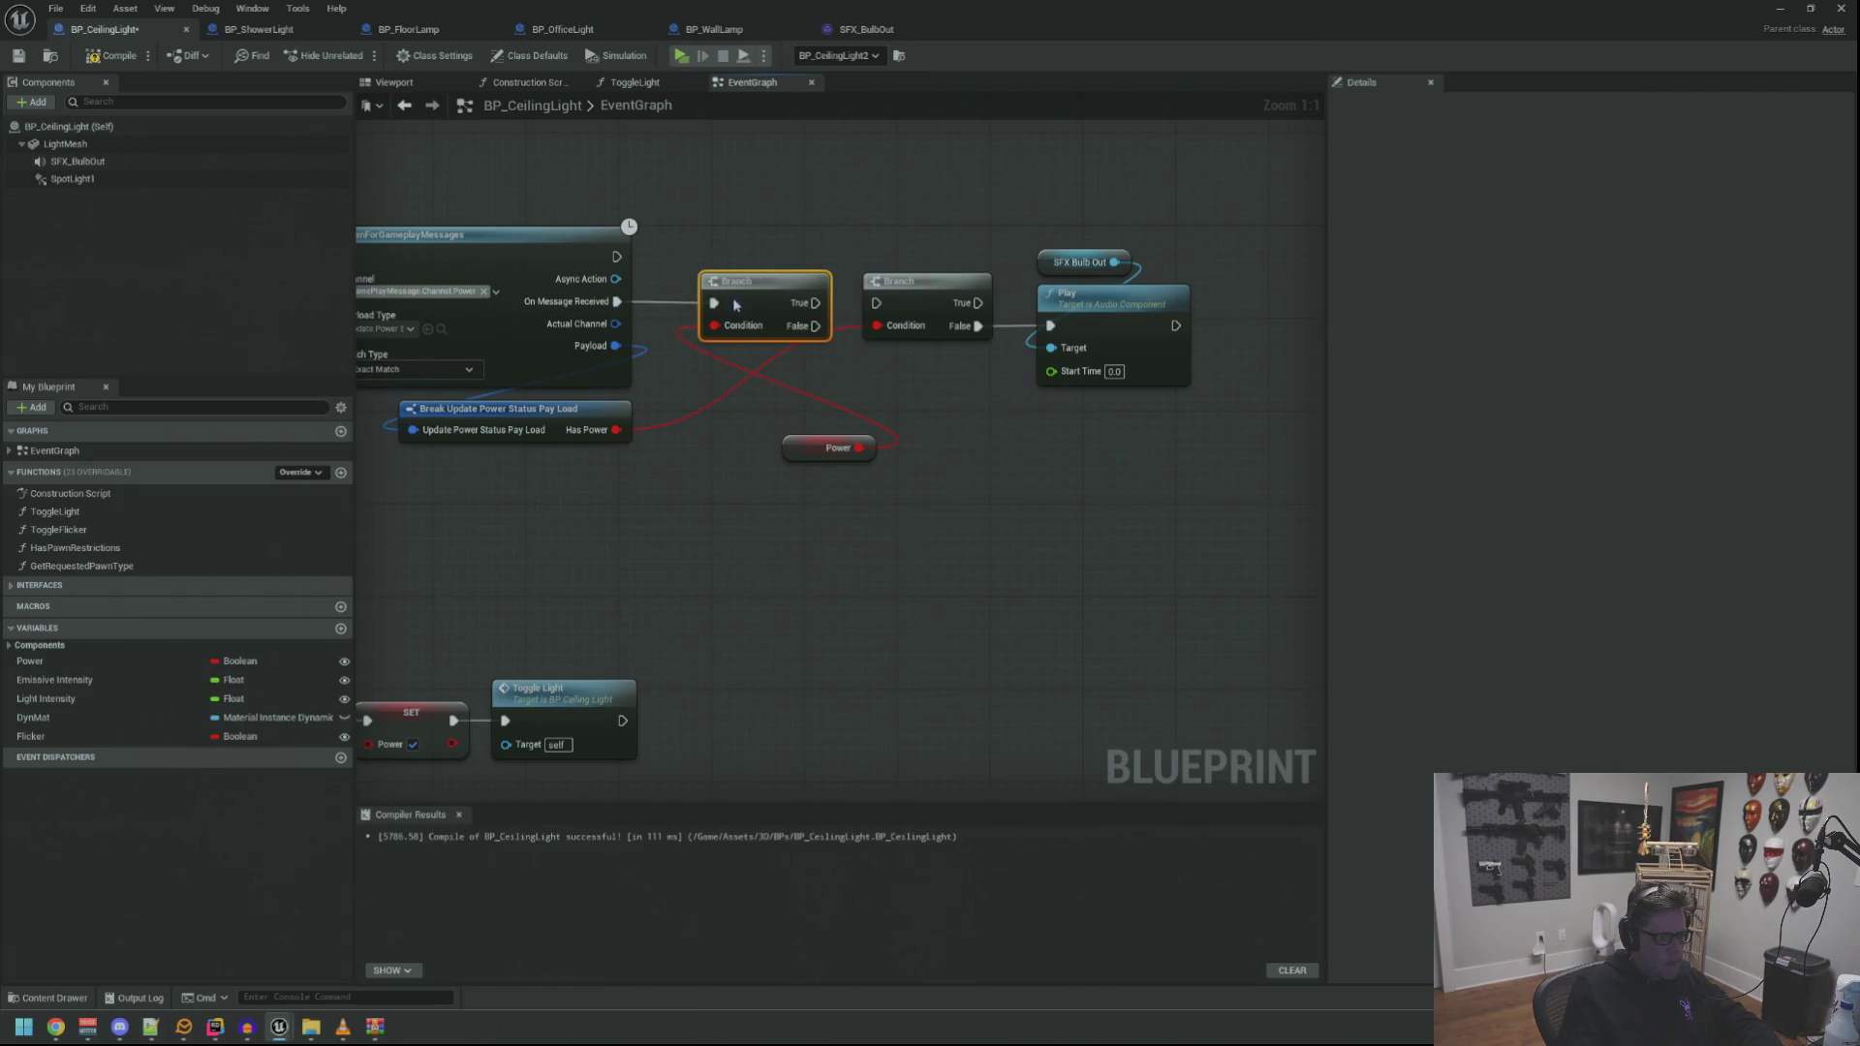
mouse_move(817, 459)
mouse_down()
mouse_move(724, 260)
mouse_move(899, 349)
mouse_up()
drag(987, 429, 1047, 430)
click(939, 506)
Tighten the layout by moving the new Branch and sound nodes left, plus a reroute point
drag(913, 354, 926, 415)
drag(927, 414, 880, 415)
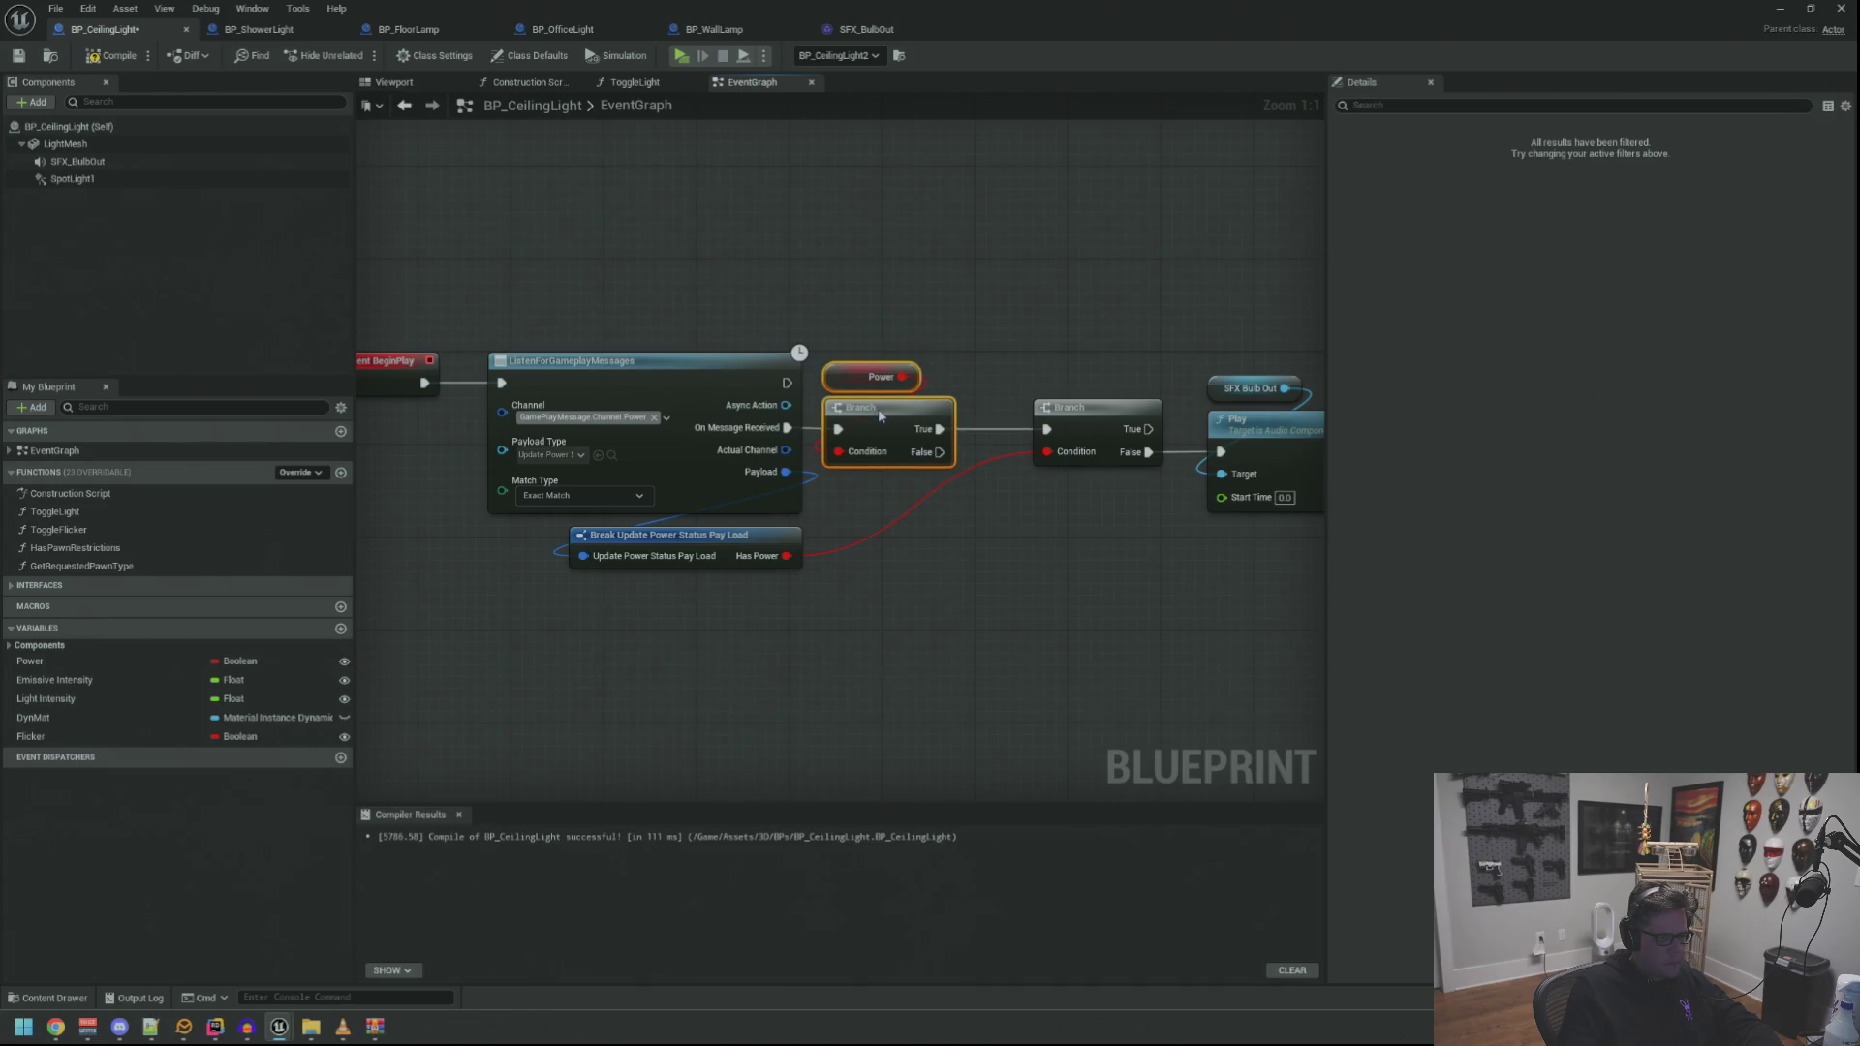
drag(1088, 414, 1027, 414)
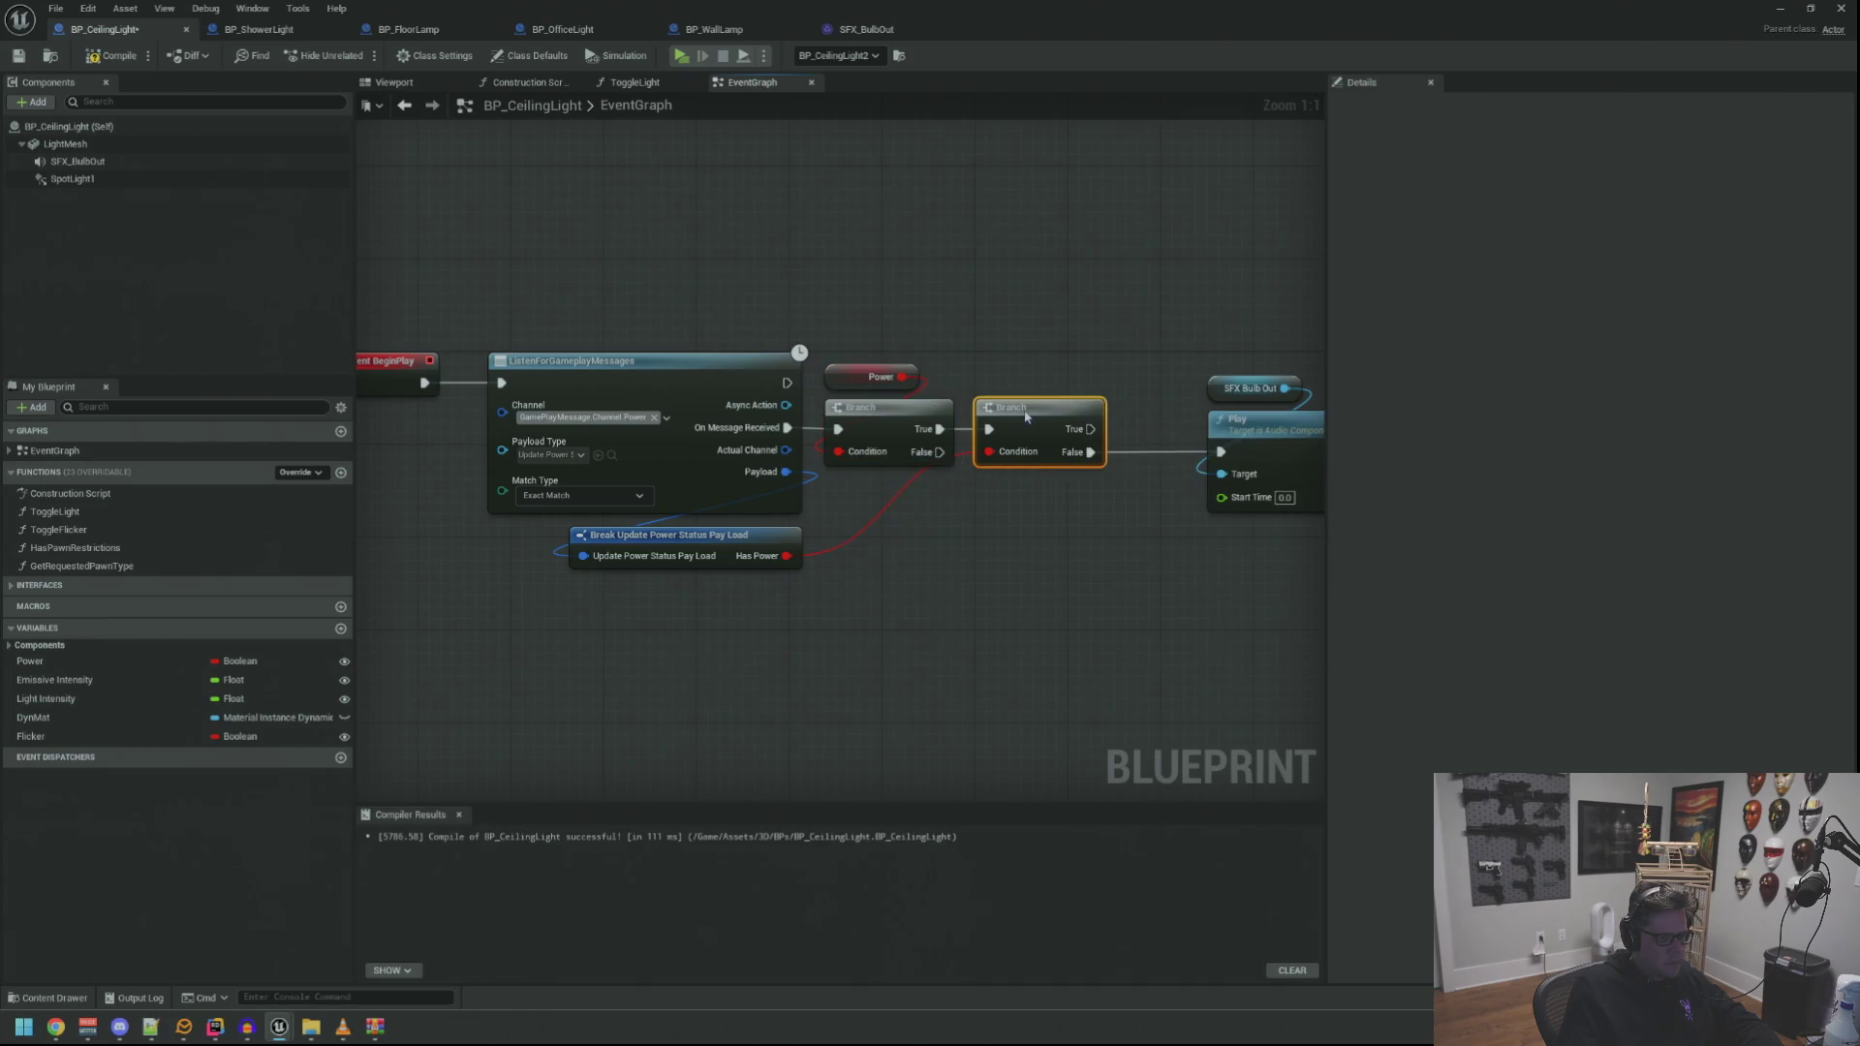
drag(1184, 369, 1303, 509)
drag(1260, 423, 1190, 423)
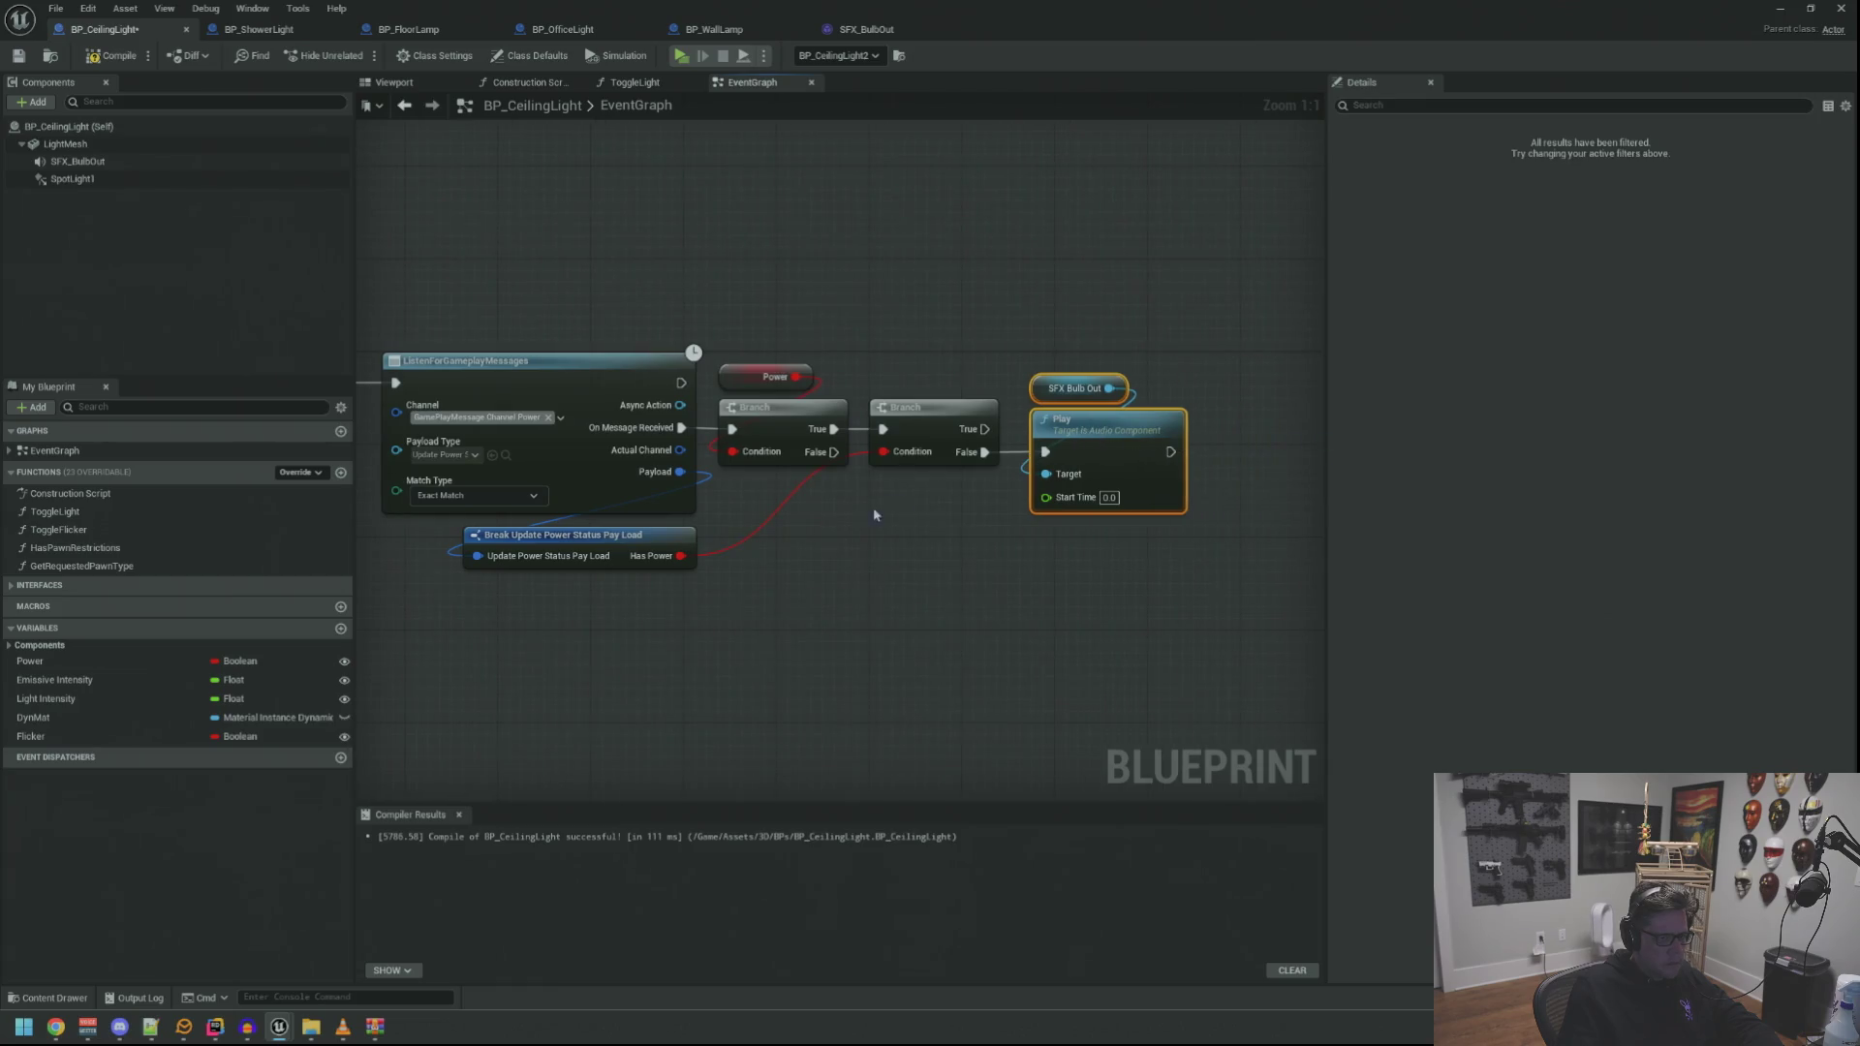
click(875, 511)
double_click(875, 502)
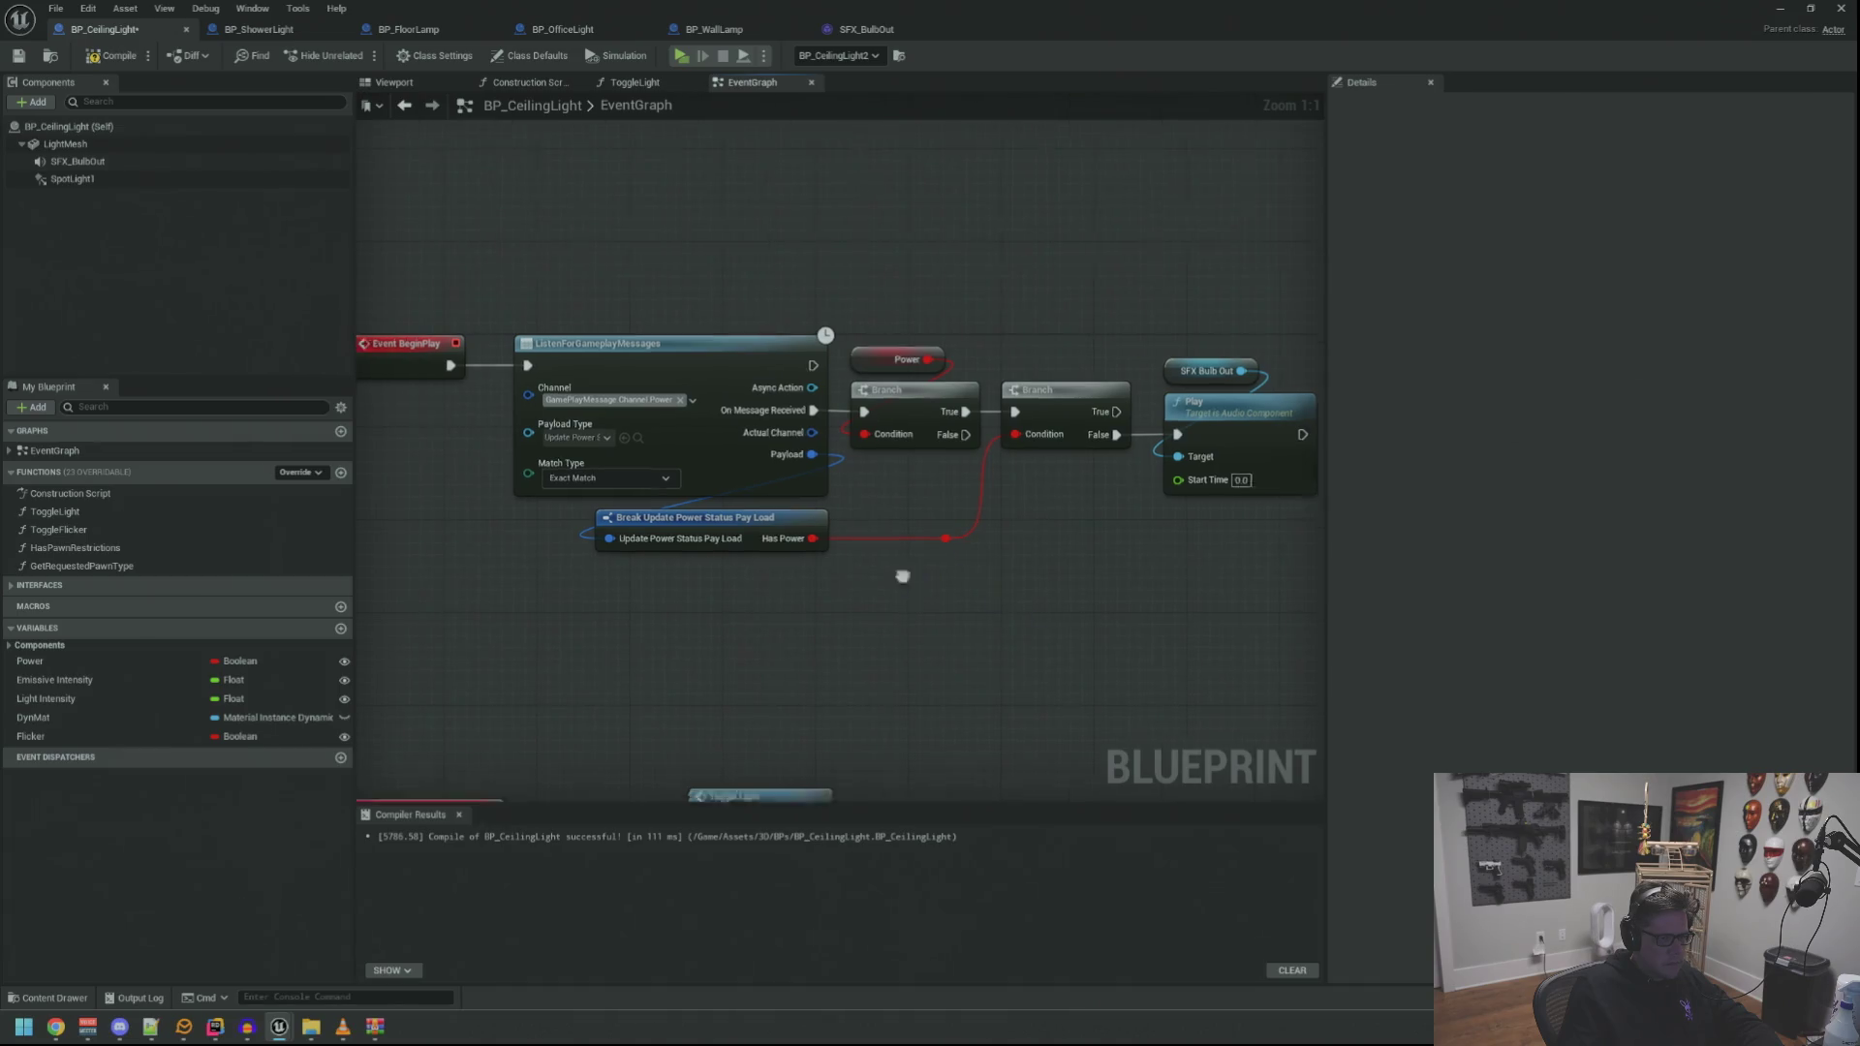
Review the rewired event chain, then launch a play test of the level
scroll(963, 549, down, 1)
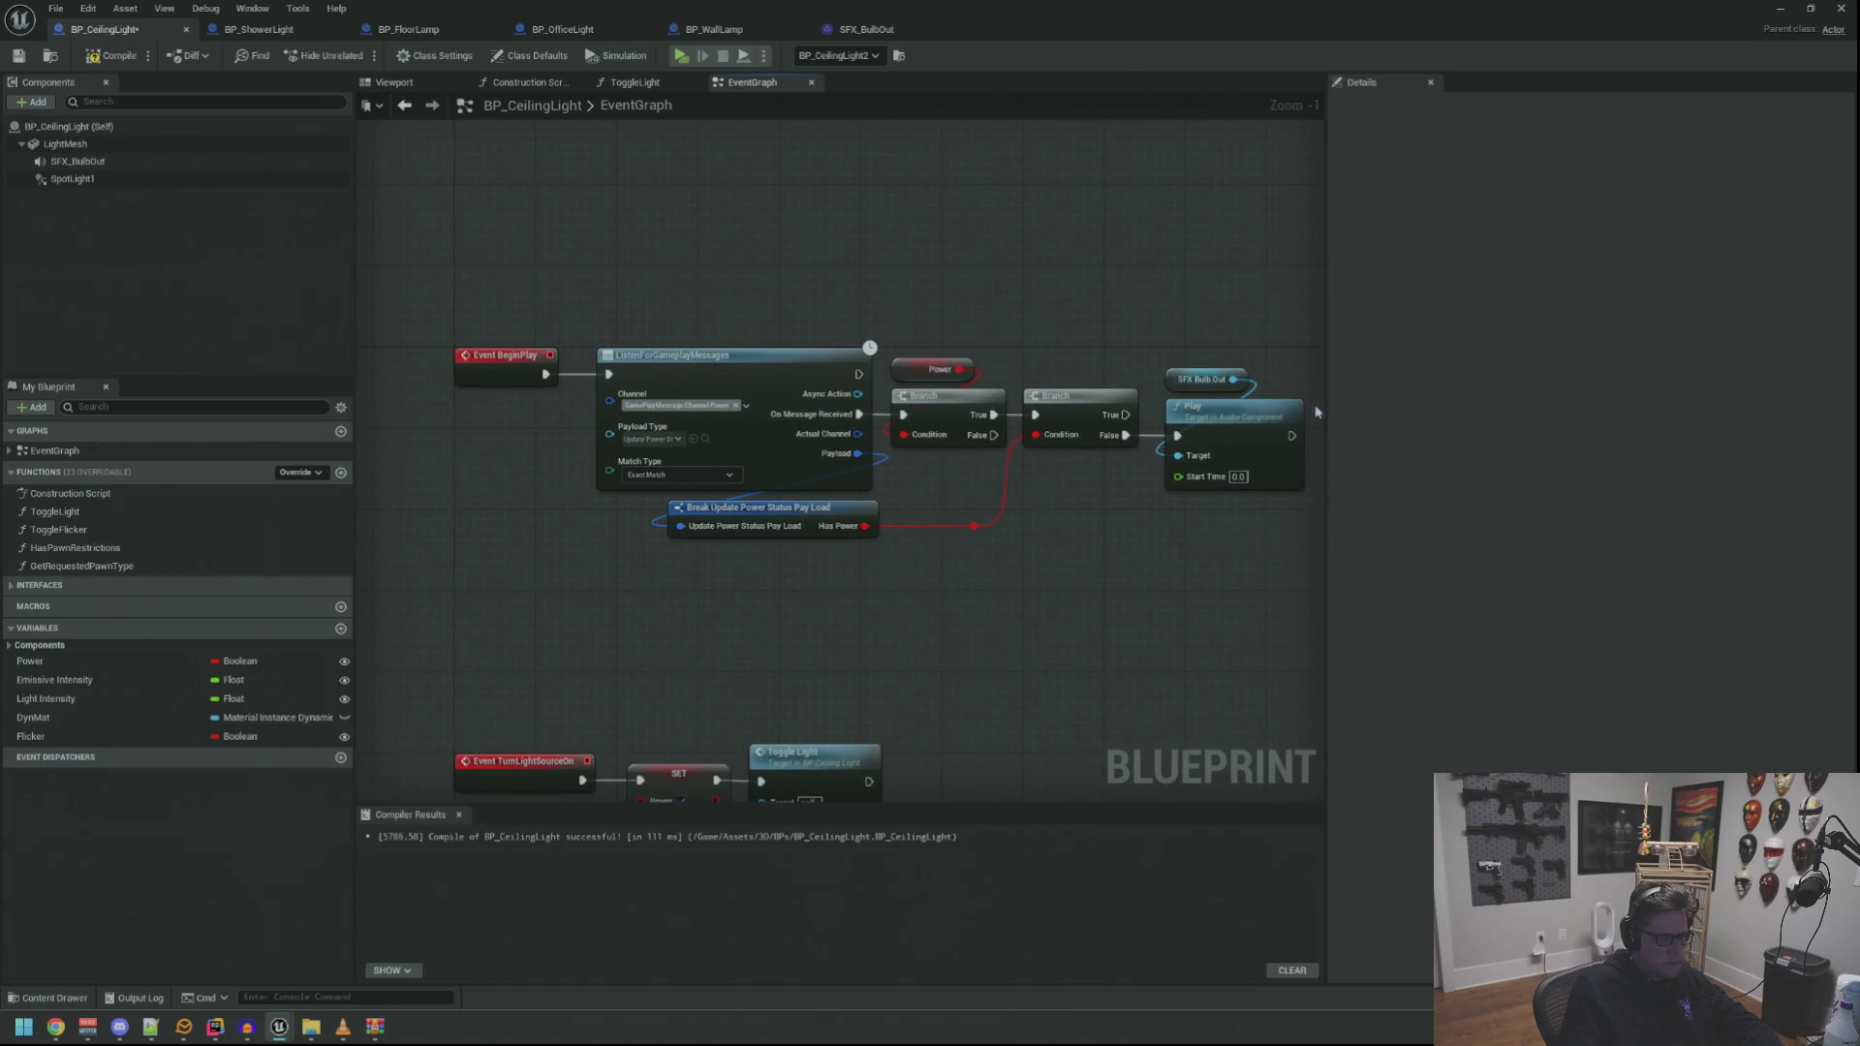
drag(1288, 413, 1251, 417)
click(1149, 553)
scroll(1124, 545, up, 1)
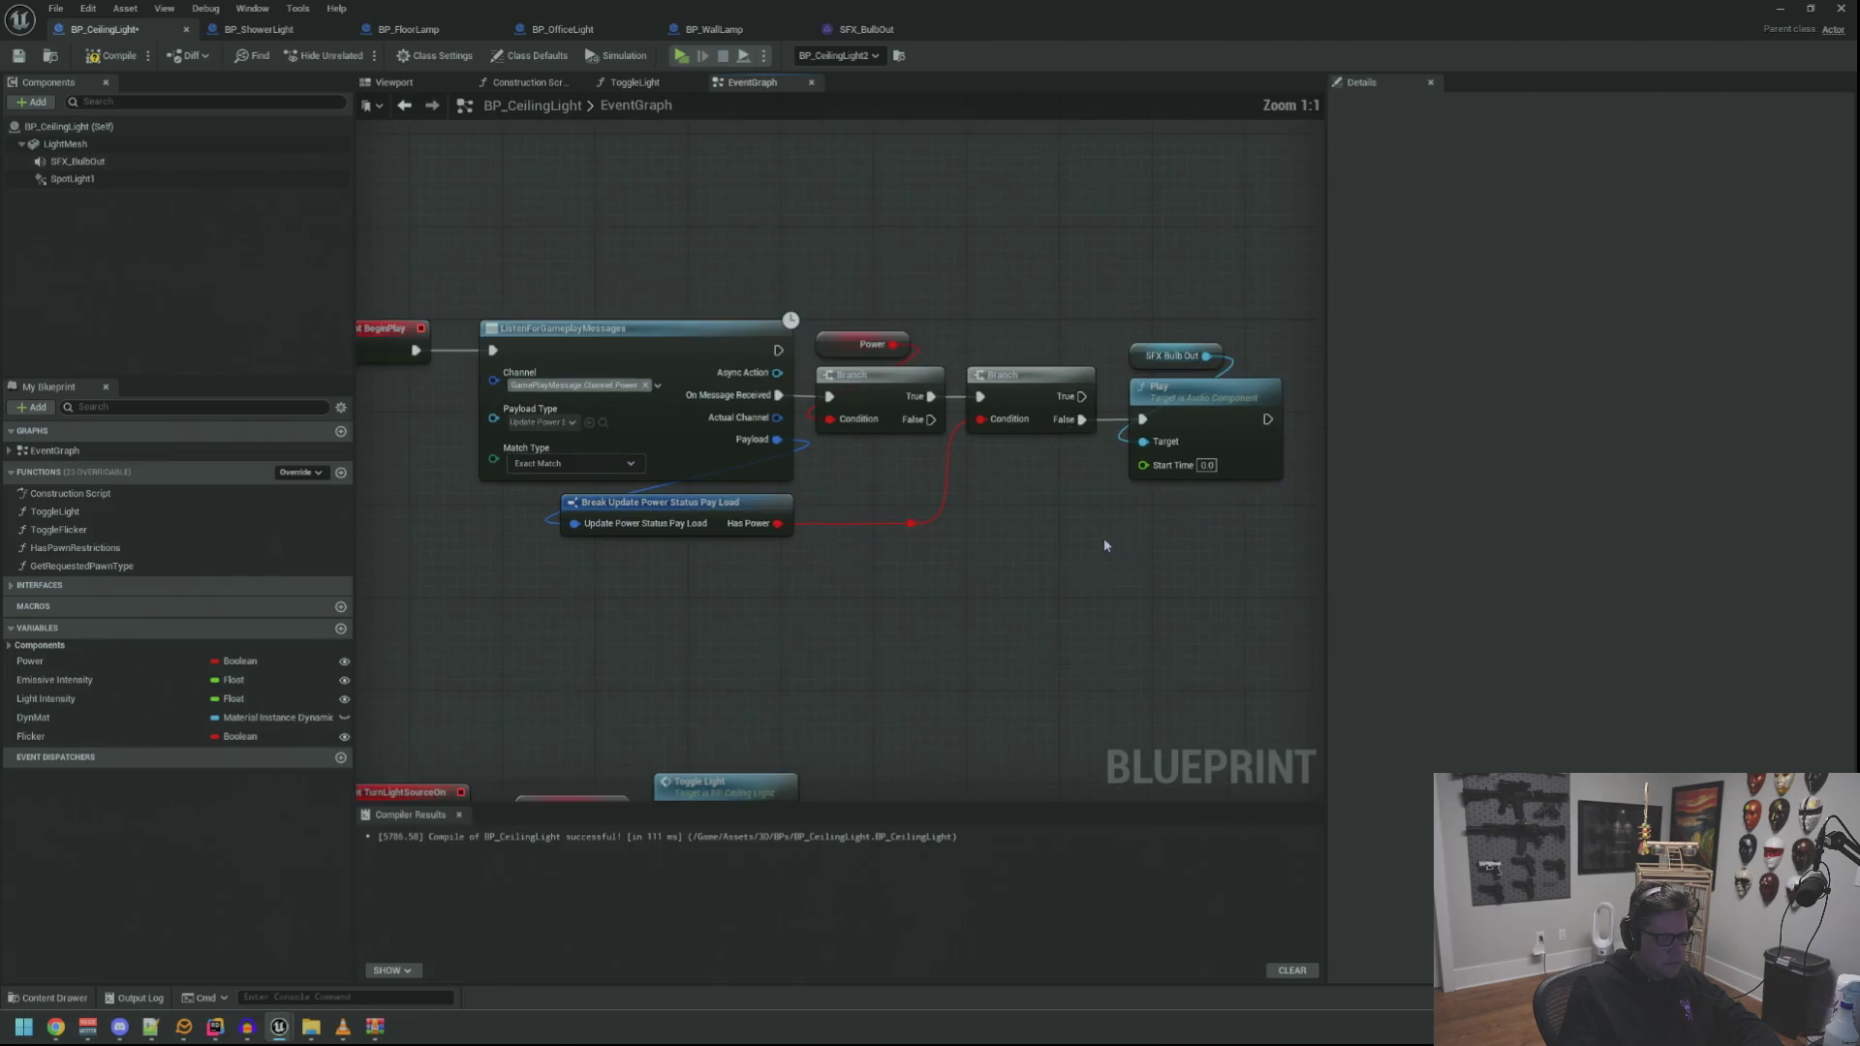
click(1085, 426)
drag(957, 346, 1039, 364)
shift+click(841, 426)
mouse_move(858, 294)
mouse_down()
mouse_move(649, 306)
mouse_move(678, 285)
mouse_up()
click(678, 286)
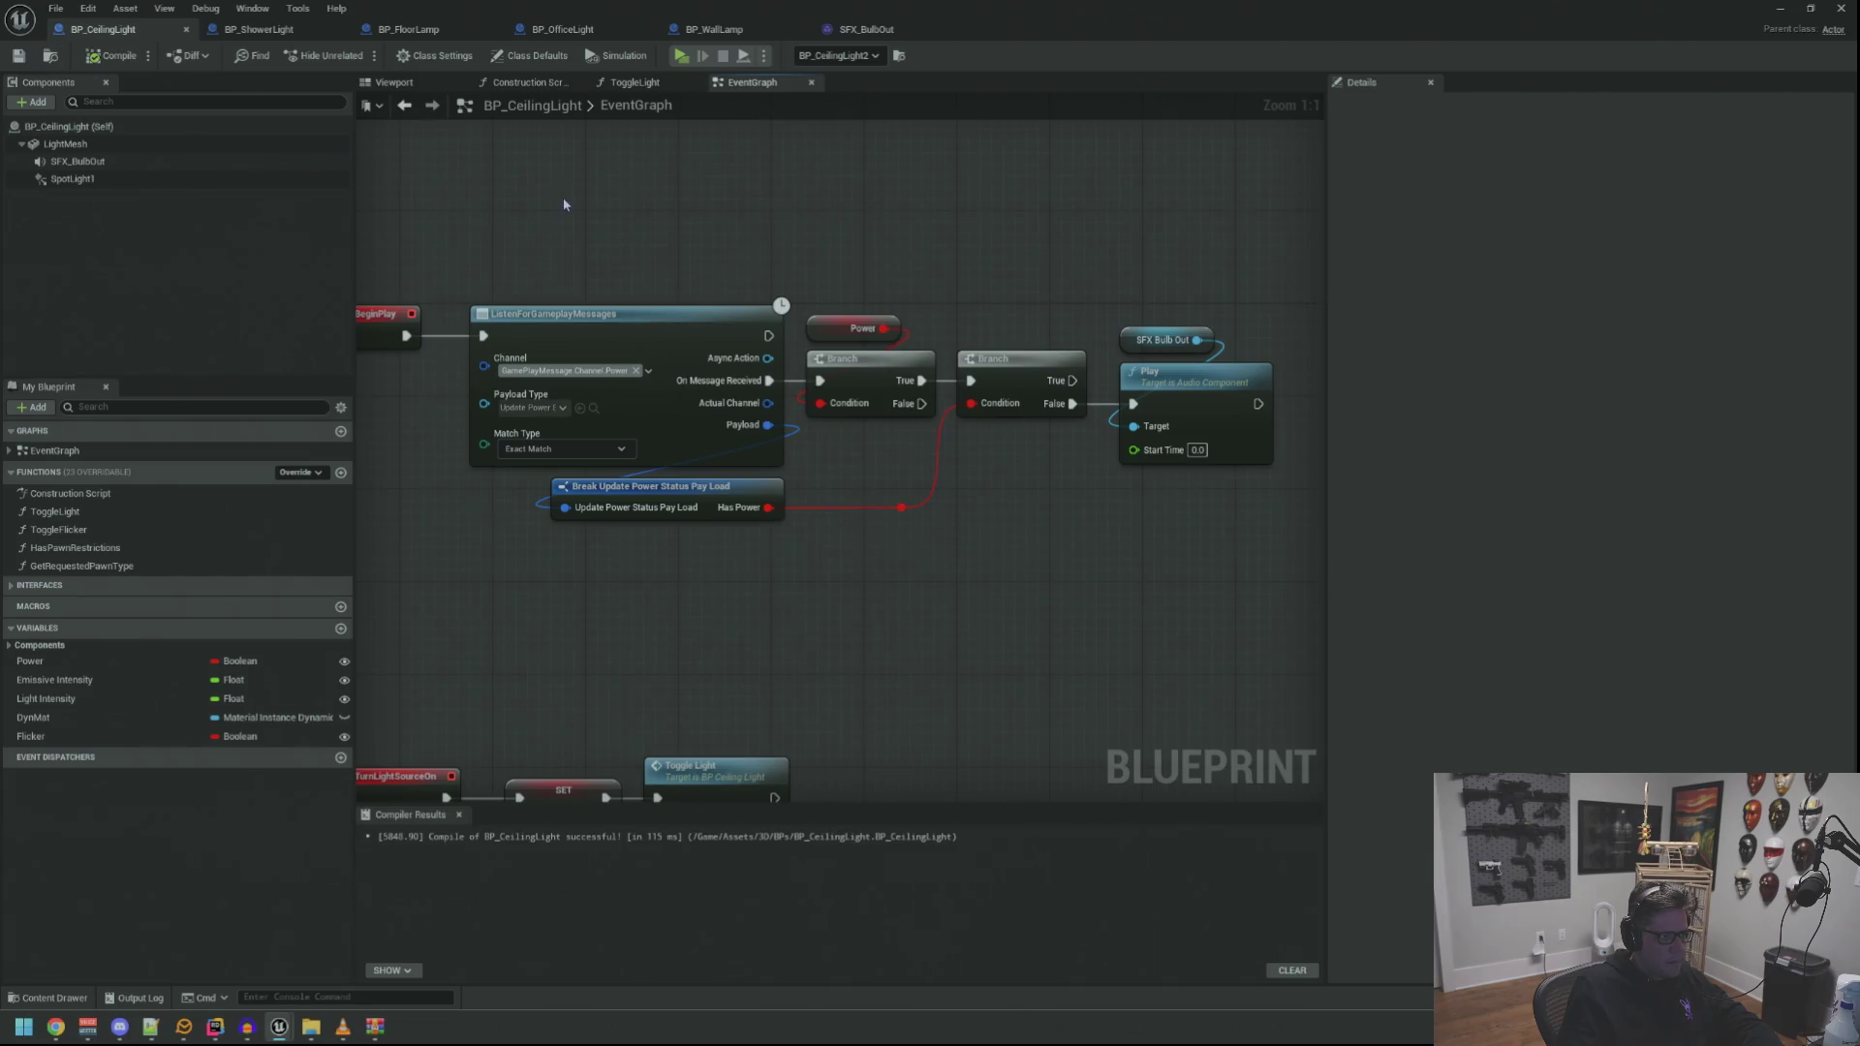
mouse_move(603, 239)
mouse_down()
mouse_move(600, 196)
mouse_move(678, 268)
mouse_move(609, 244)
mouse_up()
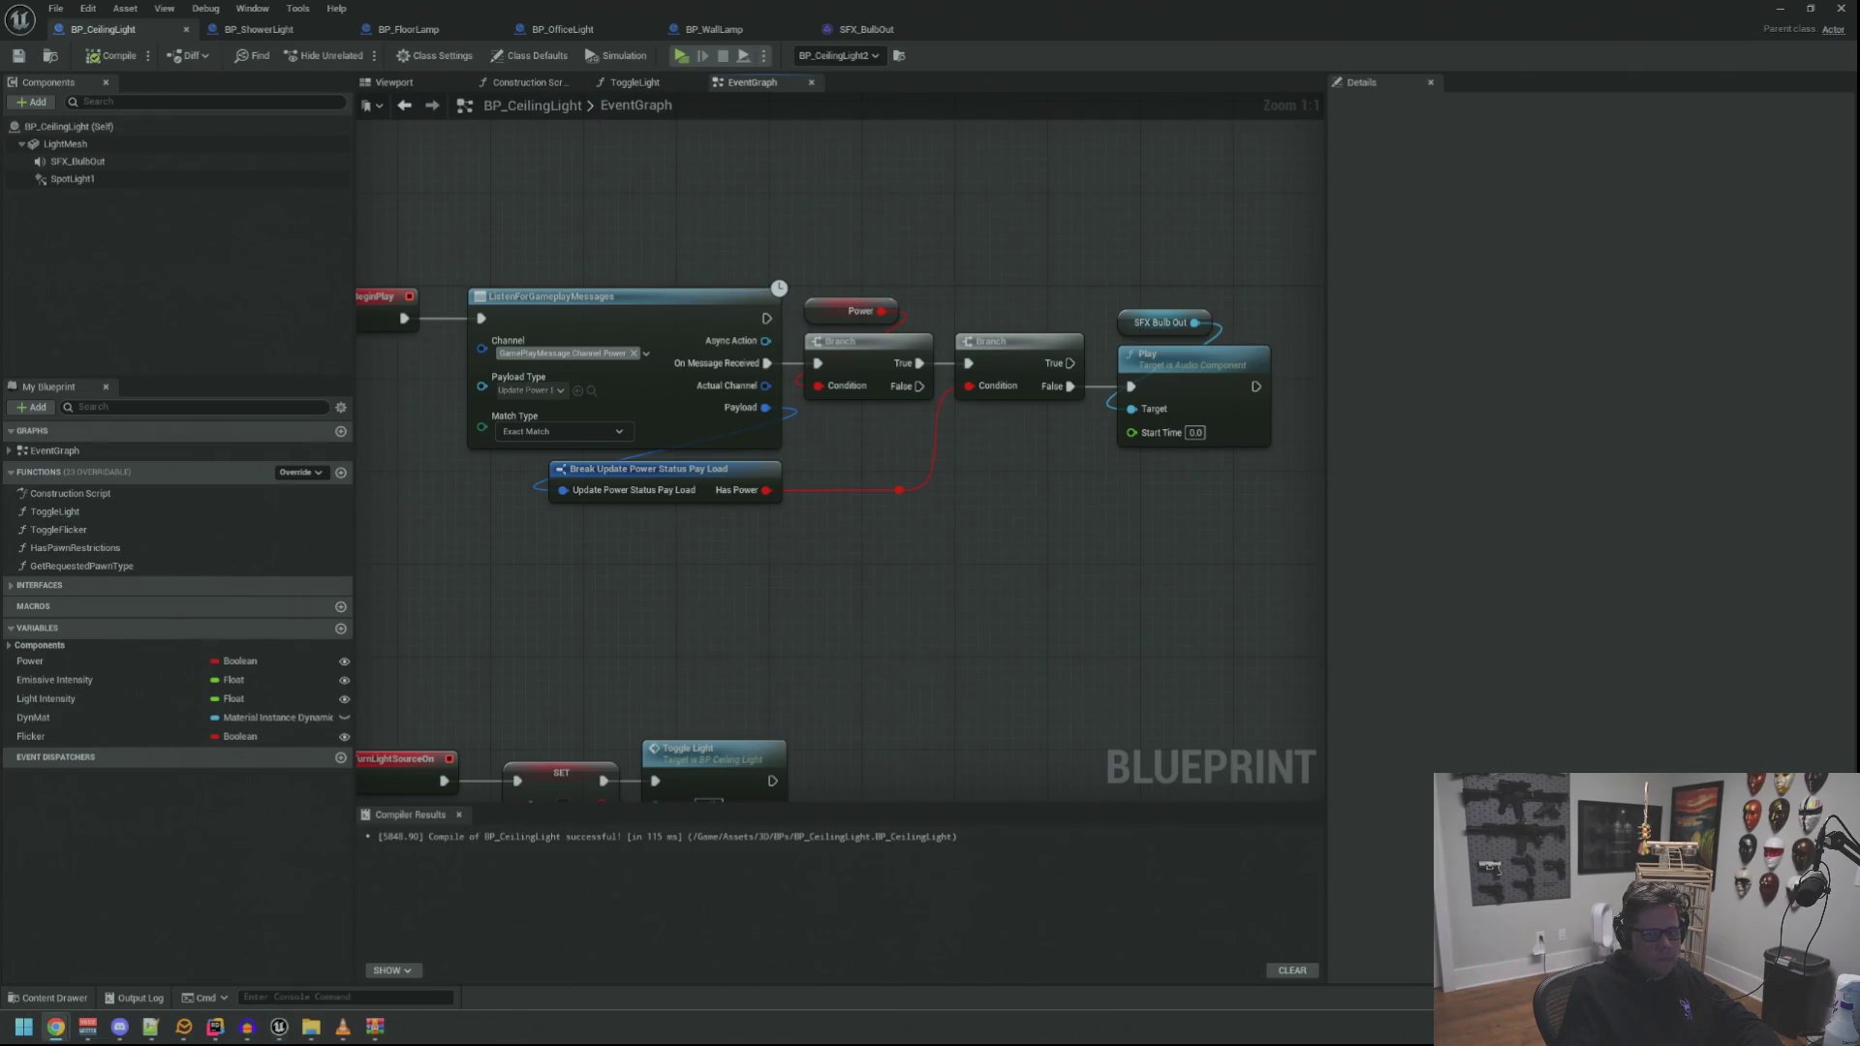
click(684, 60)
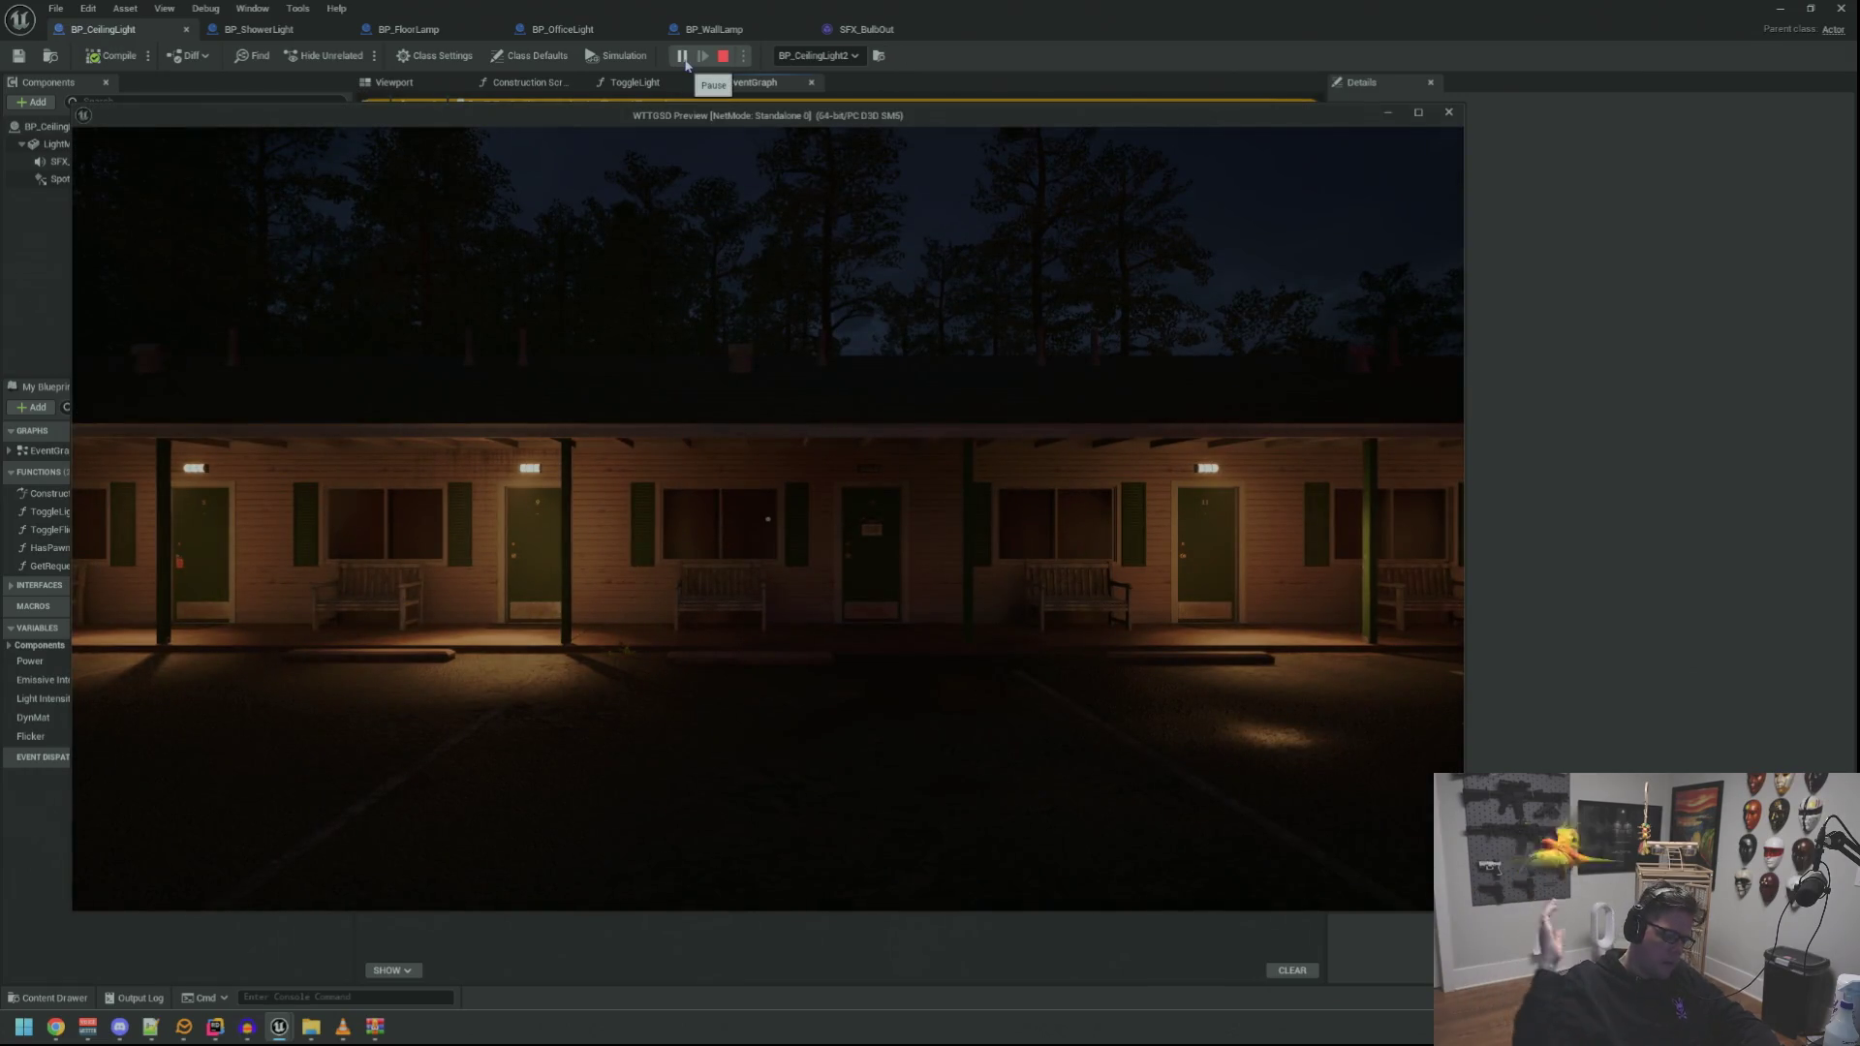
Walk the player along the porch to motel door 1 and toggle the debug camera with ;
click(908, 395)
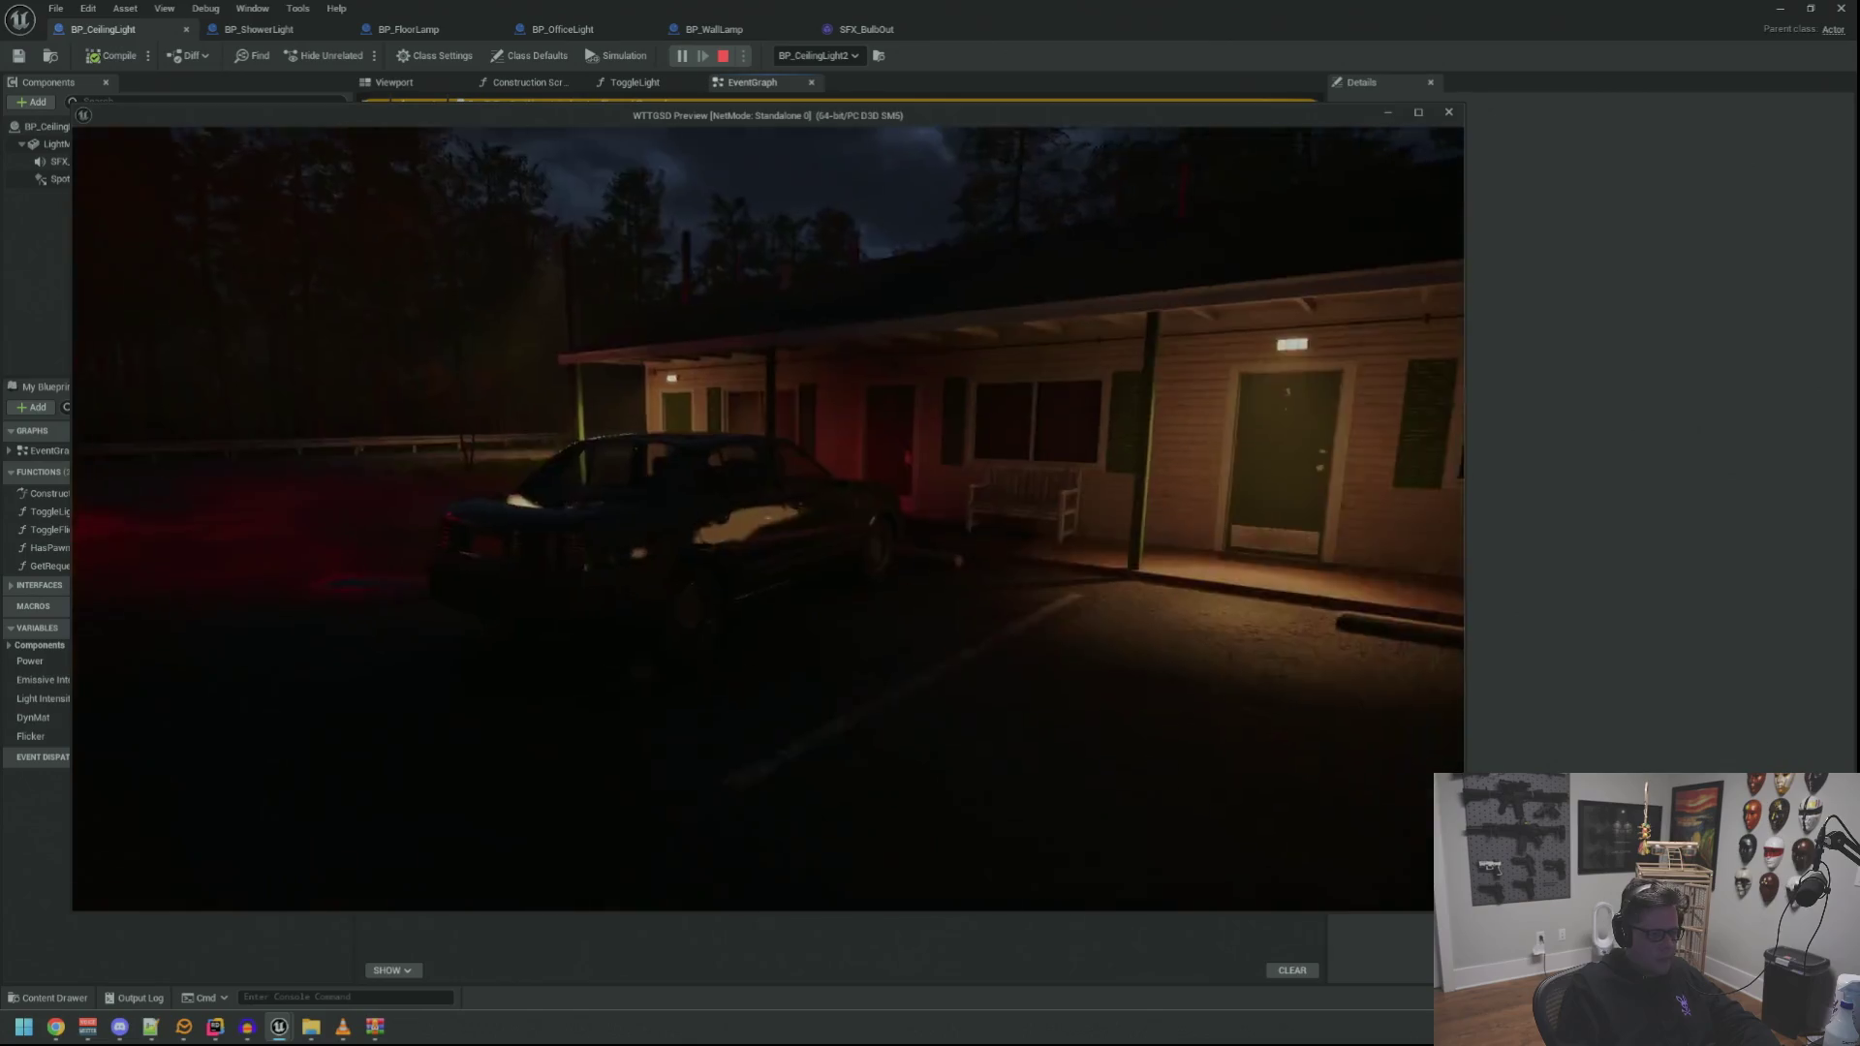
key(w)
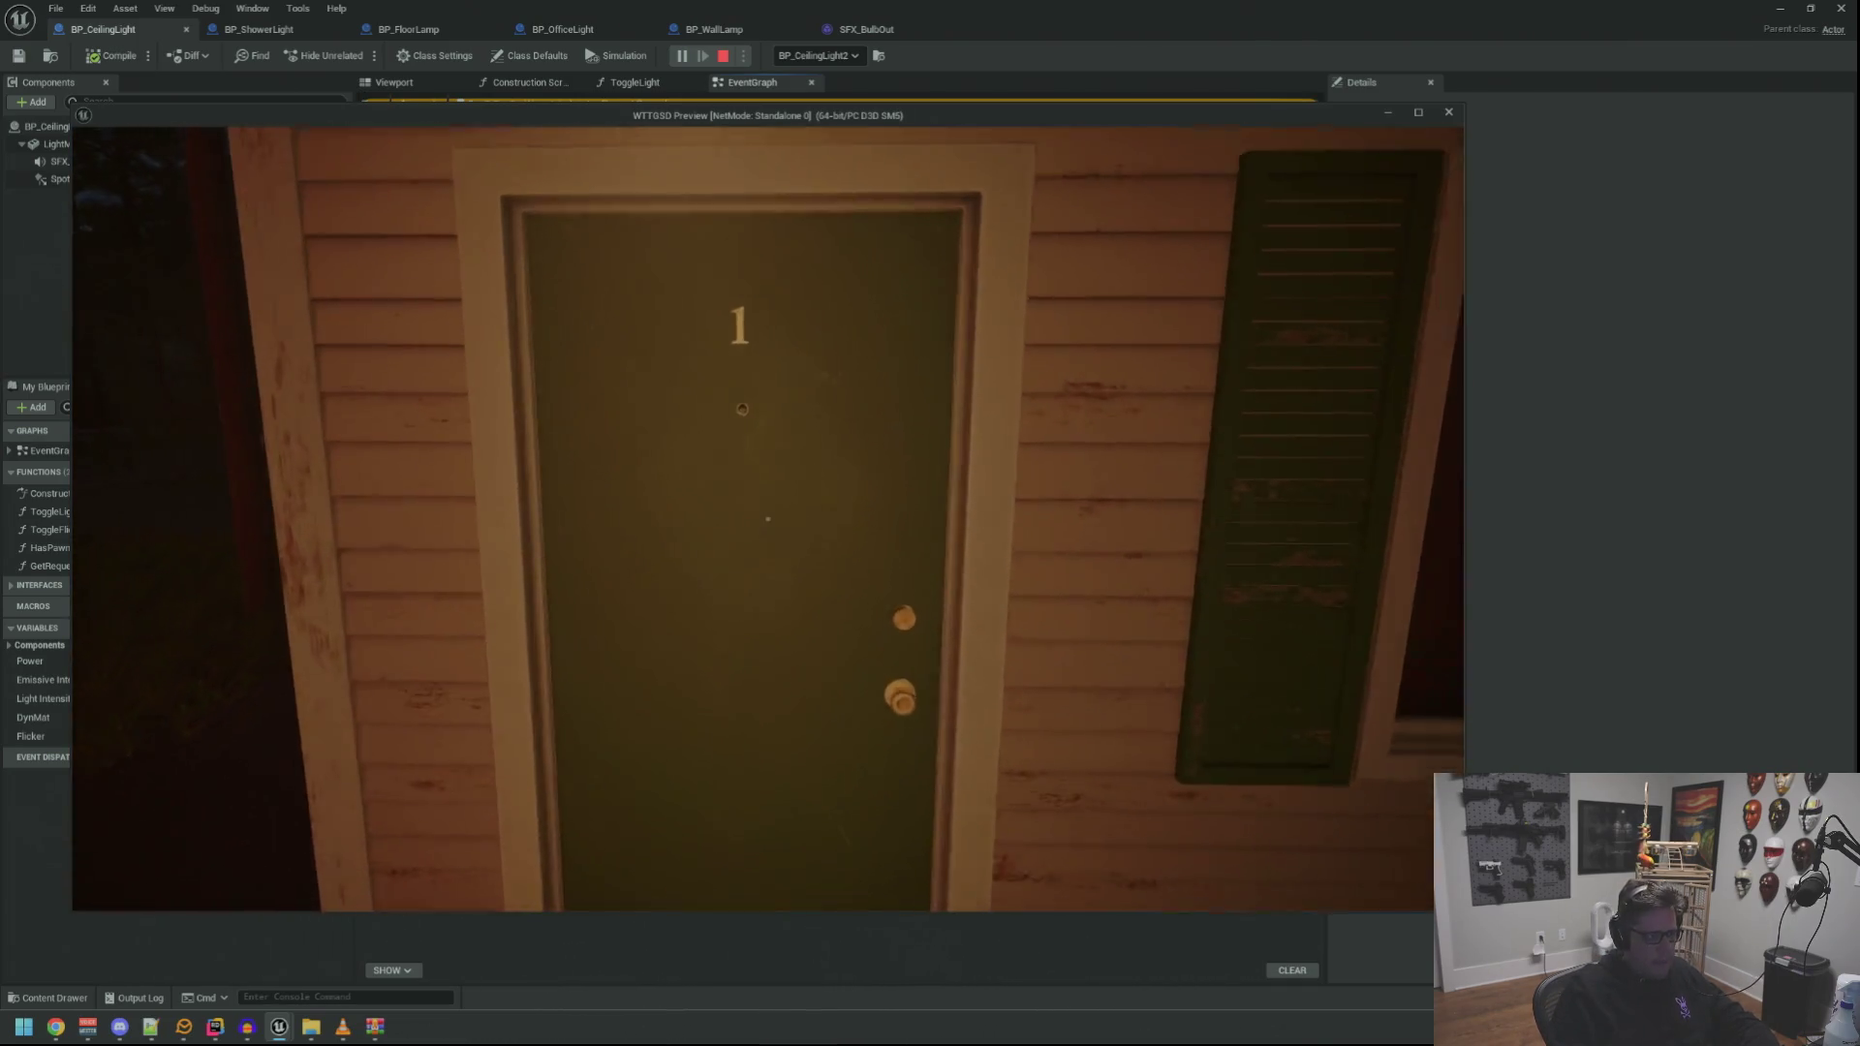
key(w)
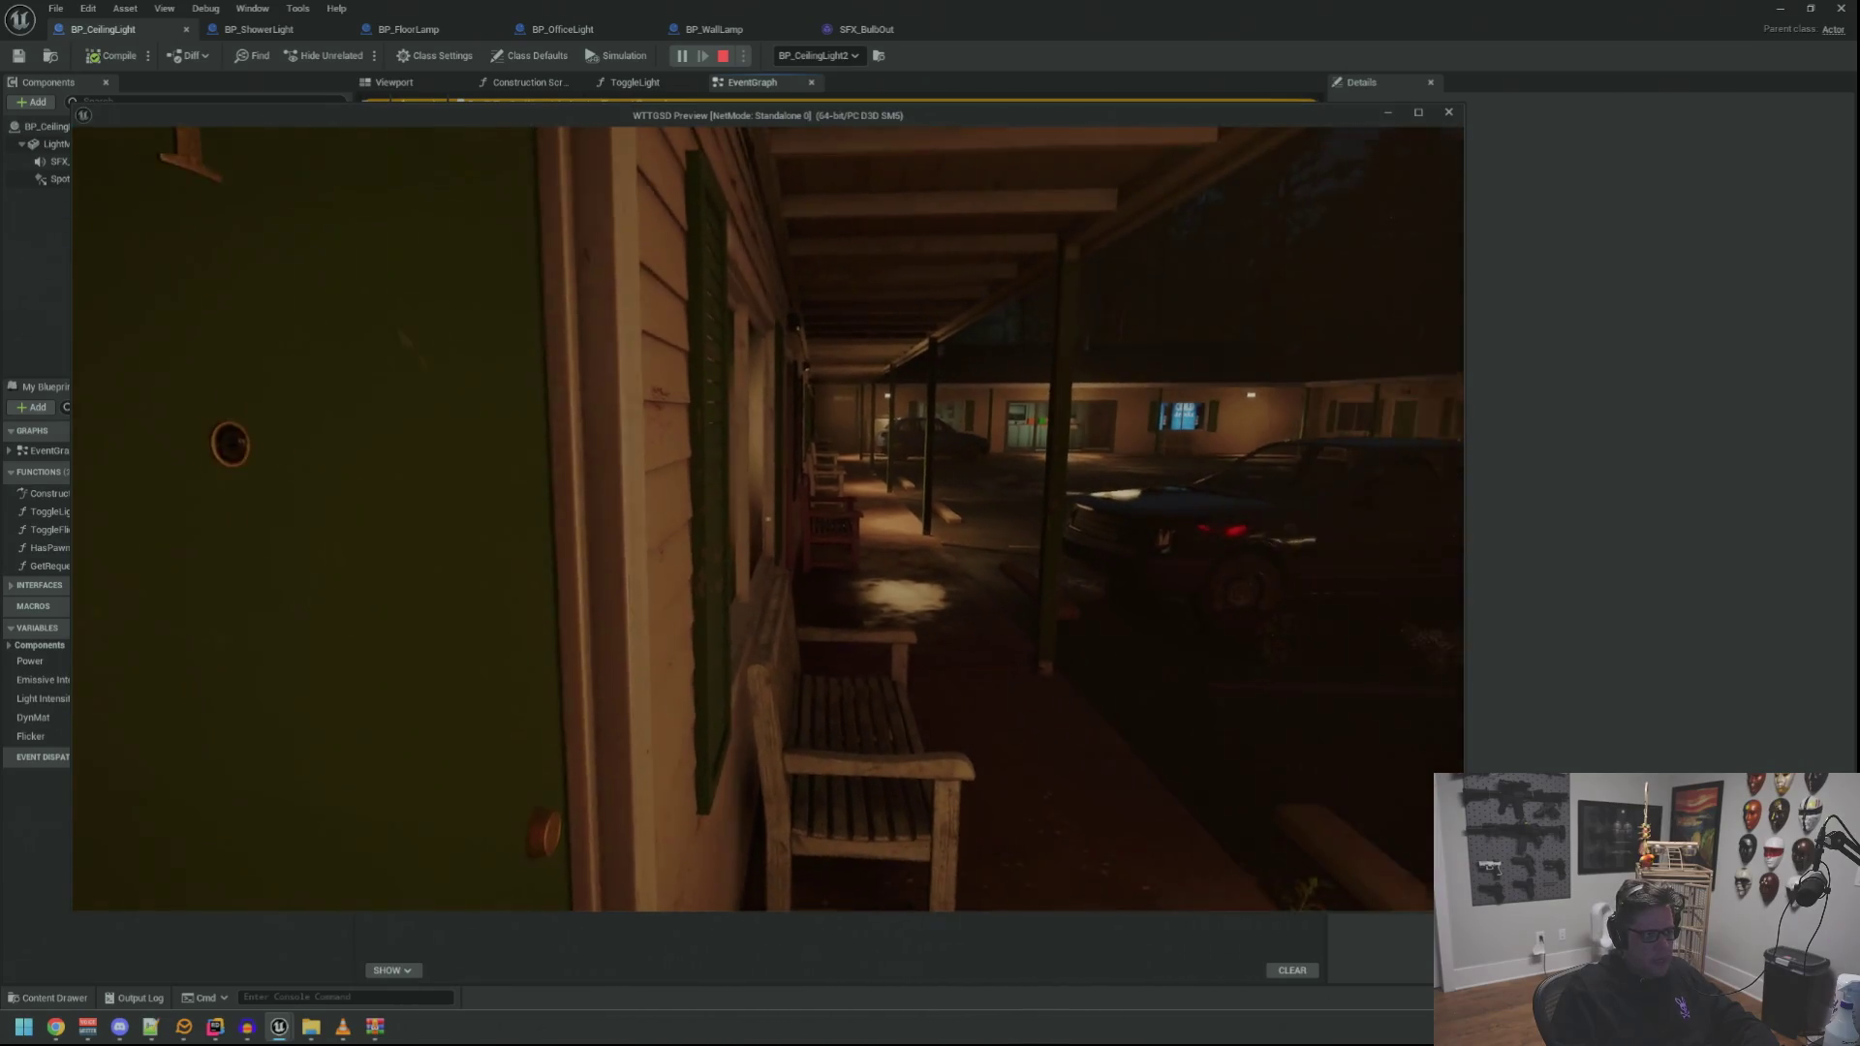
key(w)
key(w)
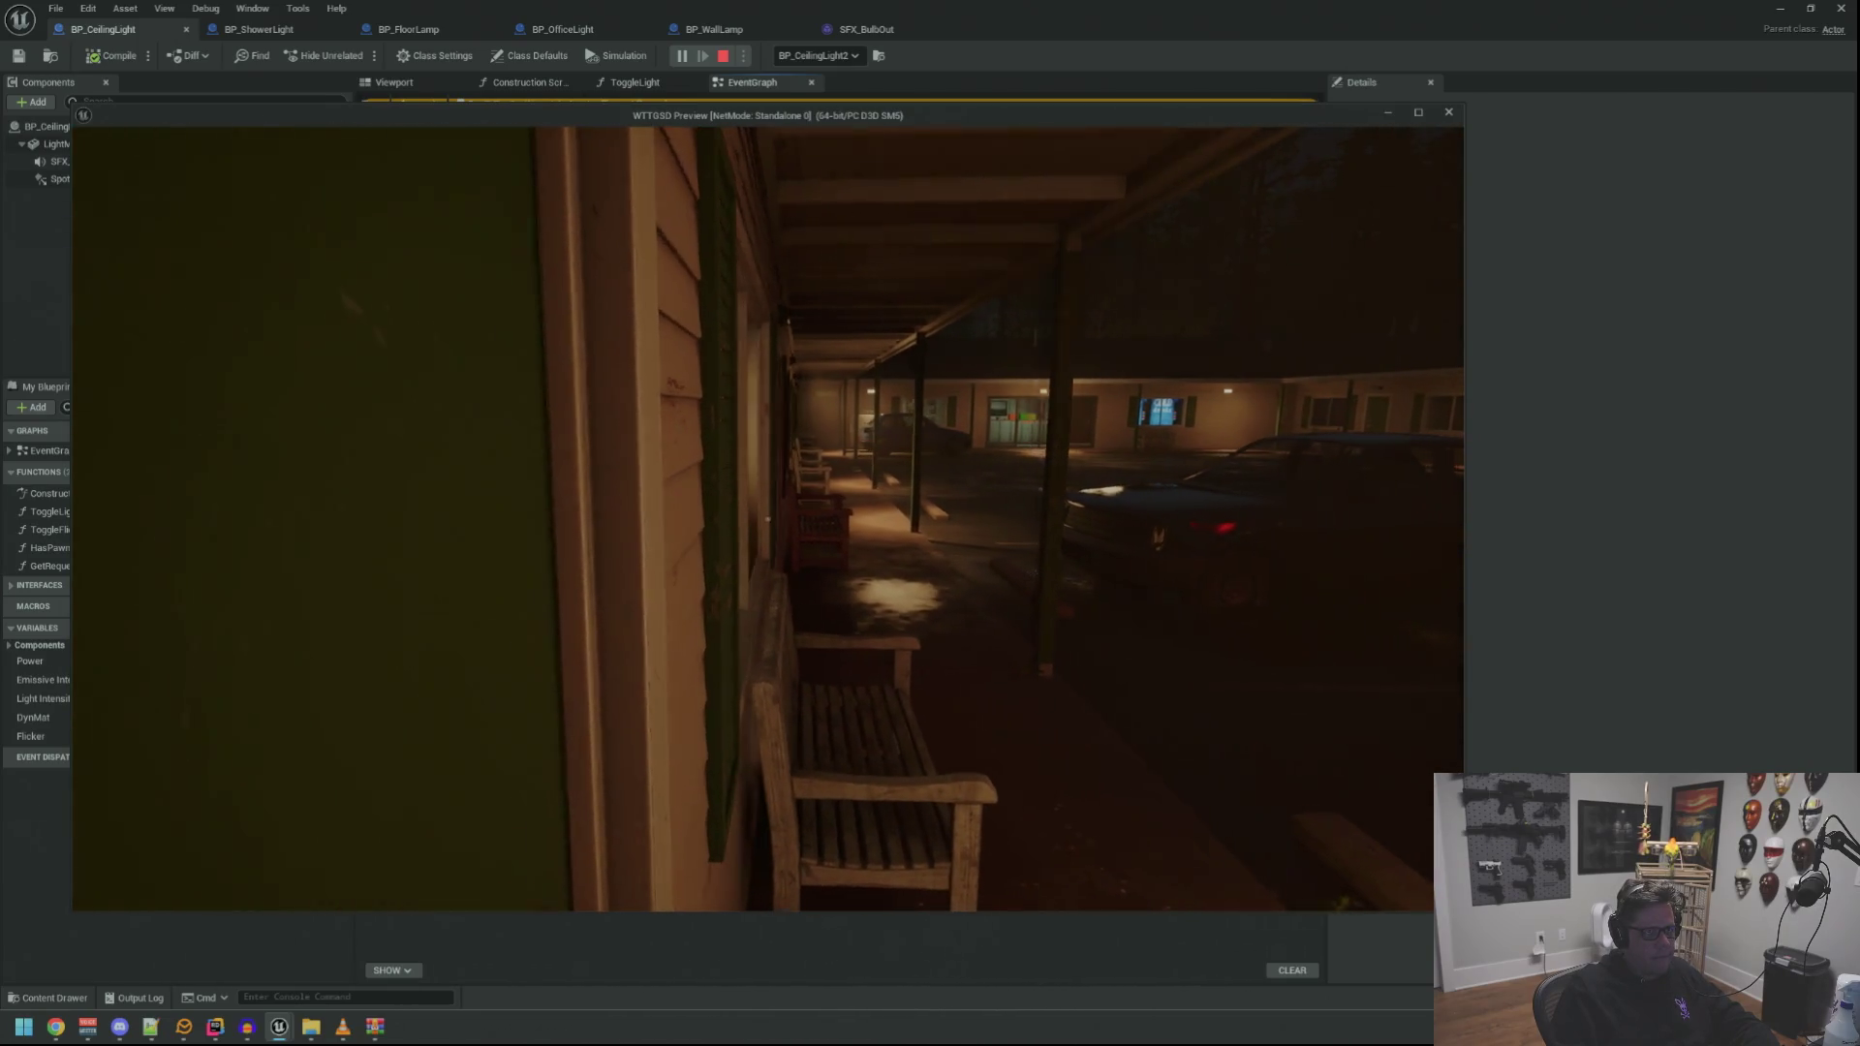
key(w)
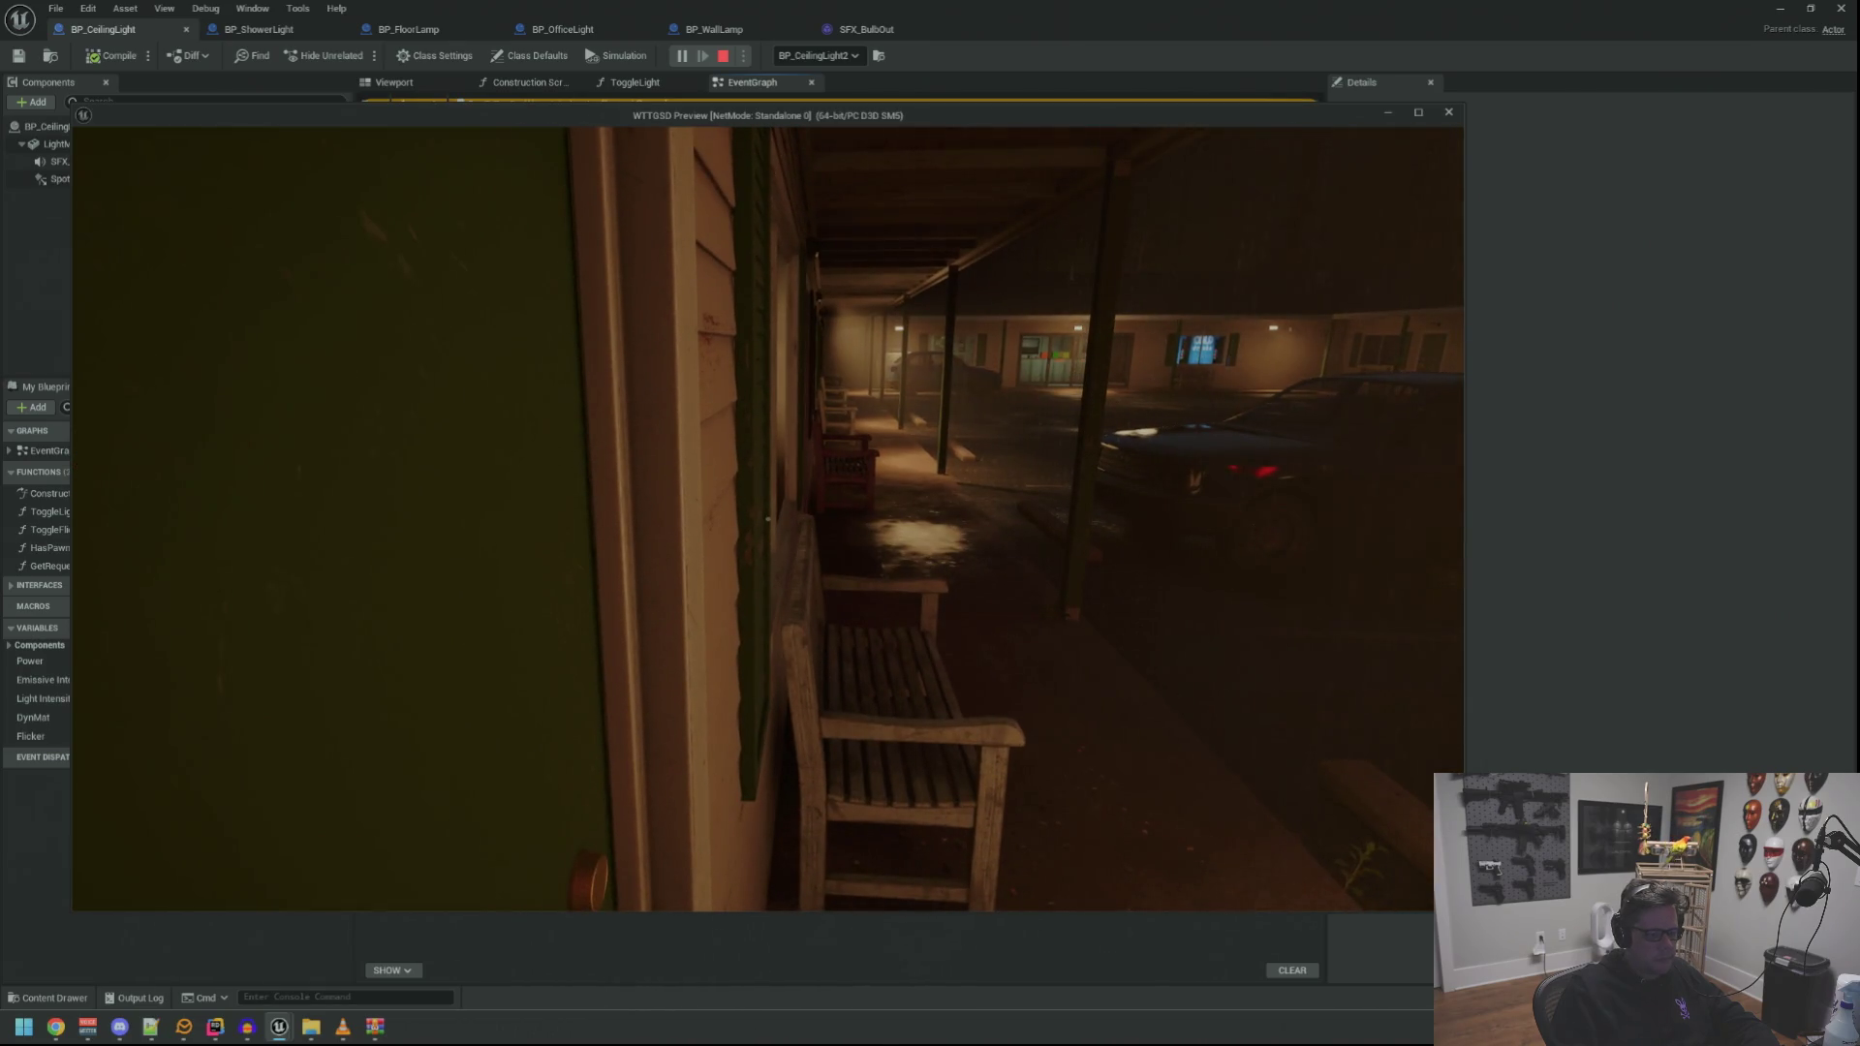
key(semicolon)
key(w)
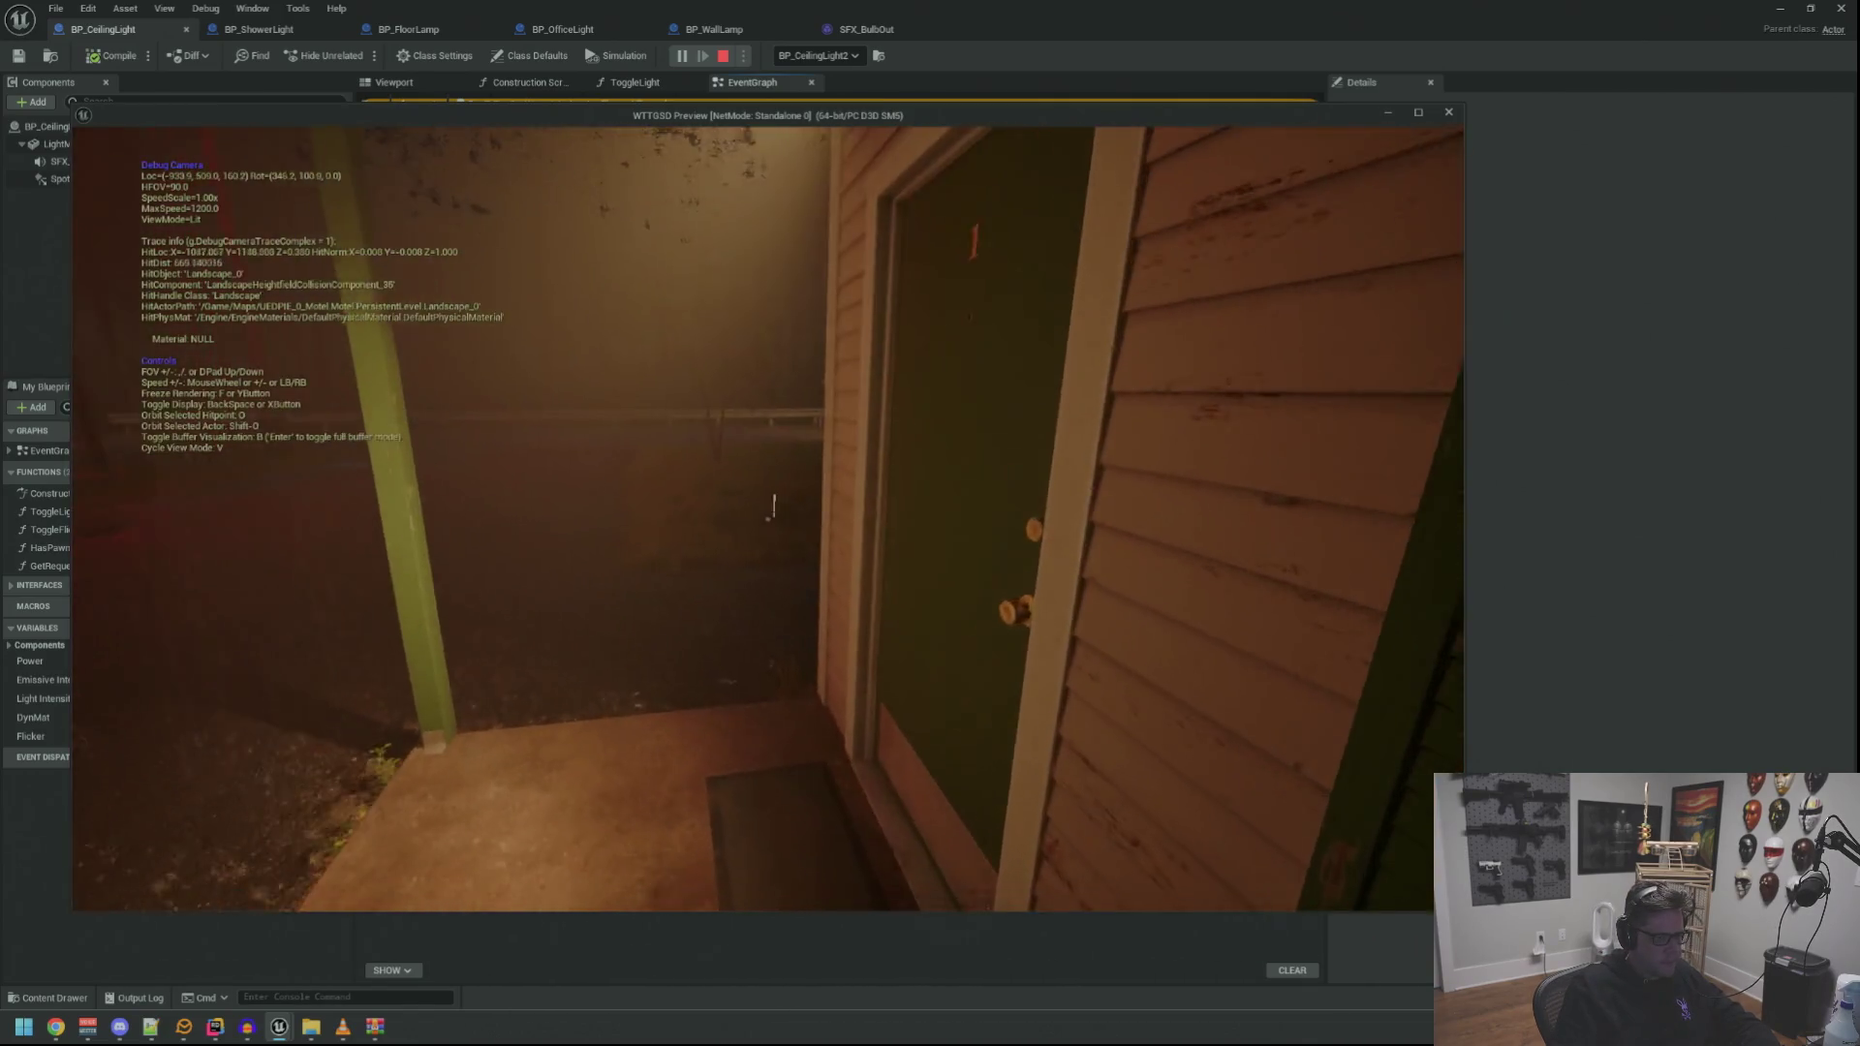
Run 'show collision' in the console and move the debug camera around door 1
key(grave)
text(show )
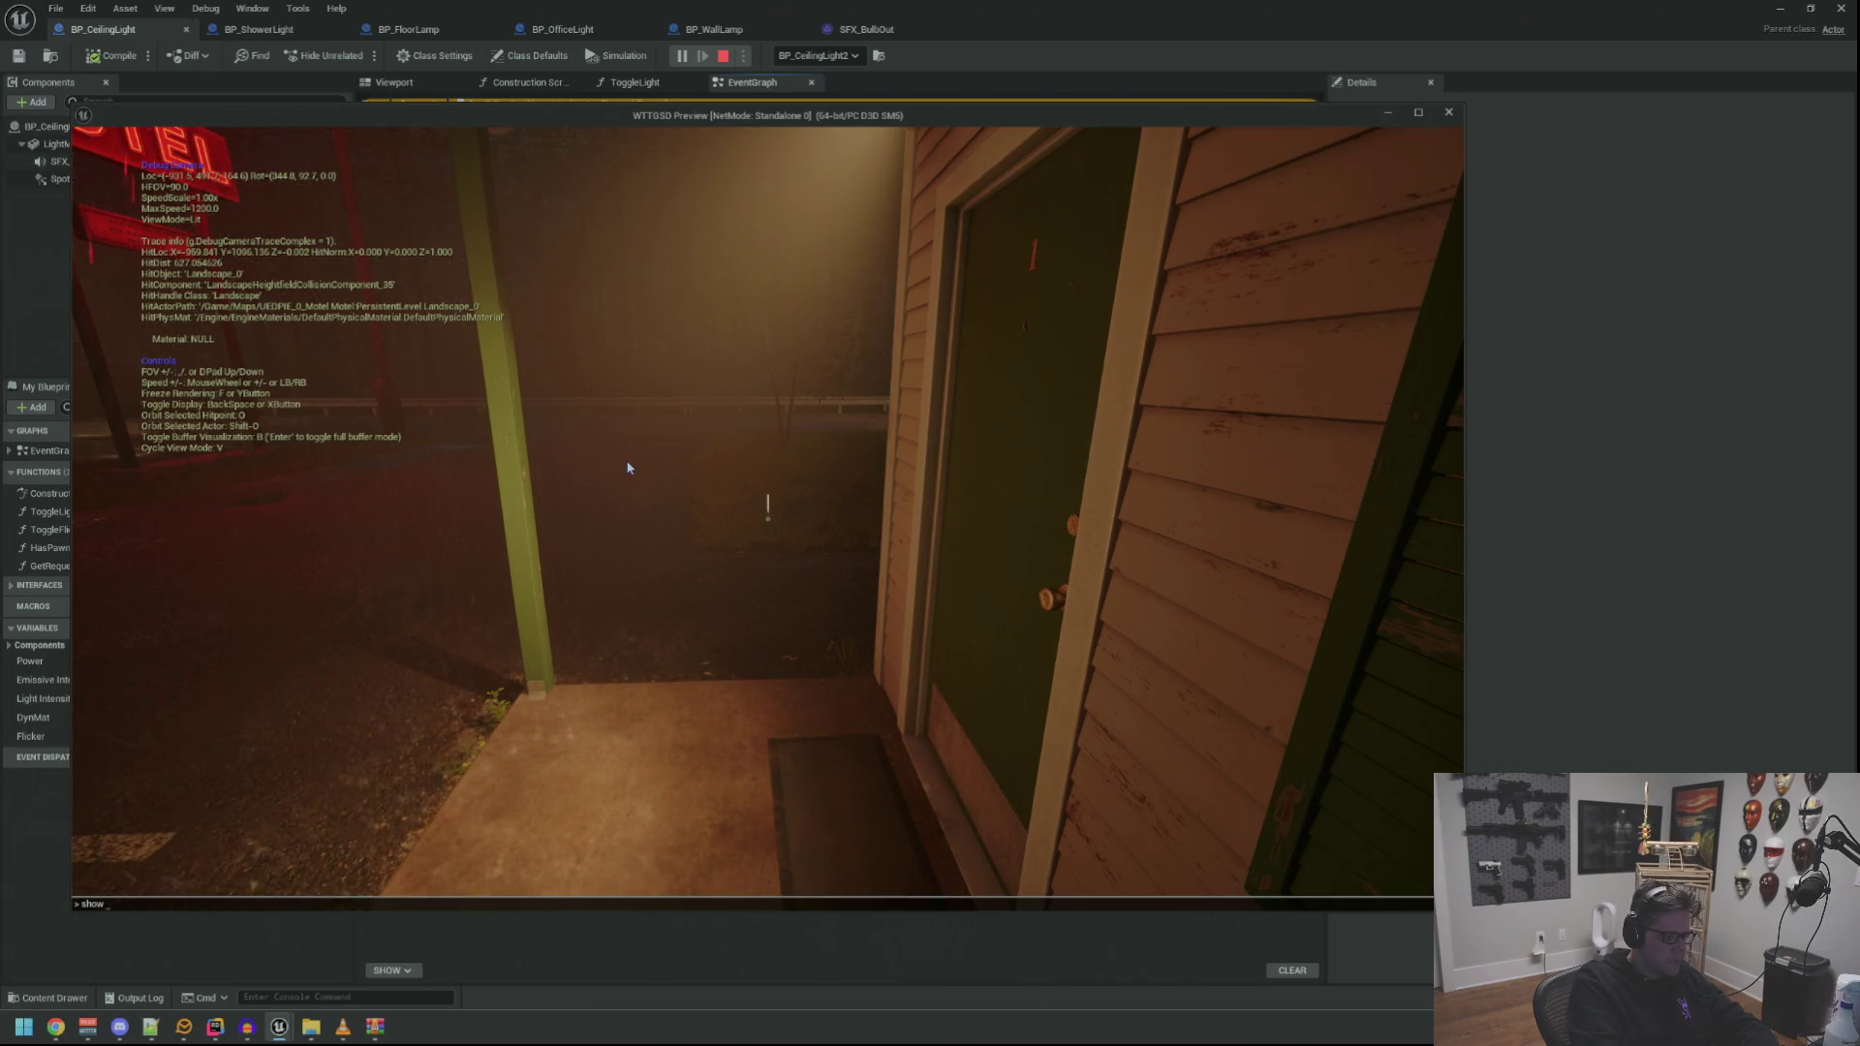
text(collscollision)
key(Return)
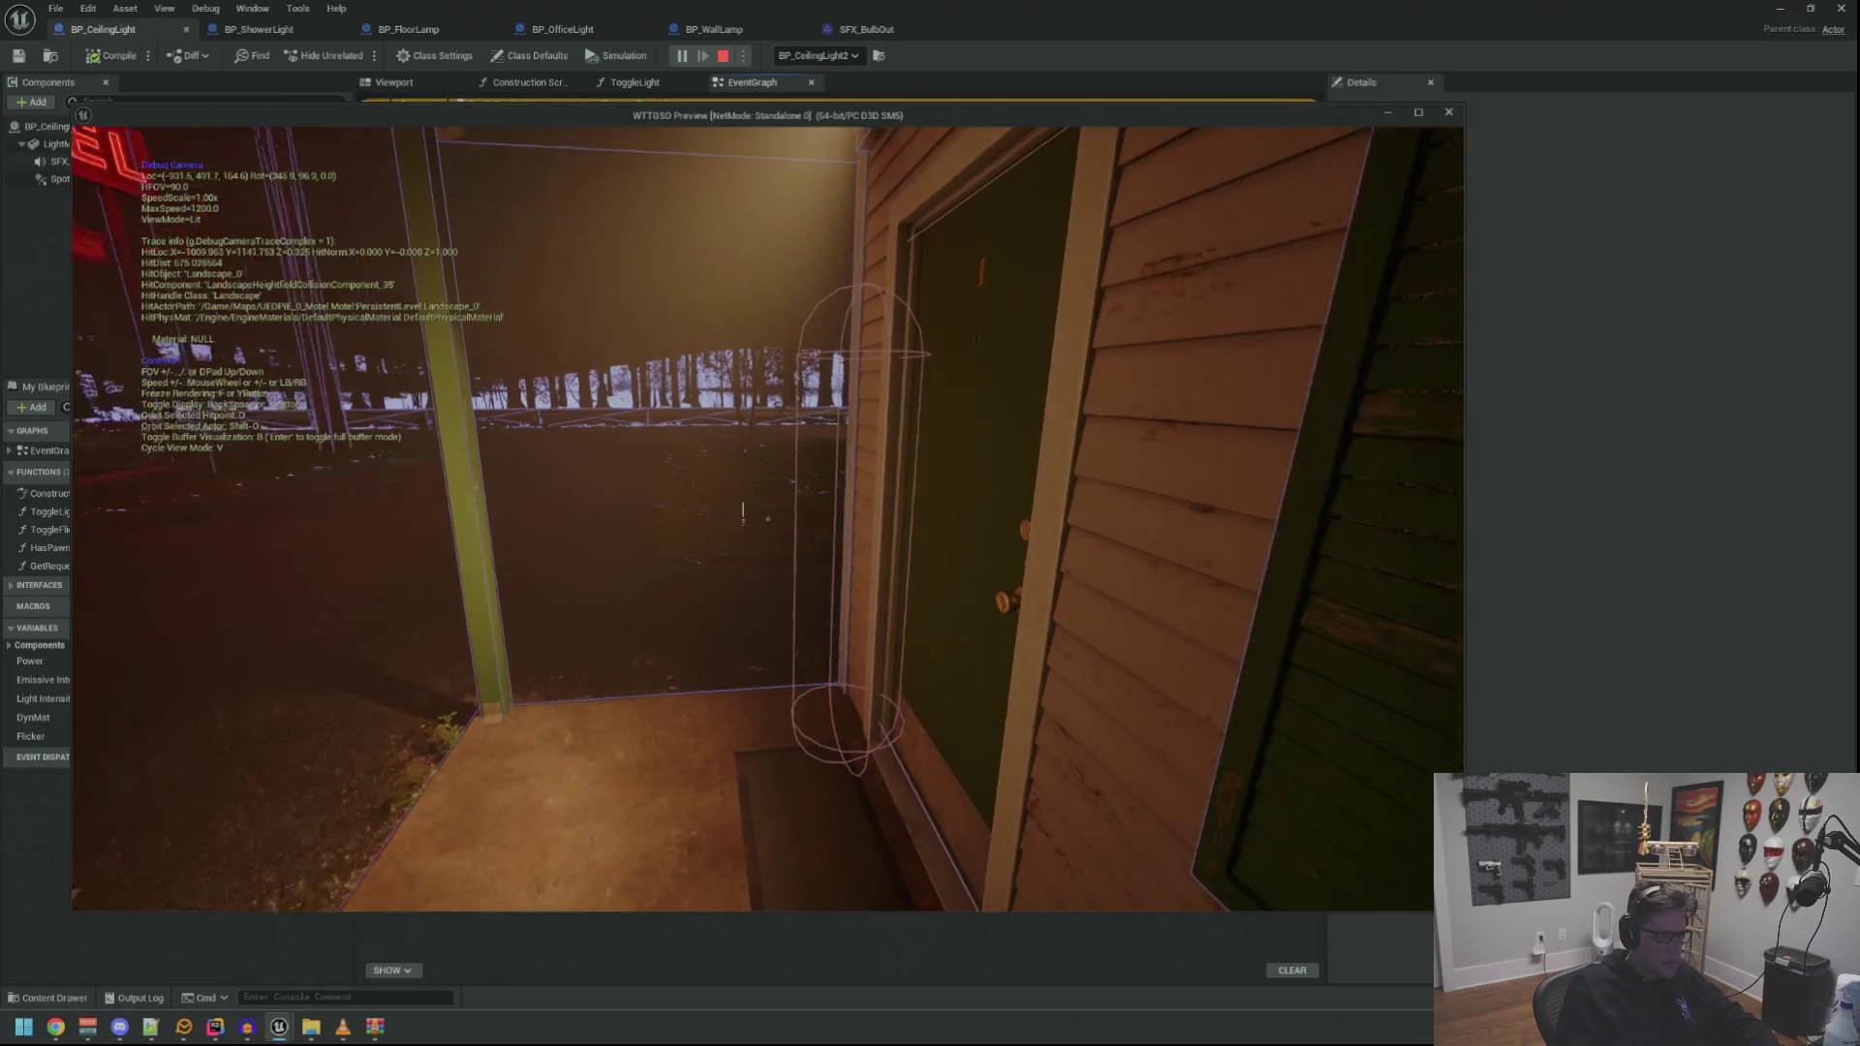
key(w)
key(s)
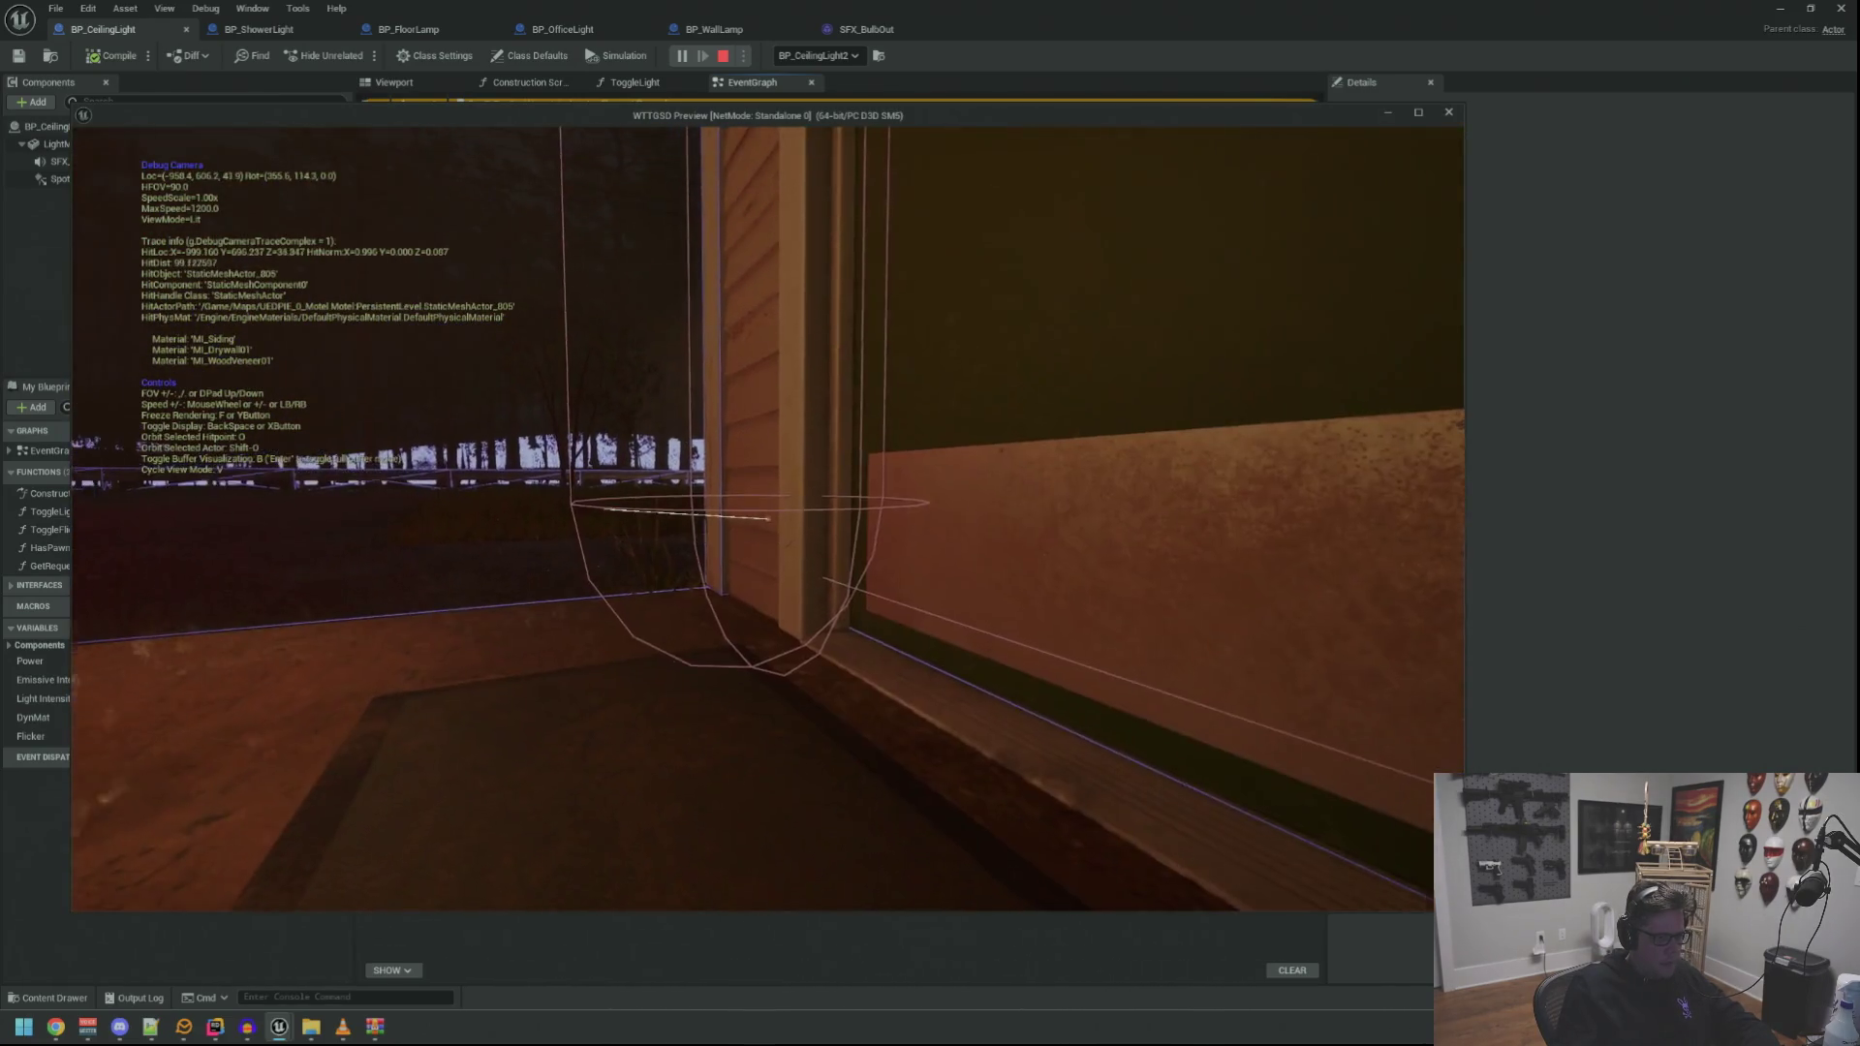
key(q)
key(w)
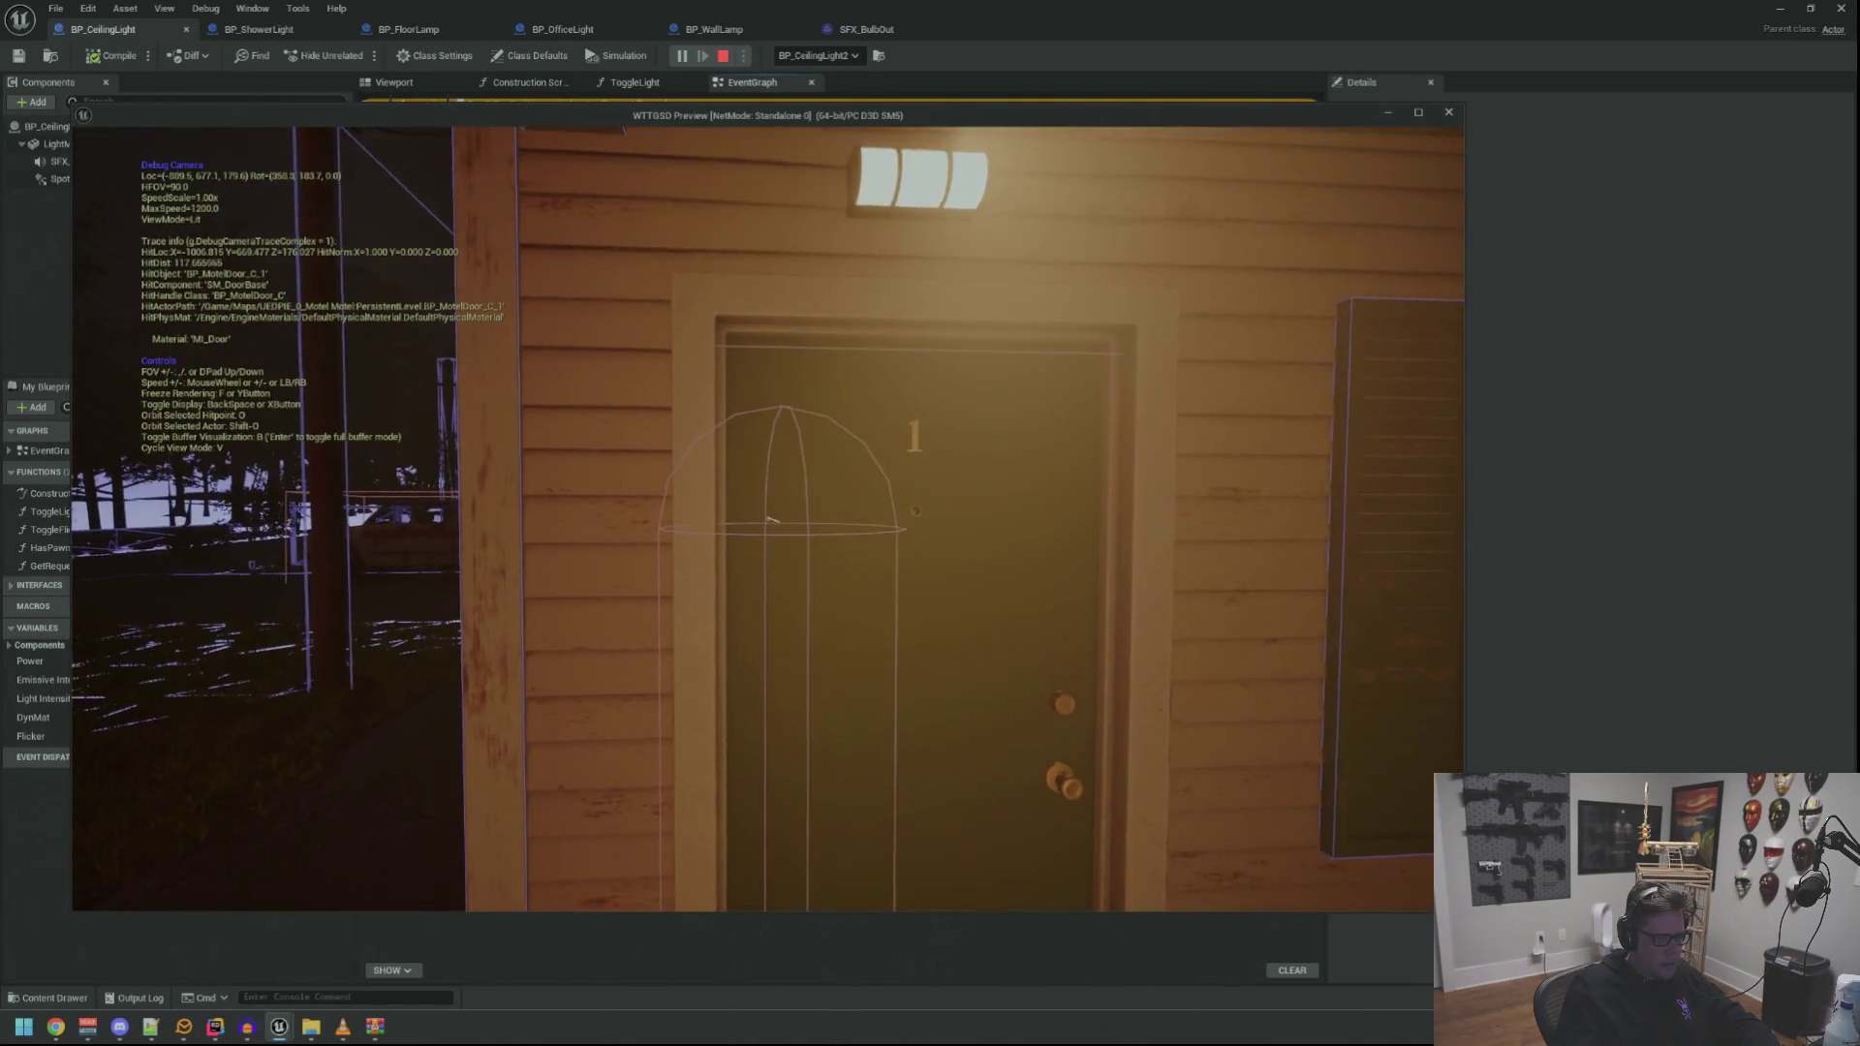
Fly along the porch past the wall lamp and courtyard, then stop the play session
key(d)
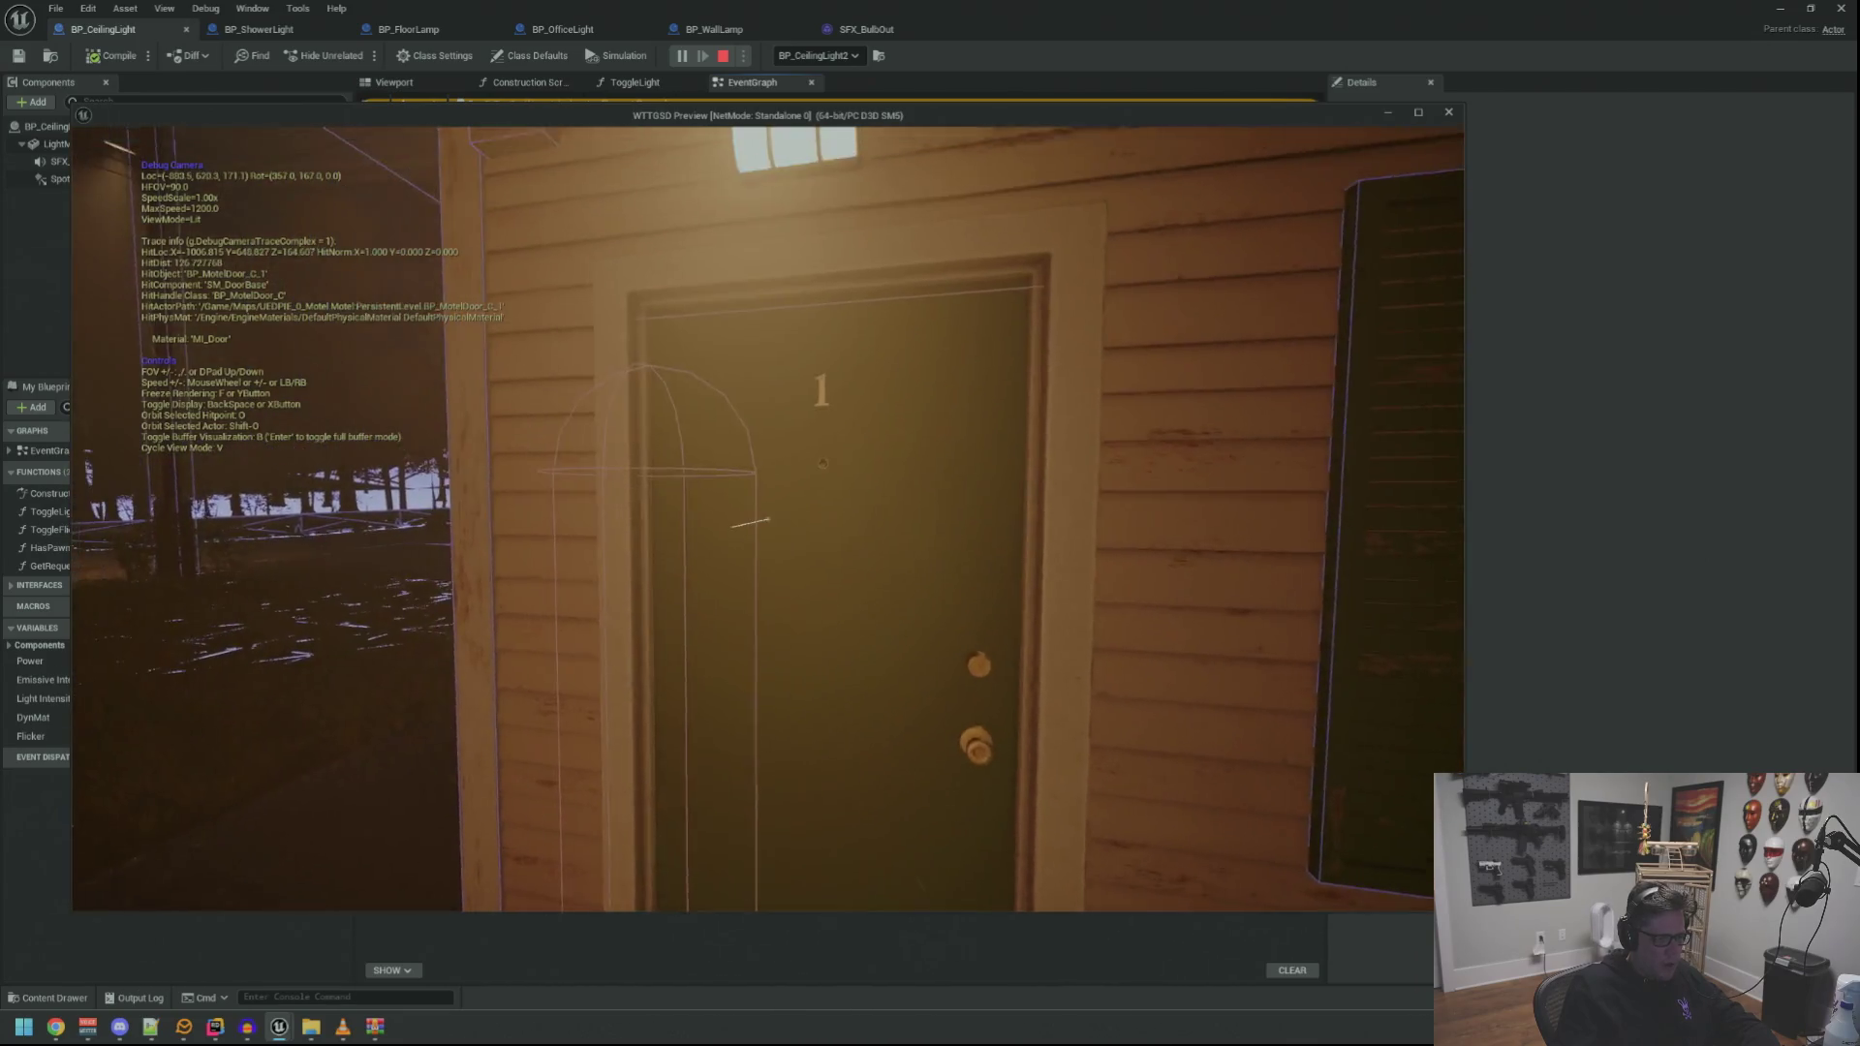
key(w)
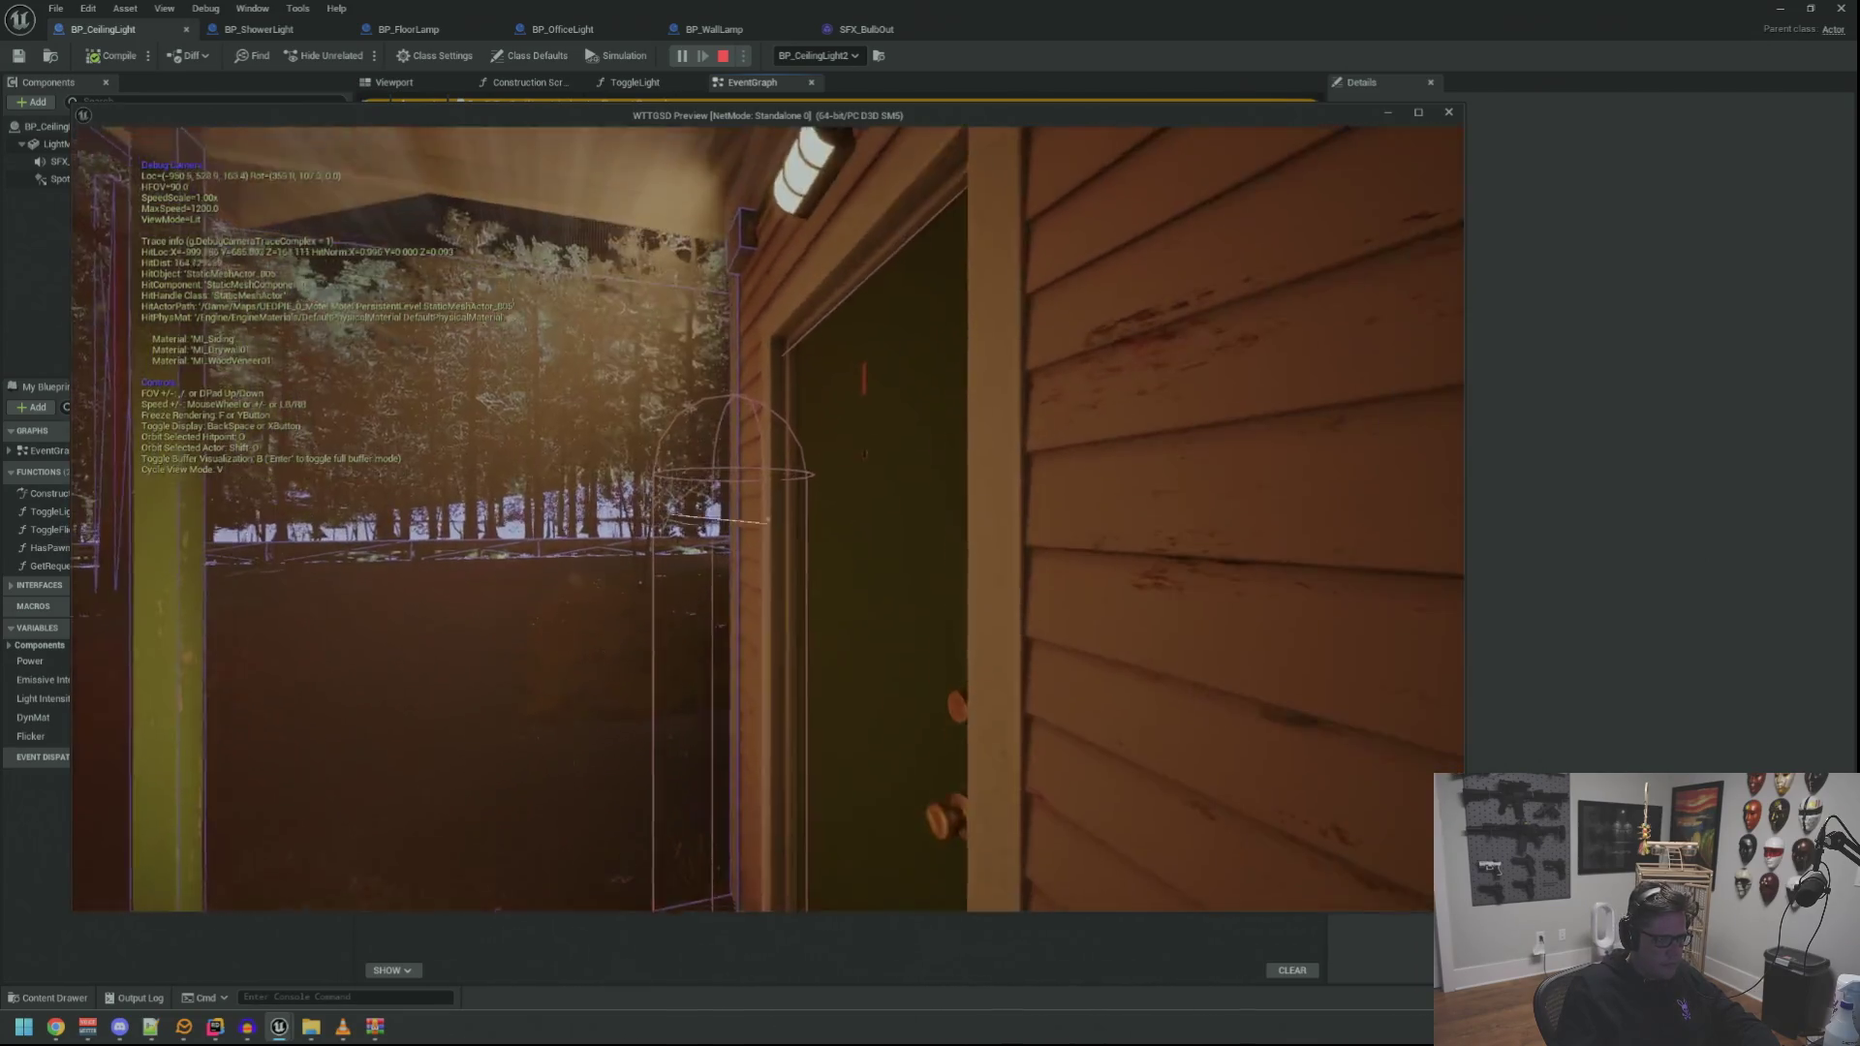
key(w)
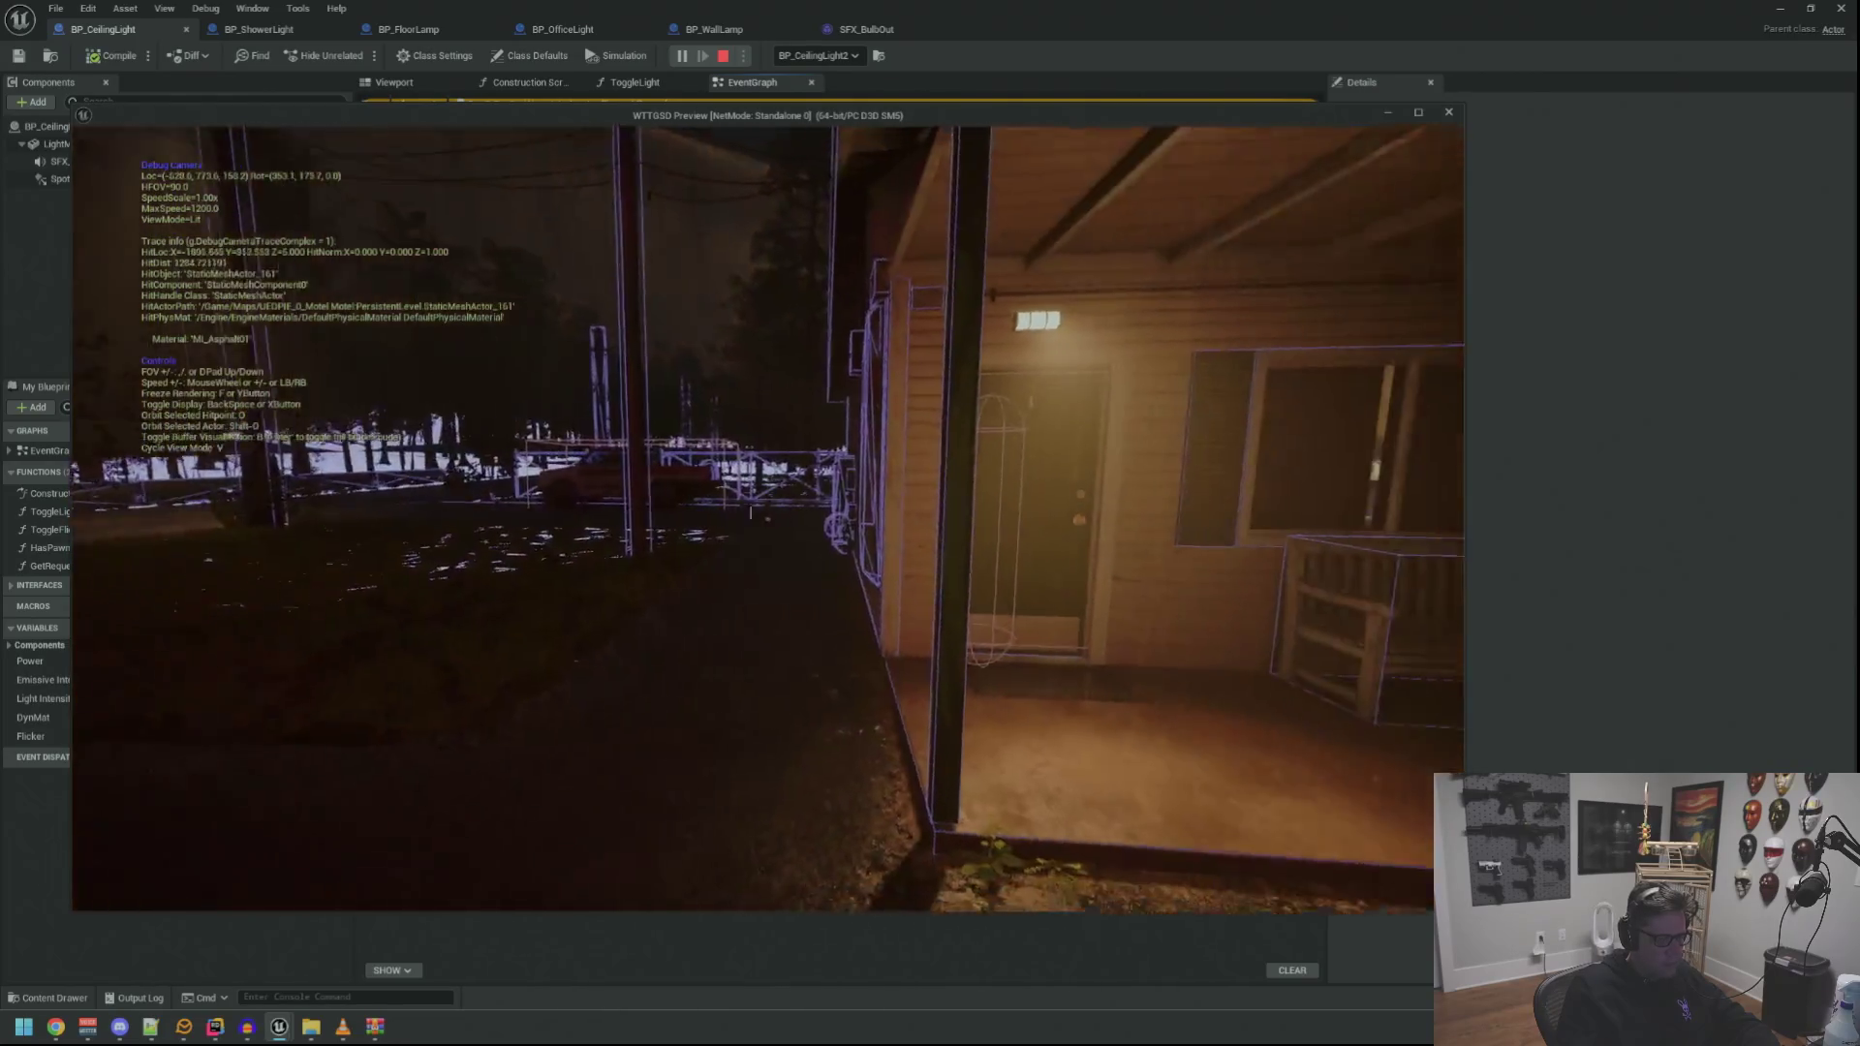
key(e)
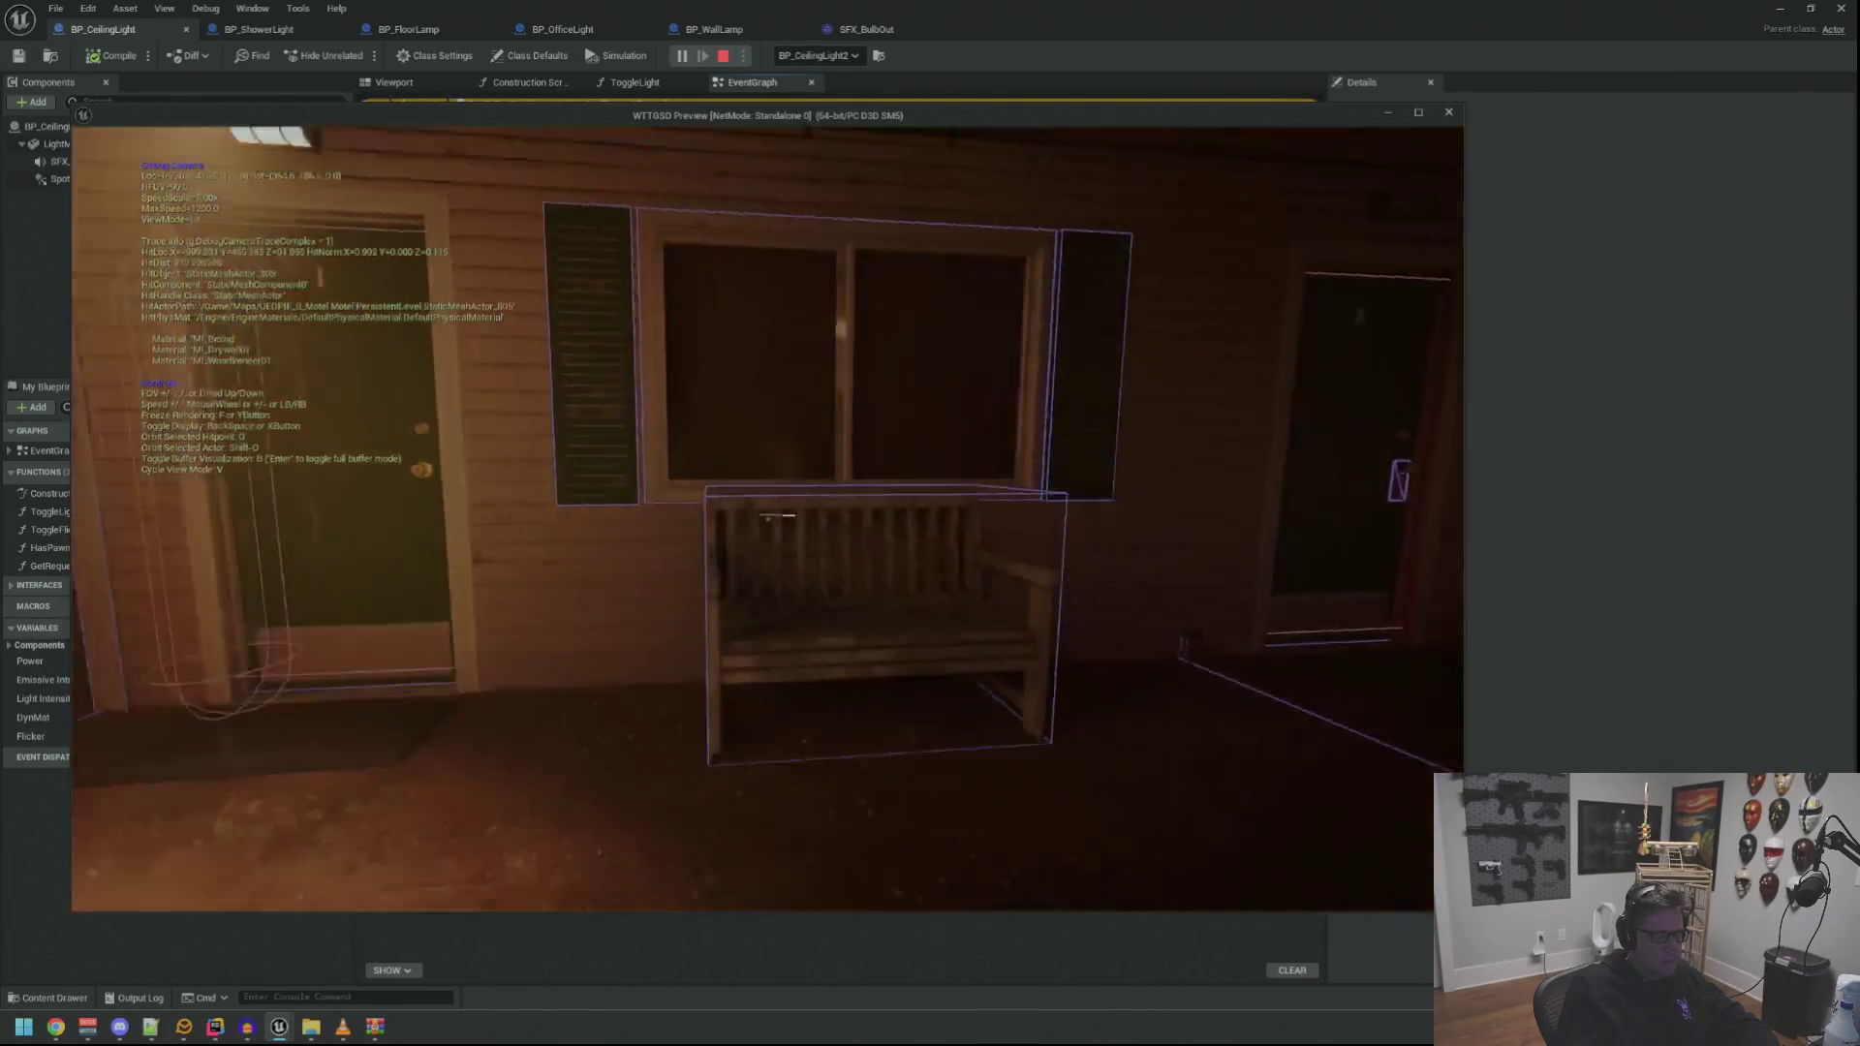
key(q)
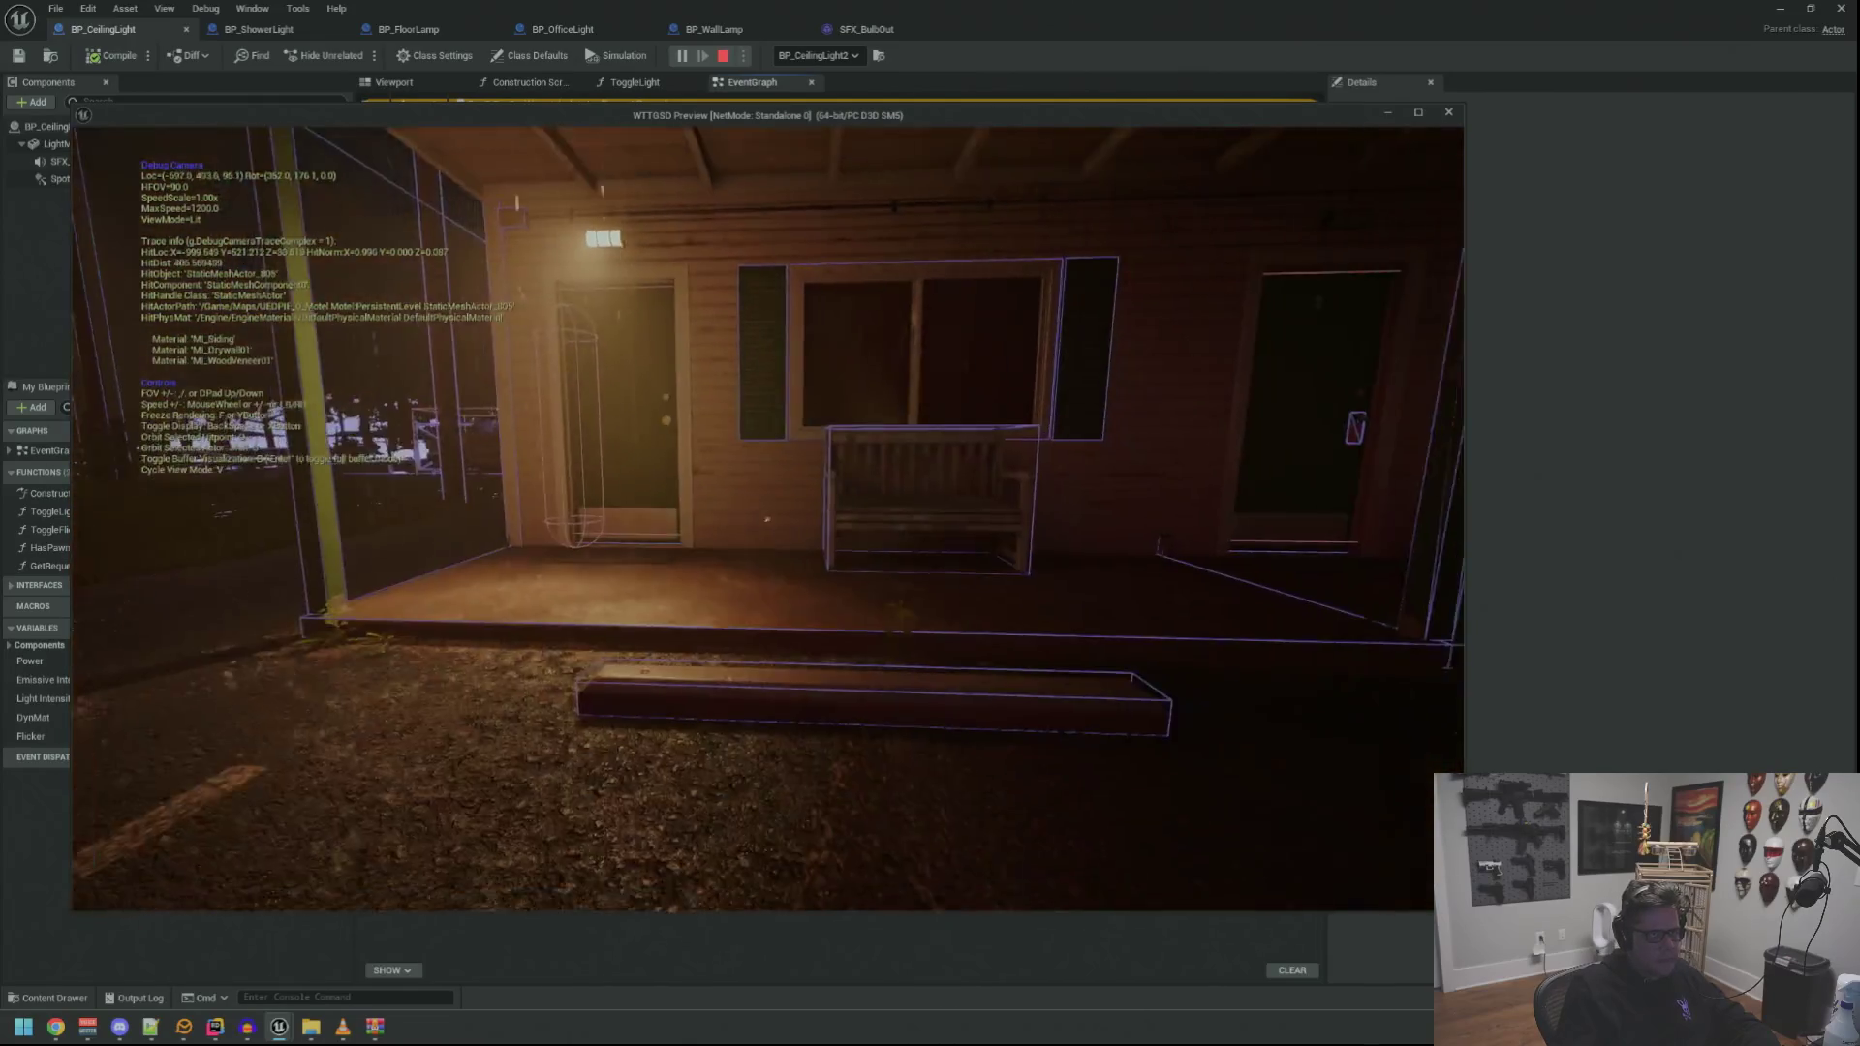
key(w)
key(a)
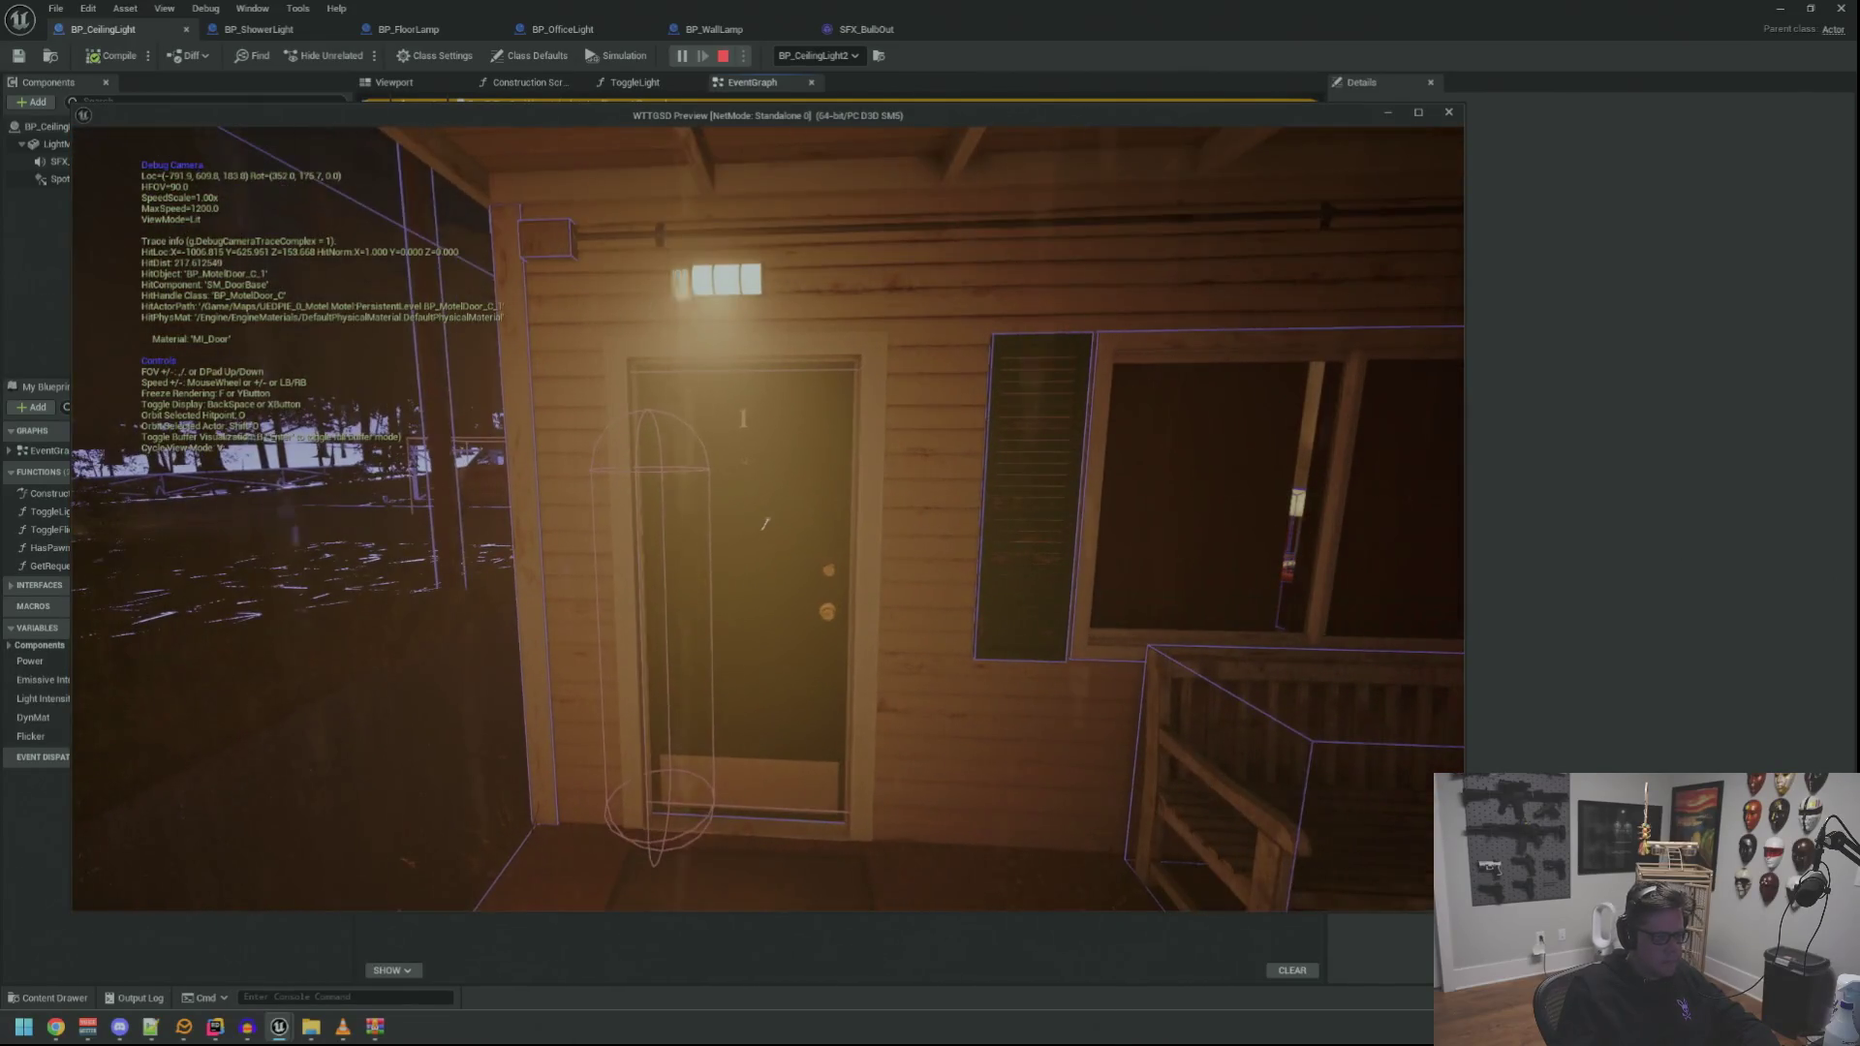
key(BackSpace)
key(s)
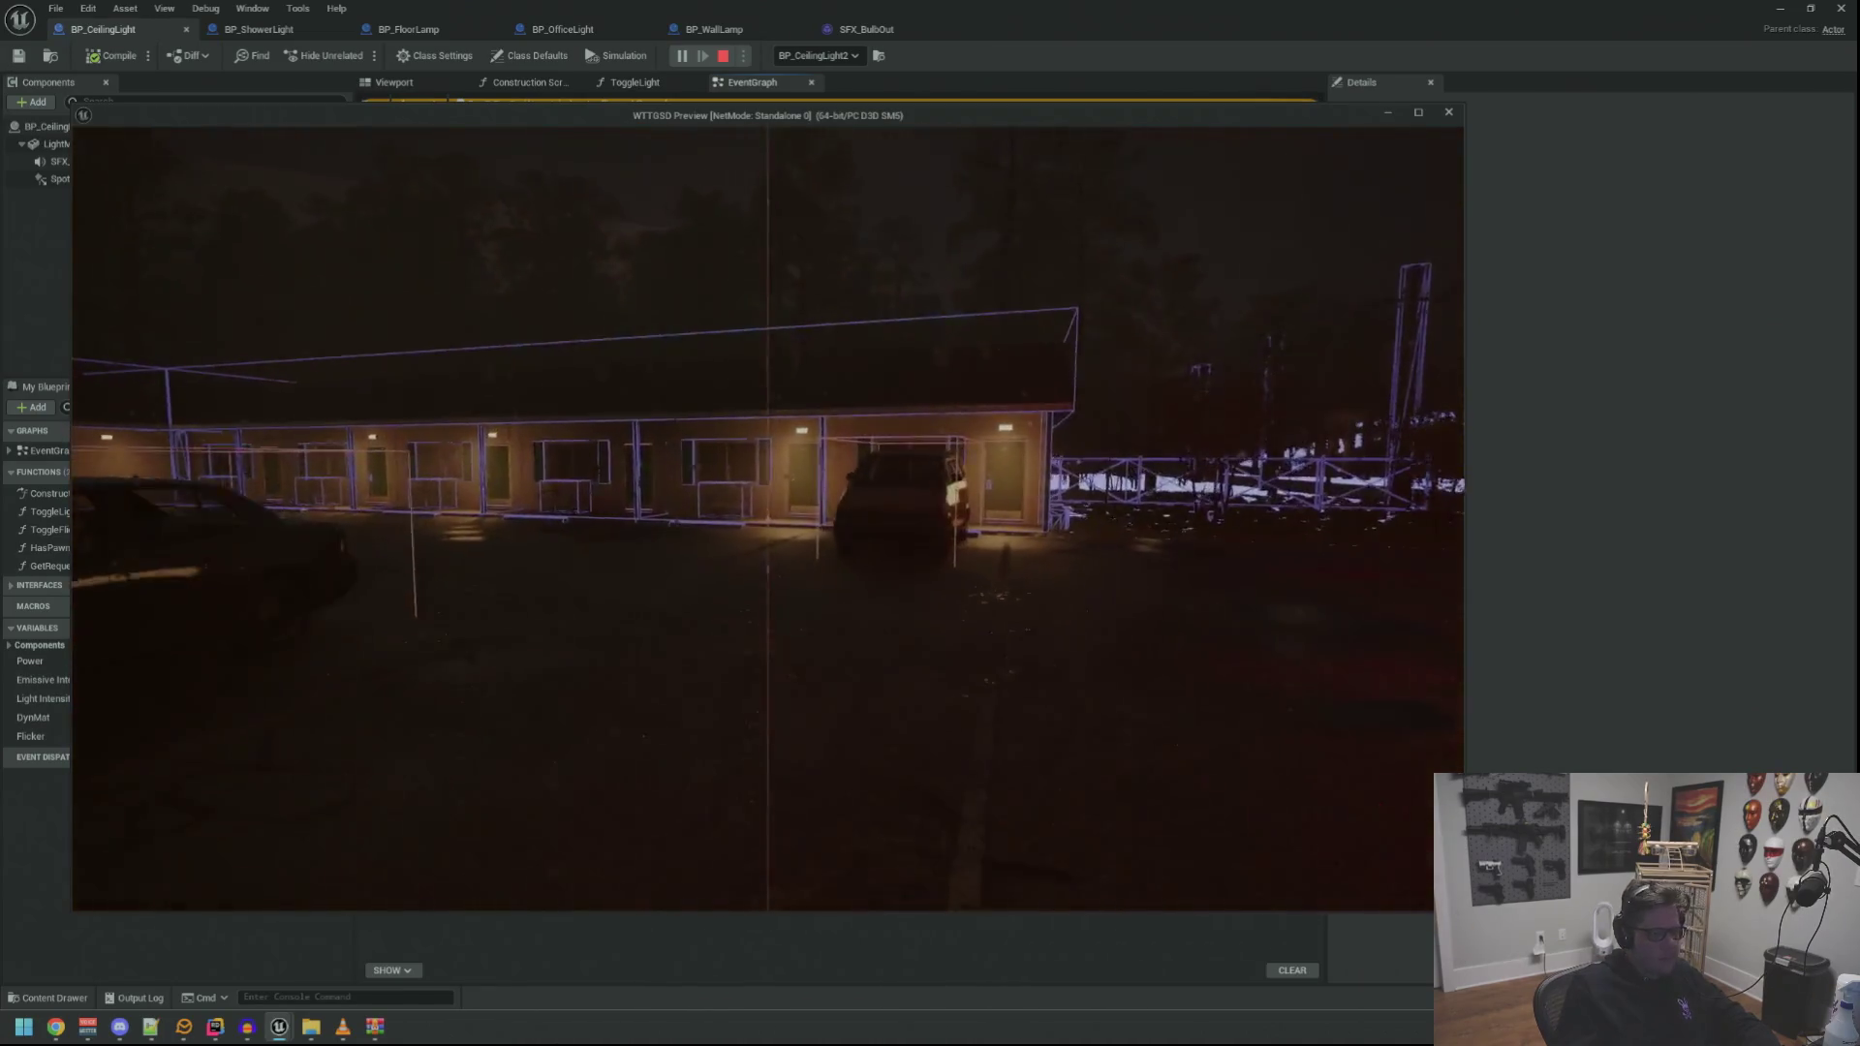
key(Escape)
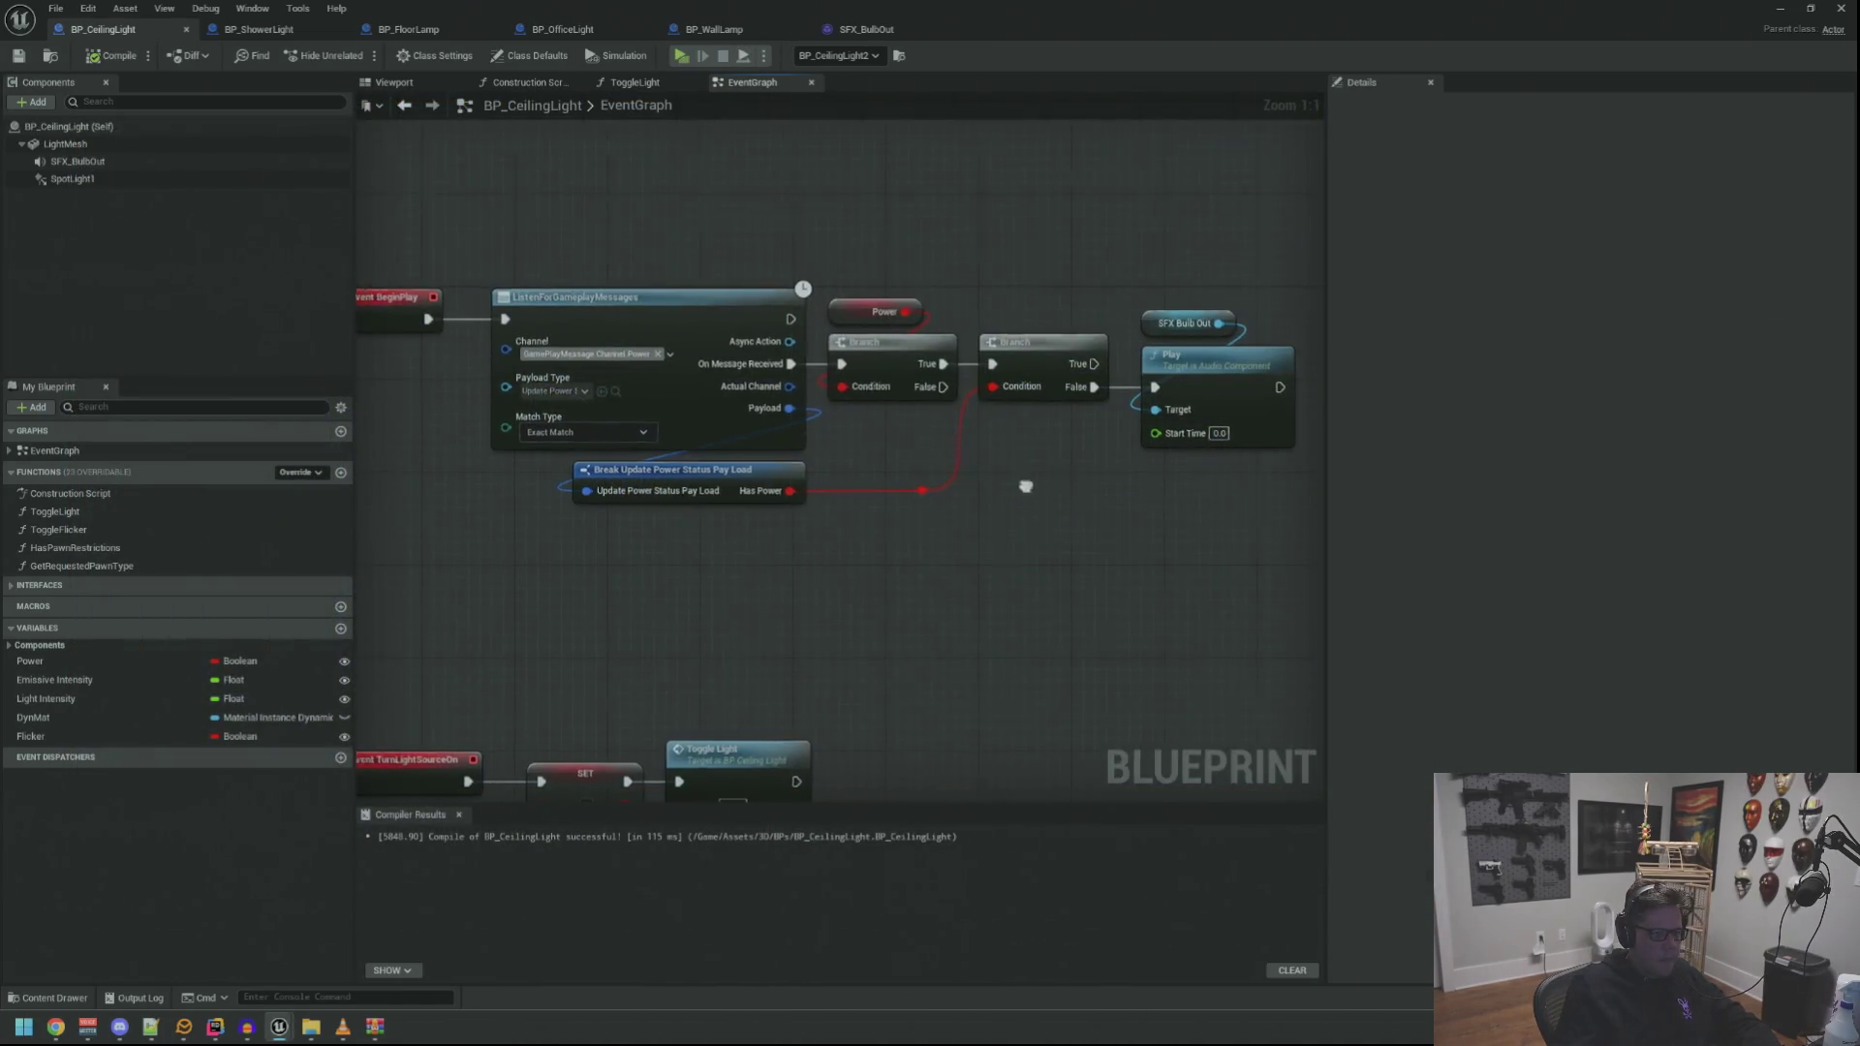
Frame and select BP_CeilingLight's BeginPlay bulb-out chain, then switch to BP_ShowerLight
mouse_move(933, 458)
mouse_down()
mouse_move(963, 516)
mouse_move(885, 328)
mouse_move(905, 274)
mouse_move(1078, 287)
mouse_move(1050, 299)
mouse_move(954, 248)
mouse_up()
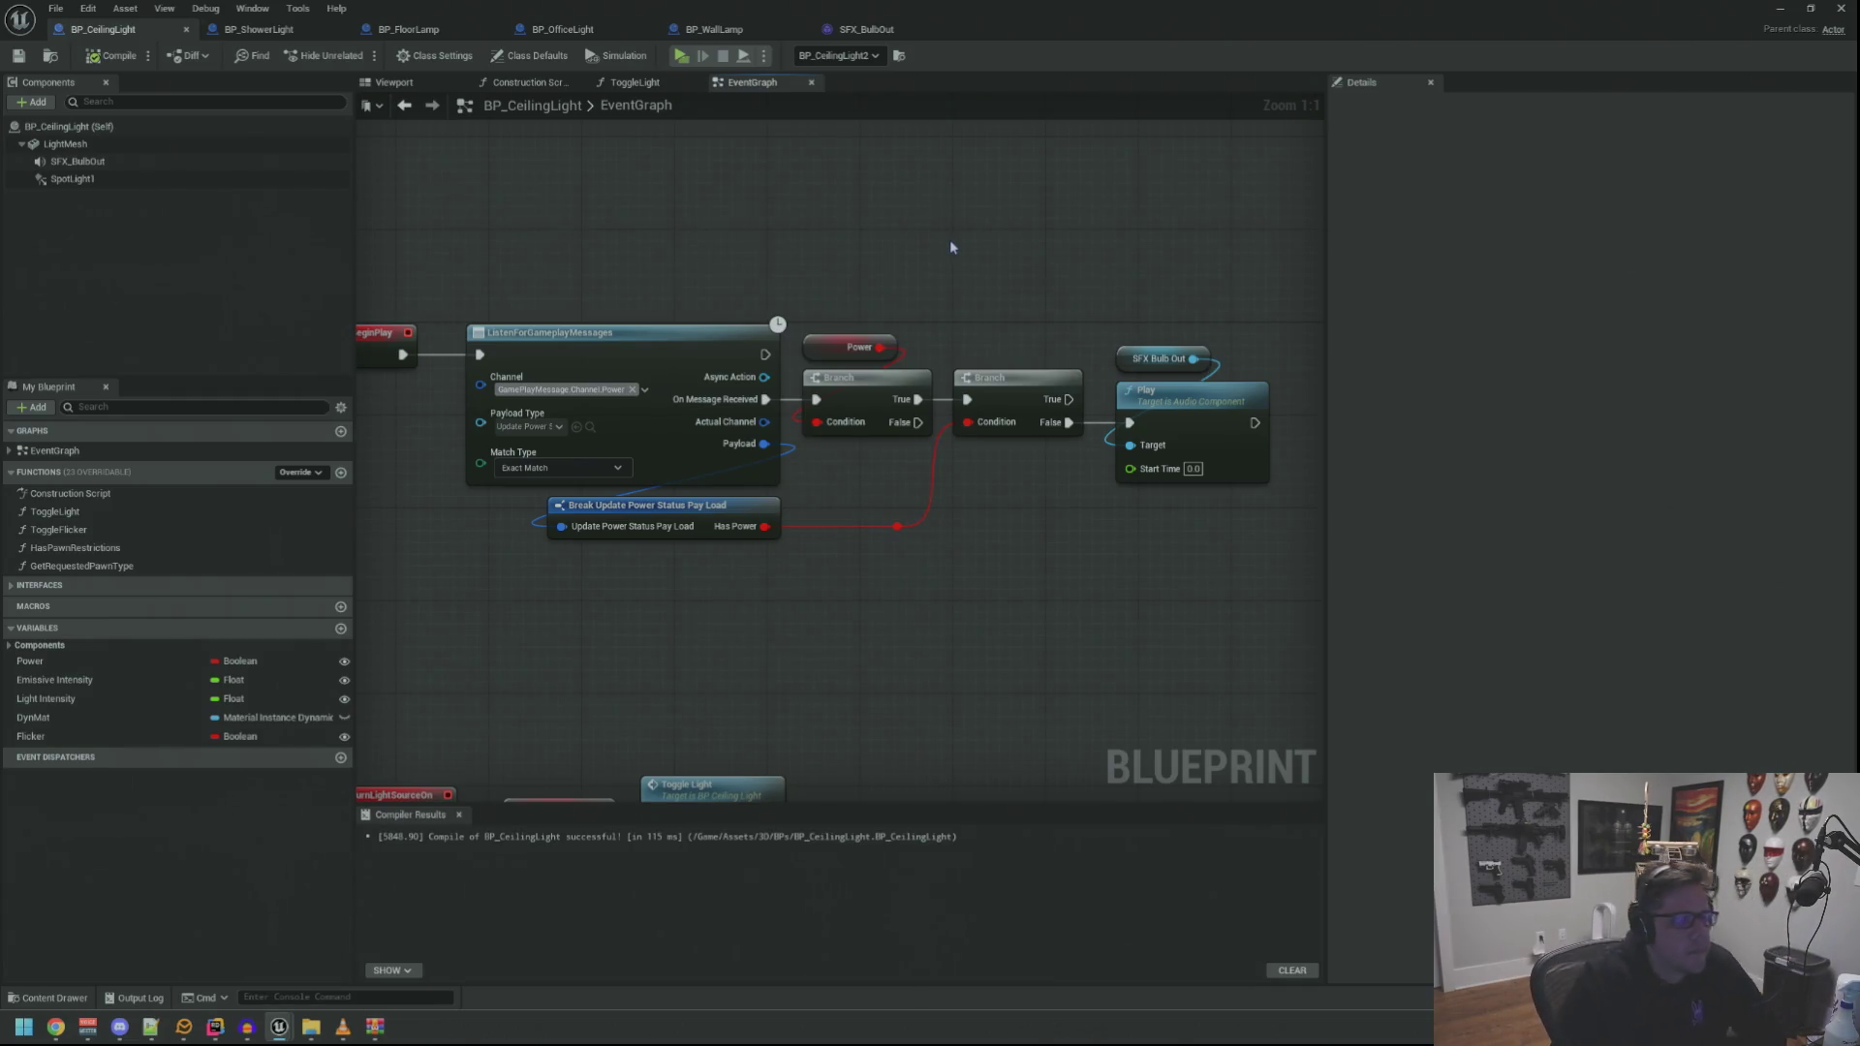
scroll(909, 243, down, 1)
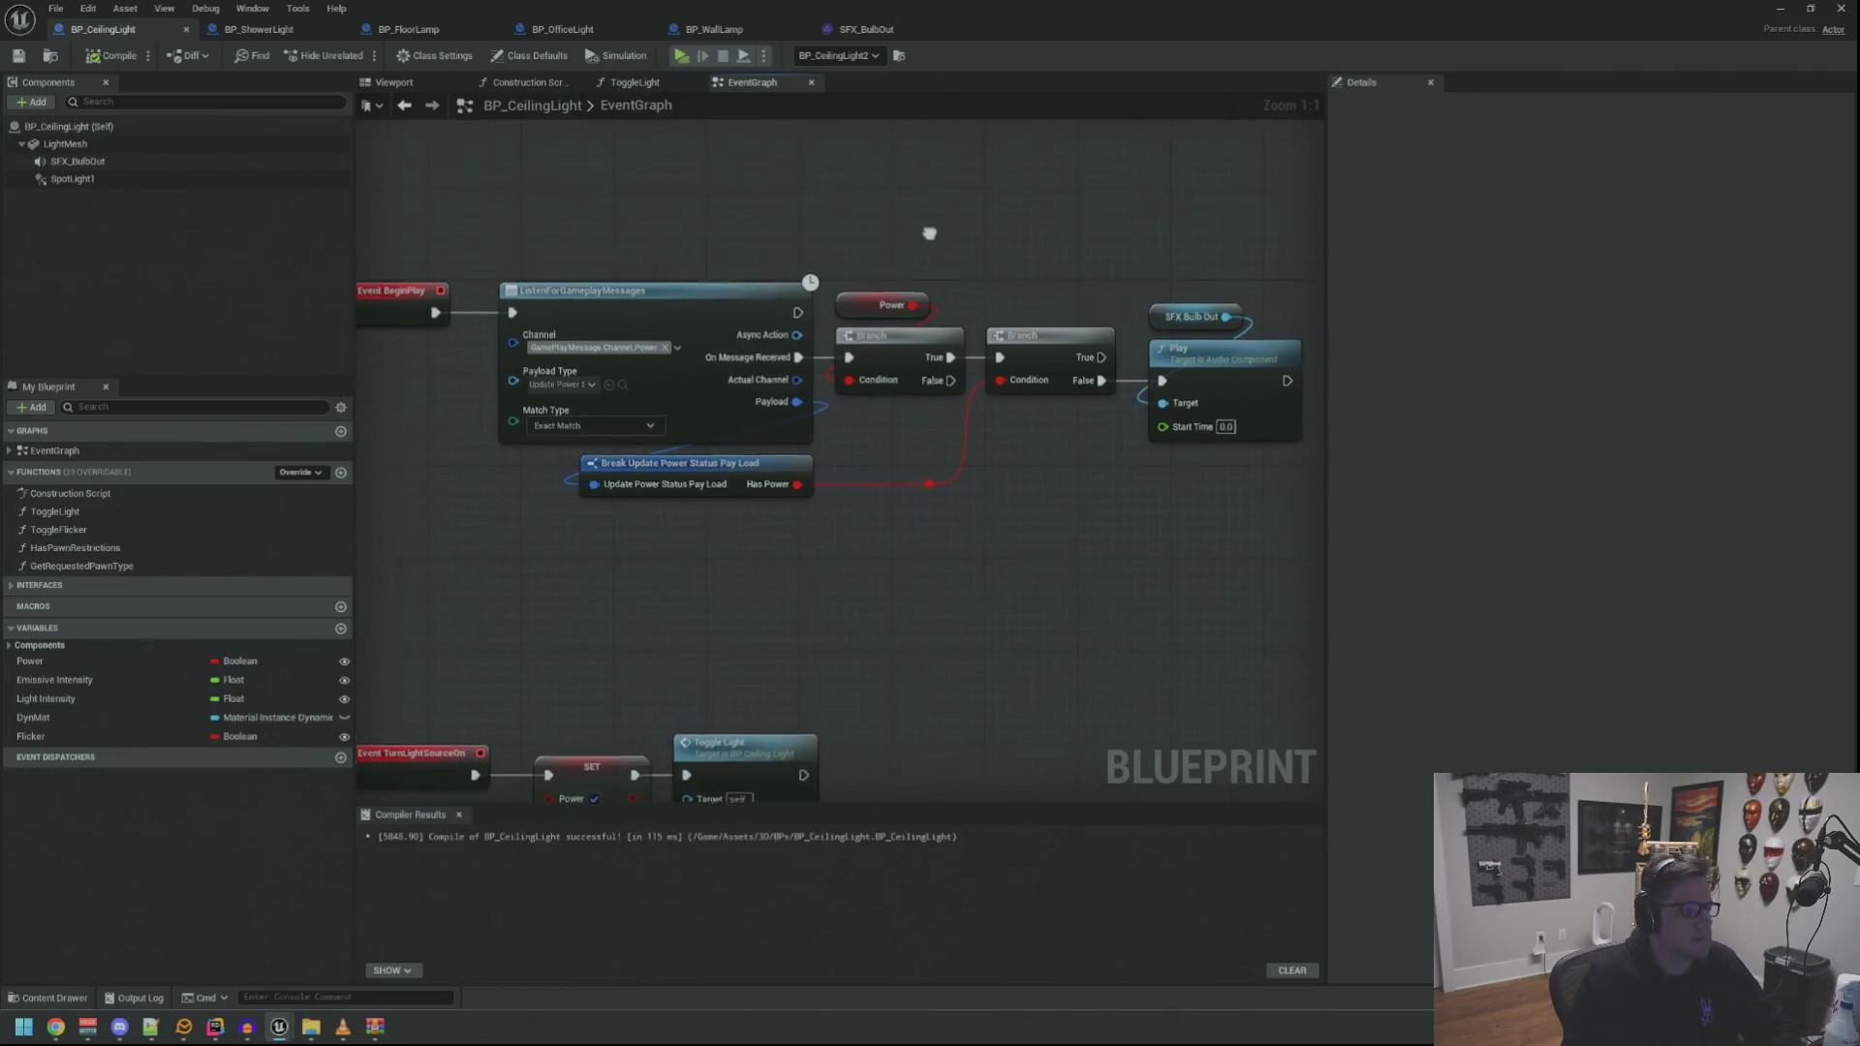
mouse_move(890, 254)
mouse_down()
mouse_move(851, 269)
mouse_move(919, 257)
mouse_move(639, 221)
mouse_up()
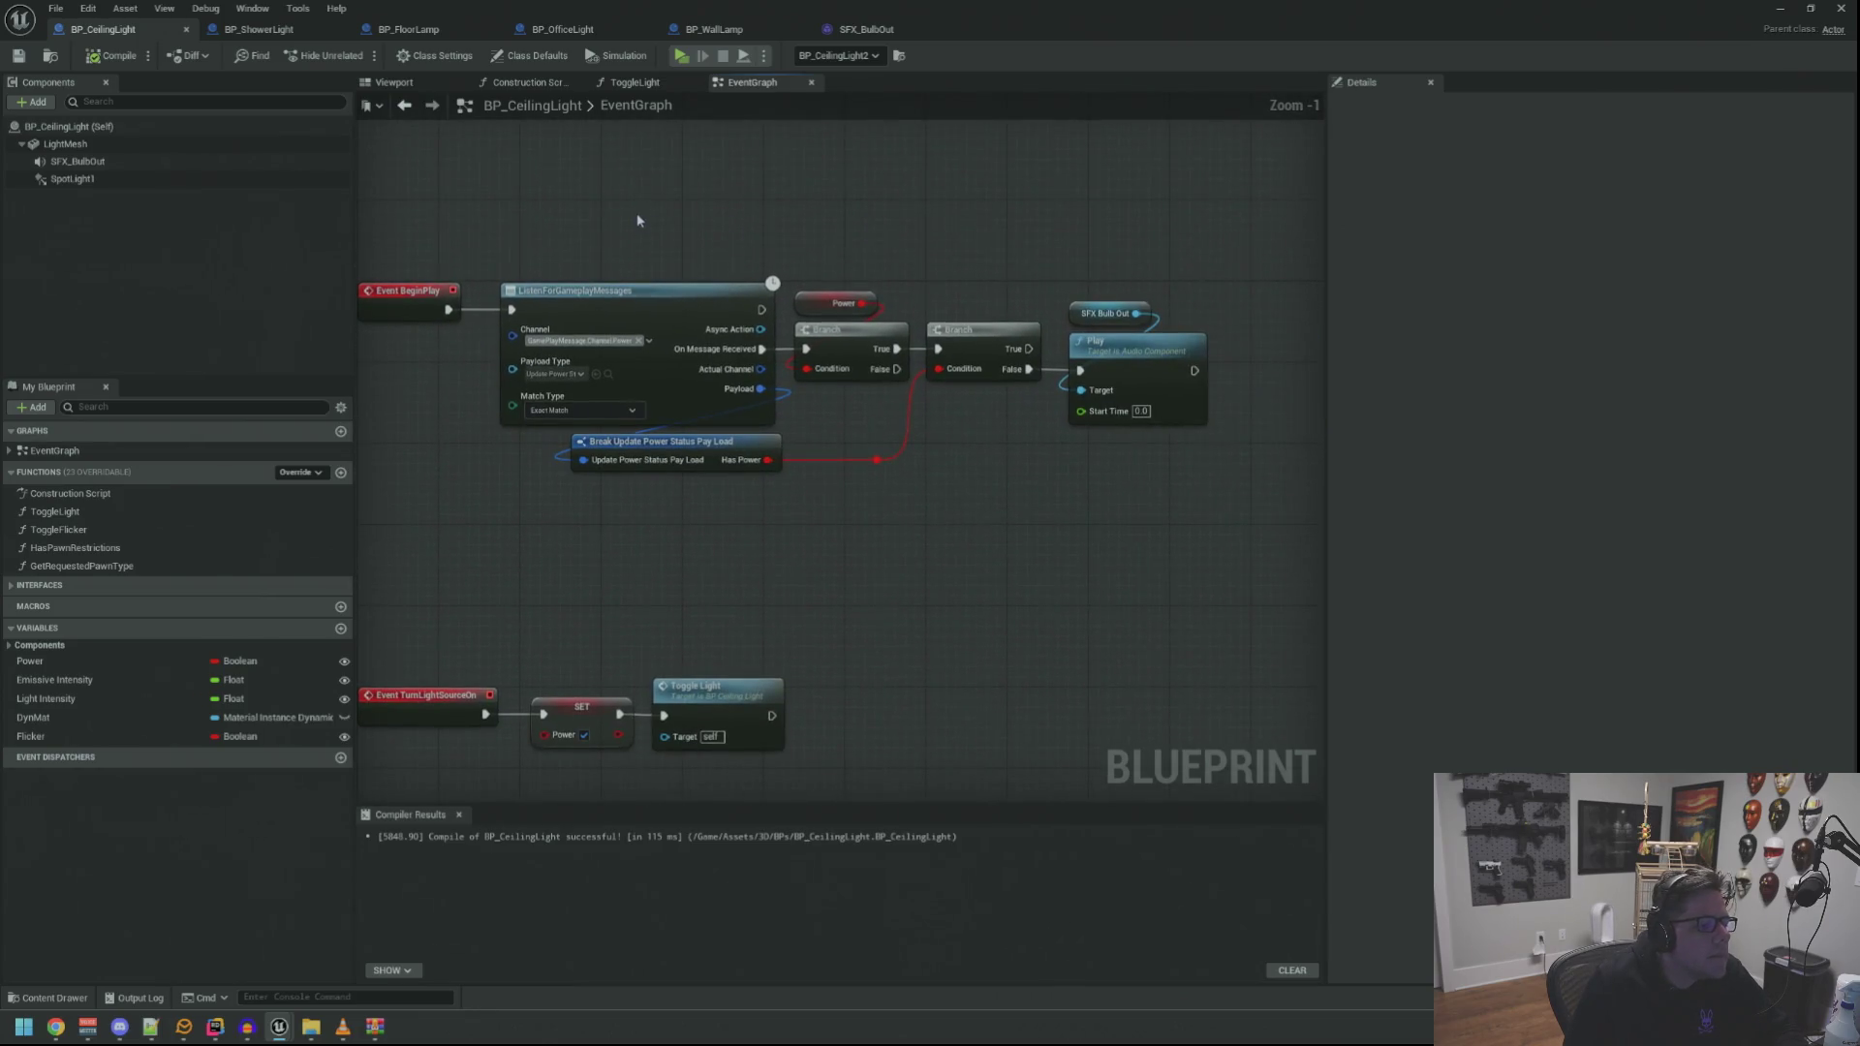
mouse_move(428, 212)
mouse_down()
mouse_move(1130, 503)
mouse_move(1096, 489)
mouse_up()
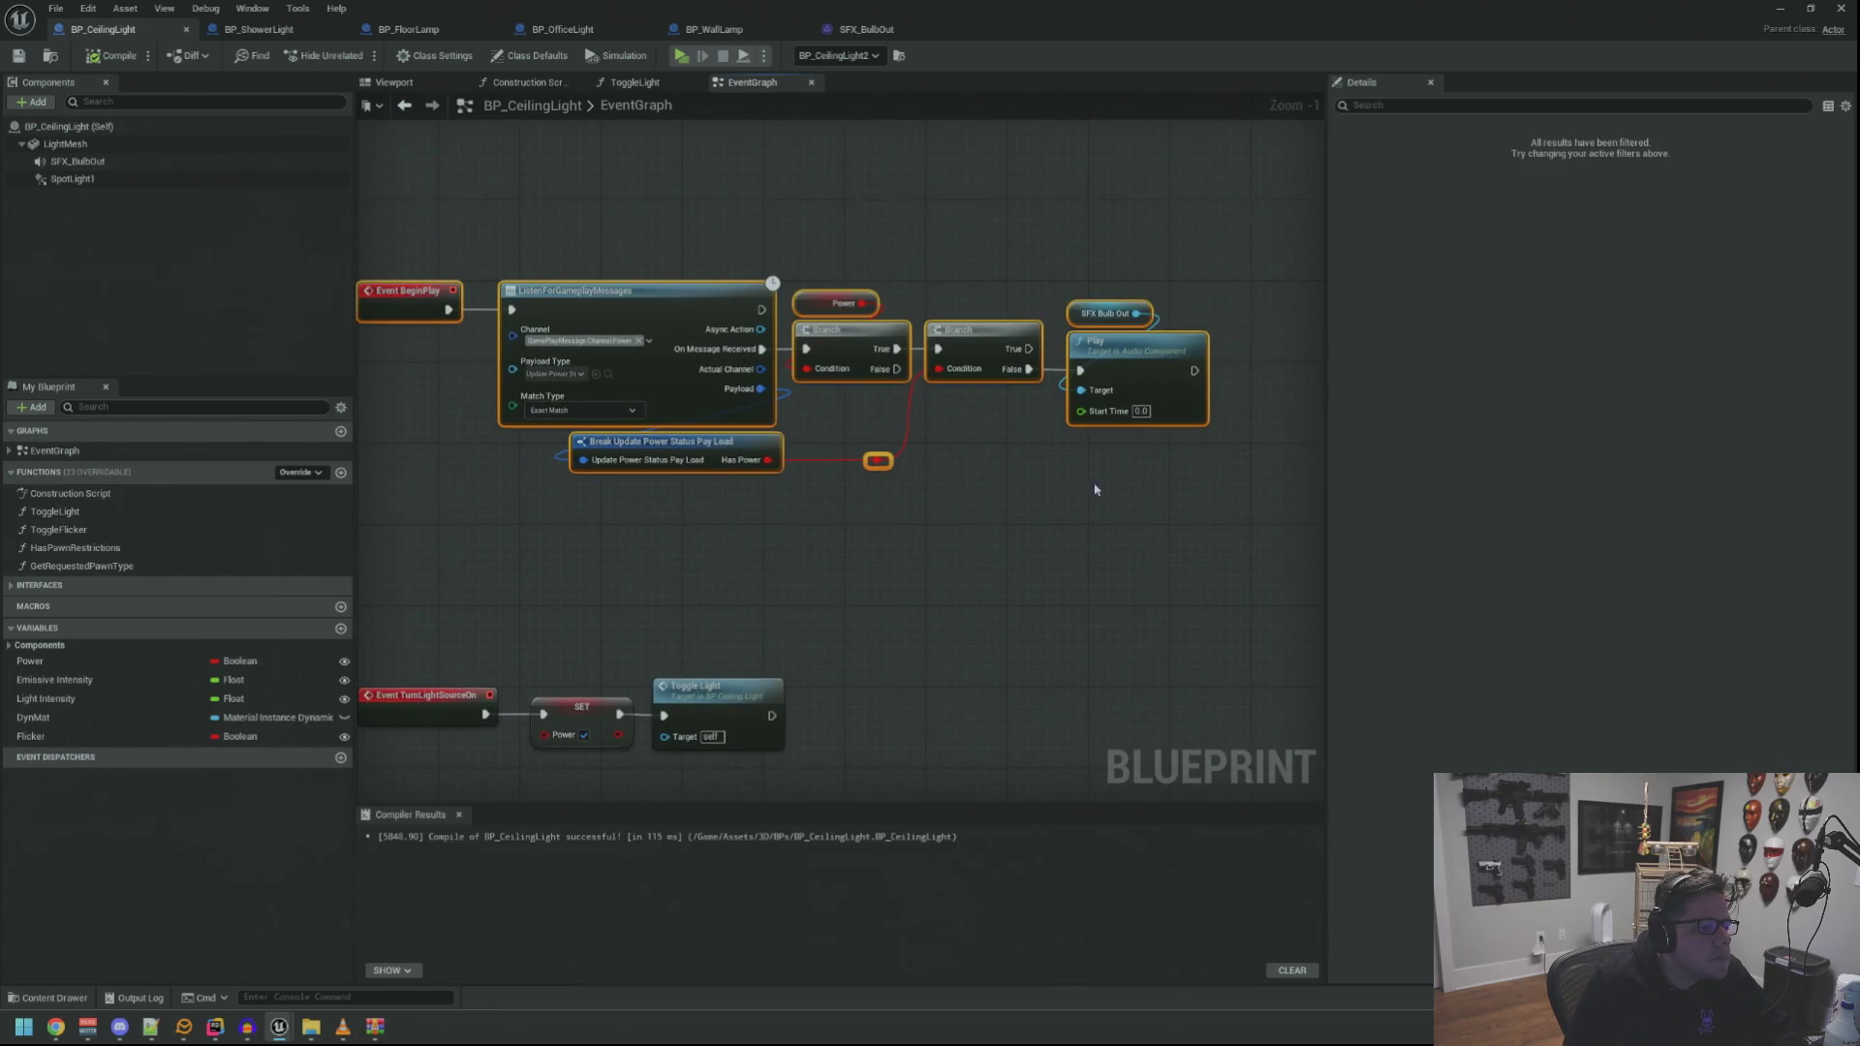
click(581, 243)
click(259, 29)
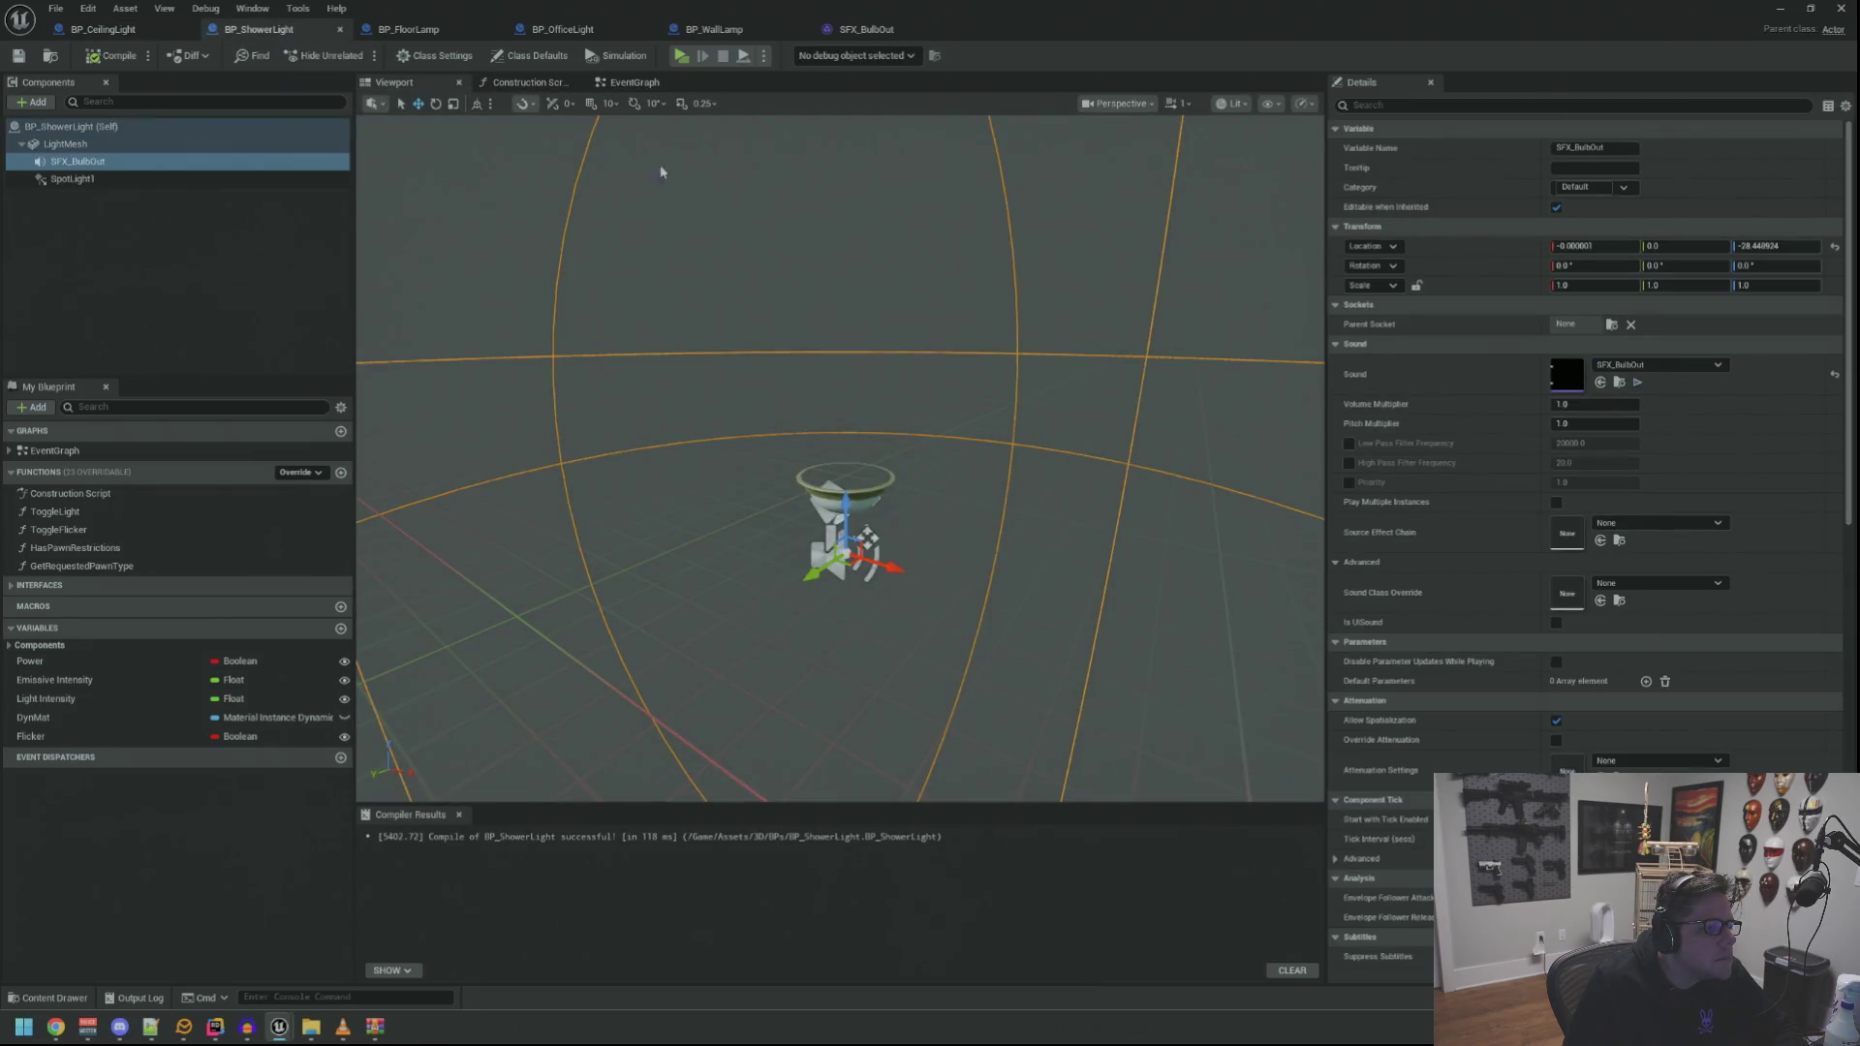
Paste the bulb-out chain into BP_ShowerLight's event graph, then save and compile it
click(620, 81)
drag(581, 271, 938, 485)
key(Delete)
key(ctrl+z)
scroll(711, 323, up, 6)
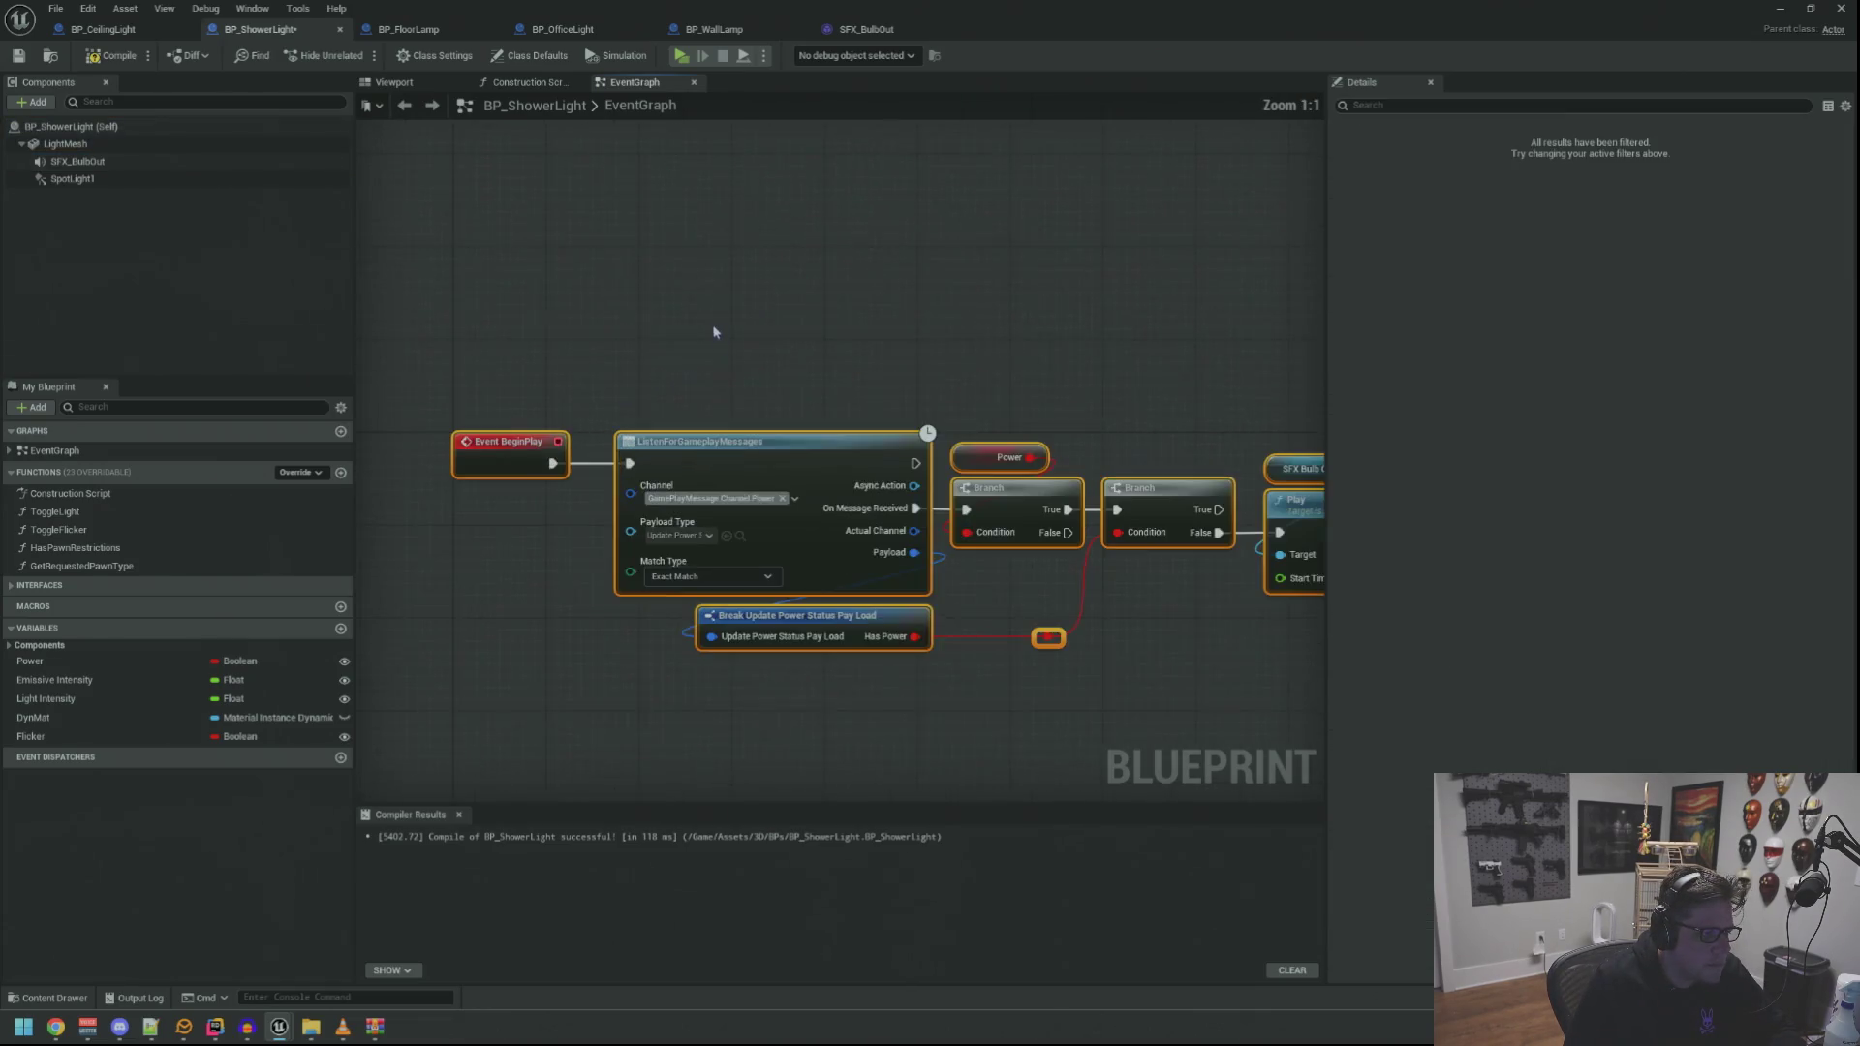
click(742, 302)
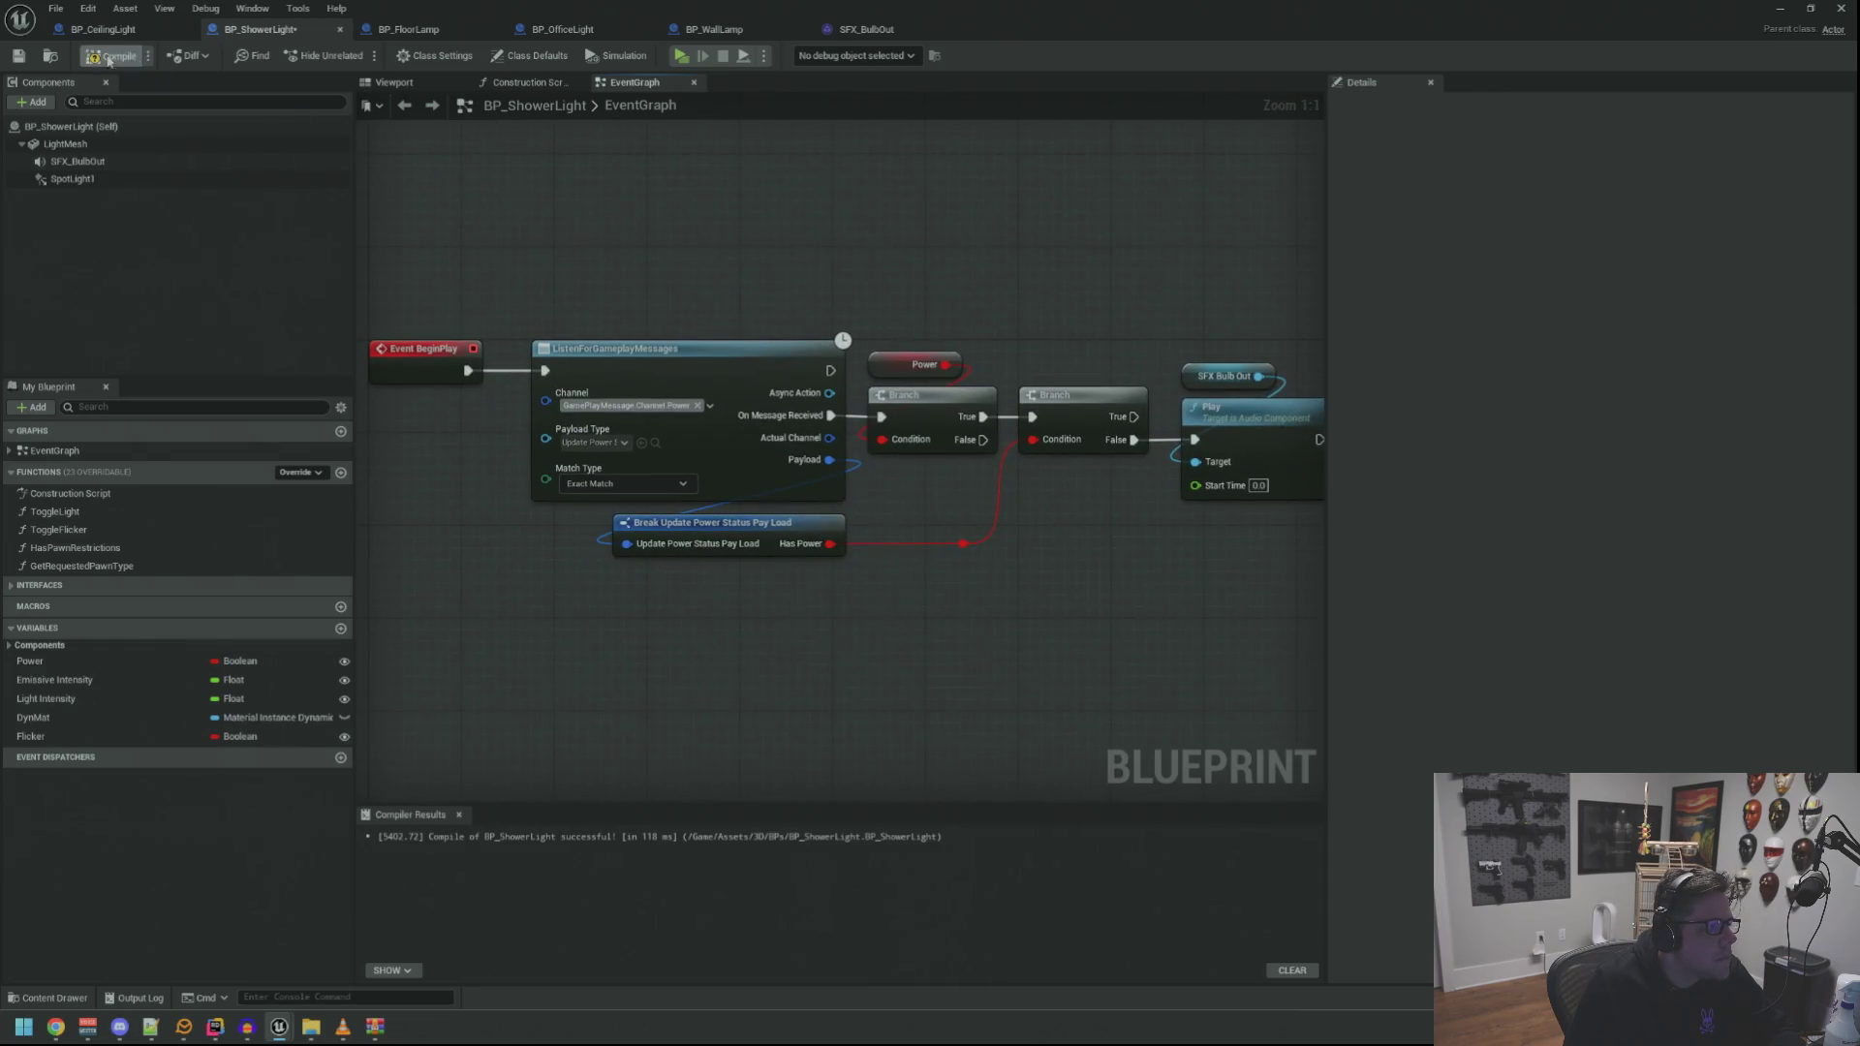
key(ctrl+s)
click(408, 29)
Paste the chain into BP_FloorLamp and place it above the existing events
drag(498, 215, 979, 398)
key(ctrl+v)
mouse_move(913, 330)
mouse_down()
mouse_move(687, 297)
mouse_move(582, 205)
mouse_up()
click(670, 240)
scroll(663, 257, up, 2)
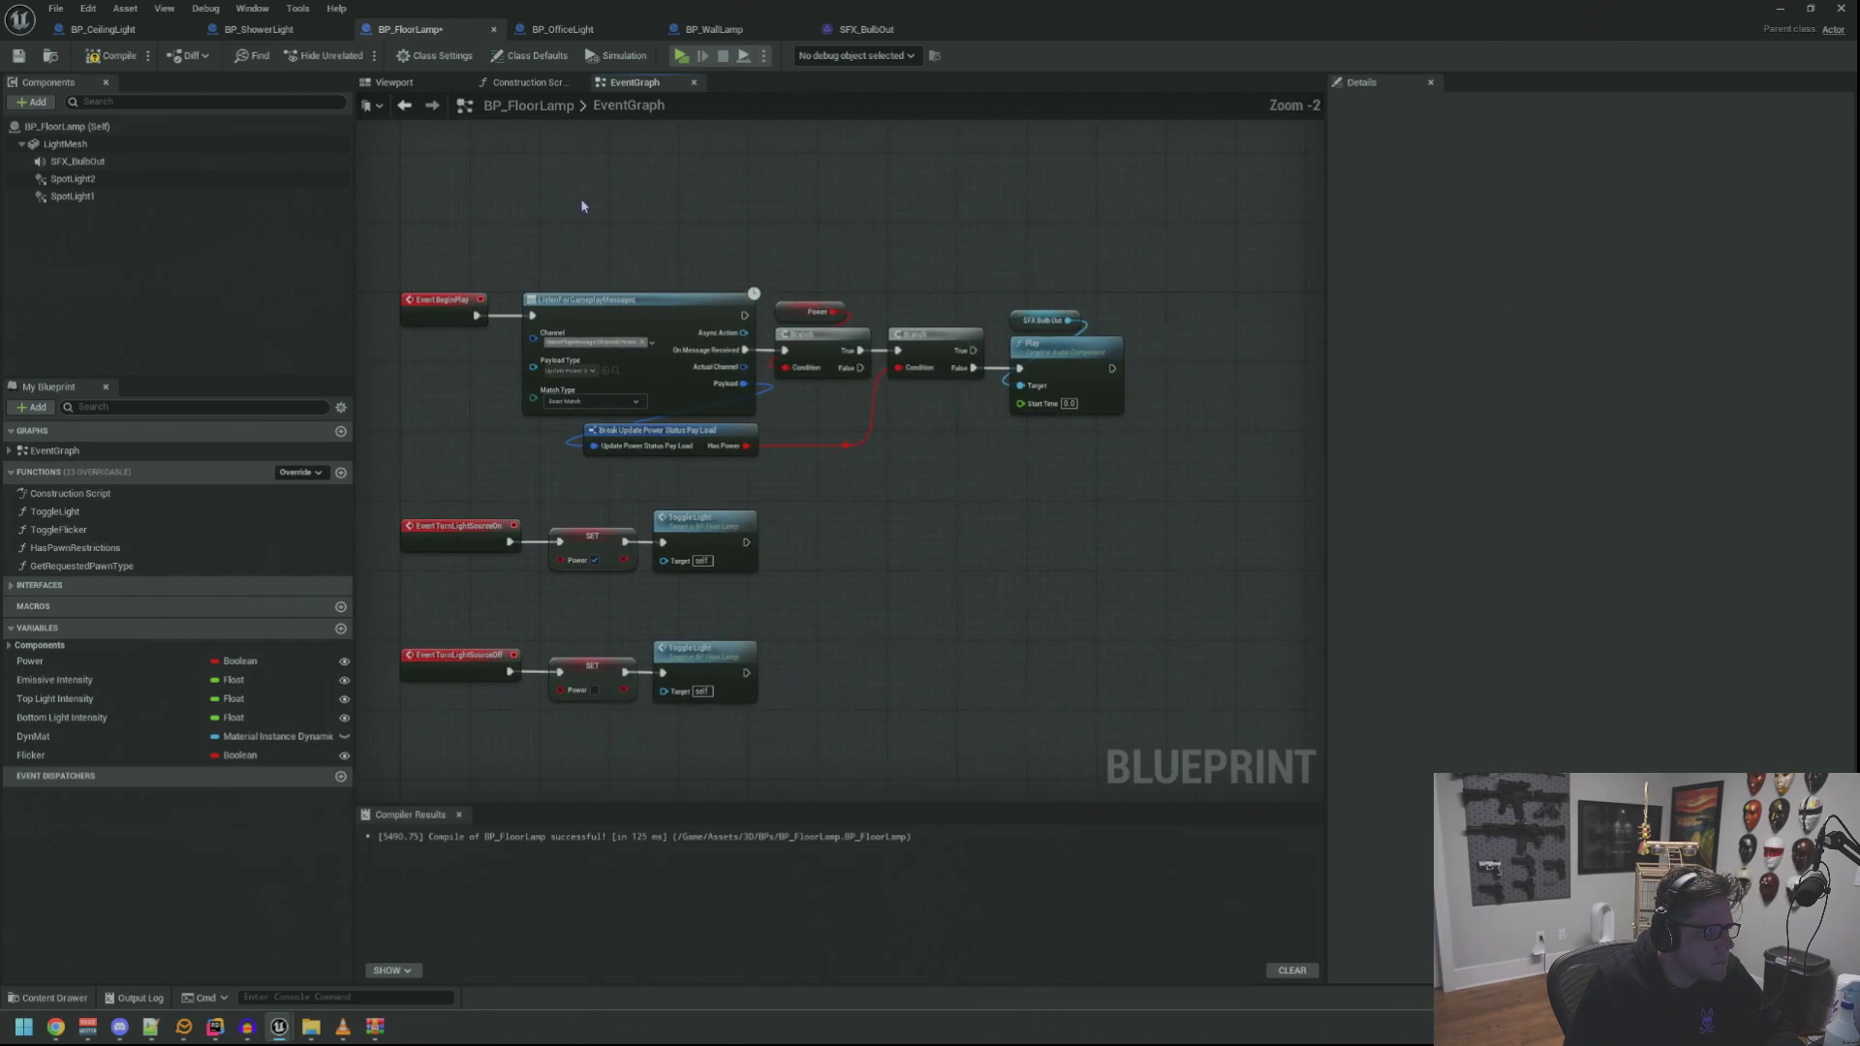
Close the SFX_BulbOut sound asset tab and reorder the open blueprint editor tabs
click(565, 29)
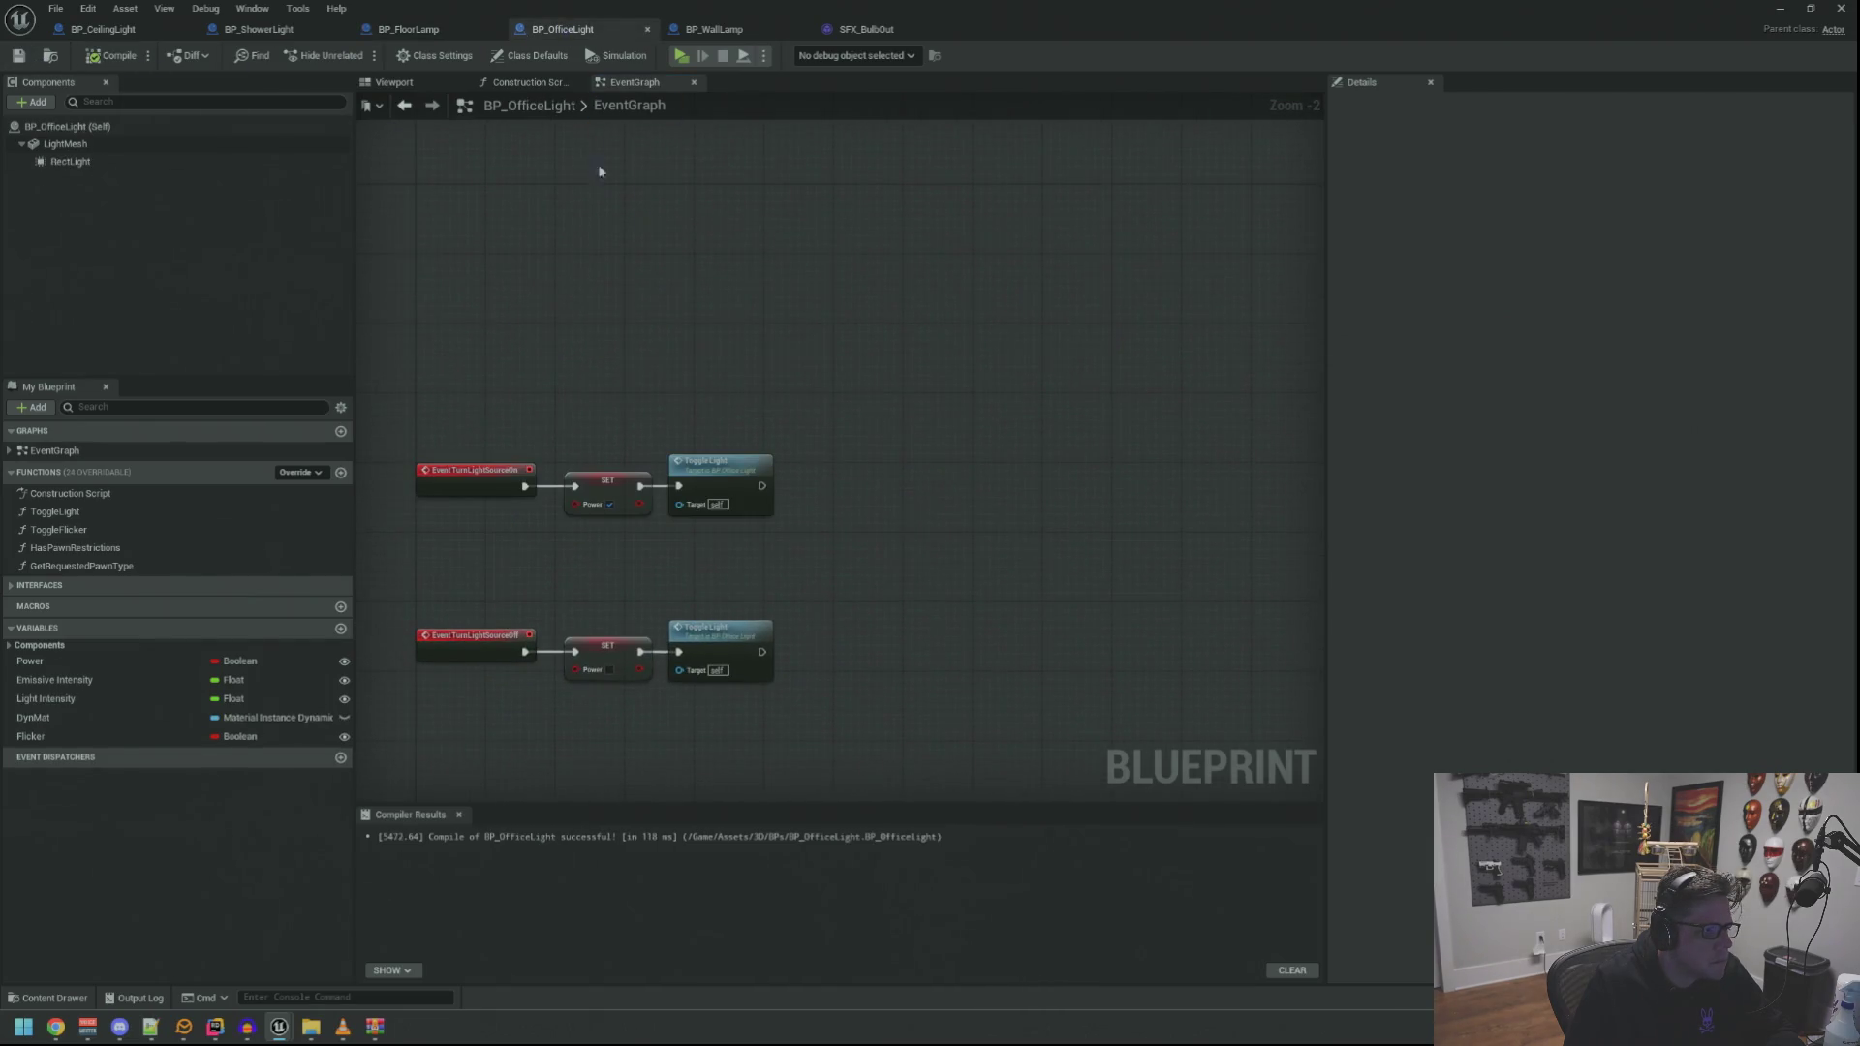
drag(581, 29, 872, 29)
click(722, 29)
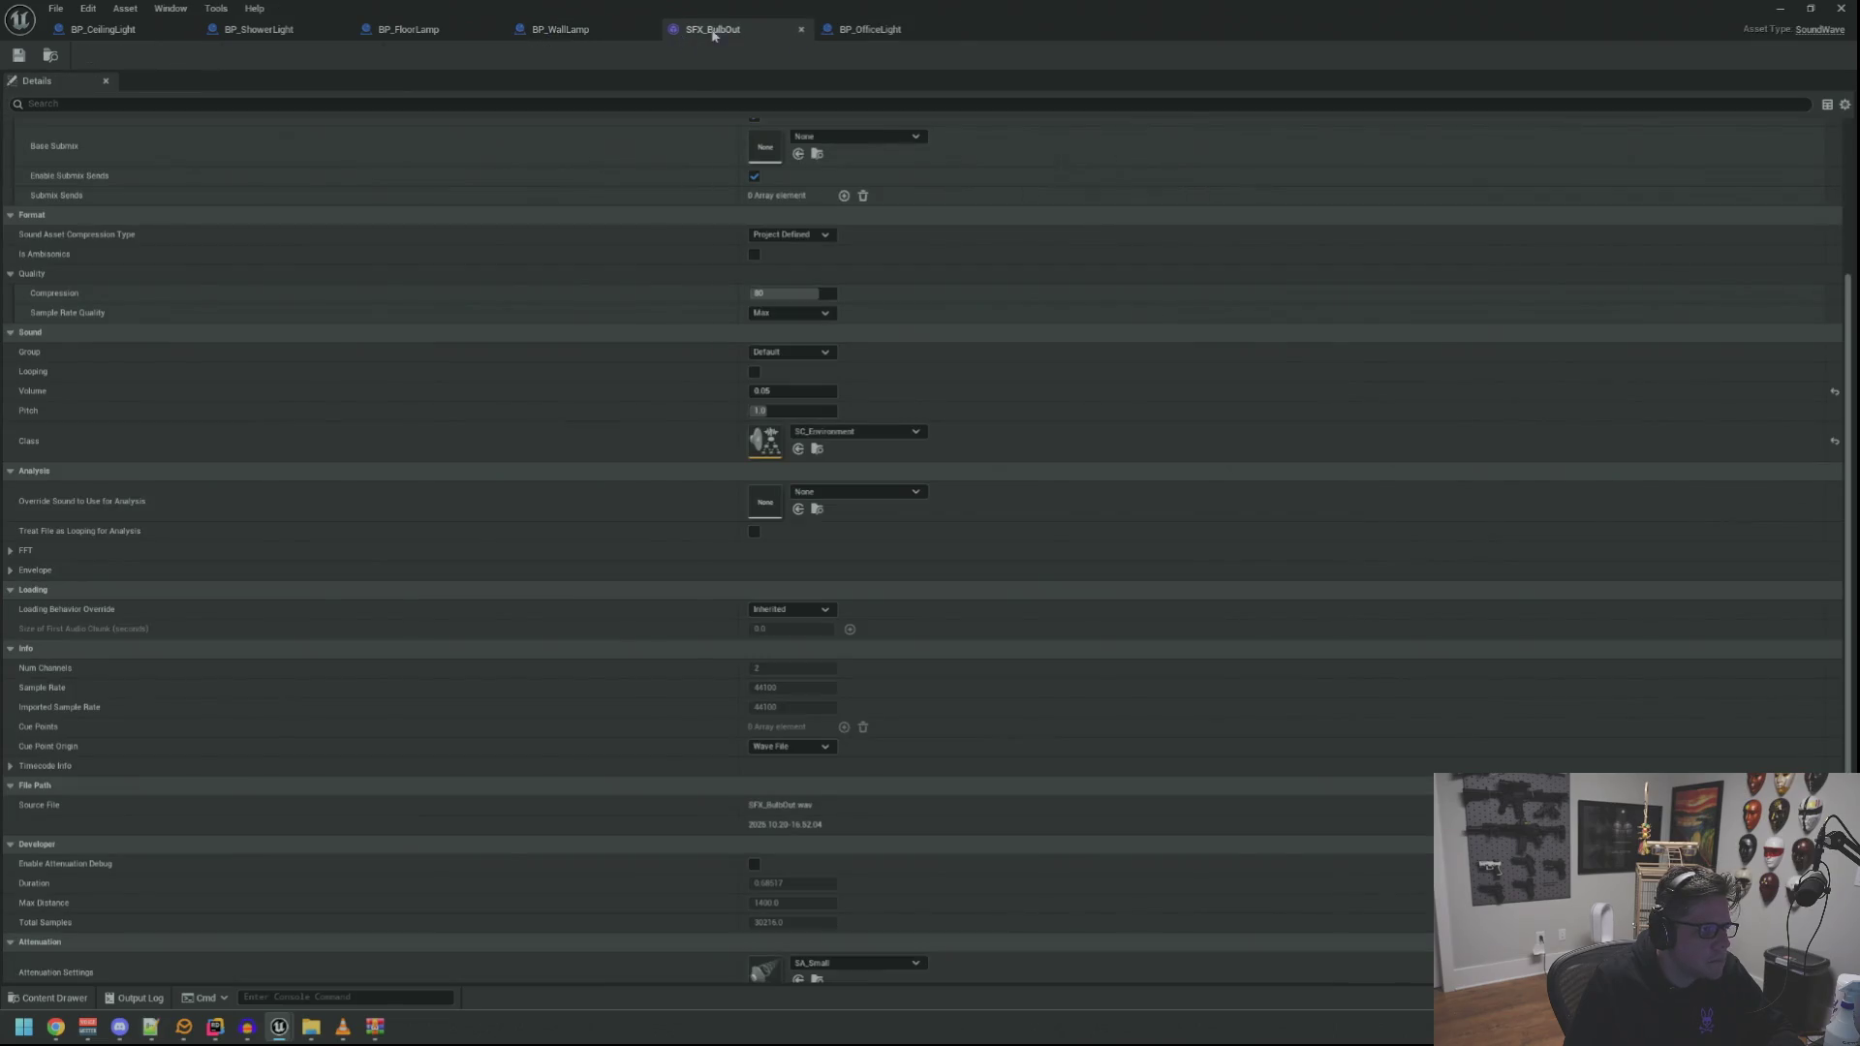
middle_click(707, 37)
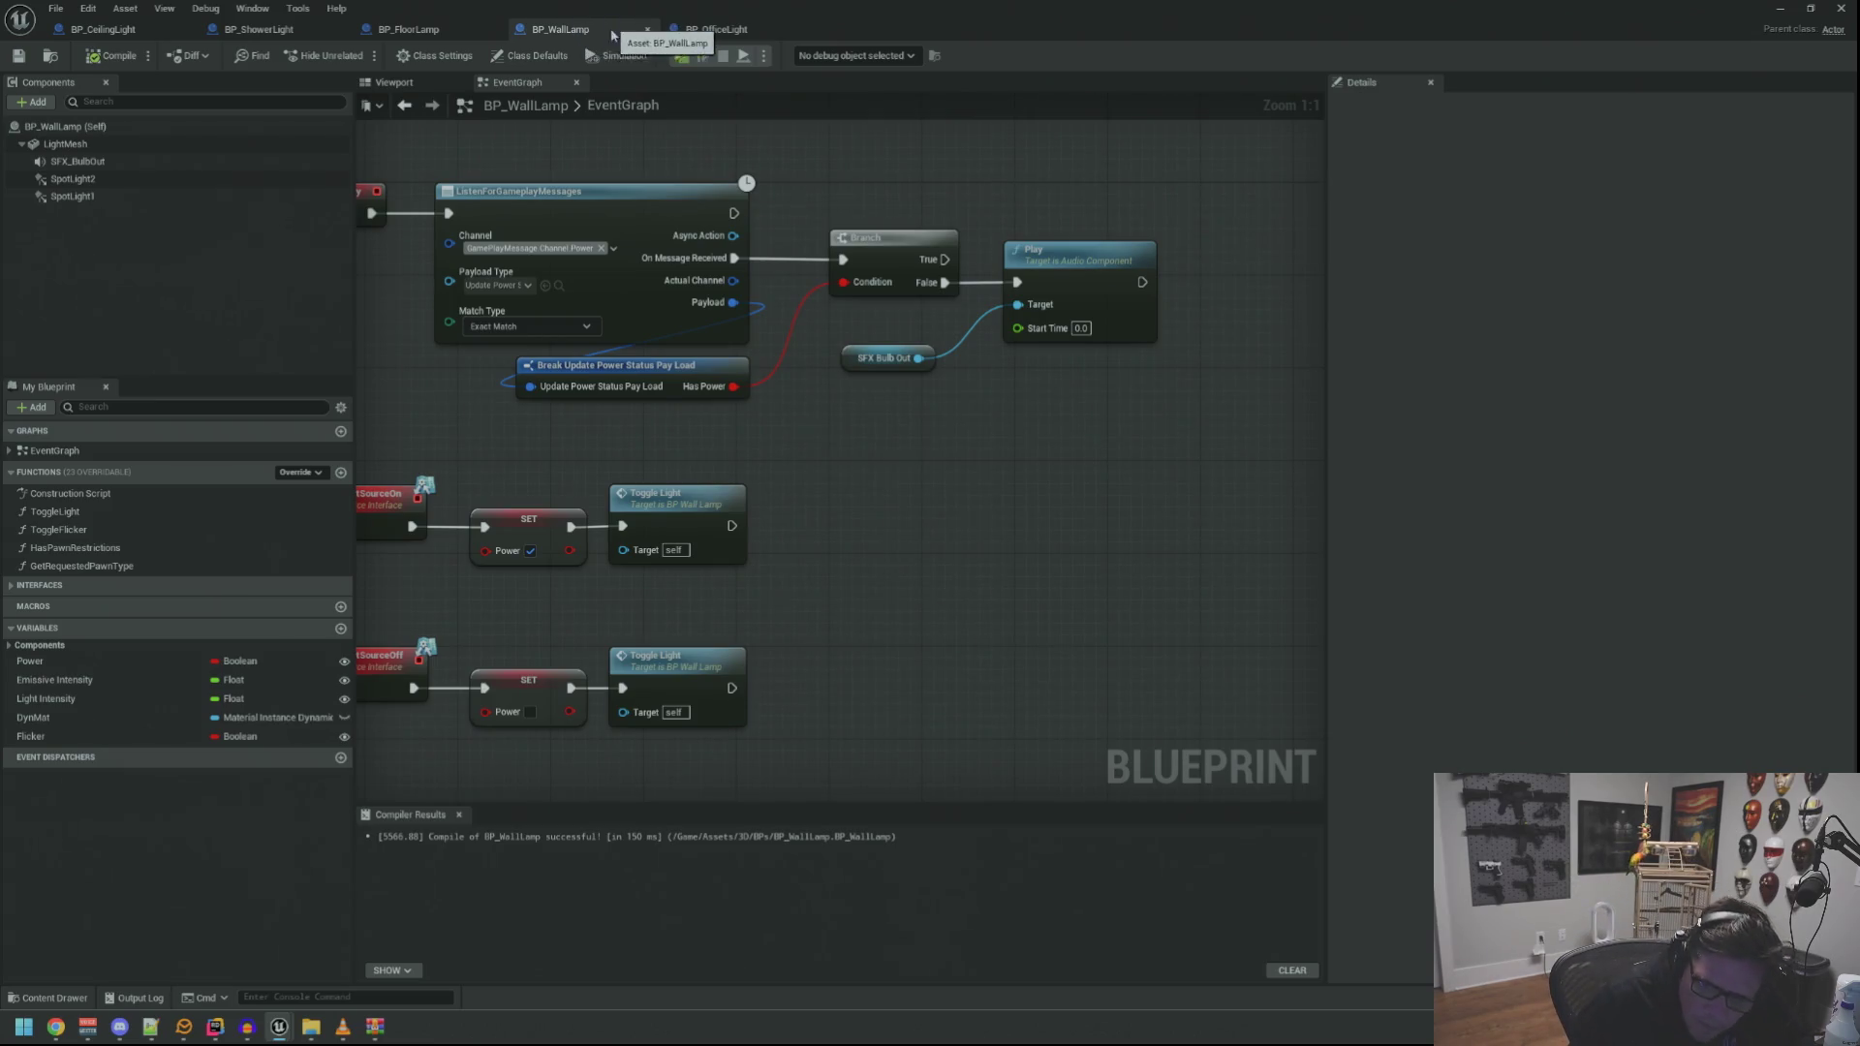
Select the two lower light-source event chains in BP_WallLamp's graph
scroll(581, 194, down, 2)
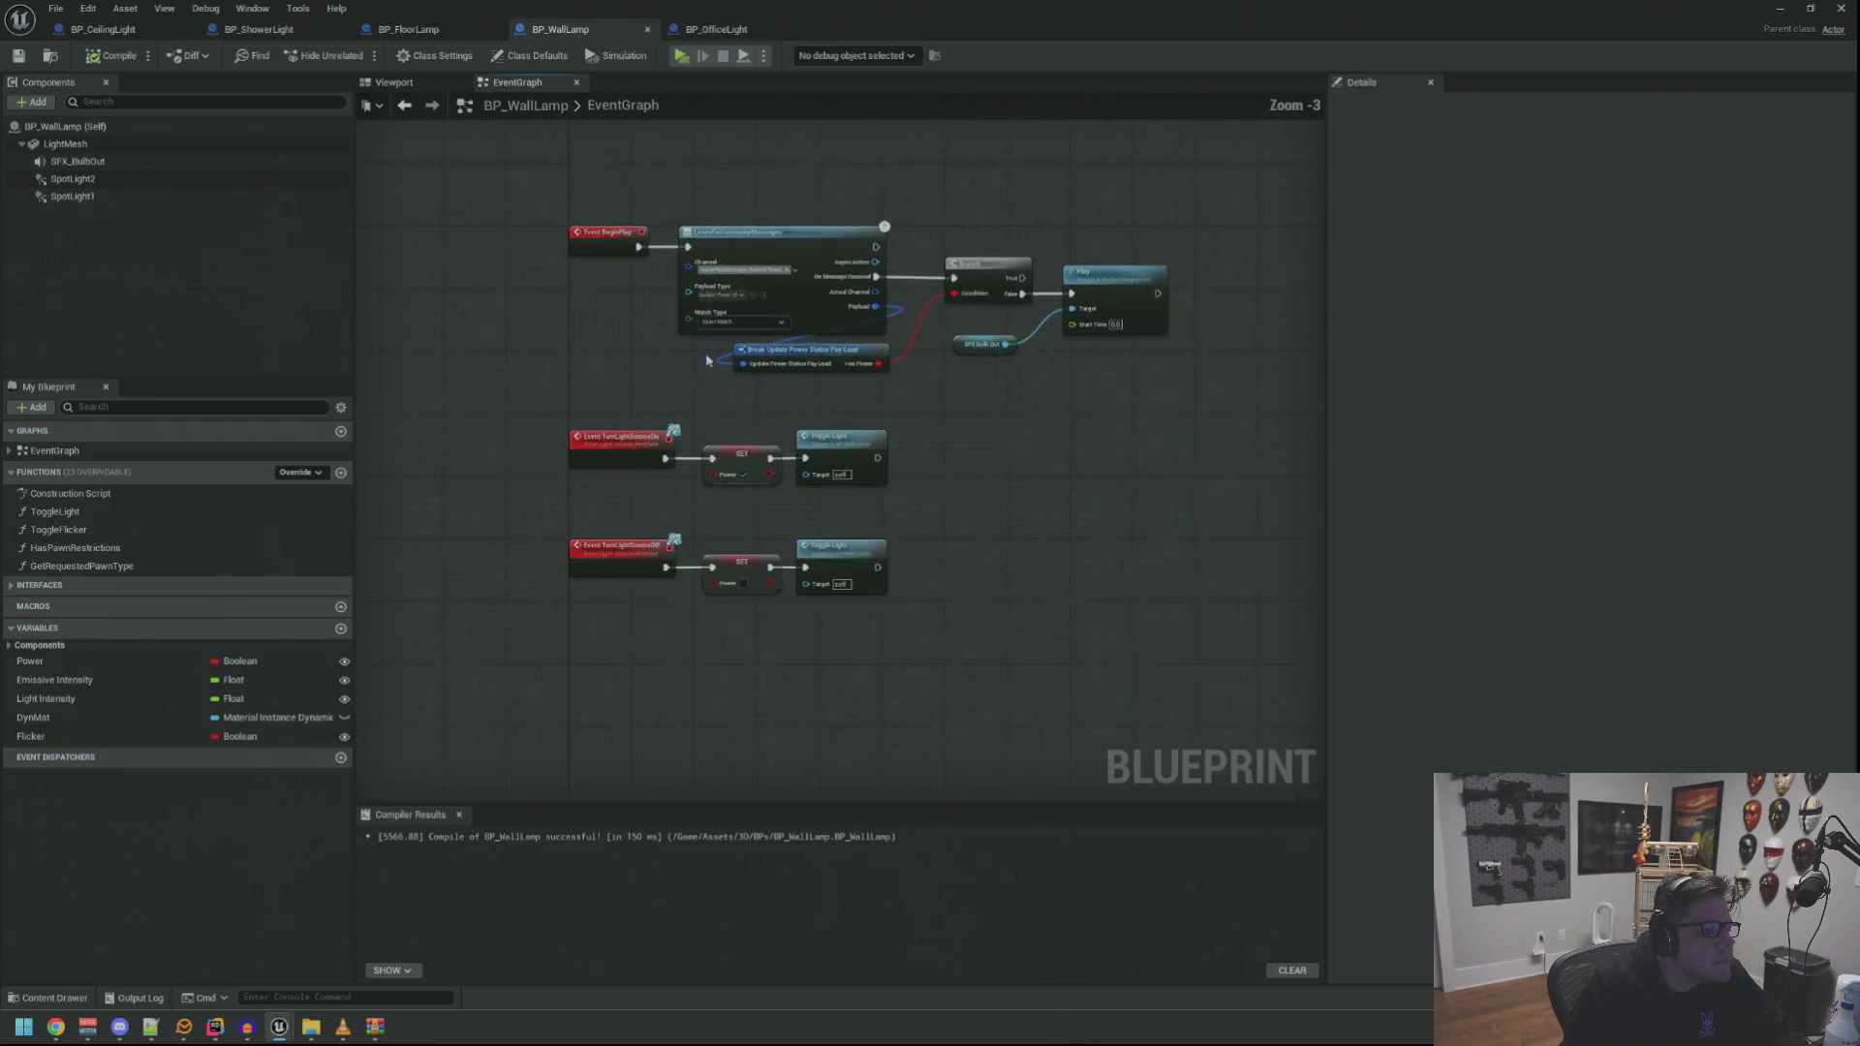
scroll(639, 285, up, 2)
scroll(639, 286, down, 2)
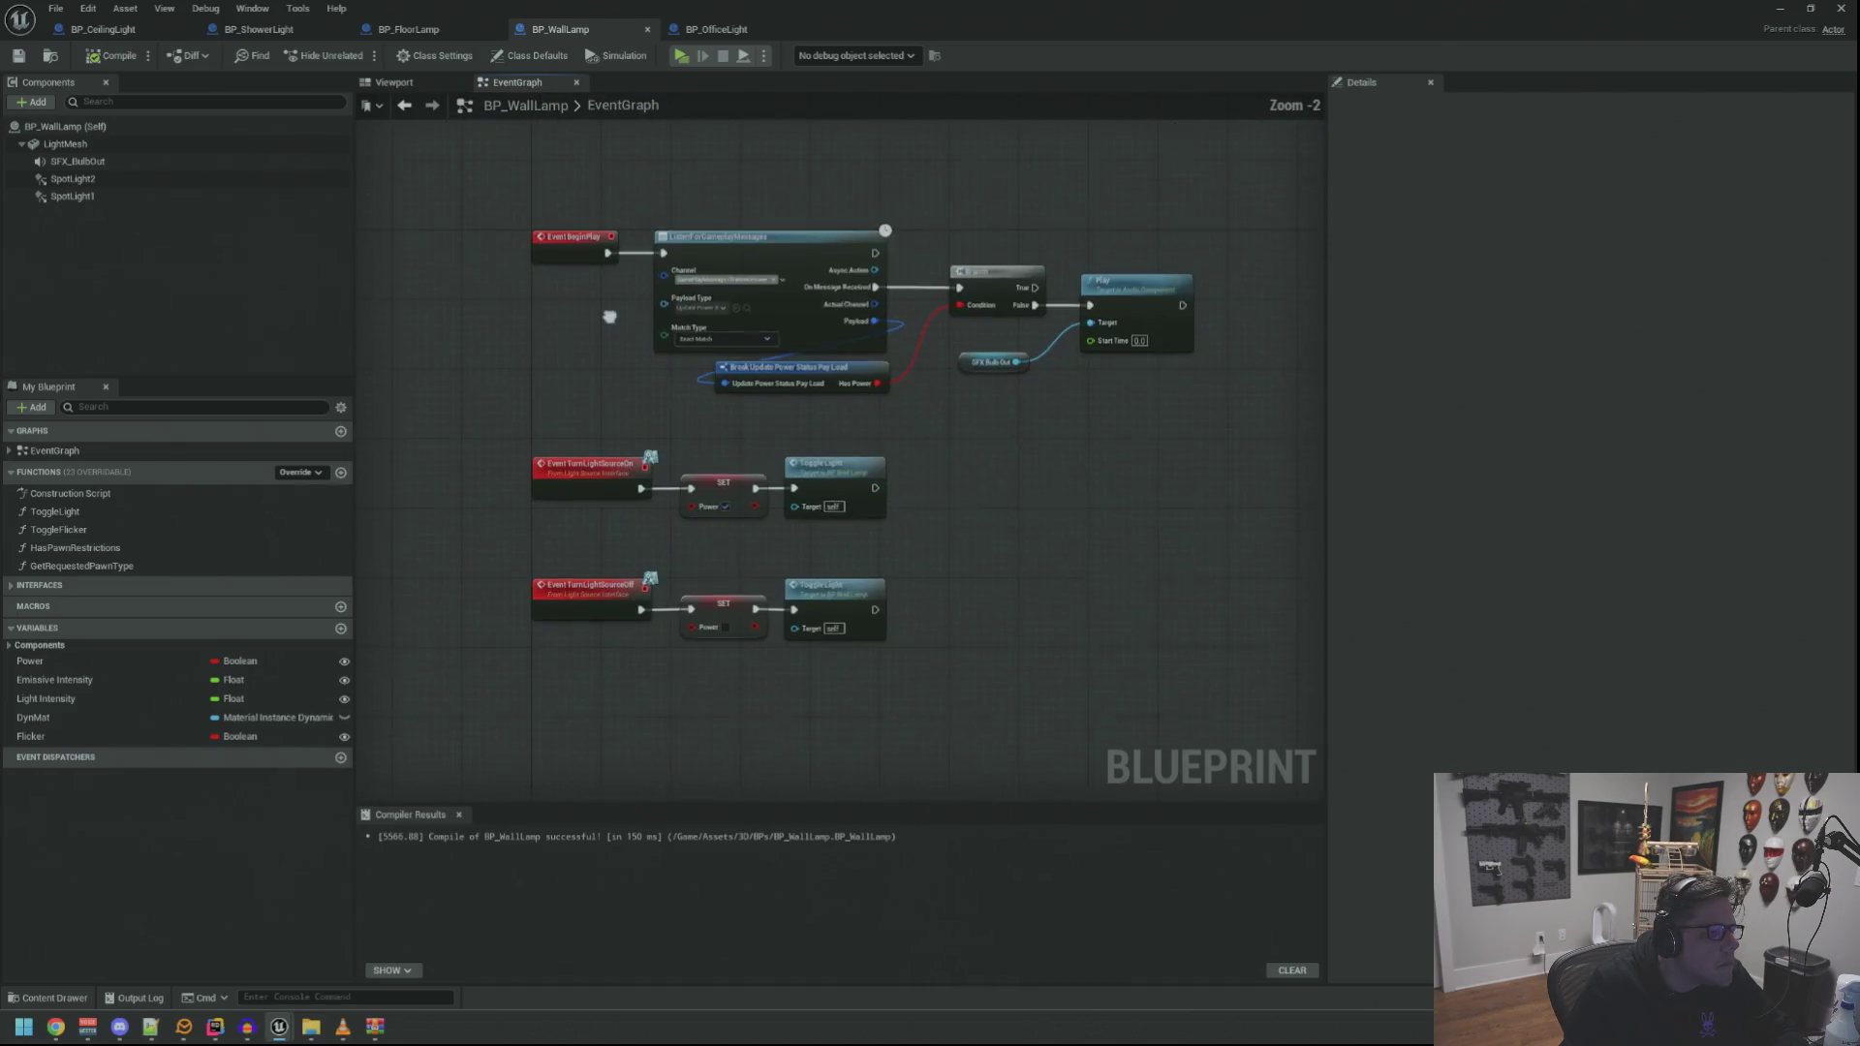
scroll(608, 329, up, 1)
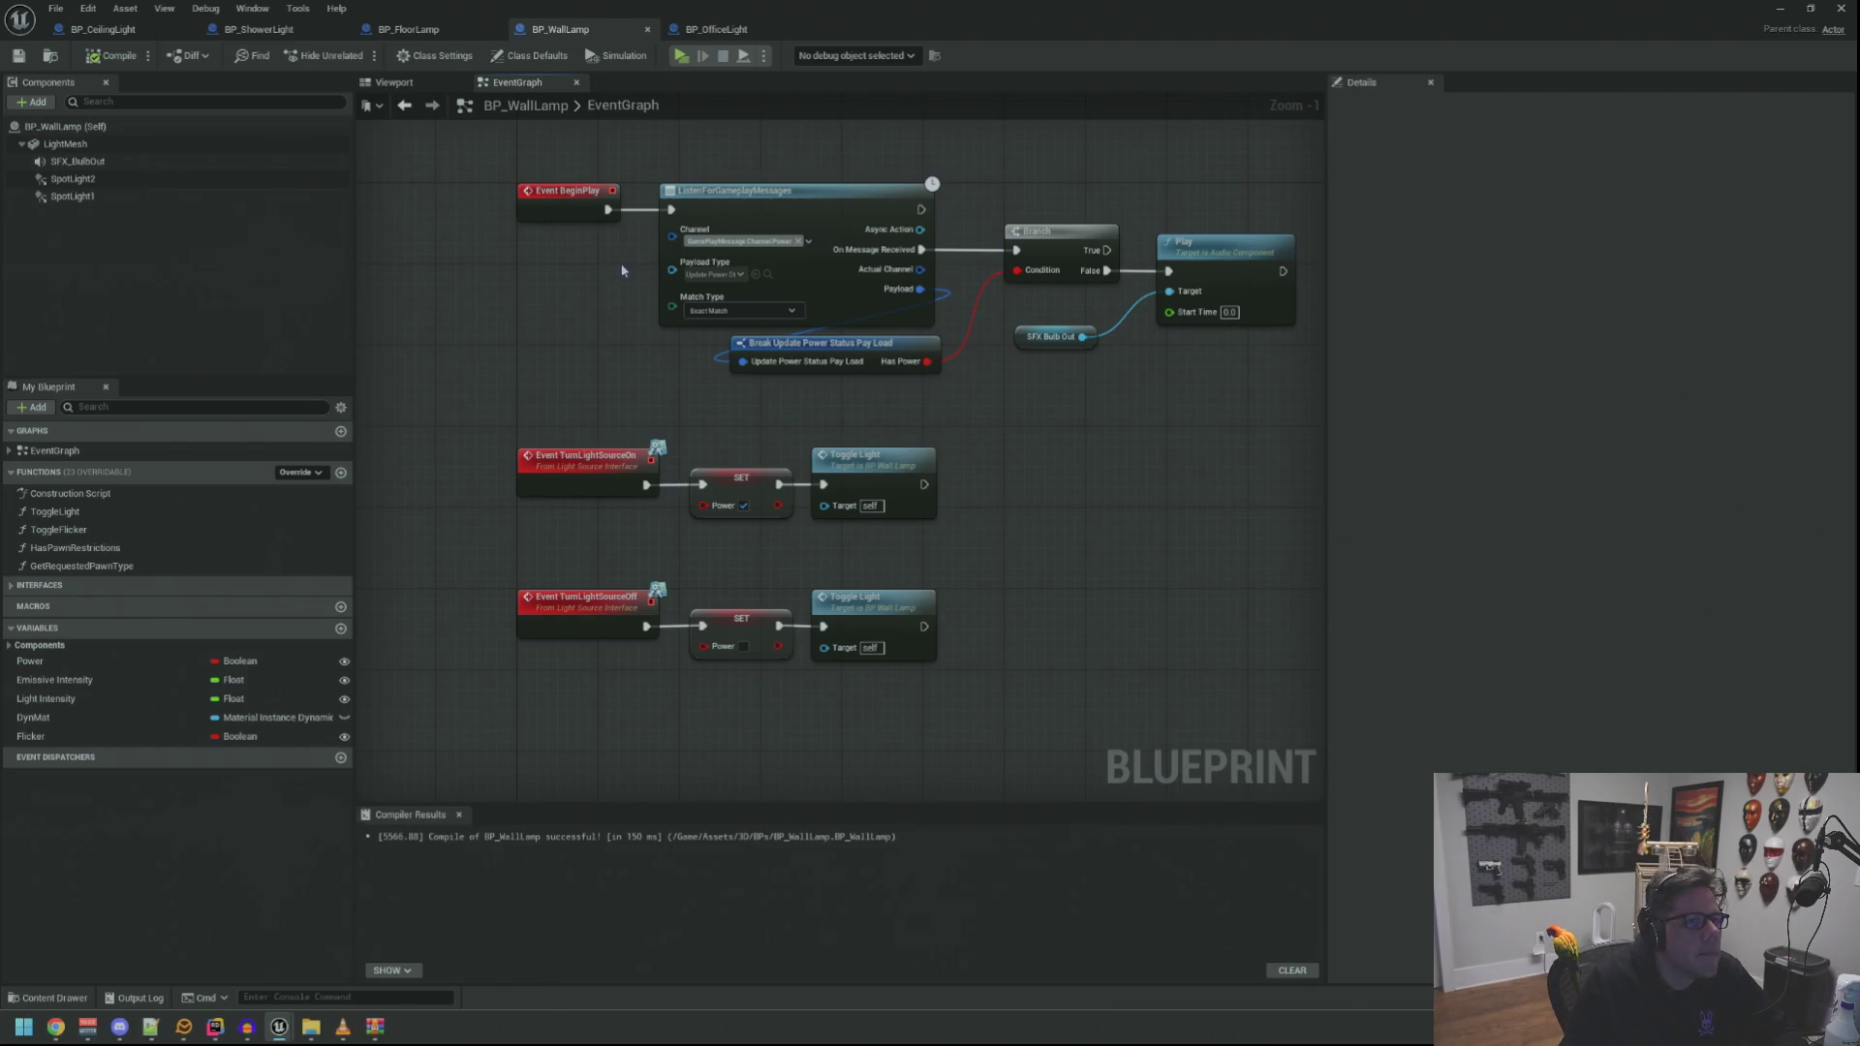
scroll(620, 272, down, 2)
drag(531, 341, 963, 615)
Move the power message listener node group into line with the lower events, then minimize the editor
scroll(875, 446, up, 2)
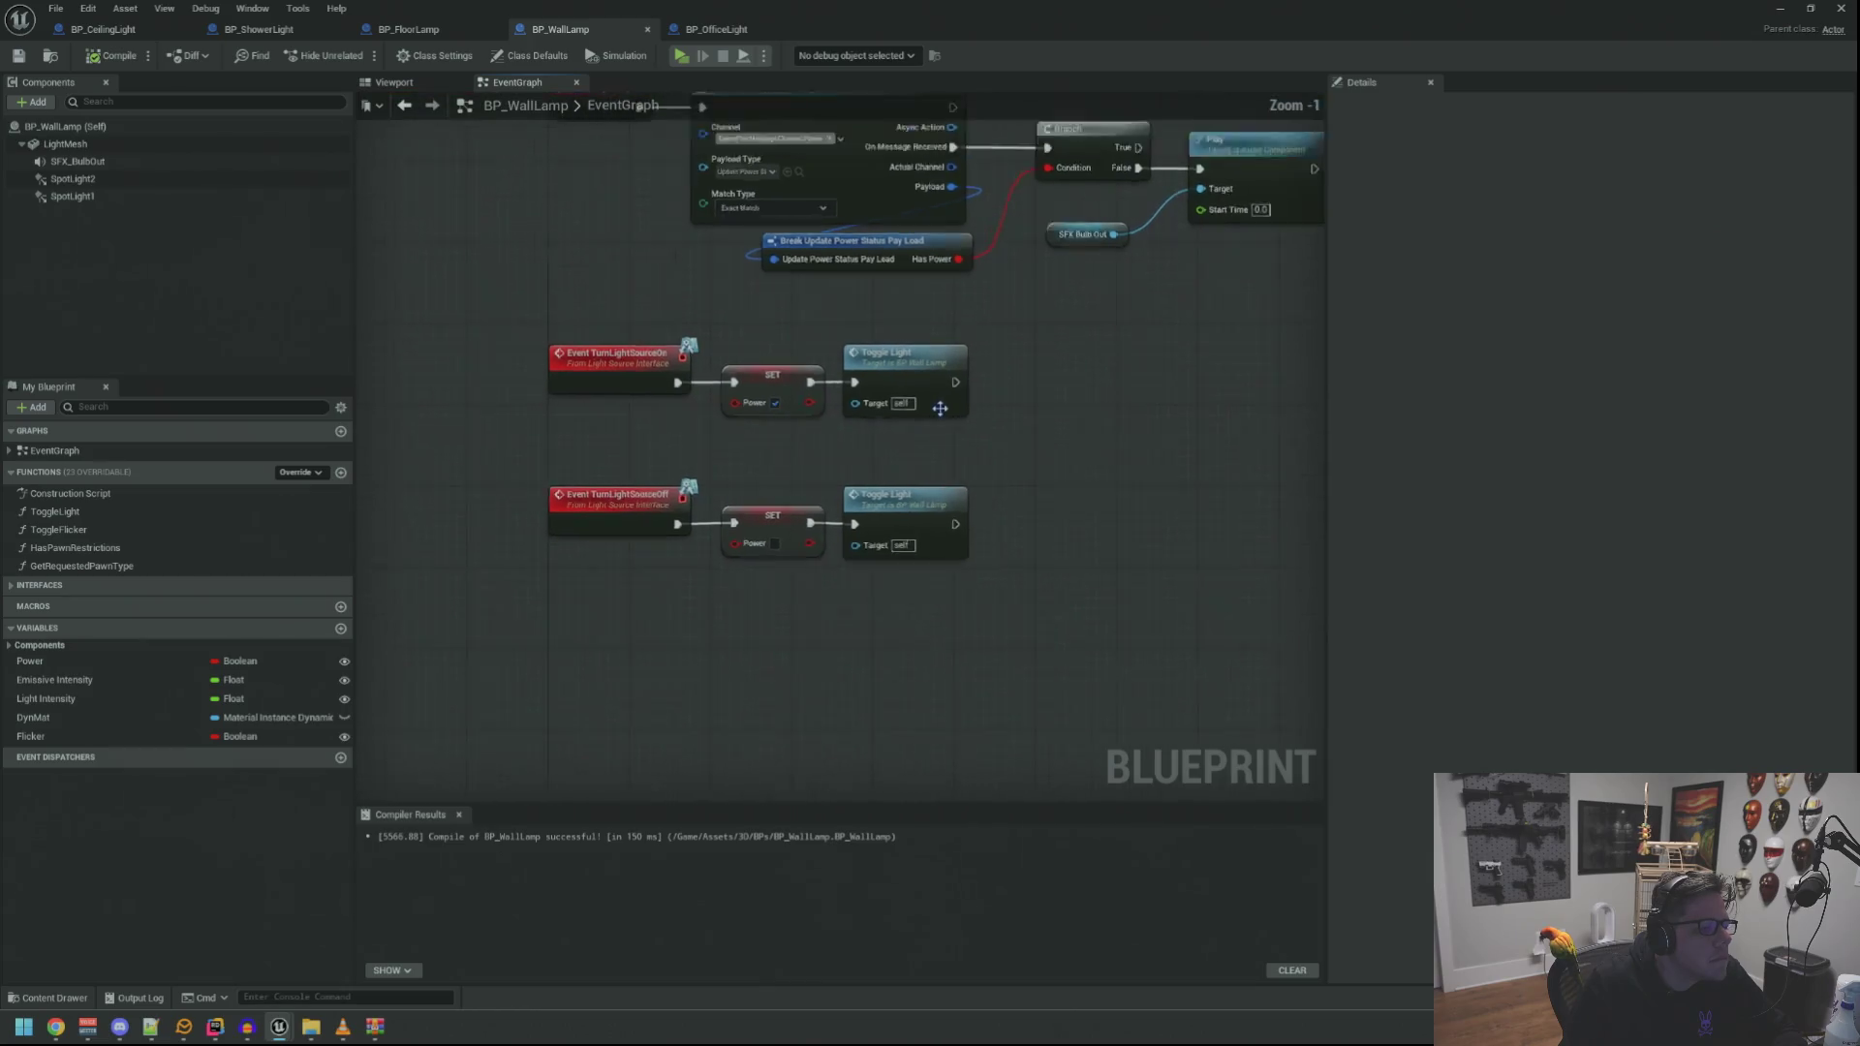
scroll(940, 408, down, 3)
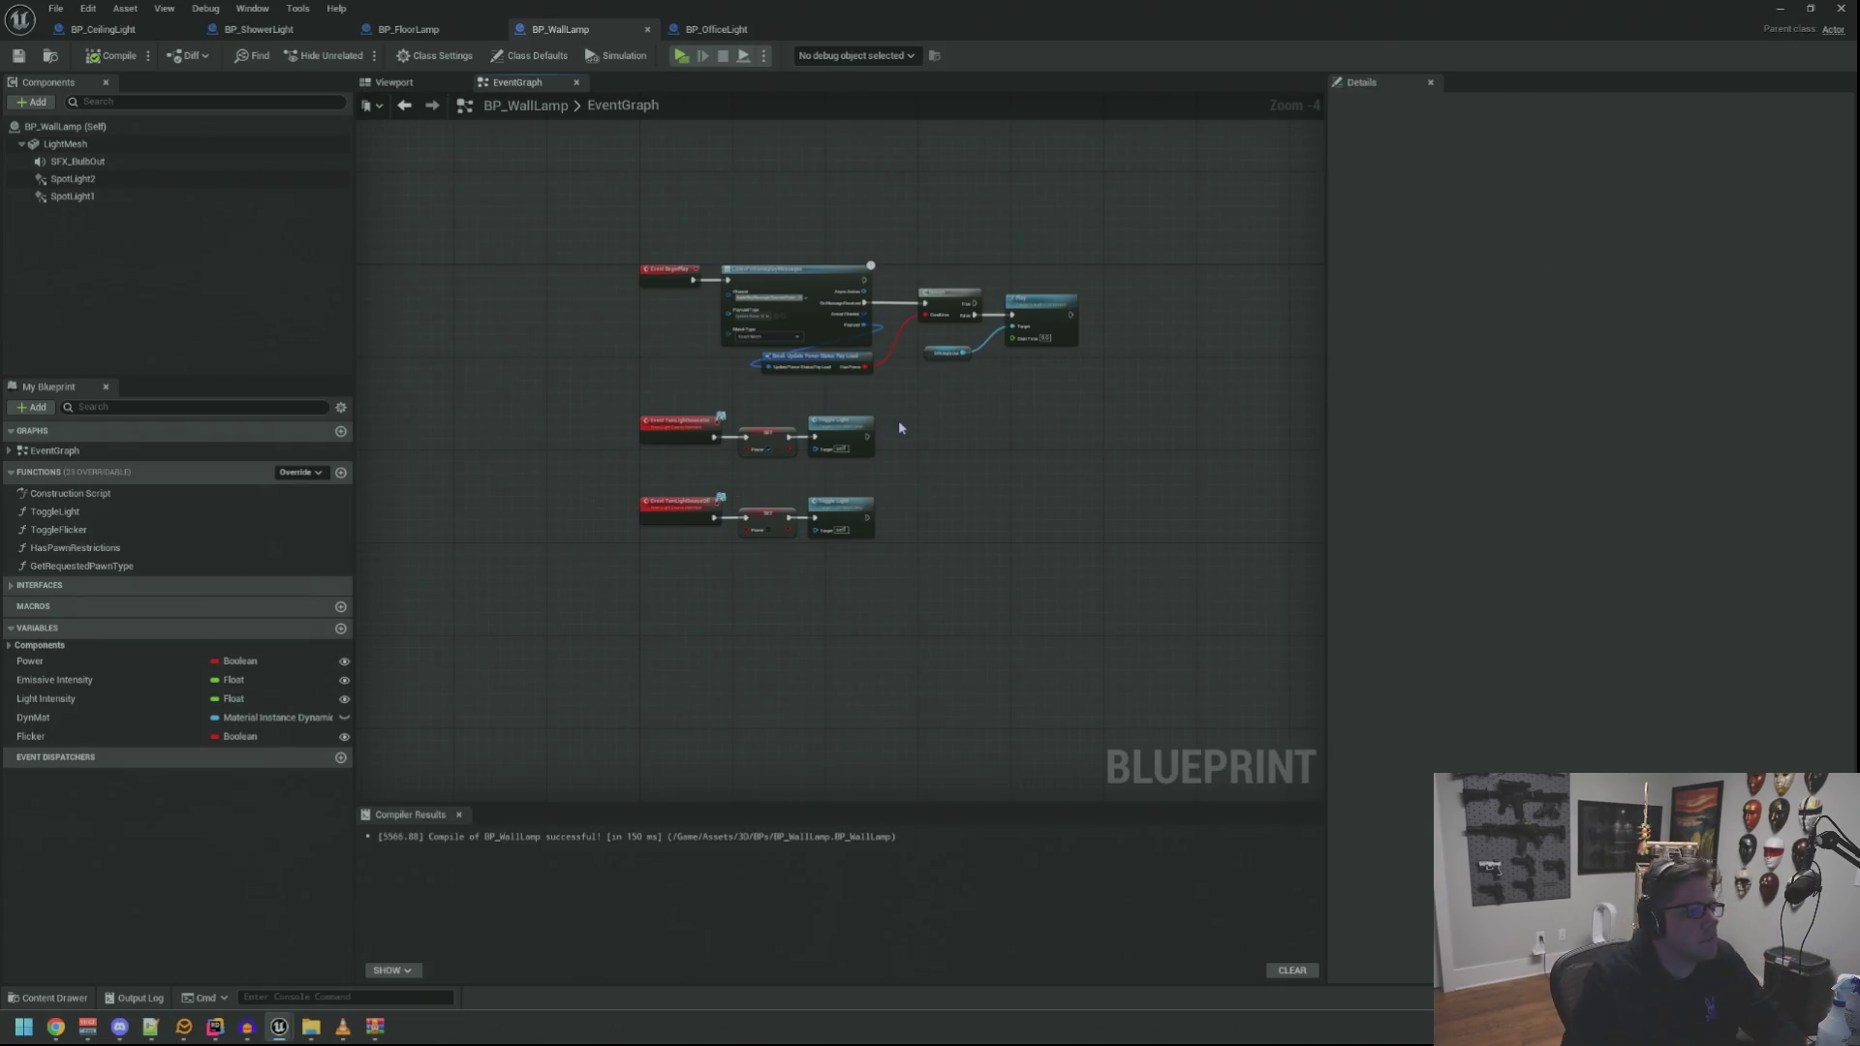
scroll(717, 242, up, 4)
scroll(694, 259, down, 2)
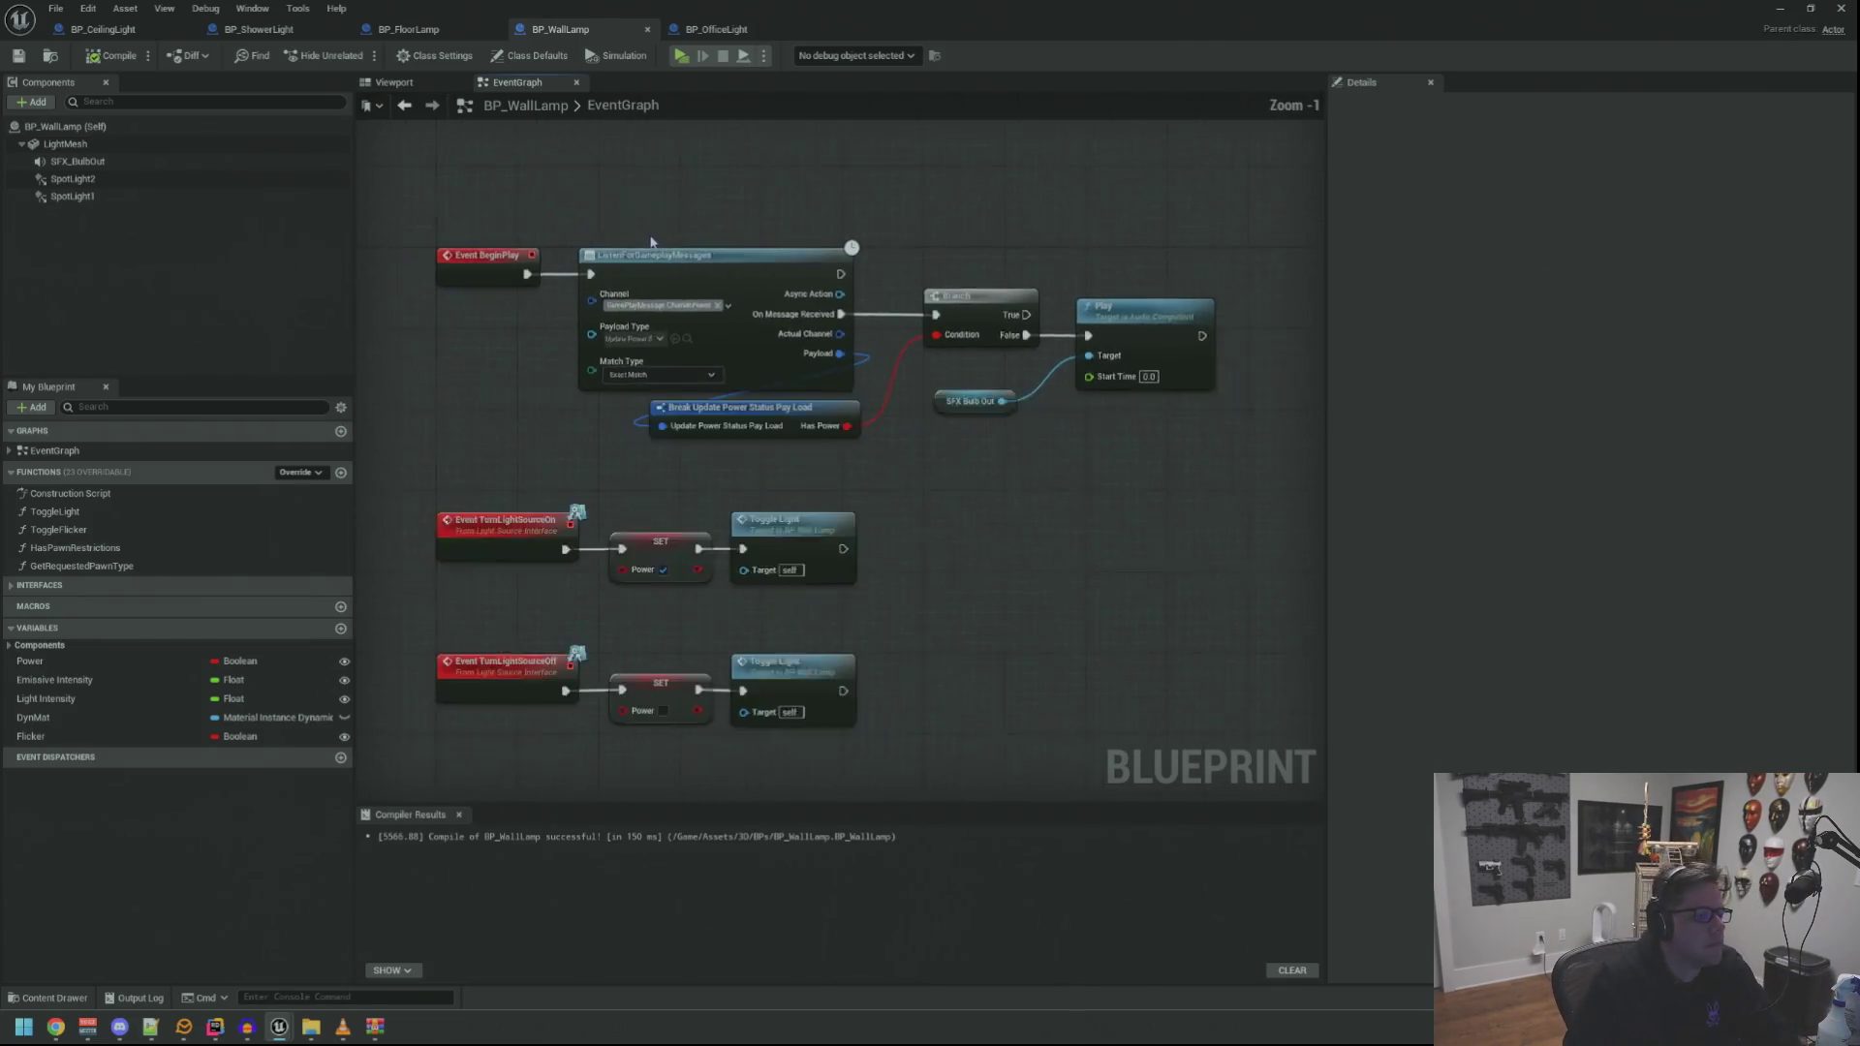
drag(461, 209, 1014, 410)
key(Delete)
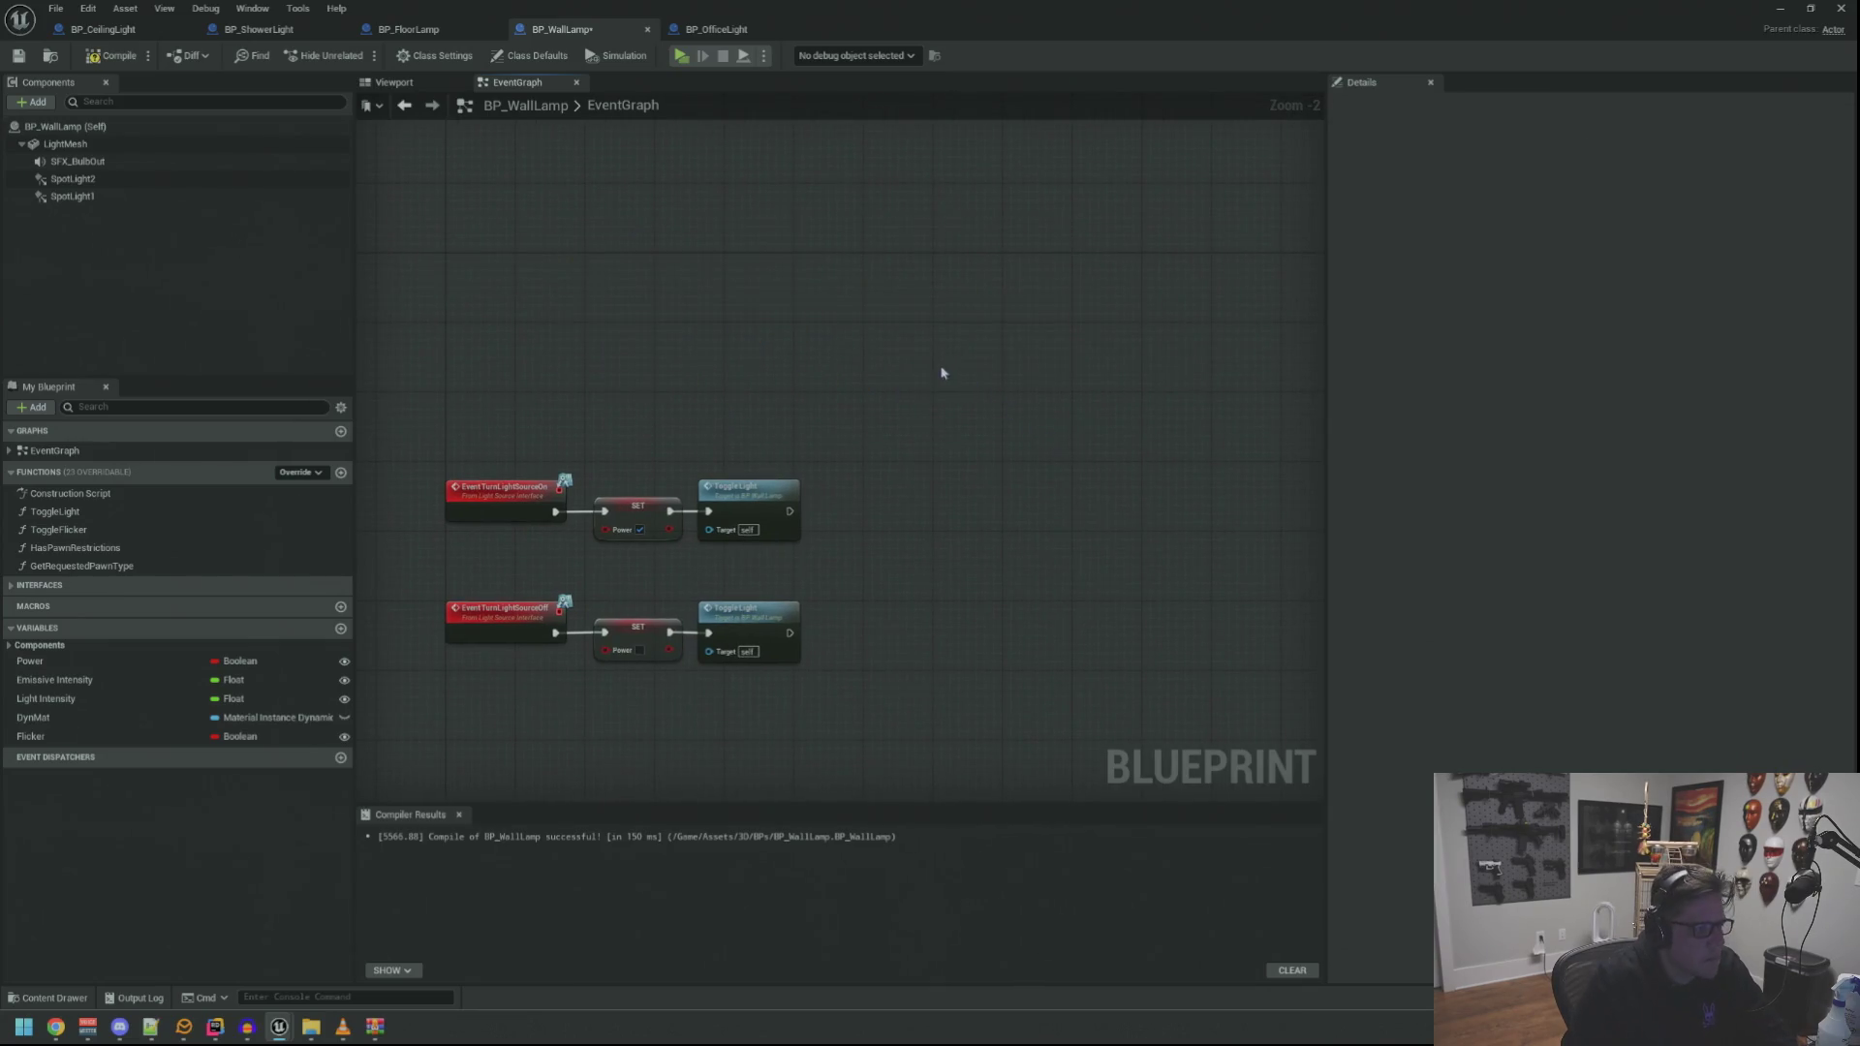
key(ctrl+z)
mouse_move(816, 281)
mouse_down()
mouse_move(664, 236)
mouse_move(924, 219)
mouse_up()
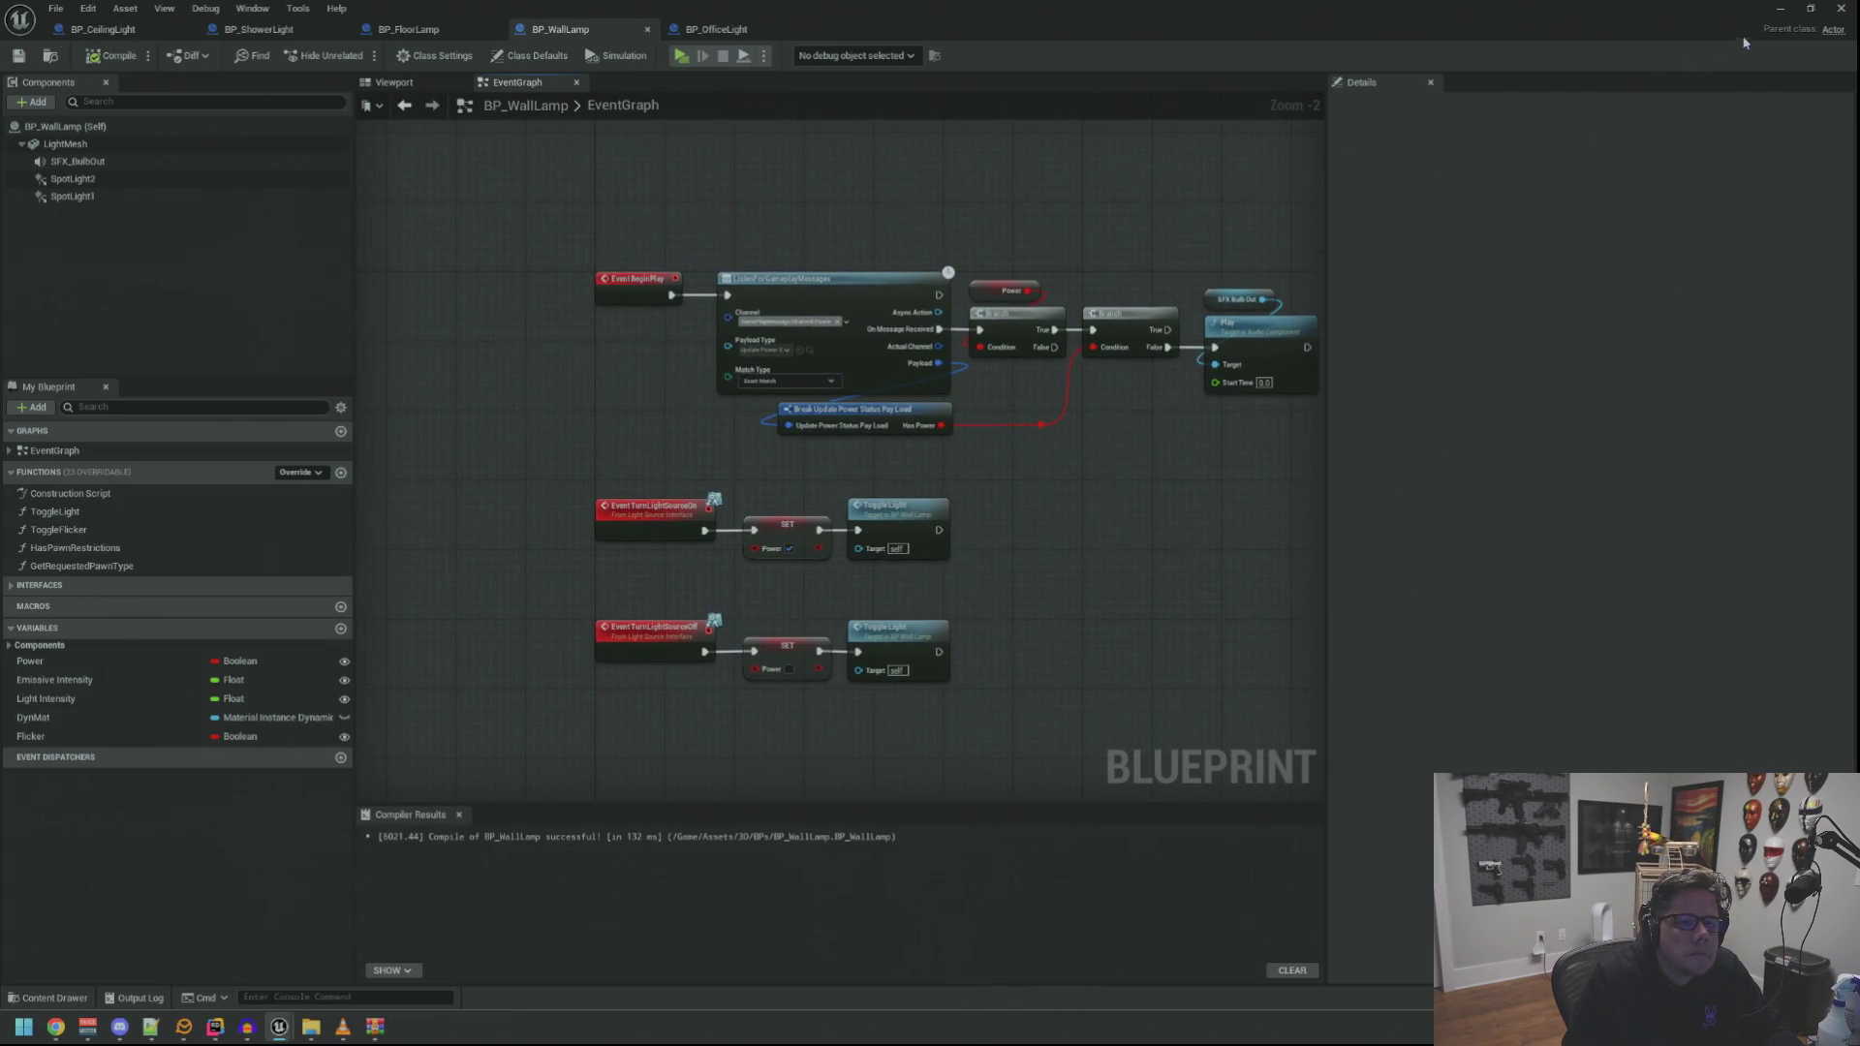
click(1808, 10)
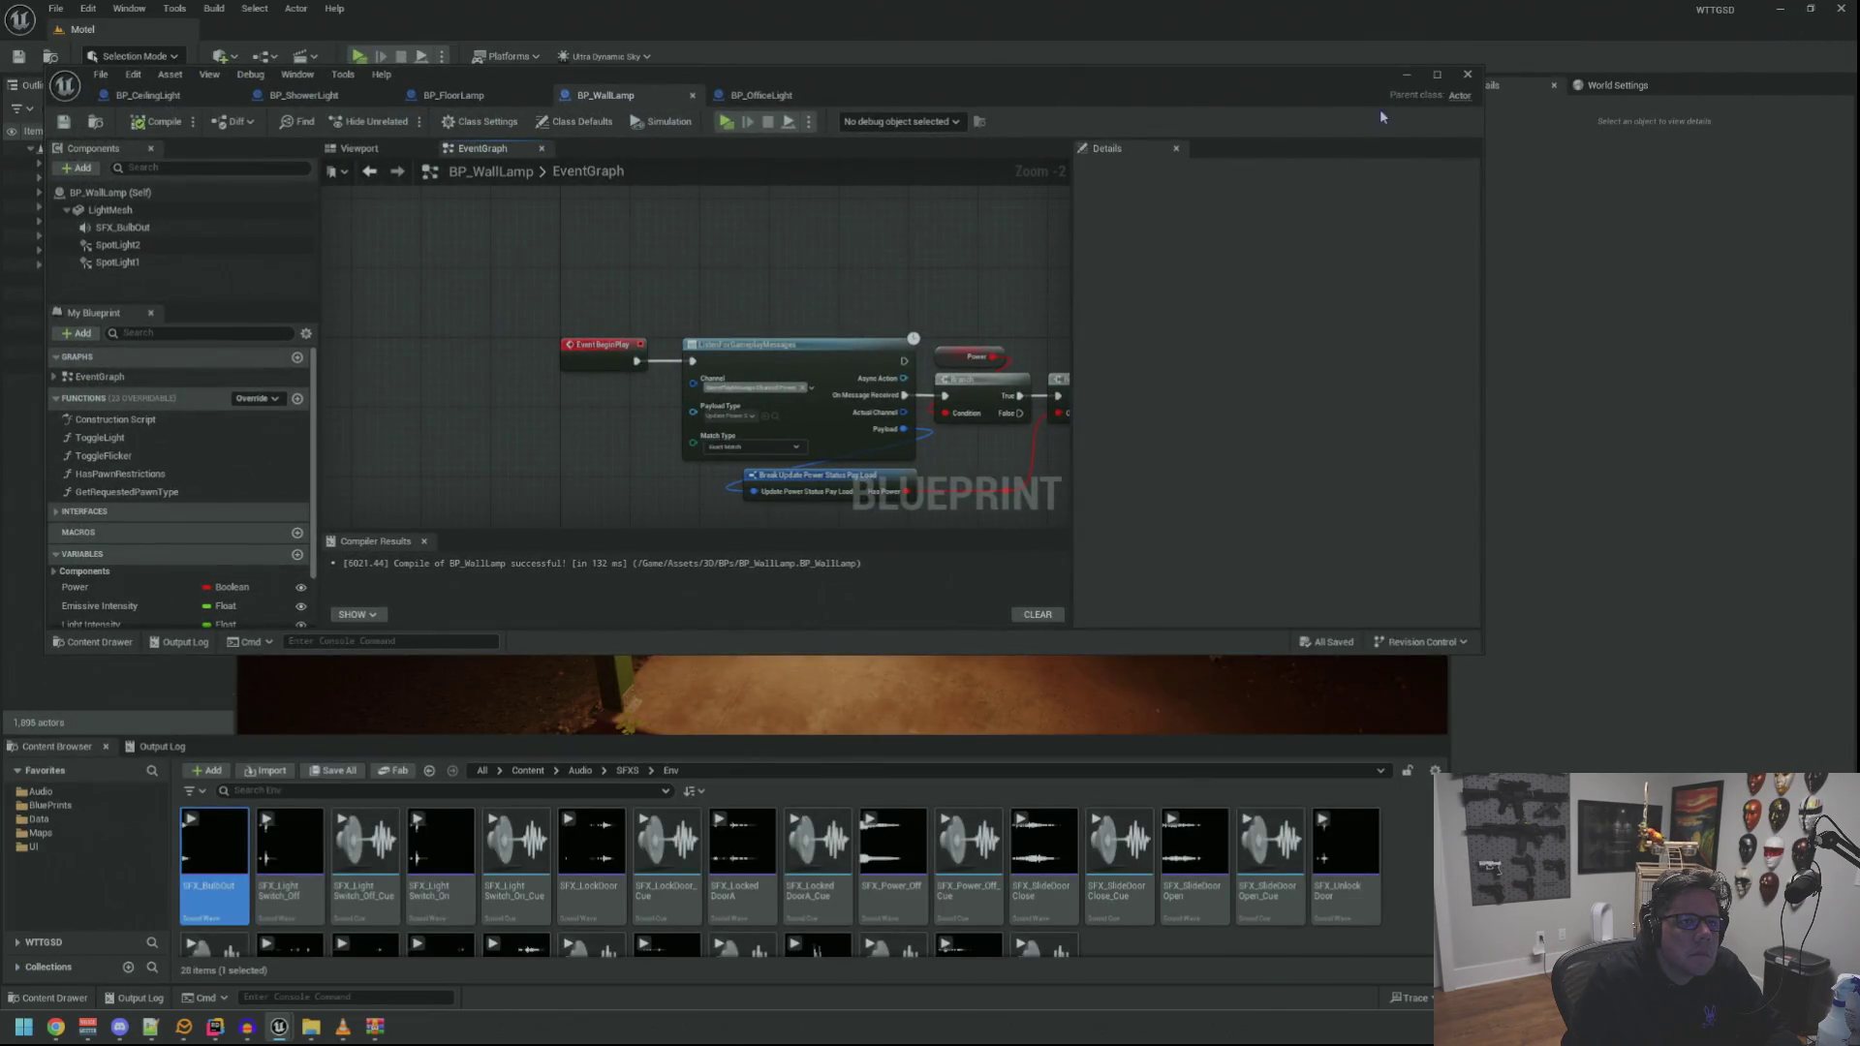
Minimize the blueprint editor and browse the Content Browser through the Data, Assets and 3D folders
click(1405, 75)
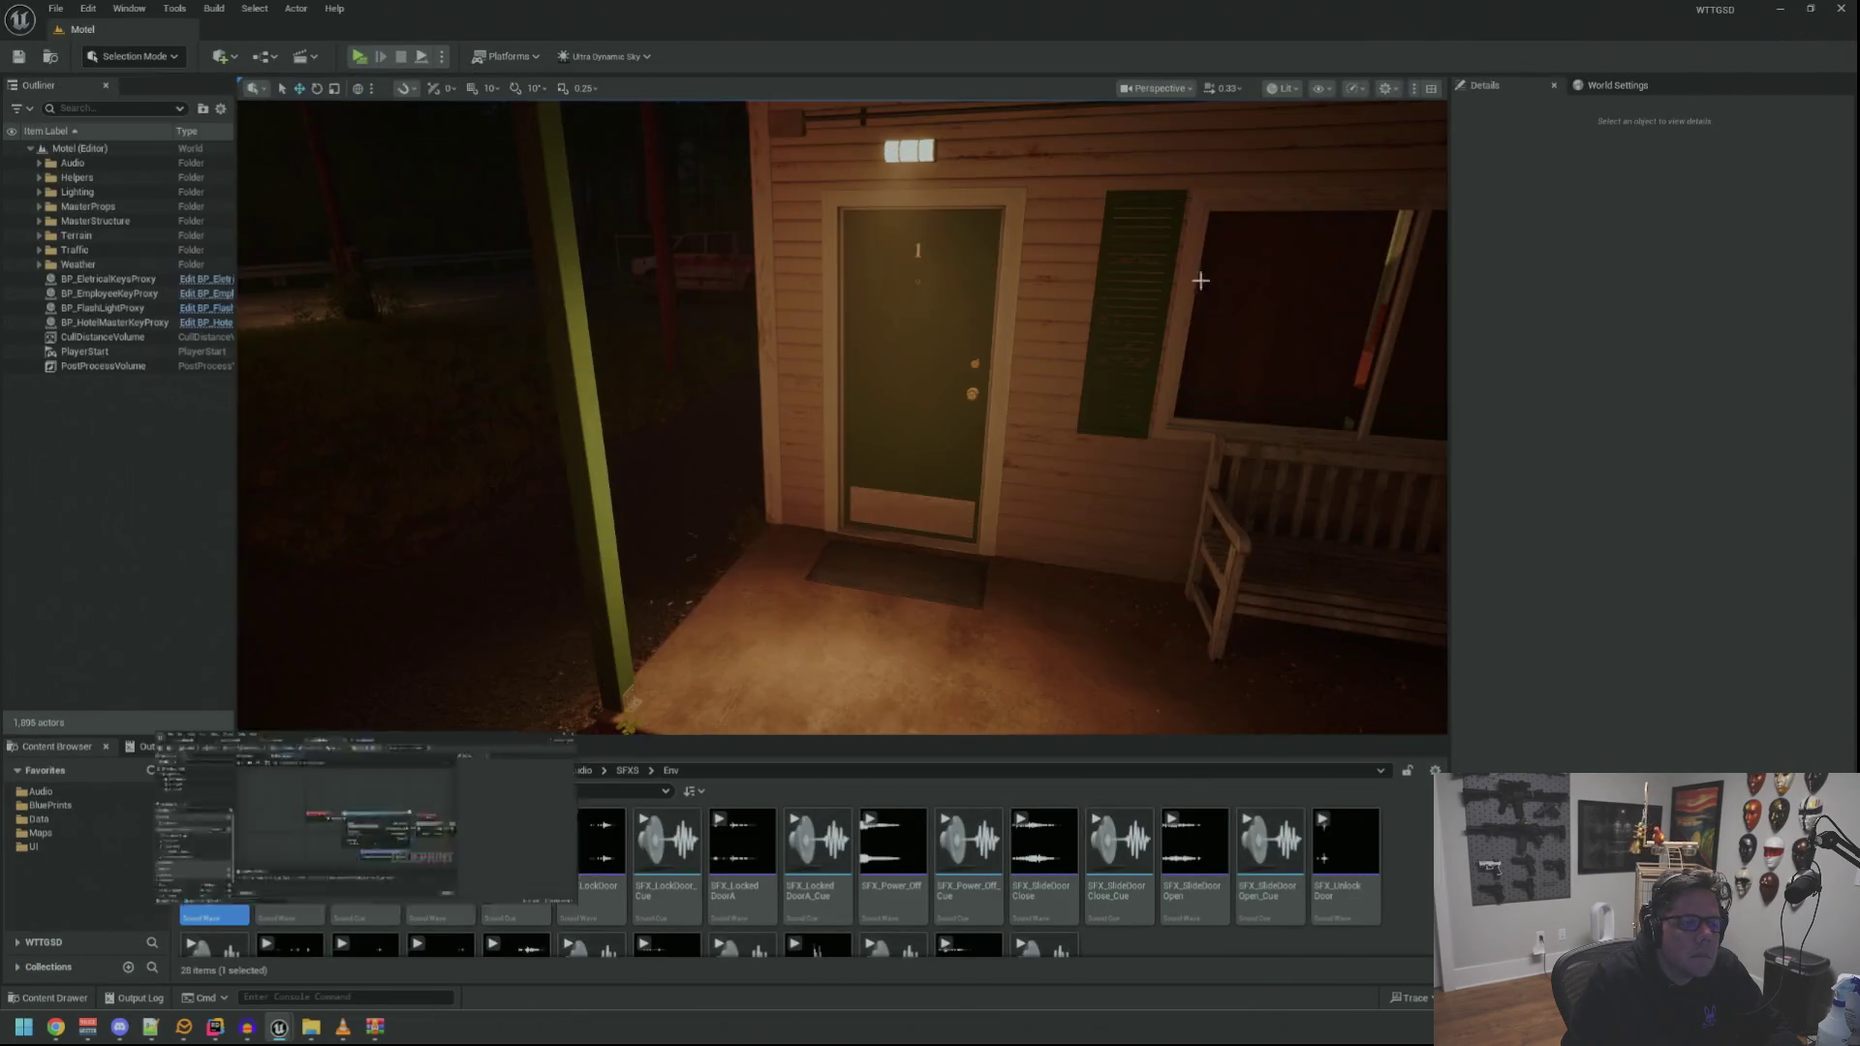
mouse_move(344, 596)
mouse_down()
mouse_move(504, 591)
mouse_move(344, 596)
mouse_up()
click(83, 818)
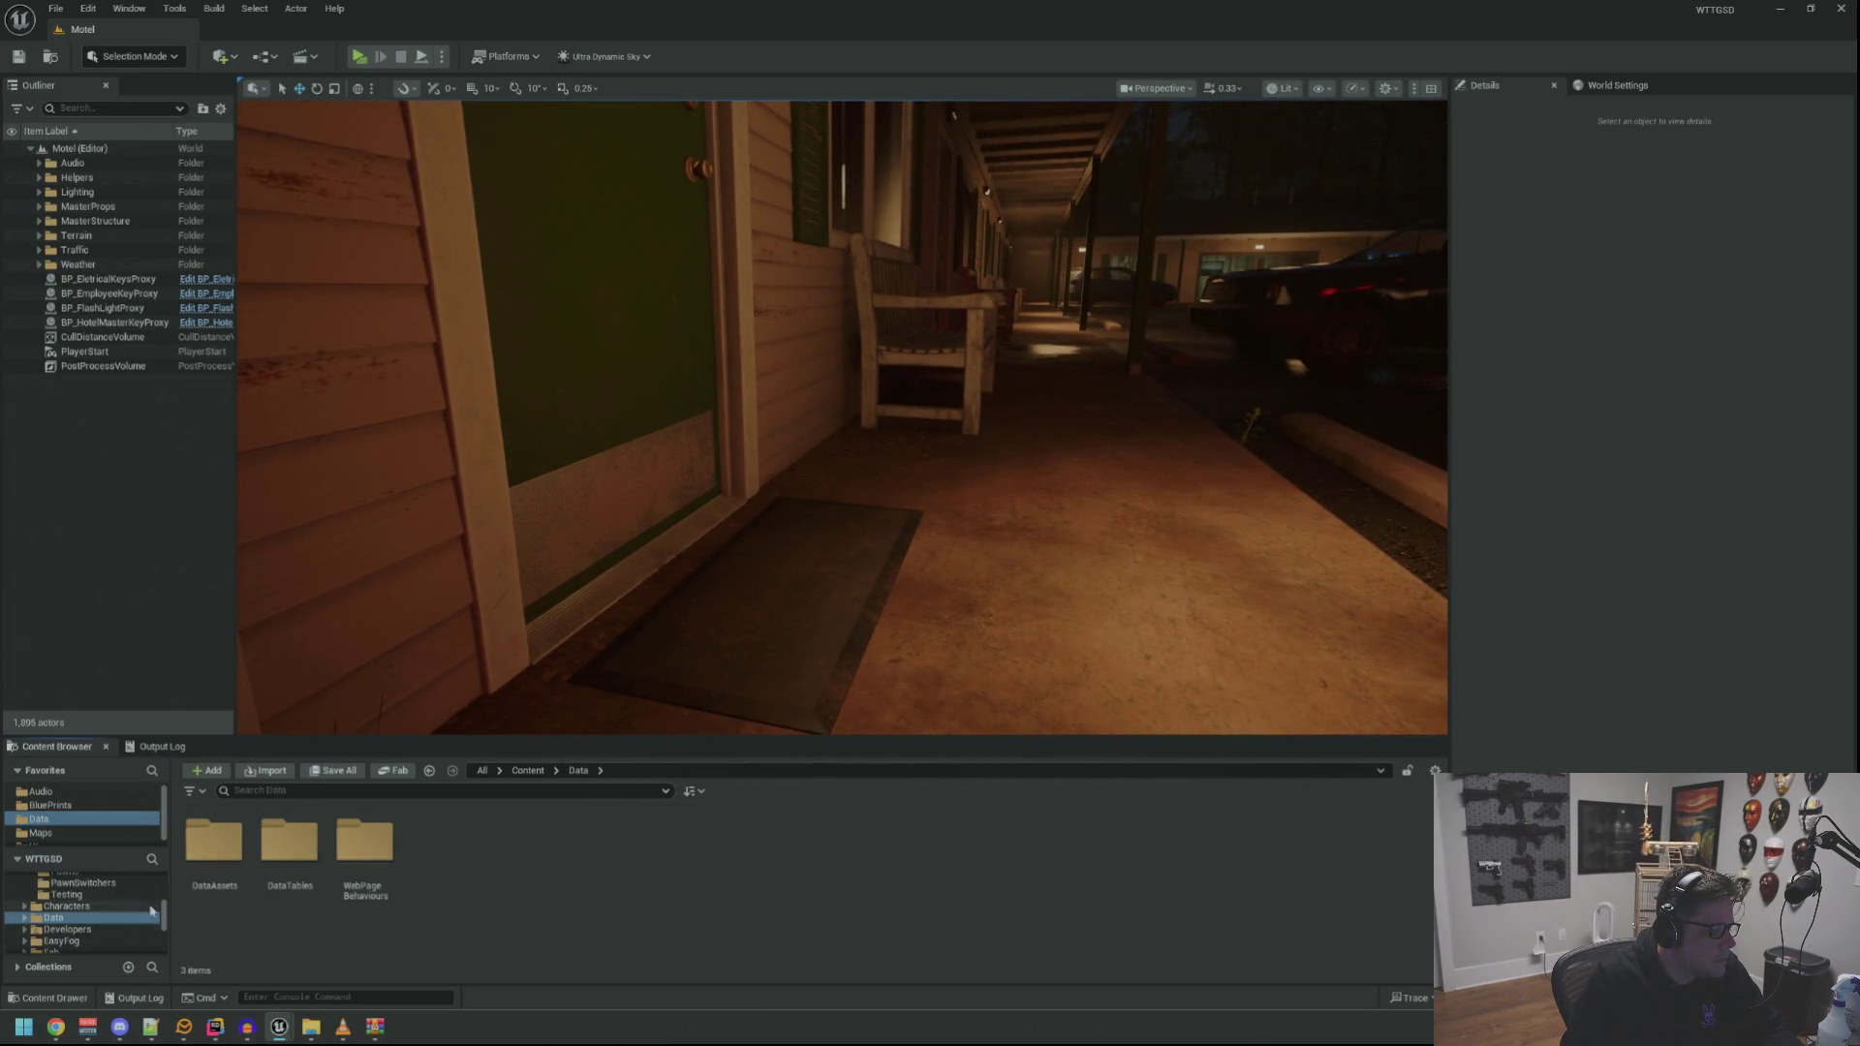
scroll(116, 899, up, 10)
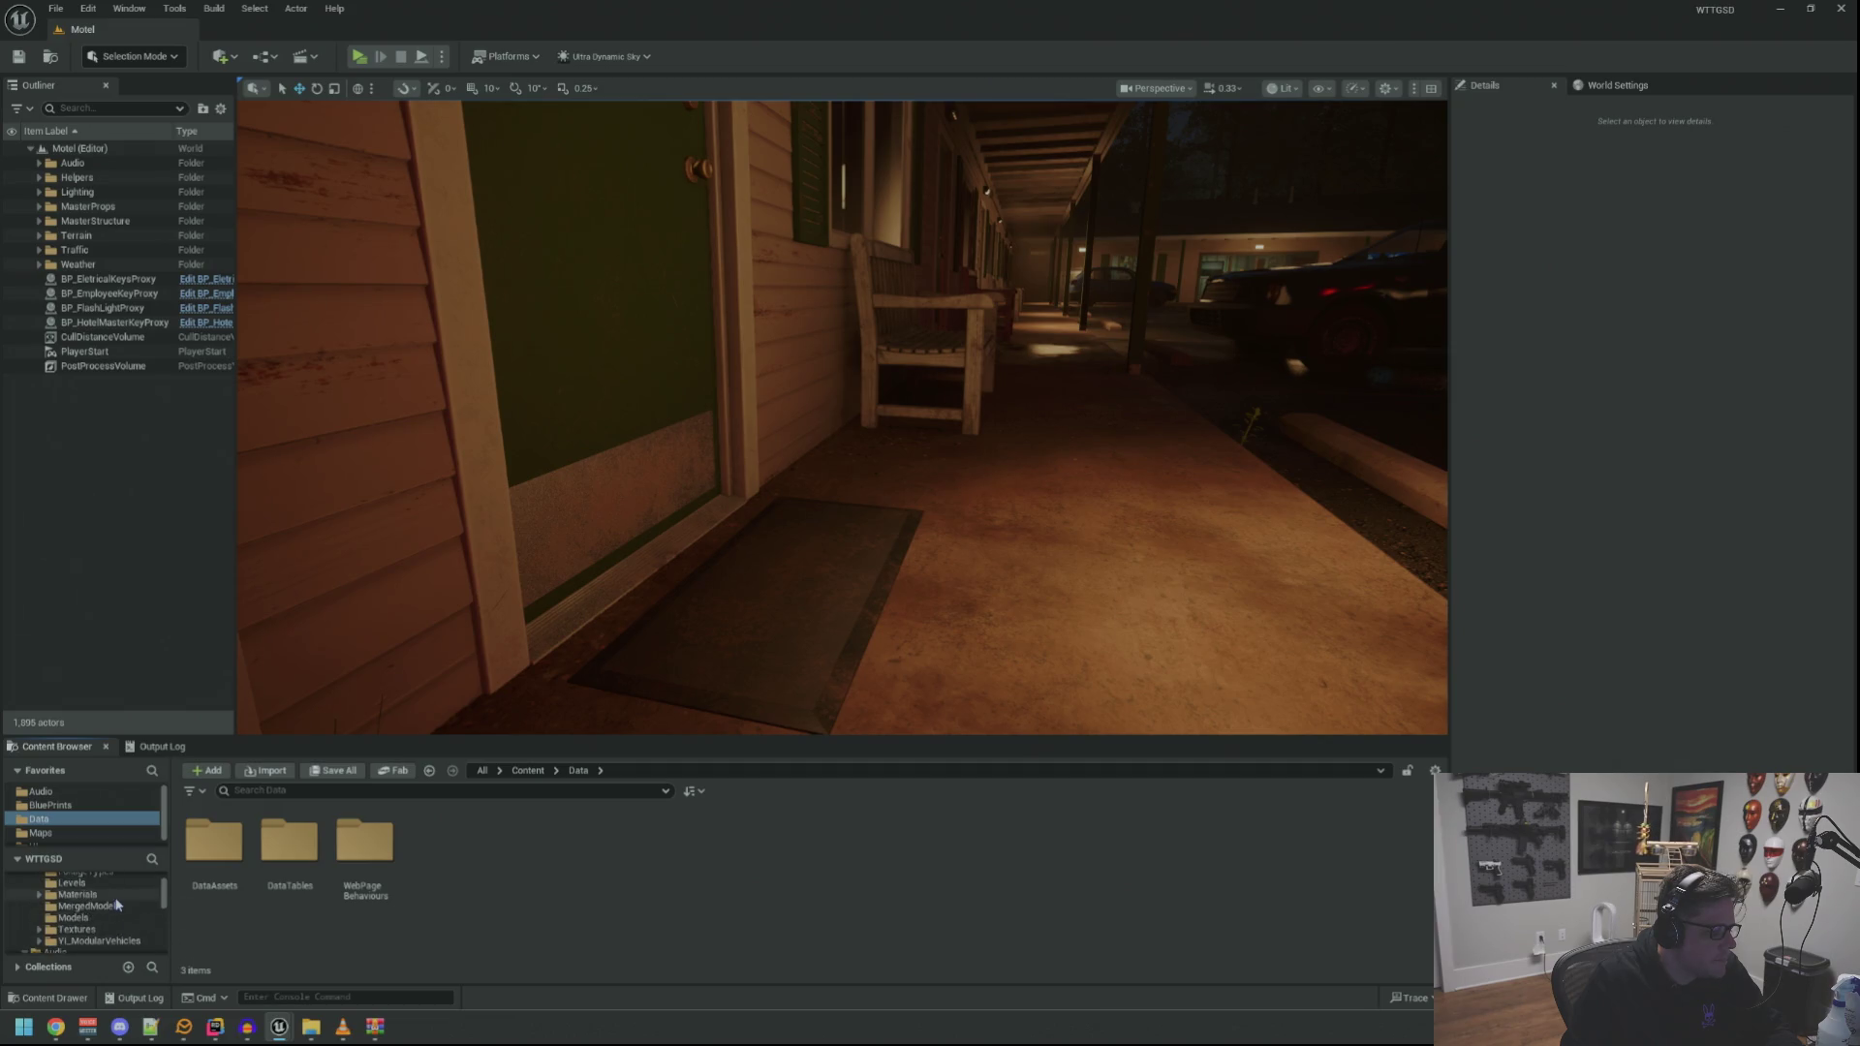
click(116, 904)
click(114, 891)
click(115, 903)
click(29, 916)
Navigate the folder tree to Characters > Ben
scroll(122, 917, down, 2)
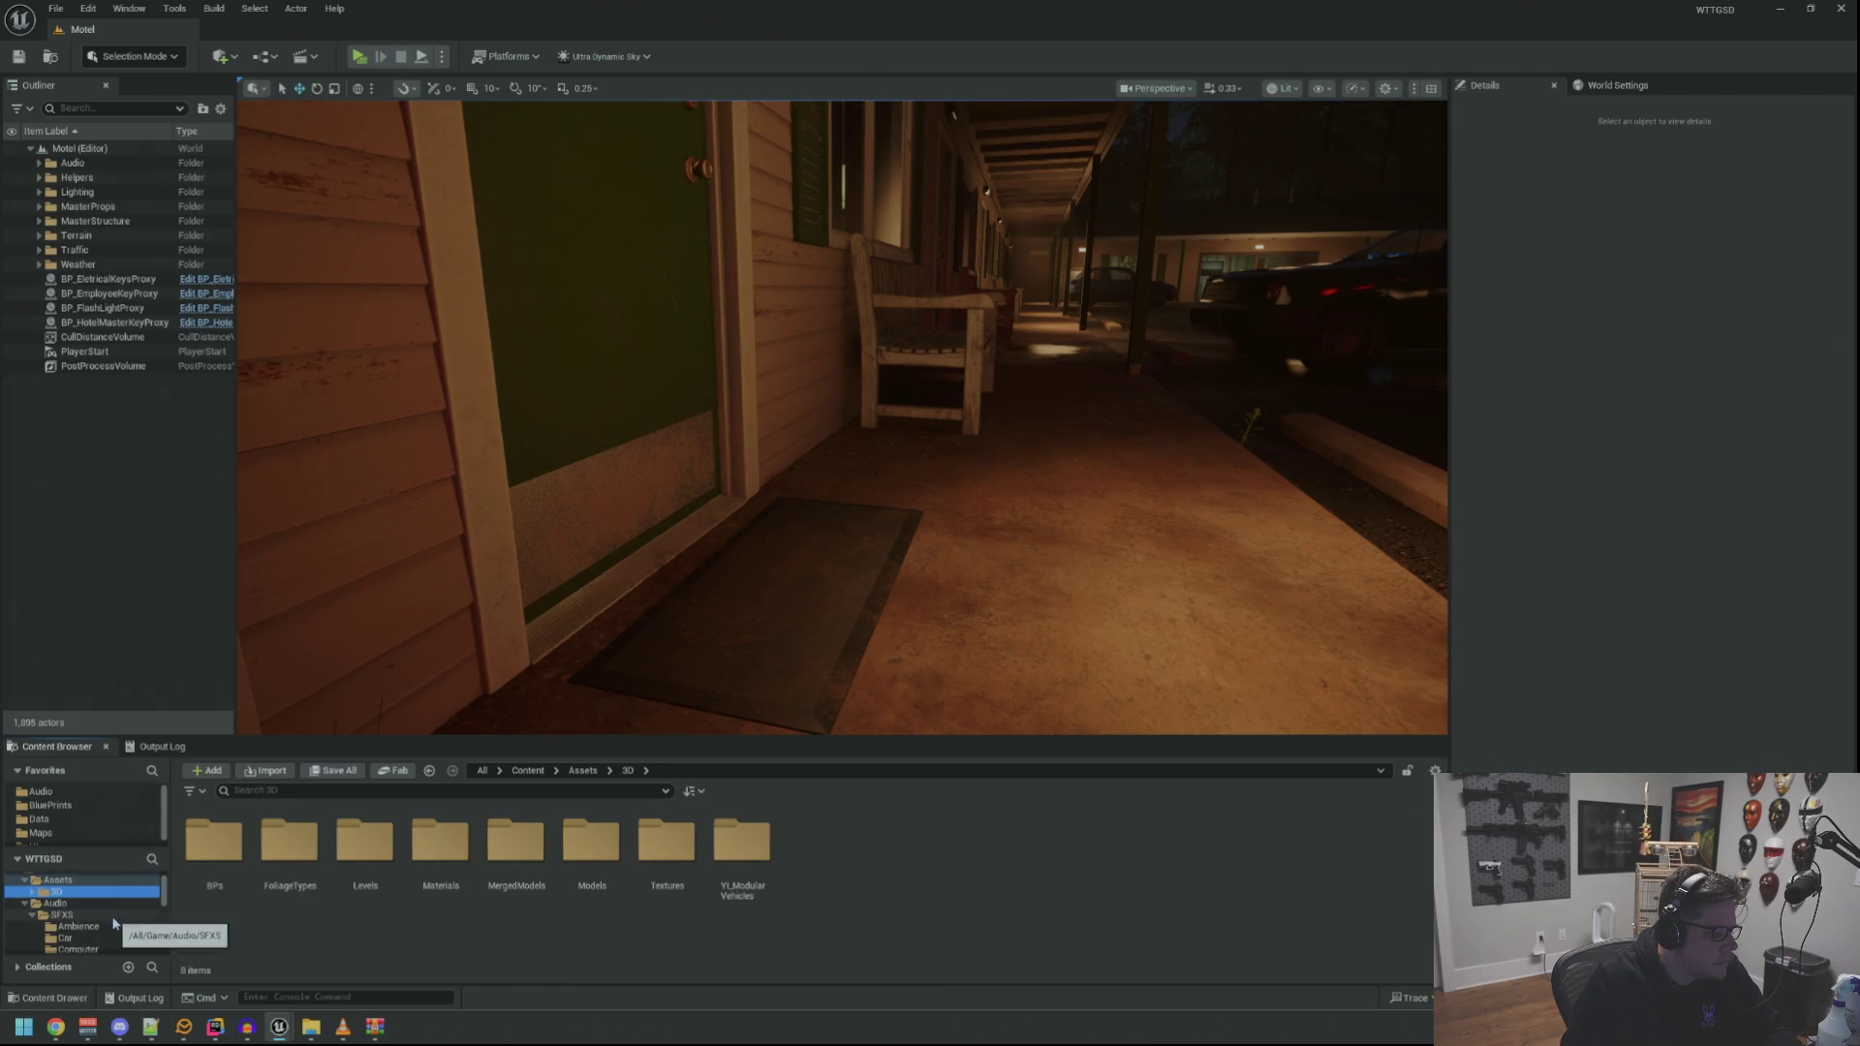
click(99, 925)
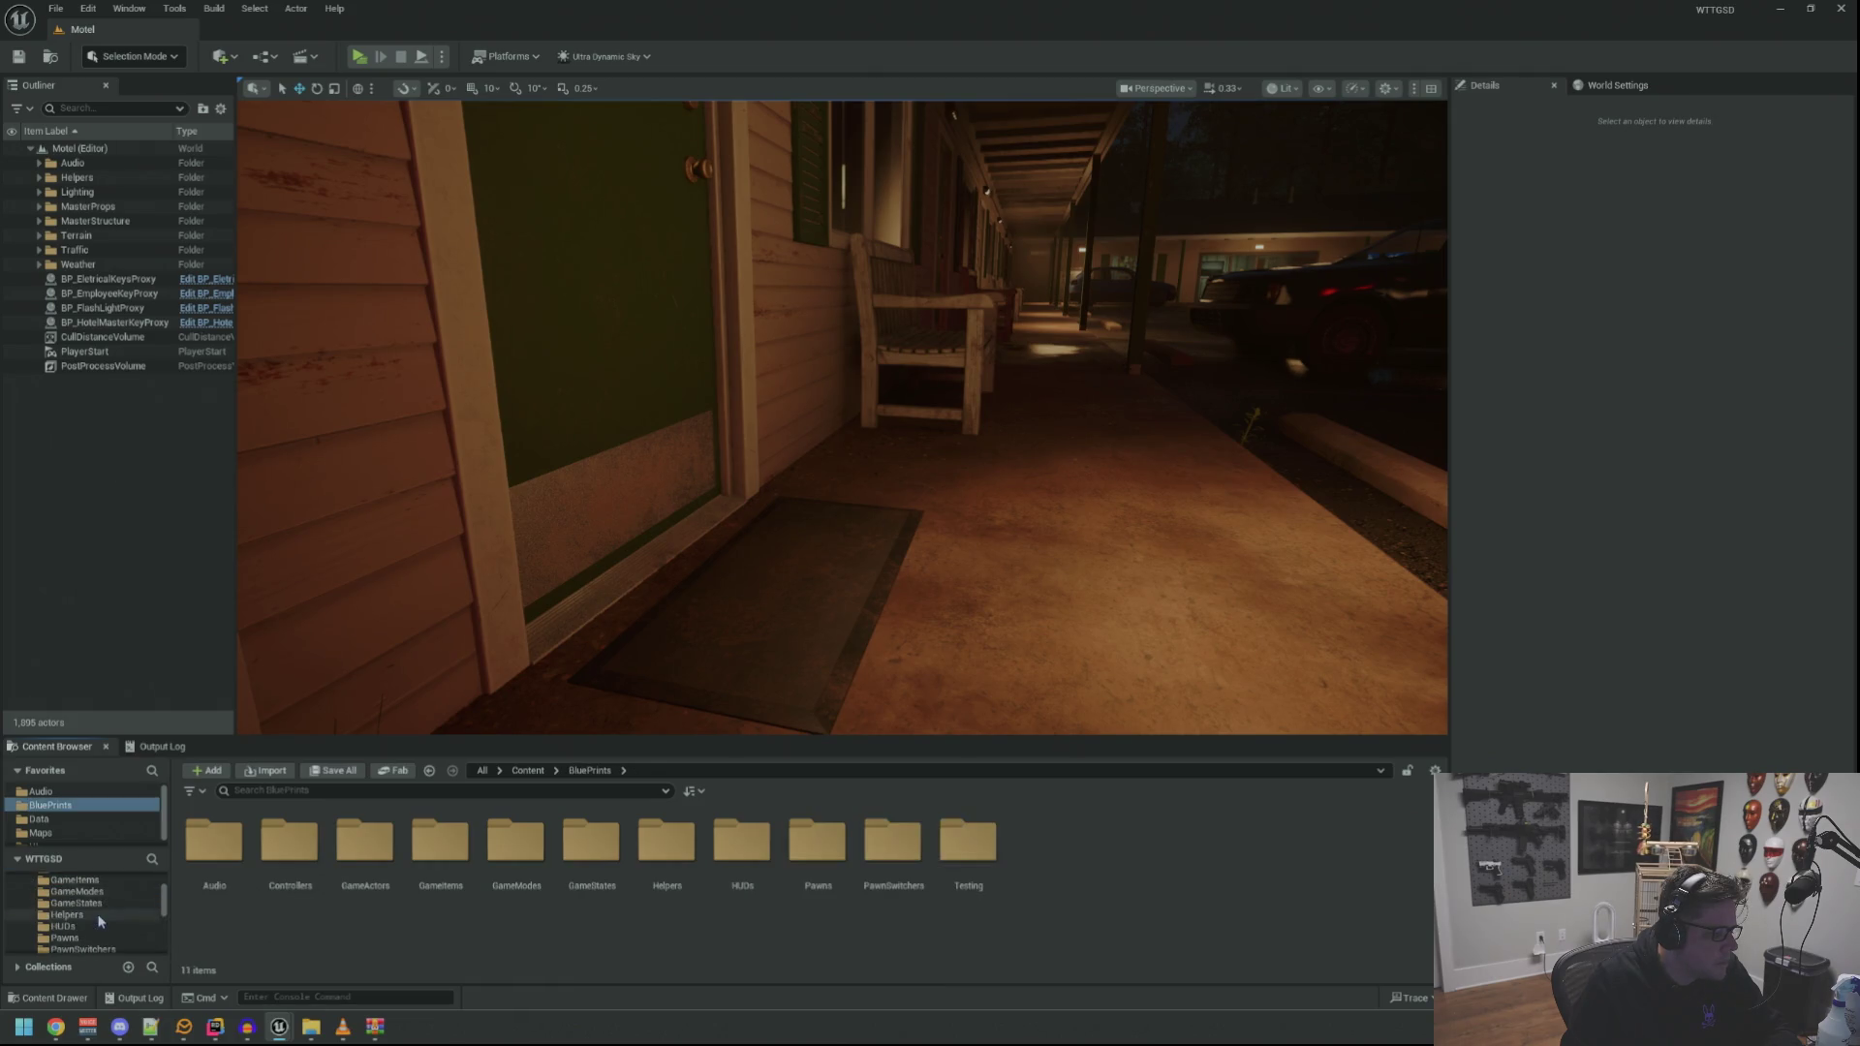
scroll(93, 918, up, 2)
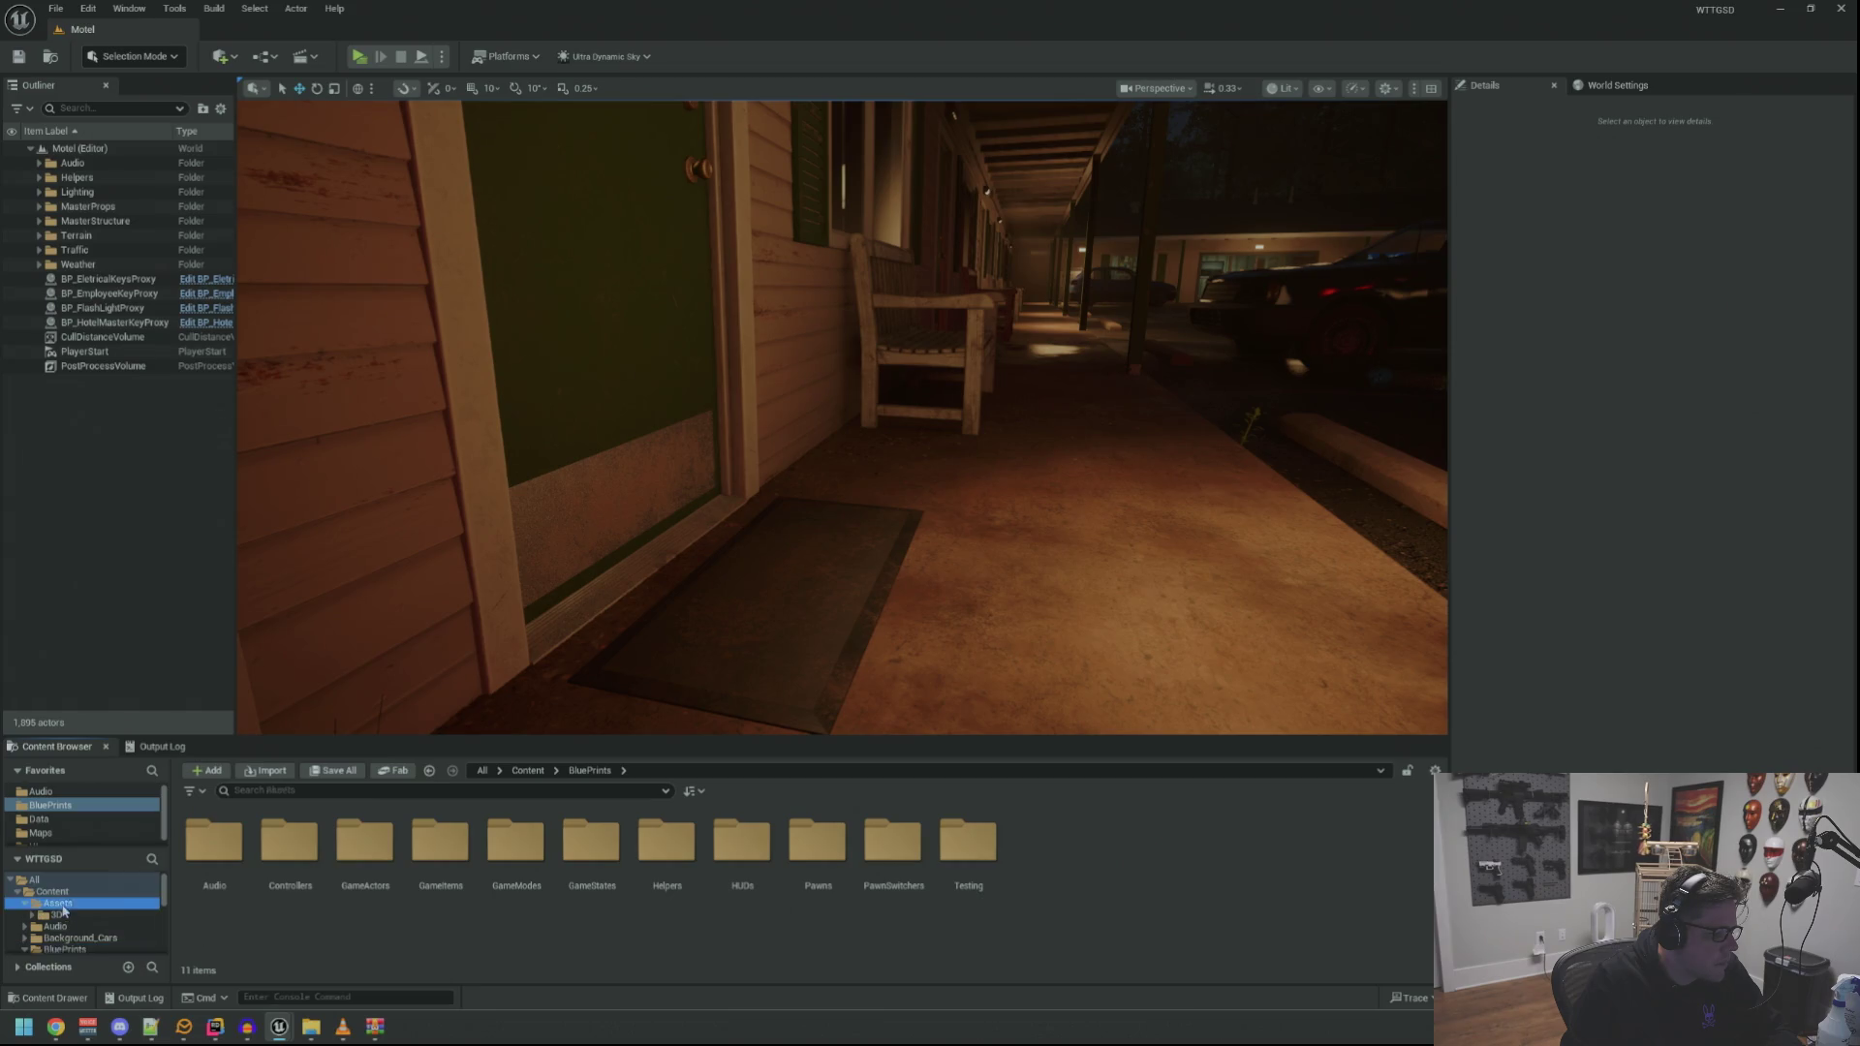
click(63, 909)
scroll(97, 911, down, 5)
click(117, 891)
double_click(106, 880)
click(87, 891)
Place the Ben character on the porch and rotate him about 60 degrees toward door 1
mouse_move(713, 661)
mouse_down()
mouse_move(737, 620)
mouse_move(703, 571)
mouse_move(654, 567)
mouse_up()
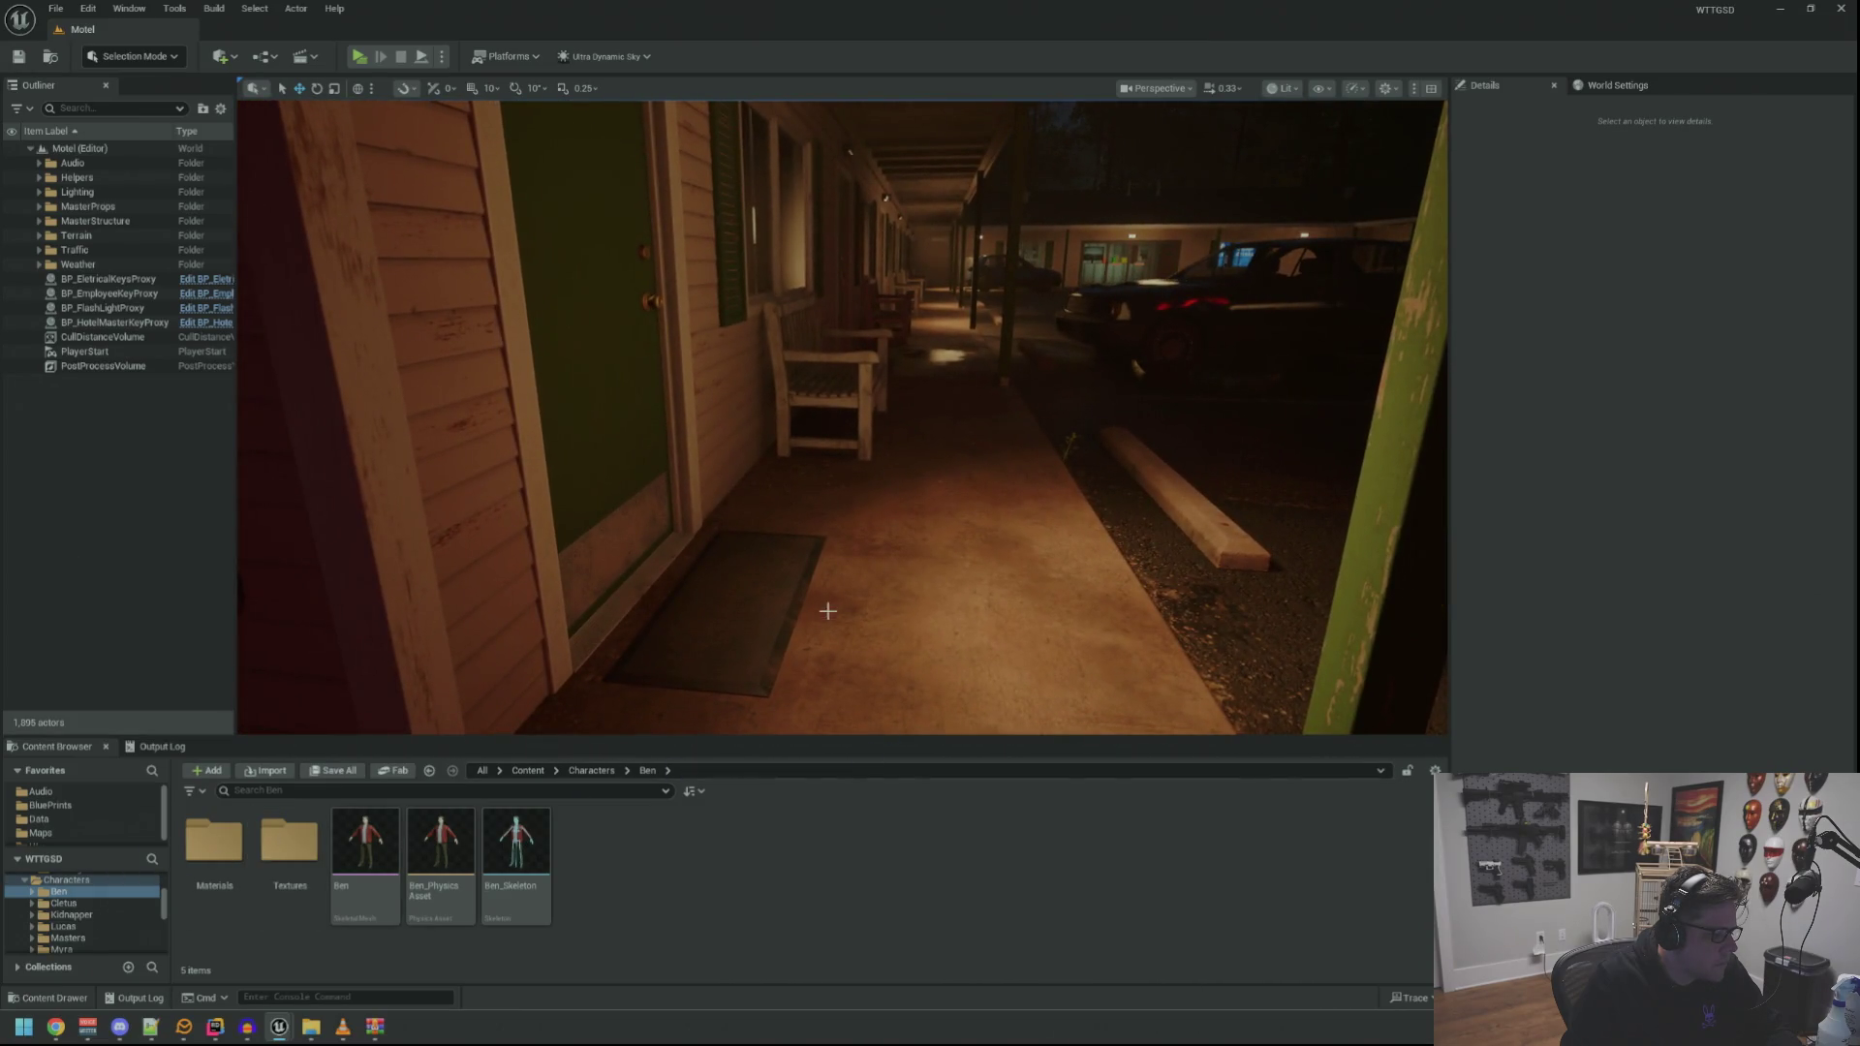
mouse_move(365, 843)
mouse_down()
mouse_move(843, 552)
mouse_move(791, 590)
mouse_up()
key(e)
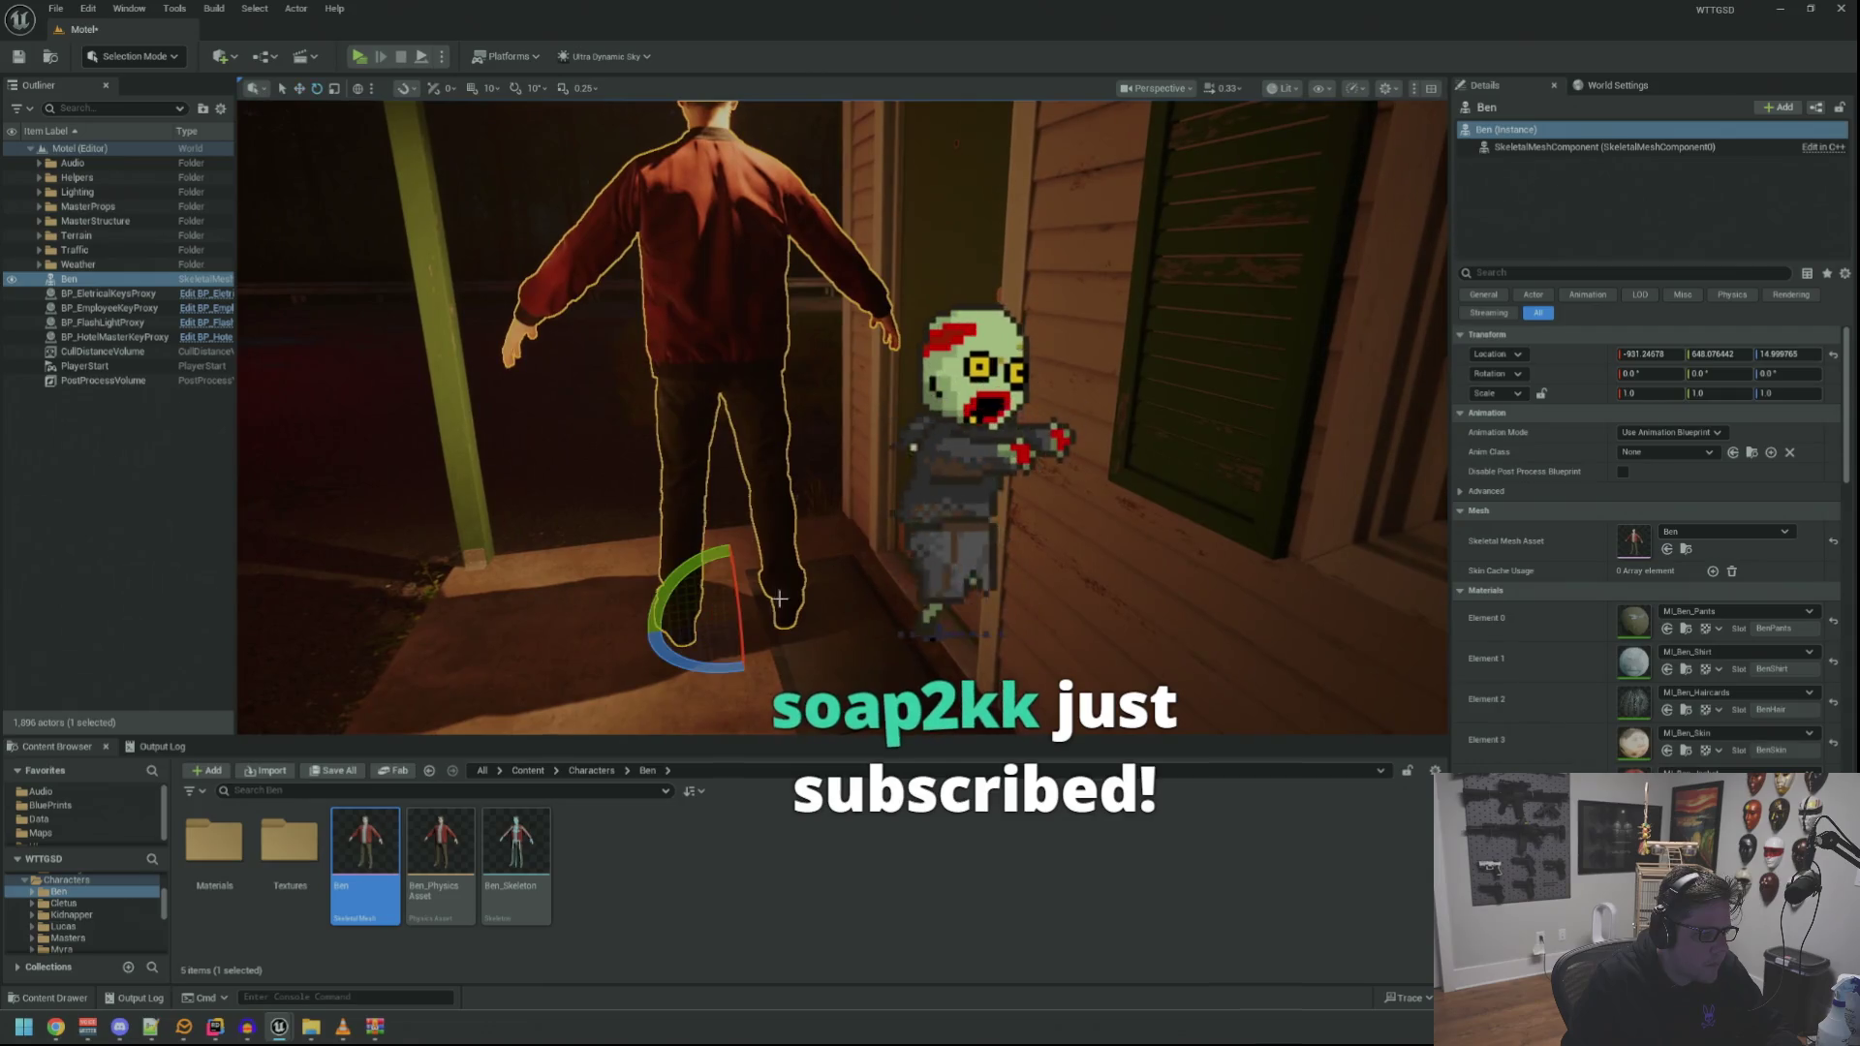
mouse_move(724, 662)
mouse_down()
mouse_move(680, 584)
mouse_move(839, 609)
mouse_move(766, 615)
mouse_up()
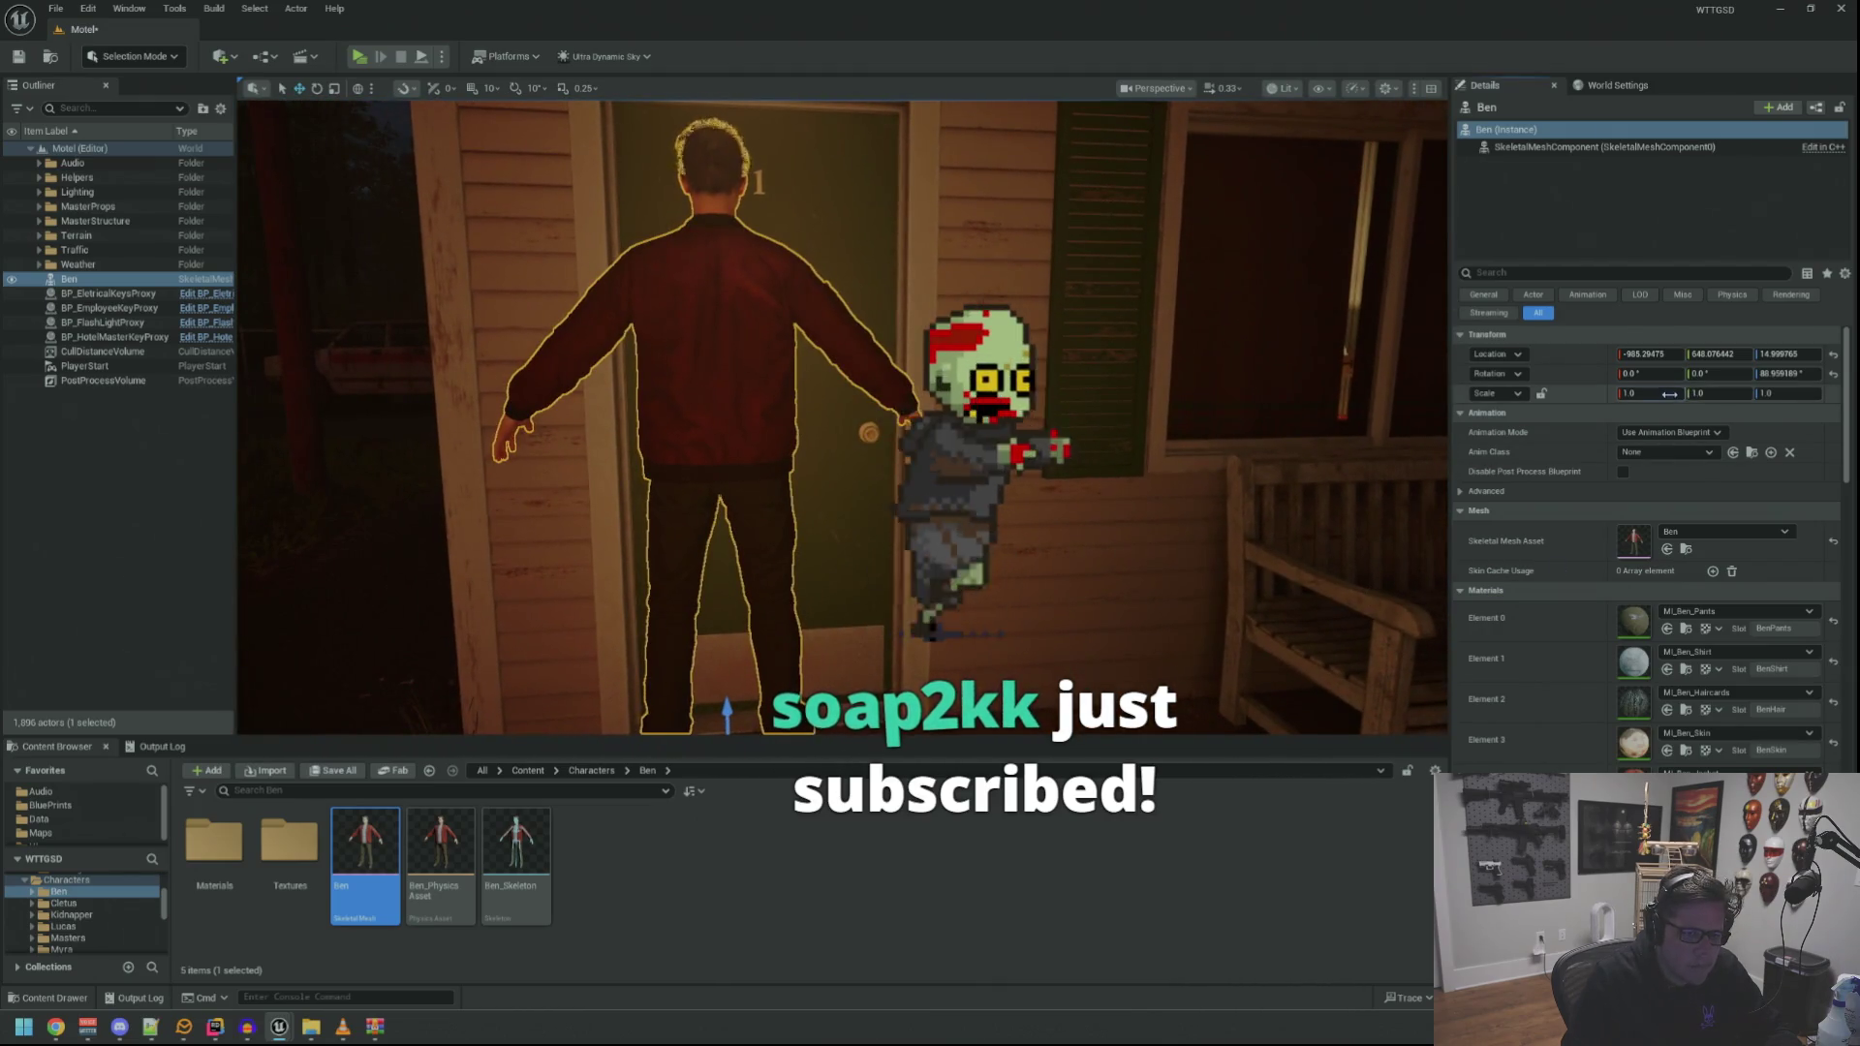
Scale Ben uniformly to 0.96 and snap him down onto the floor
click(1633, 393)
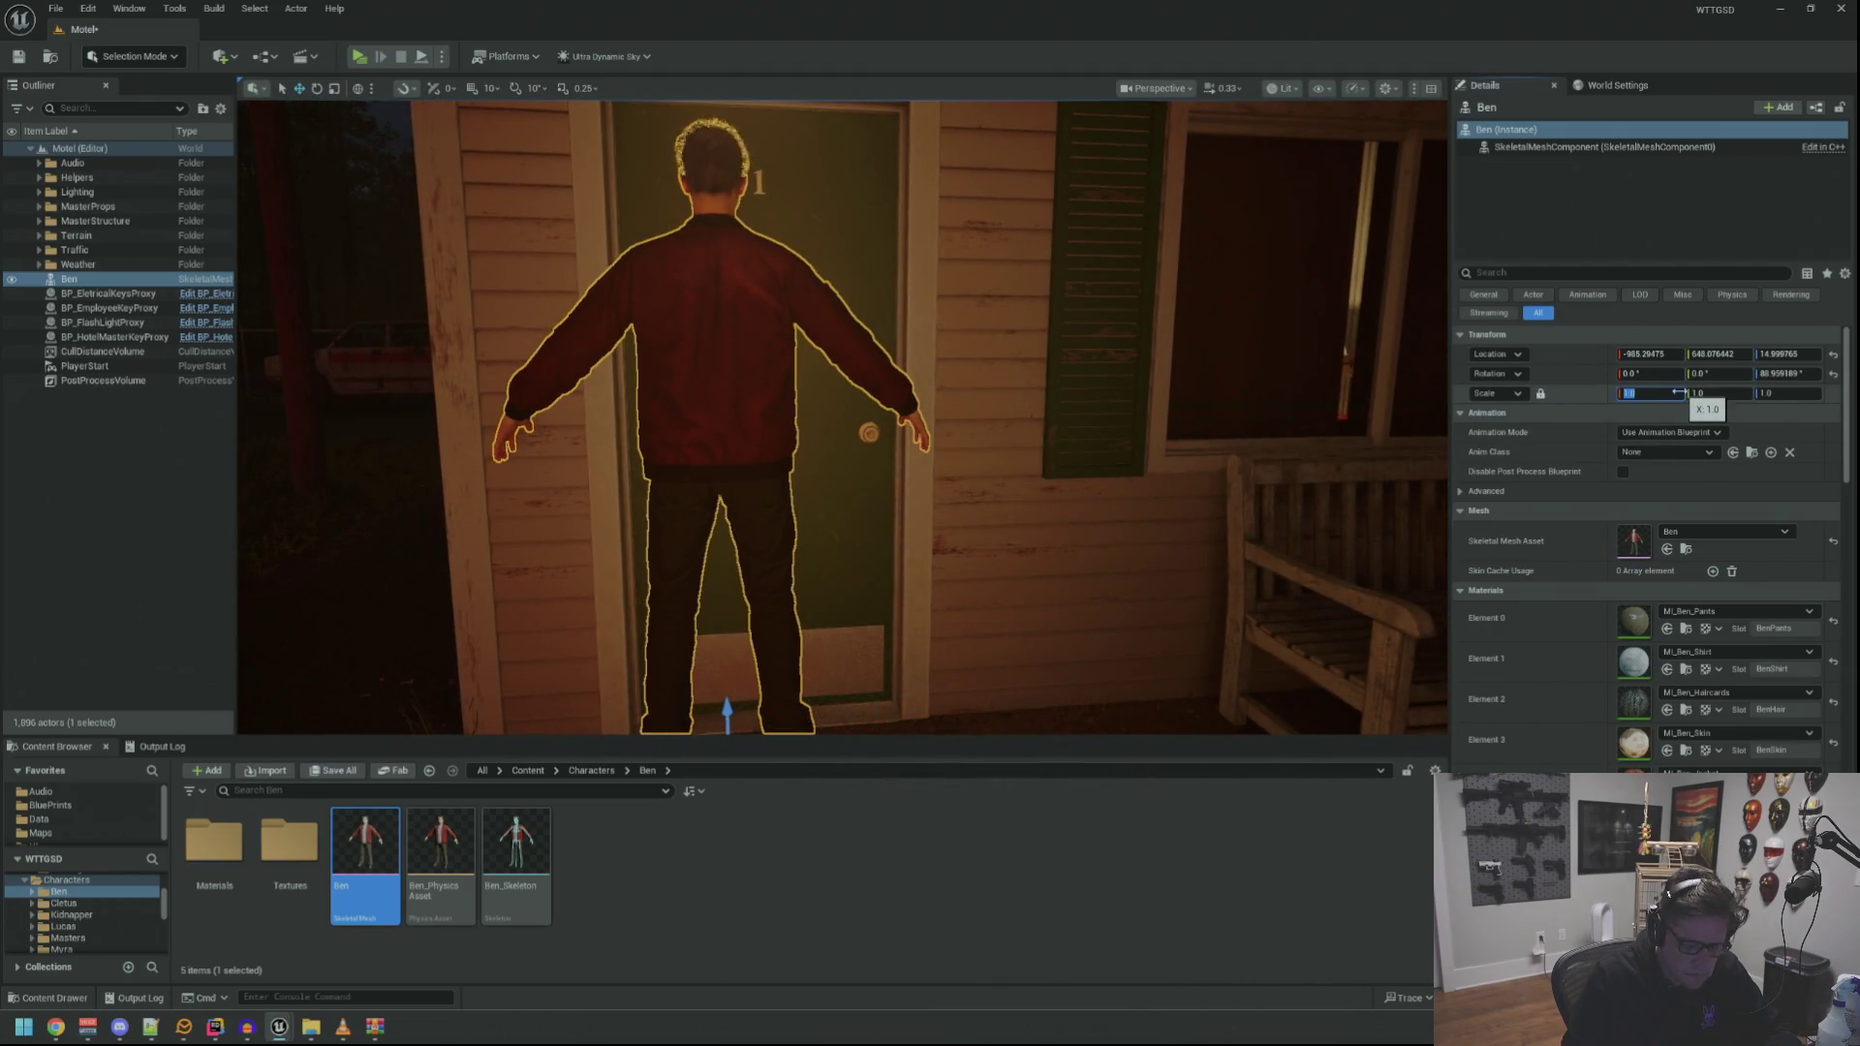
text(0.96)
key(Return)
drag(843, 417, 843, 416)
drag(889, 545, 889, 544)
key(End)
Inspect Ben from around the porch, then delete him from the level
drag(896, 436, 896, 436)
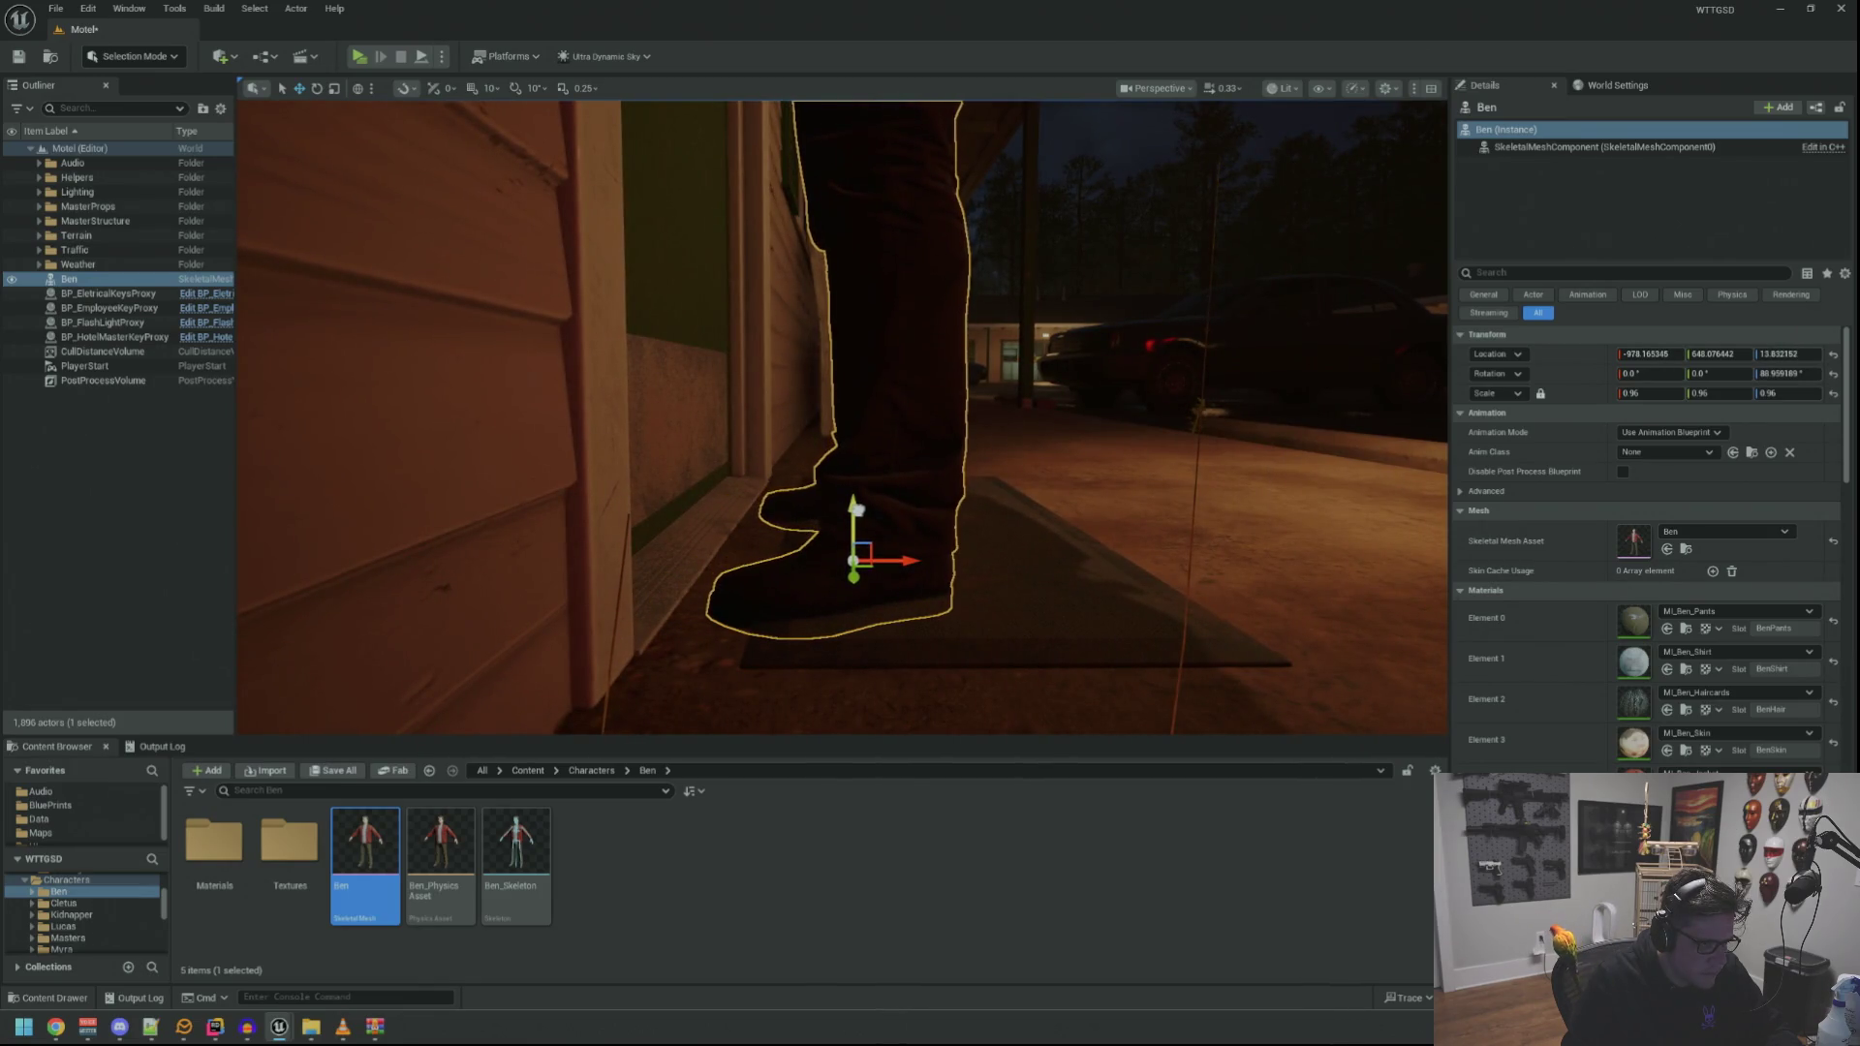
drag(897, 436, 896, 436)
key(Delete)
Add a cube to the level and move it onto the porch beside door 1
click(678, 387)
drag(429, 368, 429, 368)
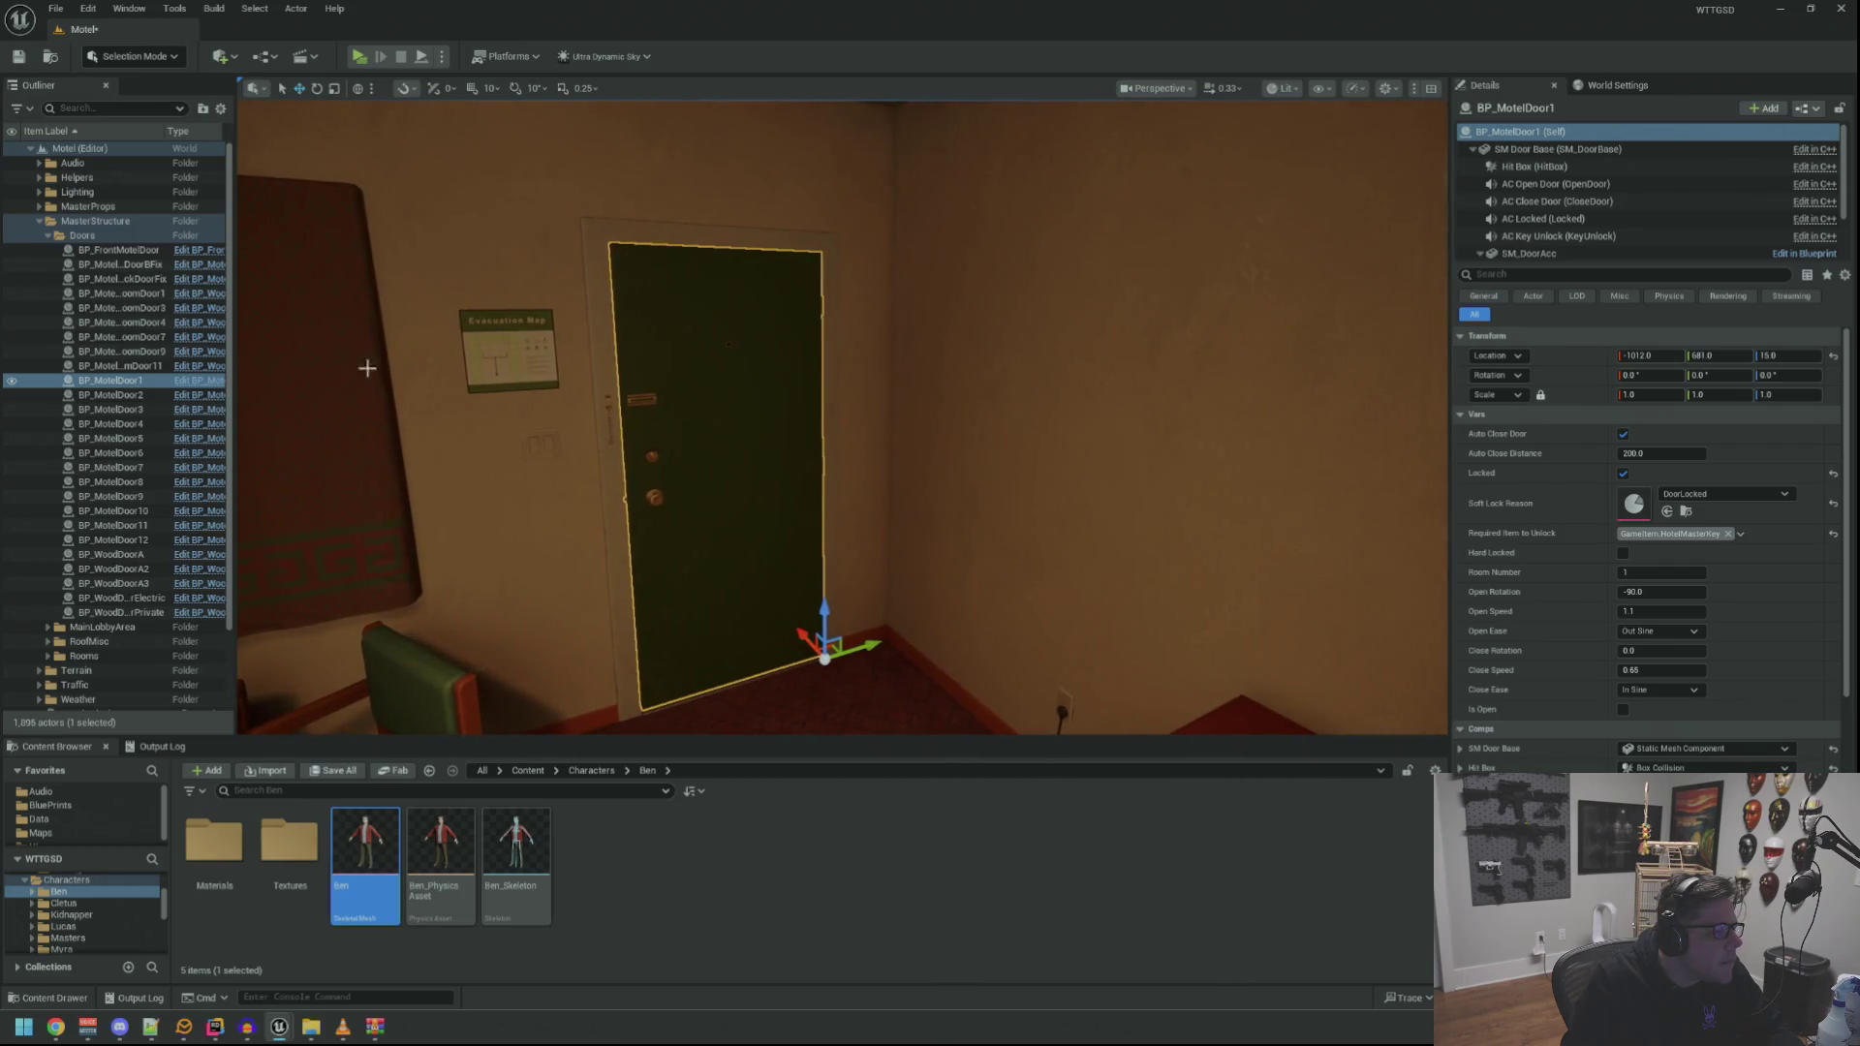
click(222, 56)
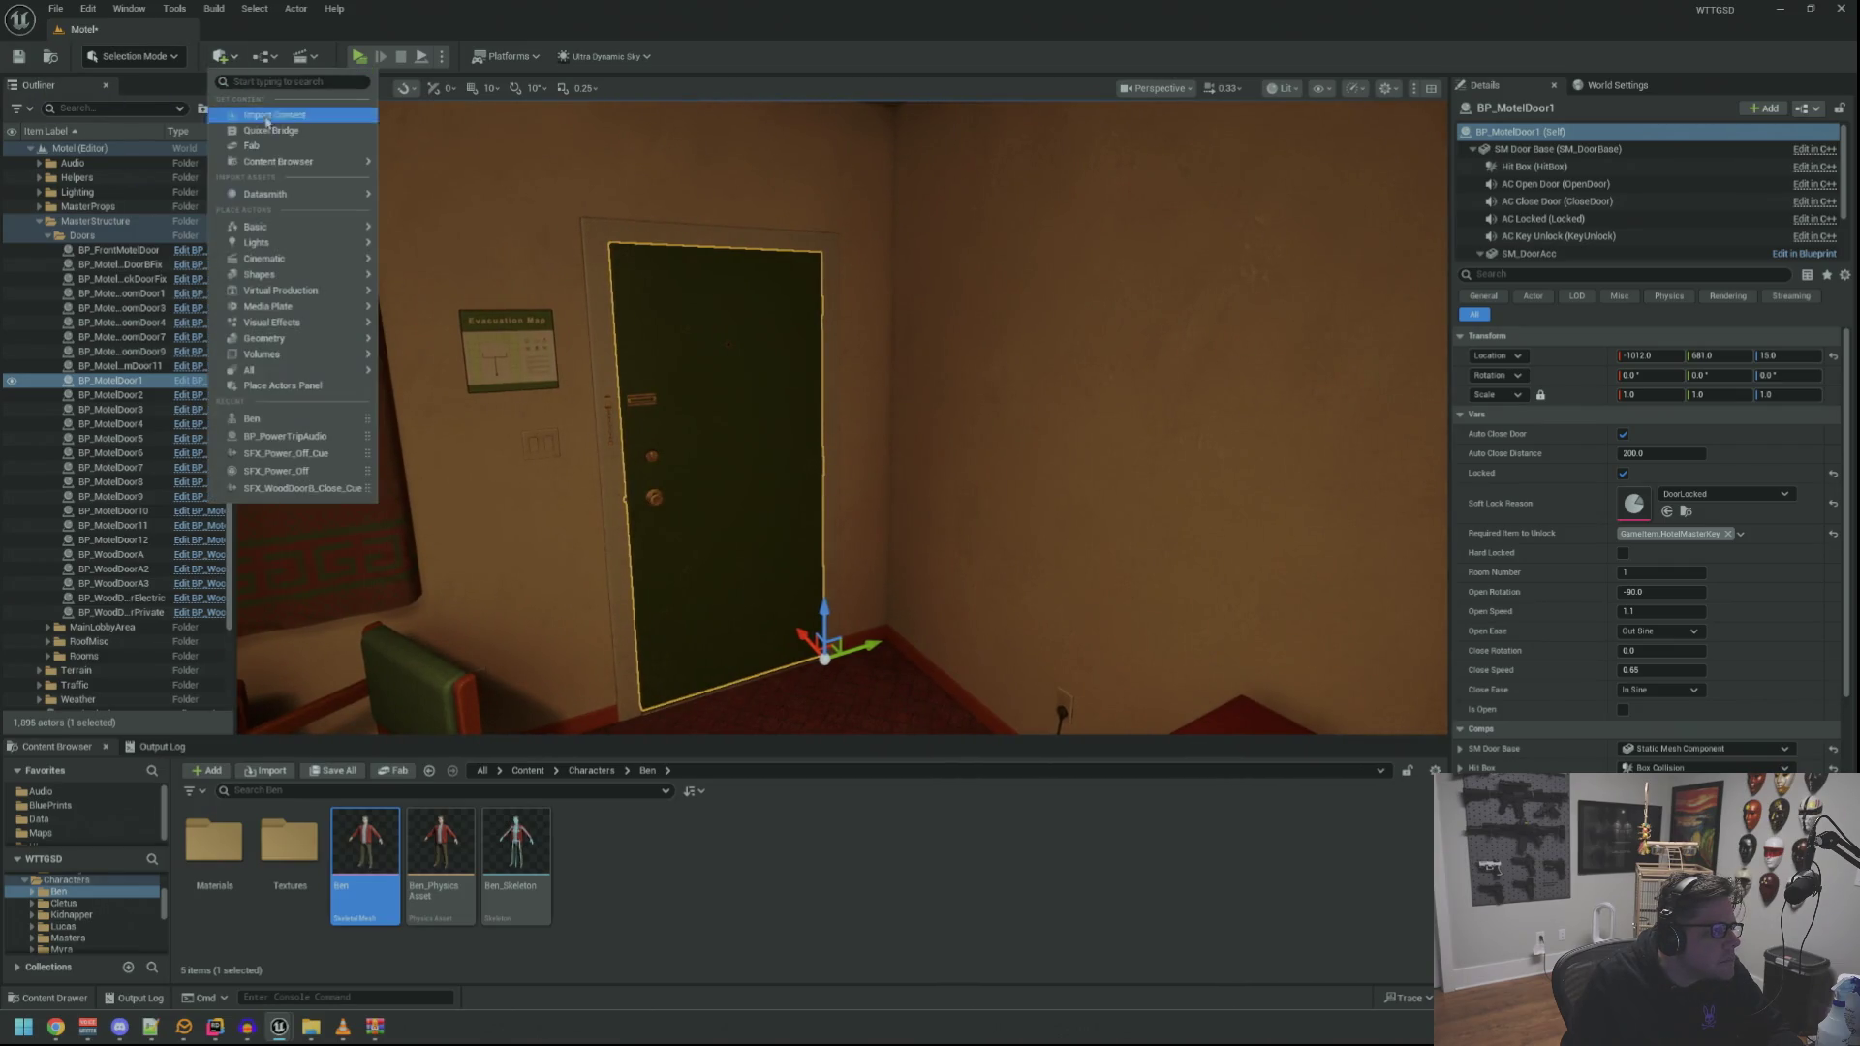
mouse_move(257, 227)
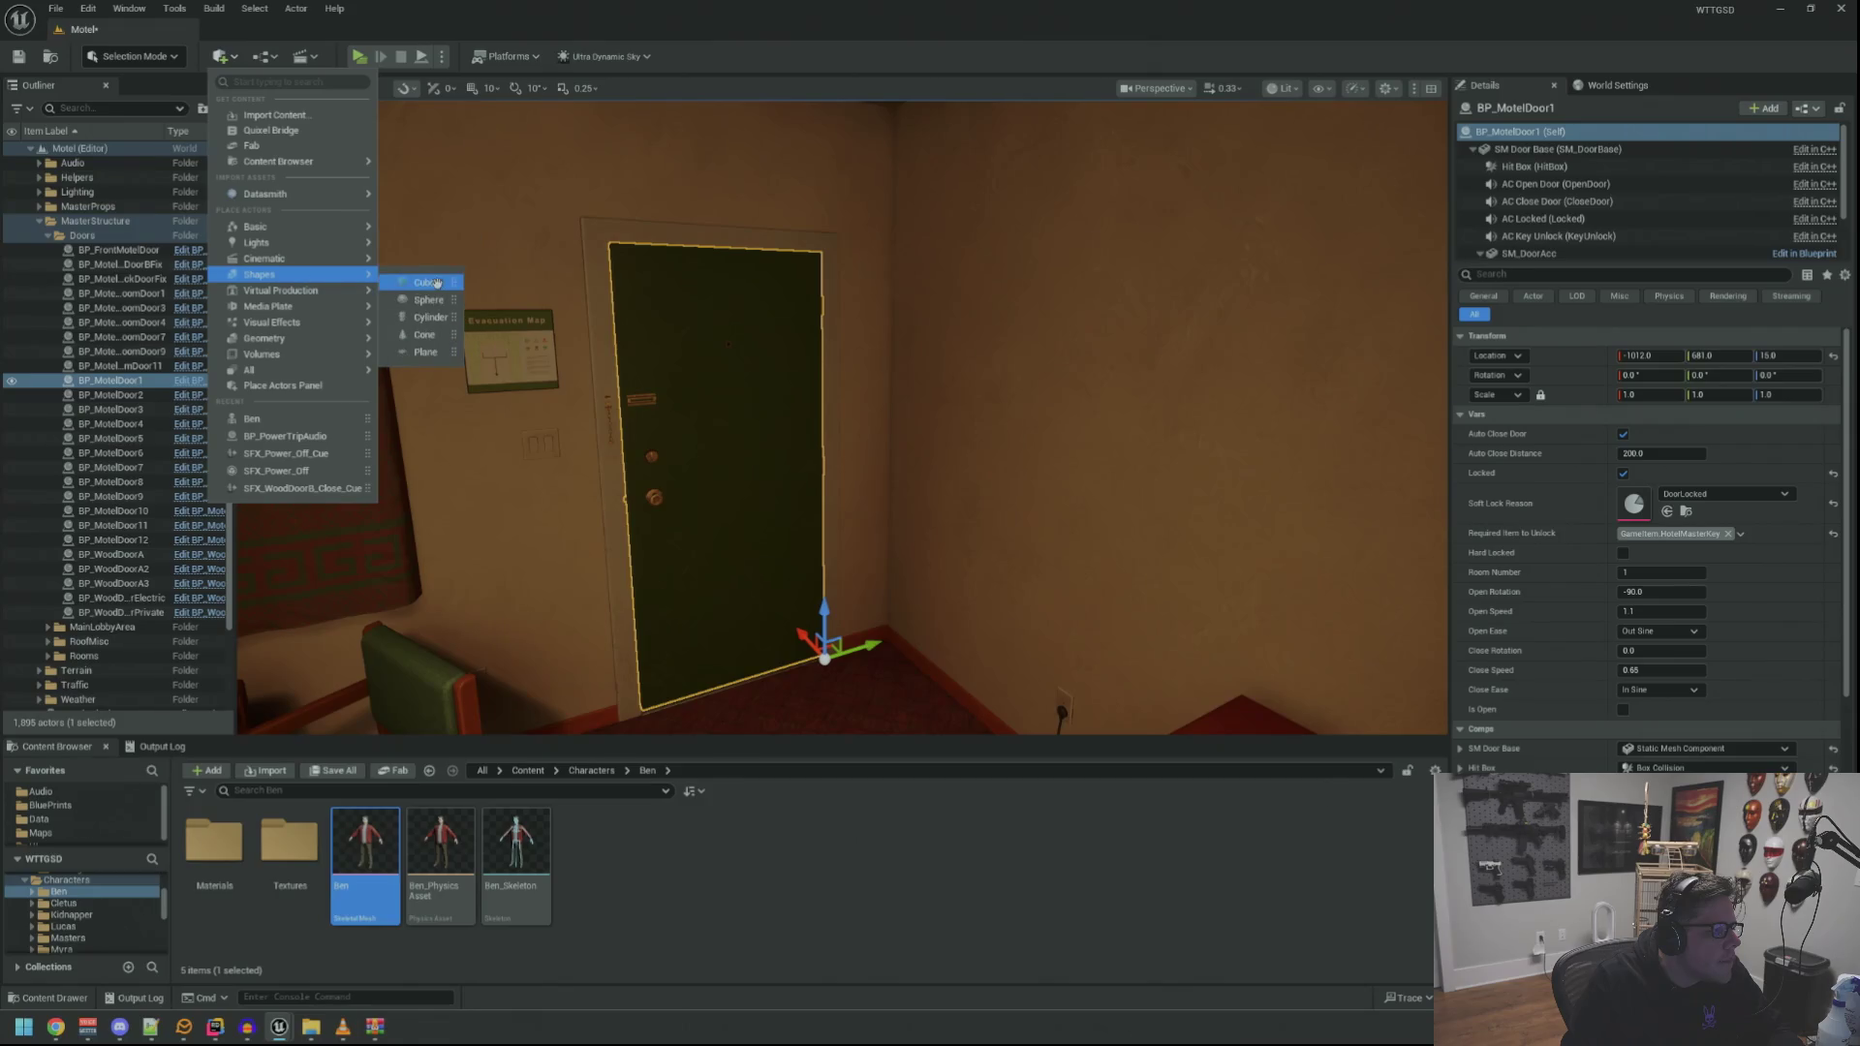
click(431, 282)
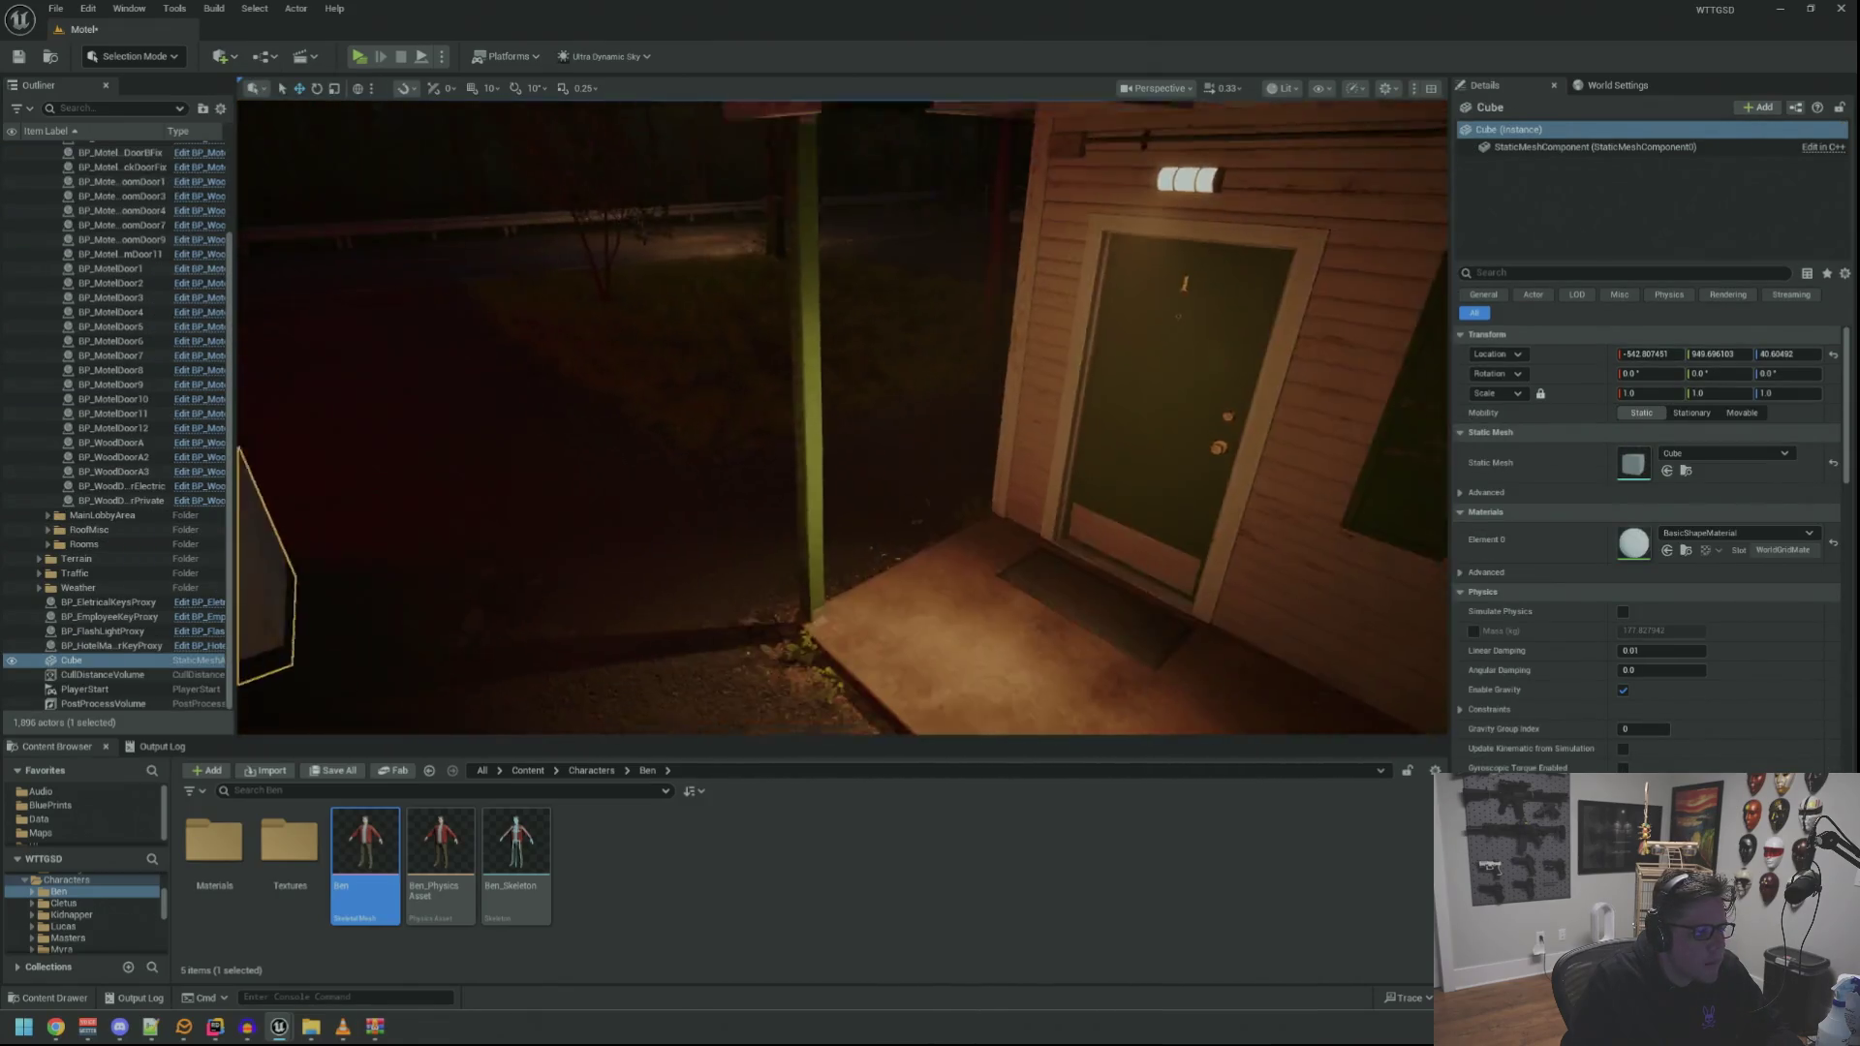
mouse_move(353, 533)
mouse_down()
mouse_move(625, 610)
mouse_move(910, 407)
mouse_up()
key(f)
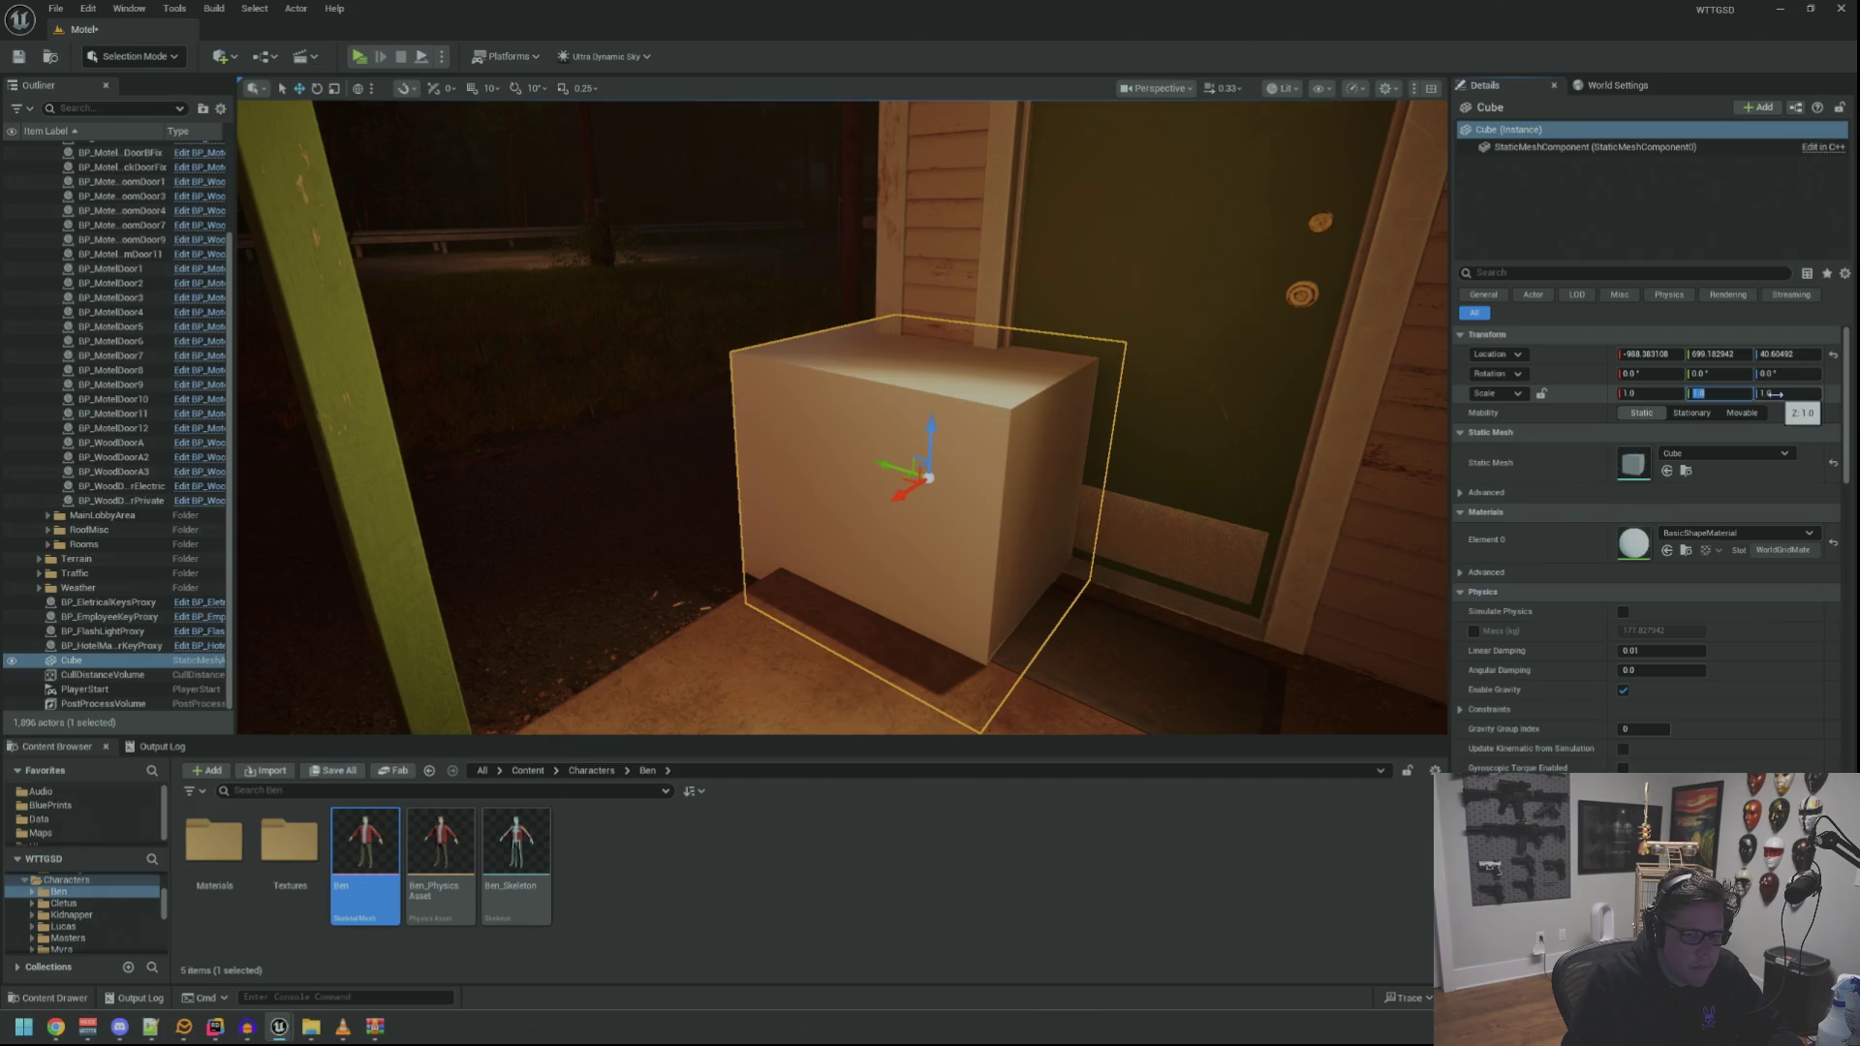
Set the cube's Y and Z scale to 2.0 and raise it above the porch floor
click(1721, 393)
text(2)
key(Return)
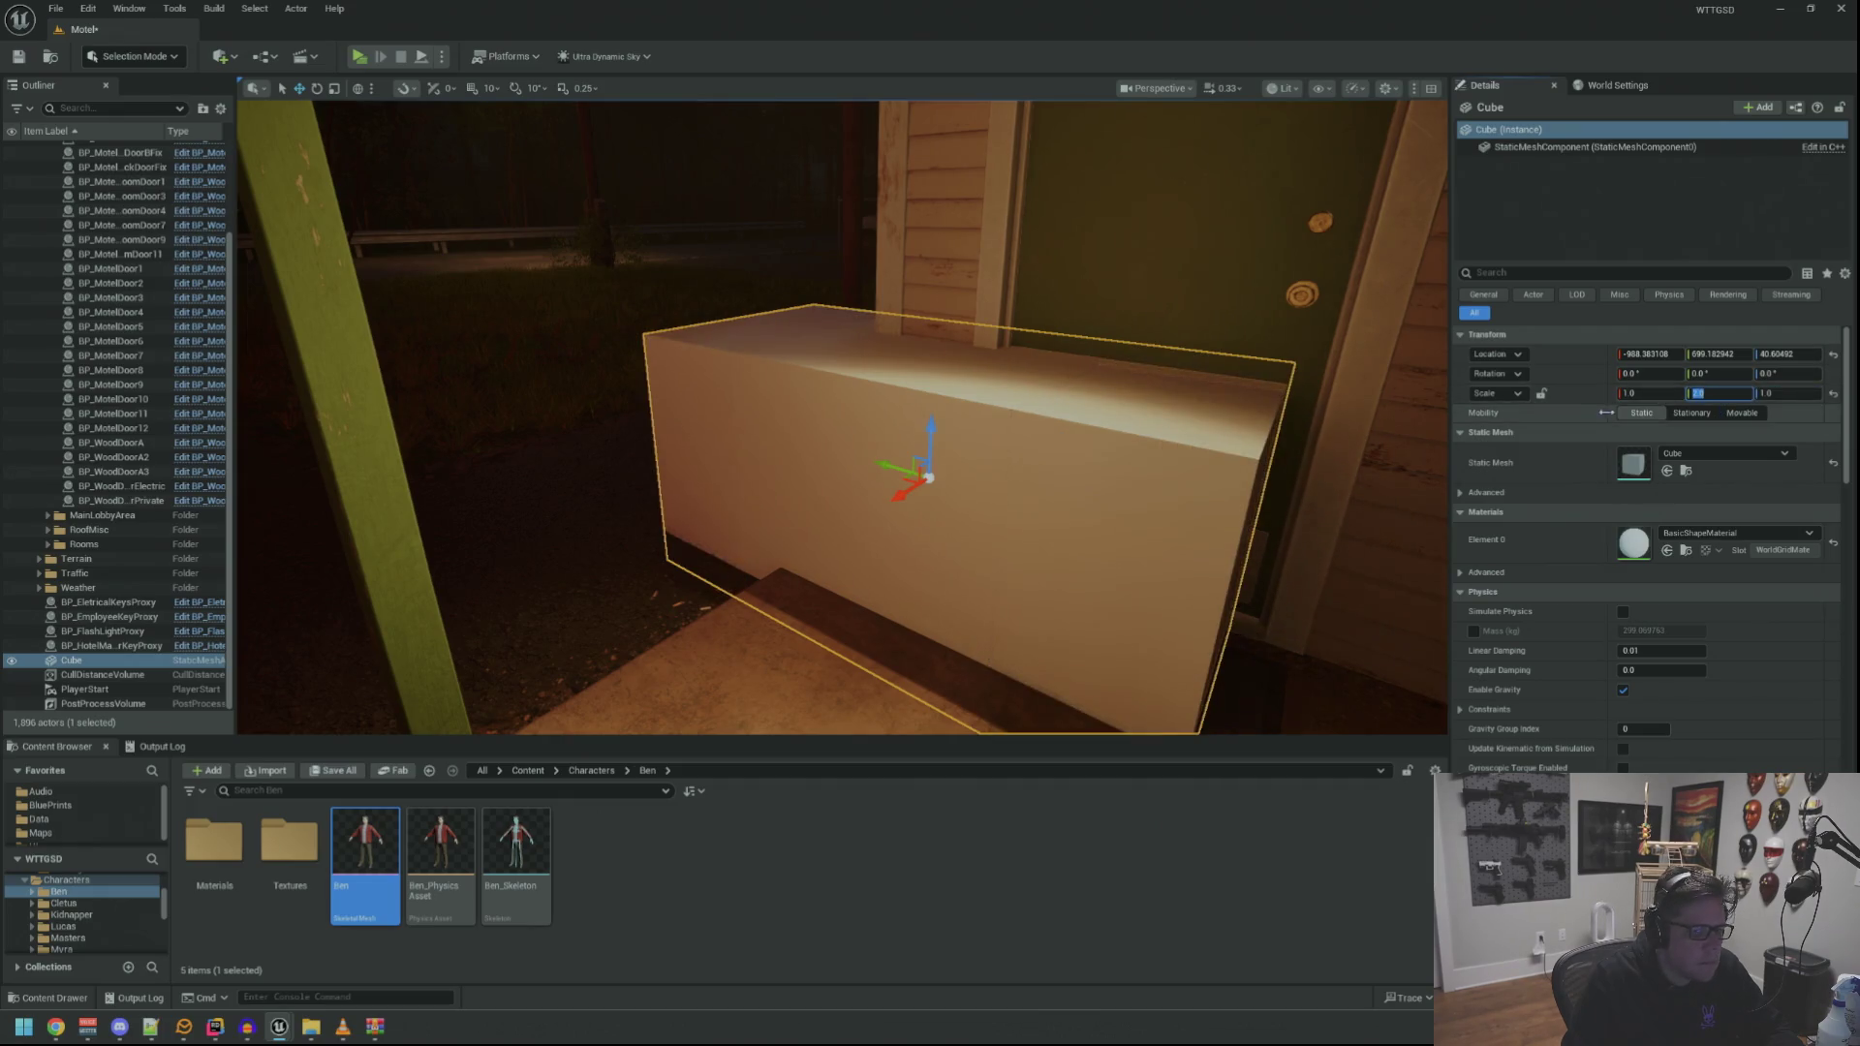
key(Tab)
text(2)
key(Return)
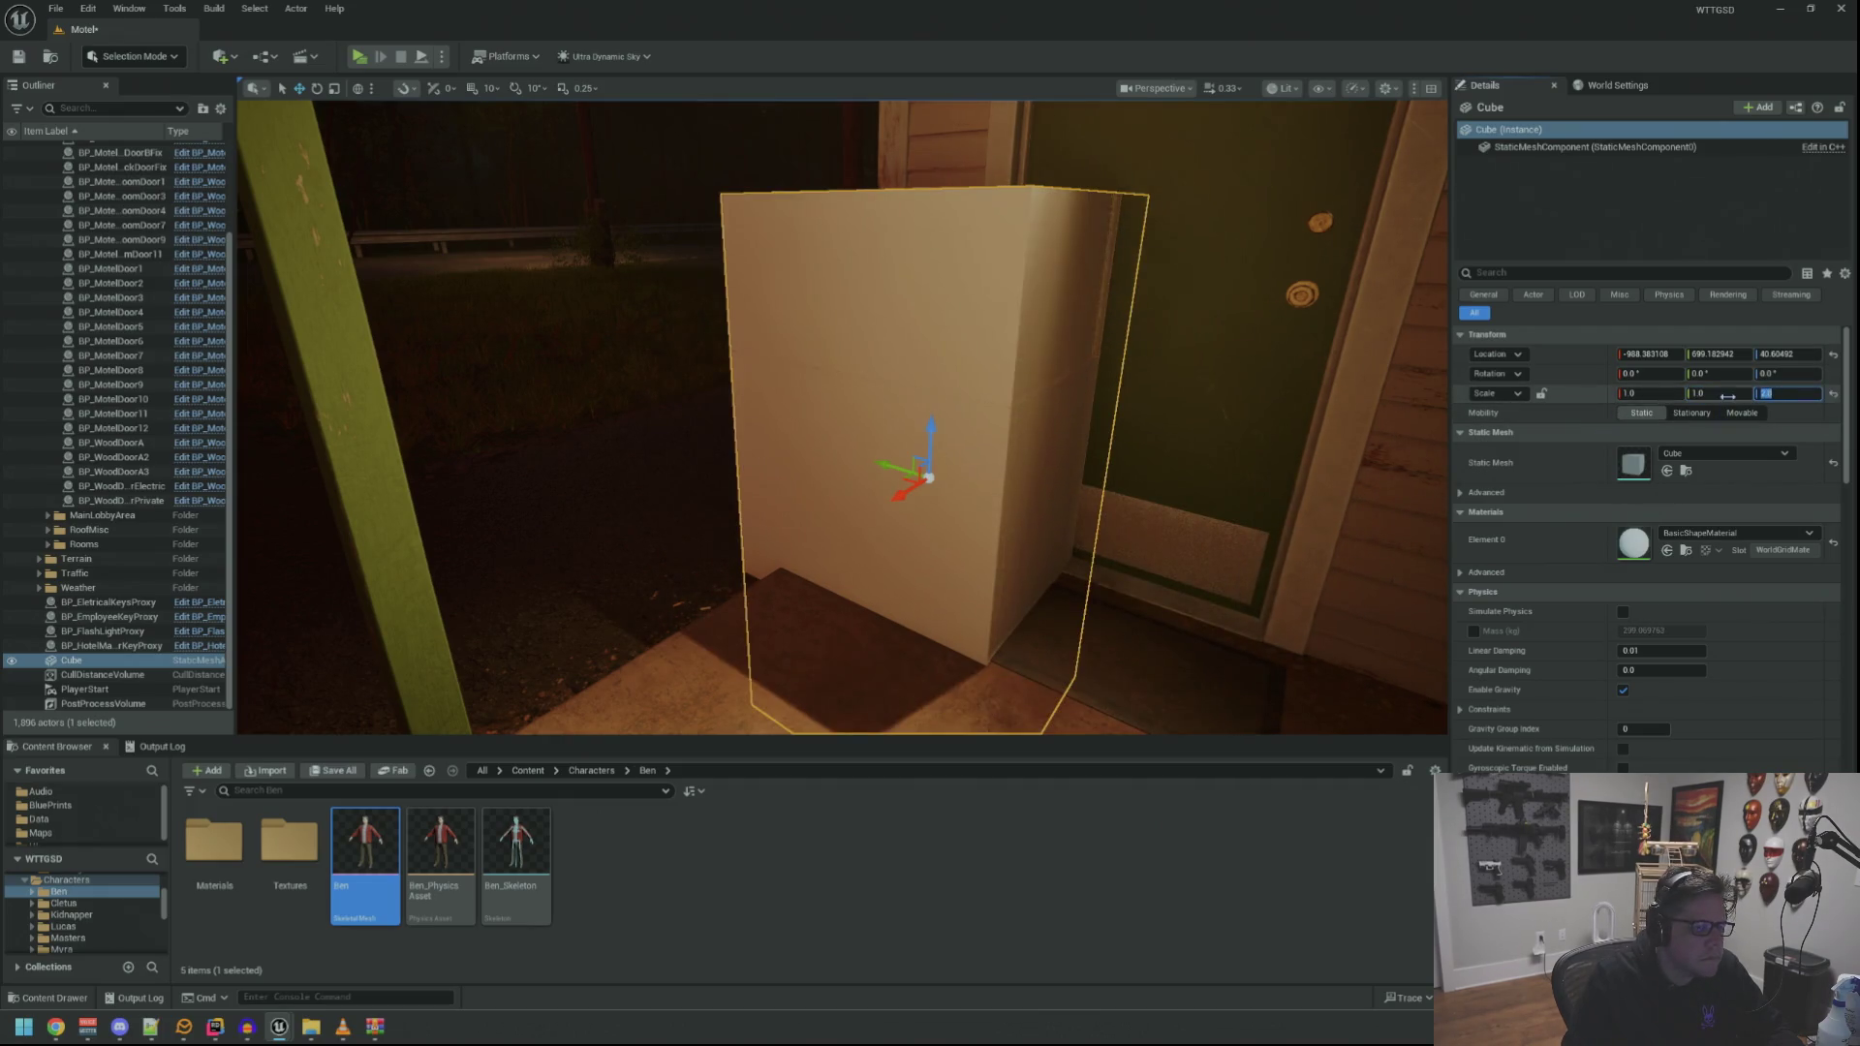
key(f)
mouse_move(823, 491)
mouse_down()
mouse_move(824, 271)
mouse_move(804, 228)
mouse_up()
Look over the raised cube beside the door, then delete it
mouse_move(934, 398)
mouse_down()
mouse_move(897, 435)
mouse_move(893, 420)
mouse_up()
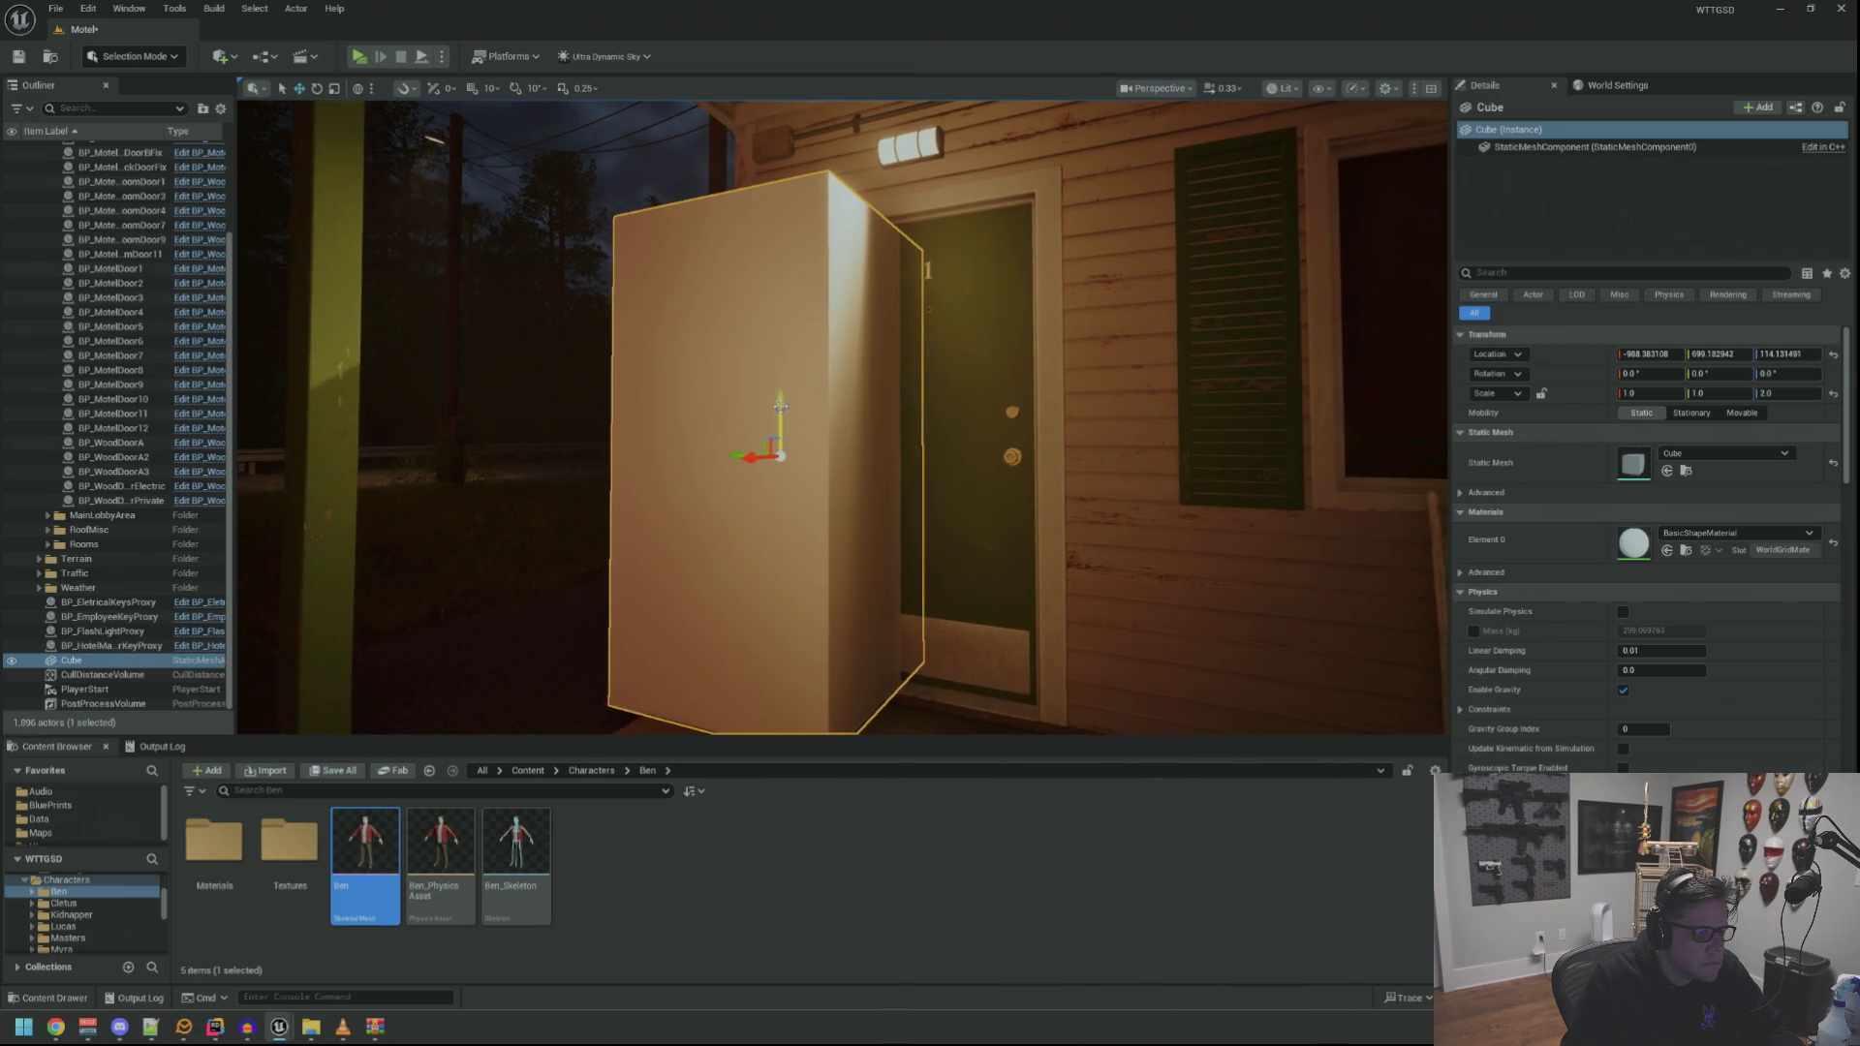
mouse_move(793, 392)
mouse_down()
mouse_move(792, 358)
mouse_move(773, 399)
mouse_move(891, 415)
mouse_move(872, 378)
mouse_move(868, 432)
mouse_up()
key(Delete)
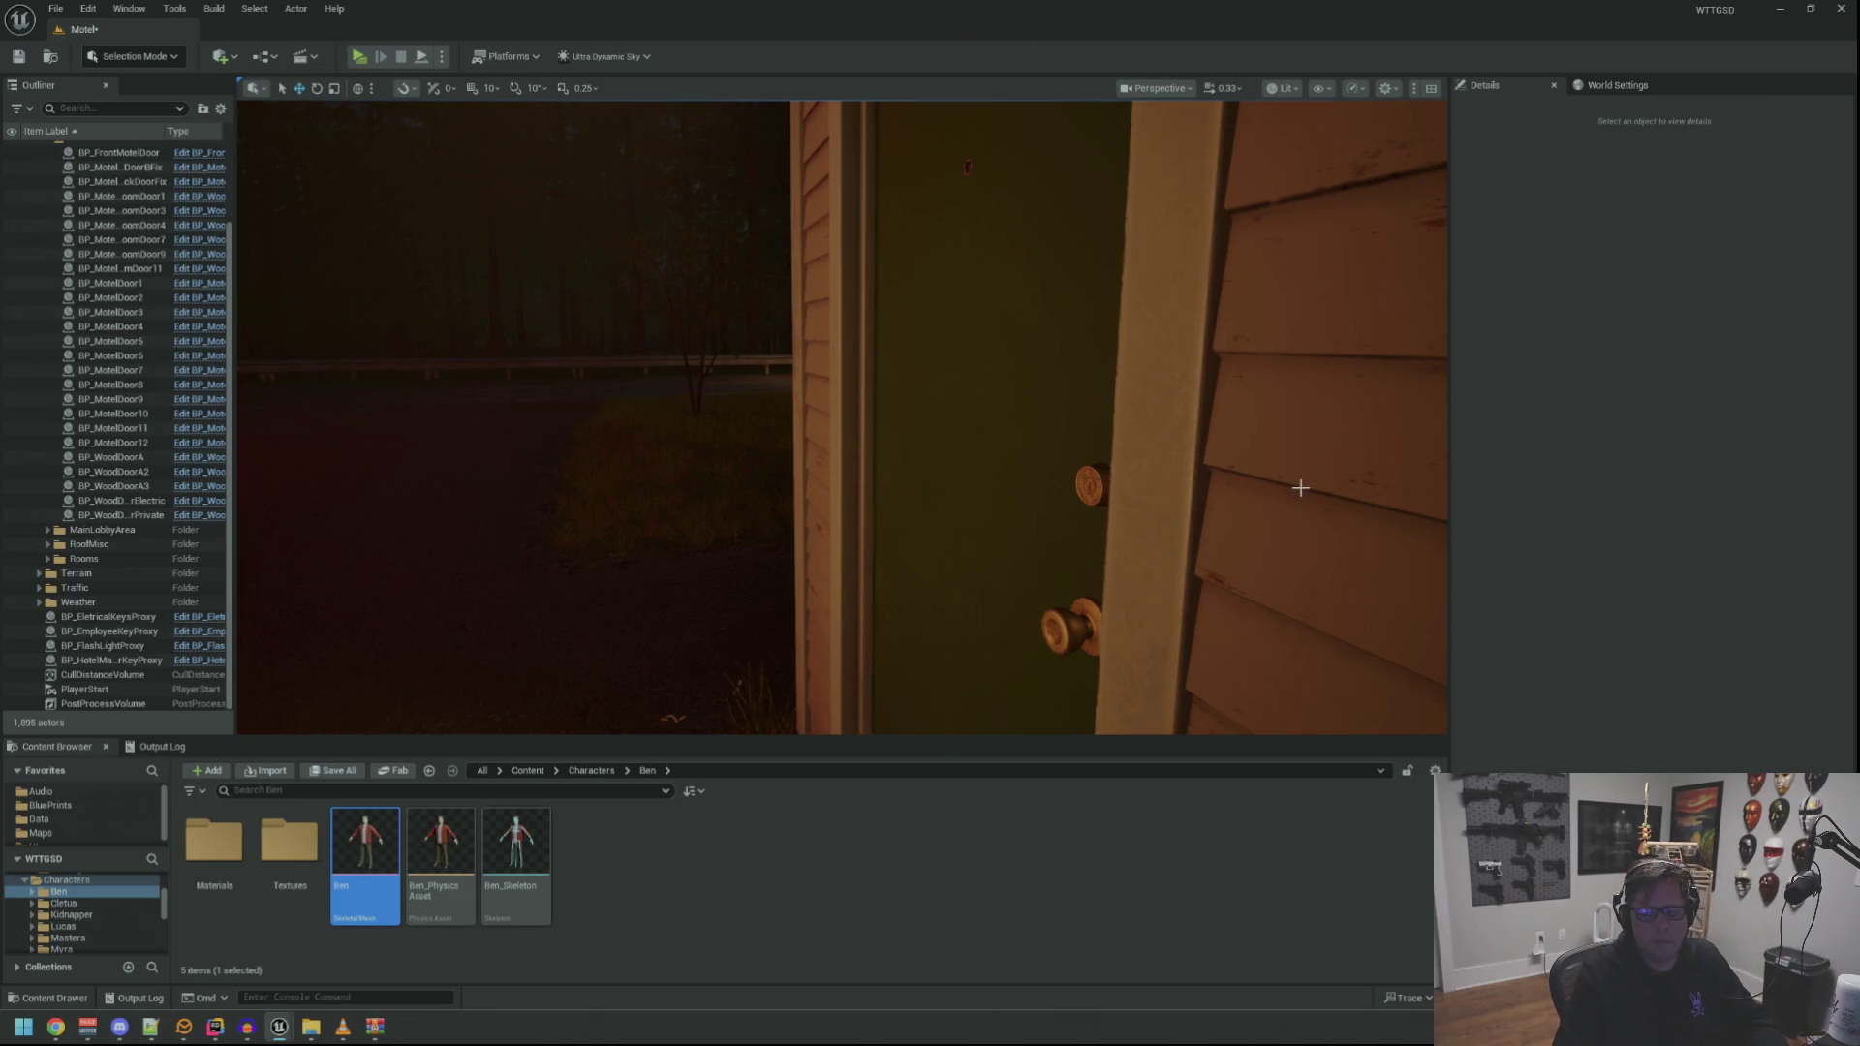
Collapse the MasterStructure outliner folder and review BP_WallLamp's lower graph nodes before returning to the level
scroll(167, 329, up, 3)
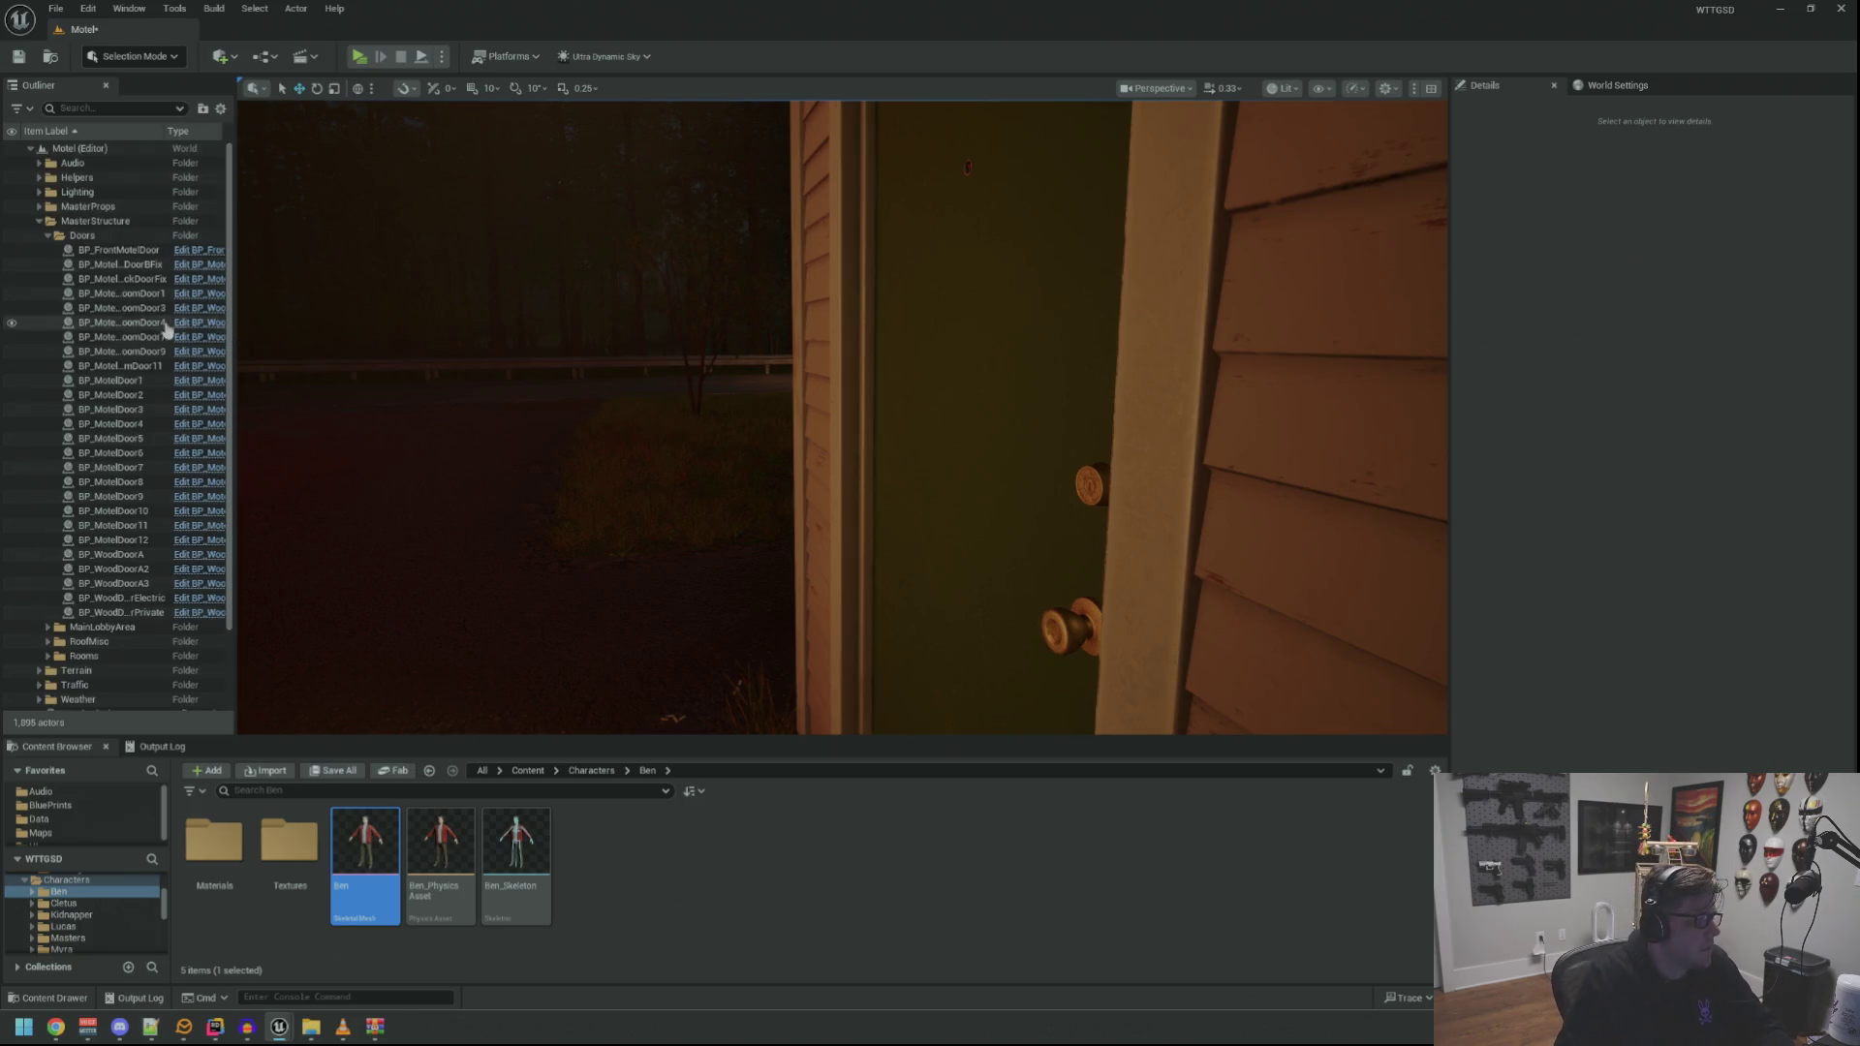
click(40, 221)
mouse_move(588, 463)
mouse_down()
mouse_move(630, 456)
mouse_move(610, 460)
mouse_up()
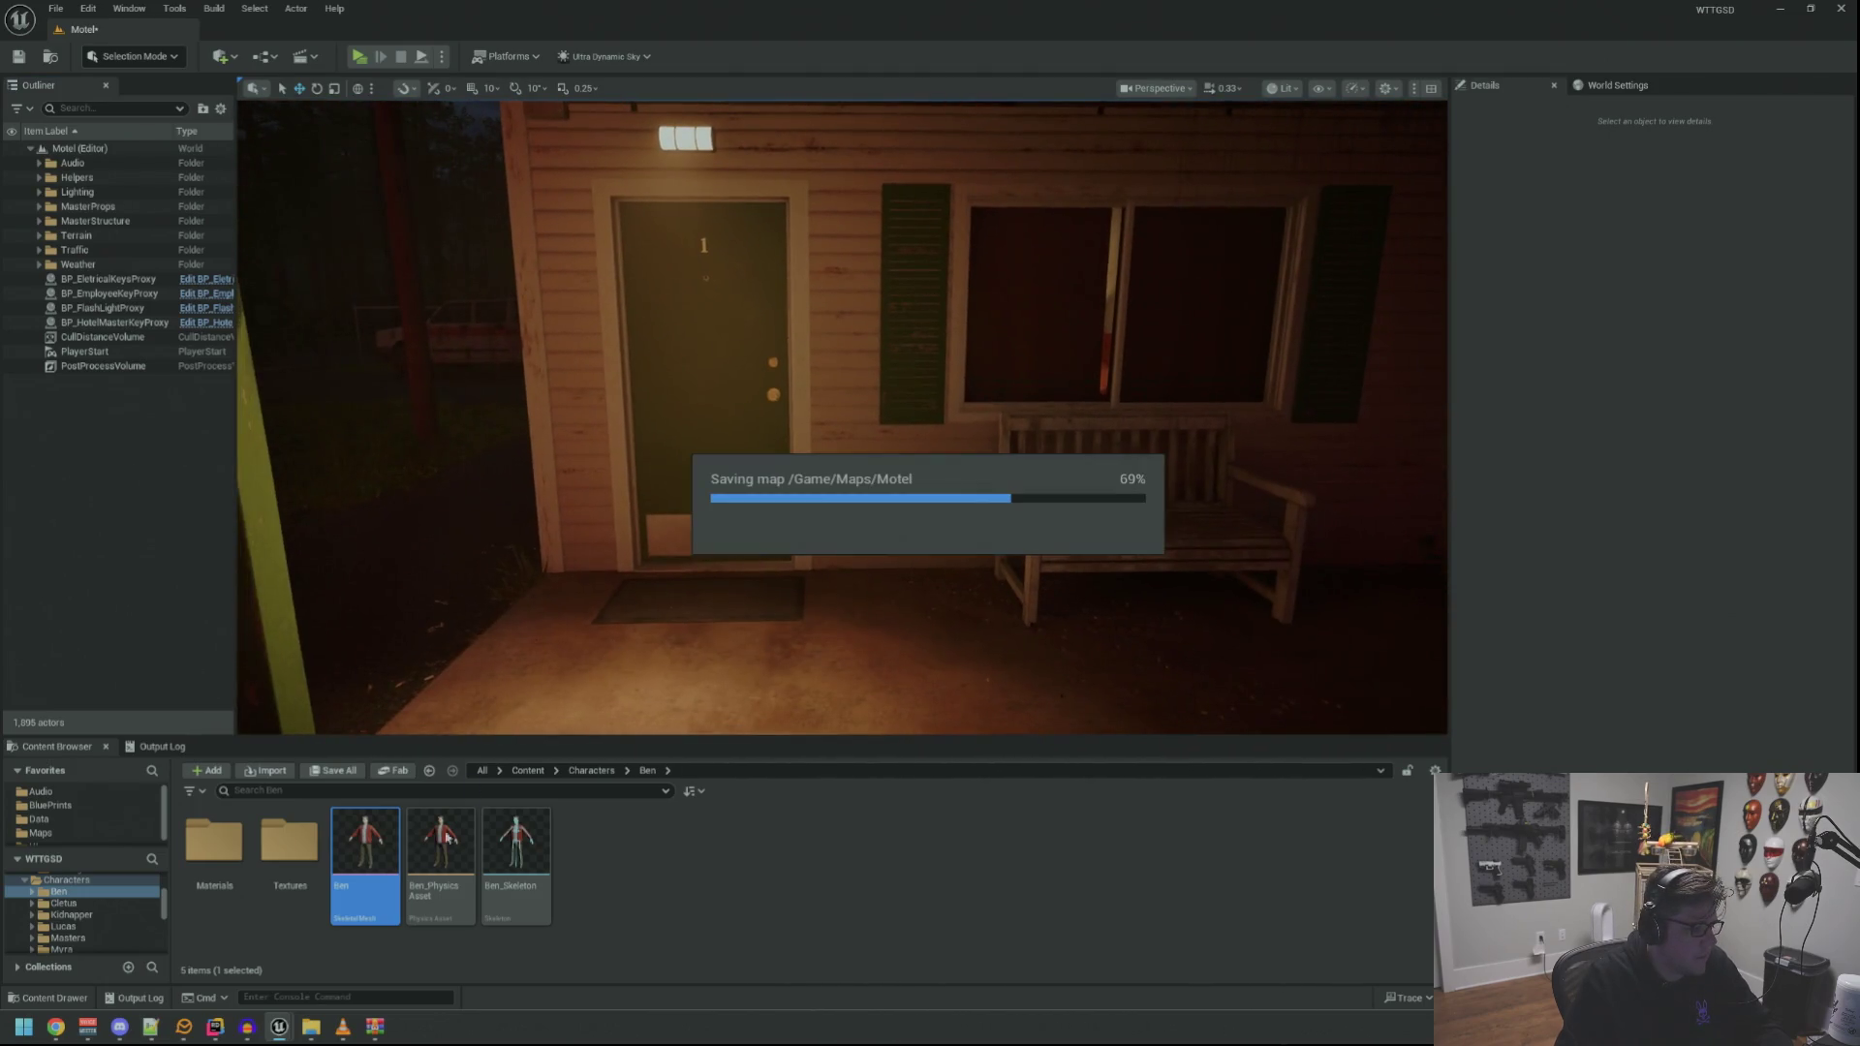
mouse_move(279, 1027)
click(358, 945)
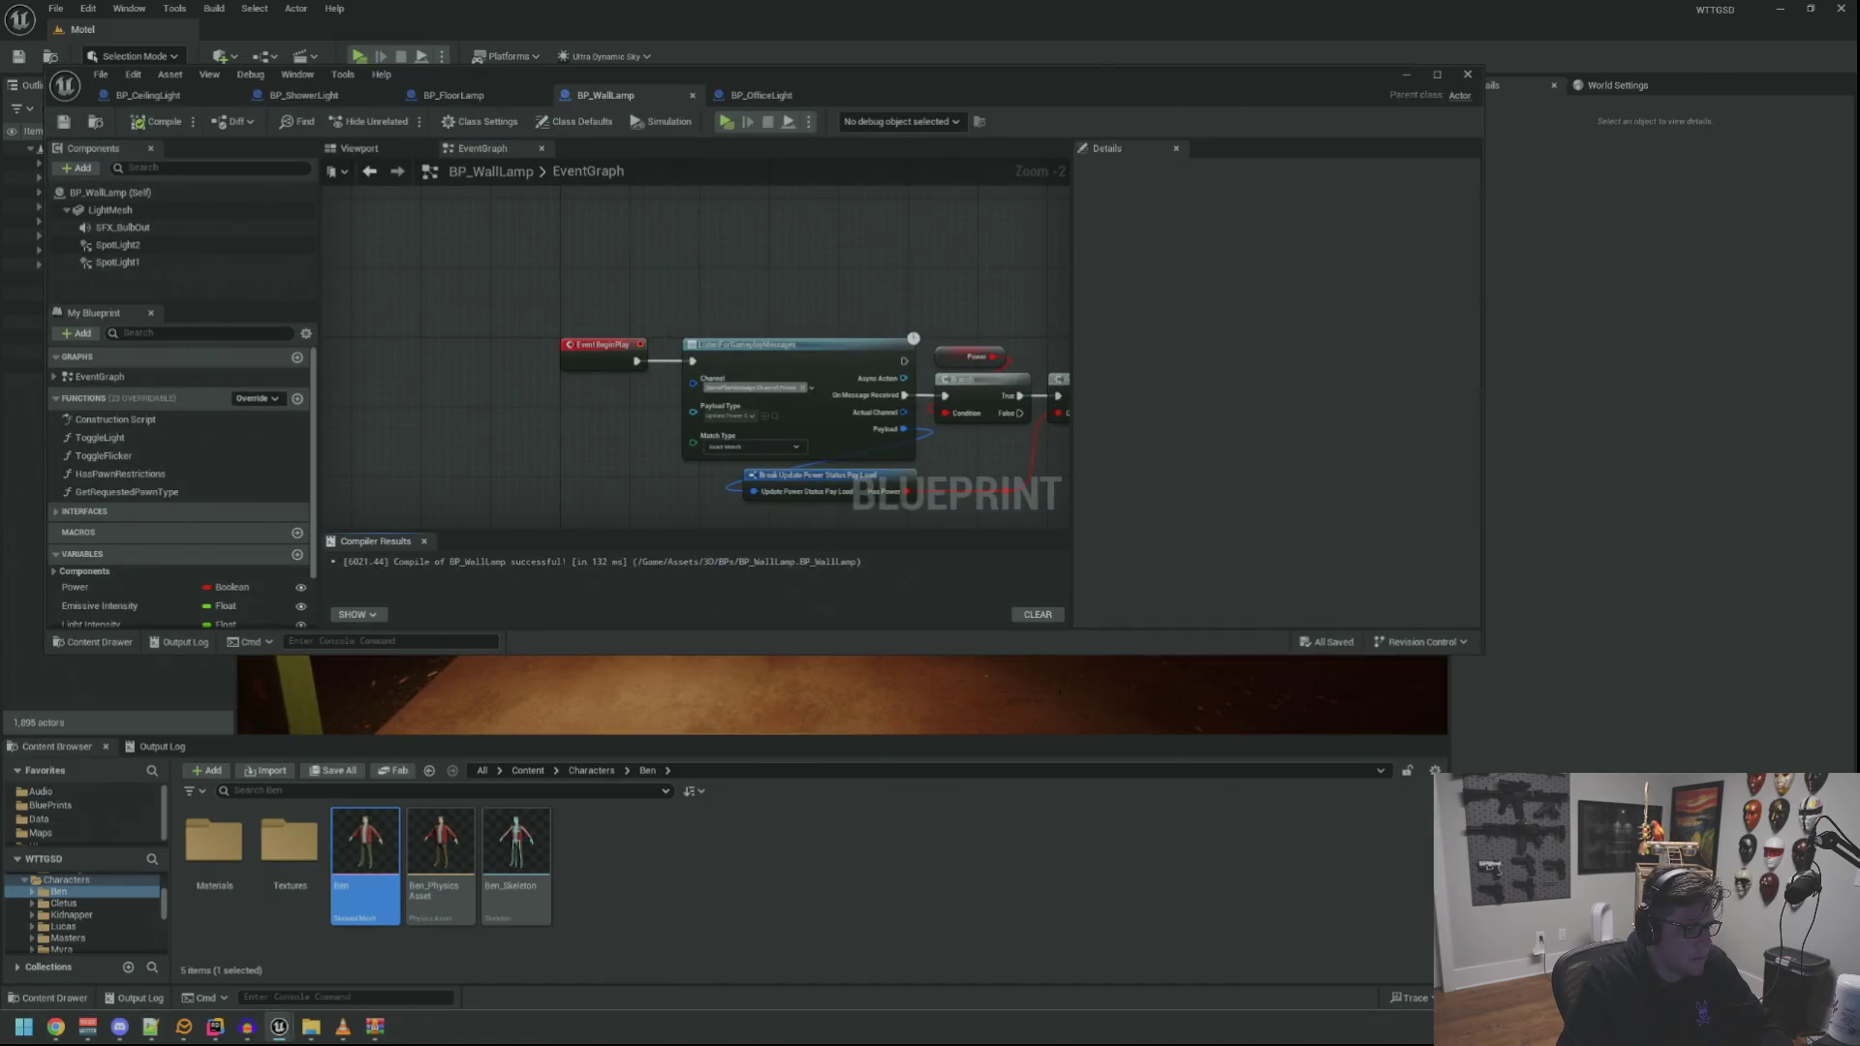
drag(598, 495, 460, 420)
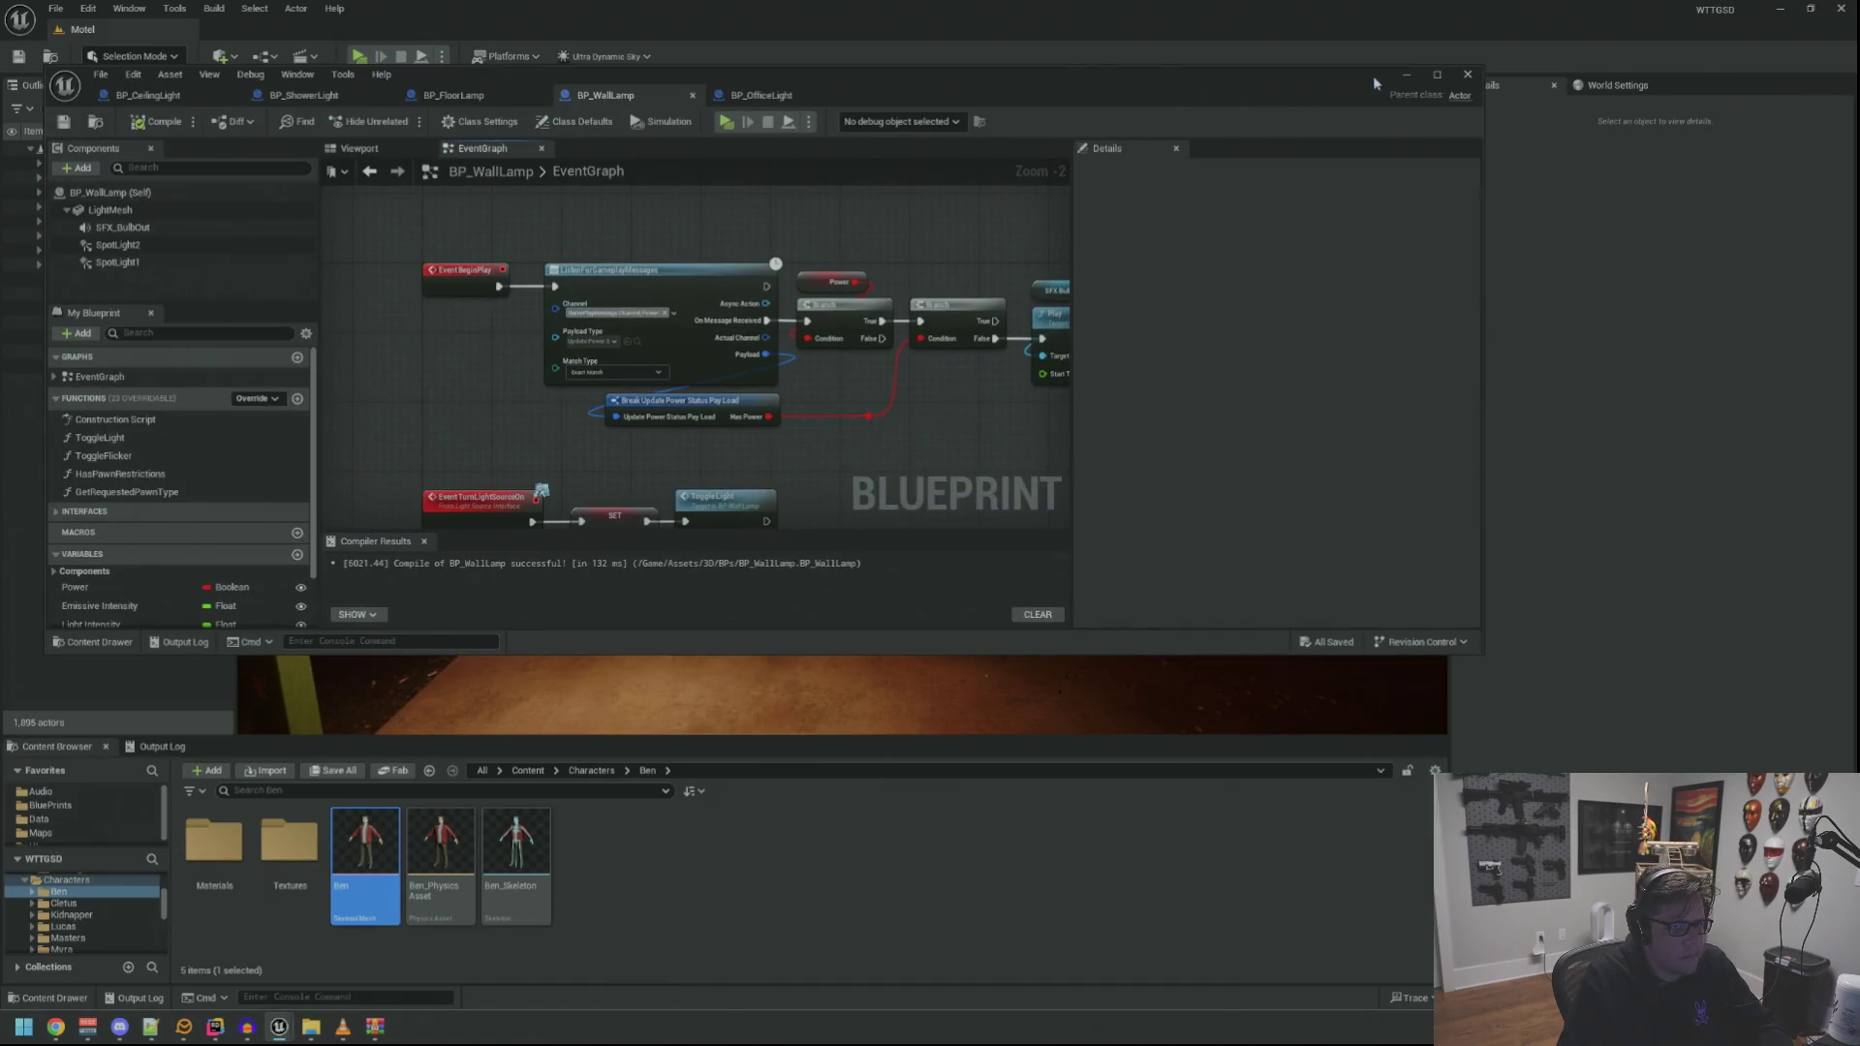
click(1406, 74)
Play the level and run TripPower, RestorePower, then TripPower from the console before exiting
key(alt+p)
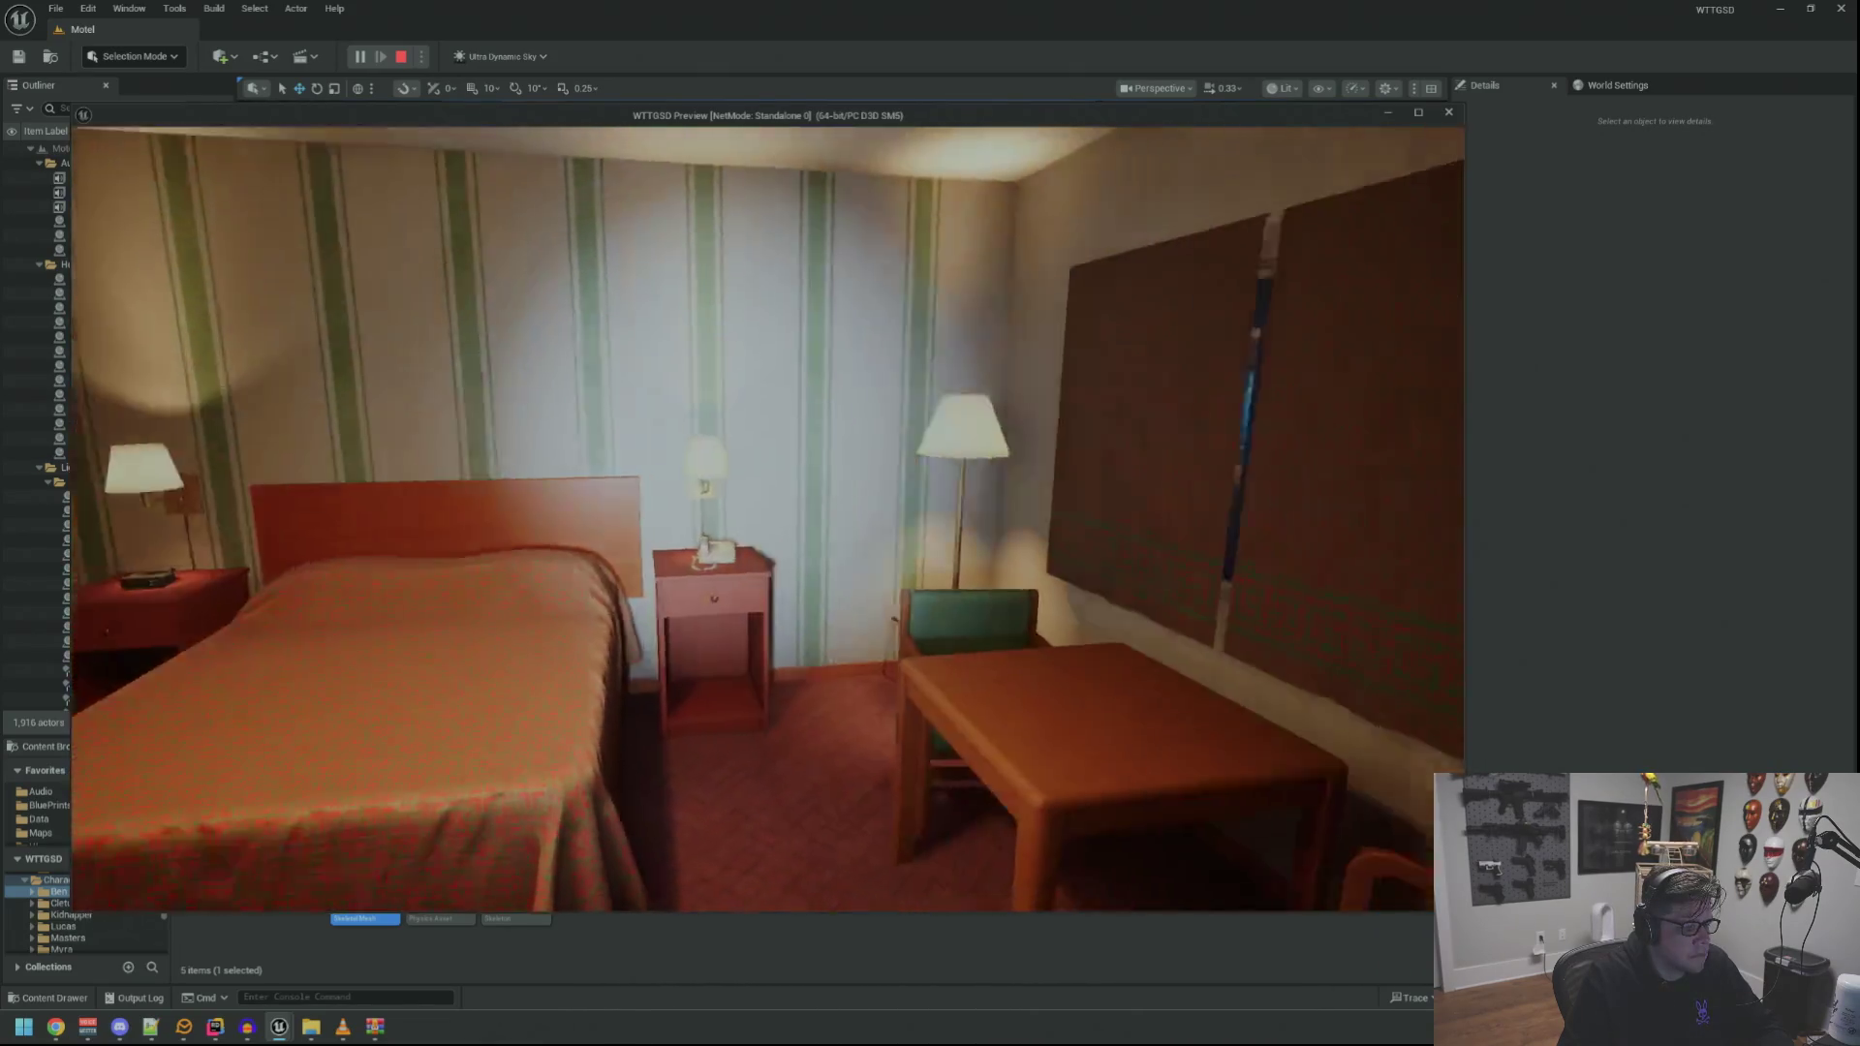
key(grave)
key(Up)
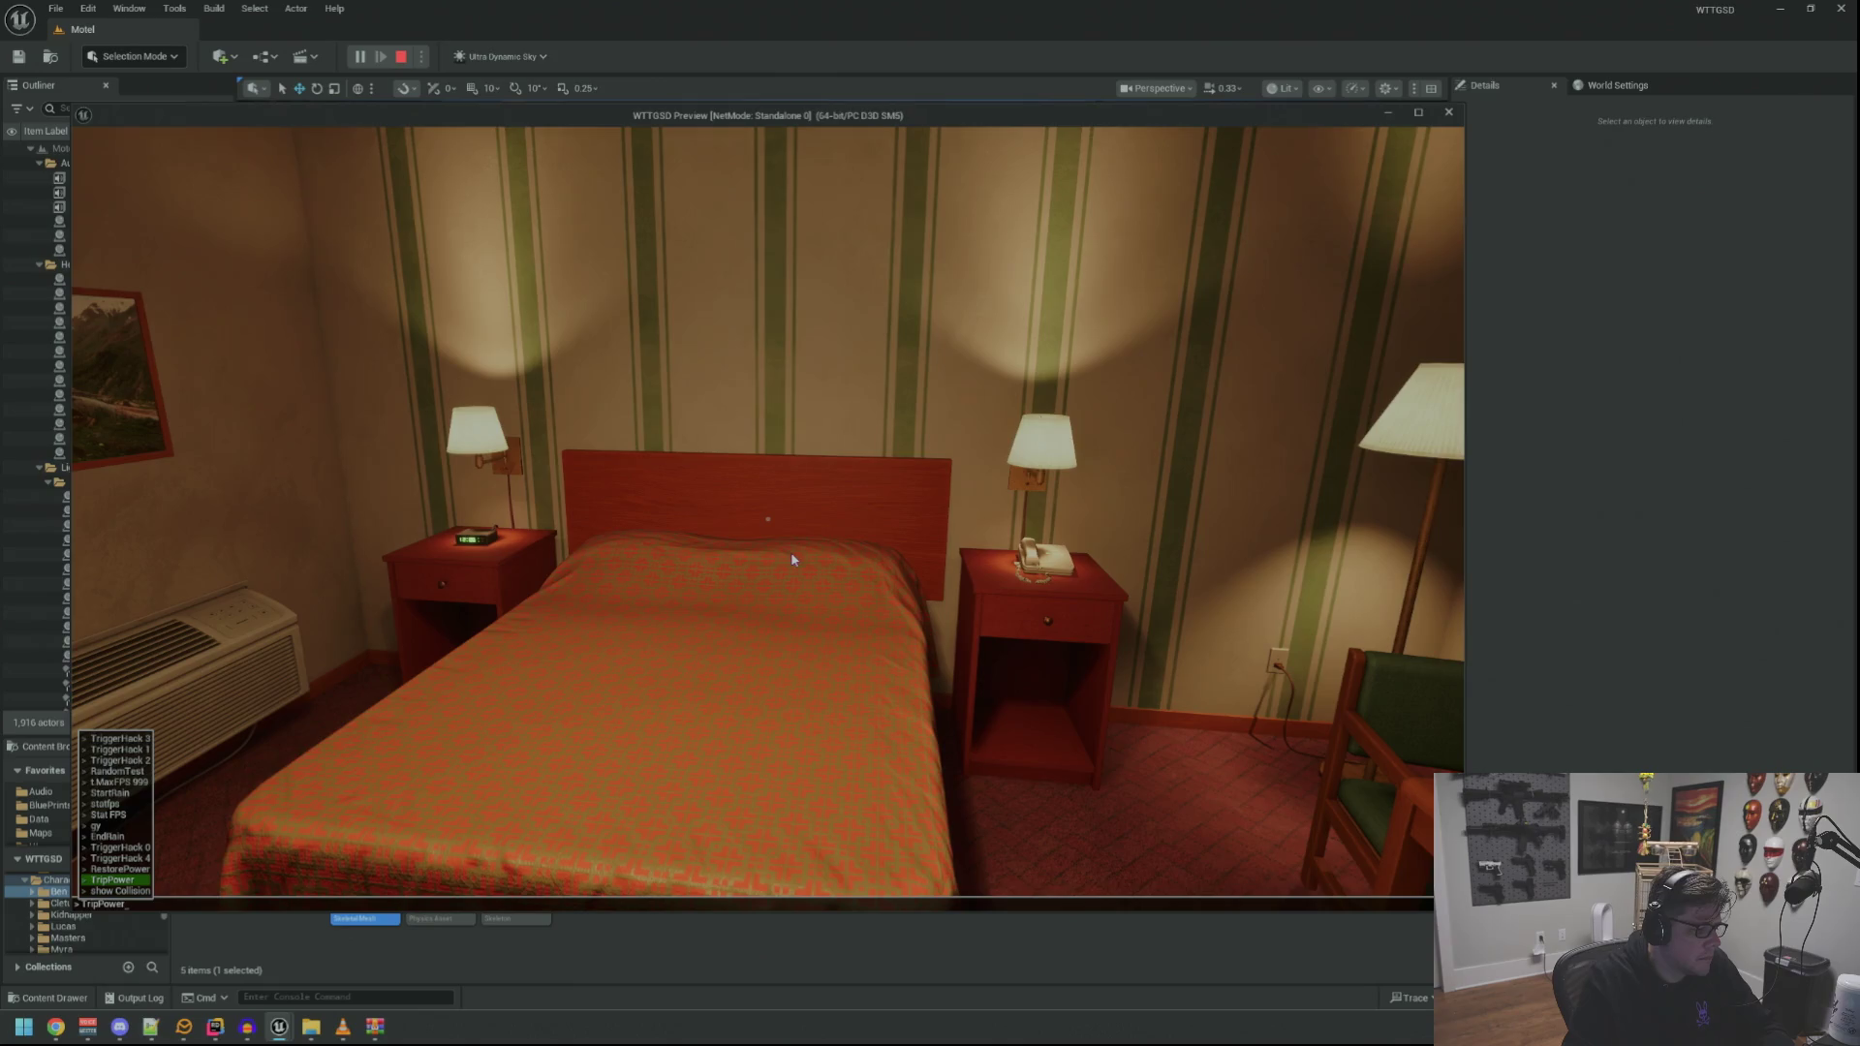
key(Return)
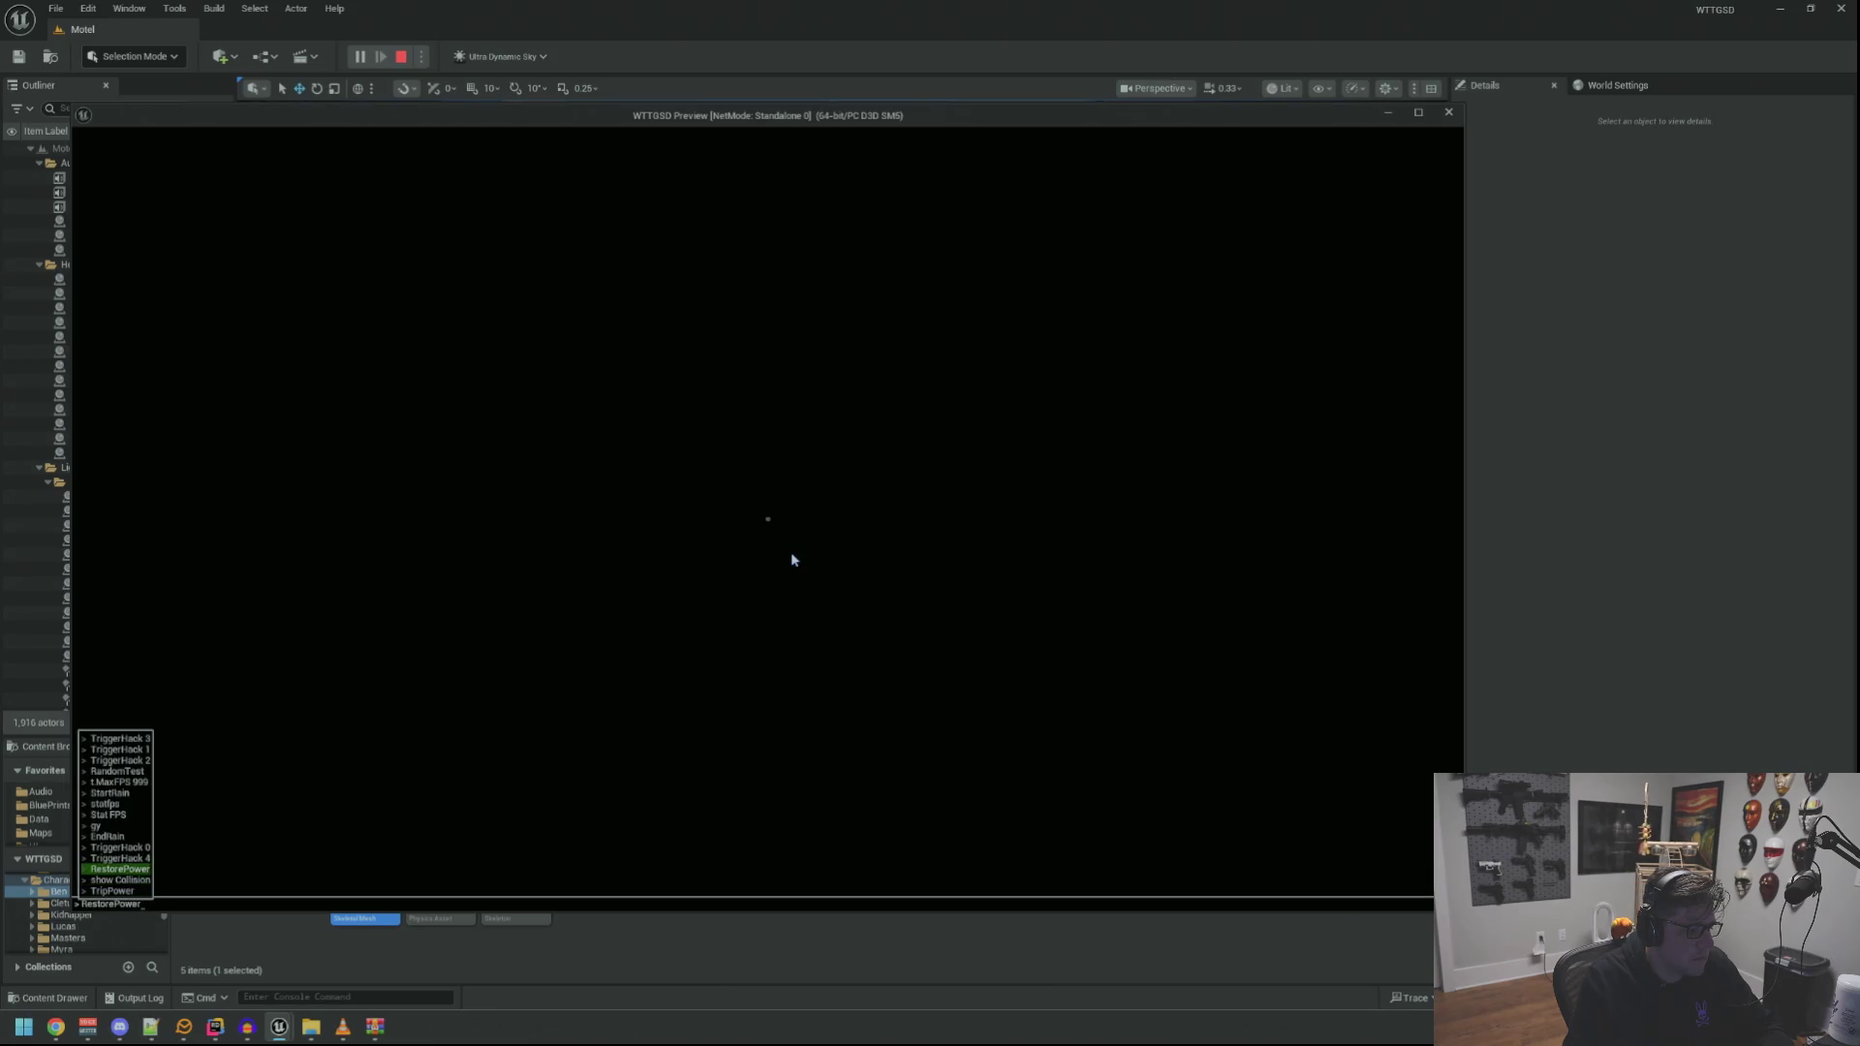
key(Return)
key(Return)
key(Escape)
scroll(329, 709, down, 3)
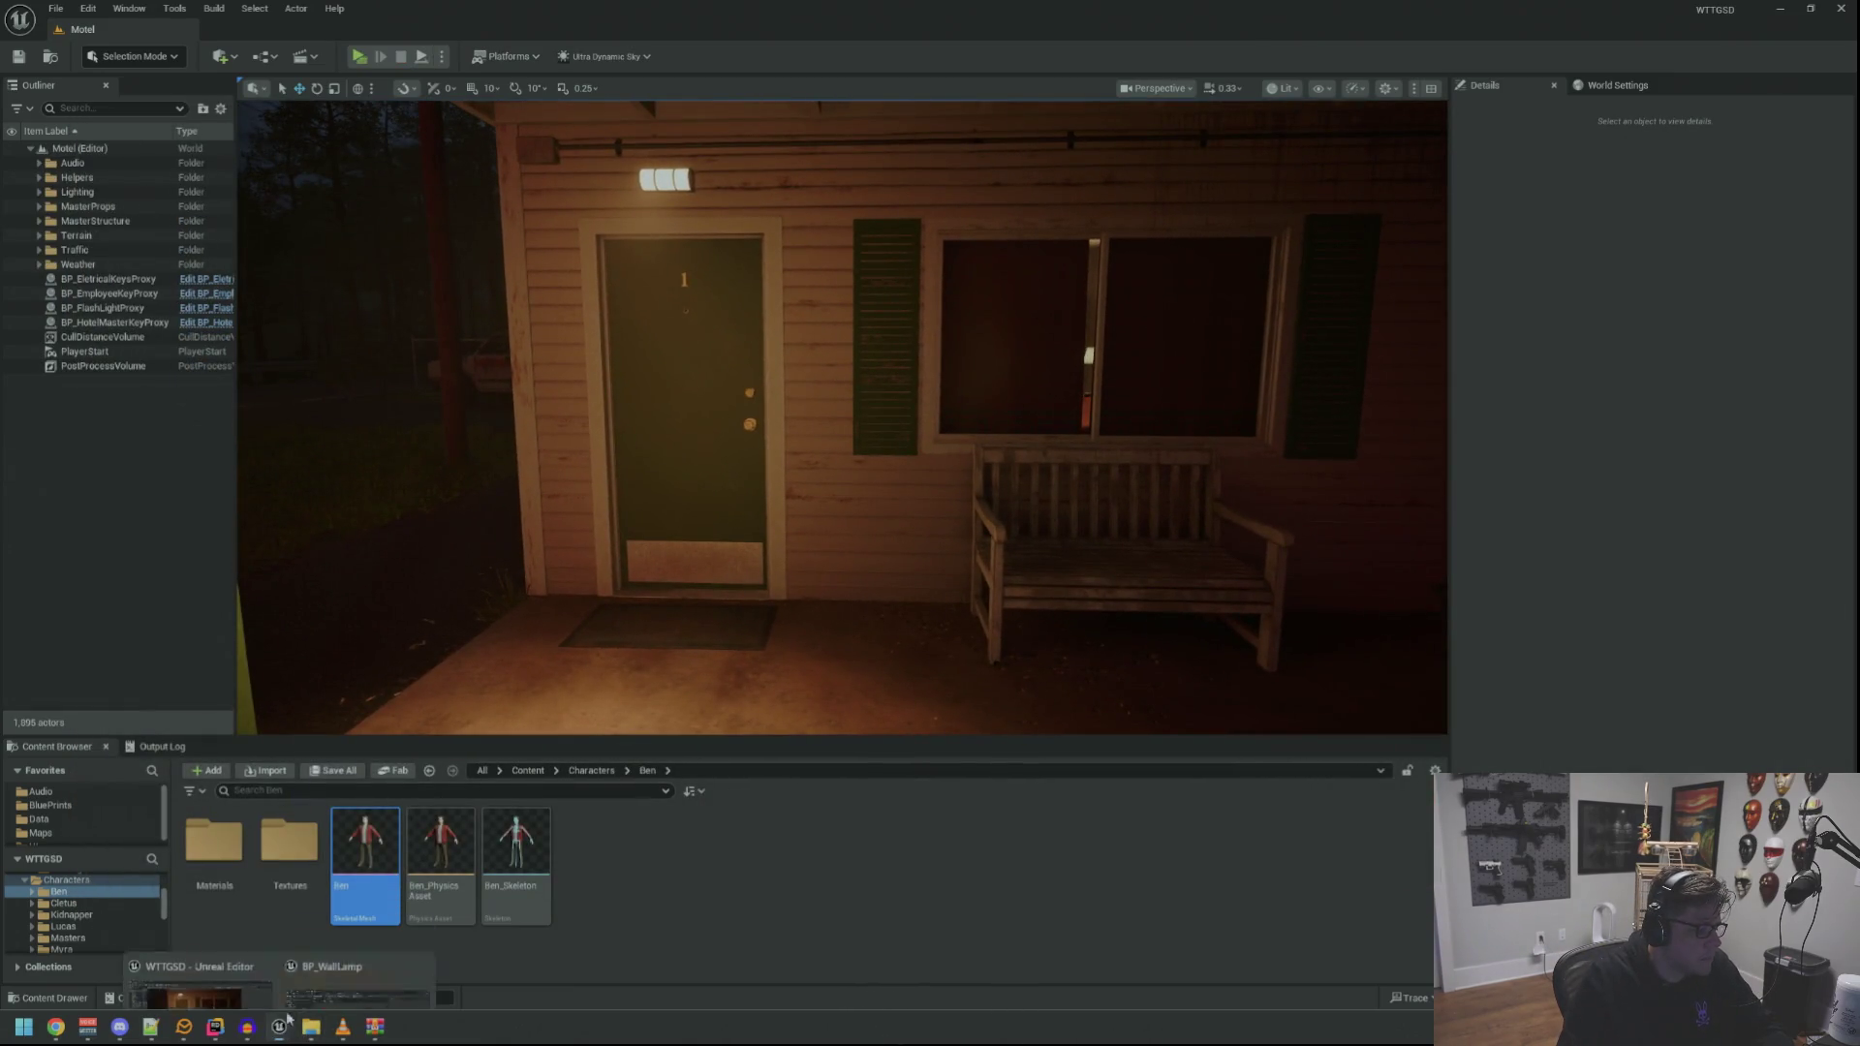
Review BP_WallLamp's listener and Power branches, then compile and save it
click(332, 988)
scroll(887, 439, up, 2)
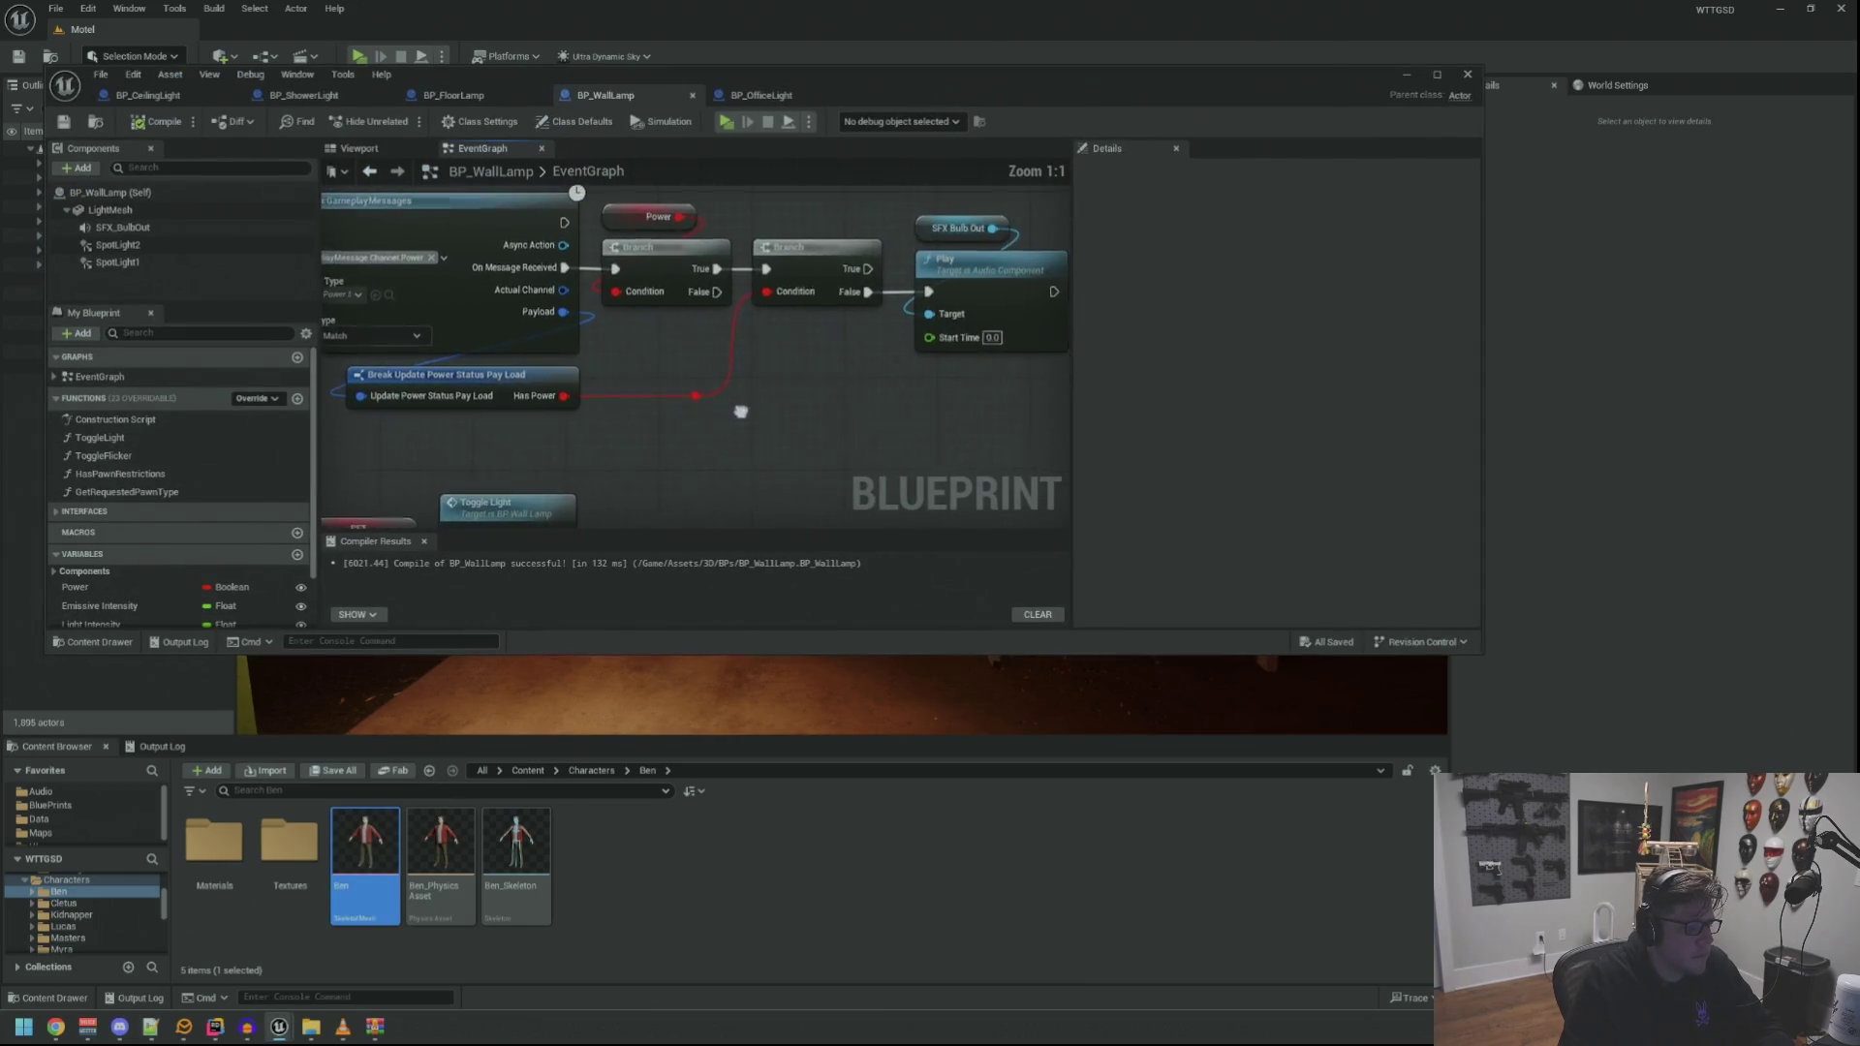
mouse_move(791, 382)
mouse_down()
mouse_move(748, 425)
mouse_move(601, 416)
mouse_up()
drag(528, 303, 580, 272)
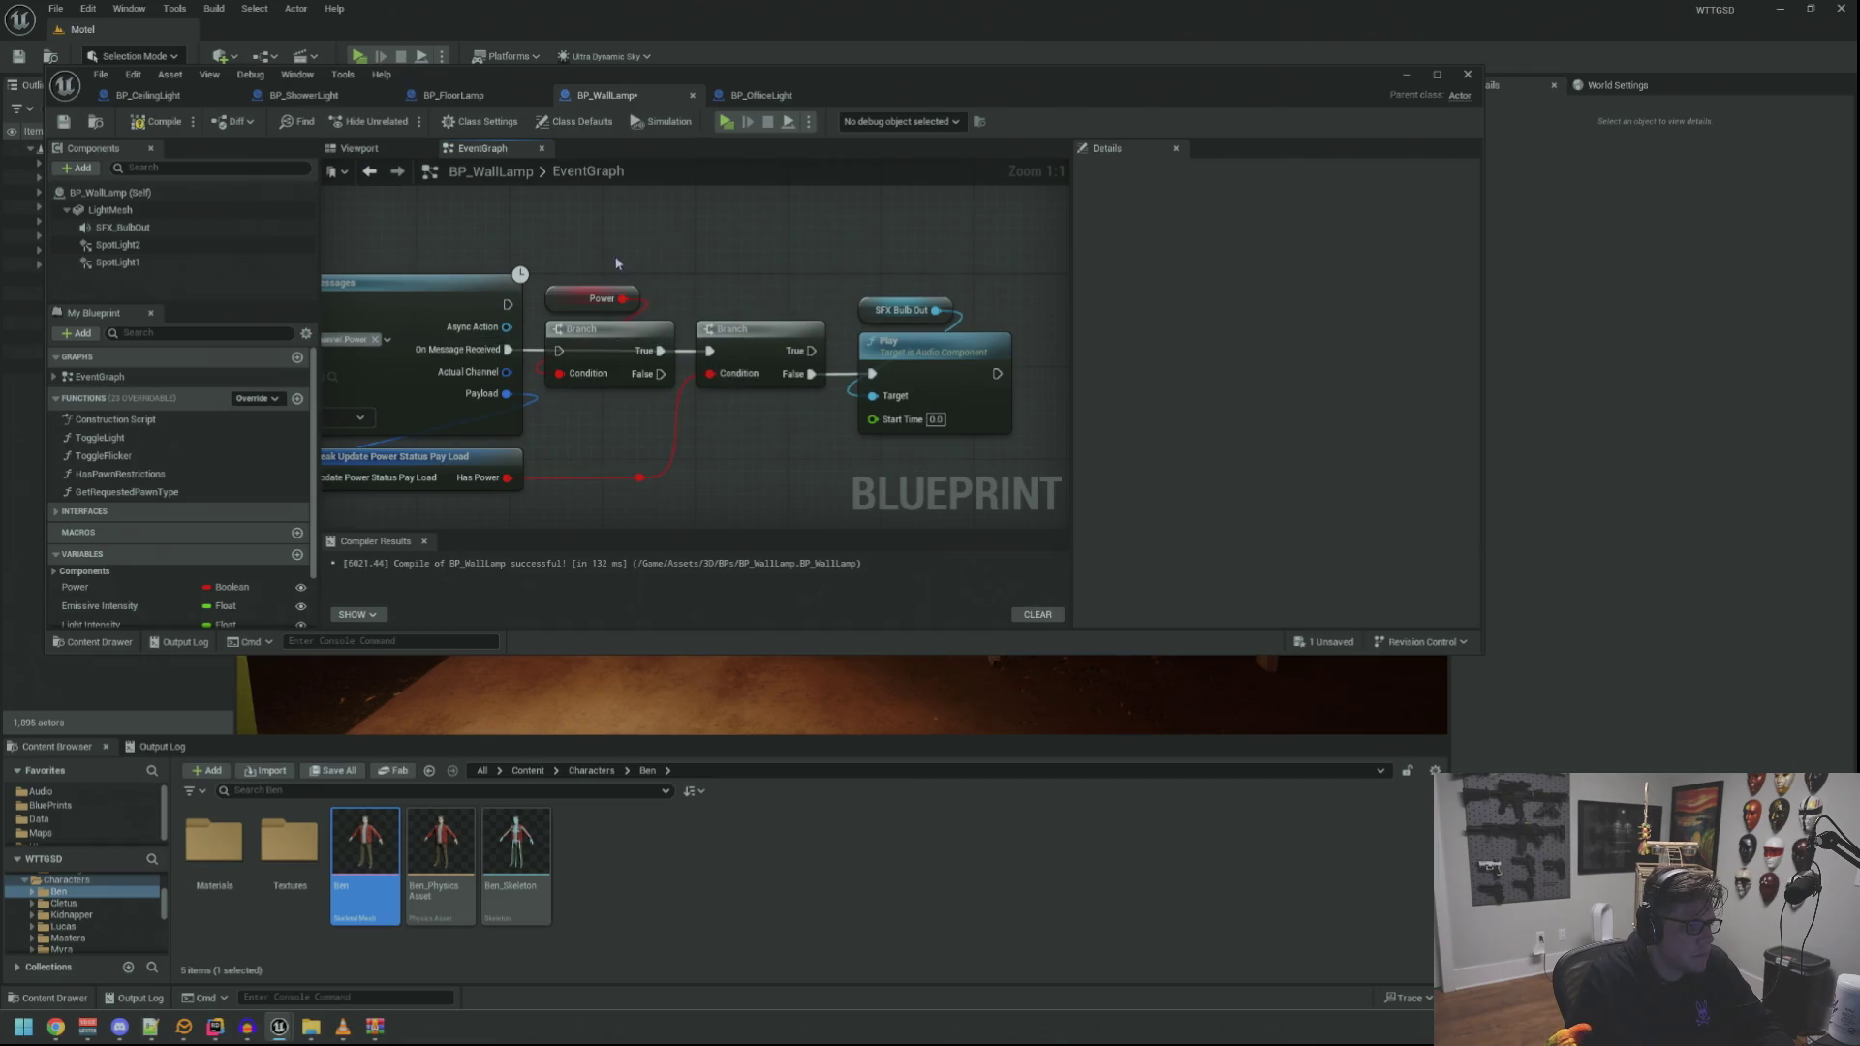
click(64, 121)
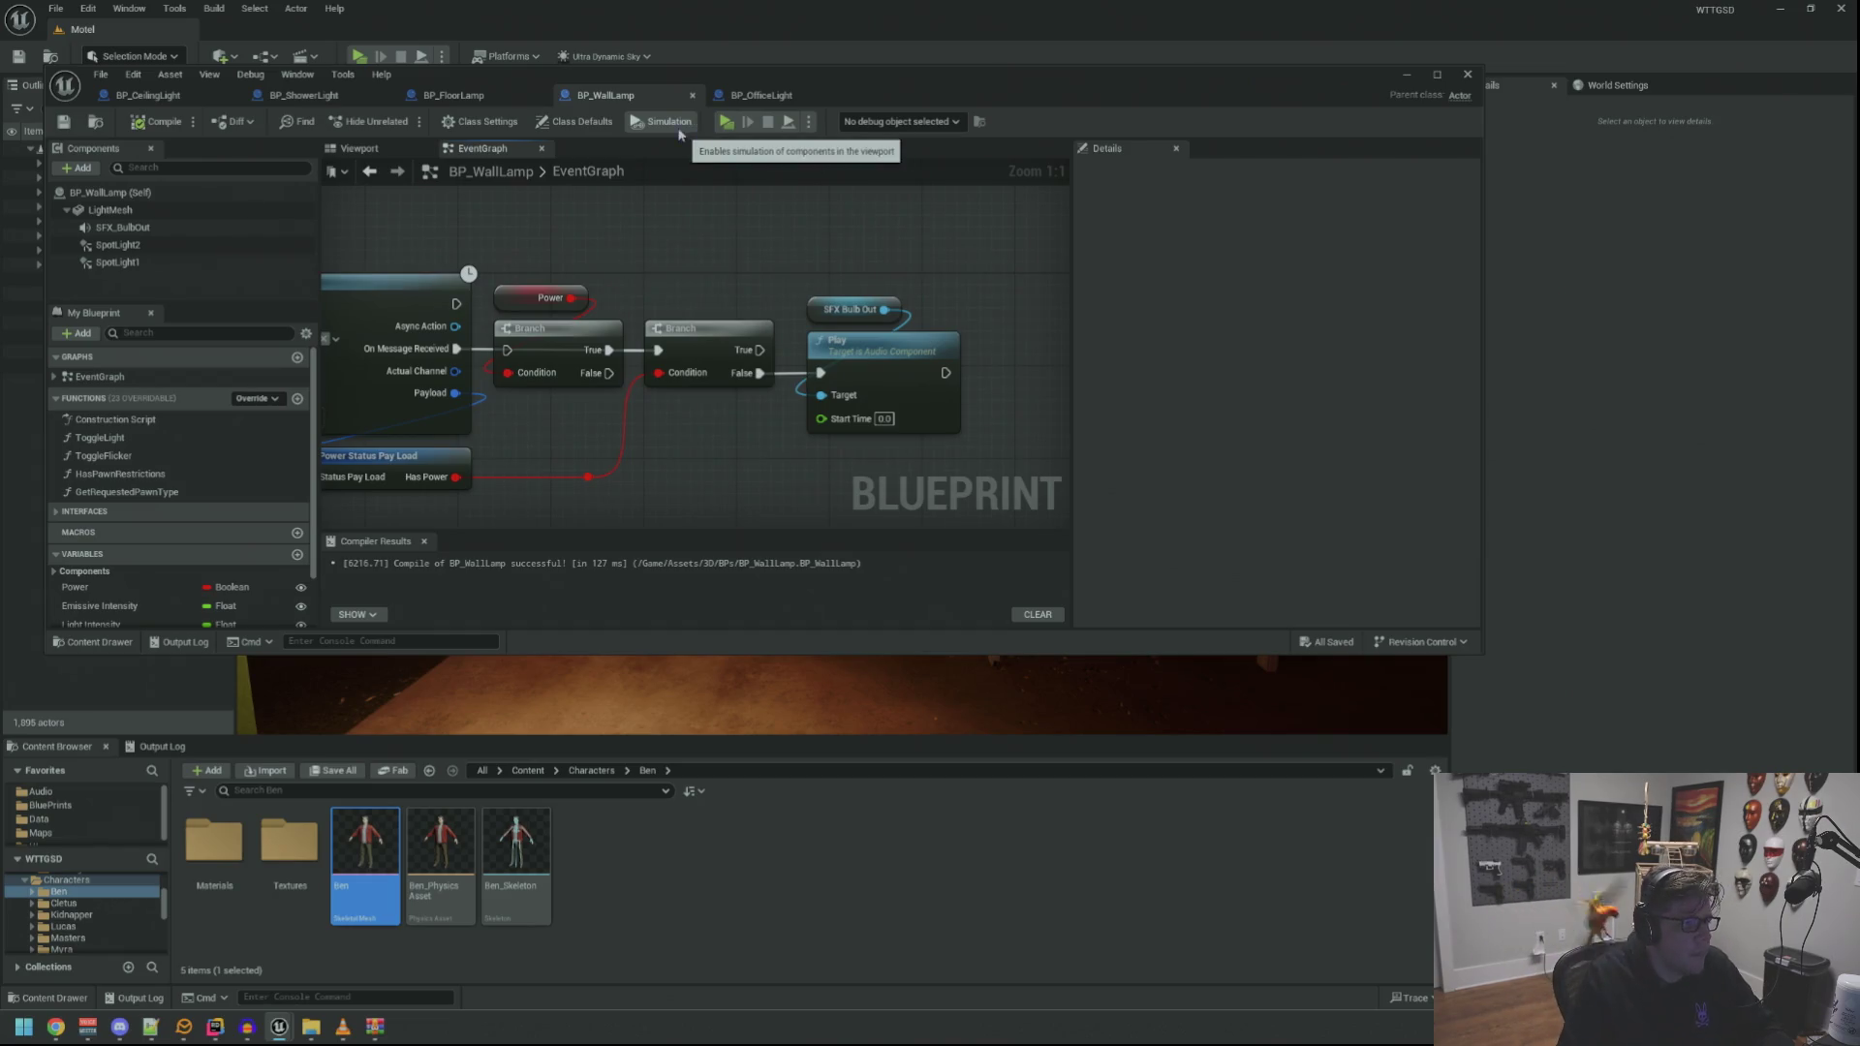
Play-test running TripPower in the console, then exit the preview
key(alt+p)
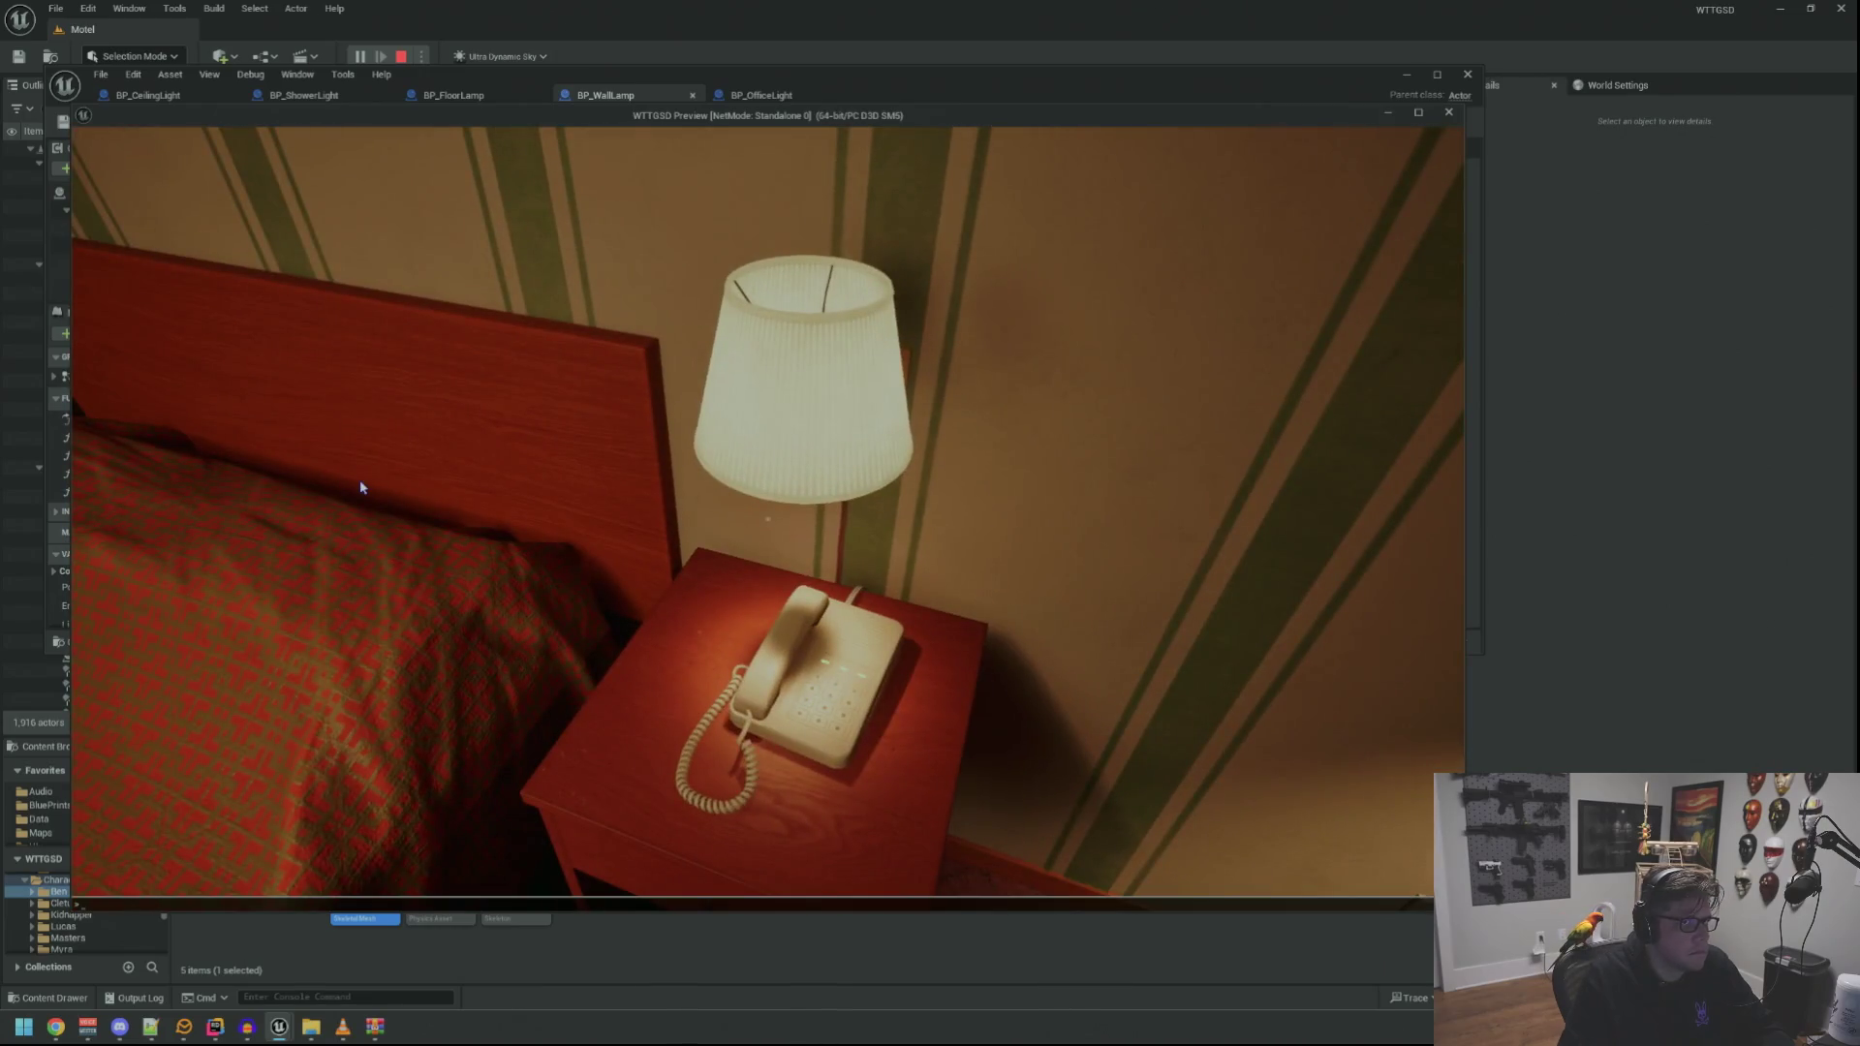
key(Return)
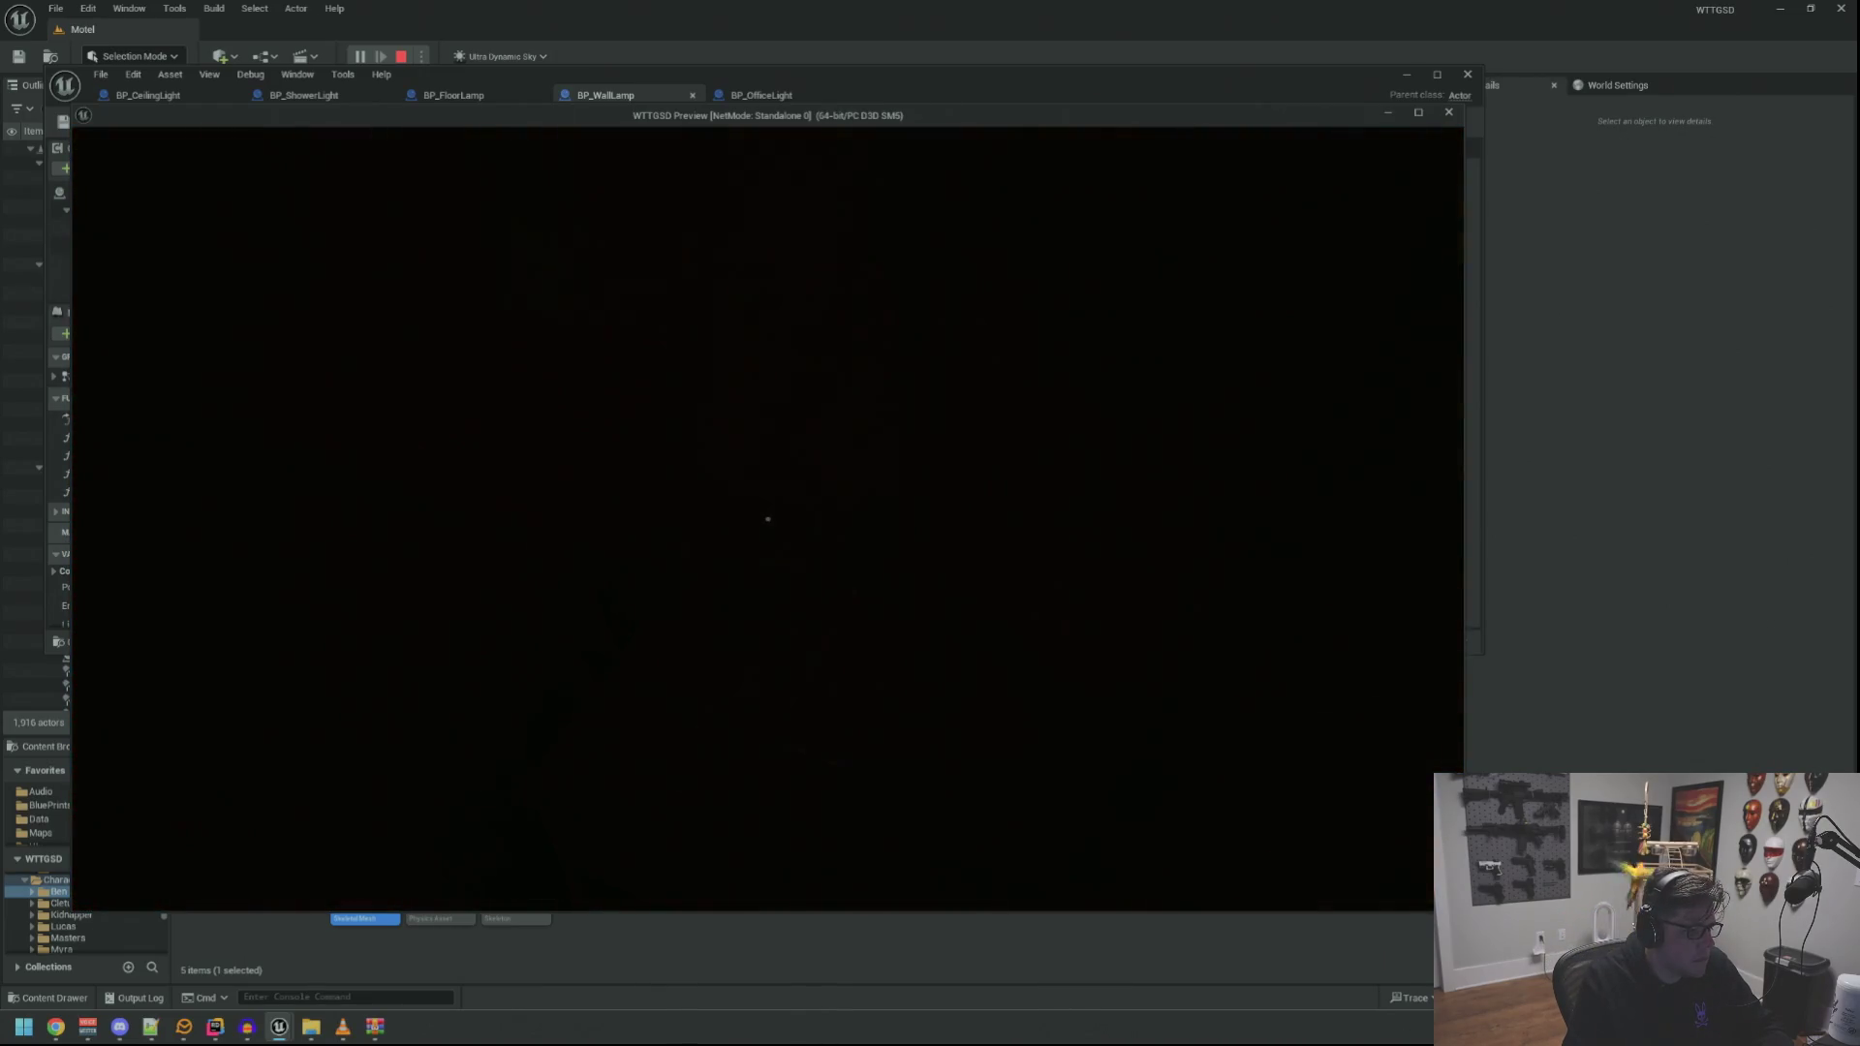
key(Escape)
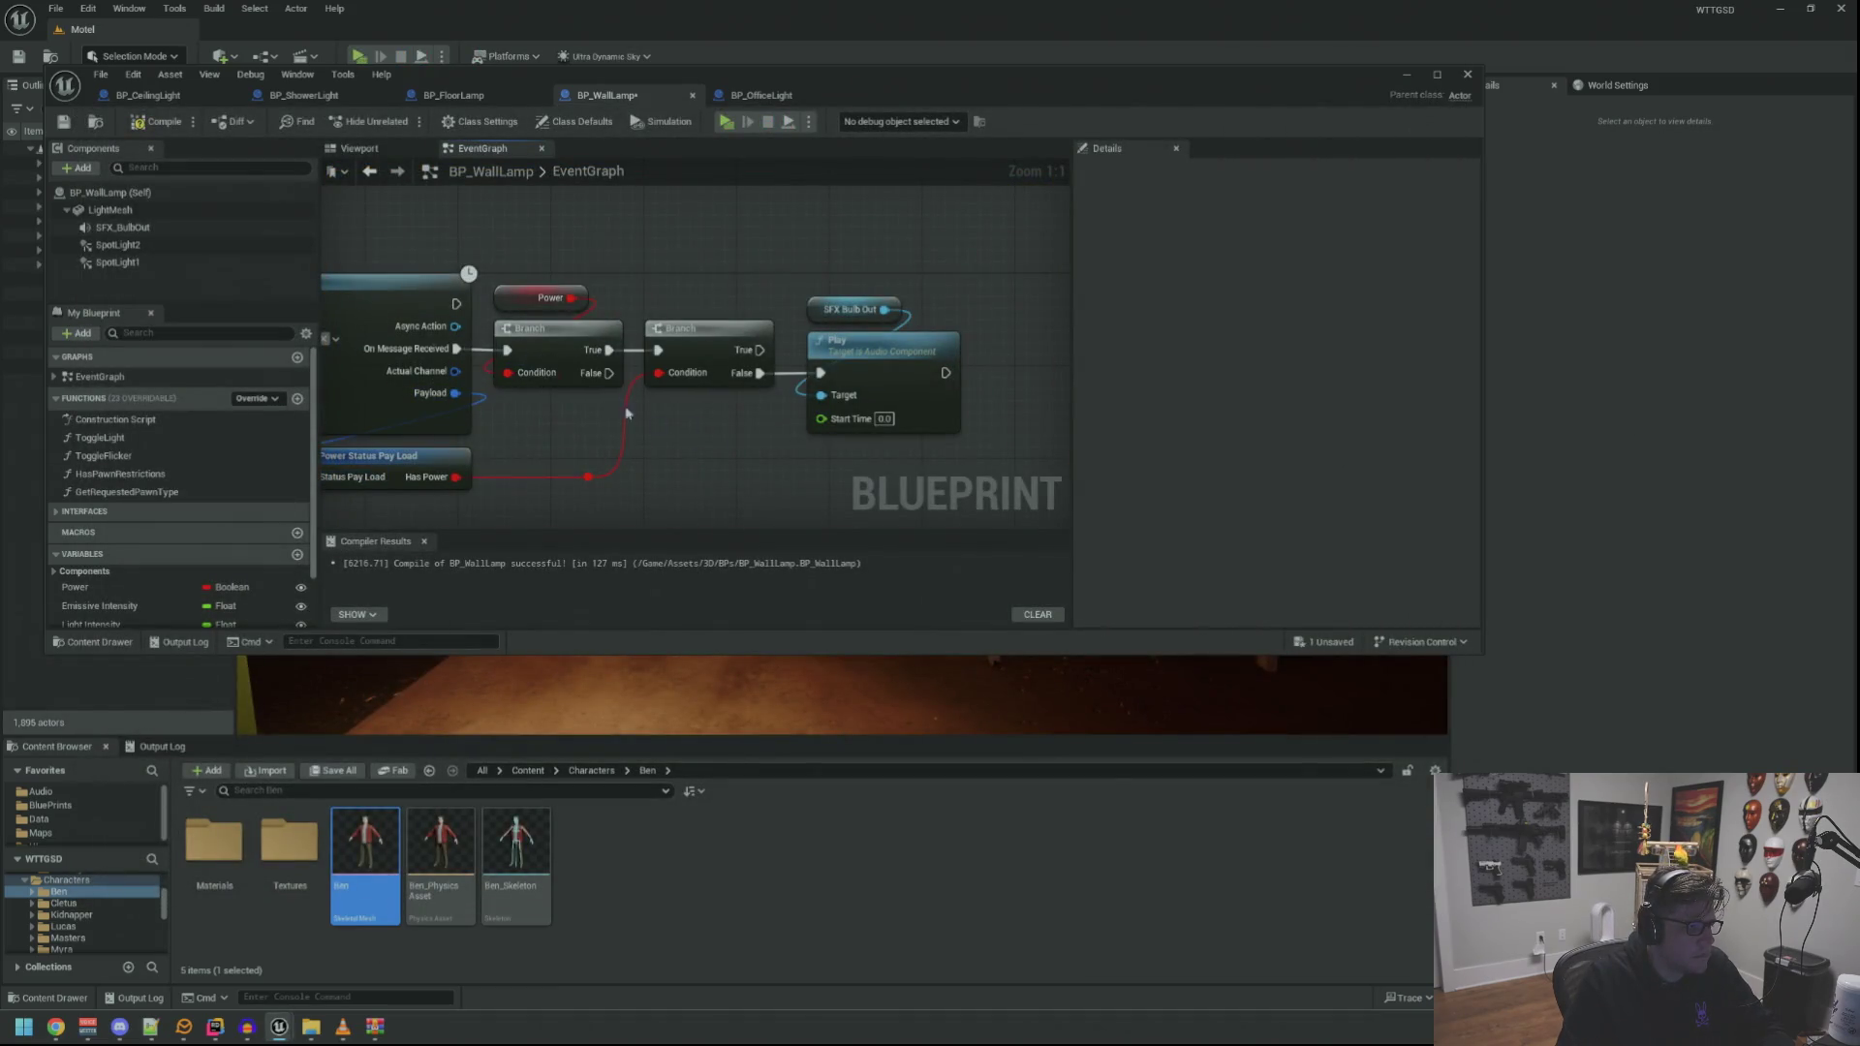
scroll(600, 400, down, 3)
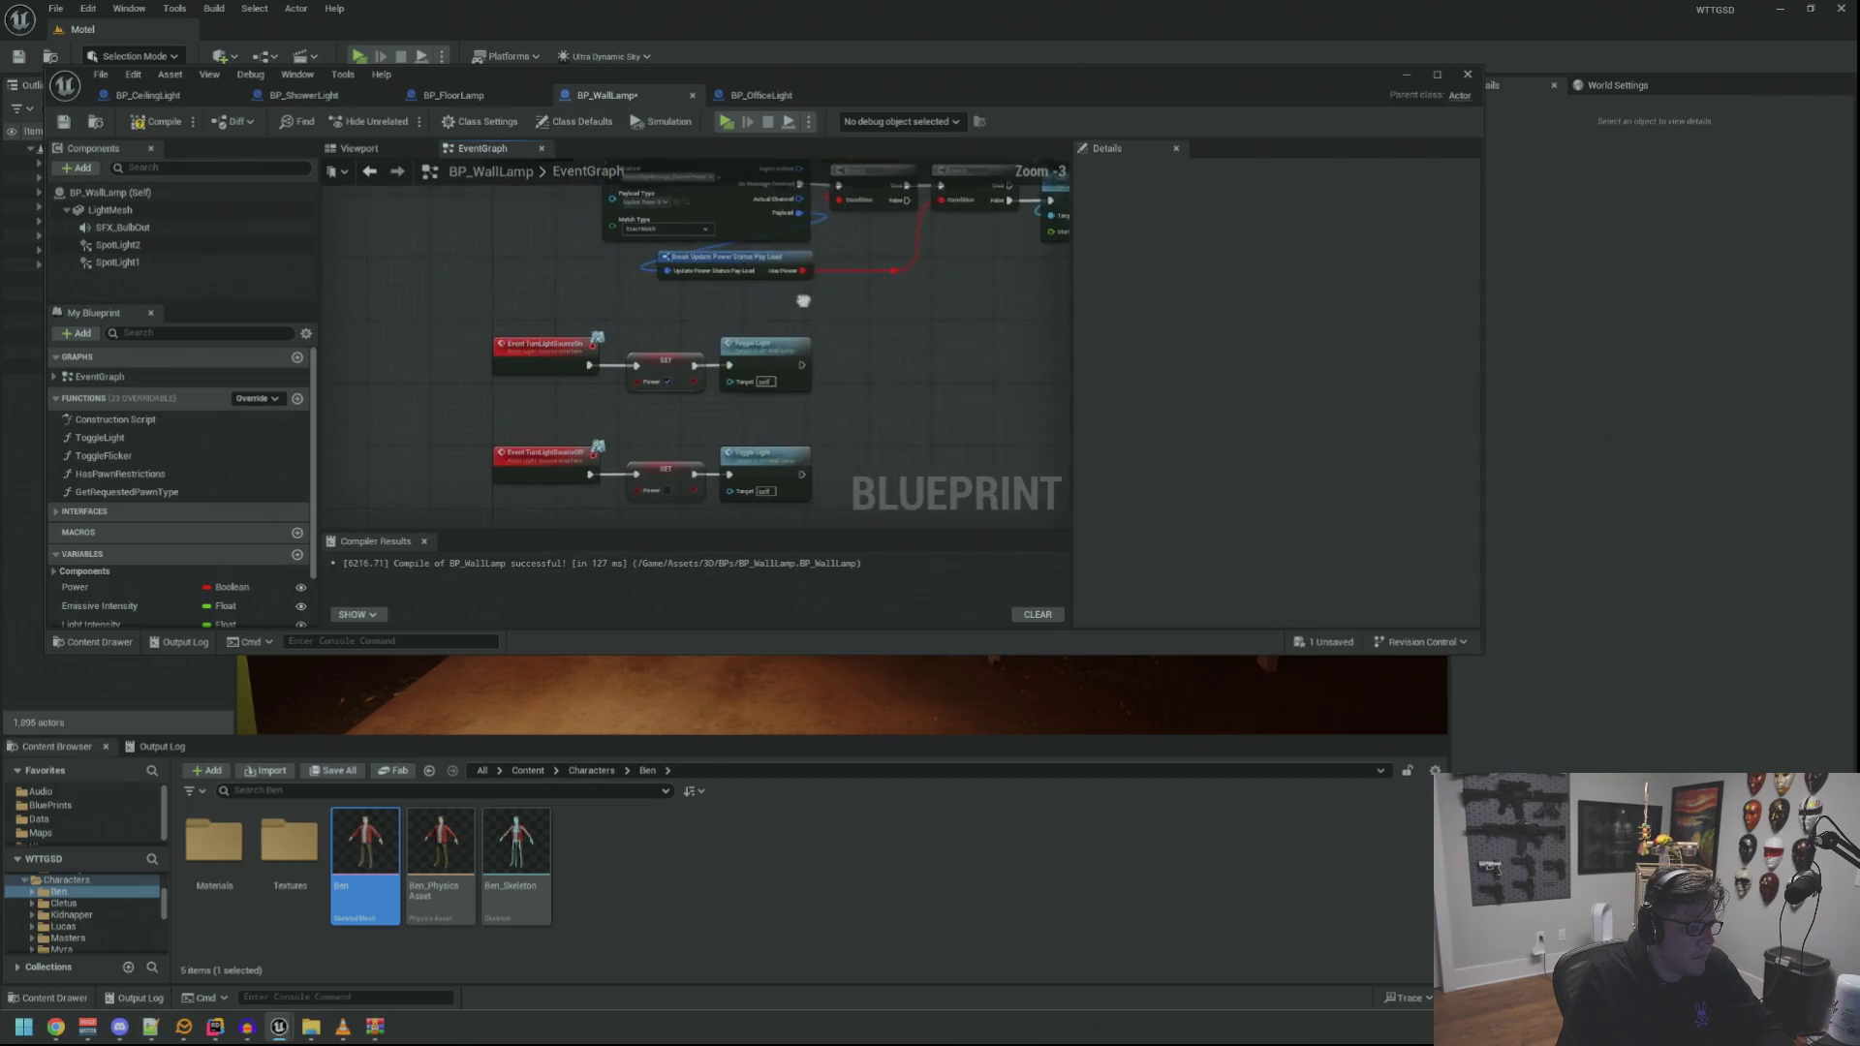
Save BP_WallLamp after checking the Match Type node in its graph
scroll(555, 361, up, 3)
drag(626, 412, 407, 451)
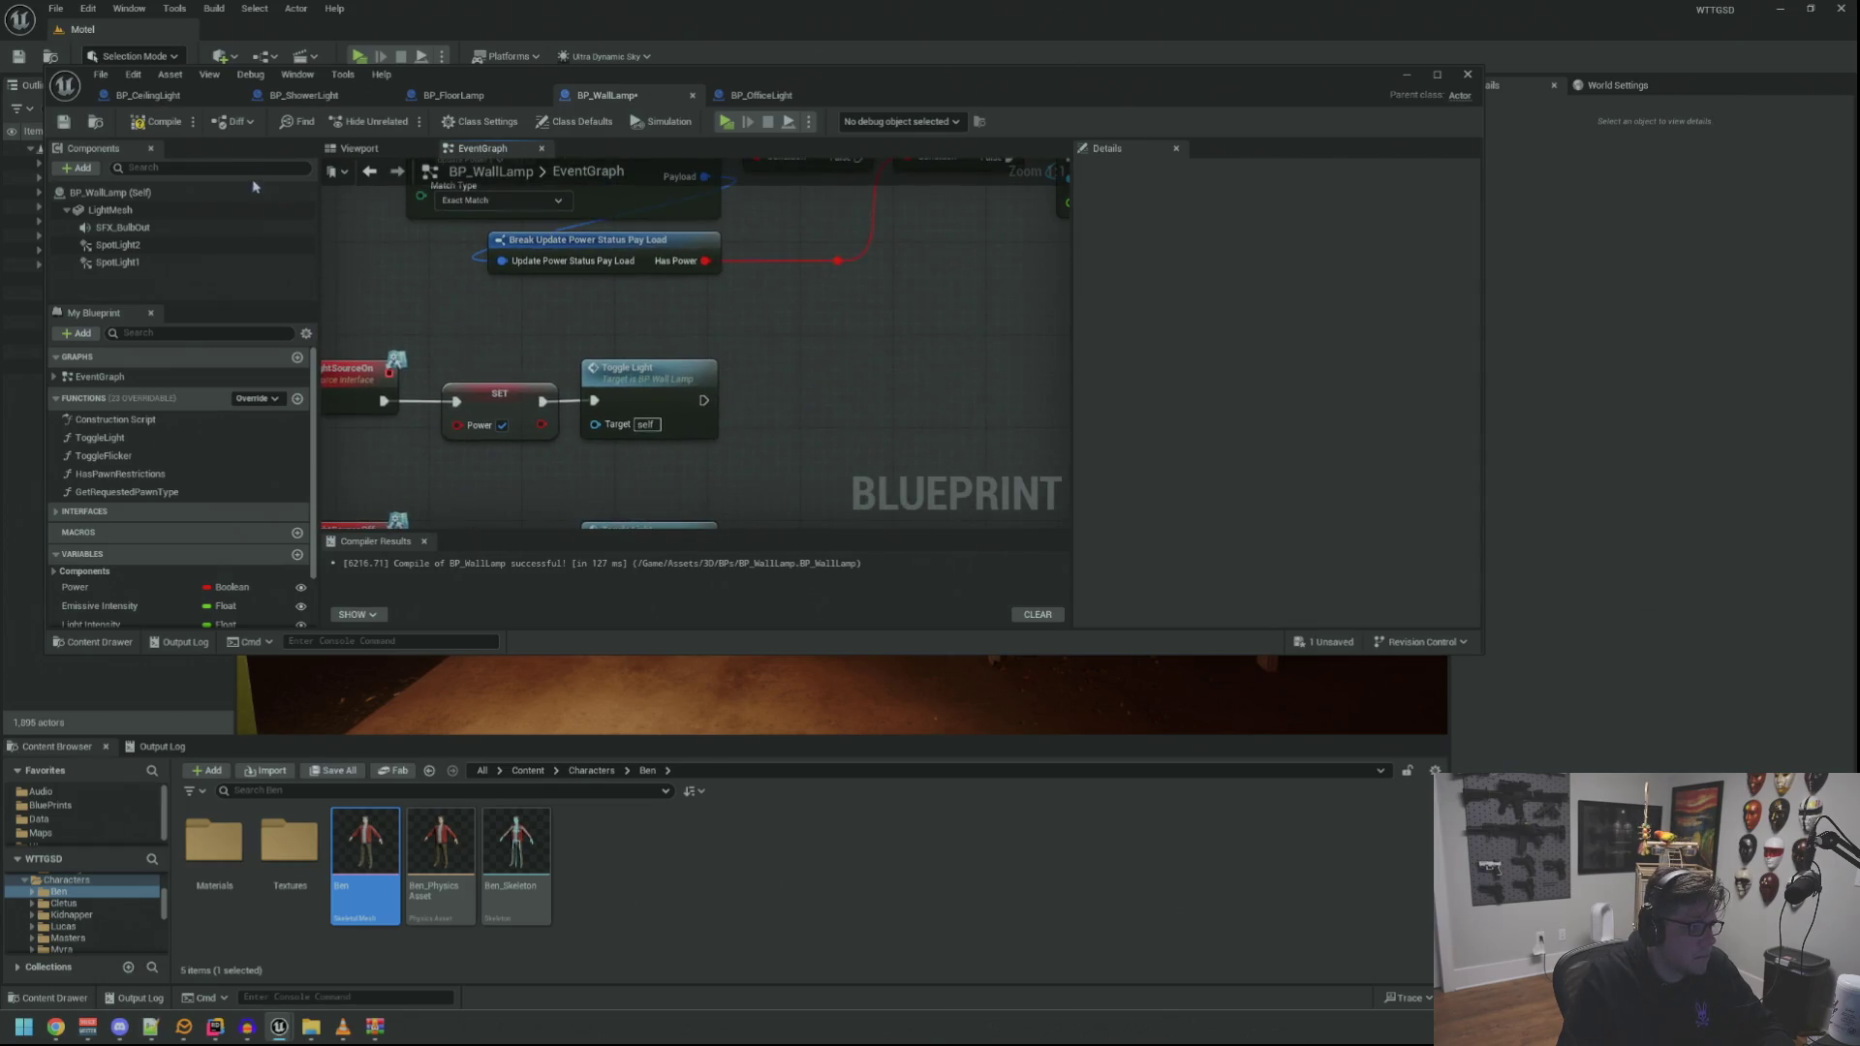
key(ctrl+s)
scroll(233, 458, down, 2)
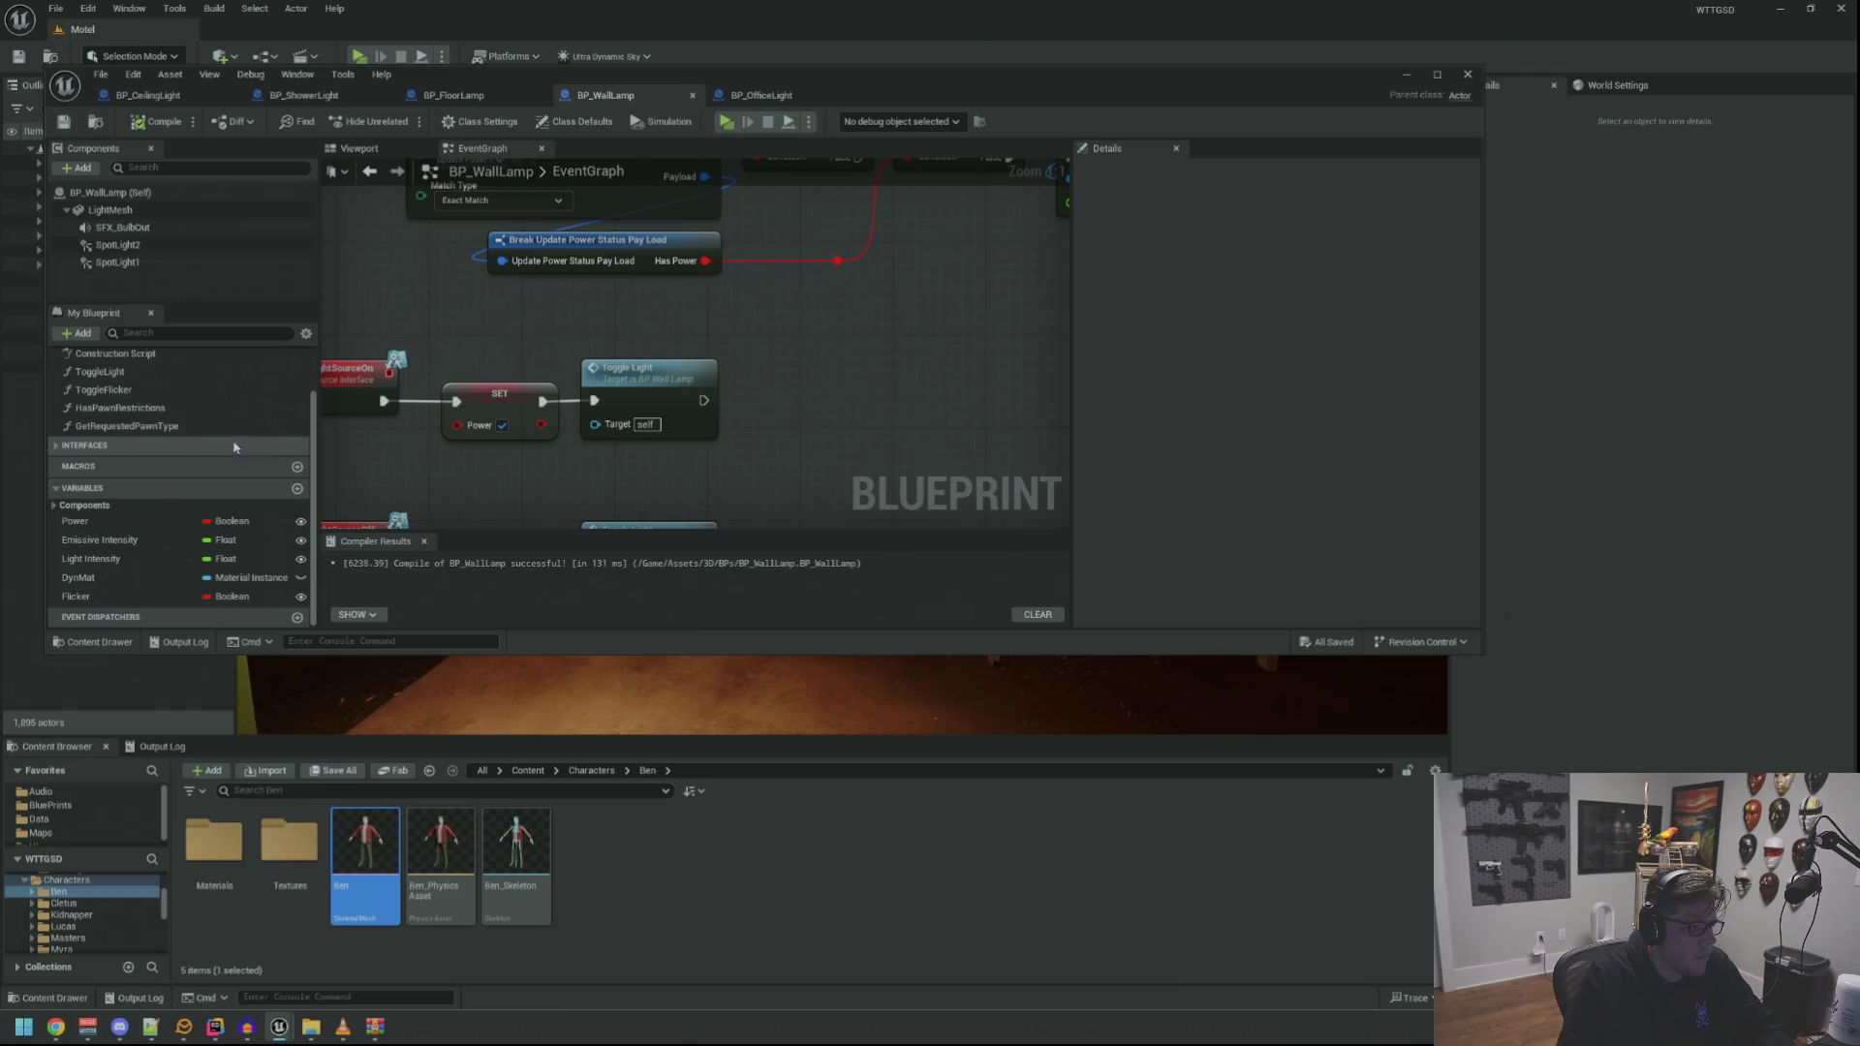
mouse_move(480, 329)
mouse_down()
mouse_move(568, 291)
mouse_move(616, 396)
mouse_move(595, 400)
mouse_move(643, 451)
mouse_up()
Add a Print String reading 'bbq' on the Branch False output and start a play test
text(print string)
click(690, 504)
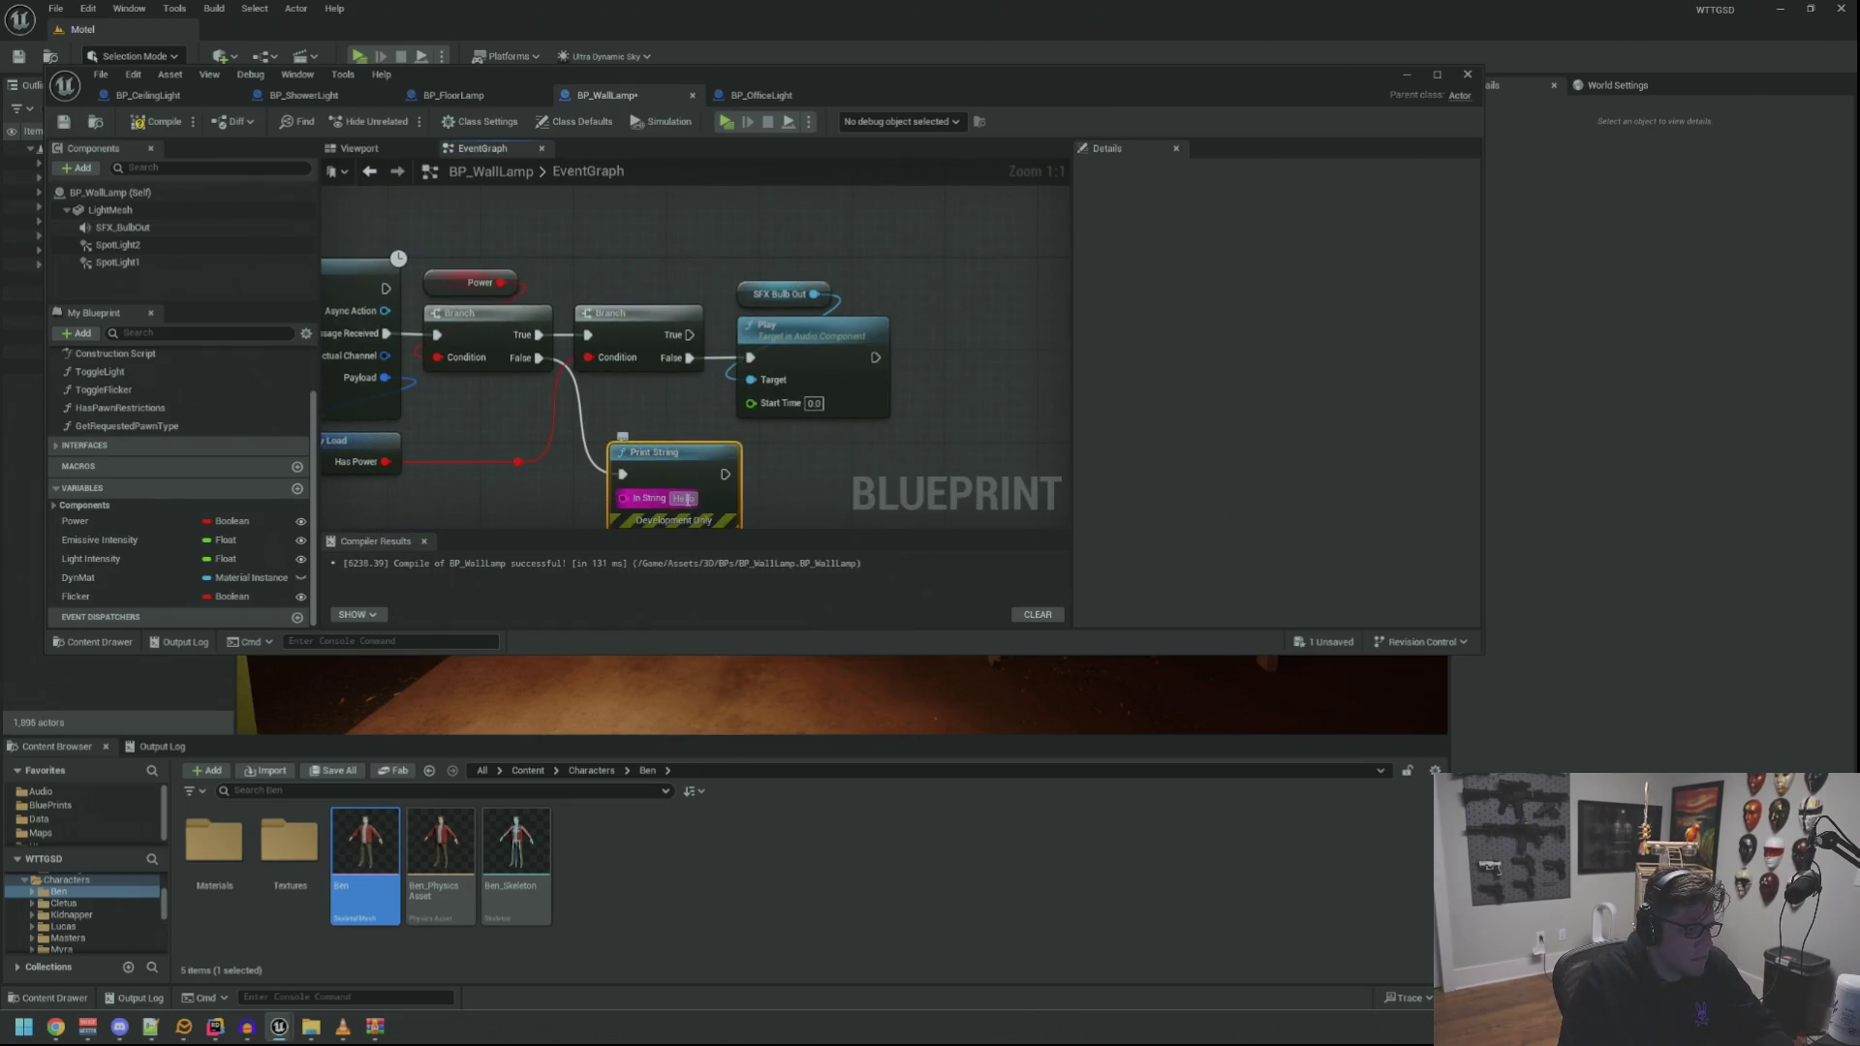
text(wtfbbq)
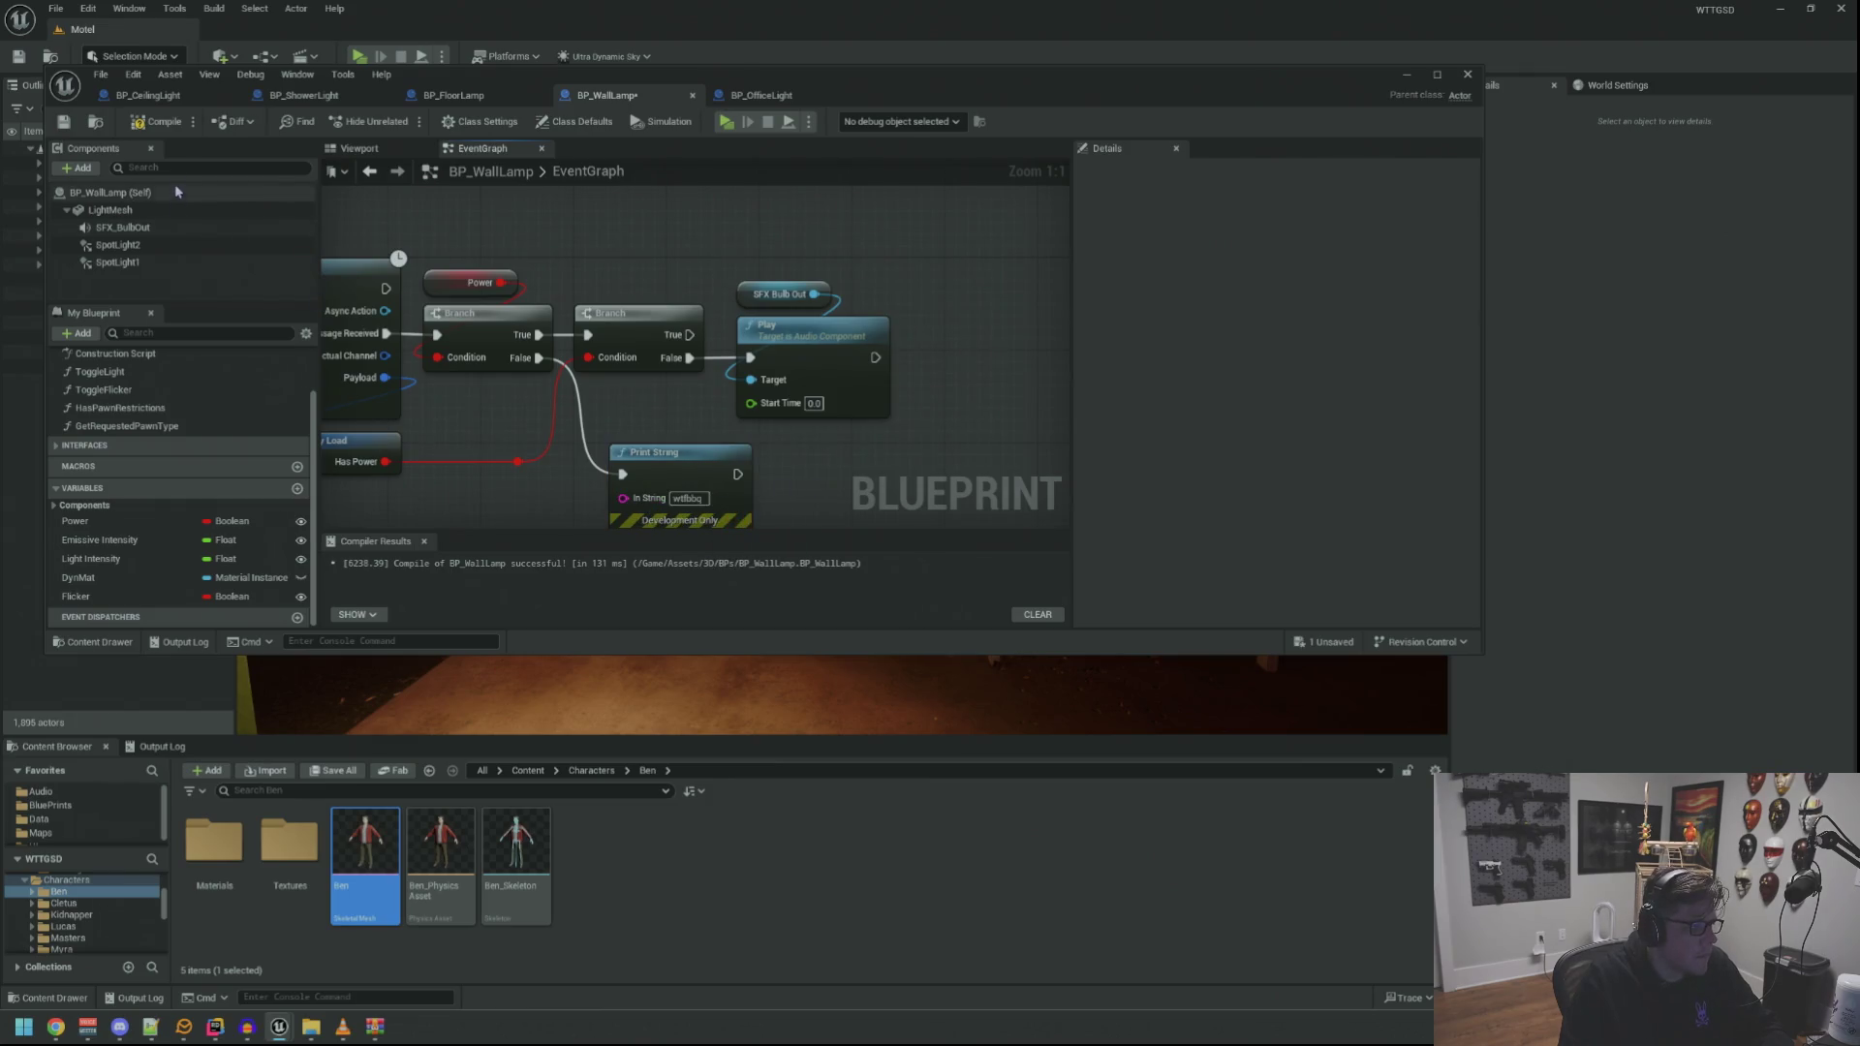
click(726, 123)
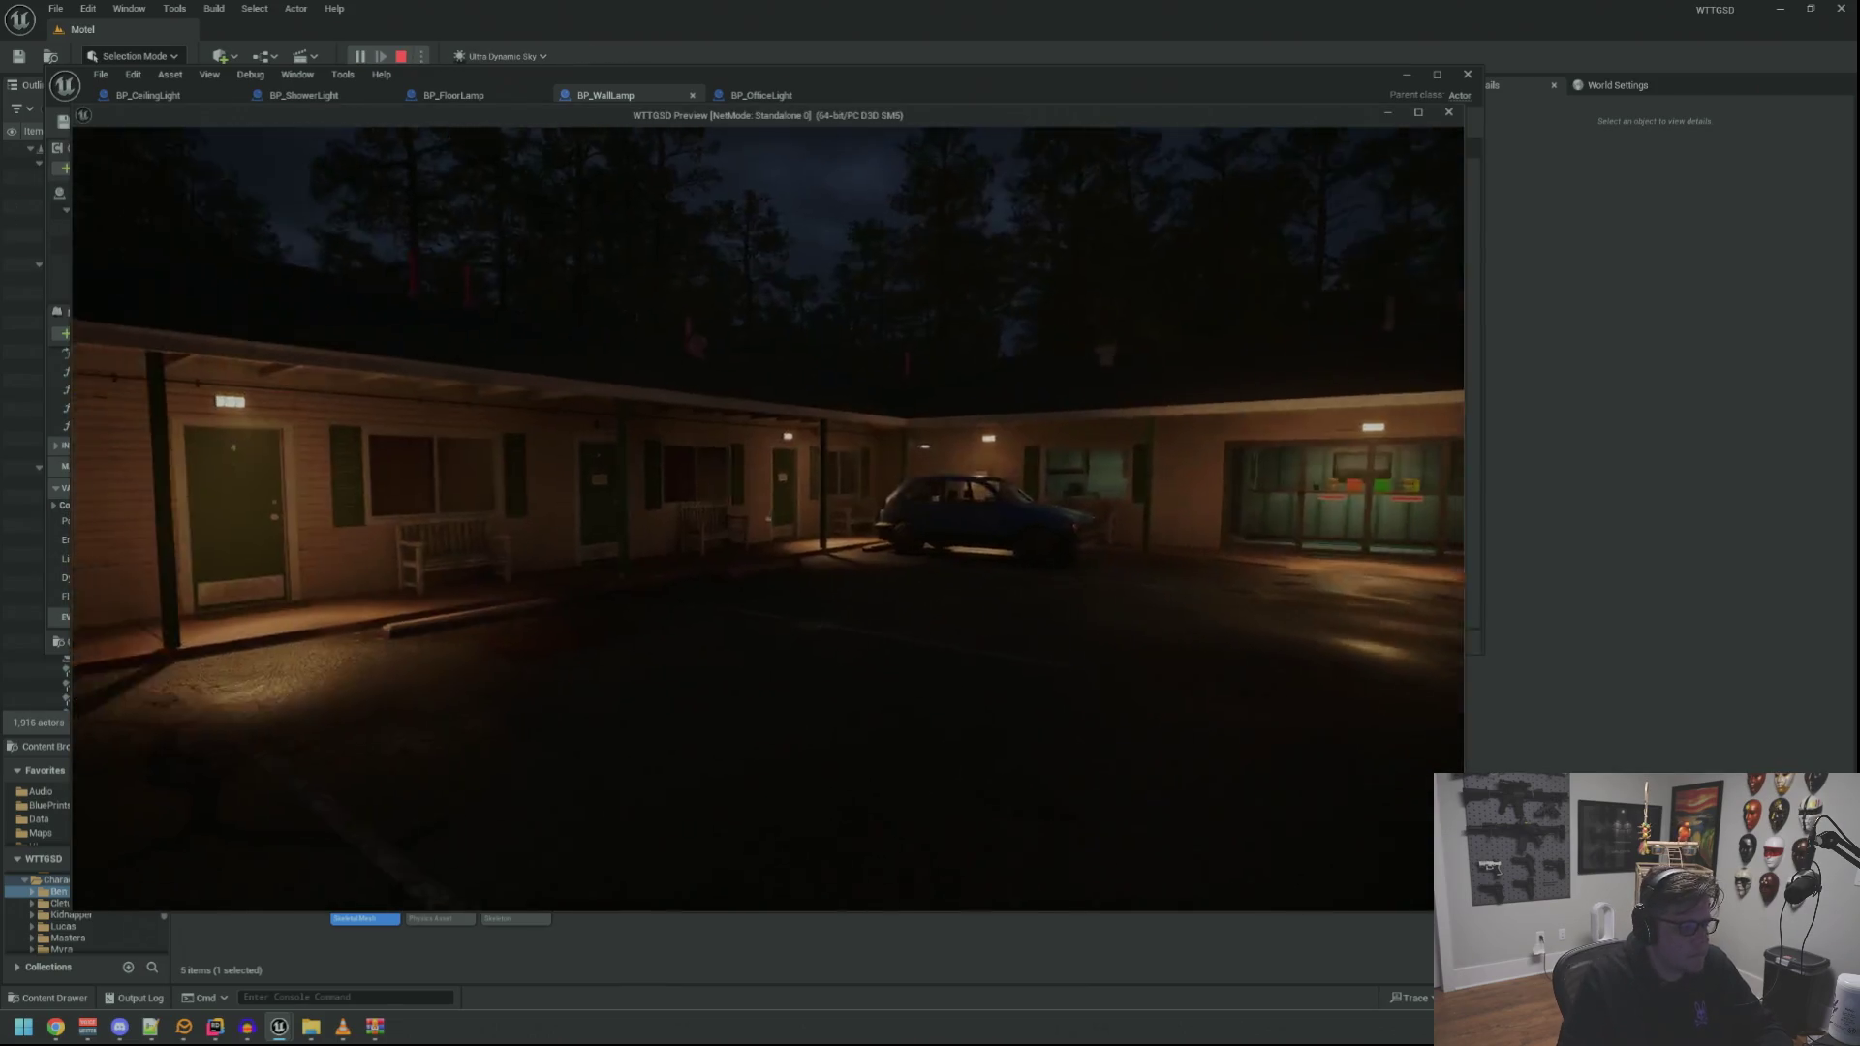